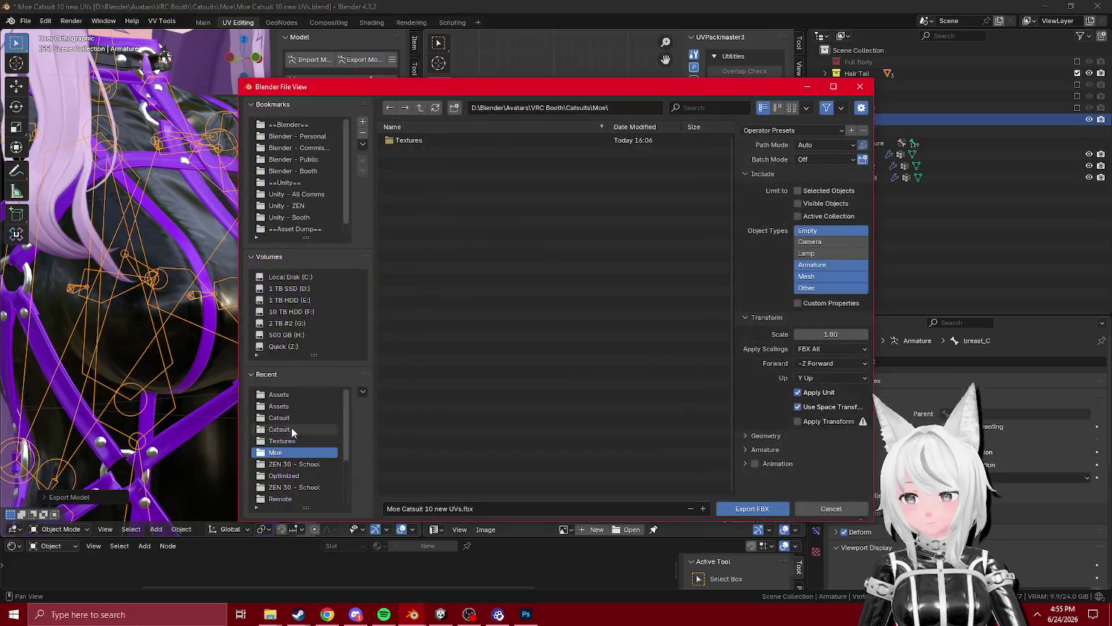
- Export the avatar FBX from Blender over Furu Moe Catsuit.fbx in the Catsuit folder, then return to Unity
left_click(282, 406)
left_click(279, 418)
left_click(279, 430)
left_click(279, 418)
left_click(417, 140)
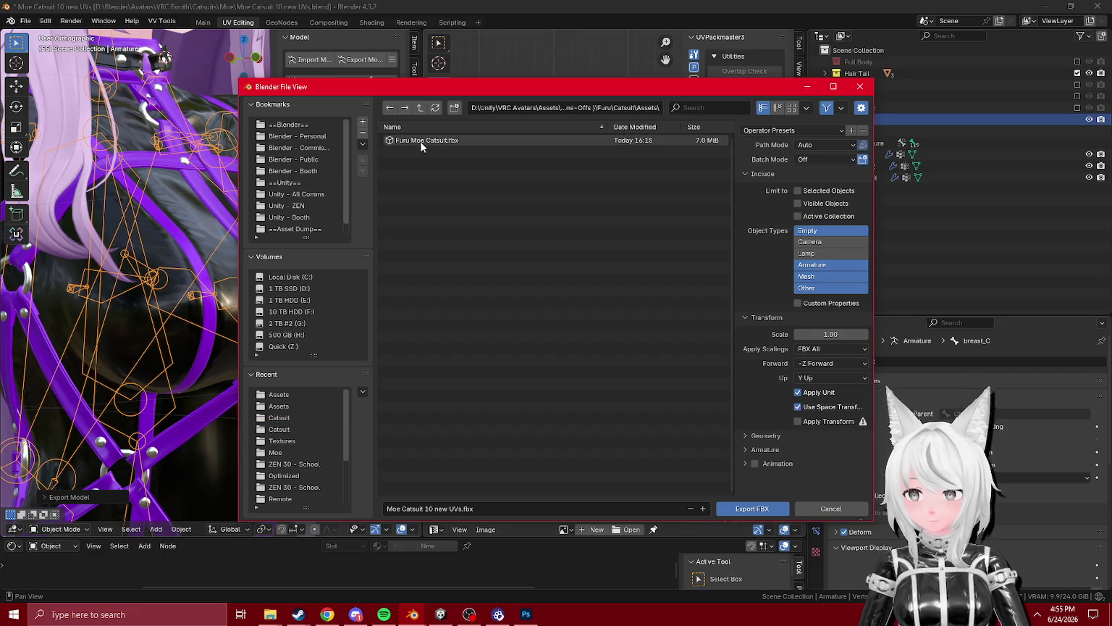
key("Return")
left_click(443, 615)
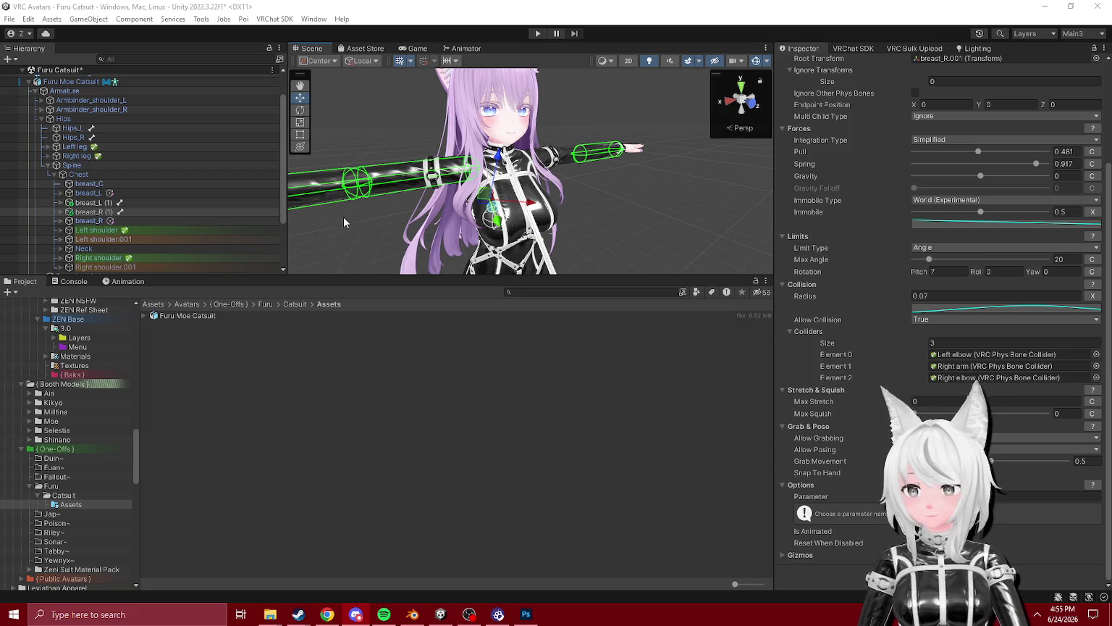
- Select and frame breast_C, then create an empty GameObject under it
scroll(217, 232, "down", 3)
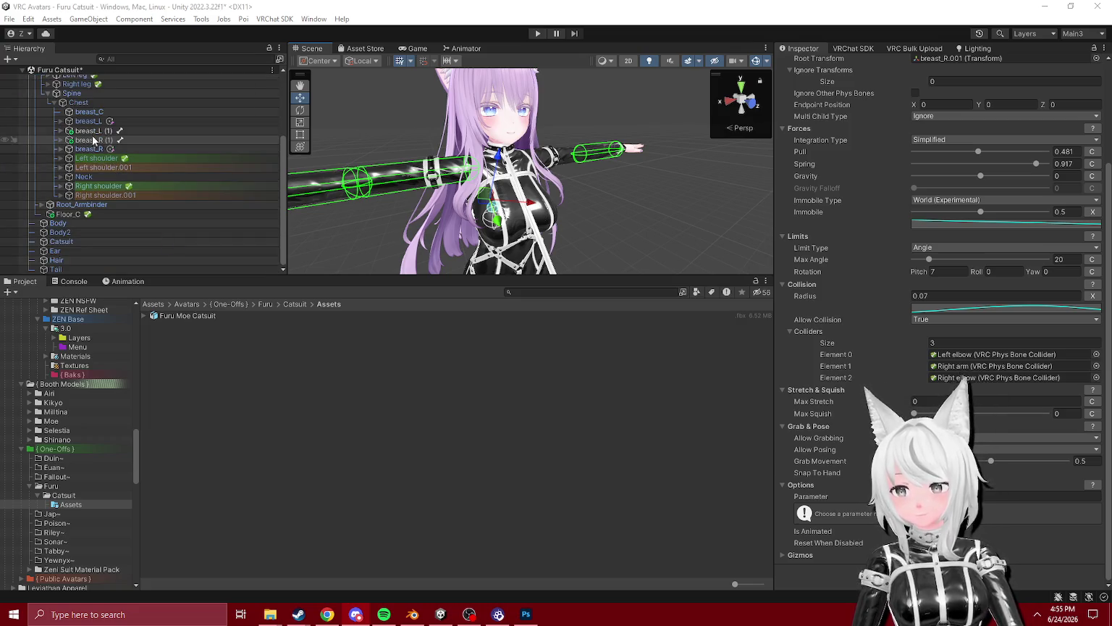
left_click(95, 113)
double_click(96, 113)
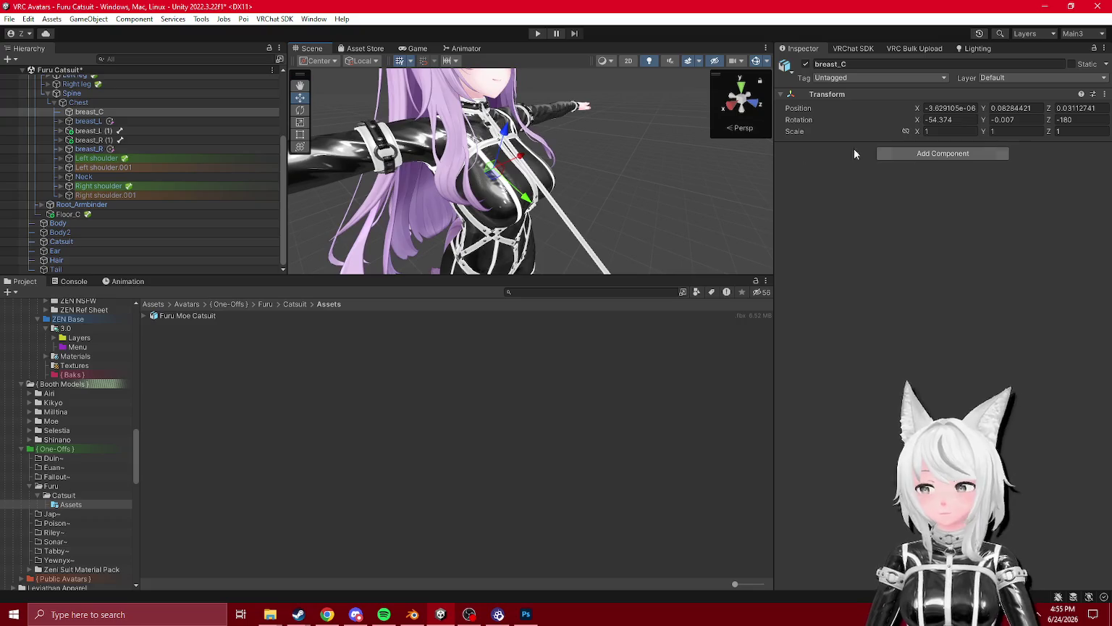
left_click(959, 153)
right_click(109, 112)
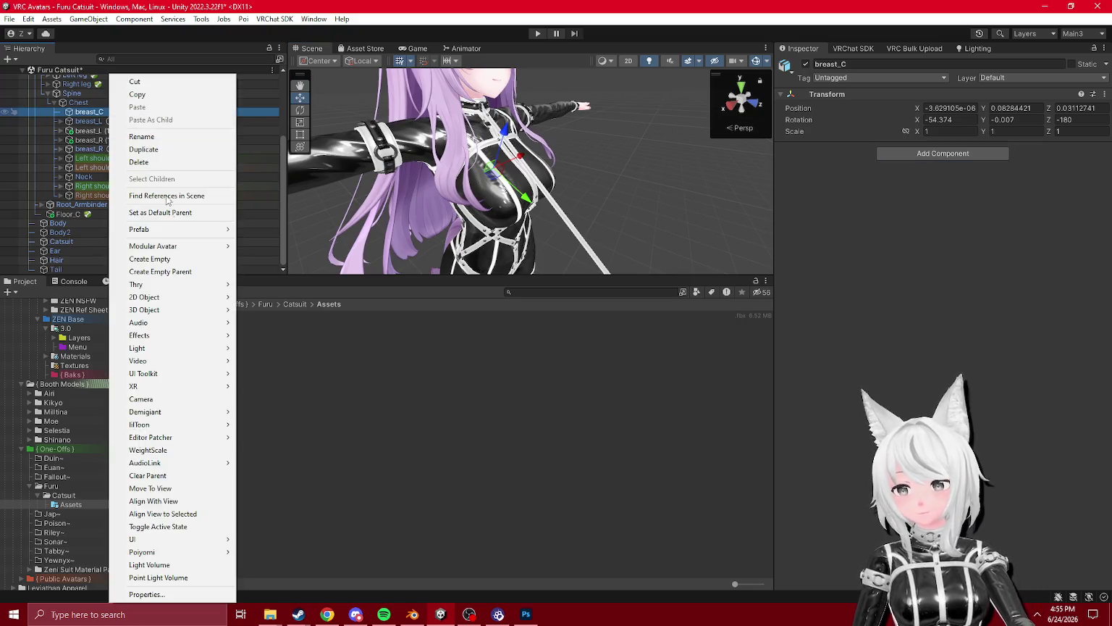
left_click(175, 260)
- Add an empty child named Breast_C_L inside the new GameObject
right_click(109, 121)
left_click(166, 271)
key("ctrl+z")
right_click(110, 122)
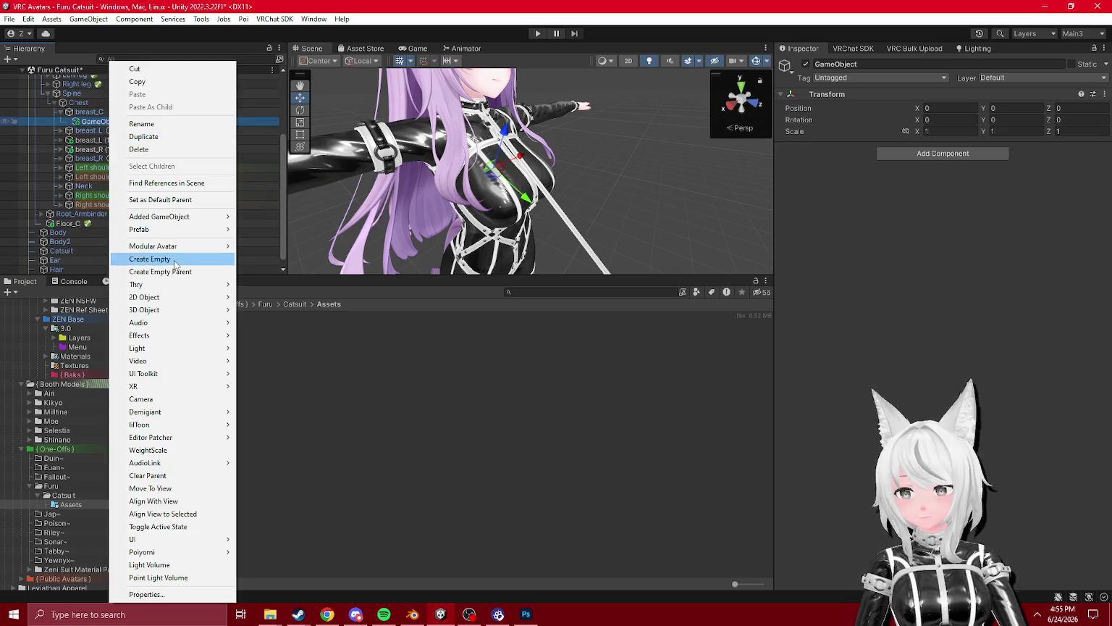
left_click(173, 260)
type("Breas")
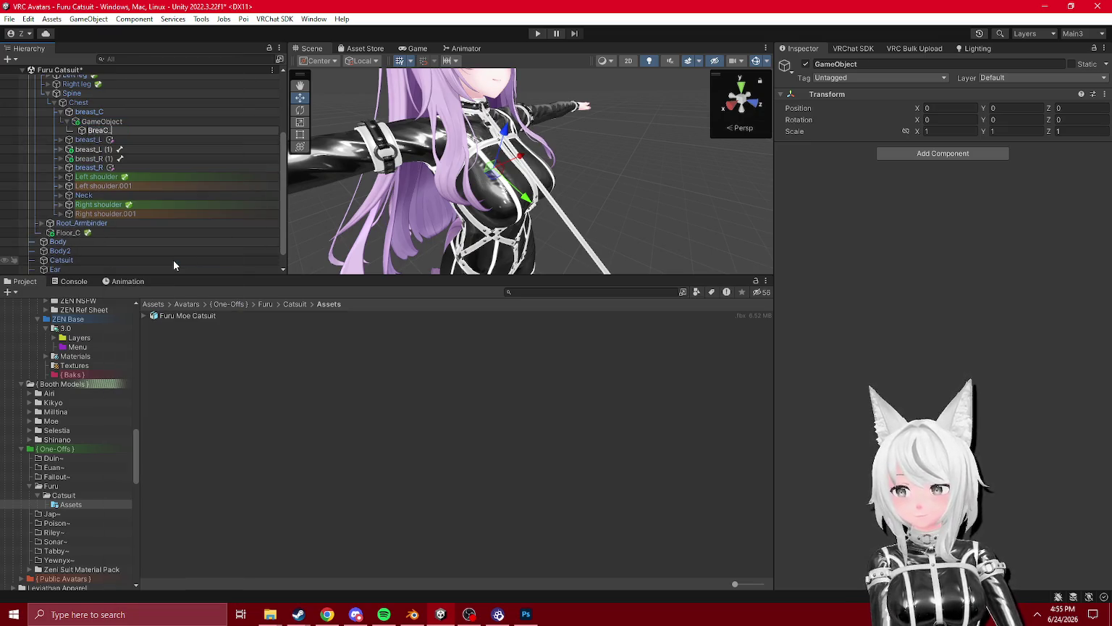
type("t_C_L")
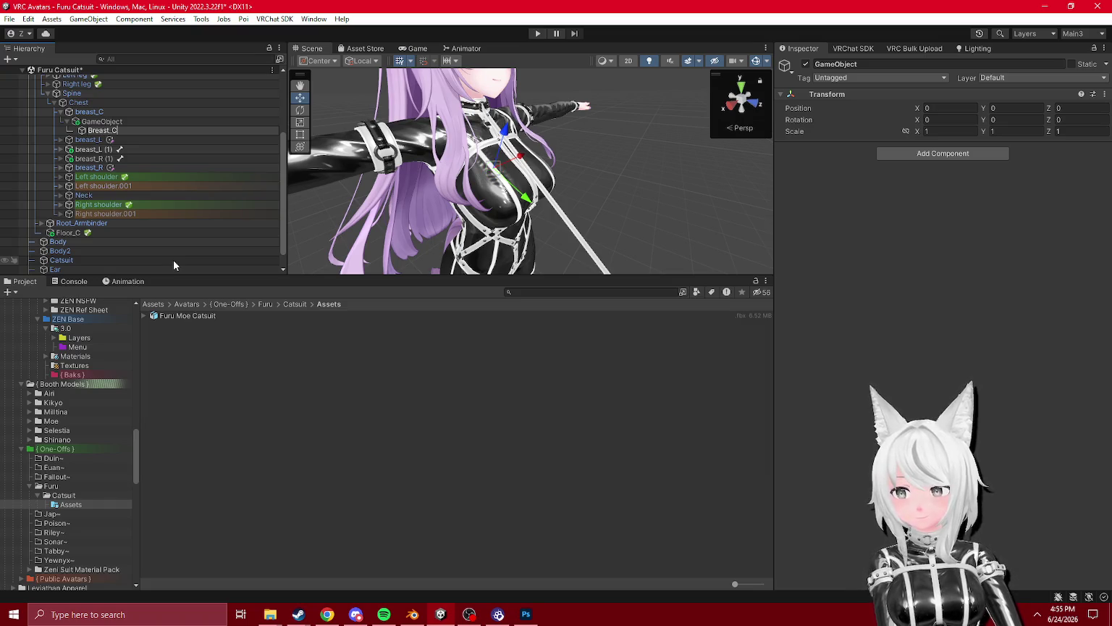
key("Return")
- Rename the parent GameObject to Breast_C_R
key("Up")
key("F2")
type("Breast_C_L")
key("BackSpace")
type("R")
key("Return")
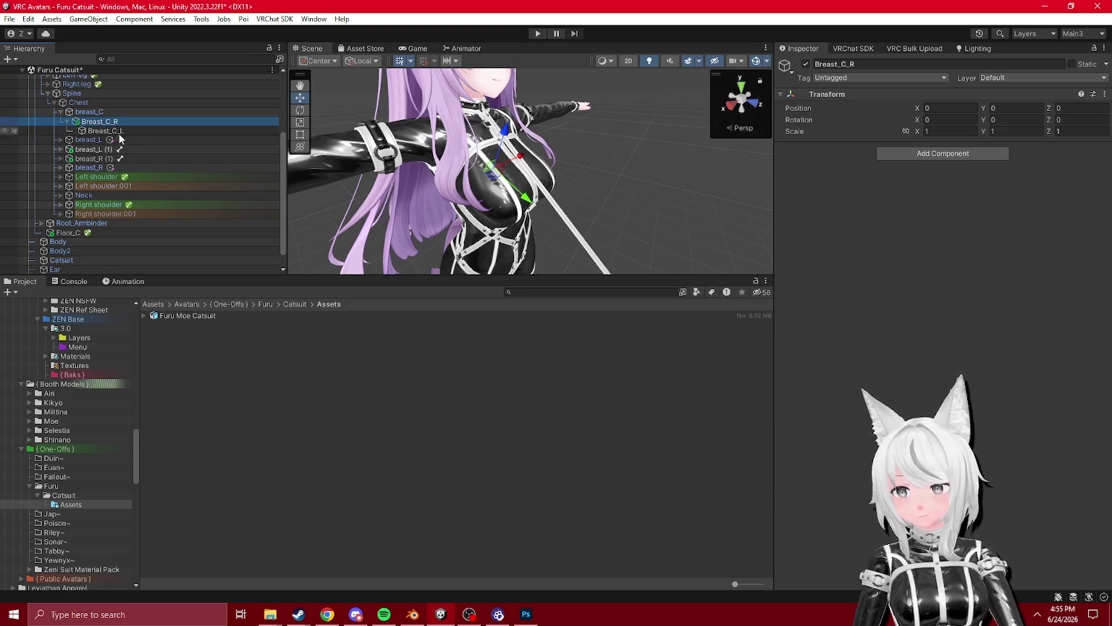
left_click(60, 140)
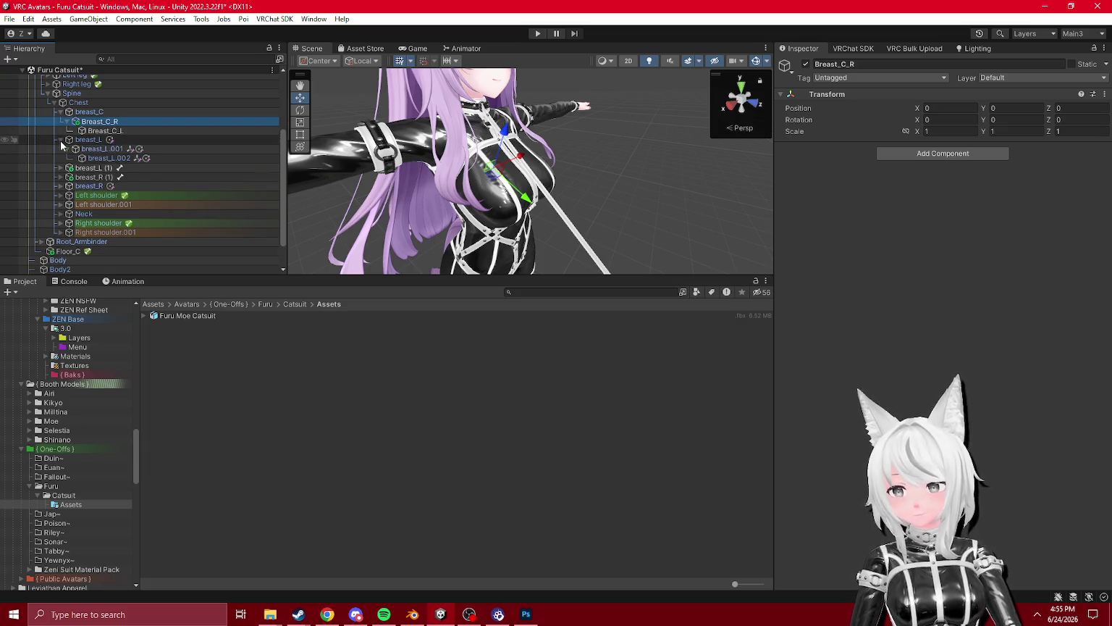
- Move breast_L (1) and breast_R (1) below breast_R in the Hierarchy
left_click(87, 168)
left_click(84, 177, "ctrl")
left_click_drag(95, 197, 96, 192)
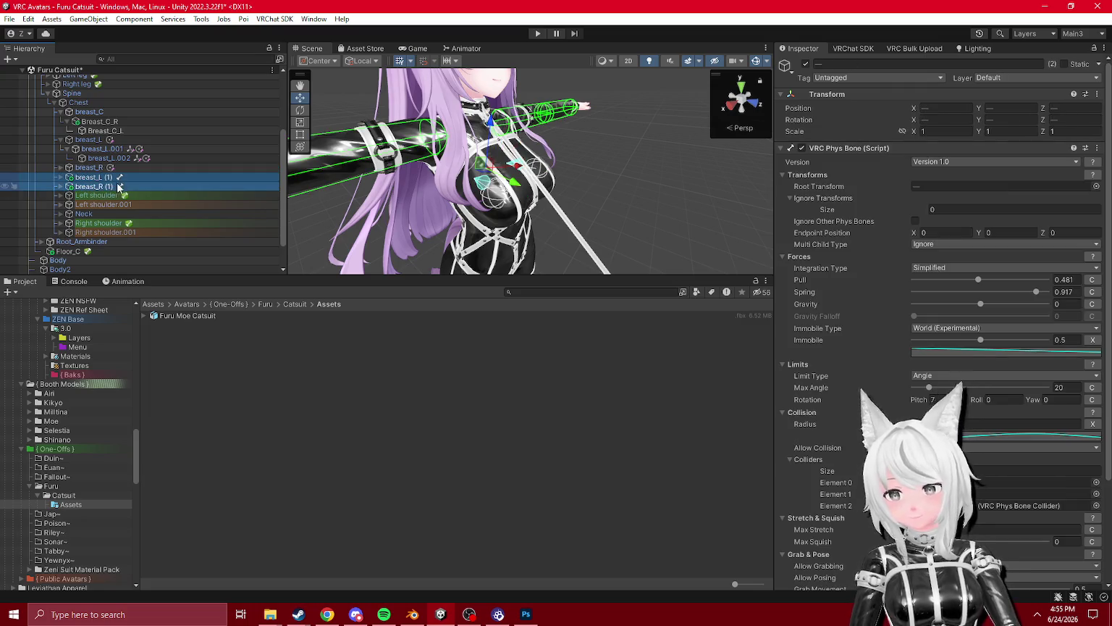
left_click(60, 140)
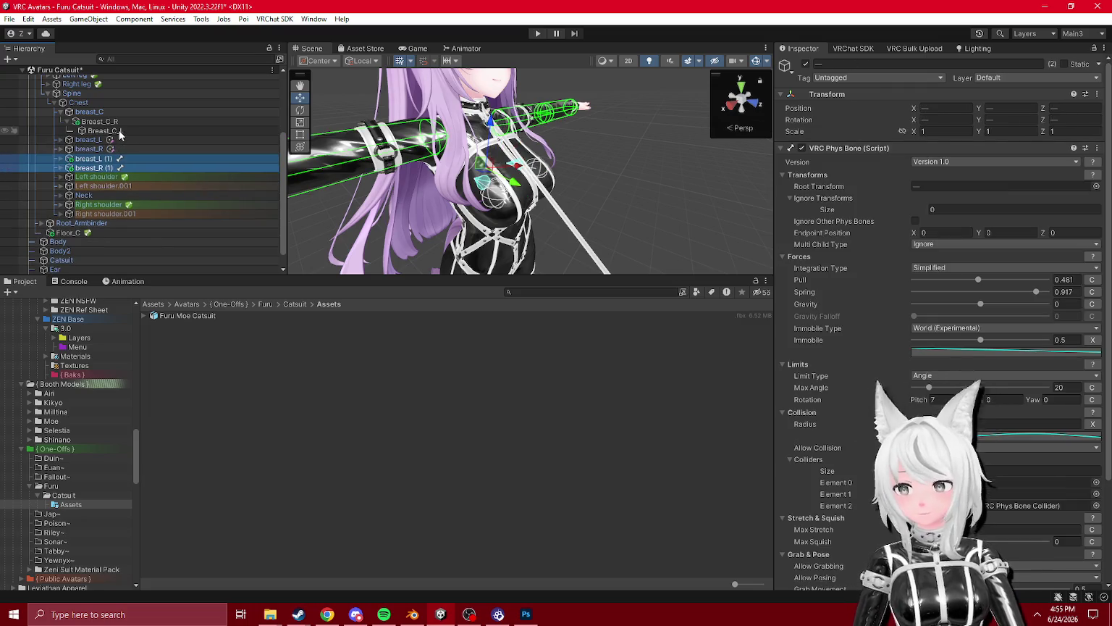
- Reparent Breast_C_L under breast_L.001 and Breast_C_R under breast_R.001
left_click(60, 148)
left_click(58, 140)
left_click(60, 140)
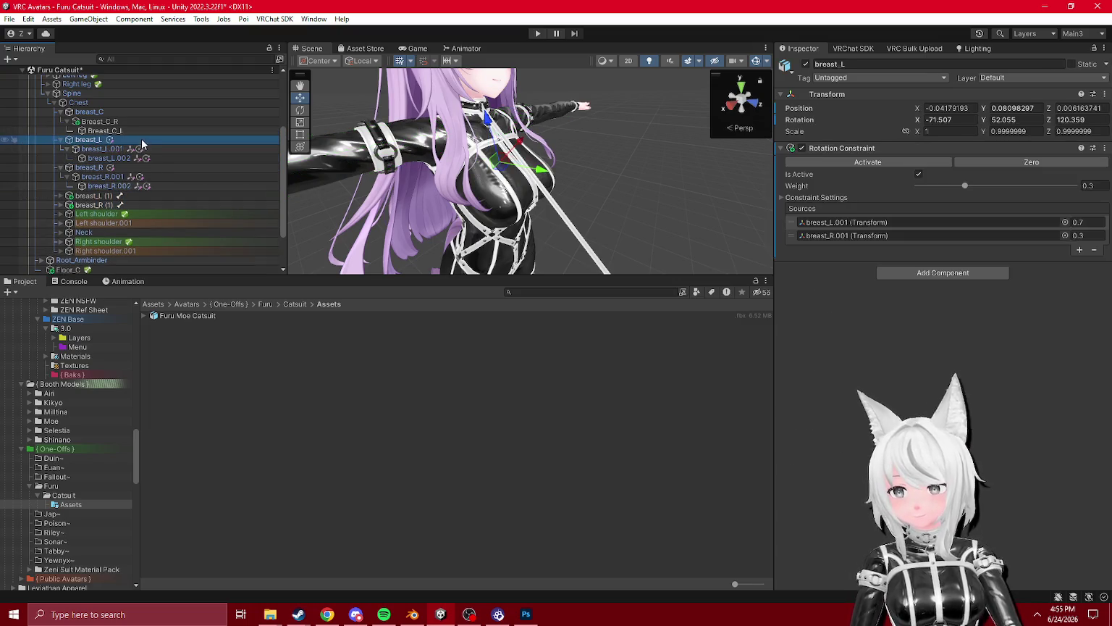
left_click(116, 121)
mouse_move(122, 130)
left_mouse_down()
mouse_move(140, 187)
mouse_move(130, 185)
left_mouse_up()
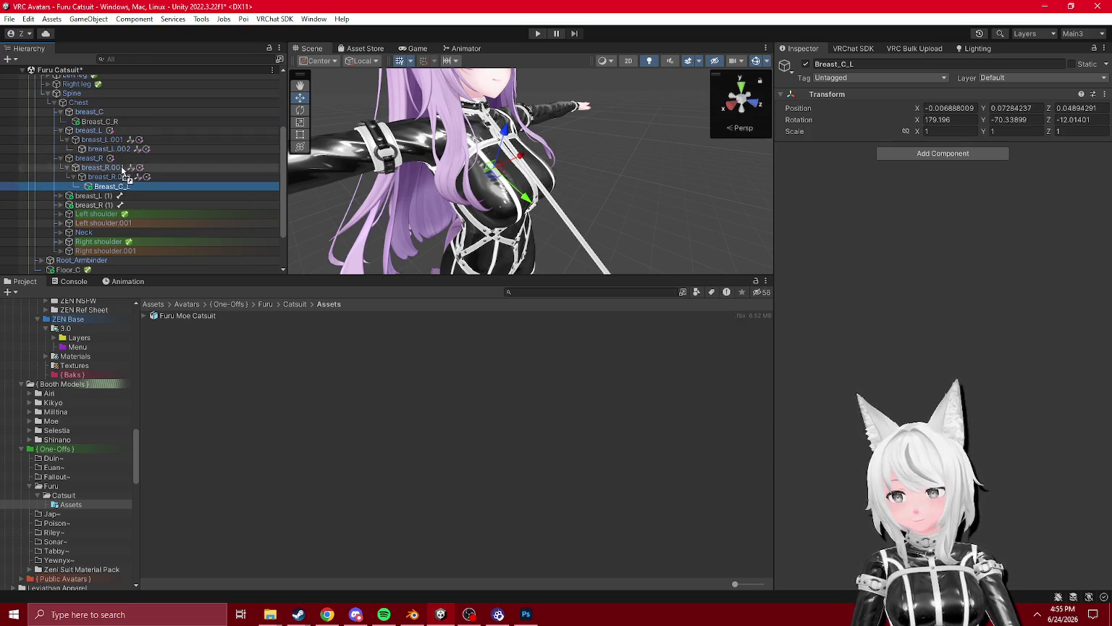
left_click_drag(124, 173, 122, 172)
mouse_move(113, 121)
left_mouse_down()
mouse_move(127, 181)
mouse_move(117, 130)
left_mouse_up()
left_click(89, 111)
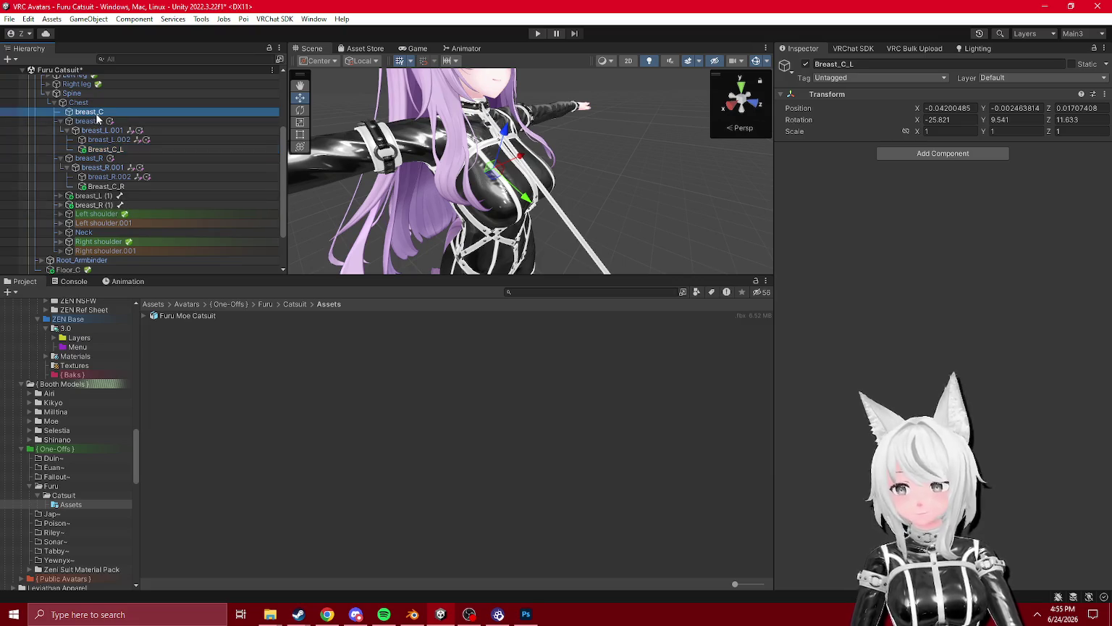
- Add an active Parent Constraint to breast_C with Breast_C_L and Breast_C_R as sources
left_click(969, 157)
type("parent")
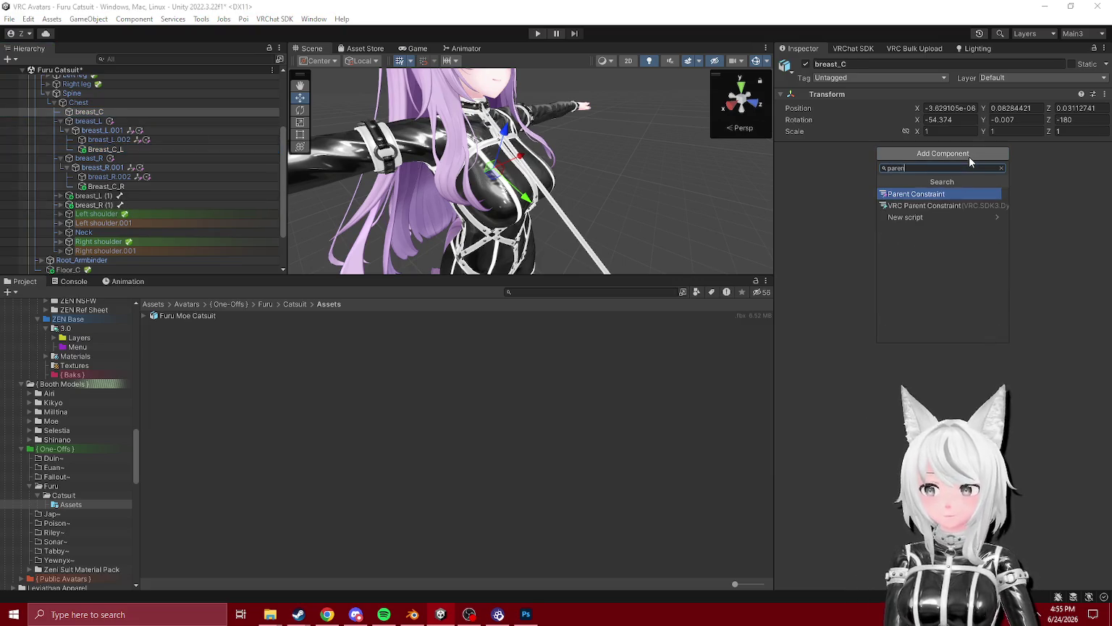
key("Return")
left_click(1080, 235)
left_click(1079, 235)
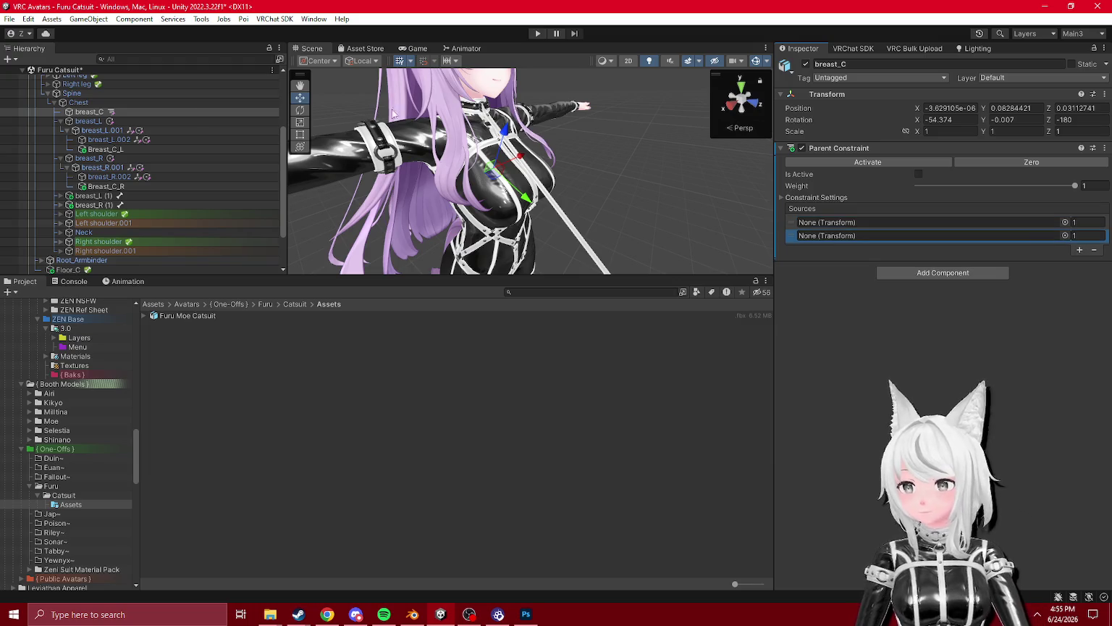
mouse_move(106, 149)
left_mouse_down()
mouse_move(918, 228)
mouse_move(869, 222)
left_mouse_up()
left_click_drag(106, 186, 937, 235)
left_click(880, 163)
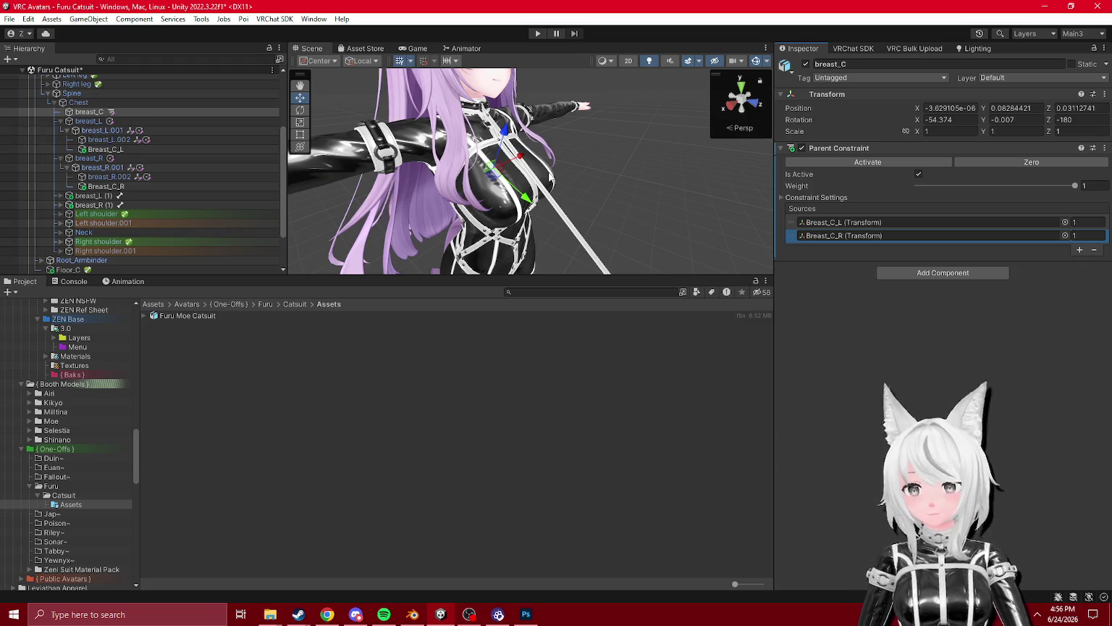
- Split the parent constraint into separate Position and Rotation constraints
right_click(867, 148)
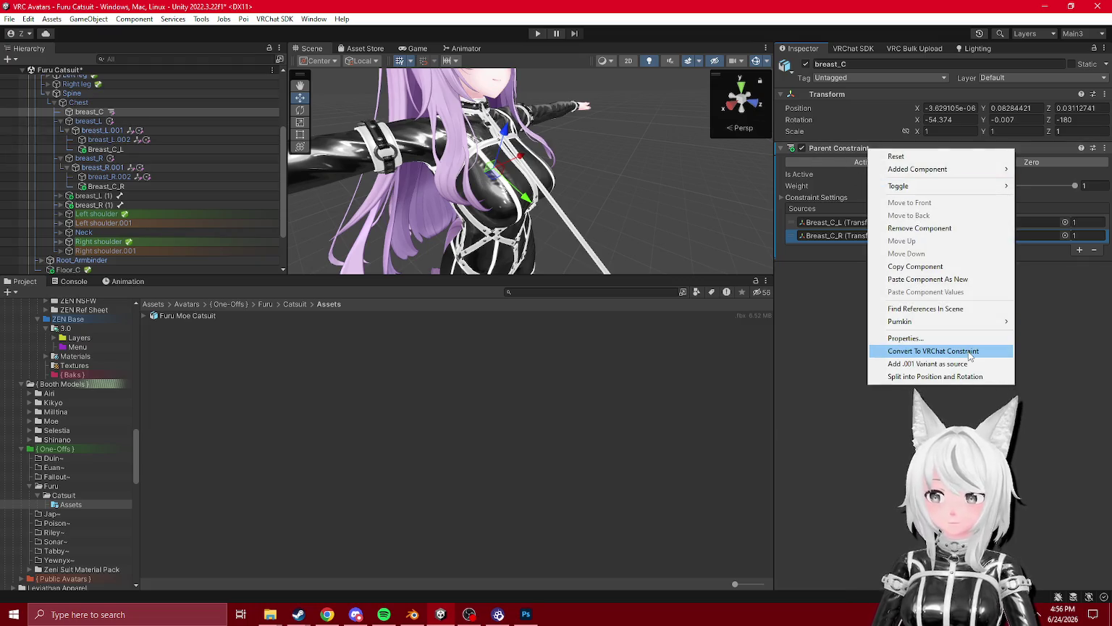
left_click(905, 351)
right_click(871, 148)
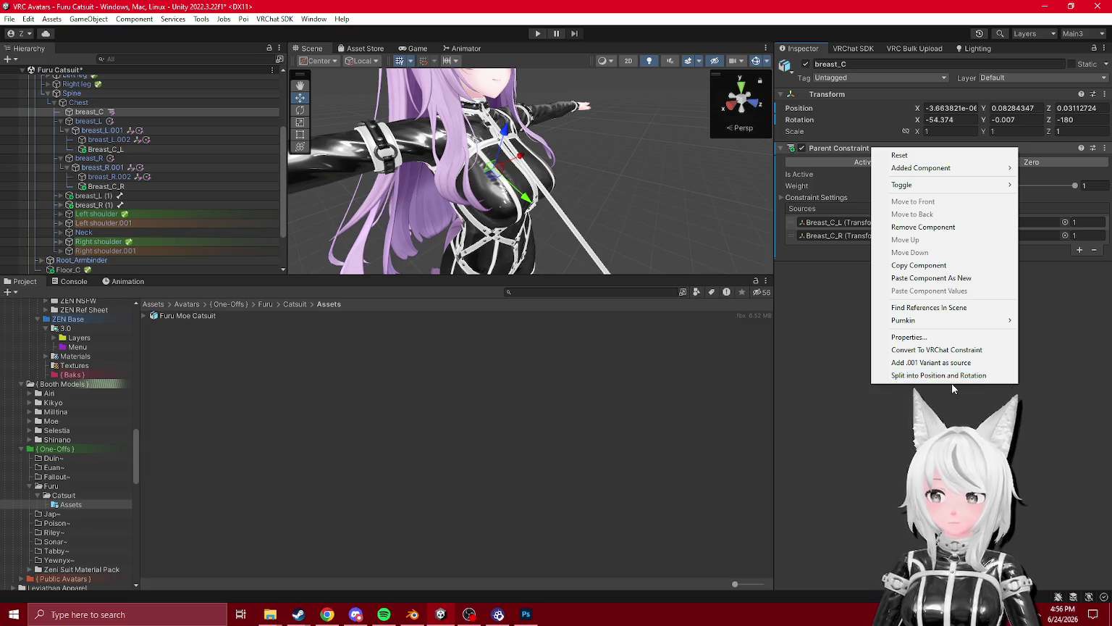
left_click(941, 375)
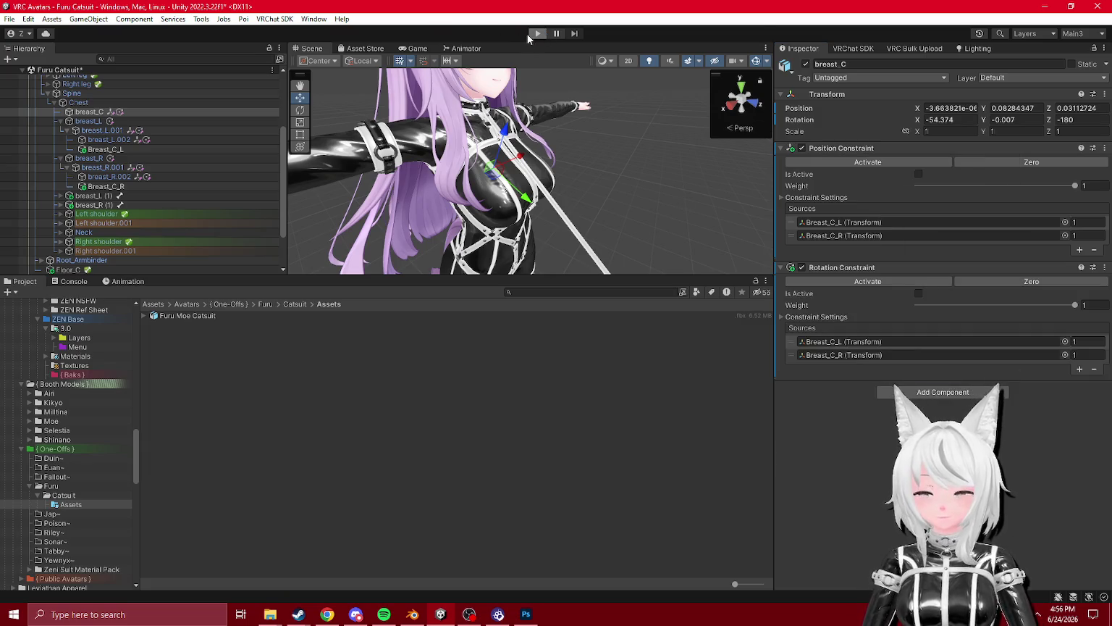
- Activate both the Position and Rotation constraints and test them in Play mode
left_click(528, 33)
left_click(529, 34)
left_click(864, 163)
left_click(867, 281)
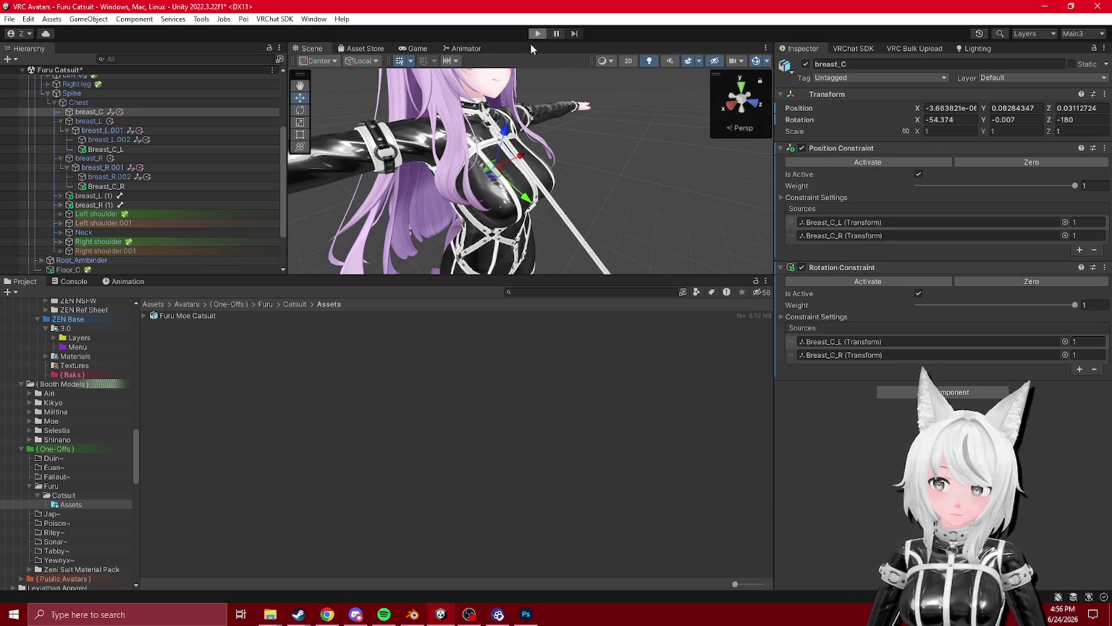
left_click(537, 33)
scroll(111, 139, "up", 3)
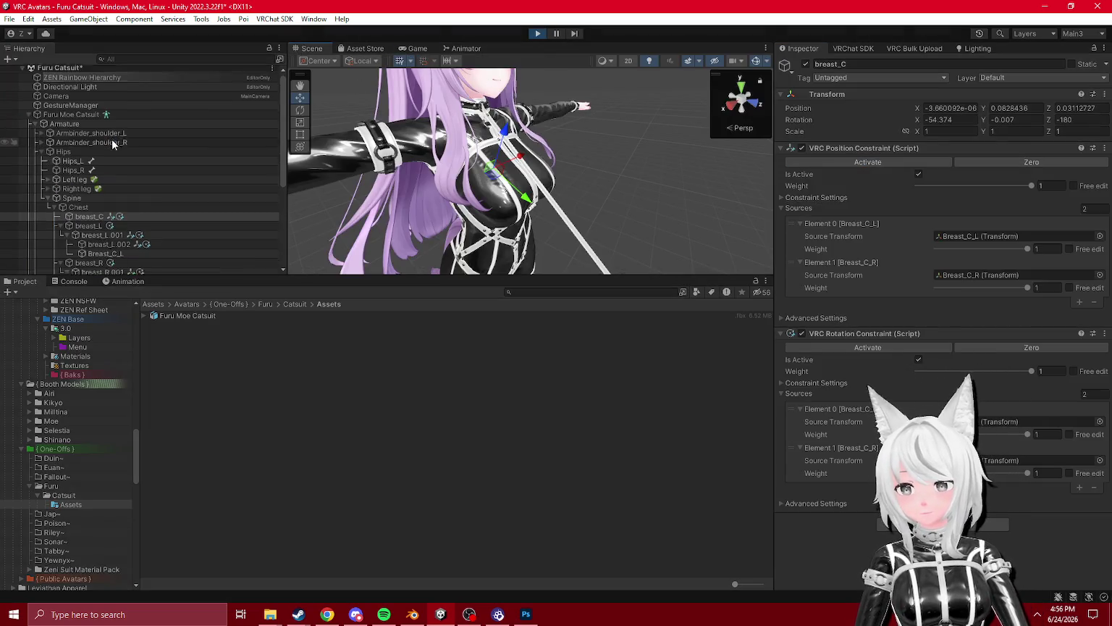
- Stop Play mode and inspect breast_C's constraints alongside the Hips and Breast_C helpers
left_click(84, 152)
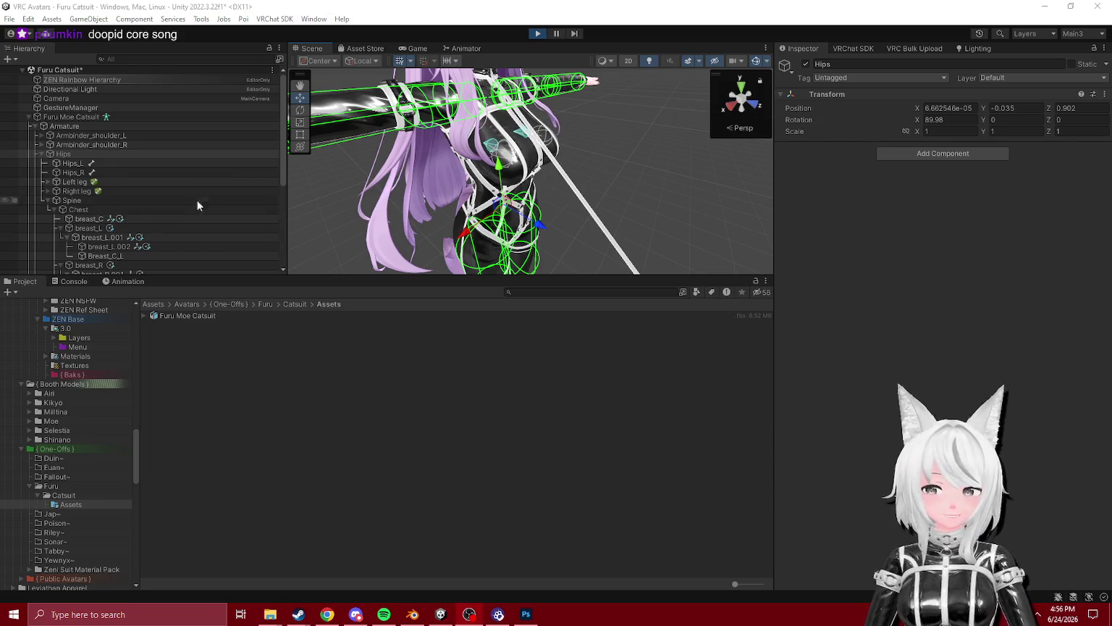
left_click(536, 34)
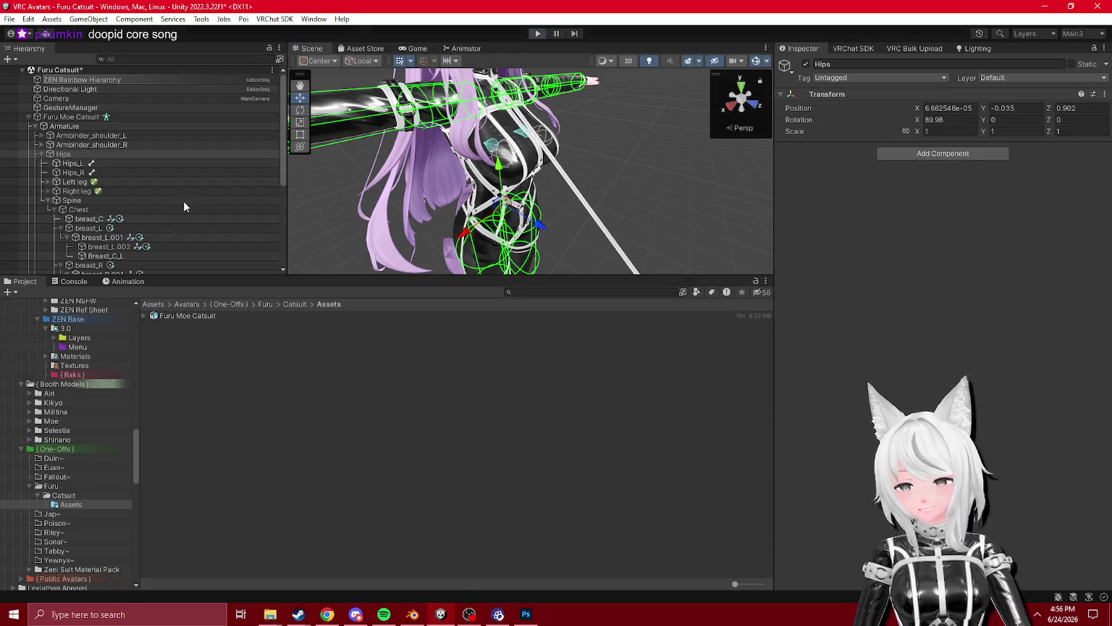
left_click(109, 218)
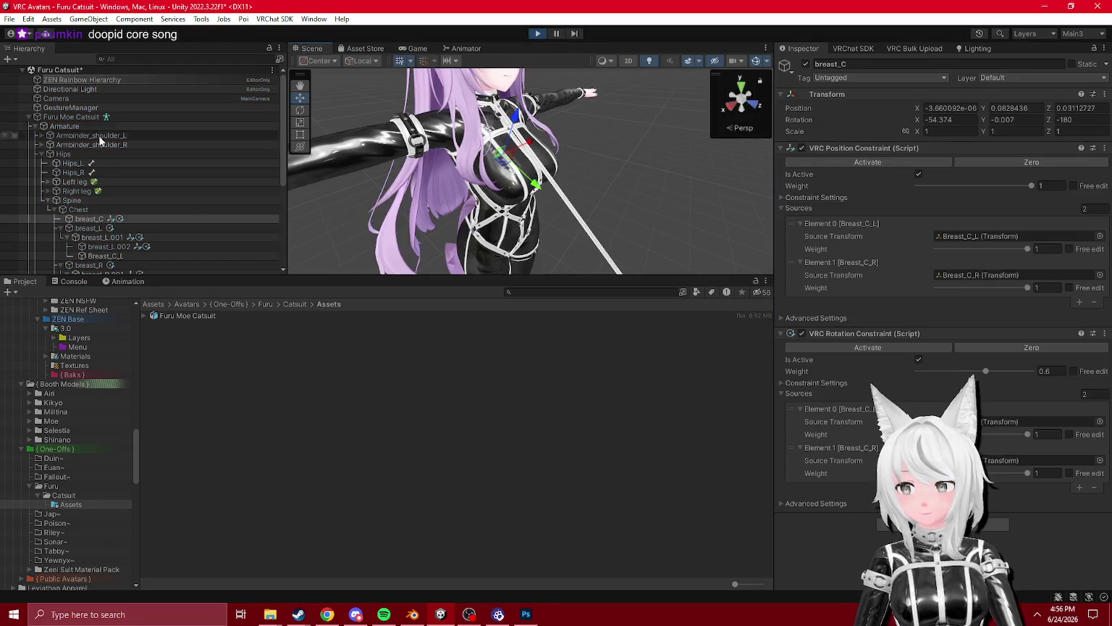
left_click(64, 153)
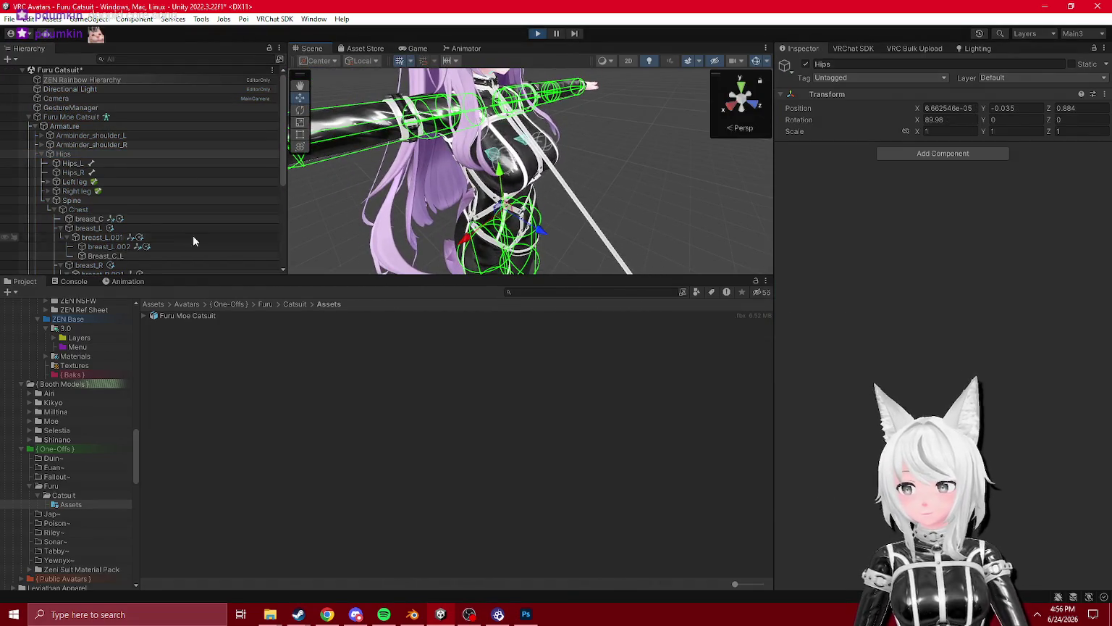
scroll(214, 187, "down", 3)
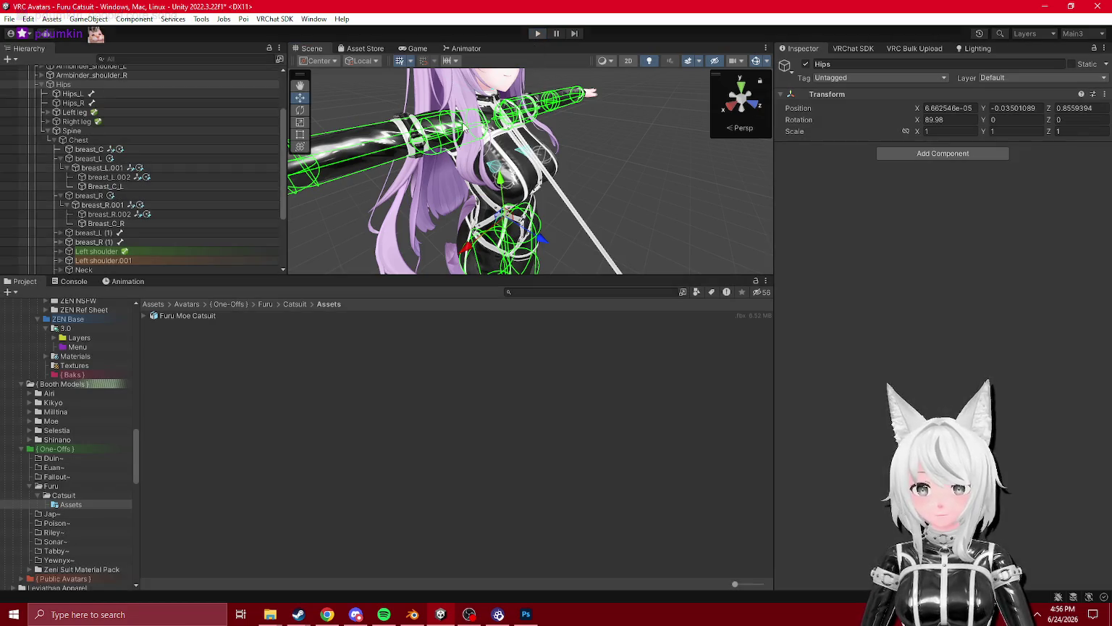
left_click(105, 186)
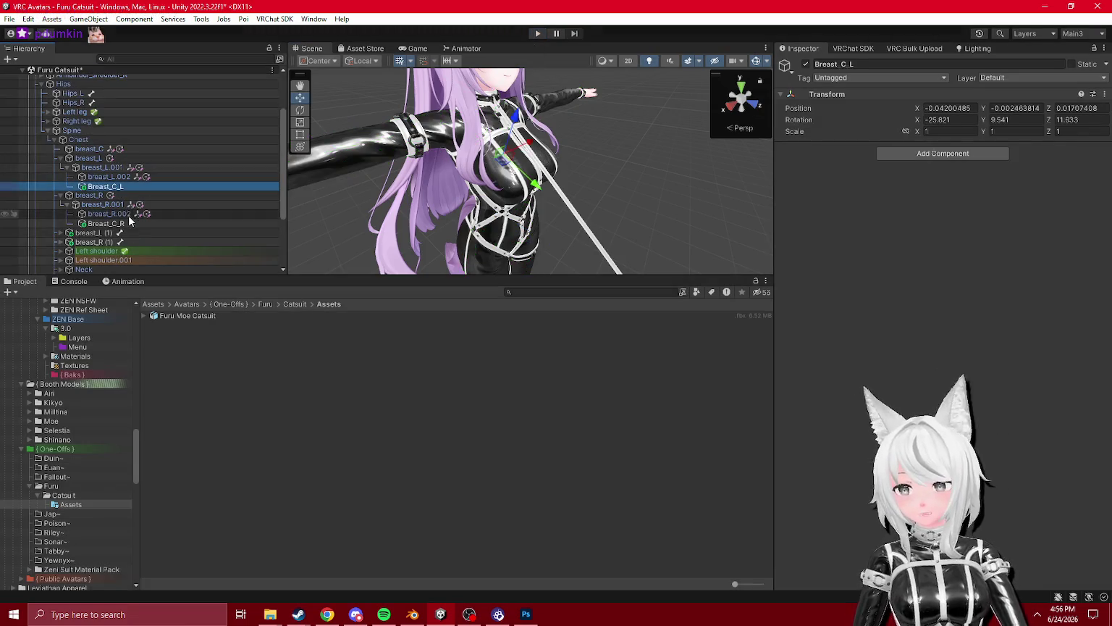
left_click(109, 222, "ctrl")
left_click(89, 149)
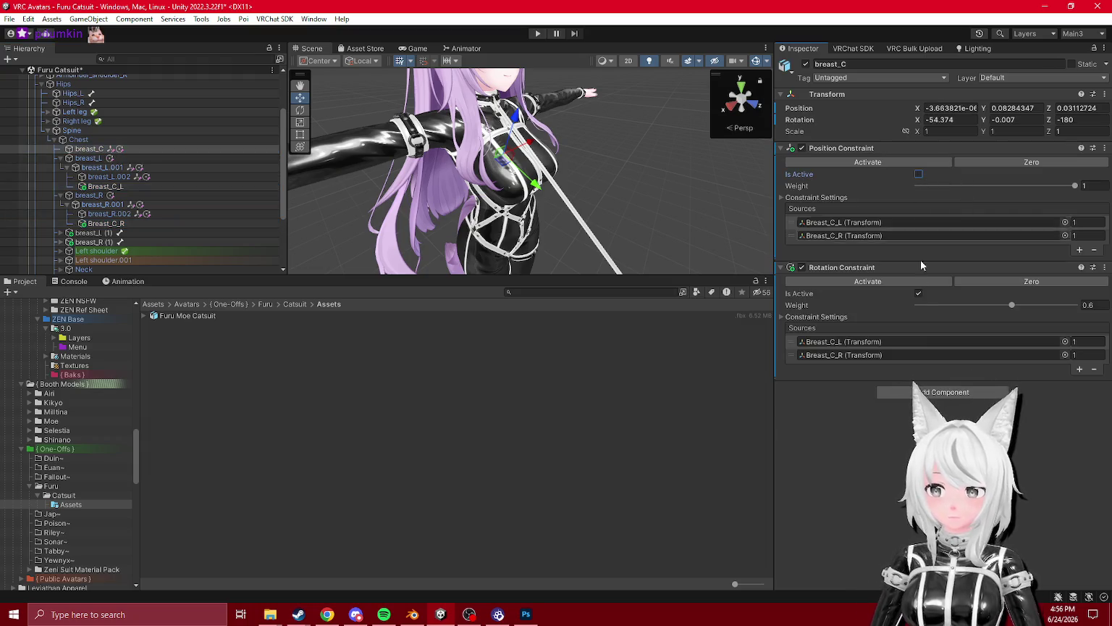
- Turn off breast_C's position constraint, move Breast_C_L and Breast_C_R vertically, and replay
left_click(918, 293)
left_click(120, 186)
left_click(109, 223, "ctrl")
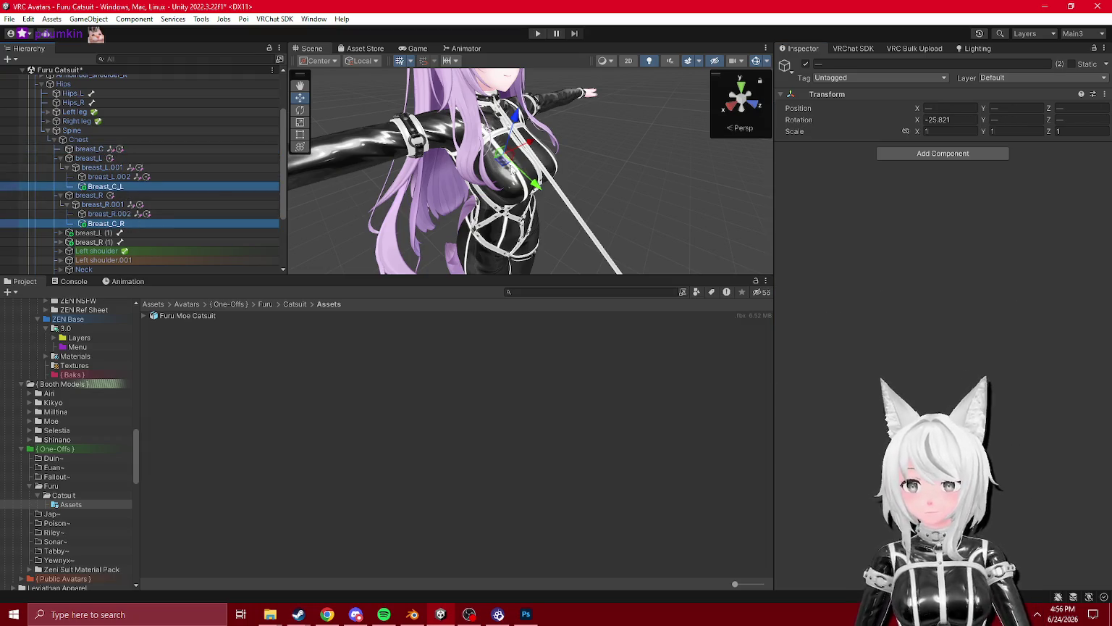
mouse_move(535, 185)
left_mouse_down()
mouse_move(549, 207)
mouse_move(545, 143)
left_mouse_up()
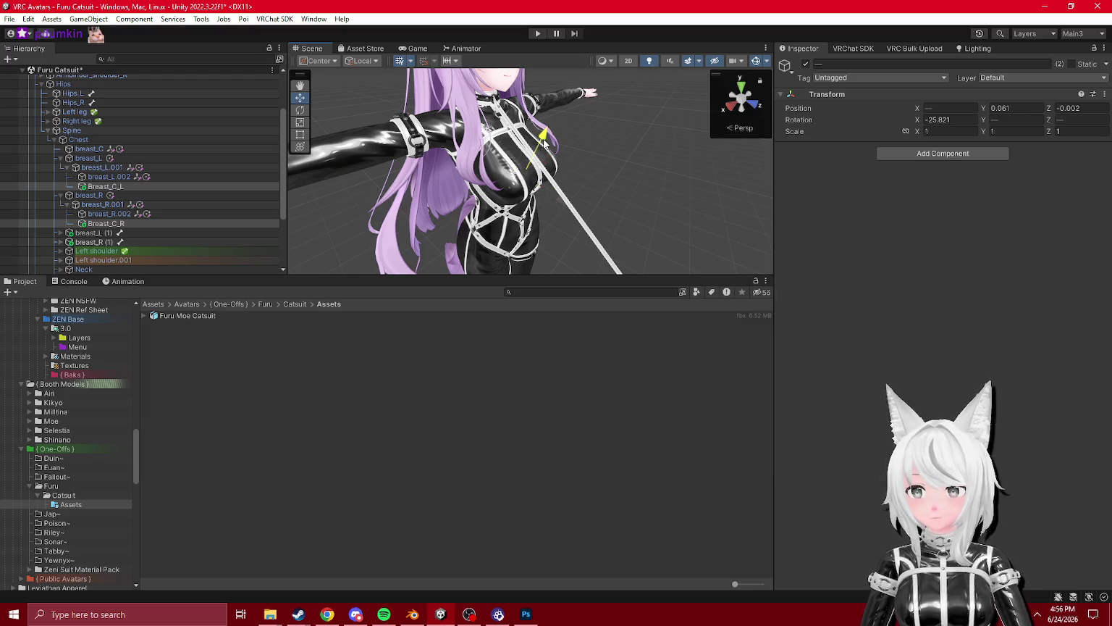
left_click(89, 149)
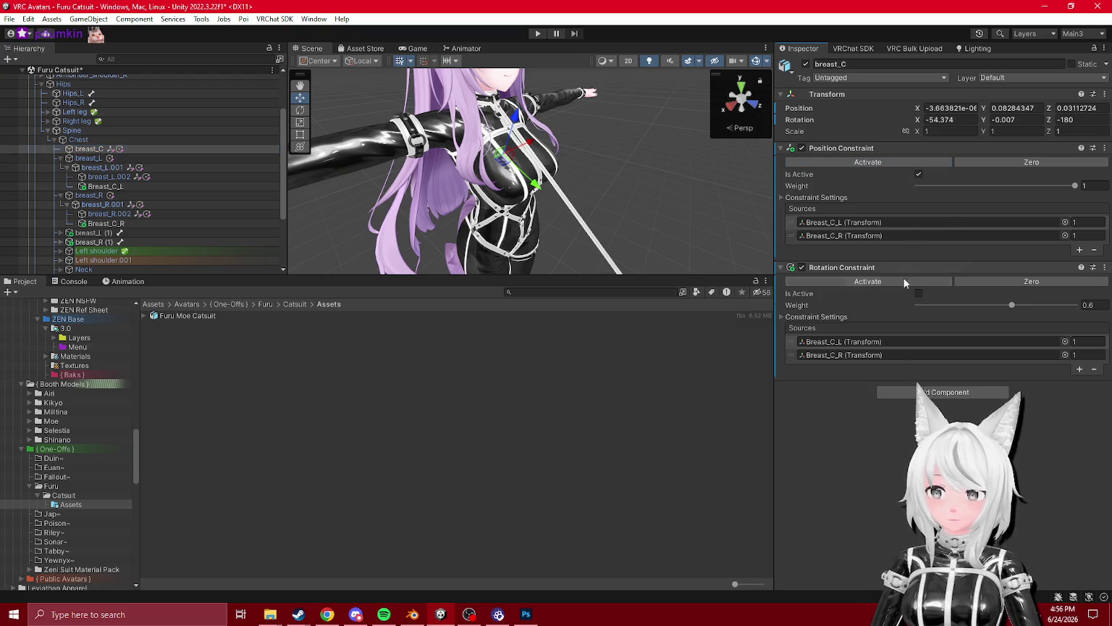
left_click(538, 35)
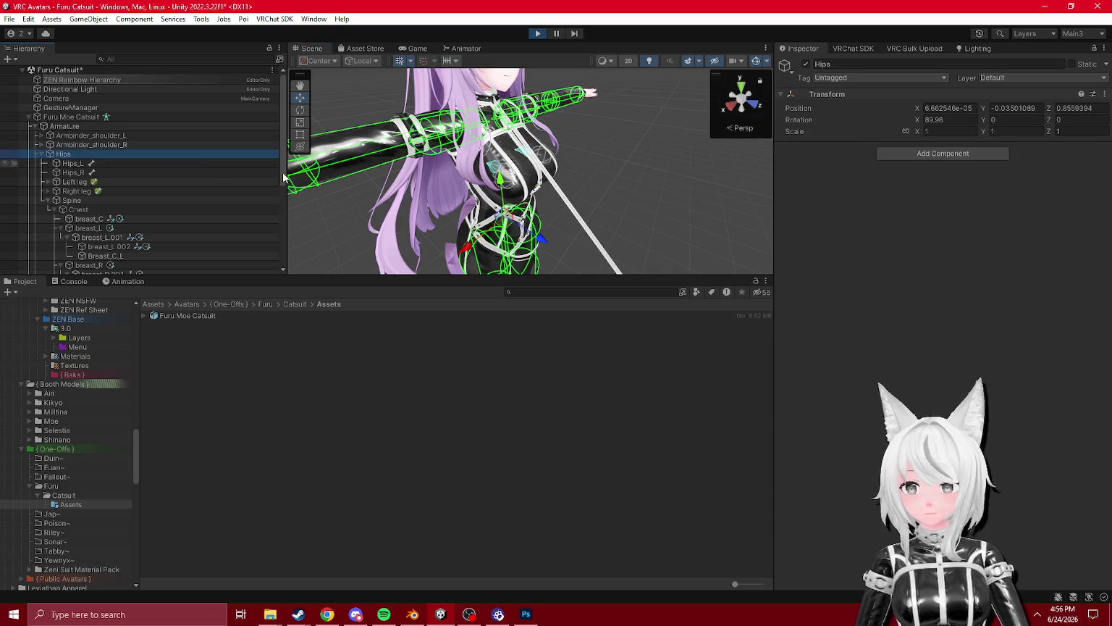
- Stop Play, activate breast_C's rotation constraint, and start Play mode again
left_click(537, 34)
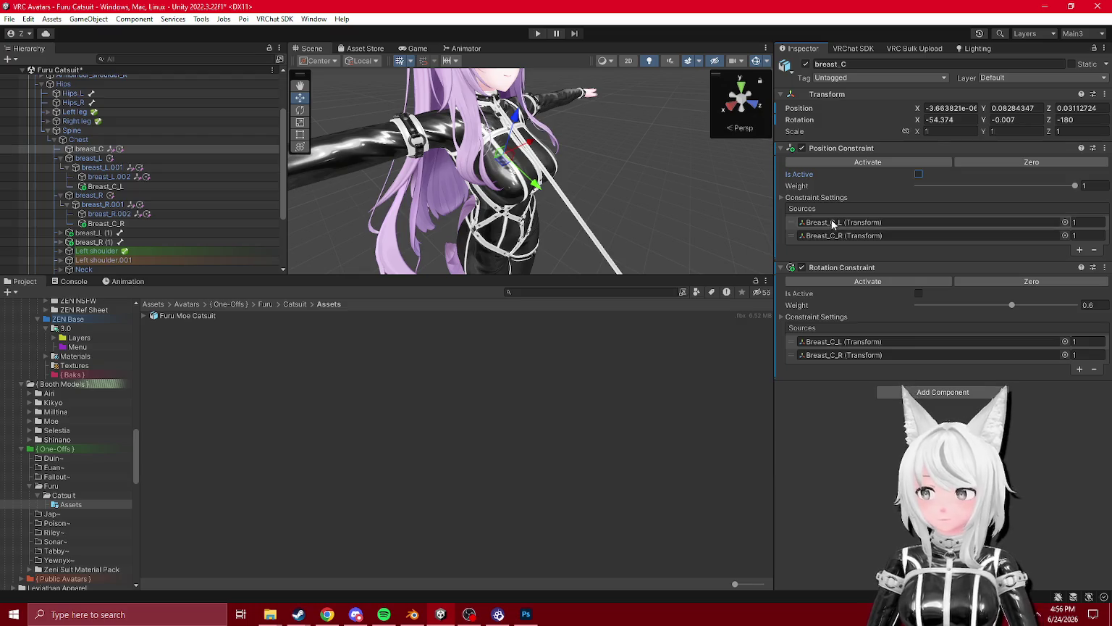
left_click(108, 223)
left_click(121, 189, "ctrl")
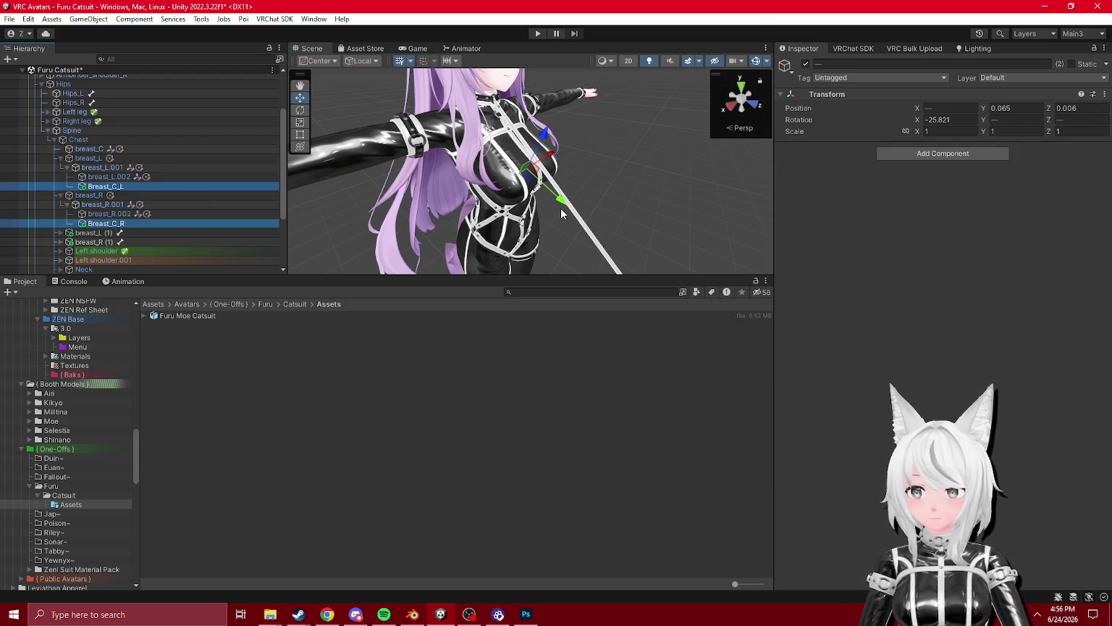
scroll(561, 213, "up", 3)
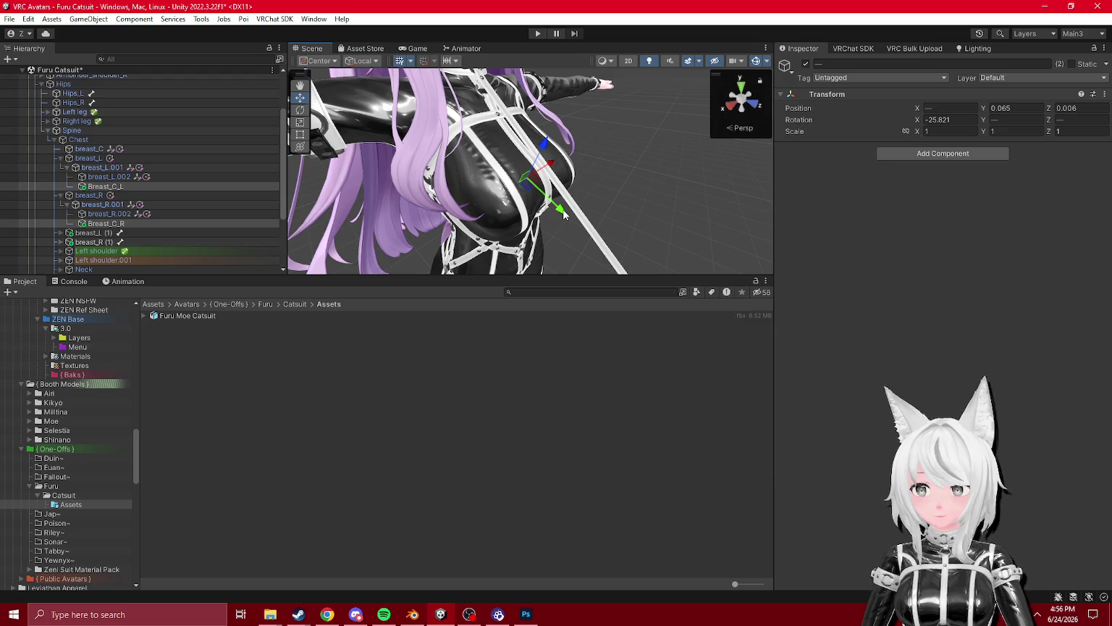
left_click(89, 148)
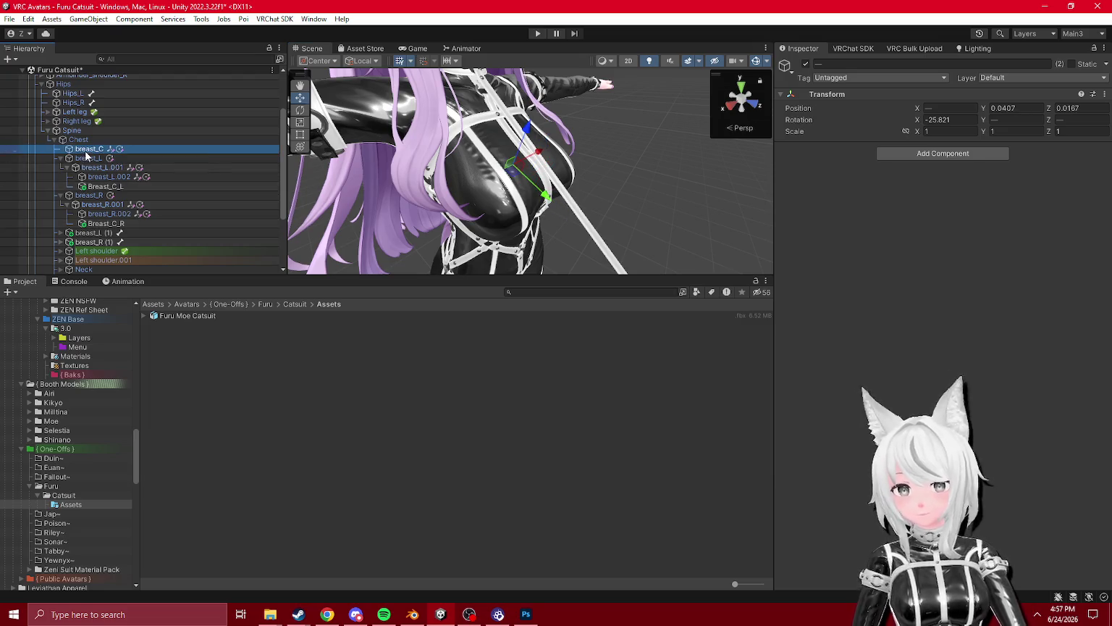
left_click(872, 170)
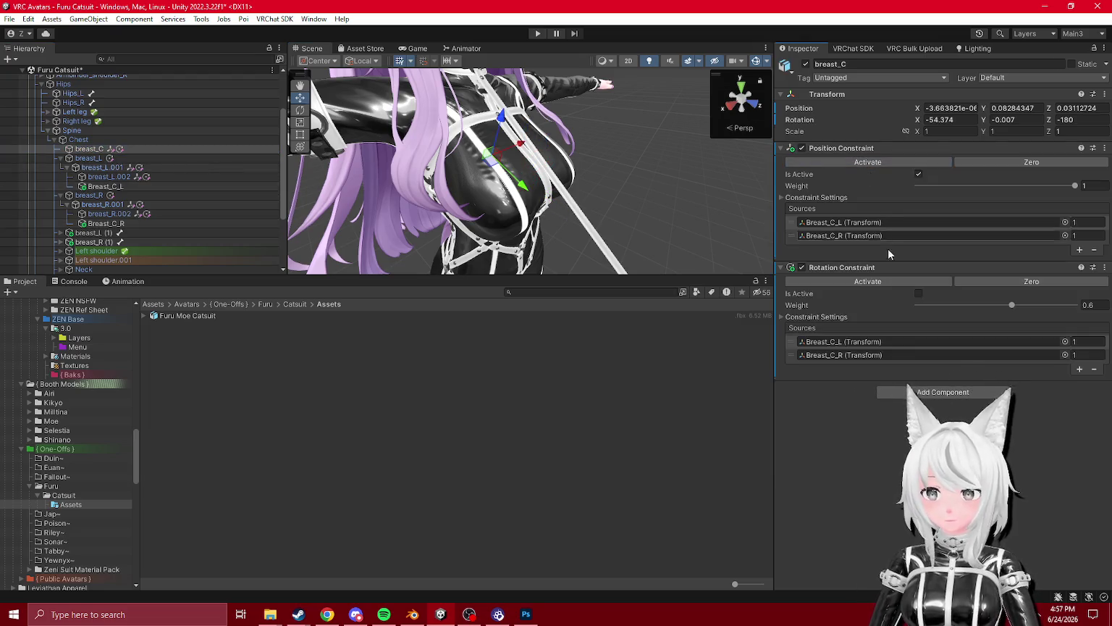
left_click(918, 293)
left_click(537, 33)
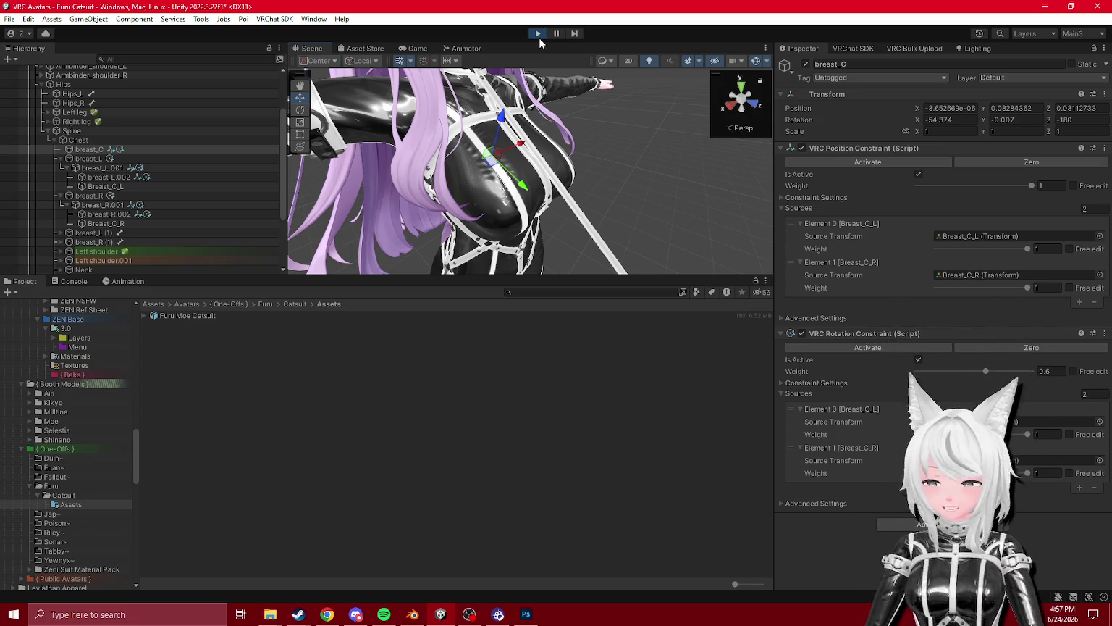
- Drag the Hips bone around to test how the chest moves
scroll(77, 142, "up", 3)
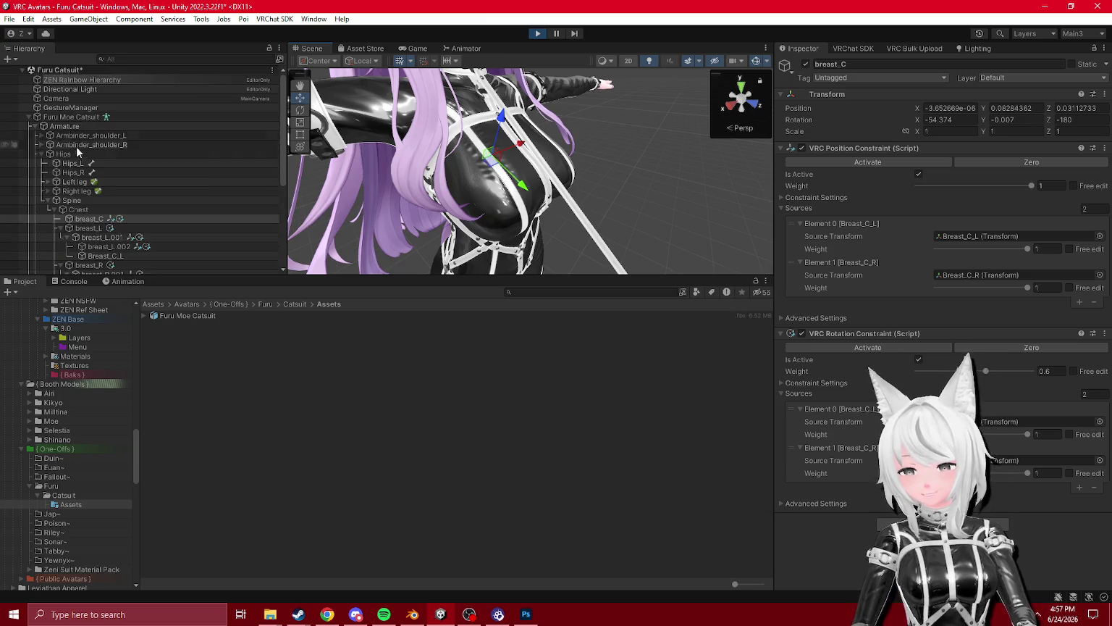
left_click(74, 153)
mouse_move(497, 194)
left_mouse_down()
mouse_move(522, 229)
mouse_move(496, 270)
mouse_move(478, 177)
left_mouse_up()
left_click_drag(454, 241, 456, 248)
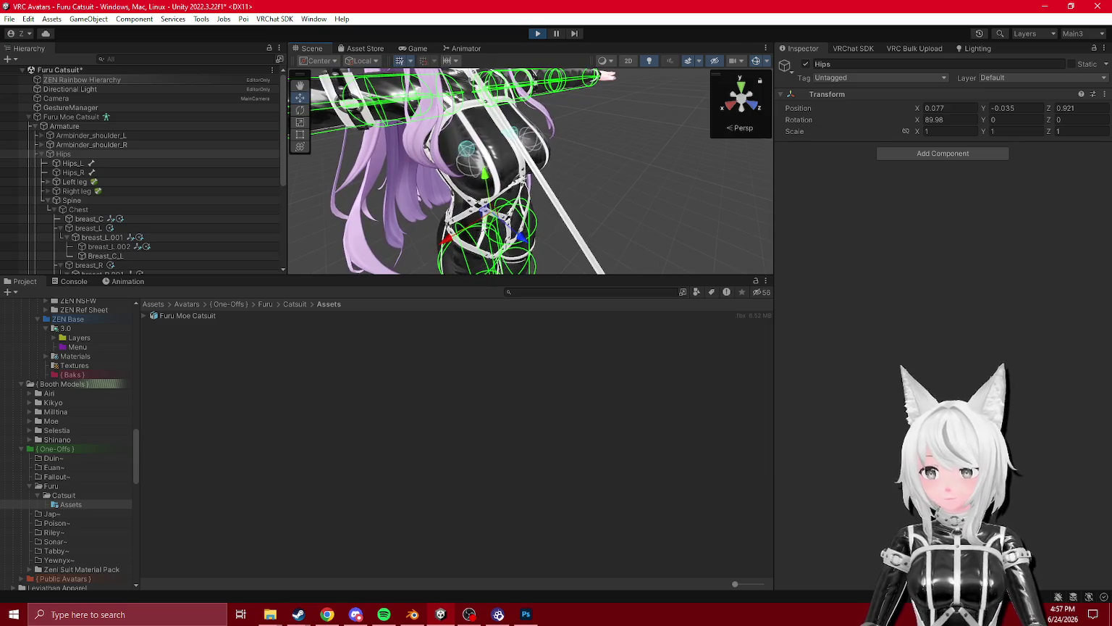
mouse_move(490, 186)
left_mouse_down()
mouse_move(526, 208)
mouse_move(497, 190)
left_mouse_up()
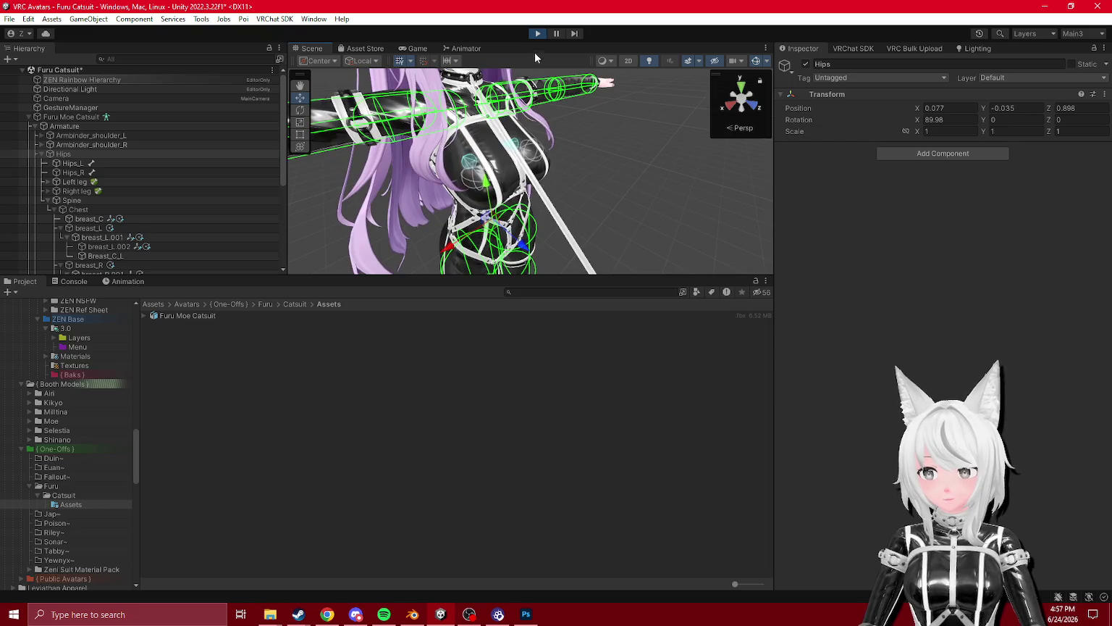
- Frame the breast_L (1) and breast_R (1) phys bones and check breast_L.002's constraints
scroll(141, 208, "down", 5)
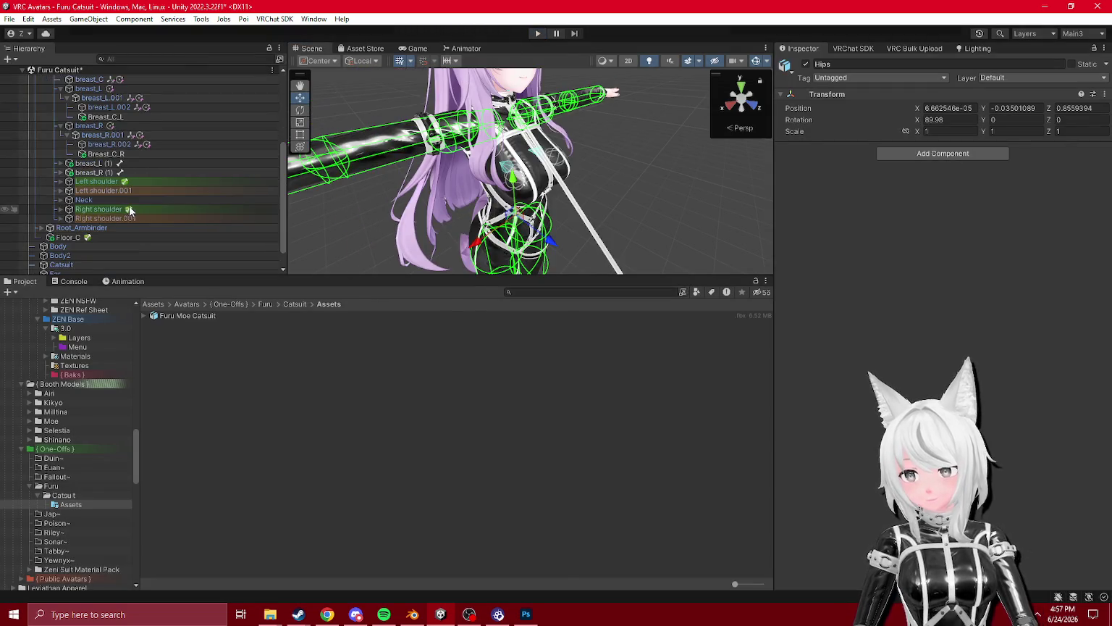
left_click(94, 173)
left_click(112, 164, "ctrl")
key("f")
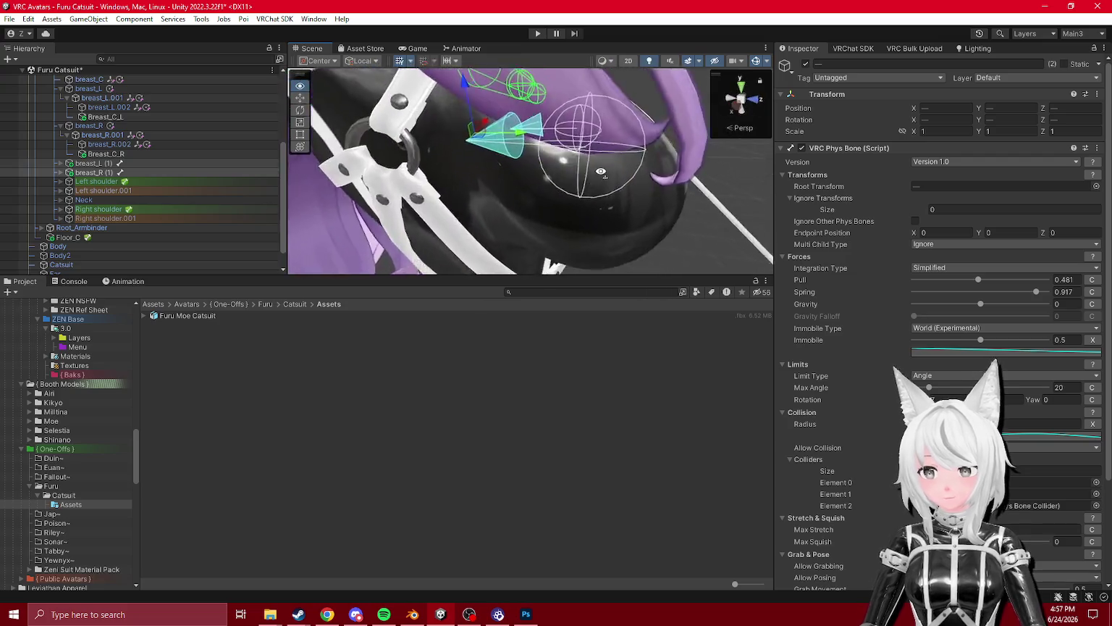
left_click(109, 144)
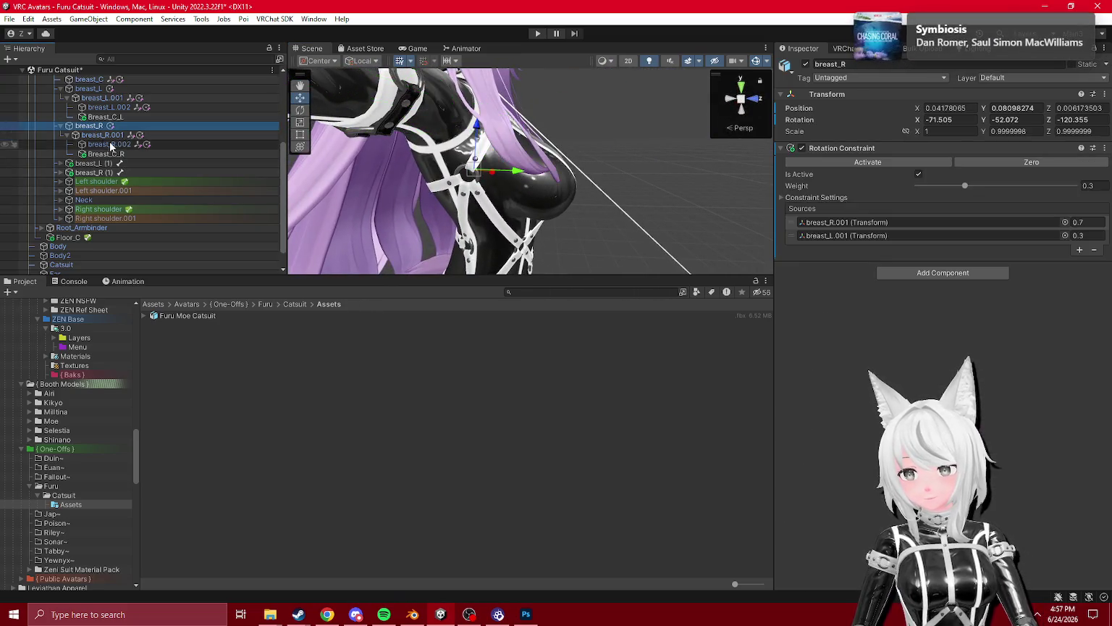
left_click(109, 107)
scroll(103, 120, "up", 2)
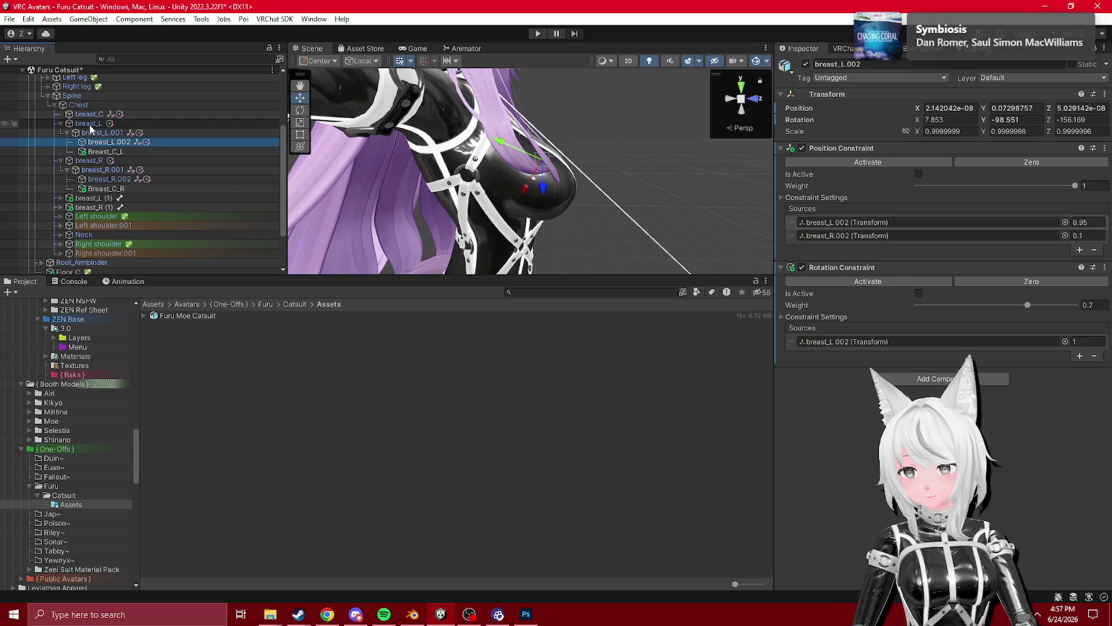
- Select the breast_L and breast_R .001/.002 bones, then the breast_L (1) and breast_R (1) phys bones
left_click(102, 133, "ctrl")
left_click(109, 170, "ctrl")
left_click(121, 186, "shift")
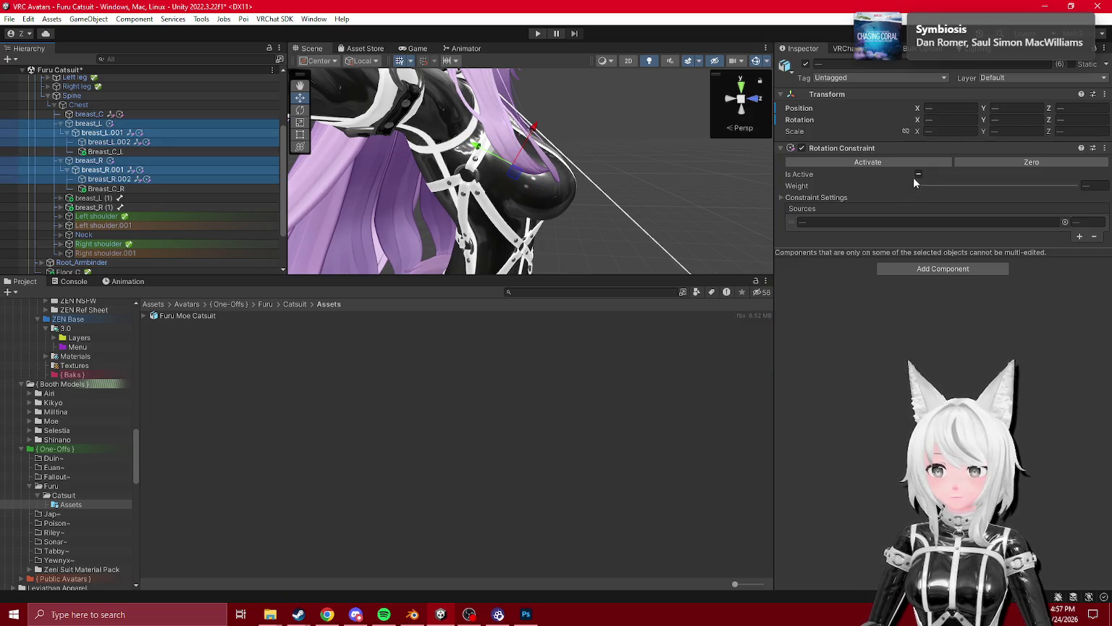
left_click(109, 169)
left_click(109, 179, "ctrl")
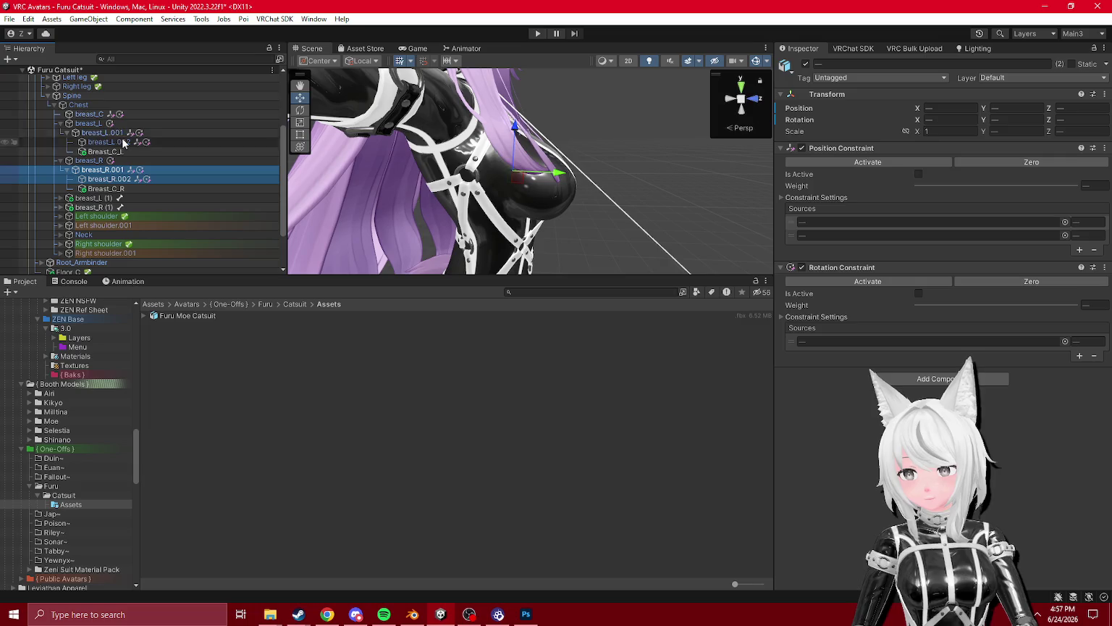
left_click(123, 142, "ctrl")
left_click(120, 134, "ctrl")
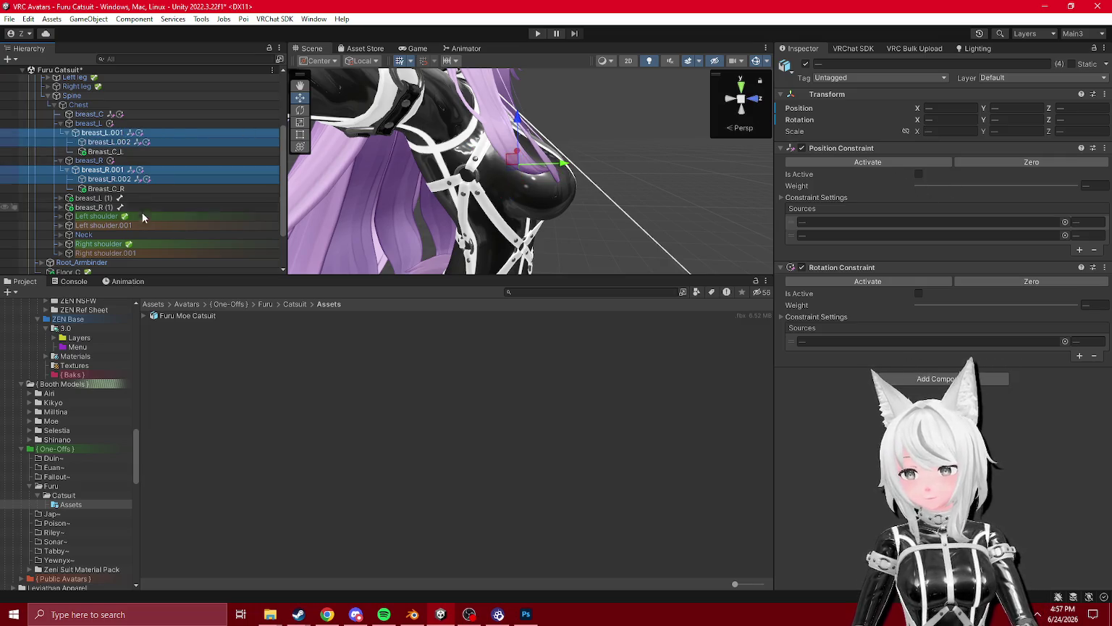
left_click(113, 198)
left_click(115, 208, "ctrl")
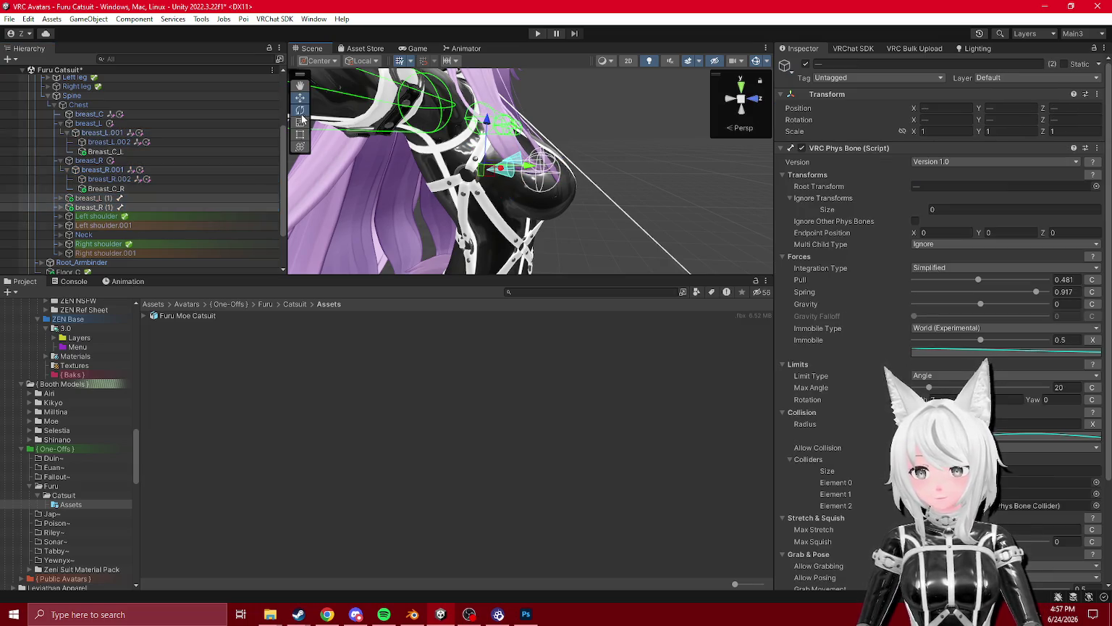
- Set transform handles to Global orientation and expand the breast_L (1) and breast_R (1) phys bones
left_click(372, 75)
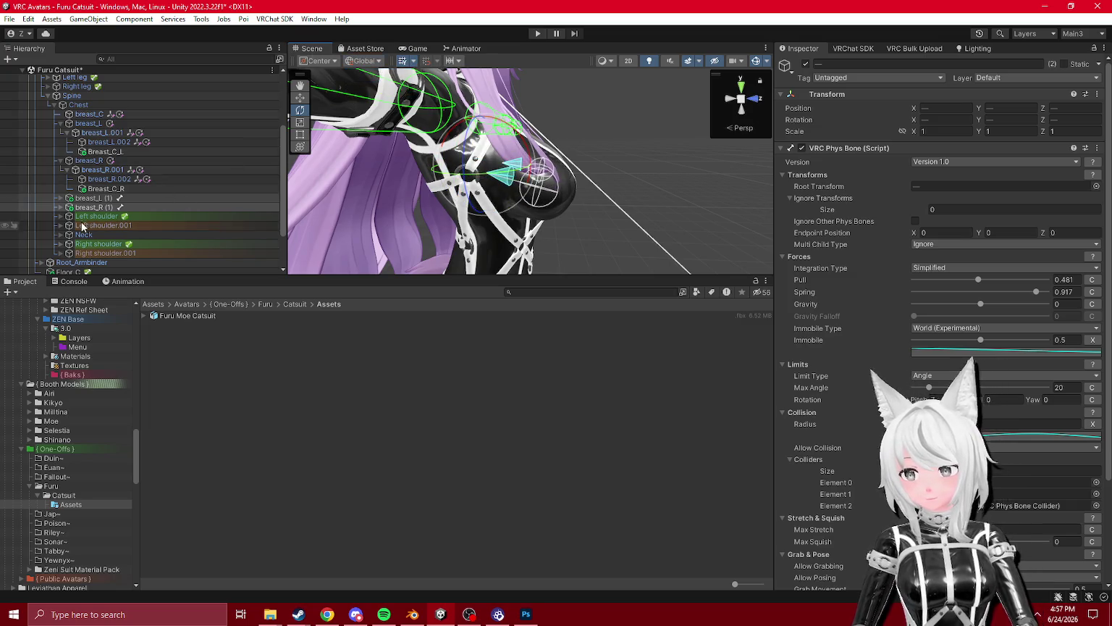
left_click(61, 207)
left_click(60, 198)
left_click(109, 227, "ctrl")
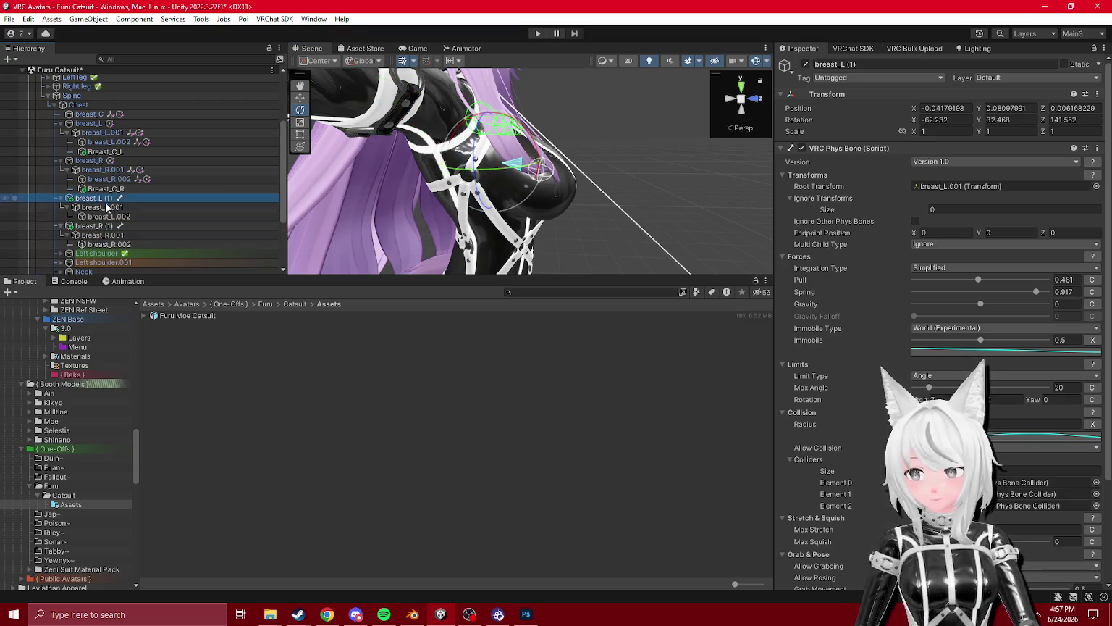
- Scale up both breast_L (1) and breast_R (1) phys bones together
left_click(105, 208)
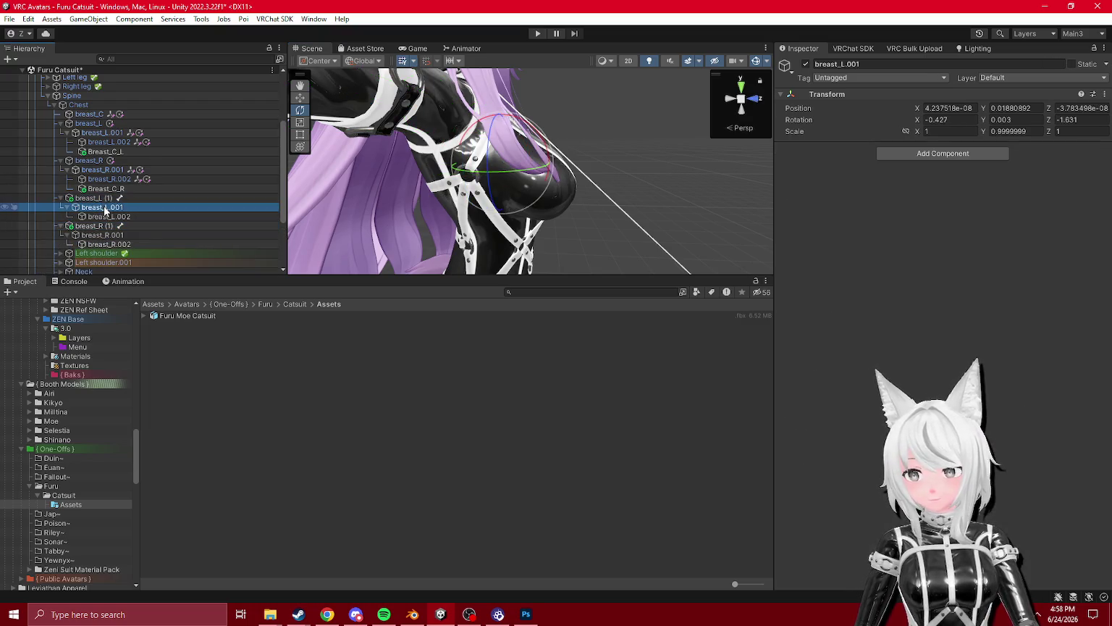
left_click(102, 198)
left_click(105, 207)
left_click(101, 198)
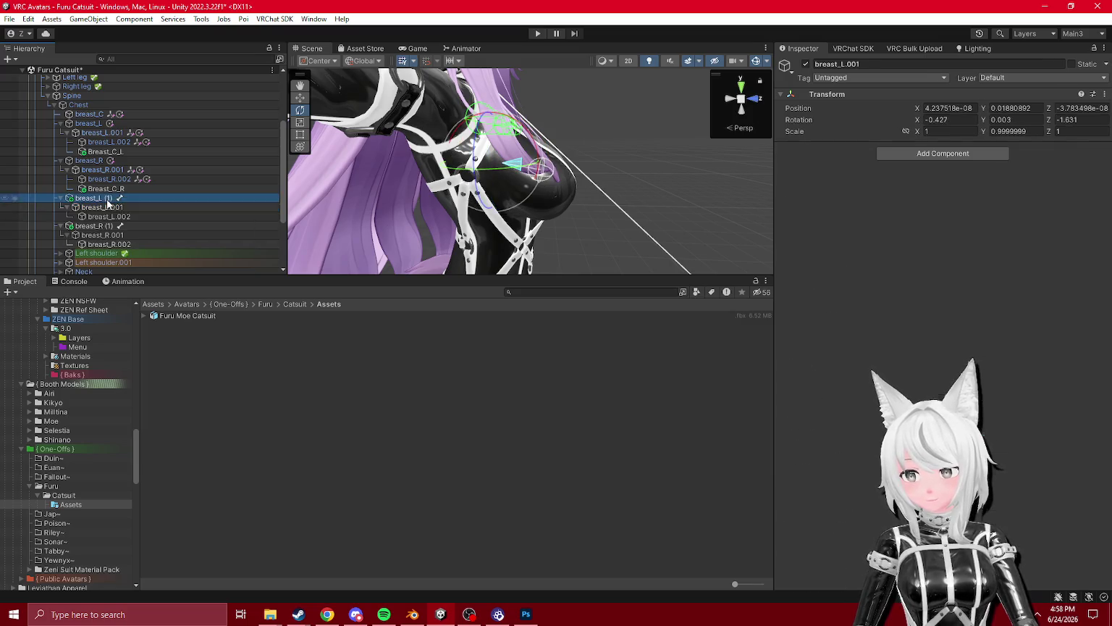
left_click(101, 227, "ctrl")
key("r")
left_click_drag(487, 174, 511, 178)
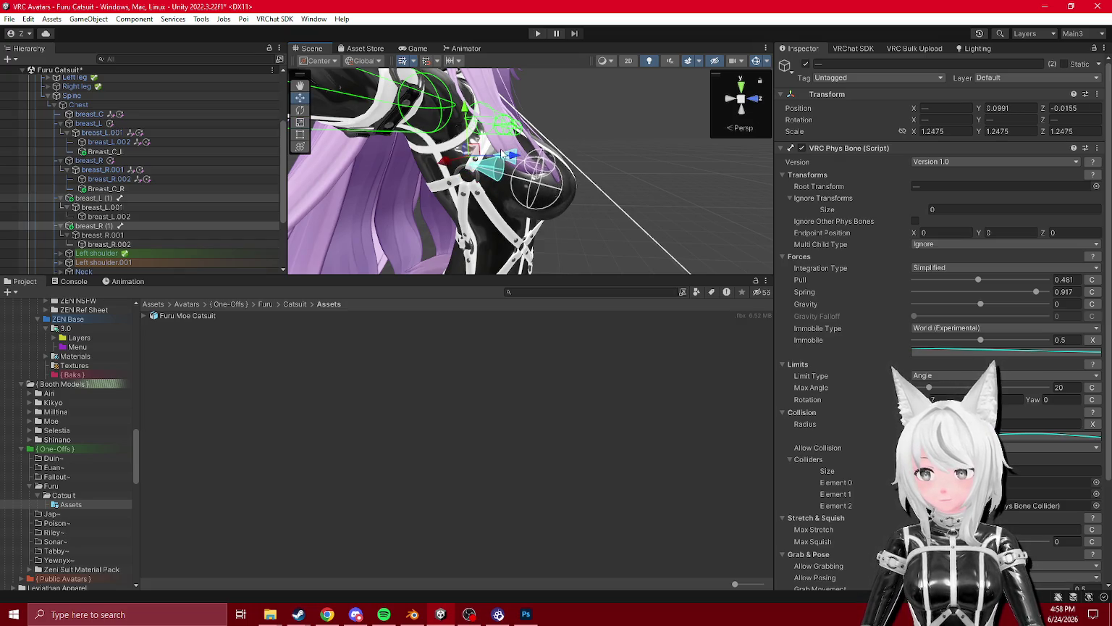
- Enlarge breast_L (1) alone to about 1.479 on every axis and check it from several angles
left_click_drag(516, 161, 131, 206)
double_click(127, 199)
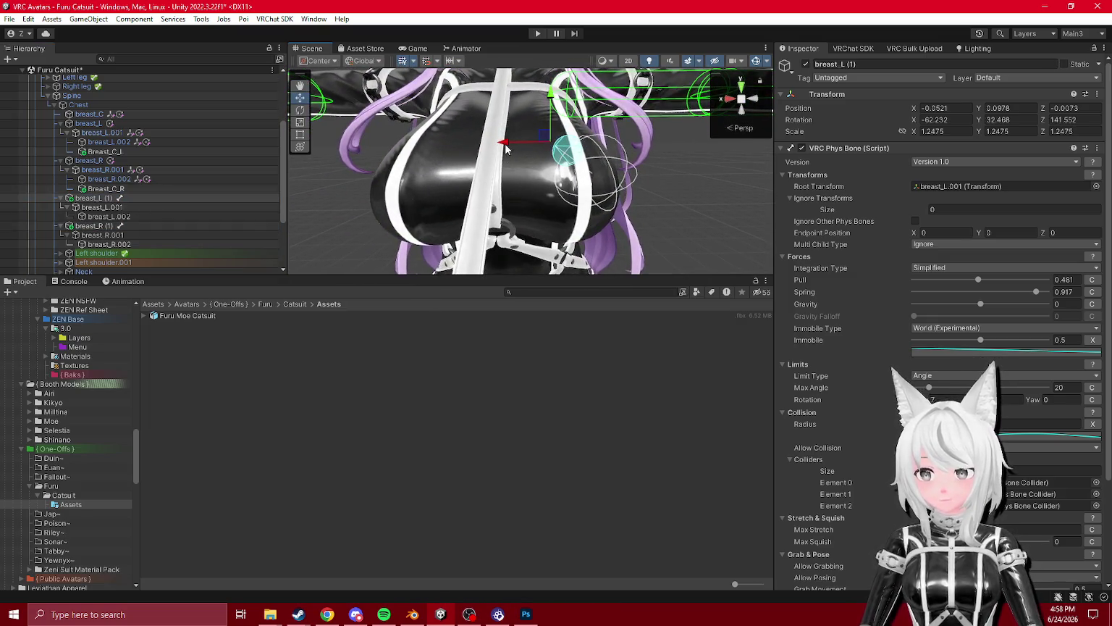
mouse_move(483, 167)
left_mouse_down()
mouse_move(556, 138)
mouse_move(483, 110)
mouse_move(288, 107)
left_mouse_up()
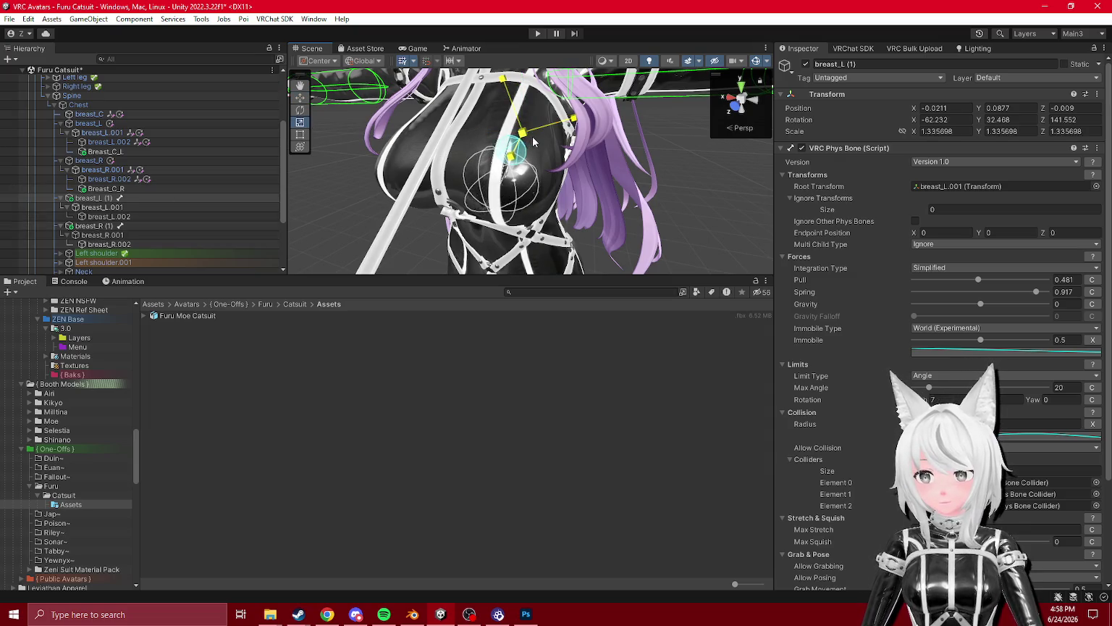
left_click_drag(561, 148, 310, 101)
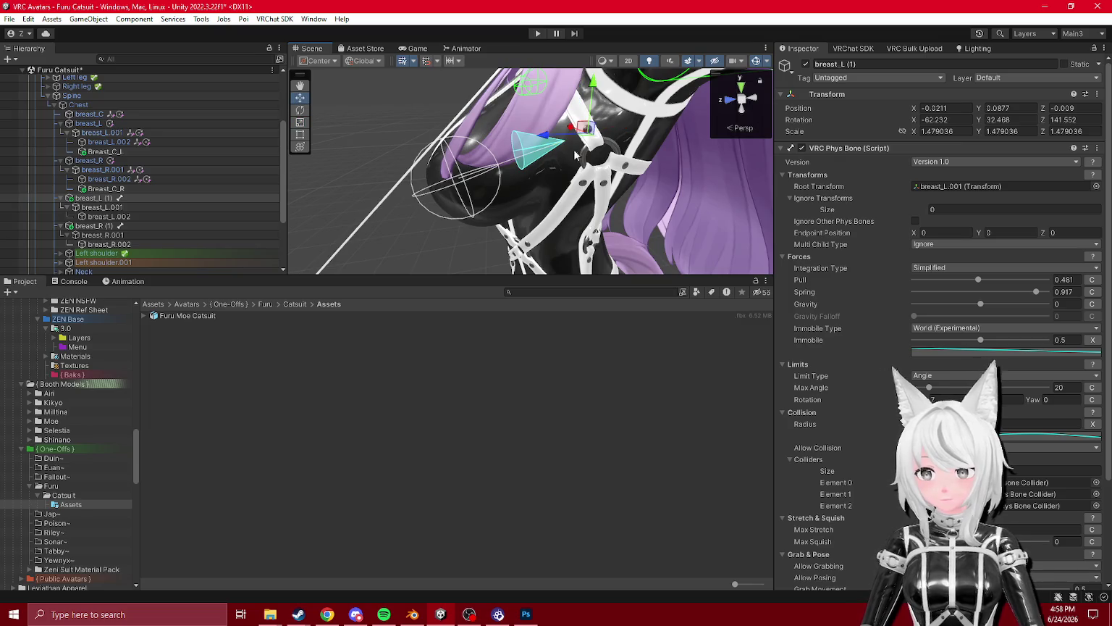
mouse_move(412, 136)
left_mouse_down()
mouse_move(535, 154)
mouse_move(507, 160)
mouse_move(592, 150)
left_mouse_up()
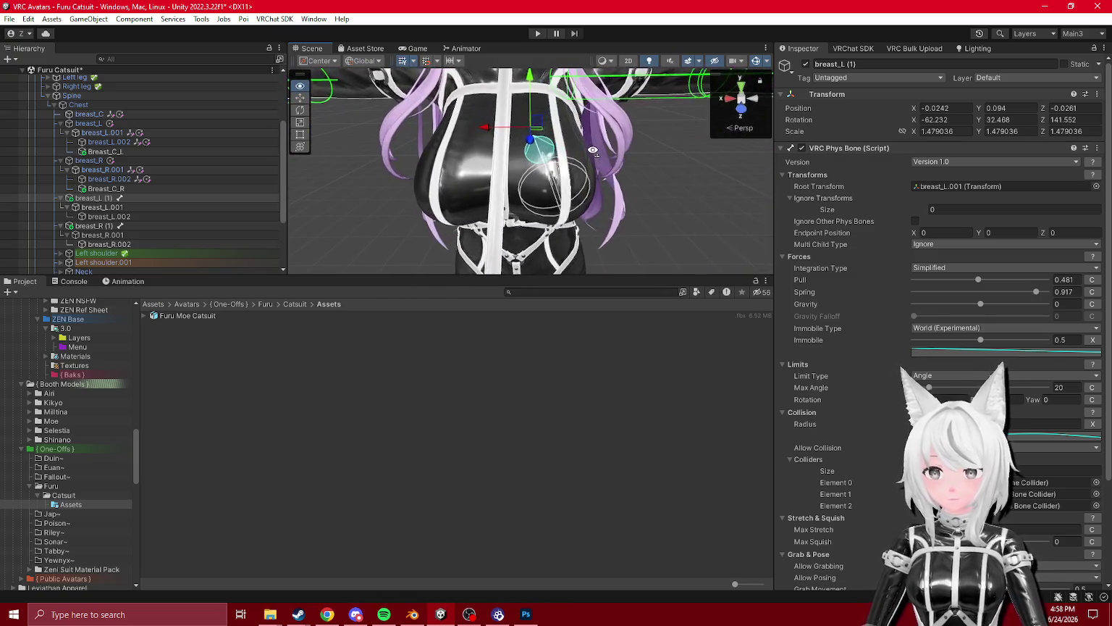
right_click(827, 93)
- Copy breast_L (1)'s transform values and paste them onto breast_R (1)
left_click(847, 229)
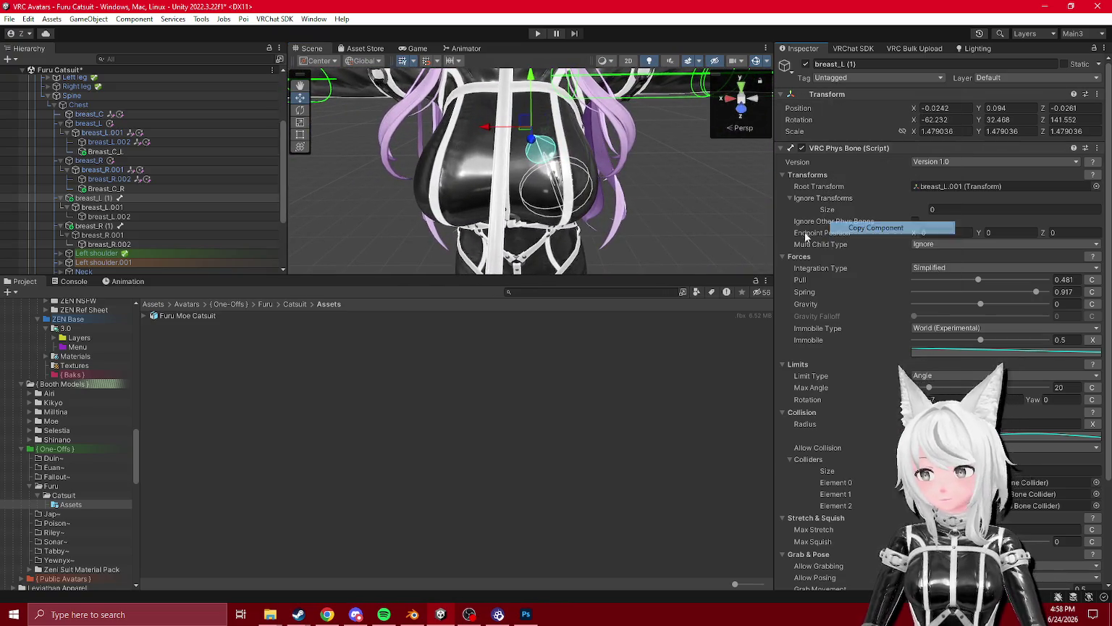
left_click(112, 226)
right_click(822, 95)
left_click(840, 243)
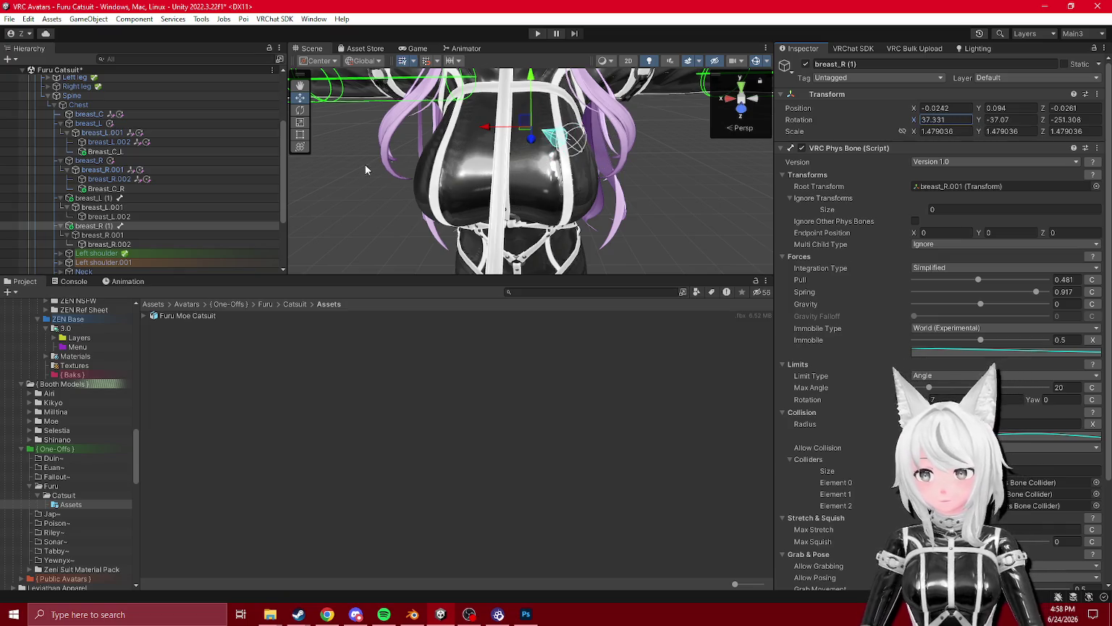
- Collapse the child bones of breast_L (1), breast_R (1) and breast_L in the Hierarchy
left_click(56, 200)
left_click(58, 197)
left_click(58, 208)
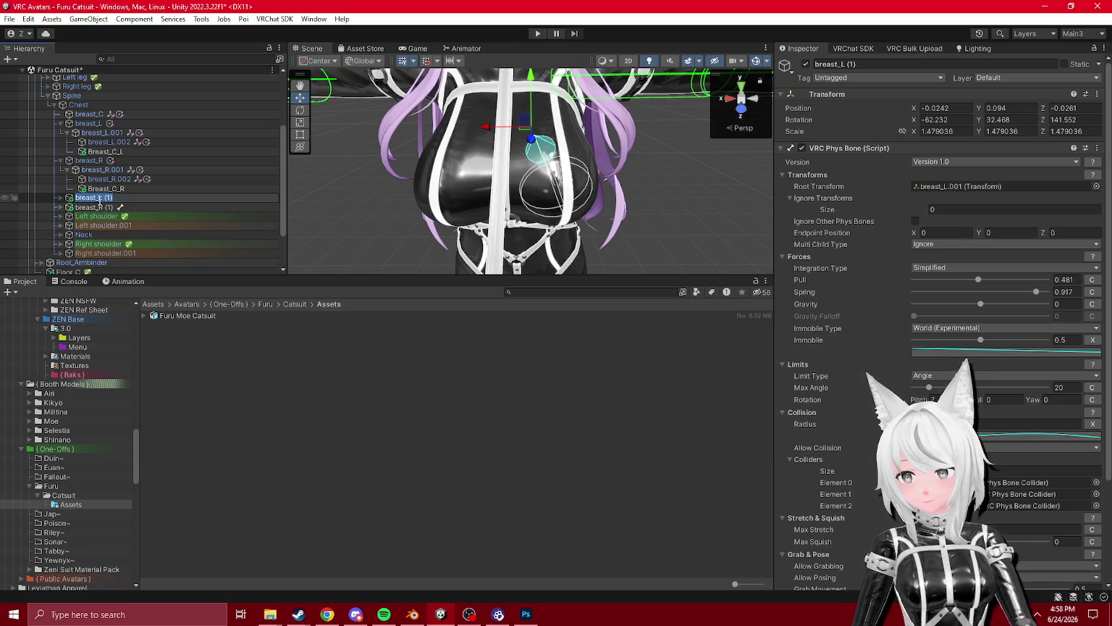
key("Escape")
left_click(61, 124)
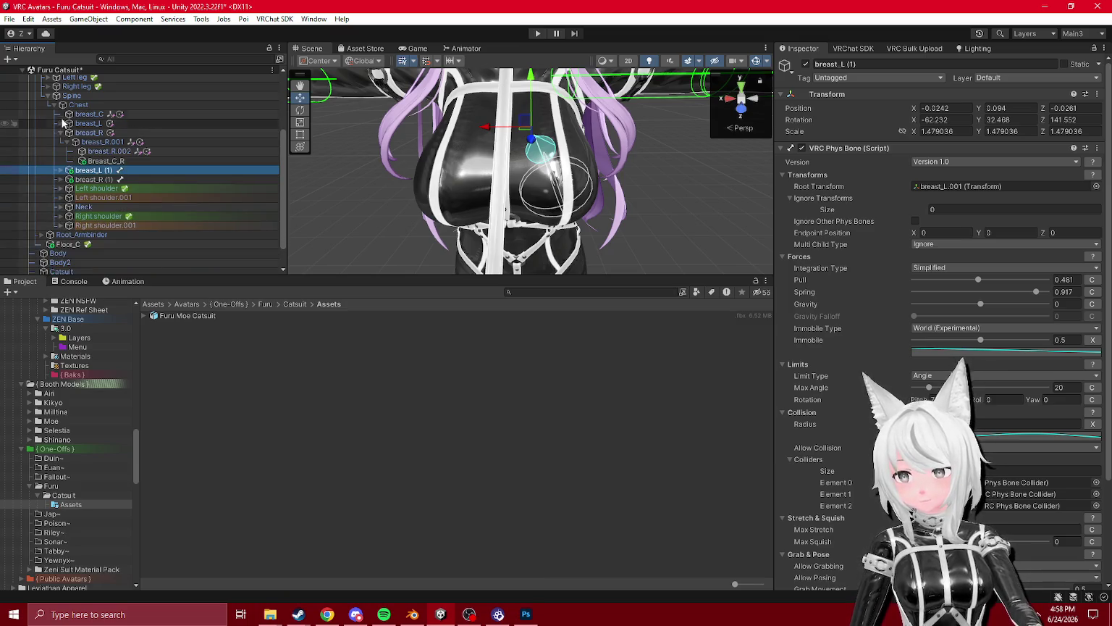
- Create an empty object under Chest holding a duplicate of breast_L (1), named breast_L (2)
right_click(80, 105)
left_click(121, 259)
left_click(93, 170)
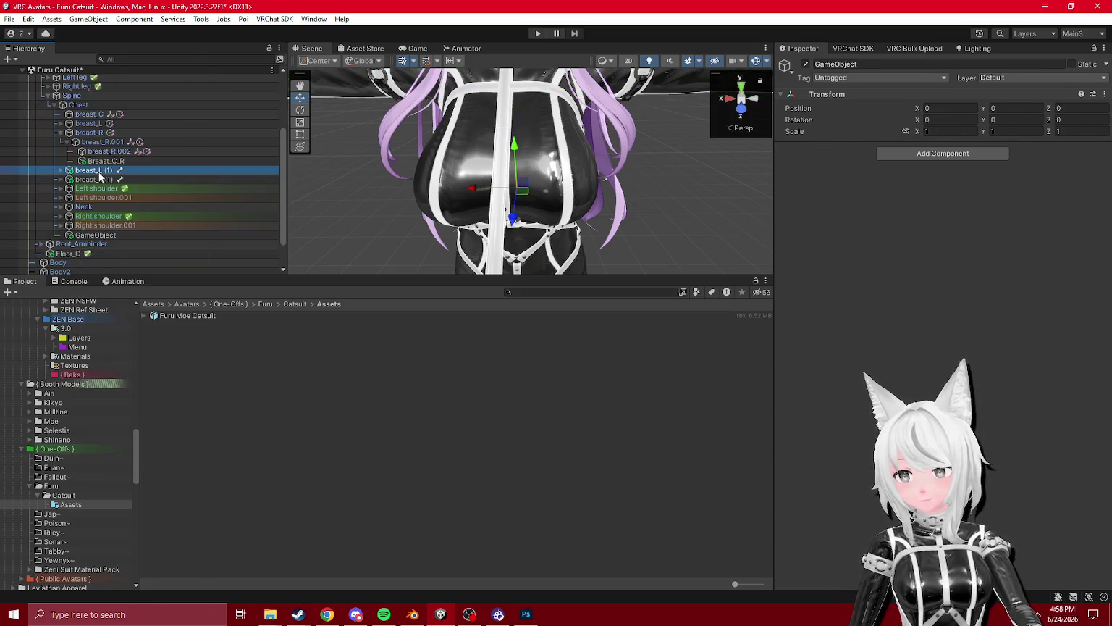
key("ctrl+d")
left_click_drag(110, 248, 109, 246)
left_click(101, 235)
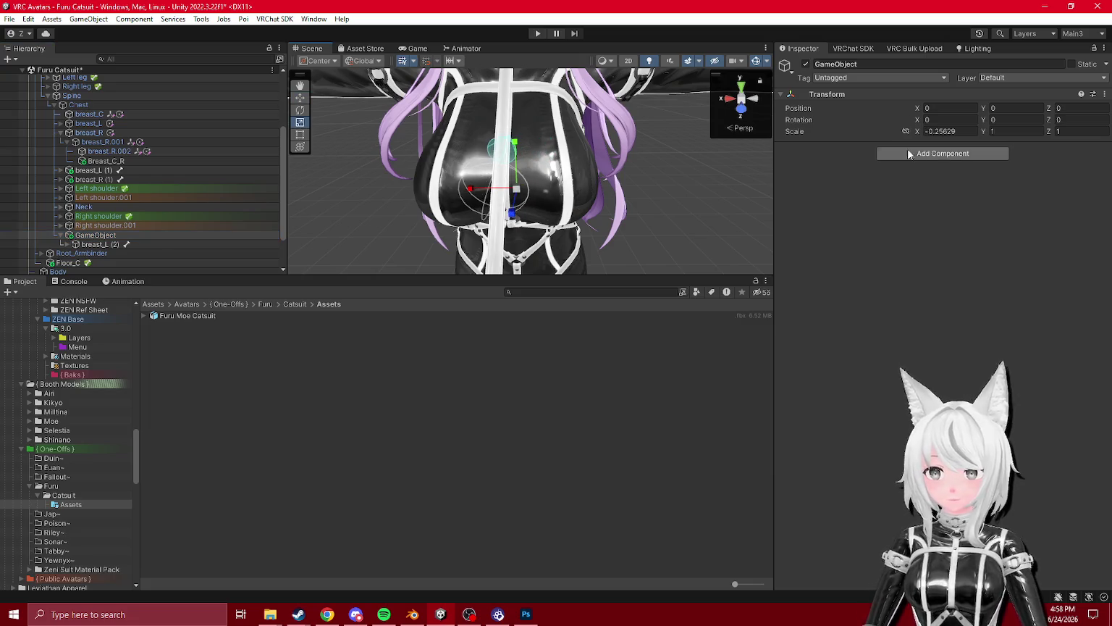
- Copy breast_L (2)'s world transform and paste it onto breast_R (1)
left_click(112, 246)
right_click(881, 94)
mouse_move(941, 262)
left_click(1051, 302)
left_click(90, 179)
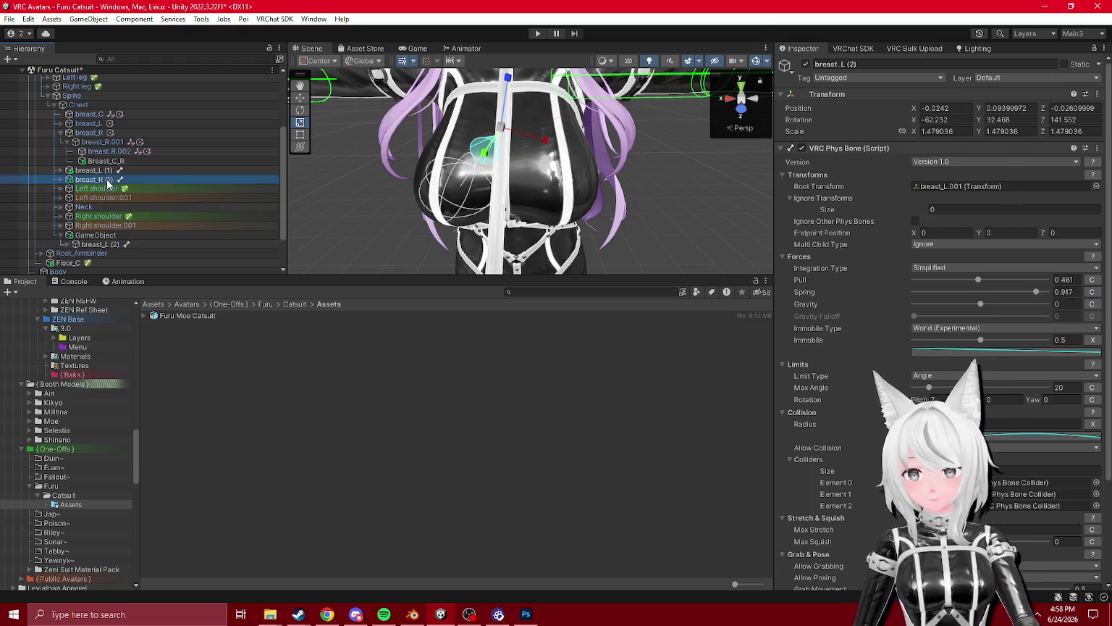
right_click(855, 95)
mouse_move(977, 283)
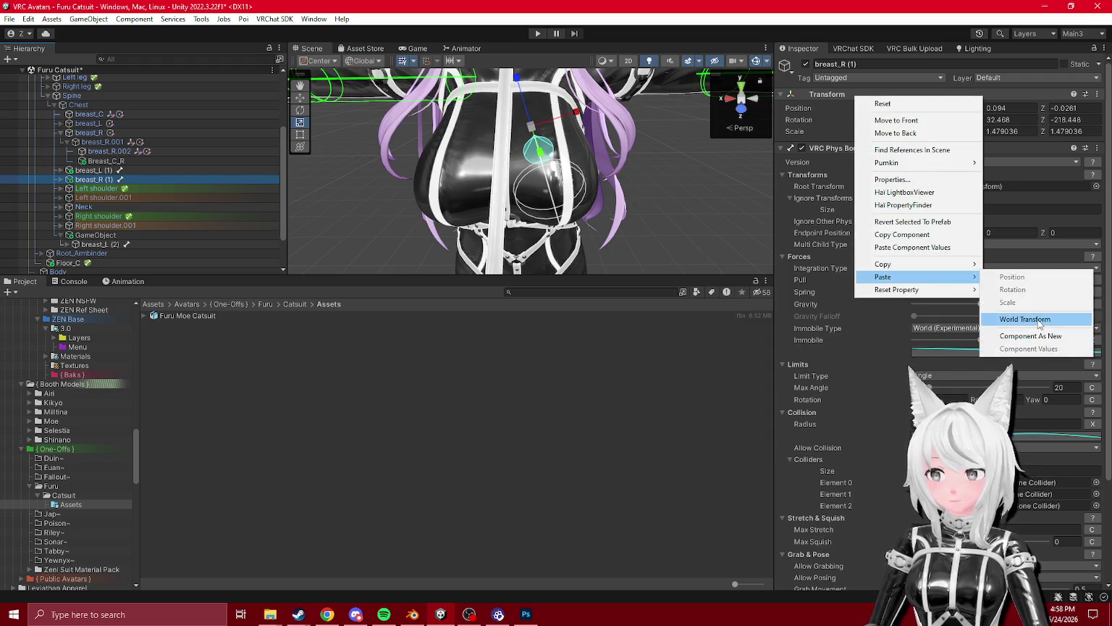
left_click(1039, 323)
- Delete the temporary empty object and check breast_L (1)'s transform options
left_click(96, 235)
key("Delete")
left_click(136, 181)
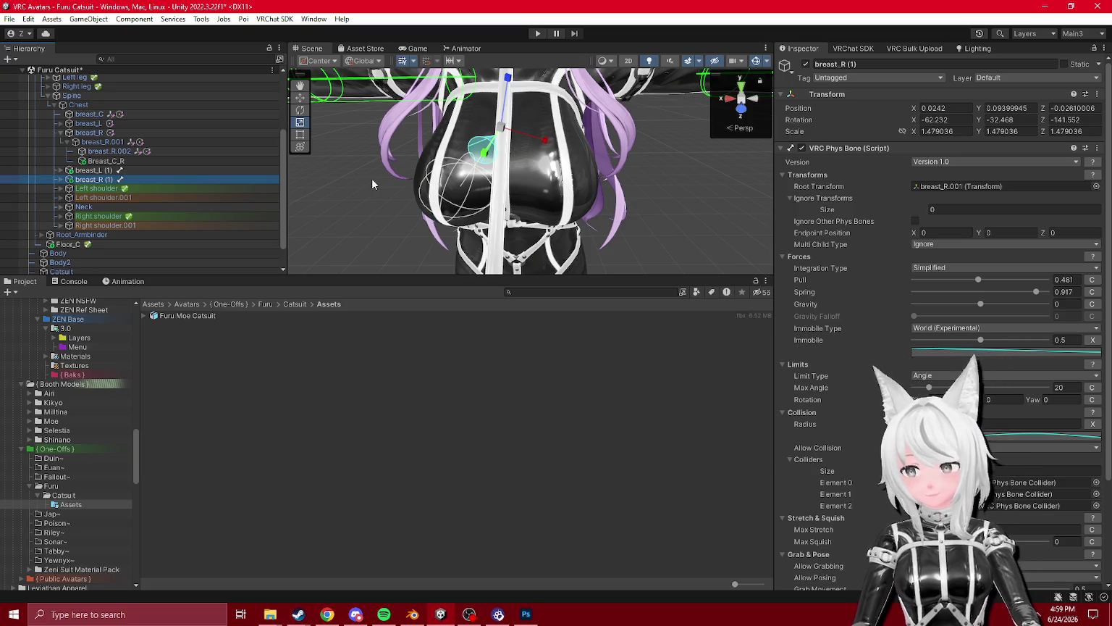
left_click(93, 170)
right_click(922, 106)
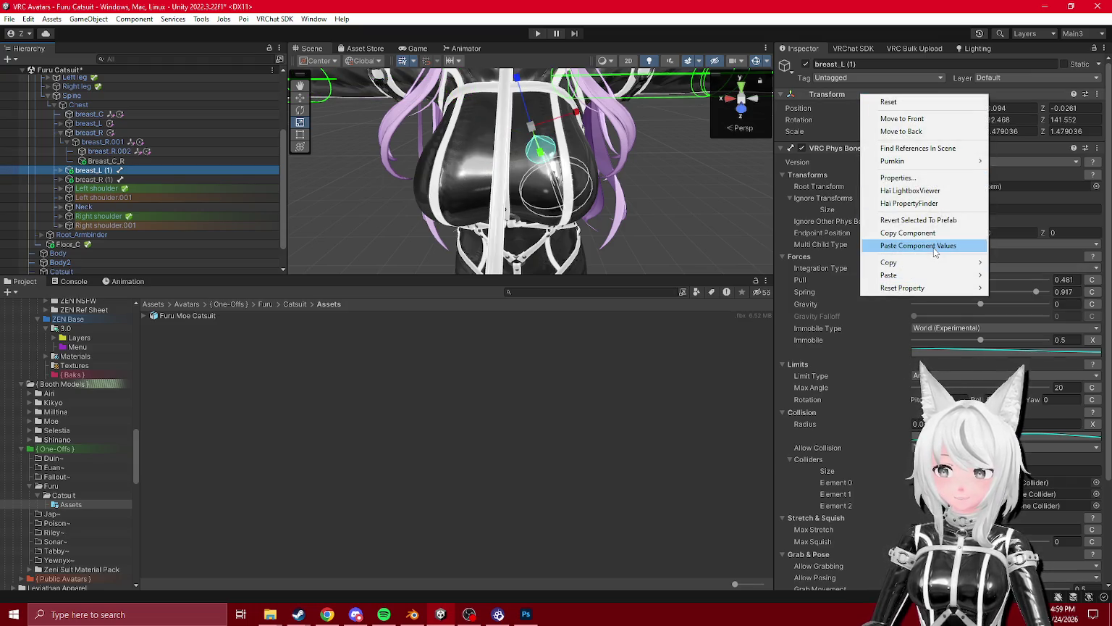
left_click(394, 140)
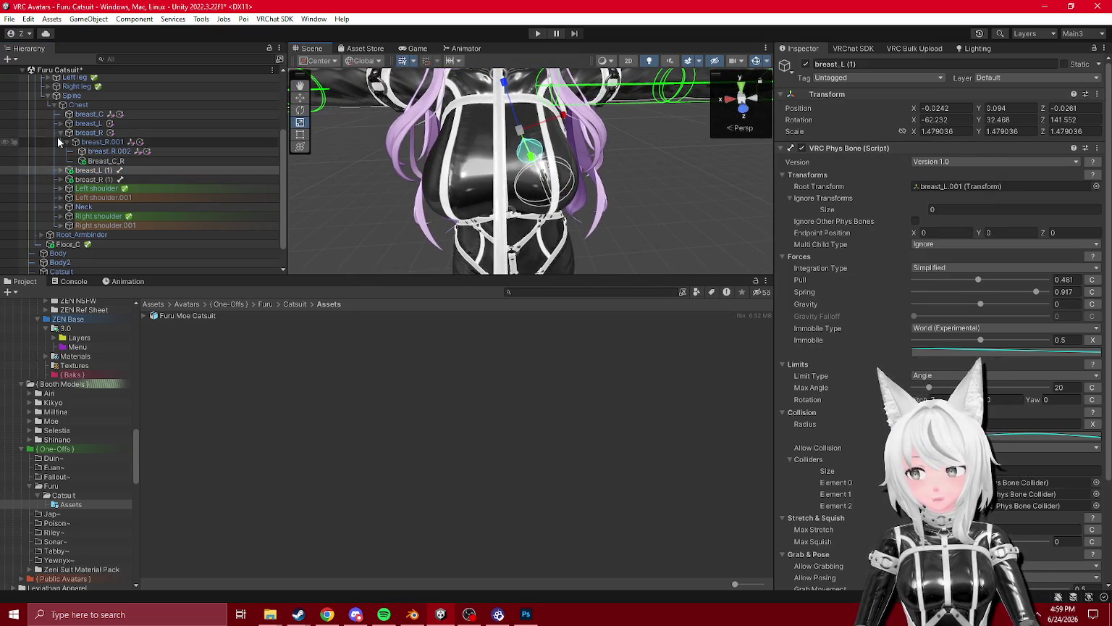
- Restore the empty object, mirror it on X, and paste its world transform onto breast_R (1)
key("ctrl+shift+n")
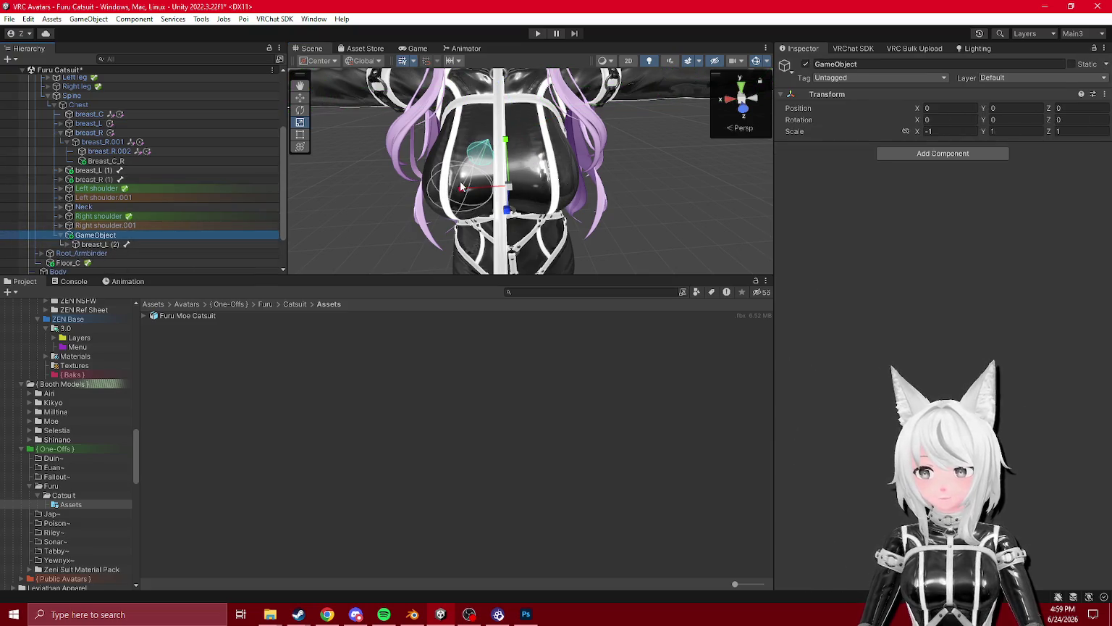
left_click_drag(534, 193, 447, 210)
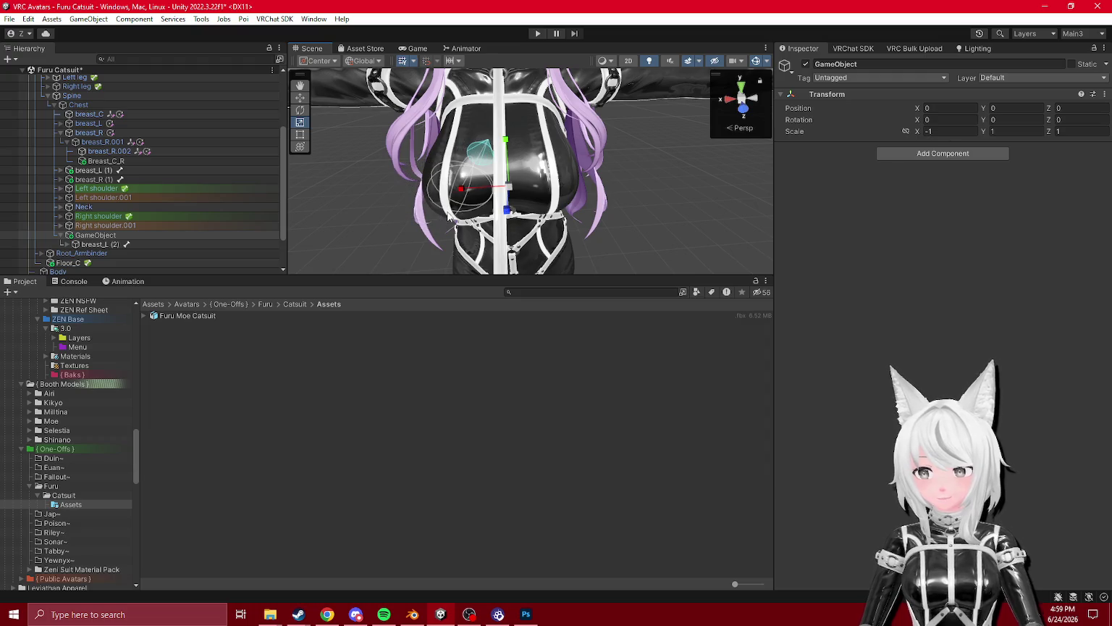
left_click(94, 179)
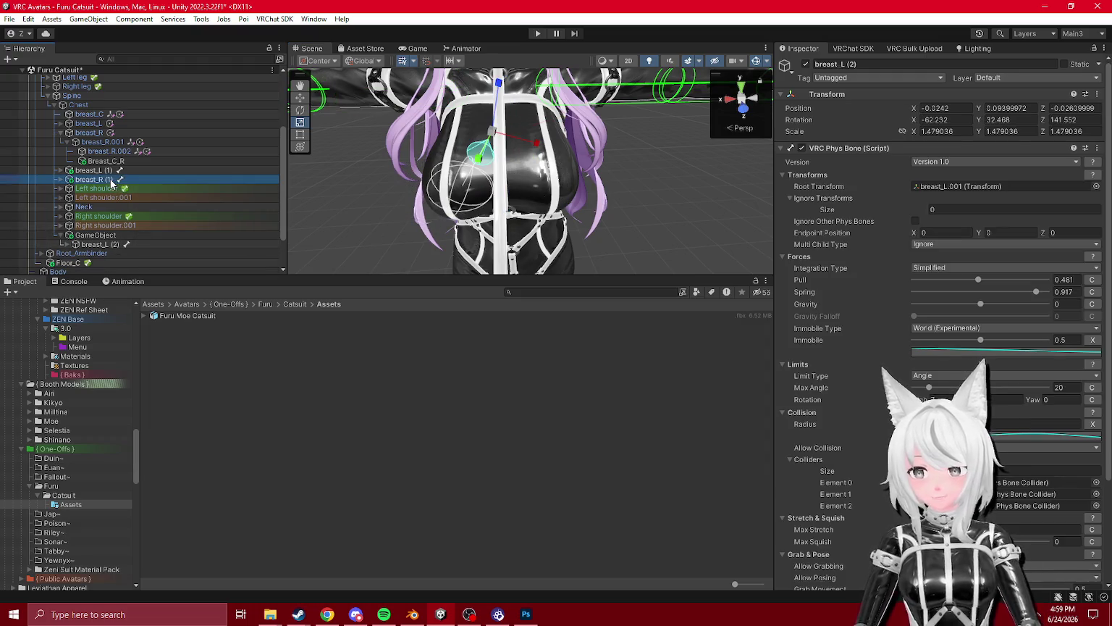
right_click(868, 97)
mouse_move(978, 266)
left_click(1047, 321)
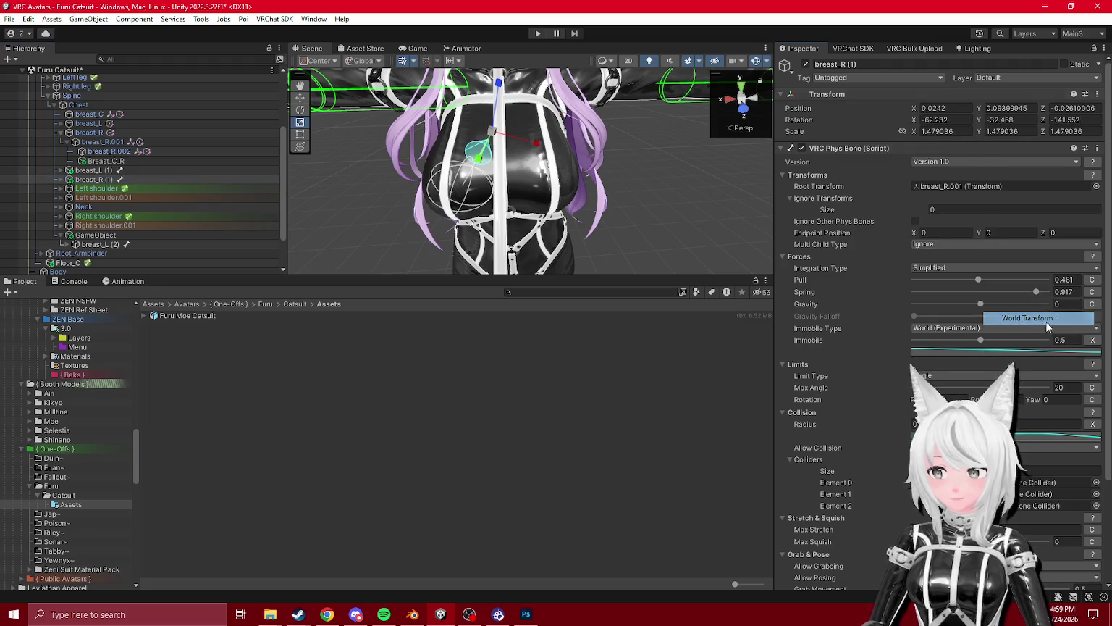
- Delete the temporary empty object and frame the Chest bone in the view
left_click(94, 234)
key("Delete")
left_click(94, 179)
mouse_move(506, 188)
left_mouse_down()
mouse_move(720, 201)
mouse_move(449, 188)
mouse_move(73, 134)
left_mouse_up()
left_click(80, 106)
key("f")
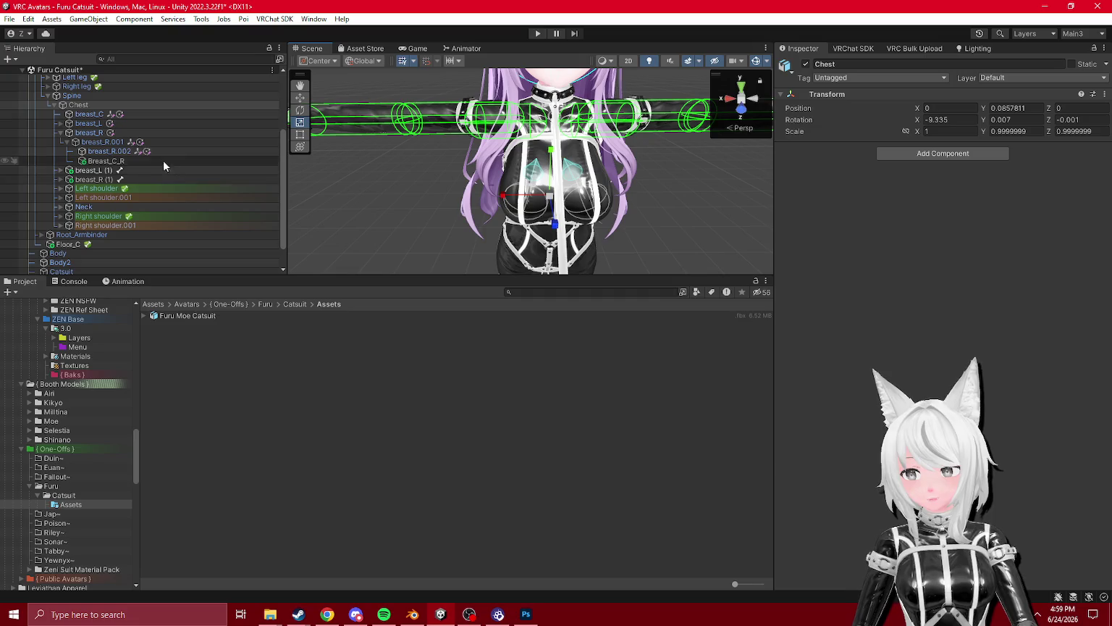
left_click(116, 178)
key("f")
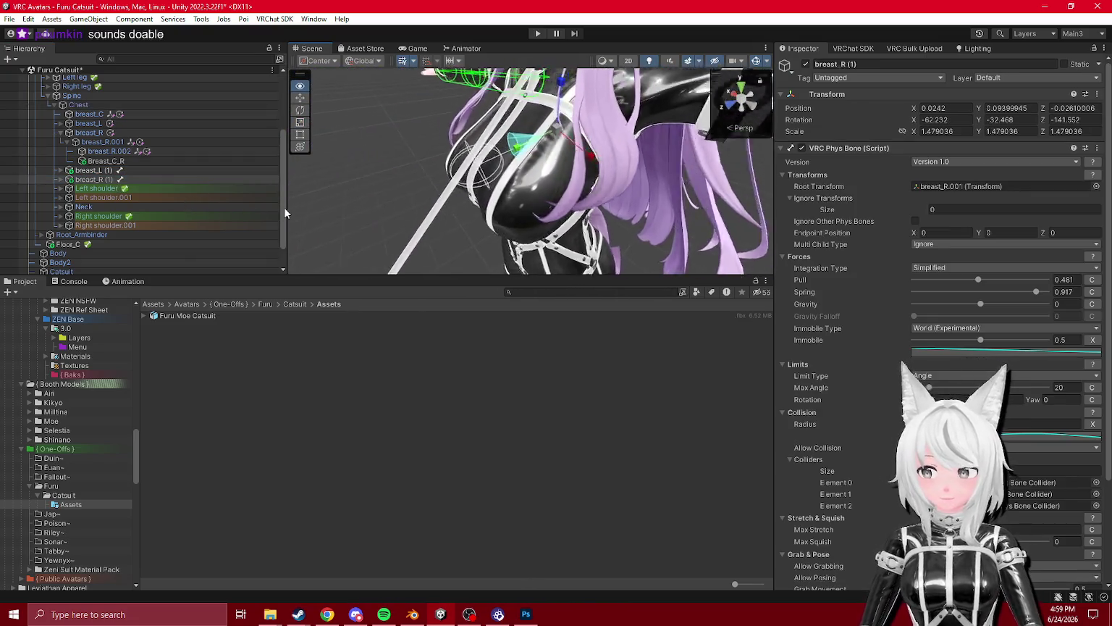
mouse_move(304, 168)
left_mouse_down()
mouse_move(767, 167)
mouse_move(674, 190)
left_mouse_up()
key("f")
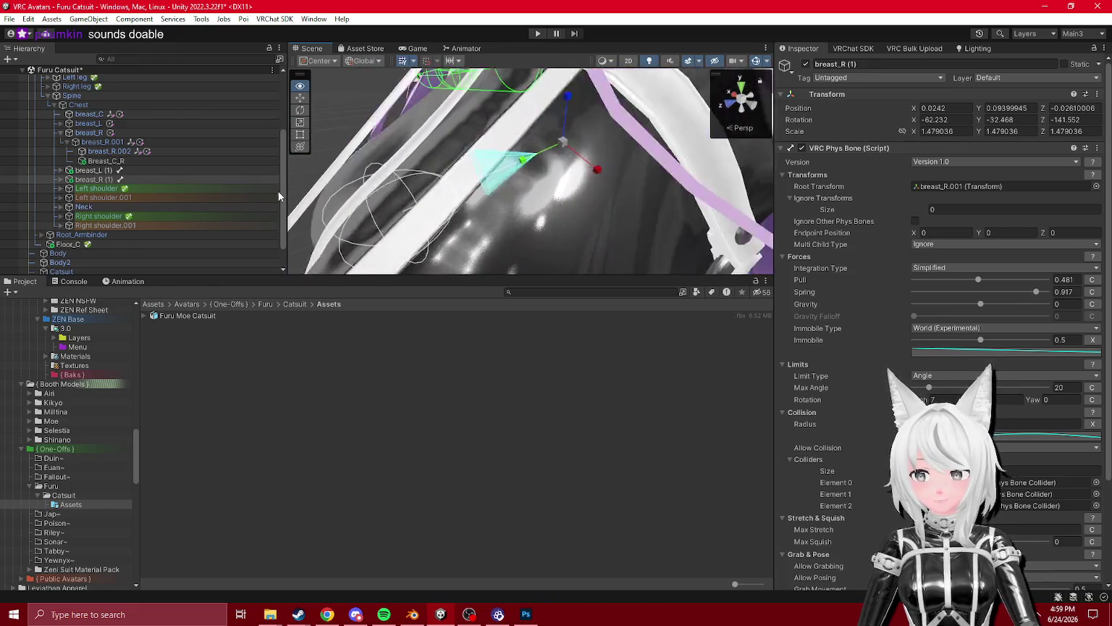
mouse_move(471, 166)
left_mouse_down()
mouse_move(520, 155)
mouse_move(431, 201)
left_mouse_up()
left_click(97, 170)
left_click(121, 180)
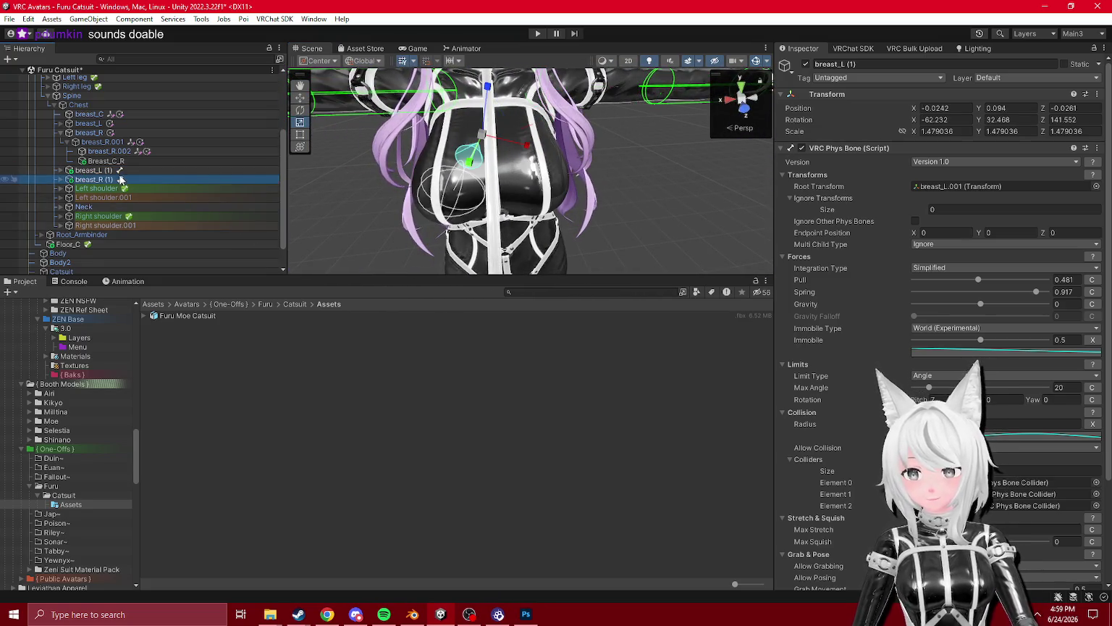
left_click(299, 97)
mouse_move(326, 145)
left_mouse_down()
mouse_move(383, 192)
mouse_move(695, 178)
left_mouse_up()
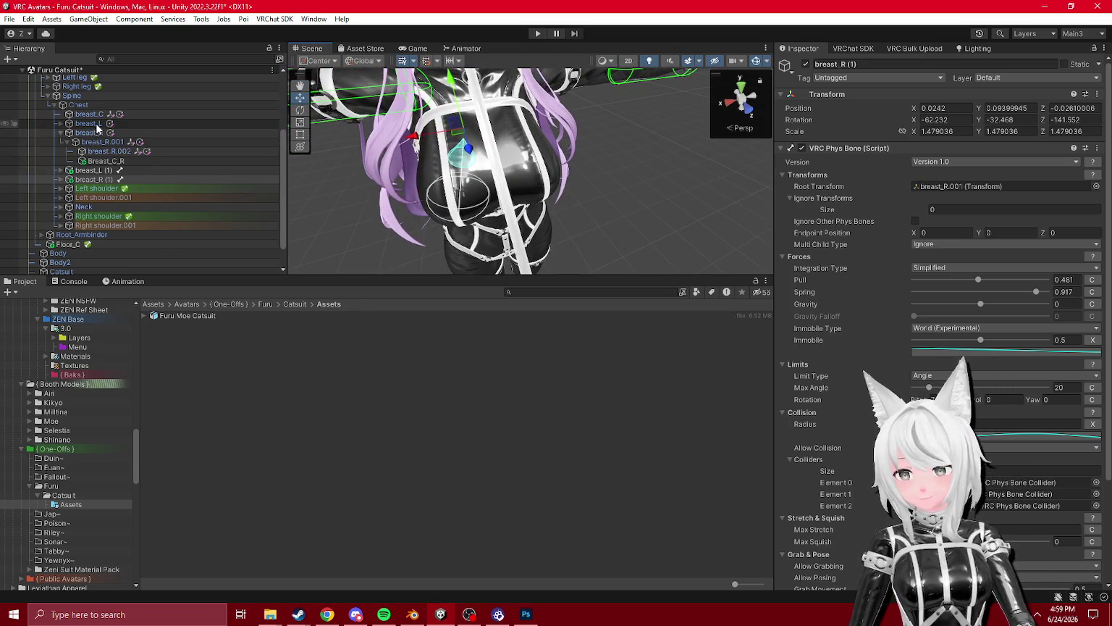
left_click_drag(523, 210, 362, 181)
left_click(105, 150)
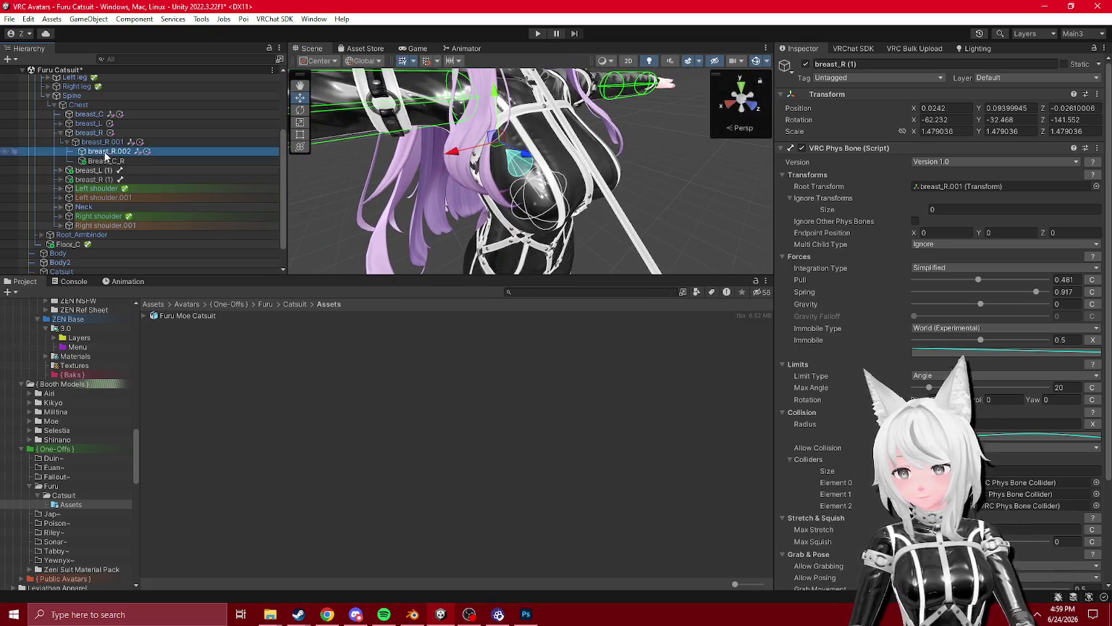
- Activate the rotation constraint on the breast_R bone
left_click(61, 125)
left_click(101, 132)
left_click(109, 142, "ctrl")
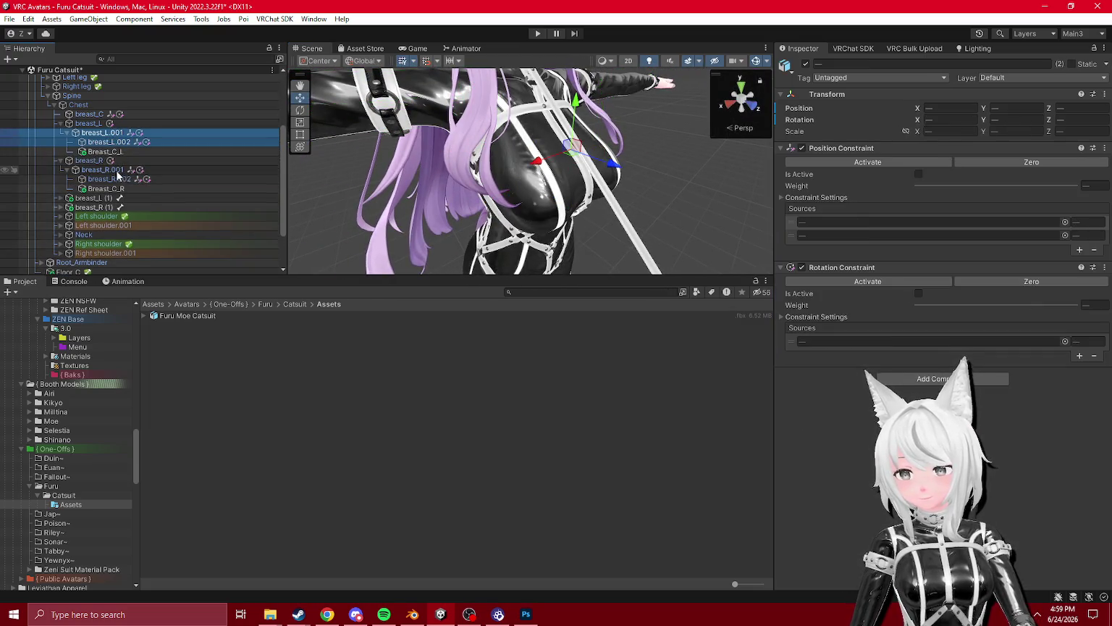
left_click(103, 170, "ctrl")
left_click(109, 179, "ctrl")
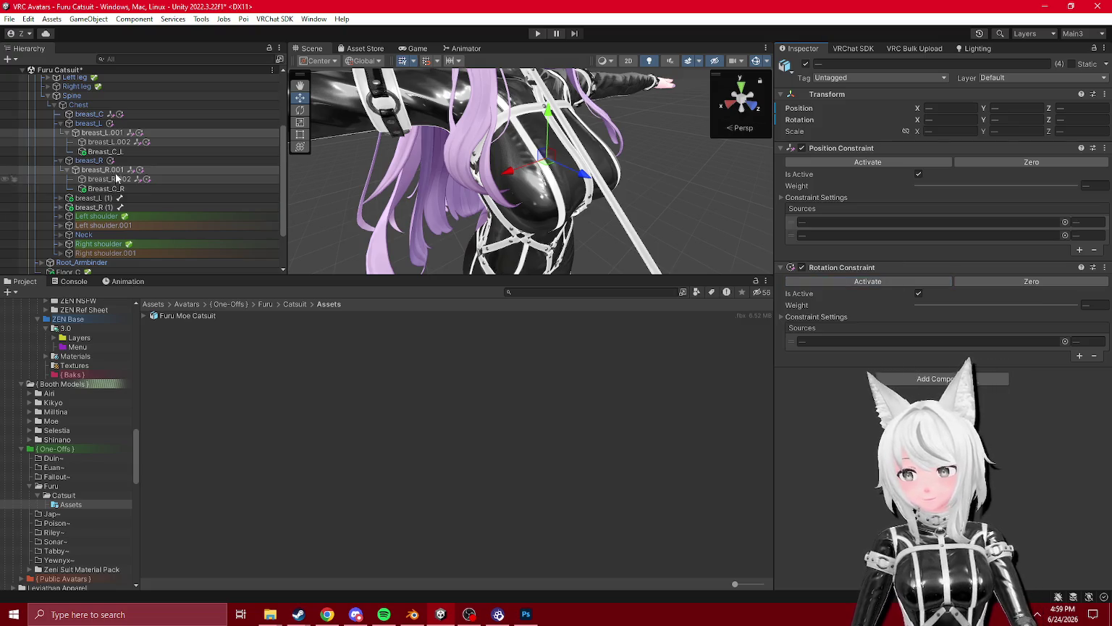
left_click(90, 160)
left_click(898, 165)
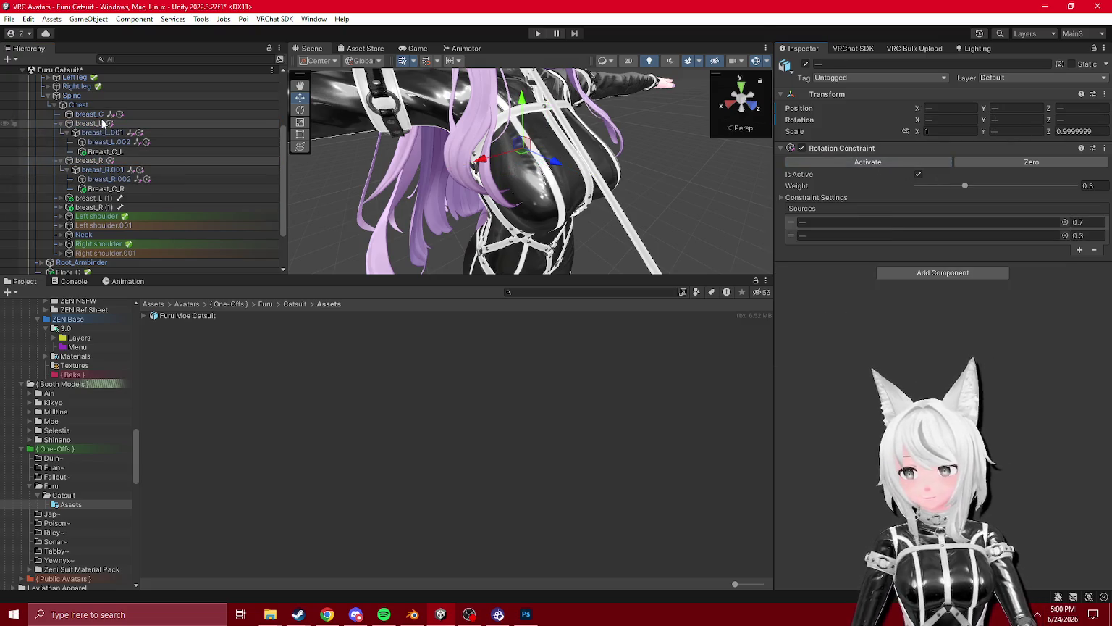
left_click(89, 114)
left_click_drag(588, 207, 528, 217)
- Test the chest physics in Play mode by moving the Hips, then stop
left_click(537, 33)
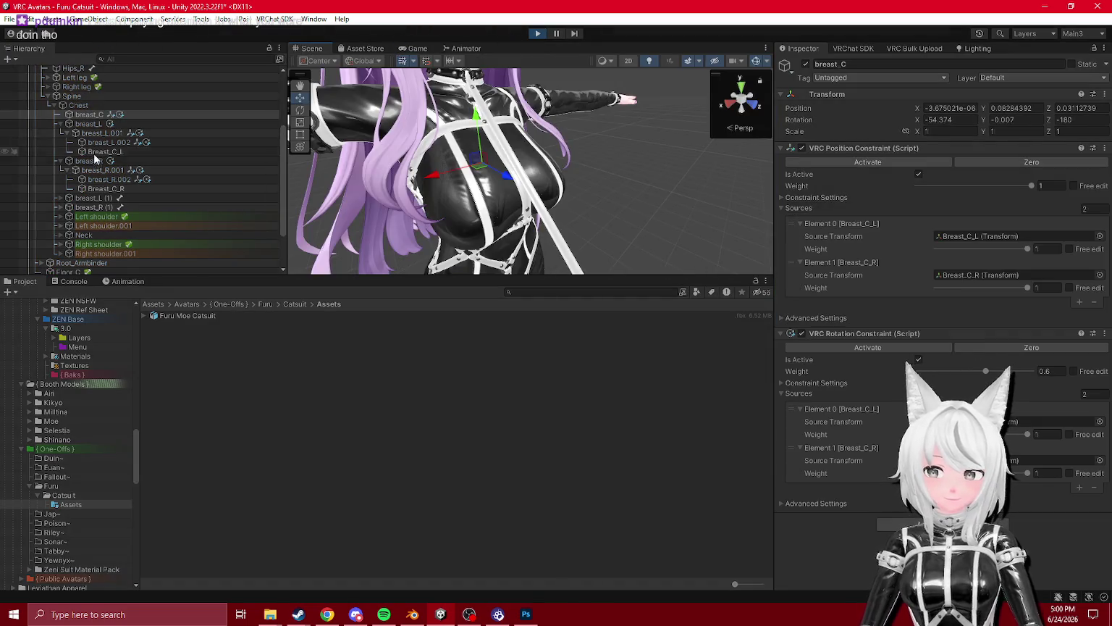
scroll(108, 207, "up", 3)
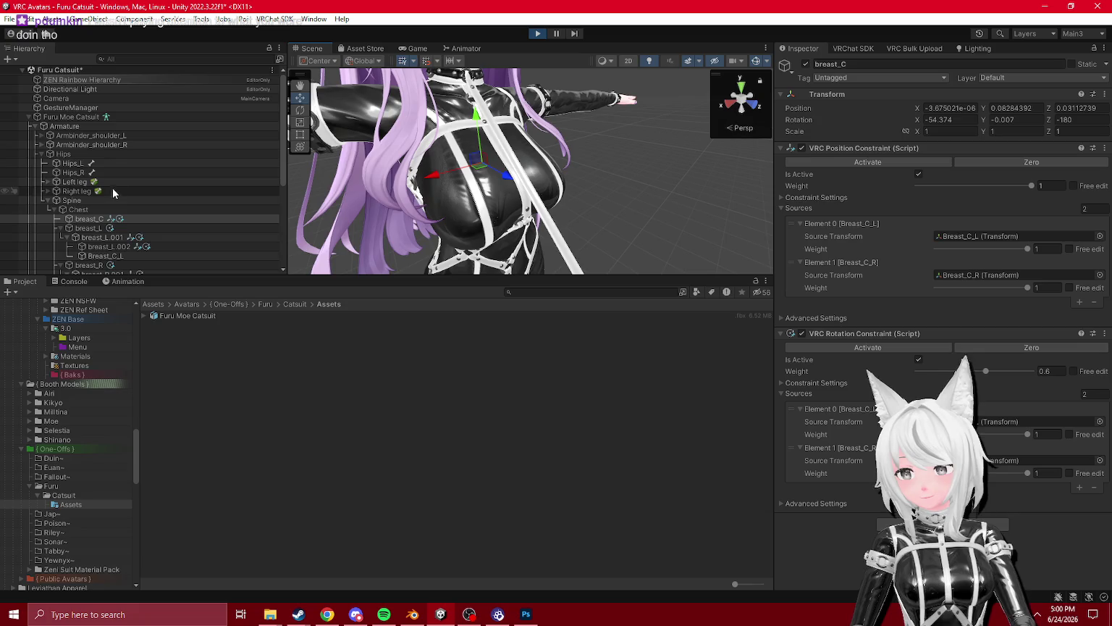
left_click(64, 154)
mouse_move(484, 216)
left_mouse_down()
mouse_move(568, 207)
mouse_move(513, 208)
left_mouse_up()
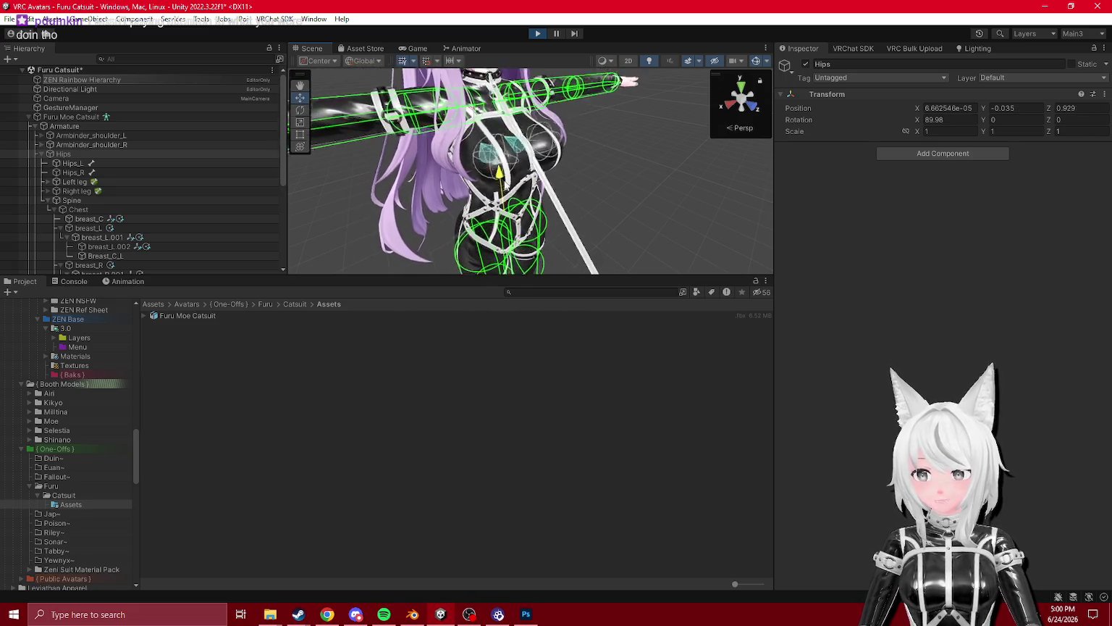
left_click(537, 33)
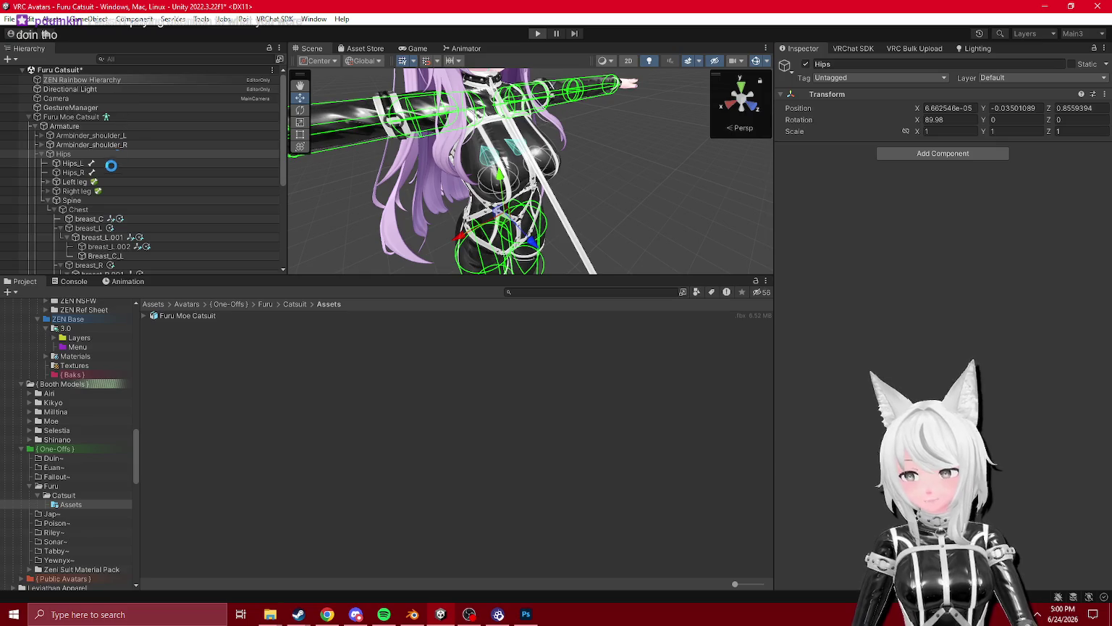
- Set Max Angle to 15 on both breast_L (1) and breast_R (1)
scroll(112, 181, "down", 5)
scroll(113, 185, "down", 1)
left_click(102, 140)
left_click(101, 149, "shift")
key("f")
mouse_move(530, 194)
left_mouse_down()
mouse_move(500, 185)
mouse_move(579, 188)
left_mouse_up()
left_click(1067, 387)
type("15")
key("Return")
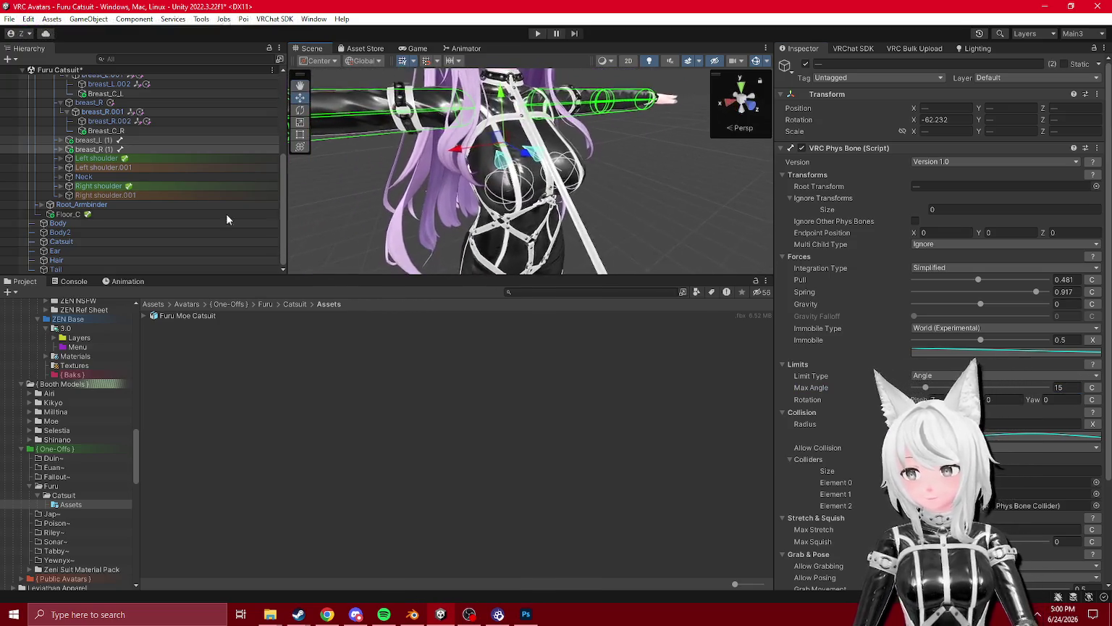
- Collapse the breast child bones and create an empty object under Chest
left_click(92, 140)
key("f")
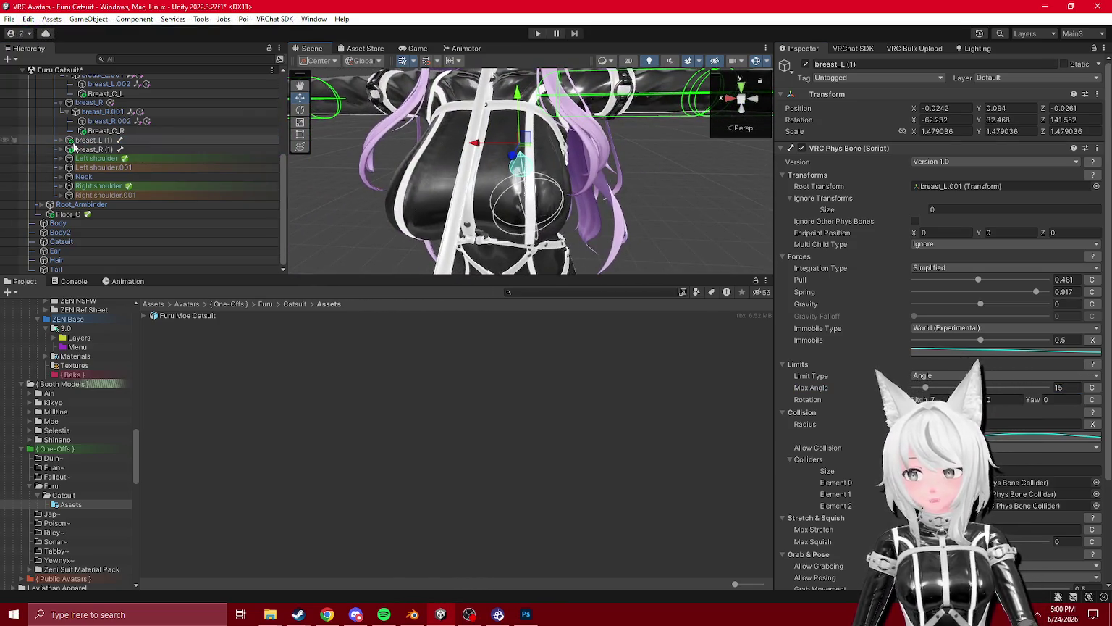
scroll(94, 167, "up", 3)
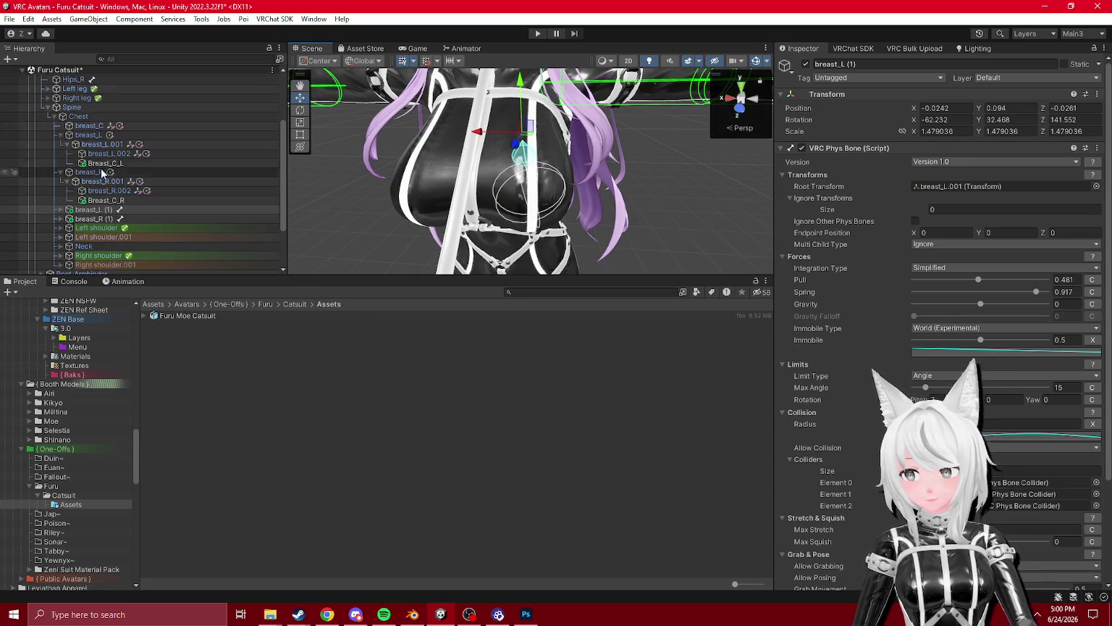
left_click(60, 136)
left_click(60, 145)
left_click(81, 116)
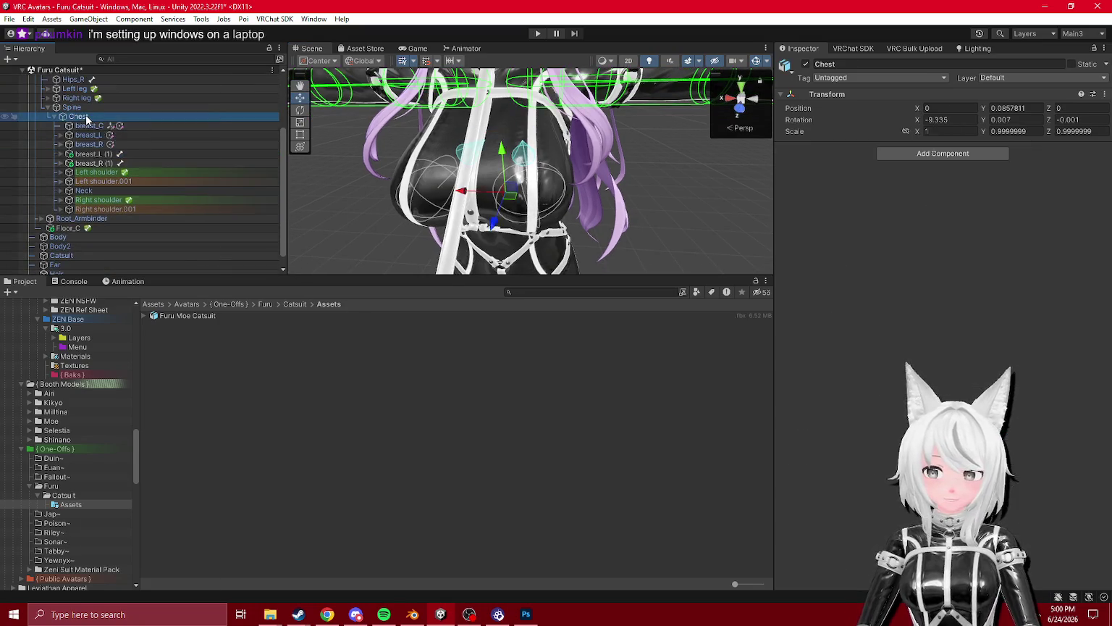
right_click(86, 116)
left_click(133, 258)
- Duplicate breast_L (1) into the new empty object as breast_L (2)
left_click_drag(507, 181, 586, 173)
left_click(79, 116)
left_click(94, 163)
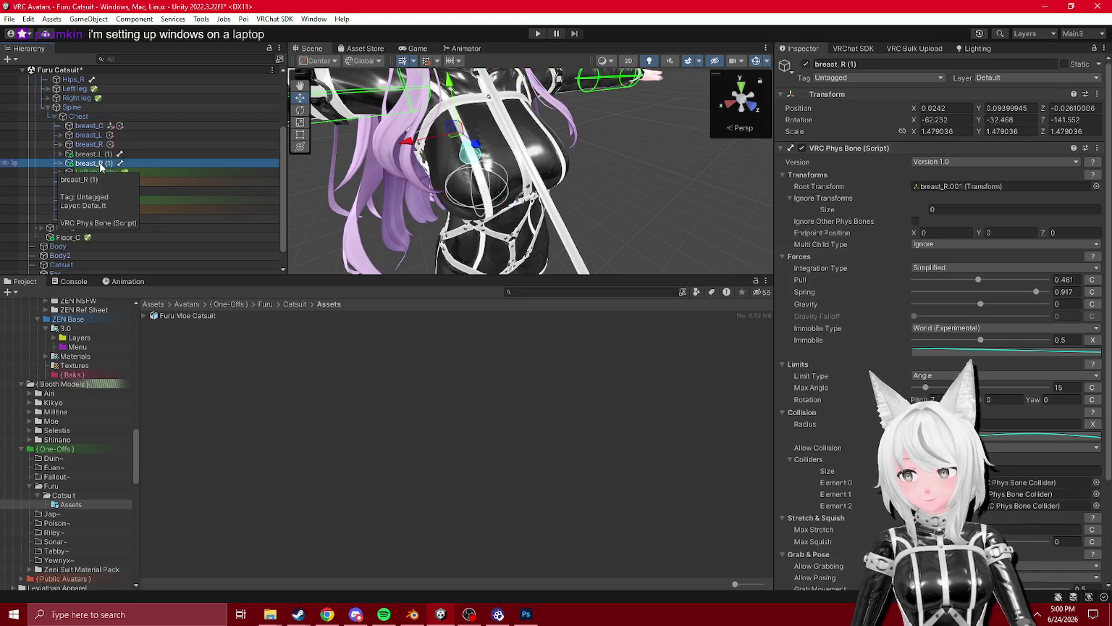
key("ctrl+d")
left_click_drag(105, 165, 94, 228)
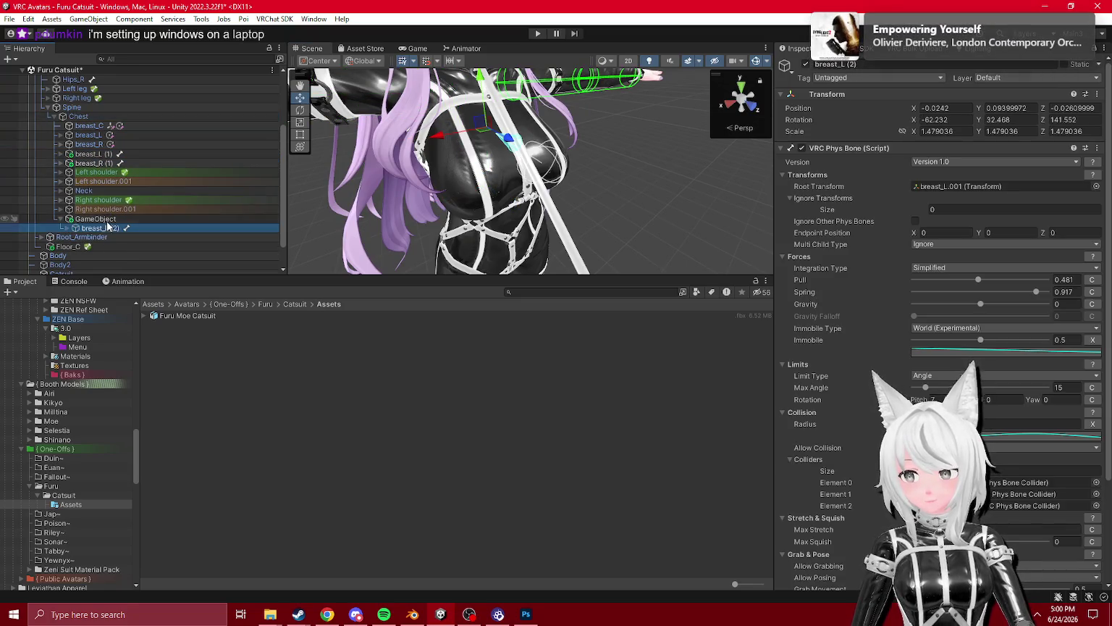
double_click(94, 218)
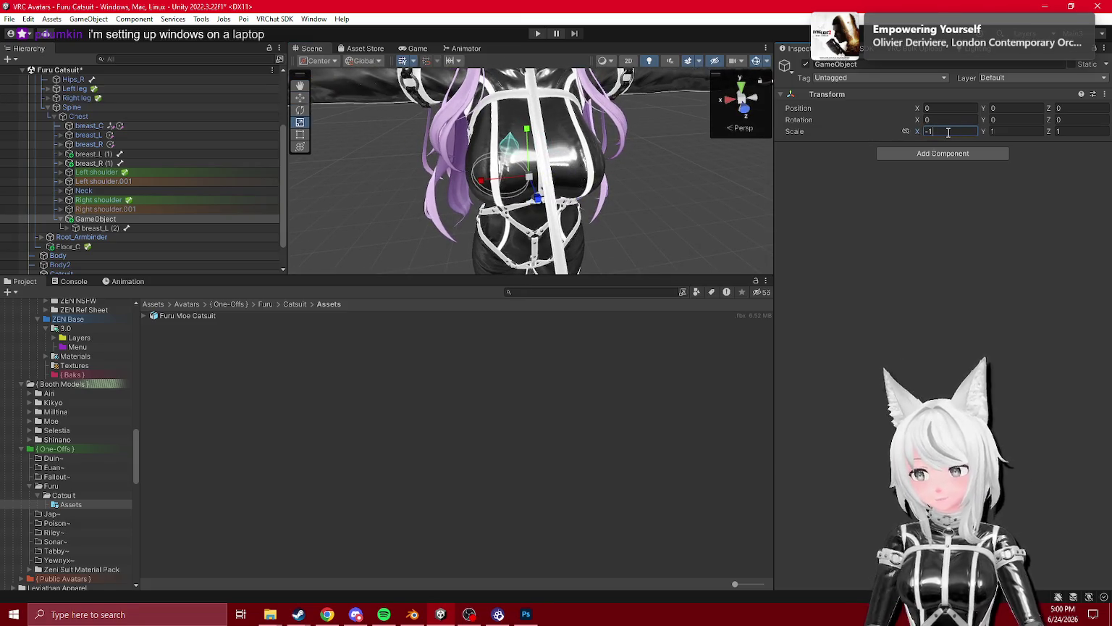
- Move breast_L (2) out of GameObject, then delete breast_L (2) and the empty GameObject
left_click_drag(108, 228, 106, 172)
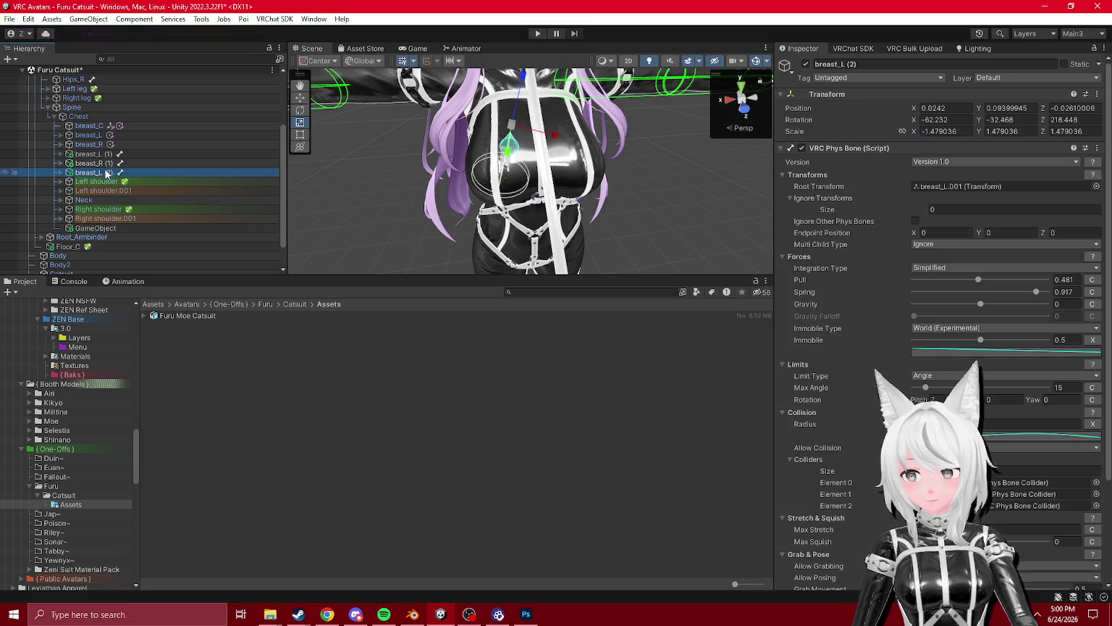
left_click(89, 155)
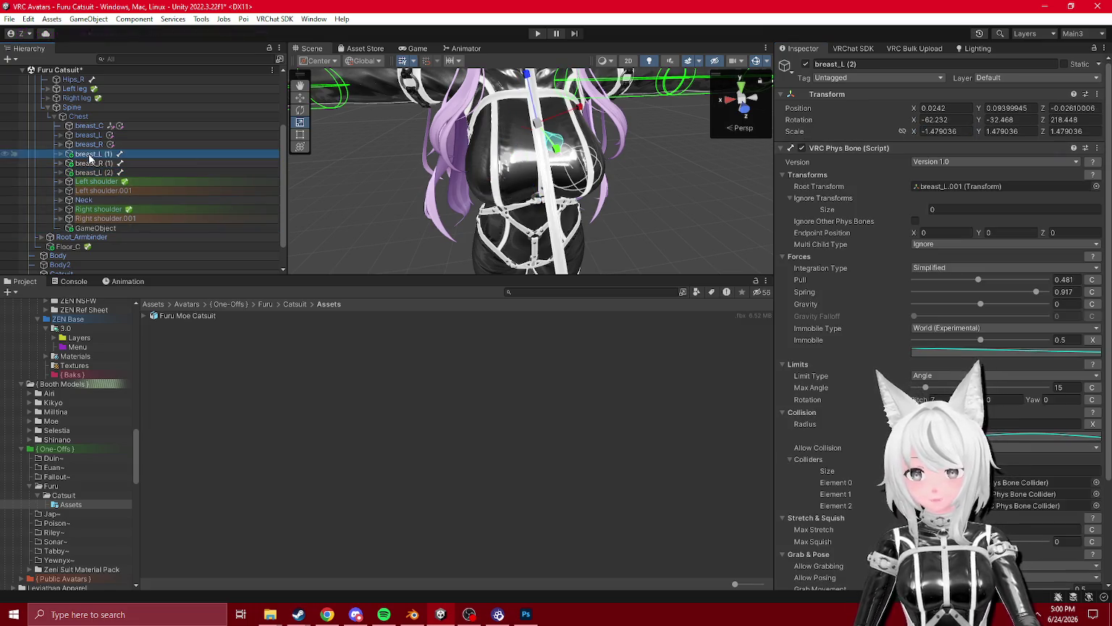
right_click(841, 98)
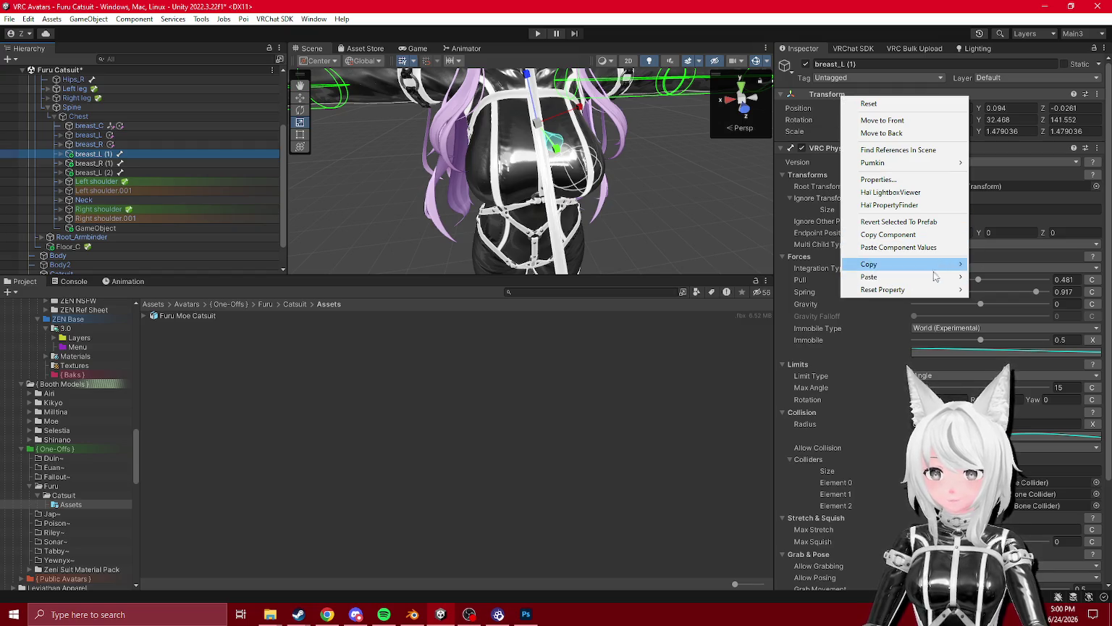
left_click(88, 173)
key("Delete")
left_click(81, 219)
key("Delete")
left_click(89, 163)
left_click_drag(507, 167, 706, 168)
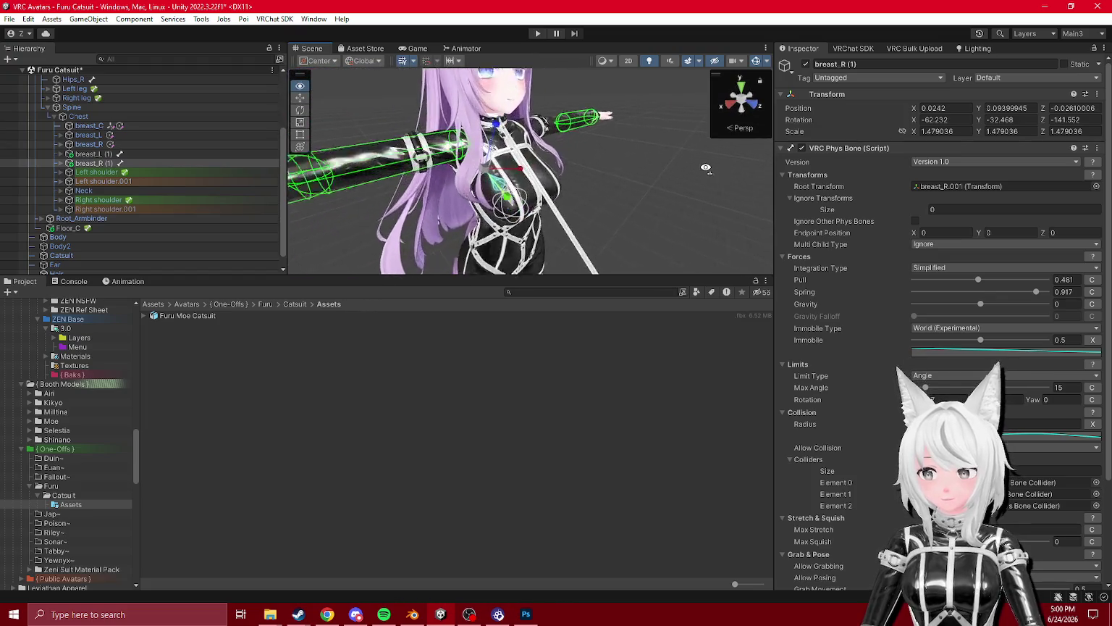
- Play-test the chest jiggle by shifting the Hips sideways, then stop Play mode
scroll(706, 168, "up", 3)
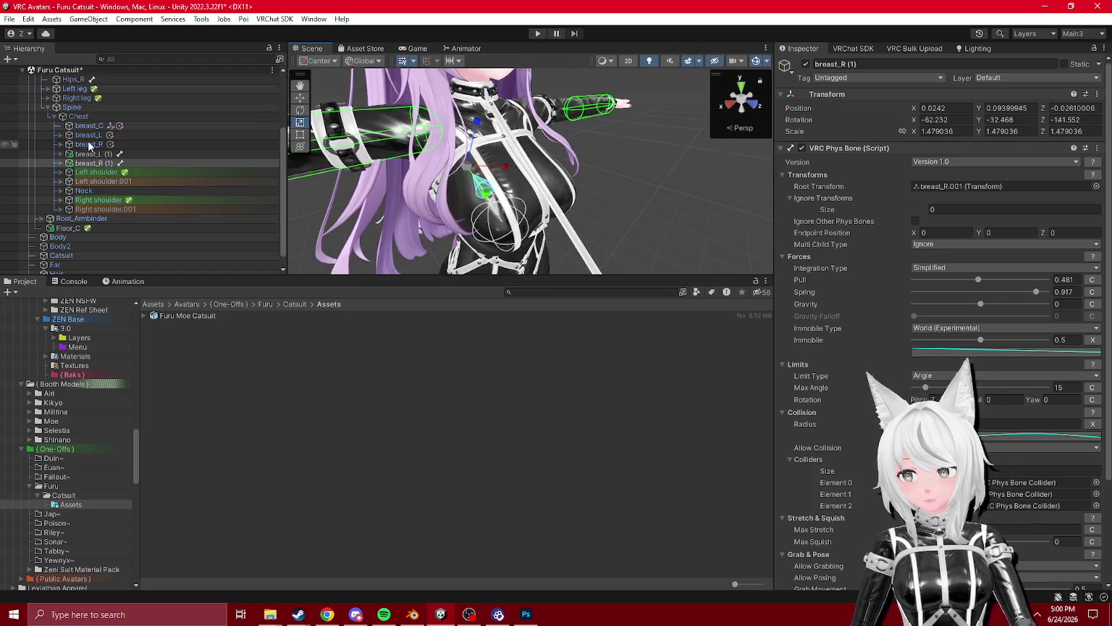
left_click(87, 145)
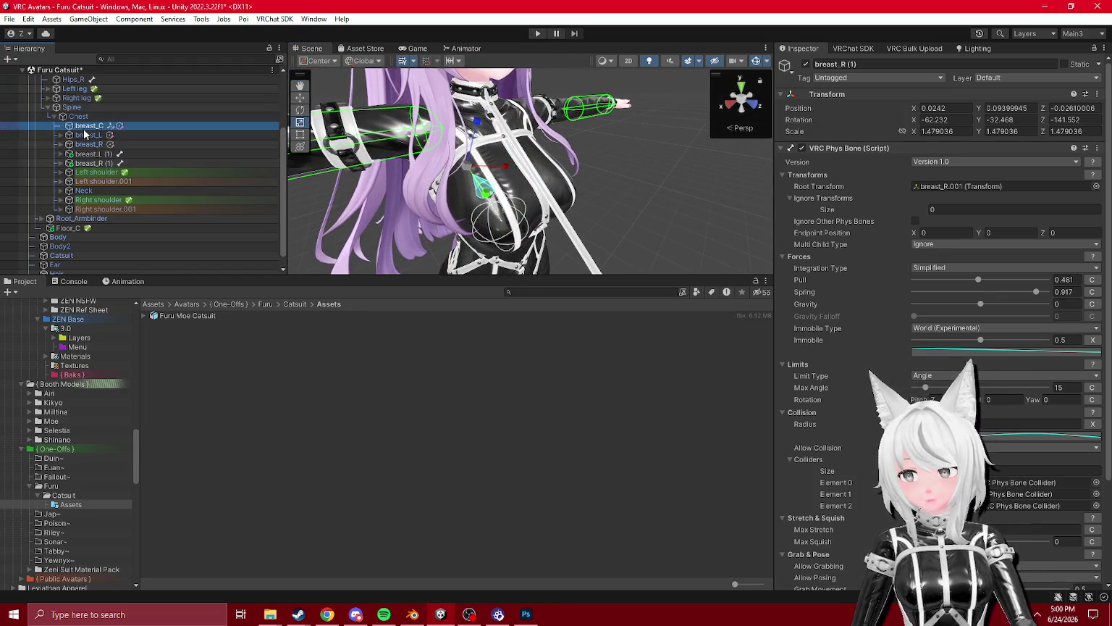
left_click(536, 34)
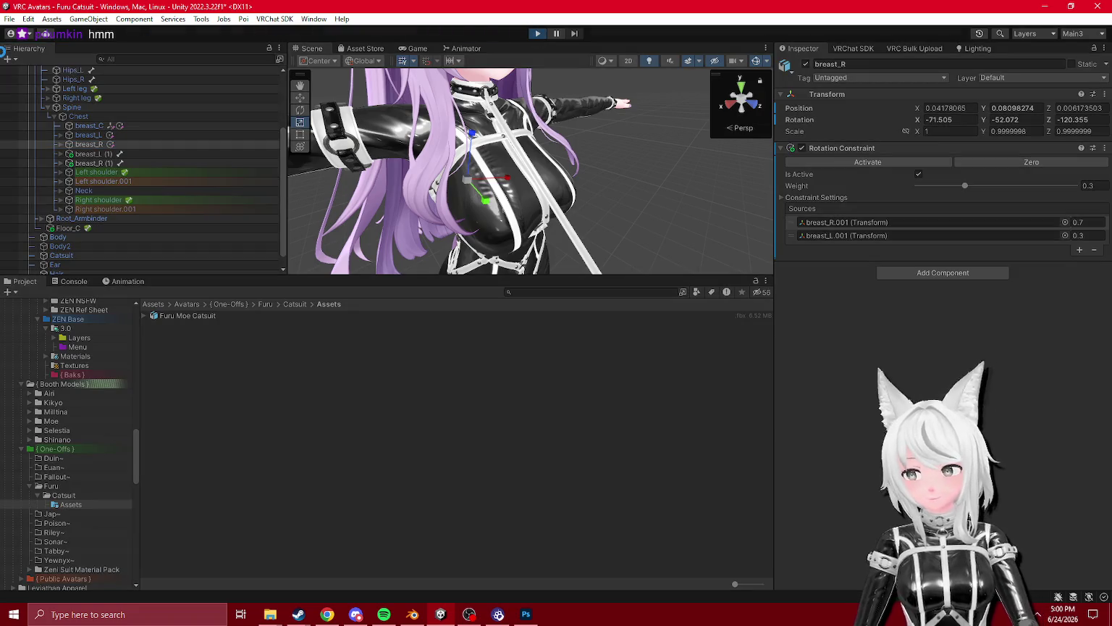
scroll(66, 158, "up", 3)
left_click(63, 153)
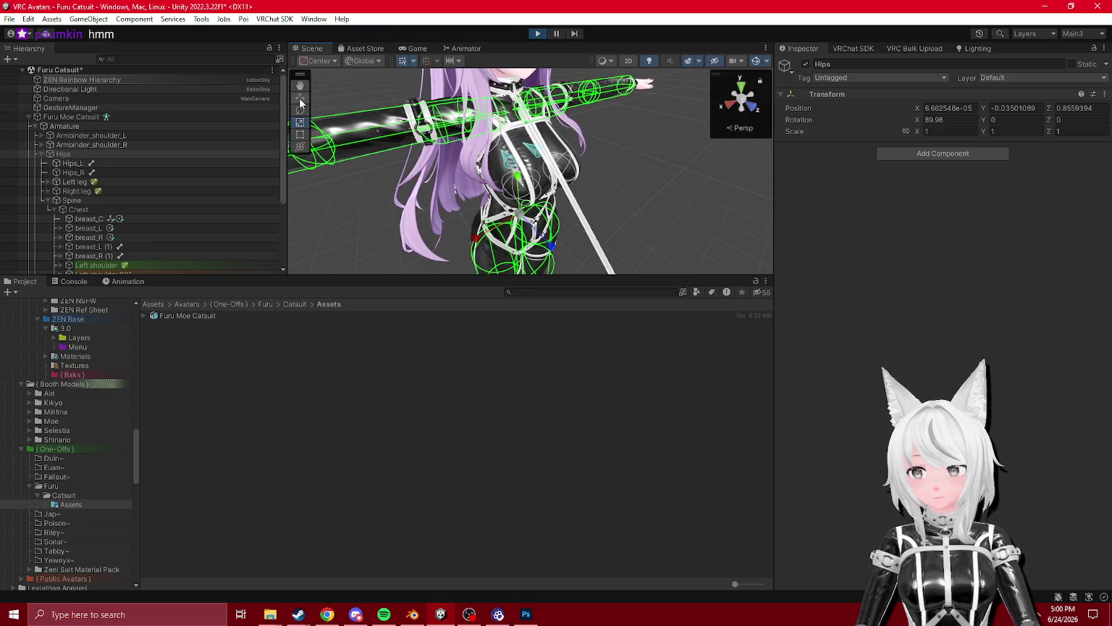
left_click_drag(479, 237, 469, 252)
mouse_move(519, 197)
left_mouse_down()
mouse_move(452, 228)
mouse_move(444, 109)
left_mouse_up()
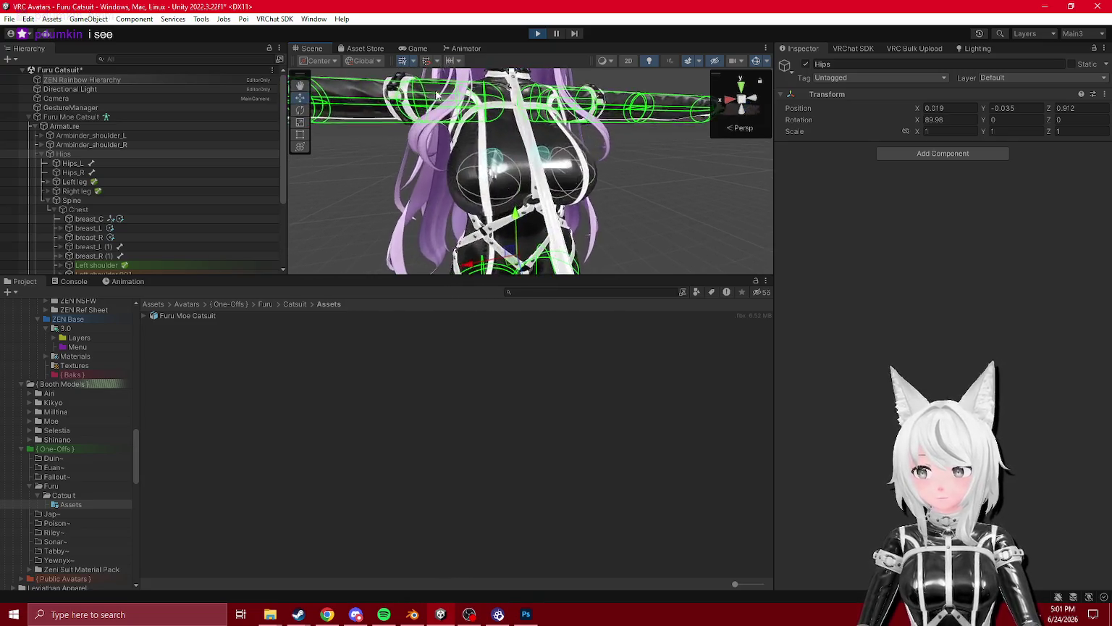
left_click(308, 49)
left_click(537, 33)
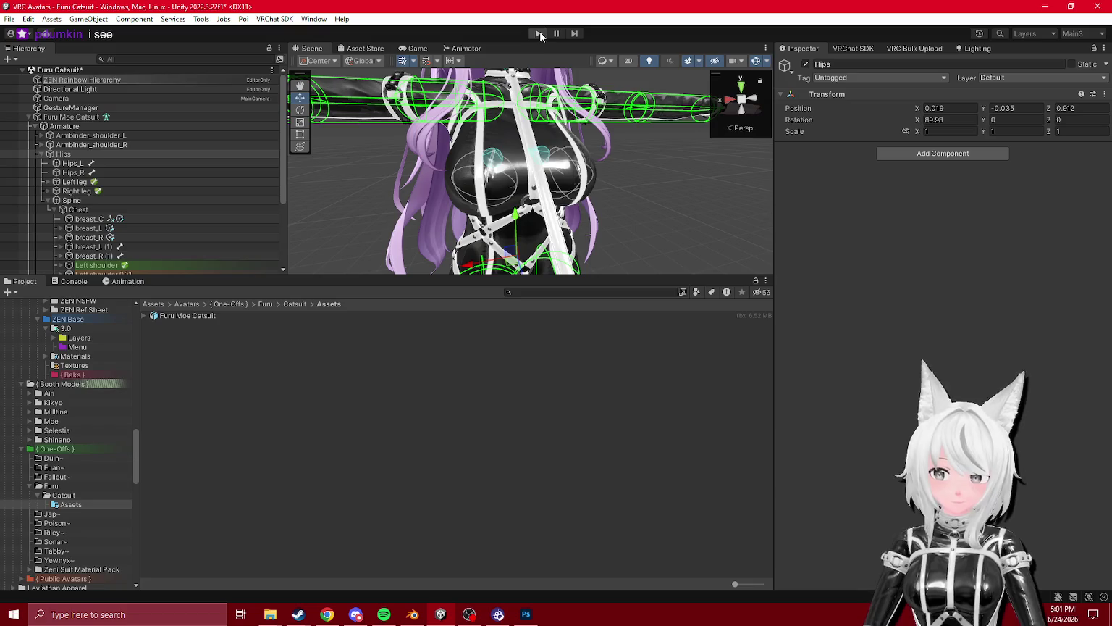
- Collapse Hips and select and frame the Floor_C plane collider
left_click_drag(449, 138, 405, 141)
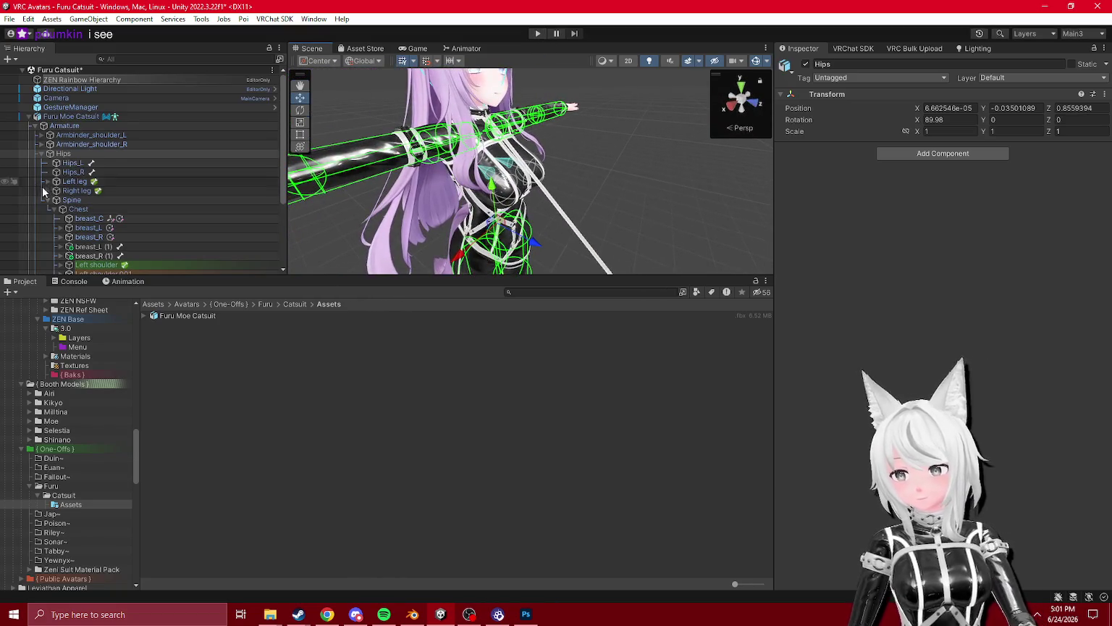
left_click(46, 200)
left_click(41, 150)
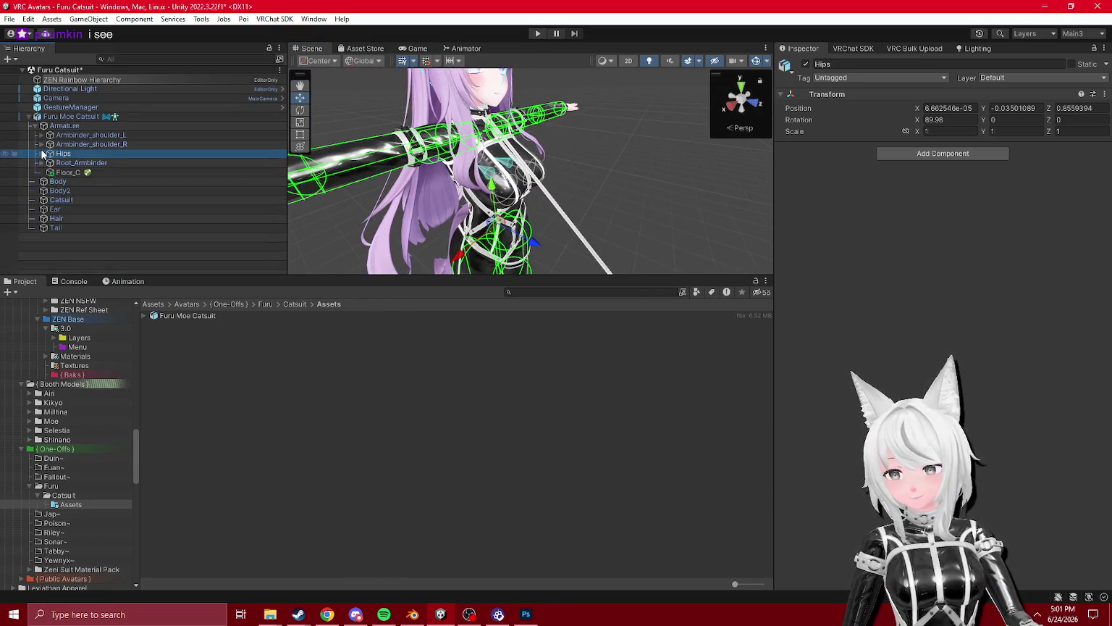
double_click(60, 171)
left_click(61, 166)
double_click(62, 172)
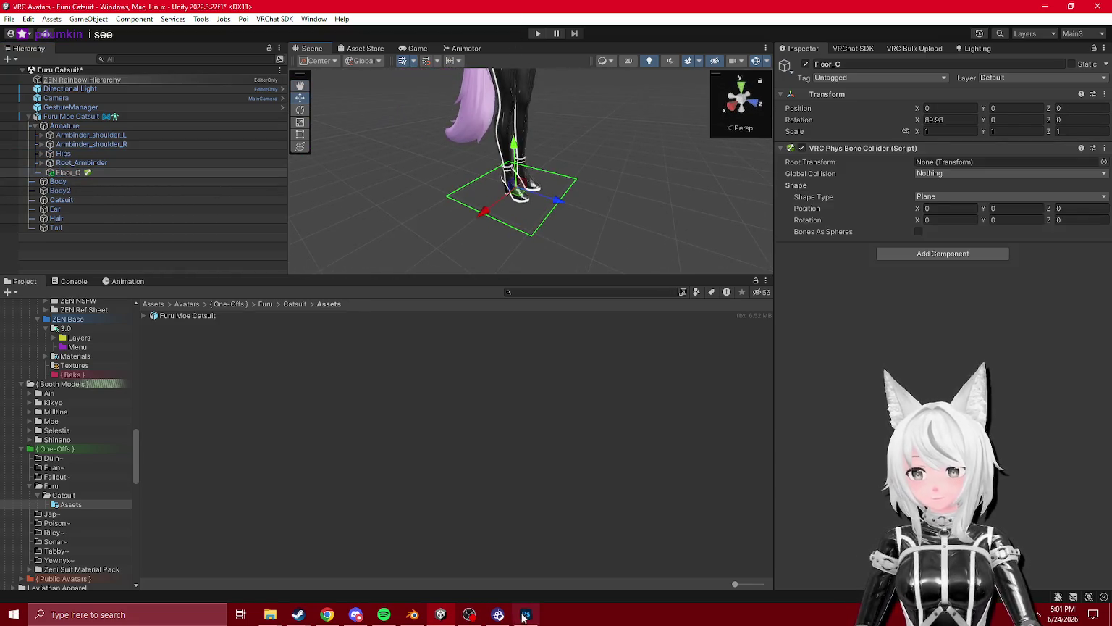
- Orbit the Scene view to inspect the boots and the floor plane
mouse_move(533, 176)
left_mouse_down()
mouse_move(579, 145)
mouse_move(631, 18)
left_mouse_up()
mouse_move(395, 607)
left_mouse_down()
mouse_move(278, 131)
mouse_move(447, 224)
mouse_move(506, 282)
left_mouse_up()
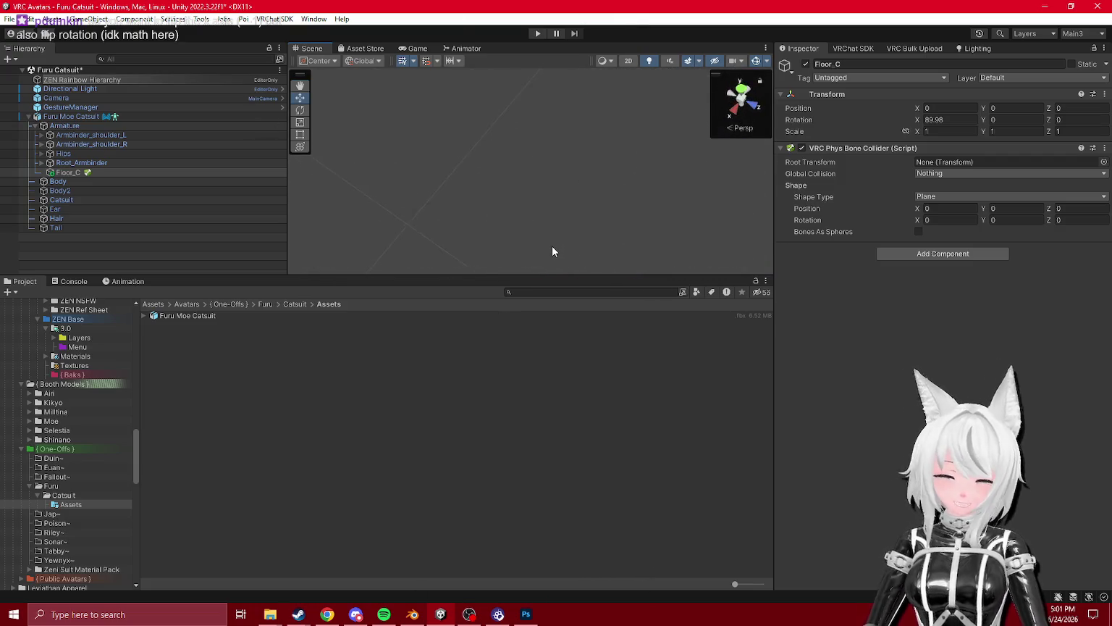
mouse_move(504, 176)
left_mouse_down()
mouse_move(504, 198)
mouse_move(615, 138)
mouse_move(692, 78)
mouse_move(663, 90)
left_mouse_up()
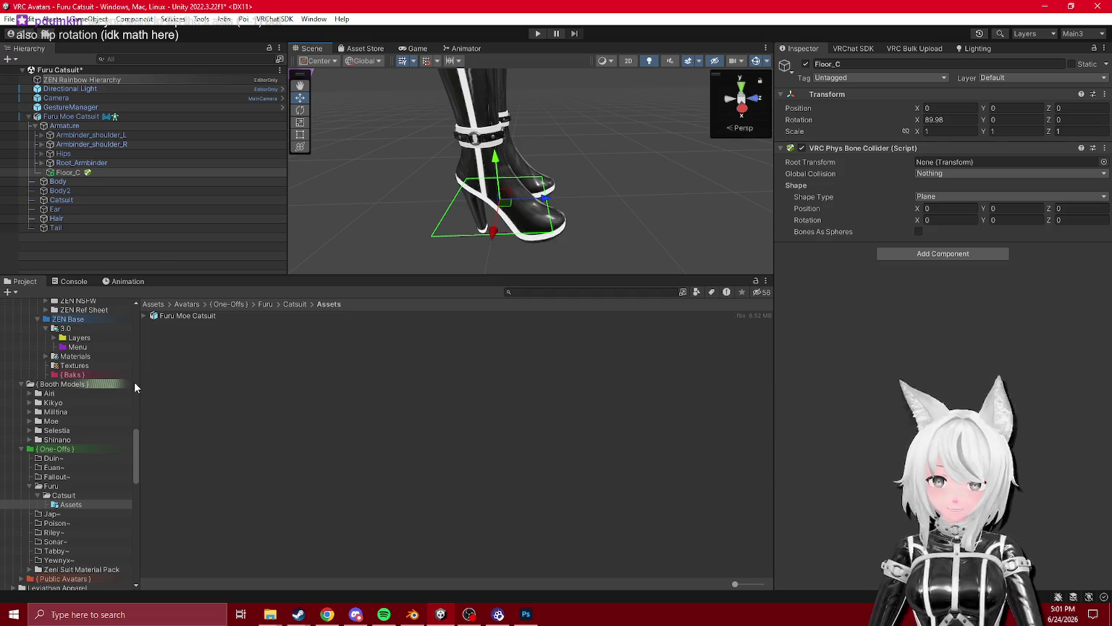
mouse_move(343, 262)
left_mouse_down()
mouse_move(354, 236)
mouse_move(338, 258)
left_mouse_up()
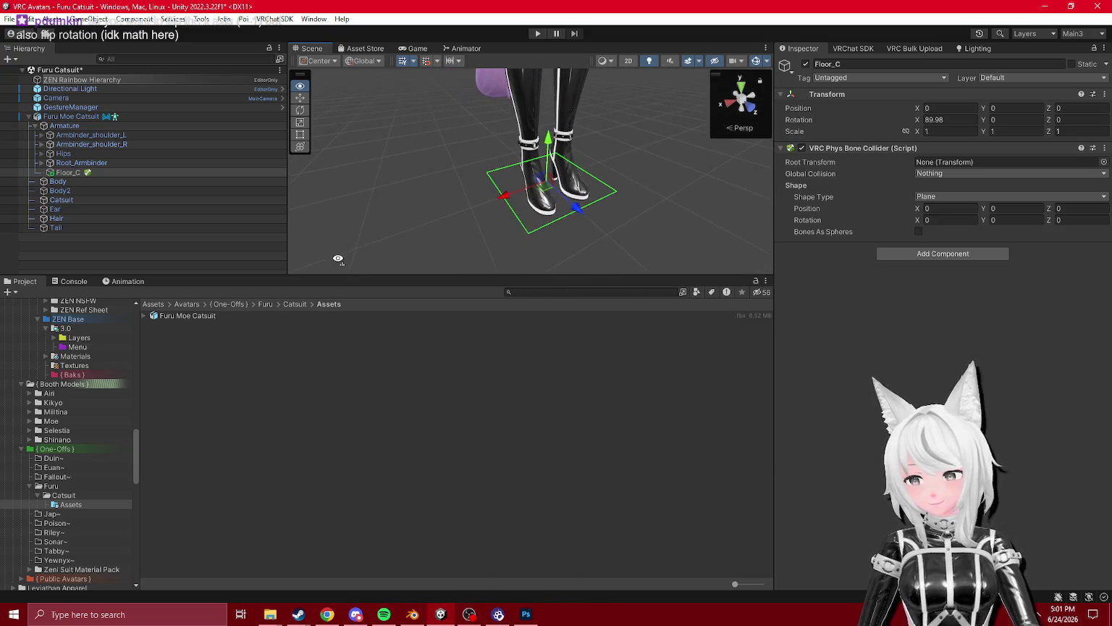
- Collapse the Furu and Blindfold folders and open _Template Materials and _Weapons
left_click(30, 487)
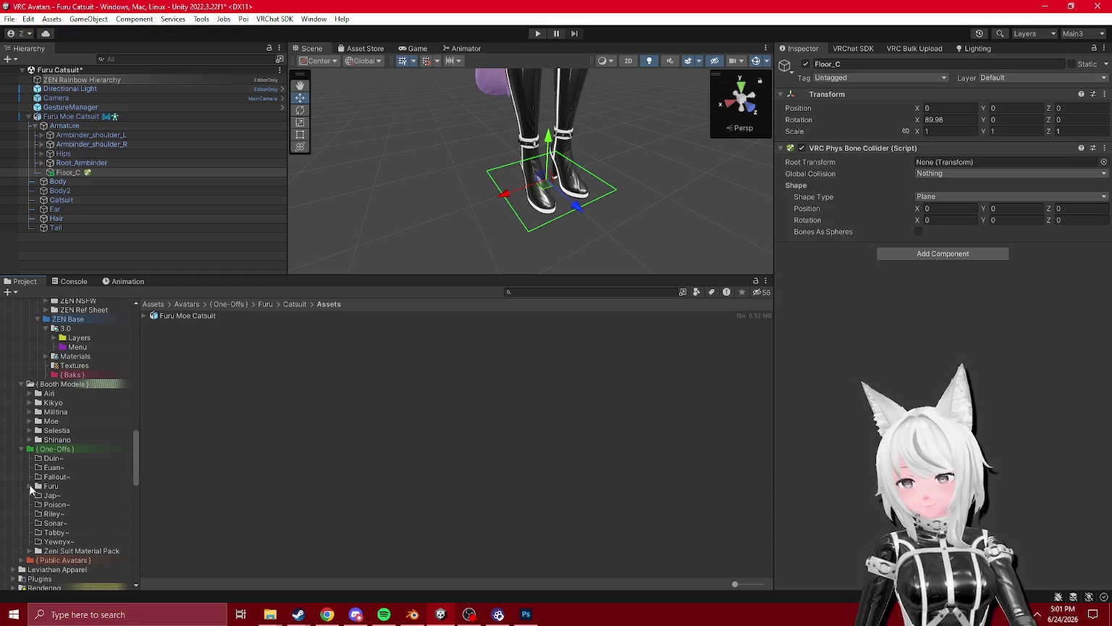
scroll(34, 479, "up", 10)
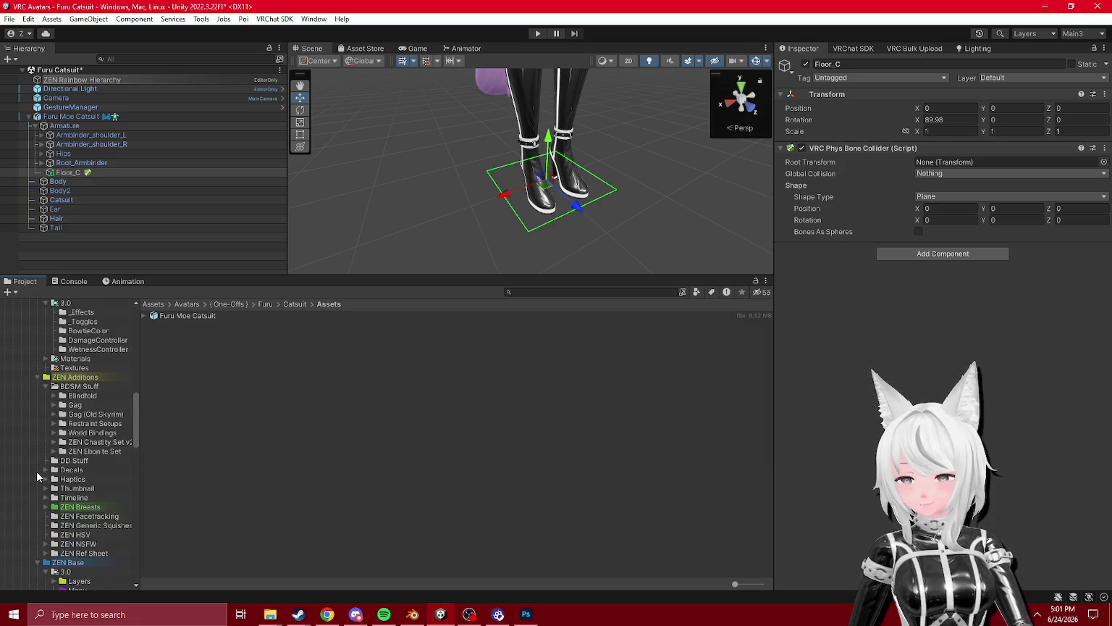
scroll(37, 475, "down", 8)
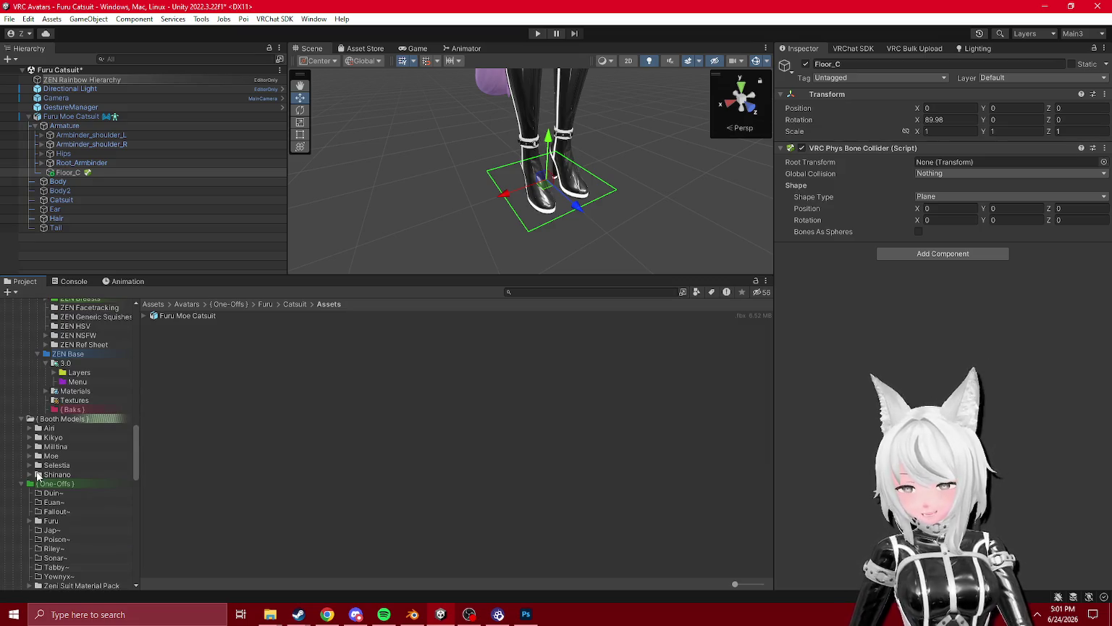
left_click(31, 520)
scroll(59, 466, "down", 10)
left_click(61, 420)
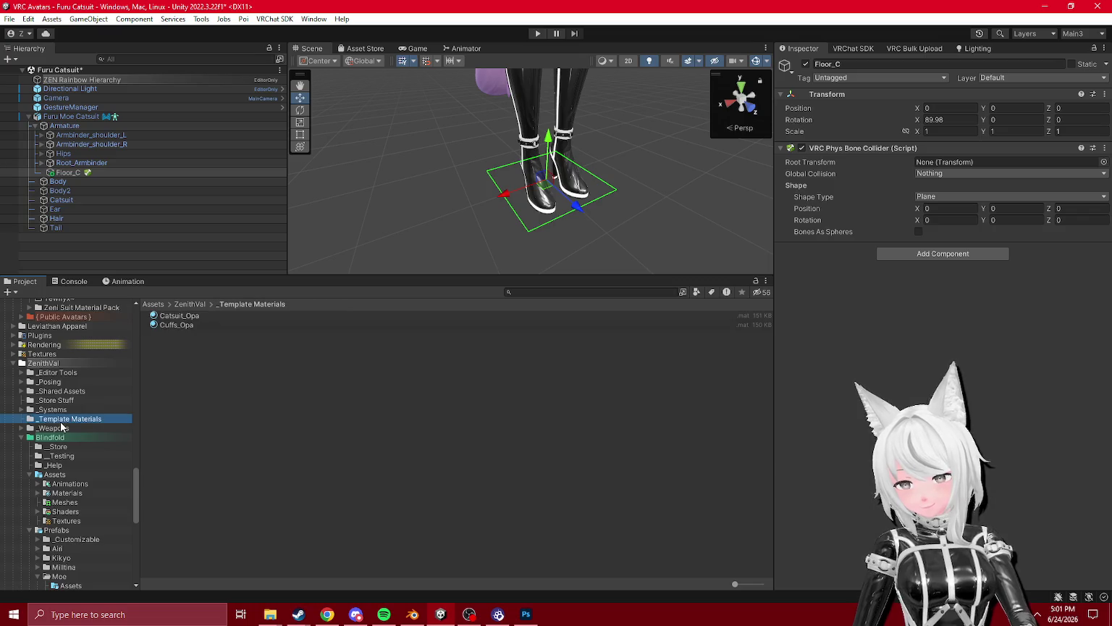
left_click(52, 429)
left_click(22, 438)
- Open _Shared Assets, _Posing, _Editor Tools, _Store Stuff, Service Tray and Shiny Bunny; collapse Gag and Leathers Set
left_click(30, 392)
left_click(40, 382)
left_click(41, 372)
left_click(71, 401)
left_click(21, 484)
left_click(21, 501)
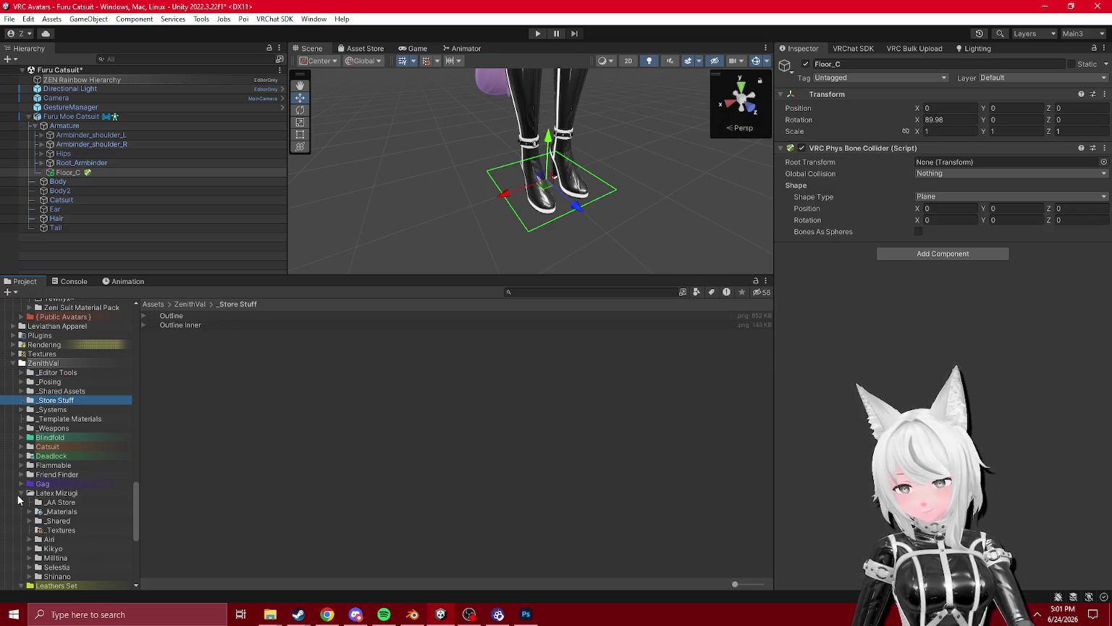
scroll(30, 499, "down", 5)
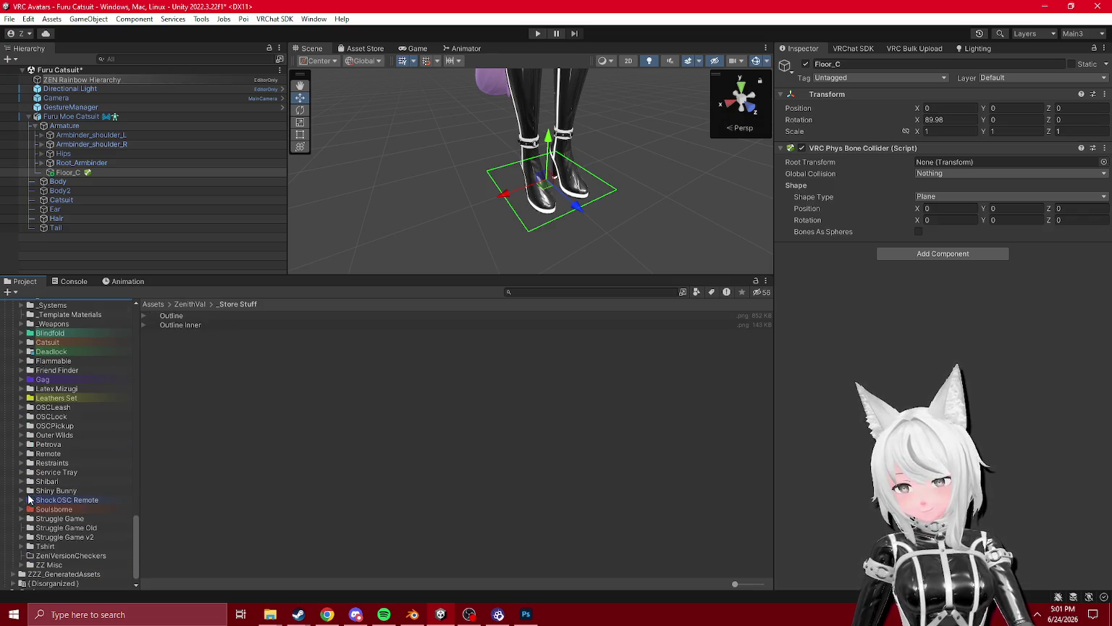
left_click(73, 472)
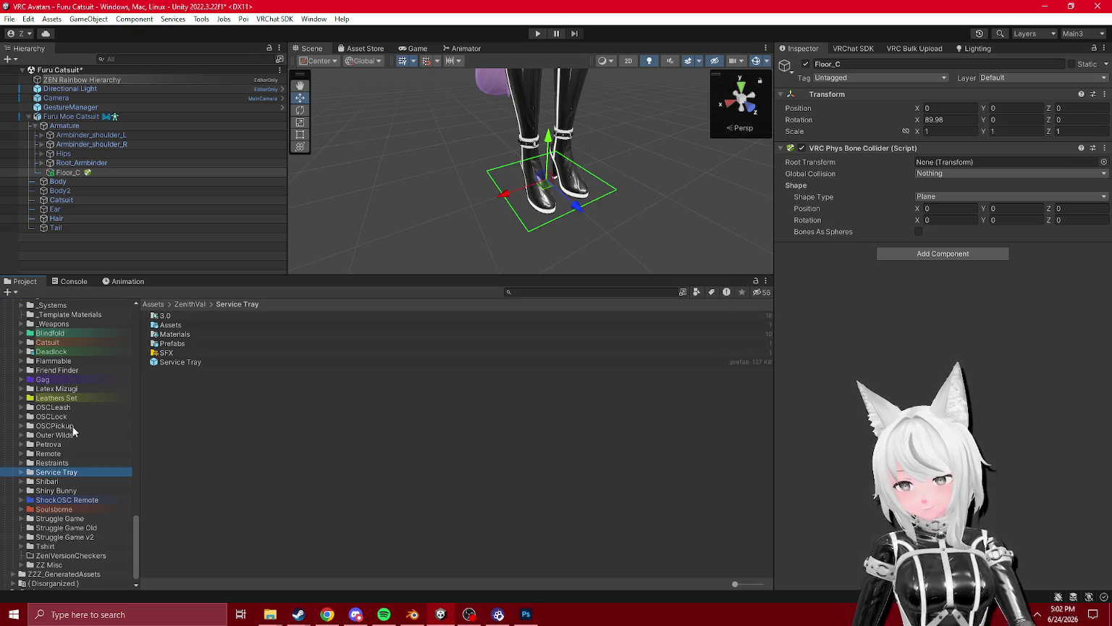
left_click(64, 492)
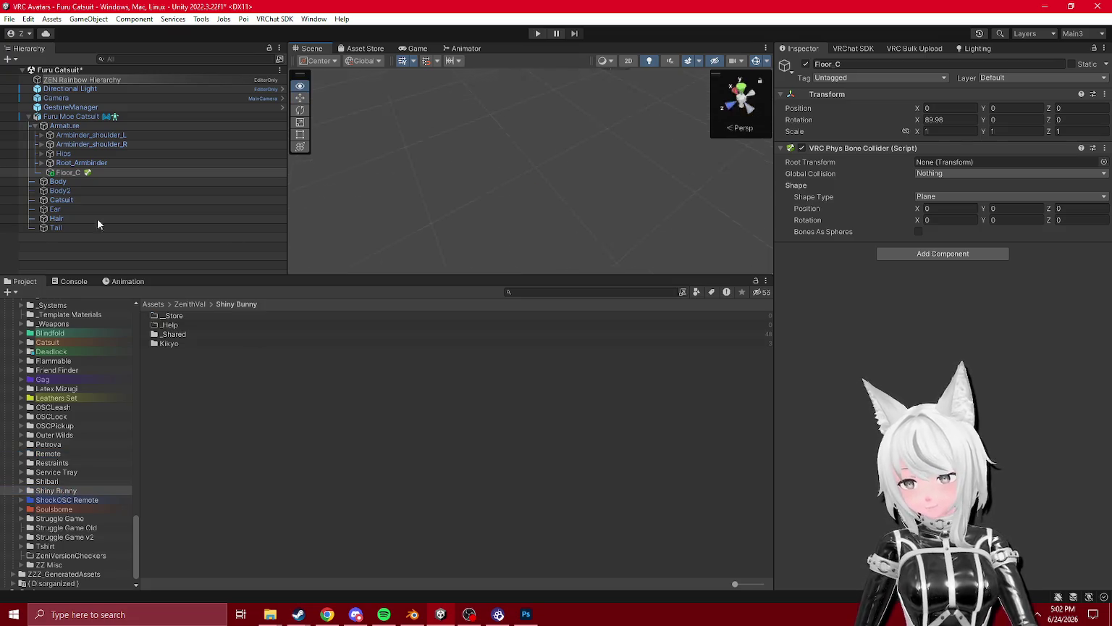
- Expand the _Systems folder and collapse HSV Full inside it
scroll(85, 437, "up", 5)
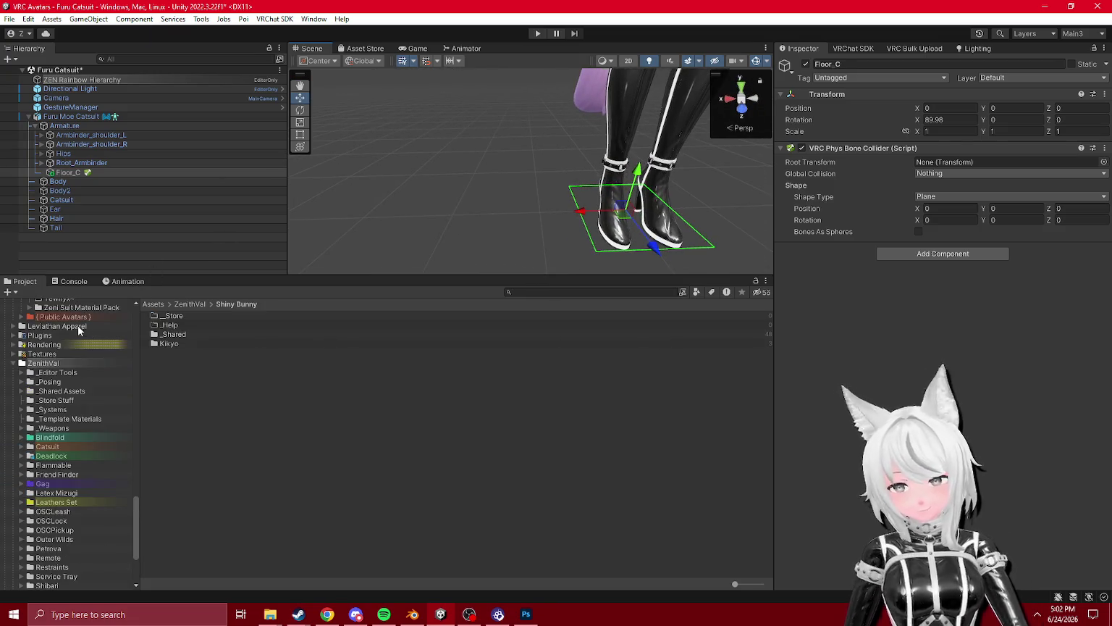
scroll(70, 429, "down", 3)
scroll(69, 427, "up", 3)
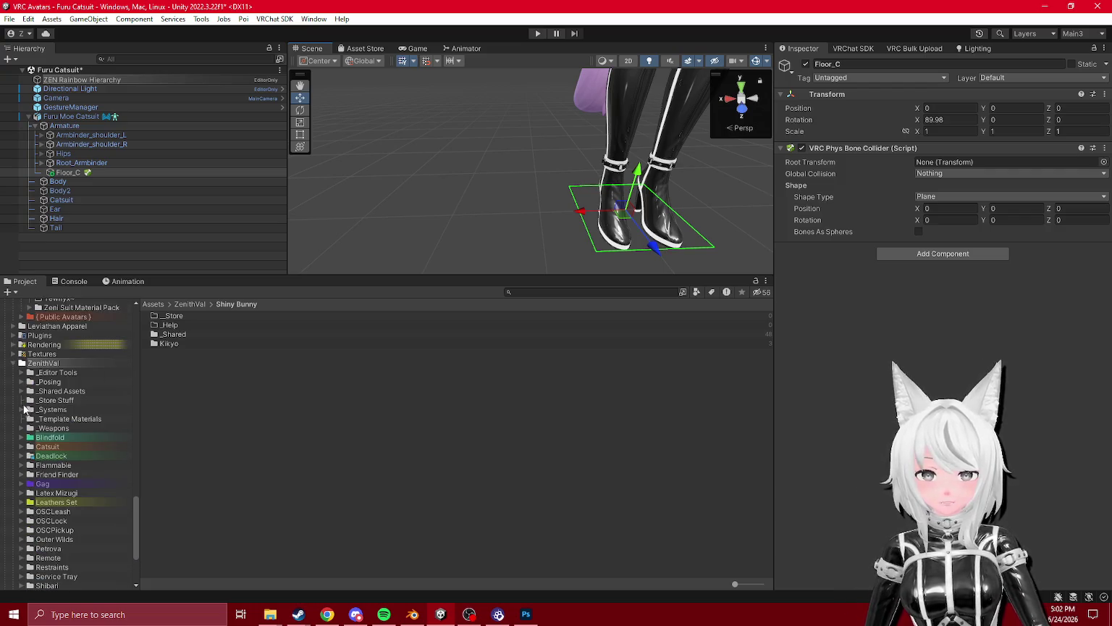
left_click(22, 410)
left_click(30, 493)
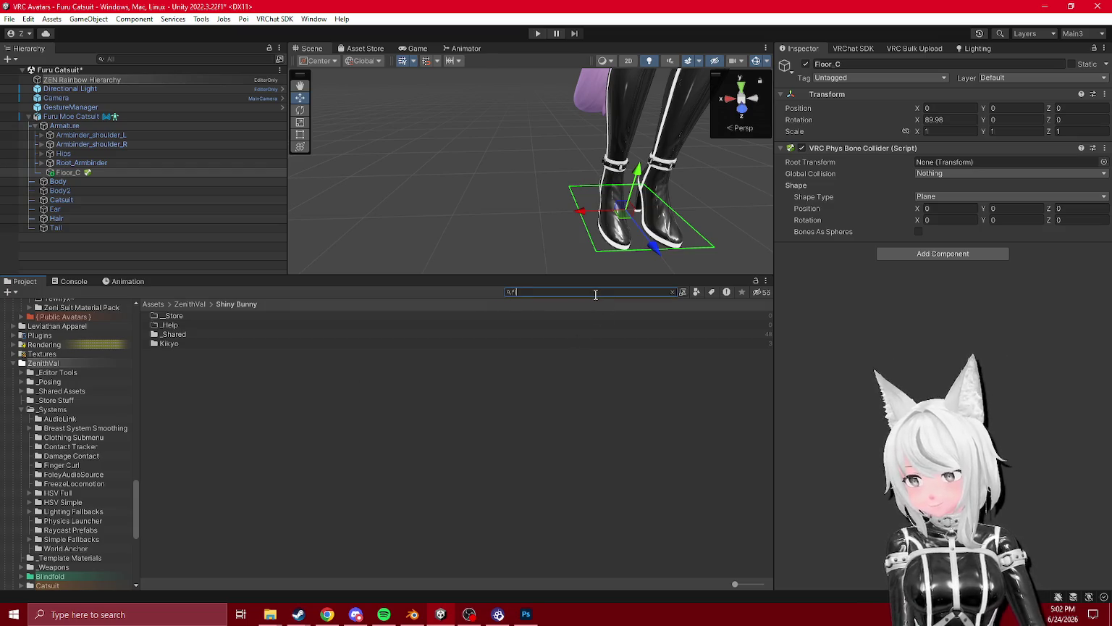
- Add the MA Floor Adjuster prefab to the avatar scene and raise it to Y -0.026
left_click(239, 362)
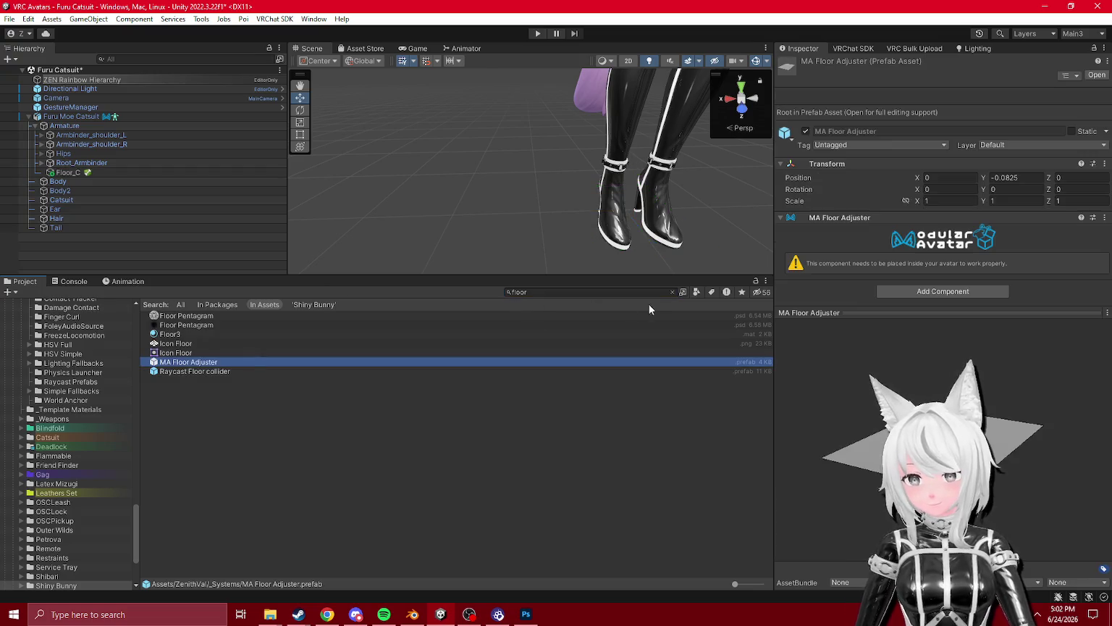
left_click(672, 293)
scroll(84, 452, "up", 3)
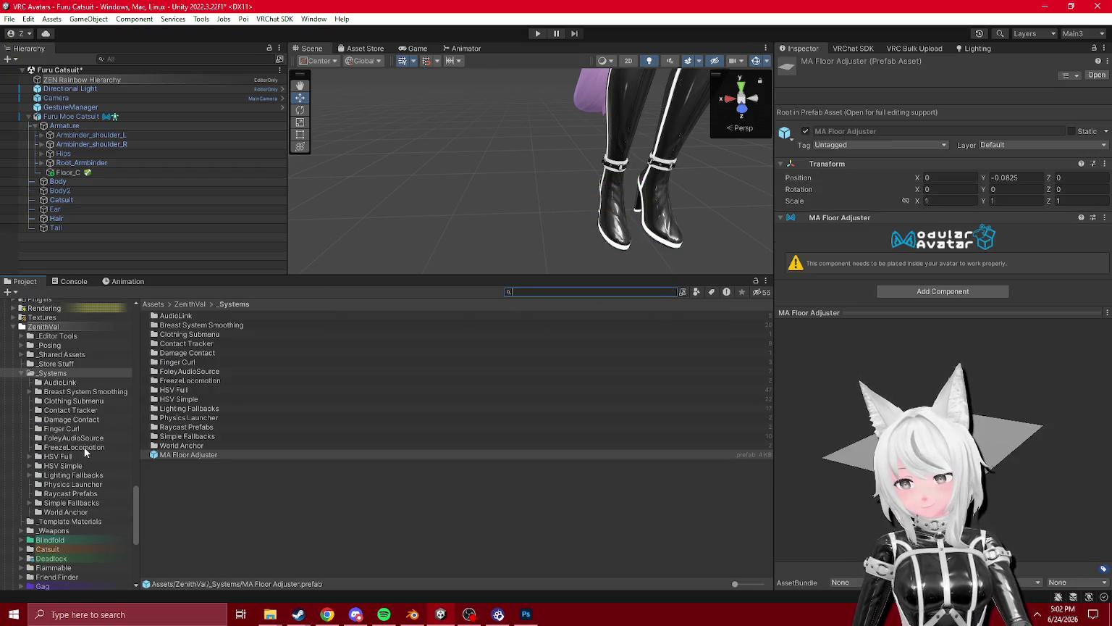
mouse_move(189, 459)
left_mouse_down()
mouse_move(109, 119)
mouse_move(145, 250)
left_mouse_up()
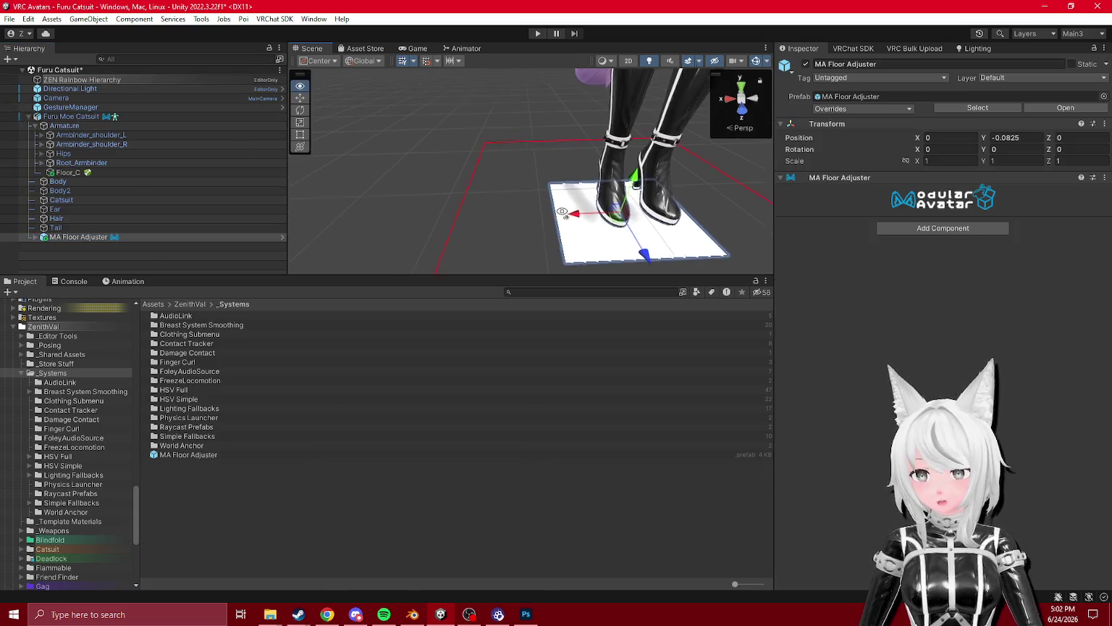
mouse_move(682, 221)
left_mouse_down()
mouse_move(683, 151)
mouse_move(673, 151)
left_mouse_up()
left_click_drag(554, 166, 563, 131)
- Collapse the Armature and shrink the floor adjuster plane to fit around the avatar
scroll(529, 174, "down", 5)
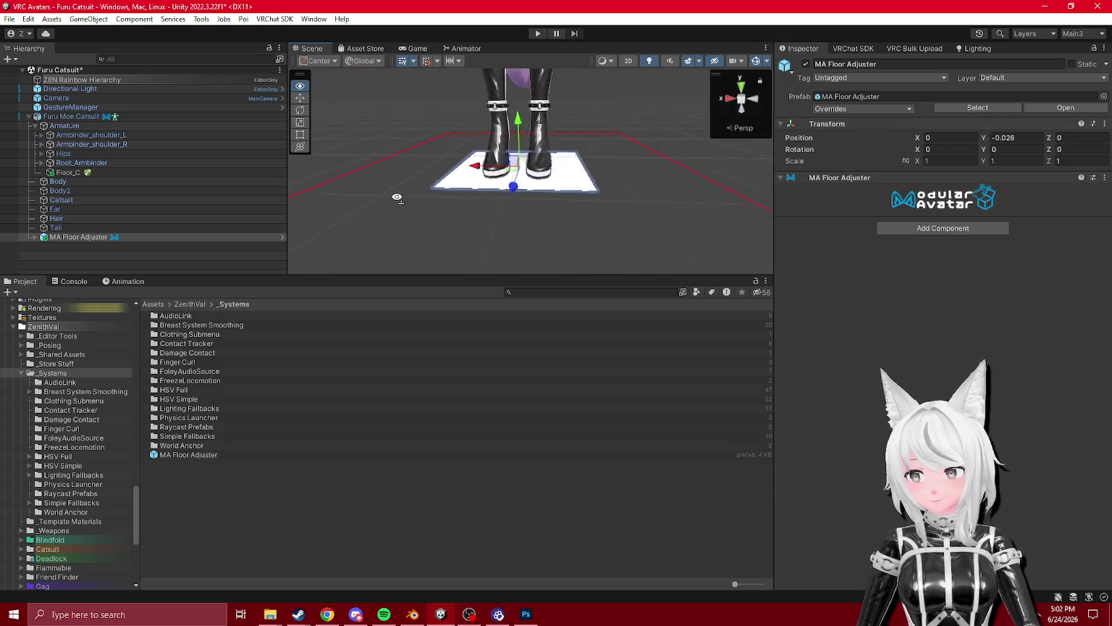
left_click(35, 125)
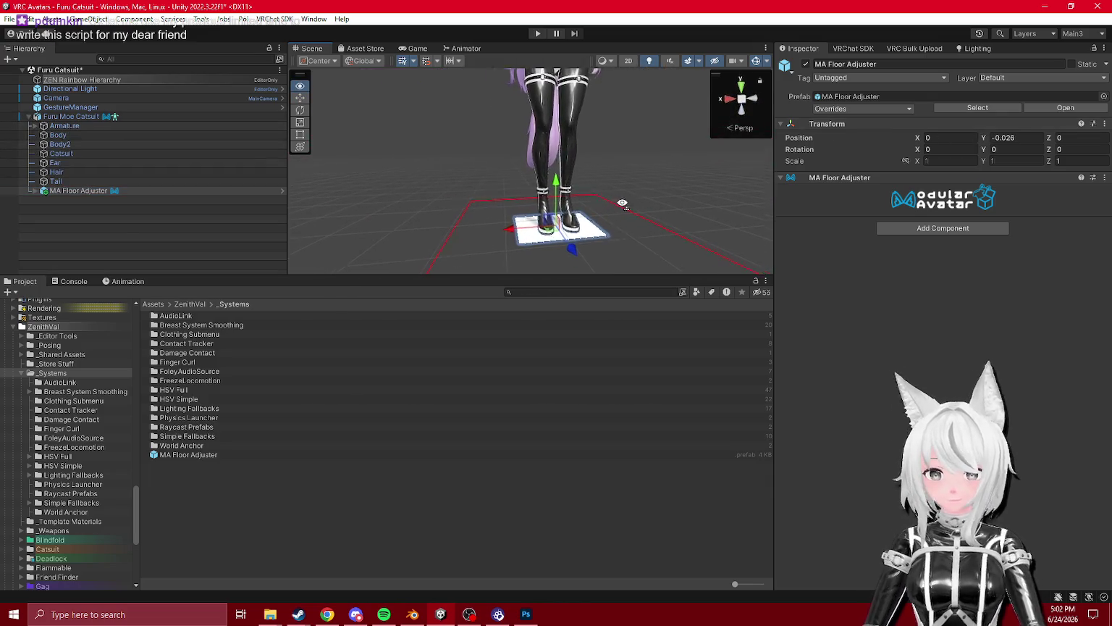
mouse_move(756, 311)
left_mouse_down()
mouse_move(756, 338)
mouse_move(696, 304)
left_mouse_up()
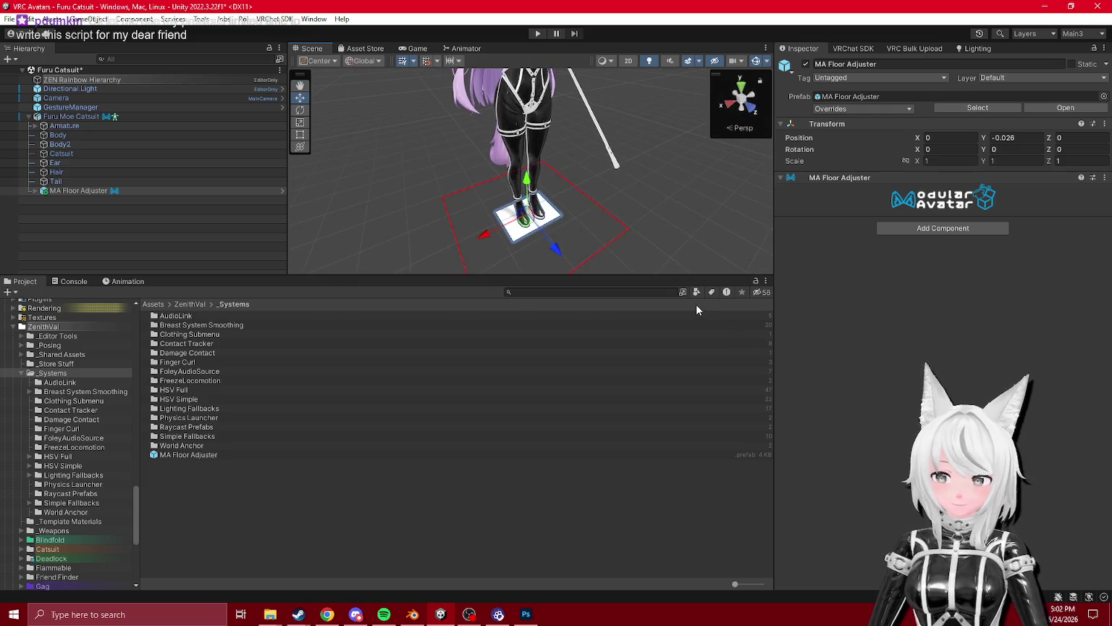
scroll(579, 181, "up", 5)
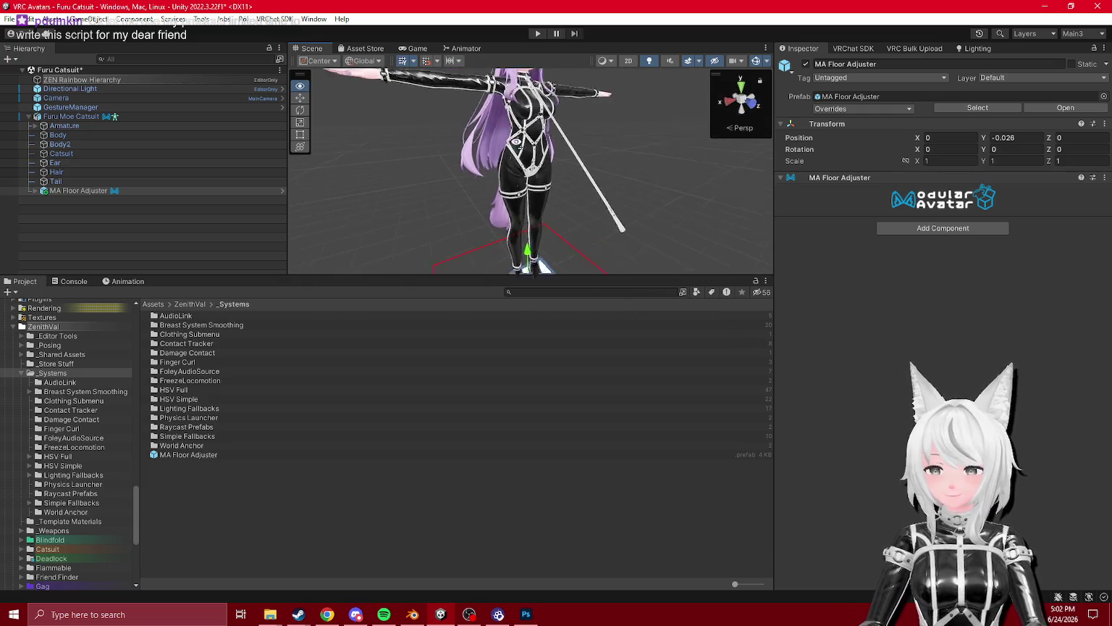
left_click_drag(511, 64, 663, 181)
scroll(663, 217, "down", 5)
mouse_move(662, 242)
left_mouse_down()
mouse_move(286, 238)
mouse_move(302, 116)
left_mouse_up()
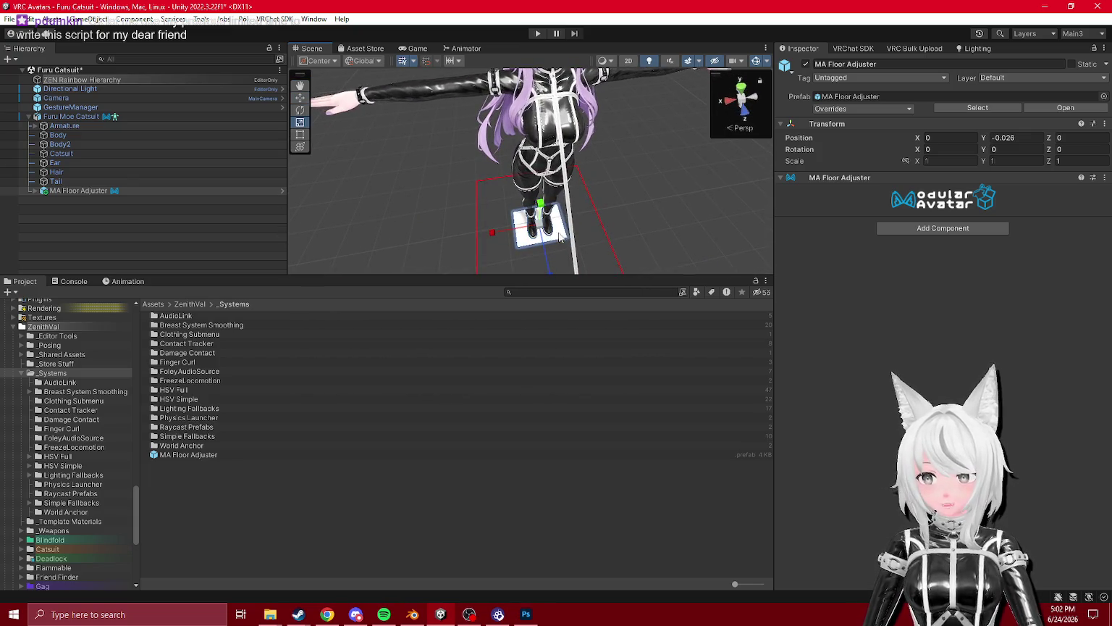
mouse_move(545, 233)
left_mouse_down()
mouse_move(522, 244)
mouse_move(543, 181)
left_mouse_up()
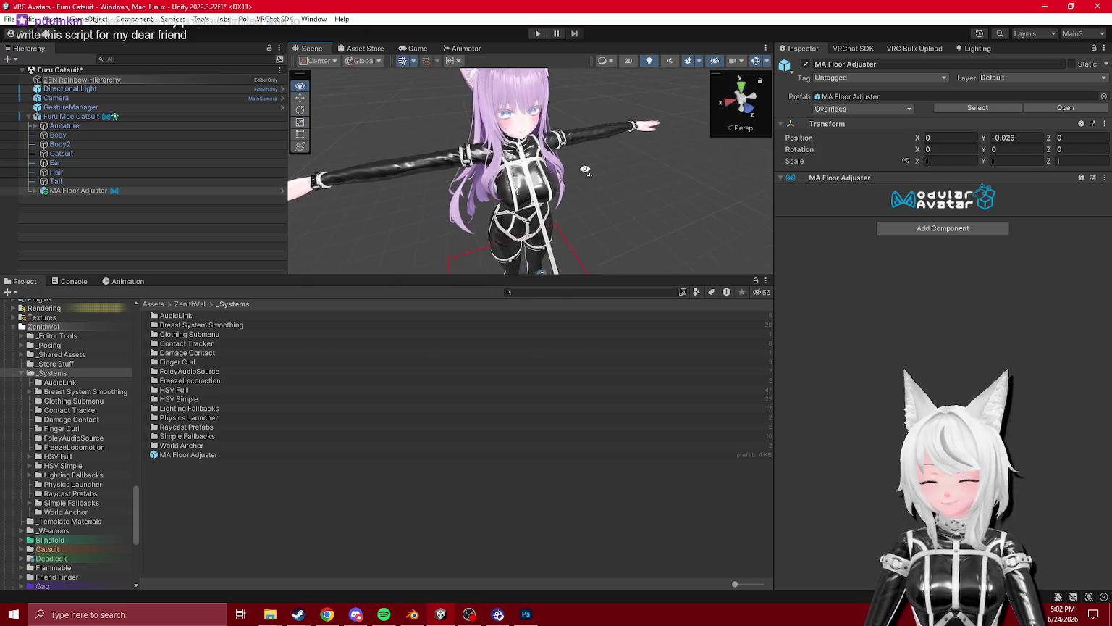
- Ping the MA Floor Adjuster's prefab in the Project window and open it for editing
left_click(56, 181)
left_click(81, 192)
left_click(860, 96)
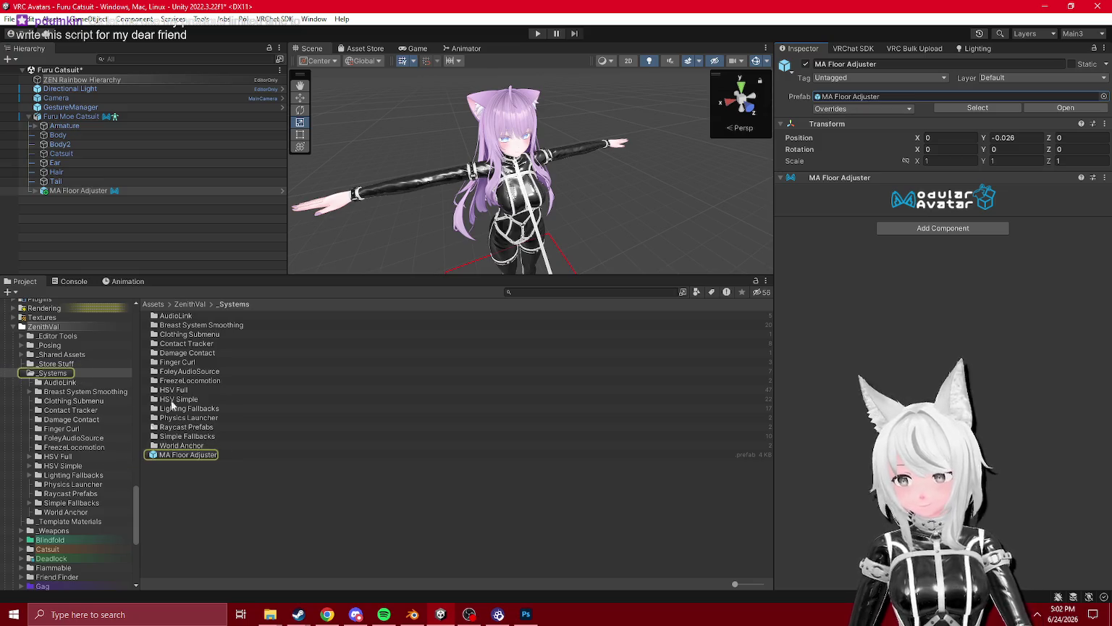
left_click(34, 191)
double_click(187, 454)
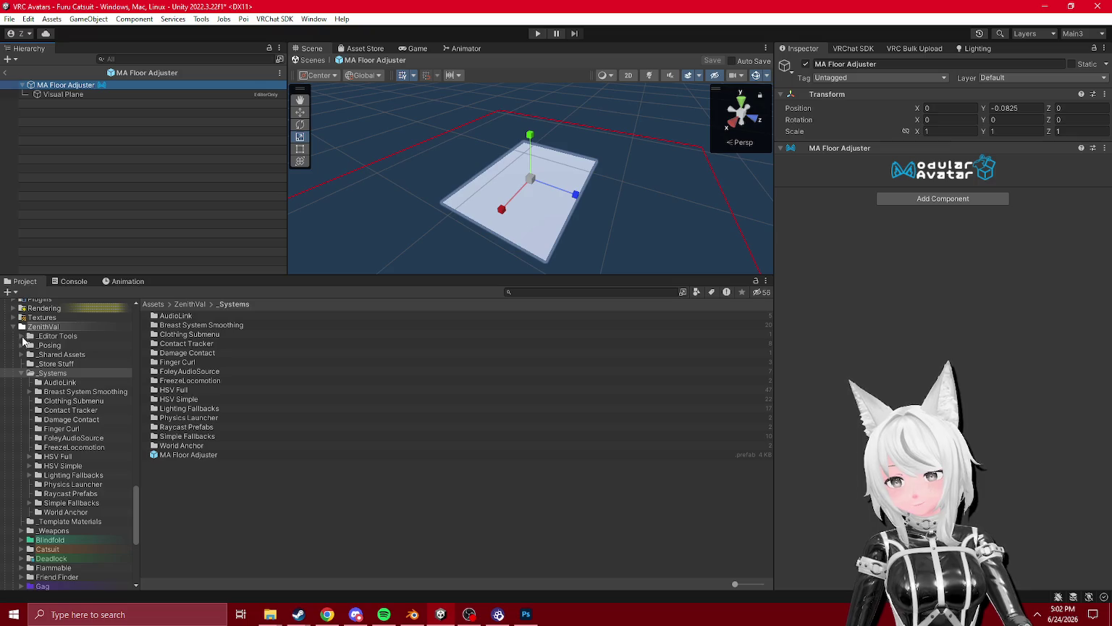
- Apply a _Shared Assets material to the Visual Plane to make it green, and save the prefab
left_click(24, 354)
left_click(21, 354)
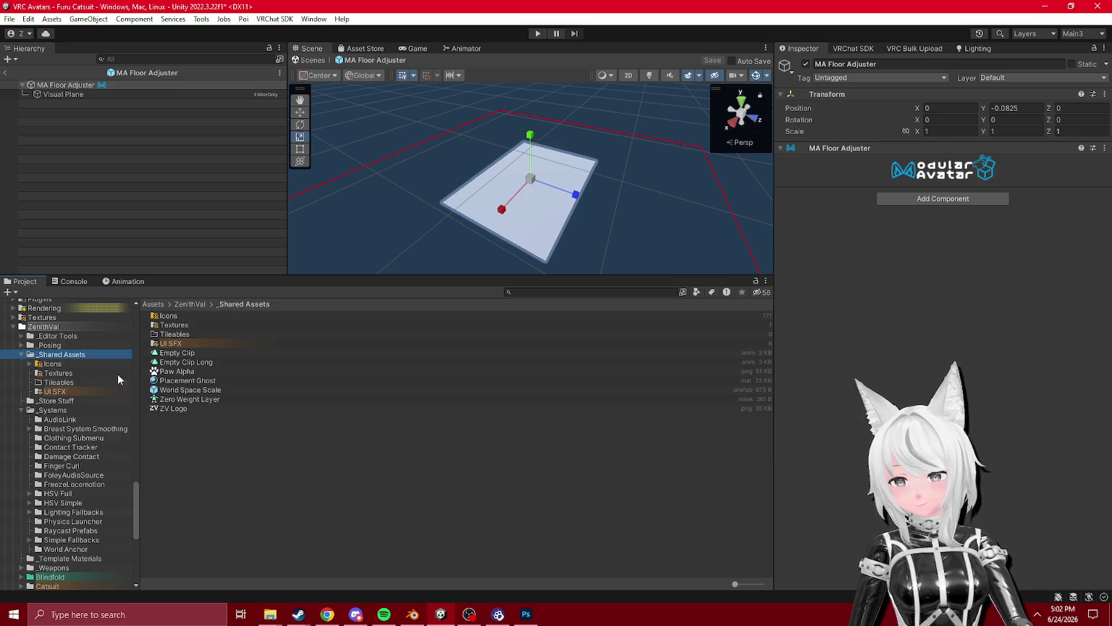
mouse_move(148, 248)
left_mouse_down()
mouse_move(99, 101)
mouse_move(79, 95)
left_mouse_up()
left_click(5, 72)
left_click(529, 329)
- Load the ZEN 2 scene from the ZEN 2 - Catsuit folder alongside Furu Catsuit
mouse_move(630, 192)
left_mouse_down()
mouse_move(626, 269)
mouse_move(475, 303)
mouse_move(592, 330)
mouse_move(807, 290)
mouse_move(846, 108)
mouse_move(831, 47)
mouse_move(540, 226)
mouse_move(536, 294)
mouse_move(671, 301)
mouse_move(671, 166)
mouse_move(507, 145)
left_mouse_up()
scroll(56, 367, "down", 5)
scroll(56, 367, "down", 2)
scroll(62, 406, "up", 12)
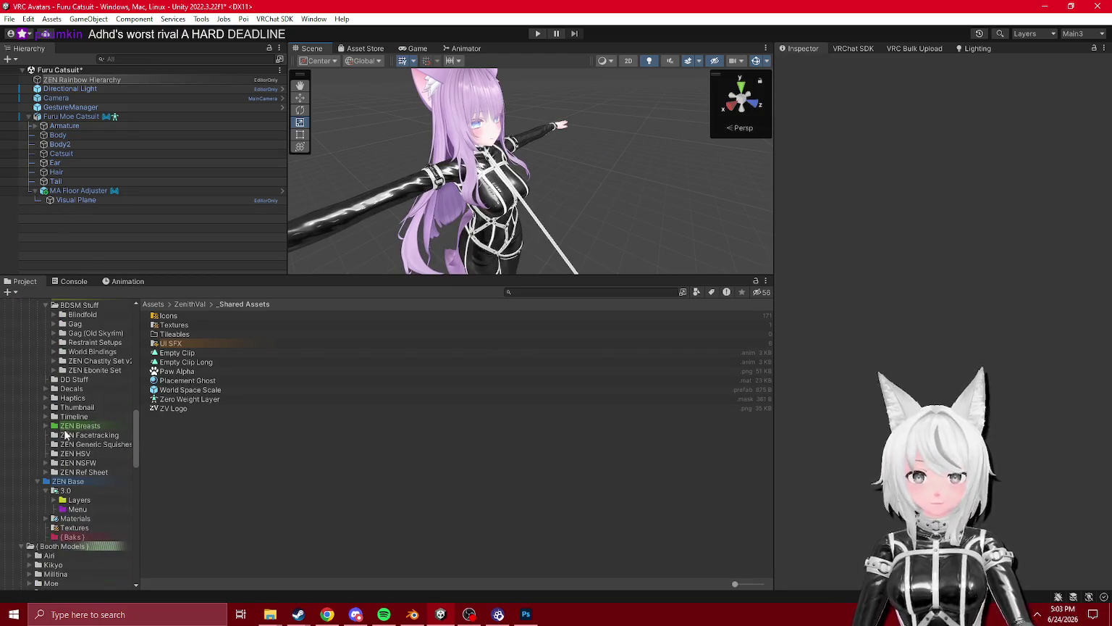
scroll(66, 444, "up", 7)
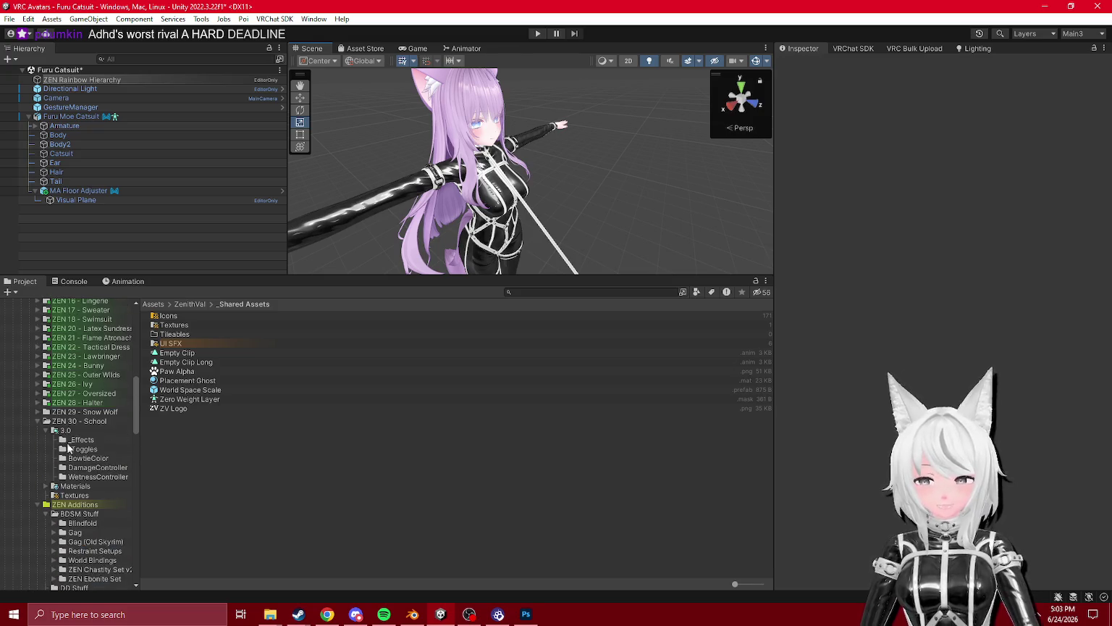
scroll(62, 467, "up", 6)
left_click(99, 345)
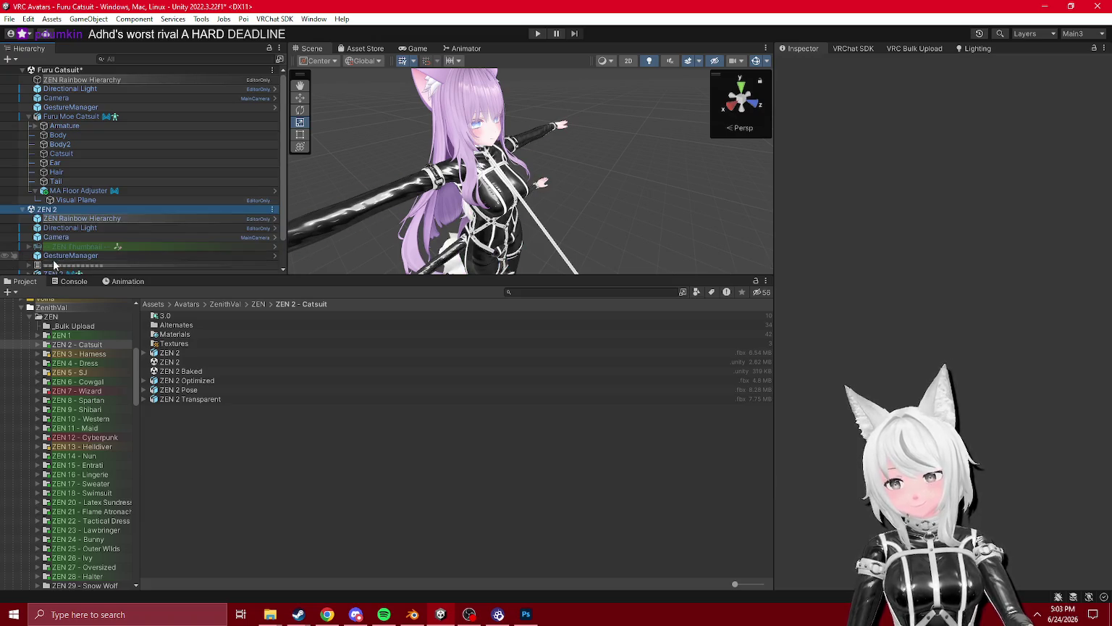
- Move the ZEN 2 object into Furu Catsuit and remove the ZEN 2 scene
left_click_drag(60, 275, 61, 315)
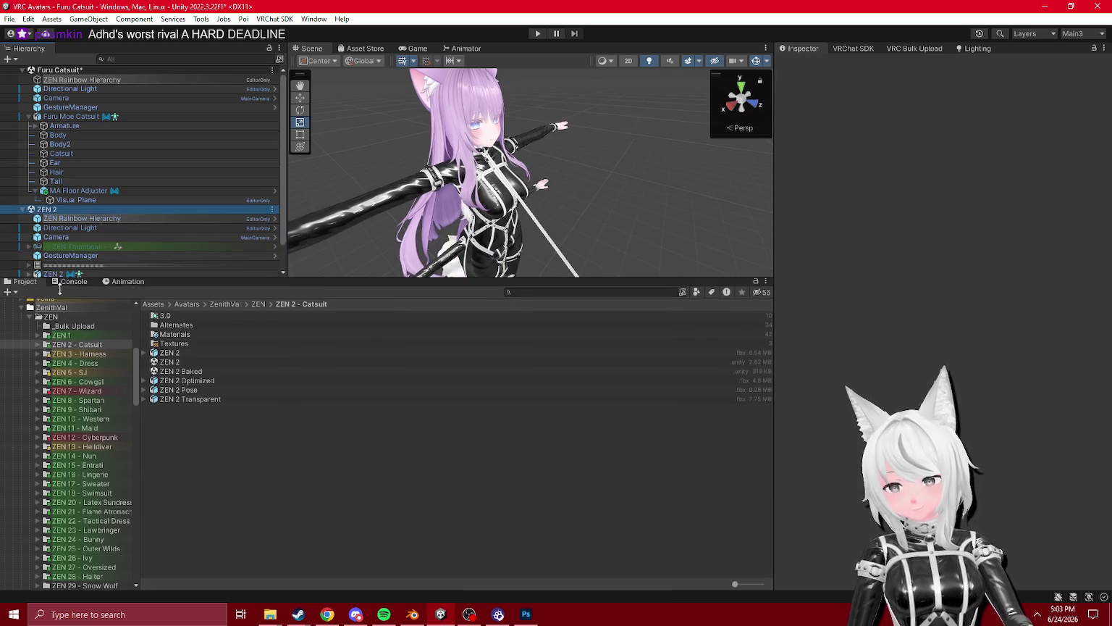
mouse_move(56, 275)
left_mouse_down()
mouse_move(83, 103)
mouse_move(74, 113)
left_mouse_up()
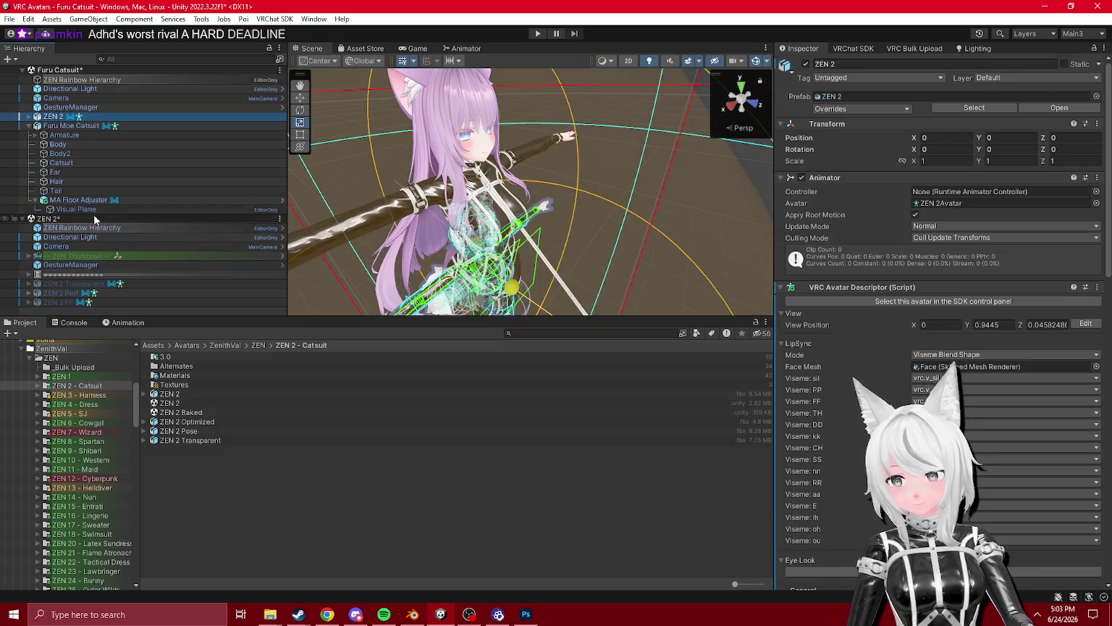
left_click_drag(58, 265, 69, 110)
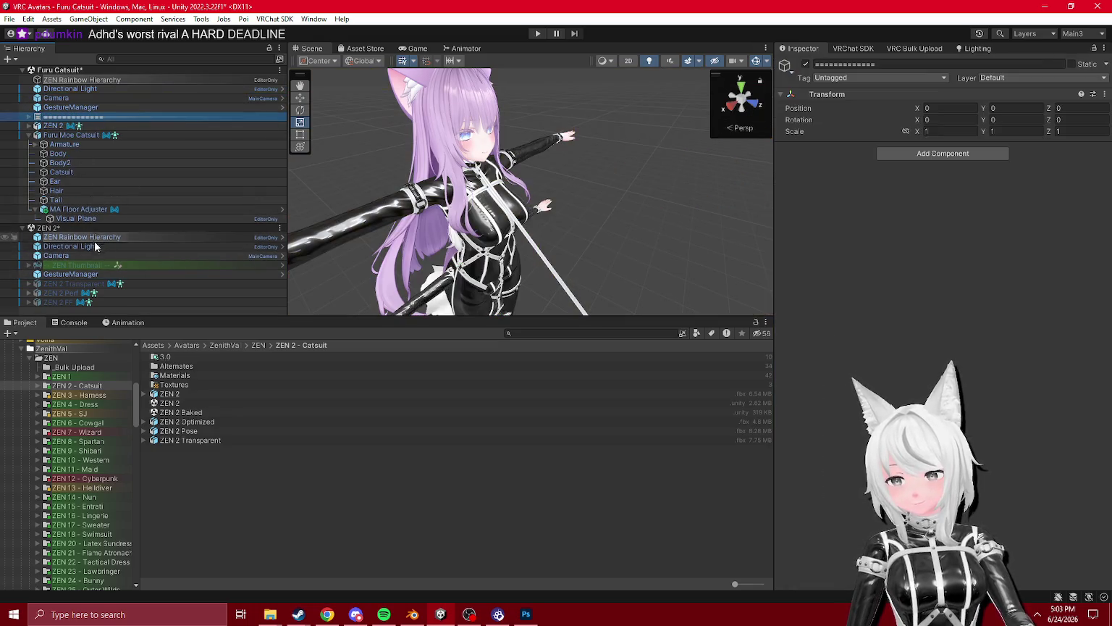
right_click(69, 227)
left_click(101, 318)
left_click(590, 331)
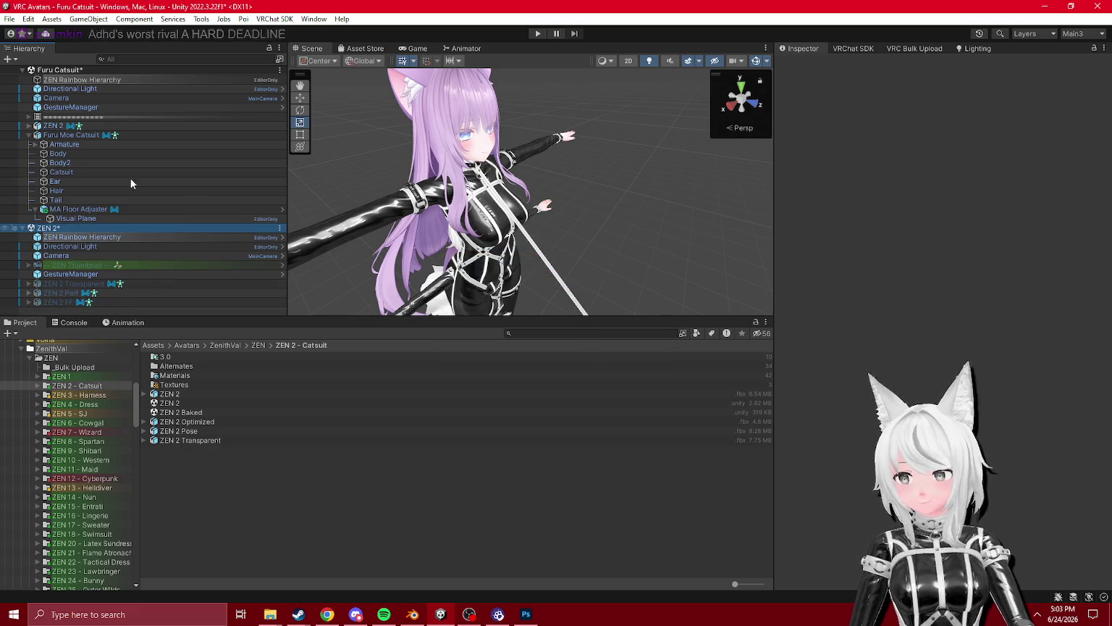
left_click(70, 118)
- Paste a separator row under MA Floor Adjuster and expand ZEN 2 to review its systems
left_click(79, 209)
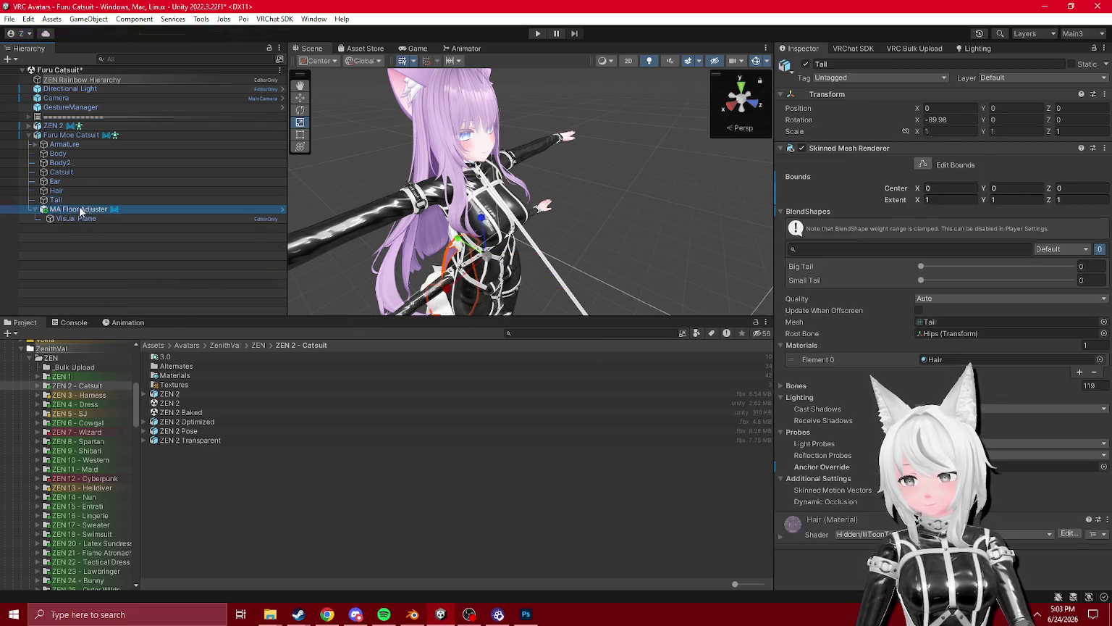
key("ctrl+v")
left_click(98, 251)
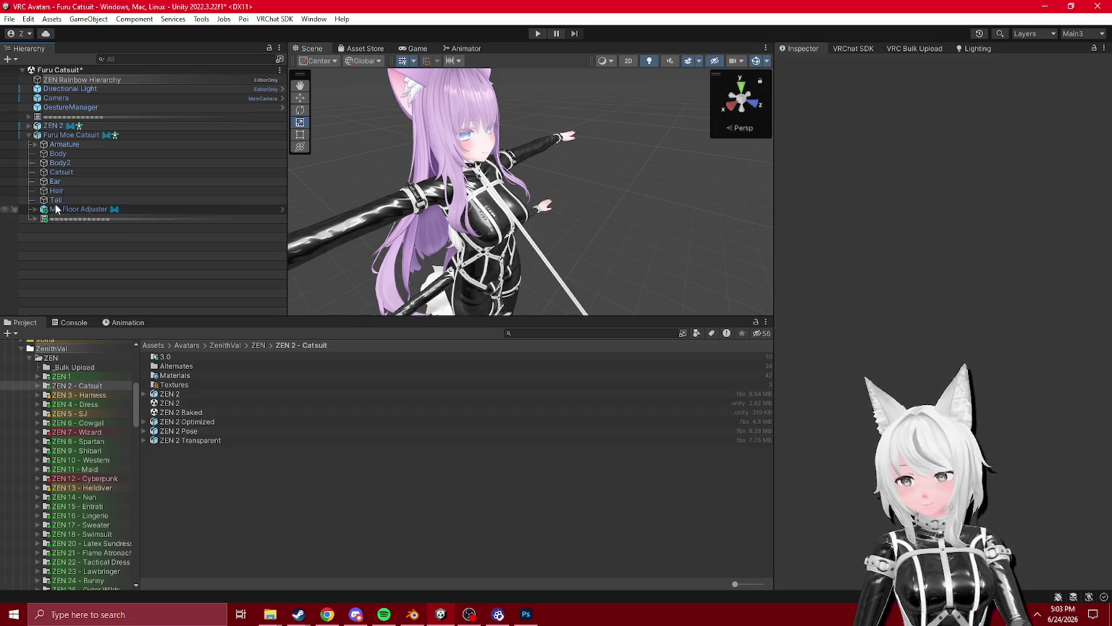
left_click(28, 126)
scroll(112, 201, "down", 3)
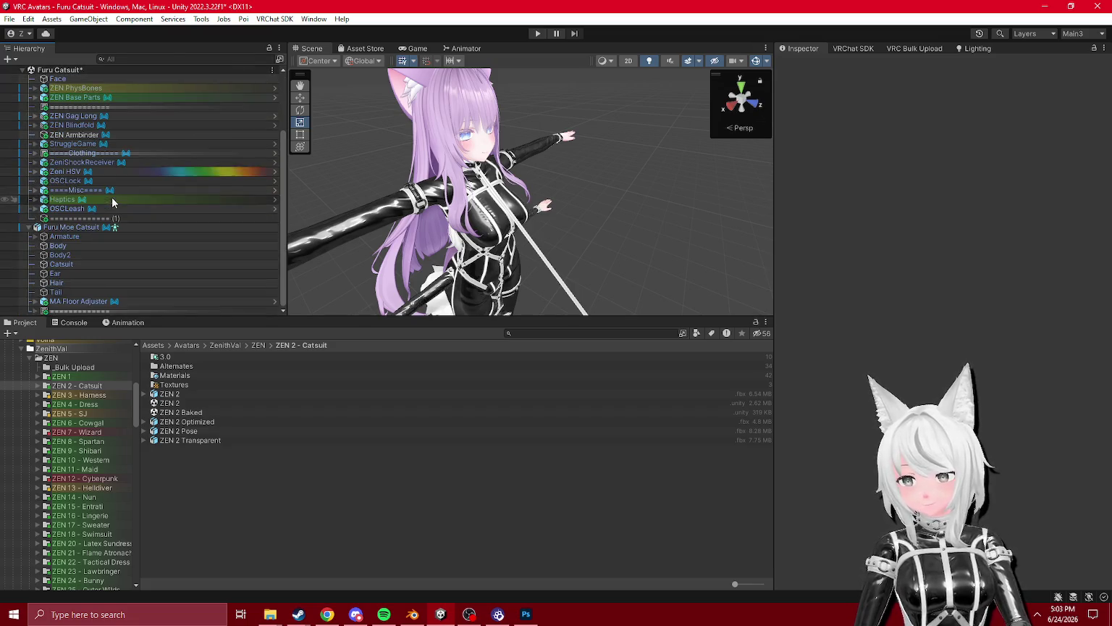
scroll(76, 464, "down", 5)
scroll(76, 464, "down", 10)
scroll(79, 428, "down", 2)
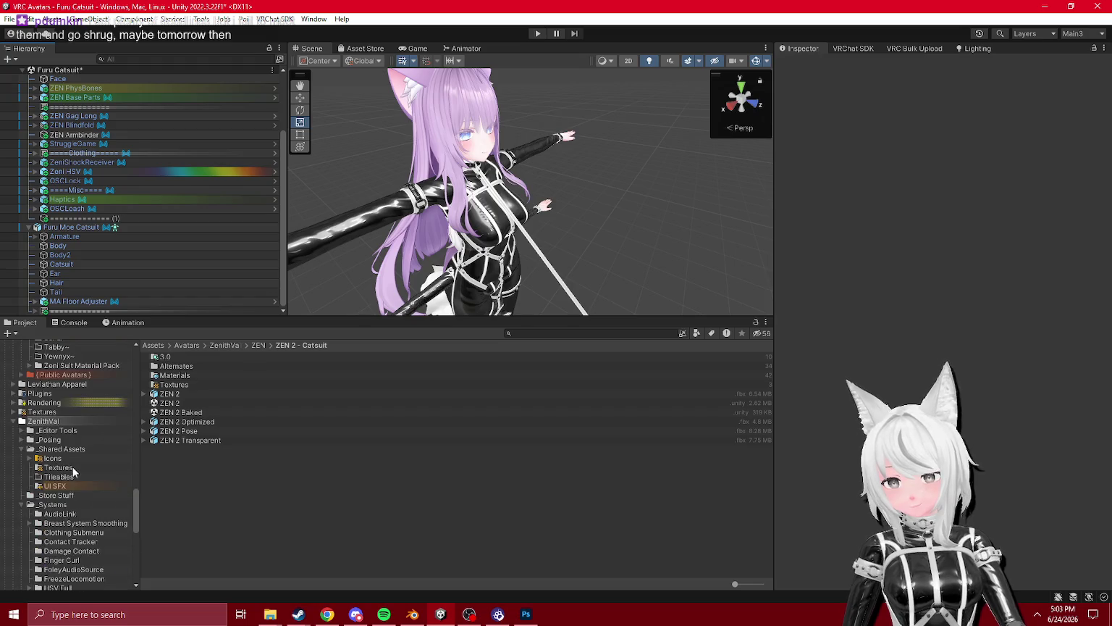
- Add the Moe Gag prefab from ZenithVal/Gag/Prefabs/Moe to the Furu Moe Catsuit avatar
left_click(22, 506)
left_click(14, 421)
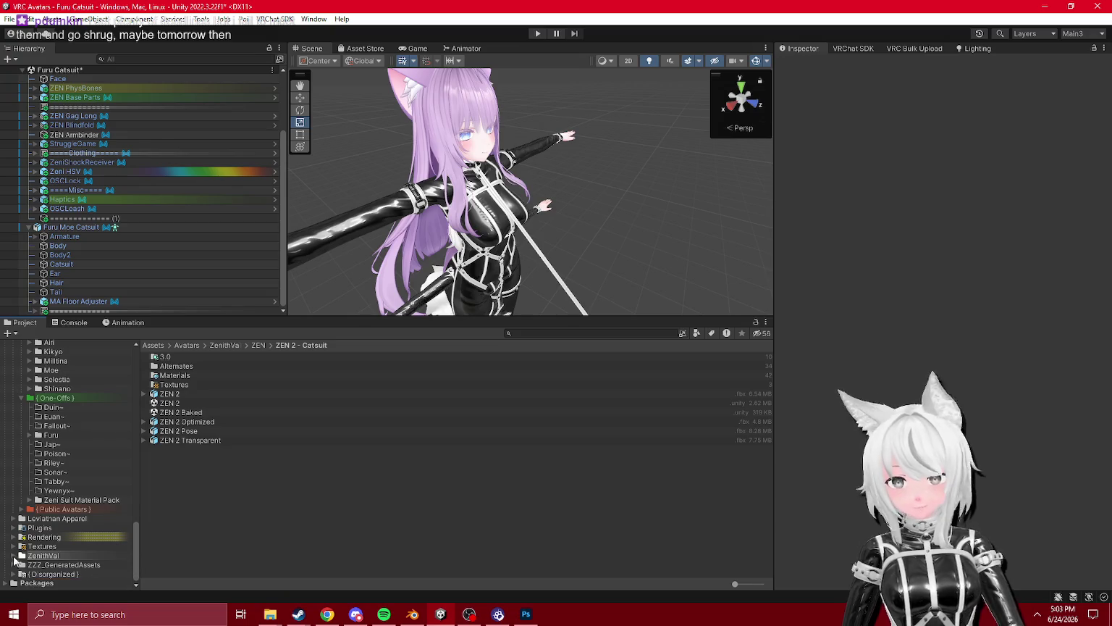
left_click(14, 555)
left_click(42, 539)
left_click(27, 540)
scroll(61, 554, "down", 2)
left_click(68, 560)
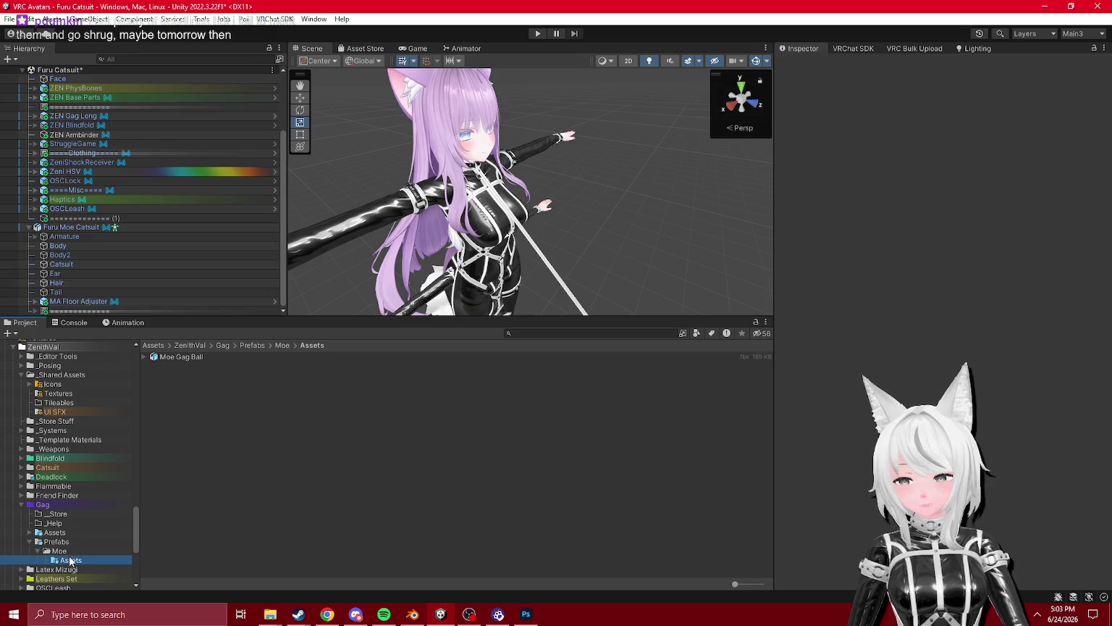
mouse_move(174, 365)
left_mouse_down()
mouse_move(73, 238)
mouse_move(79, 312)
left_mouse_up()
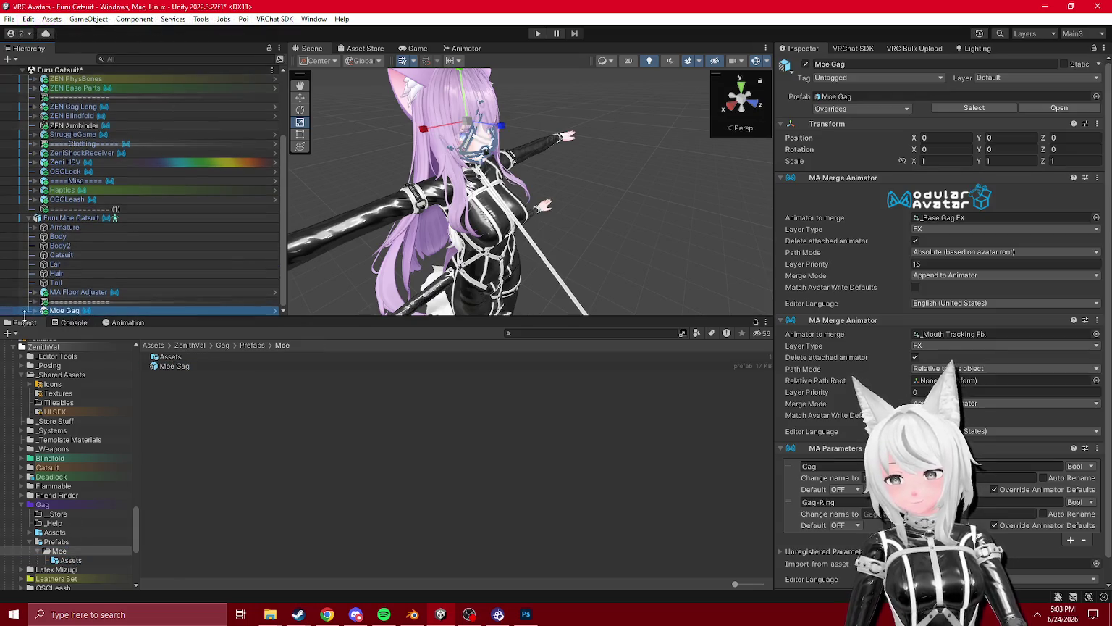
- Deactivate the Gag mesh under Moe Gag's Head
left_click(35, 311)
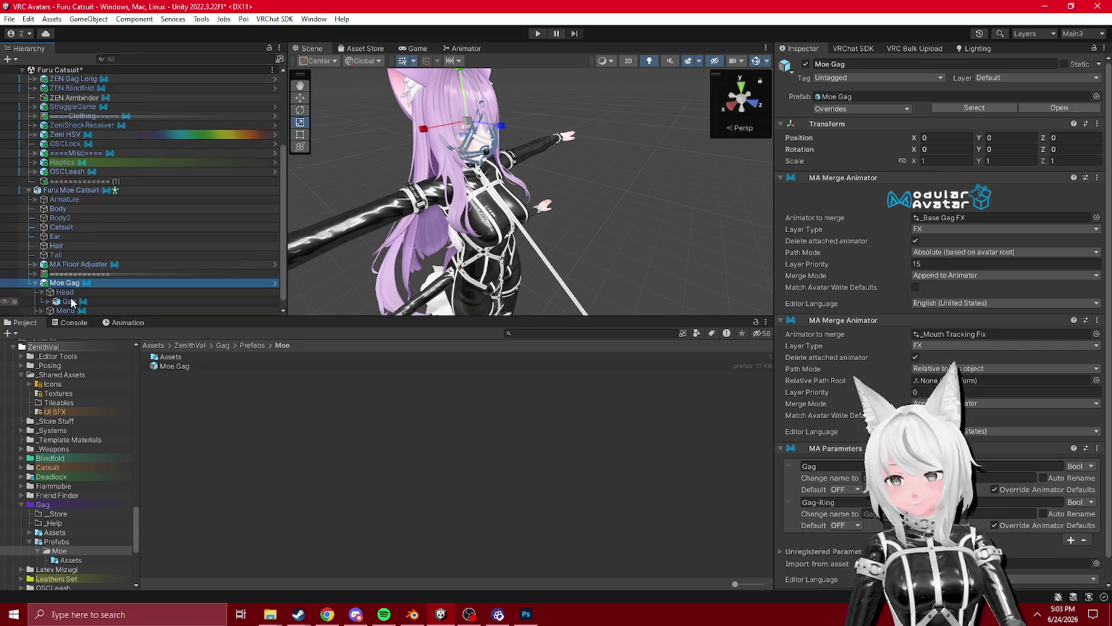
left_click(68, 301)
left_click(805, 64)
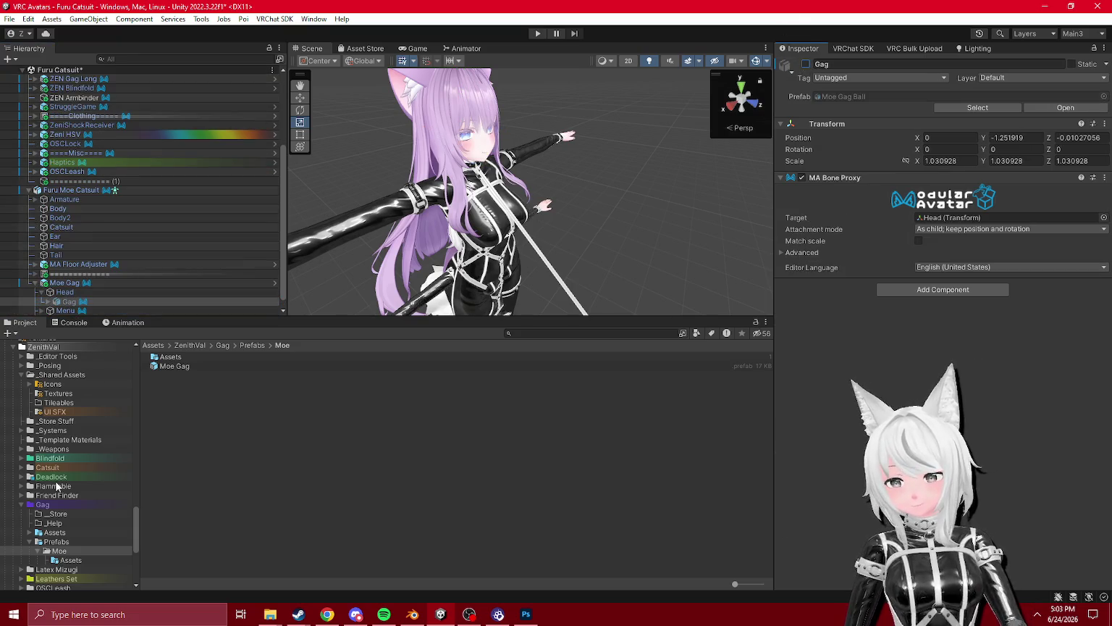
- Add the Moe Blindfold prefab from Blindfold/Prefabs/Moe to the avatar
left_click(23, 458)
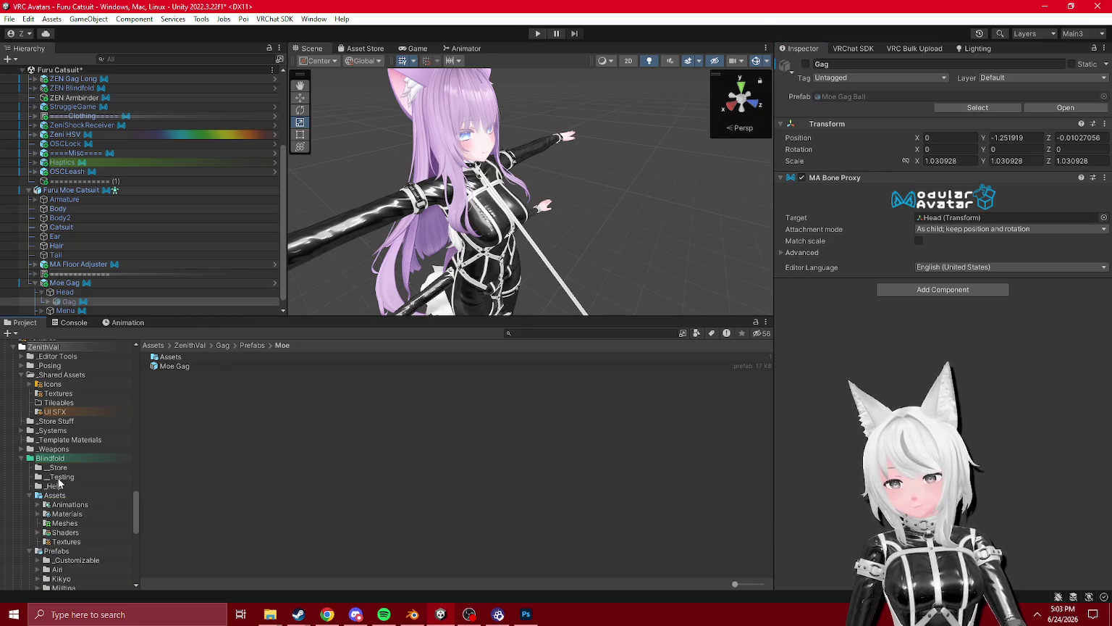
left_click(60, 495)
left_click_drag(181, 365, 77, 285)
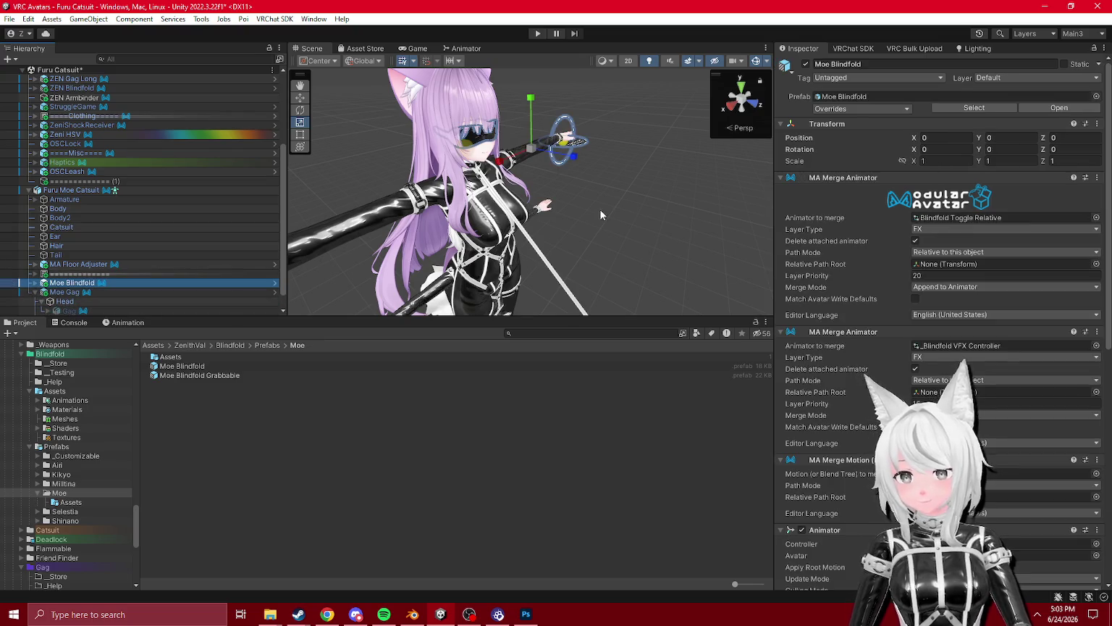
- Place Moe Blindfold above Moe Gag and delete its Sense Size object
left_click(592, 211)
left_click(35, 283)
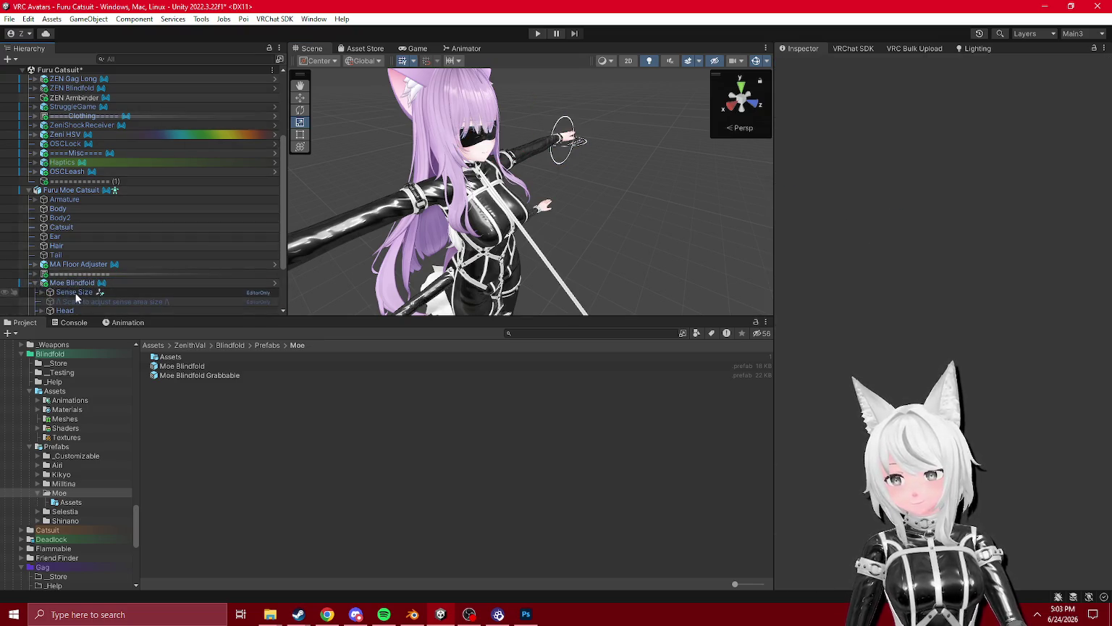
left_click(73, 292)
mouse_move(656, 190)
left_mouse_down()
mouse_move(414, 220)
mouse_move(364, 159)
left_mouse_up()
key("f")
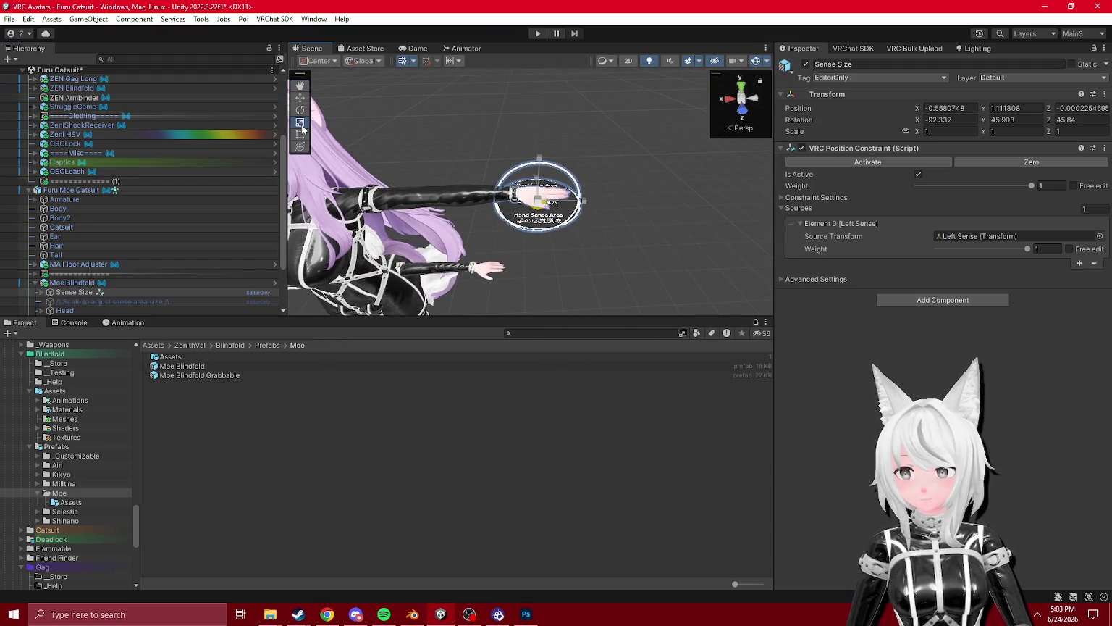
left_click_drag(541, 215, 572, 200)
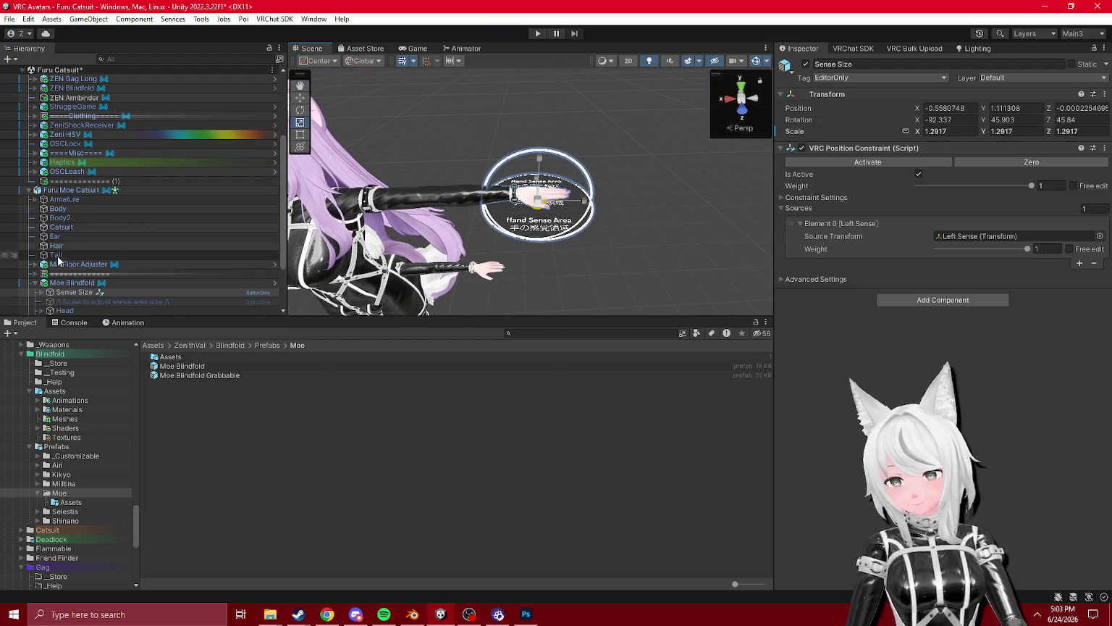
scroll(80, 257, "down", 3)
left_click(112, 227)
left_click(116, 218)
key("Delete")
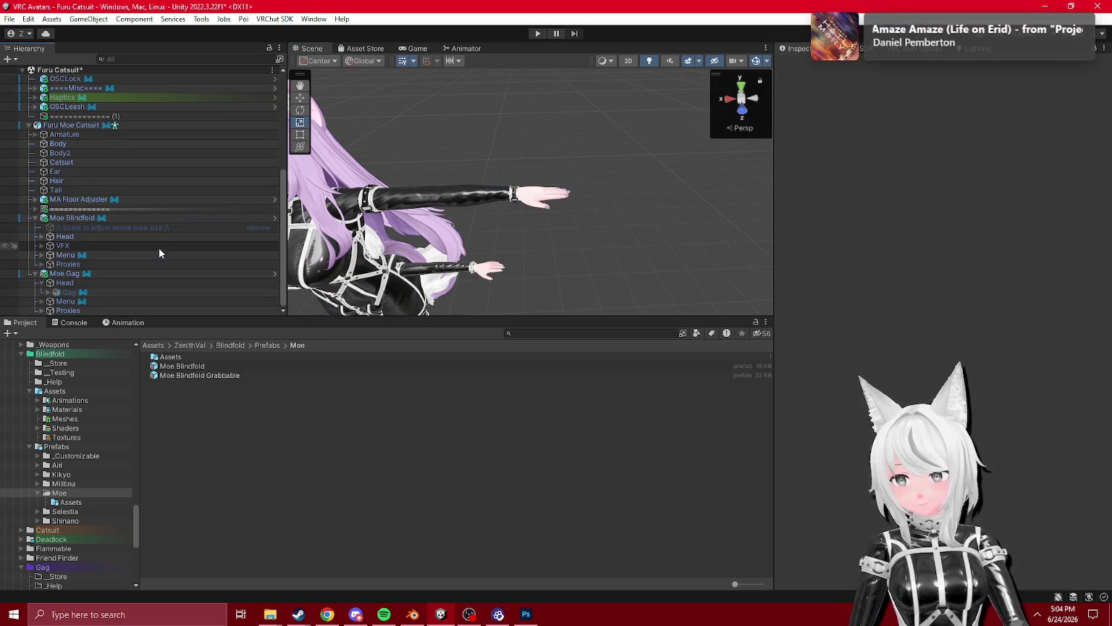
- Deactivate the Blindfold mesh under Moe Blindfold's Head so the eyes show
left_click(40, 236)
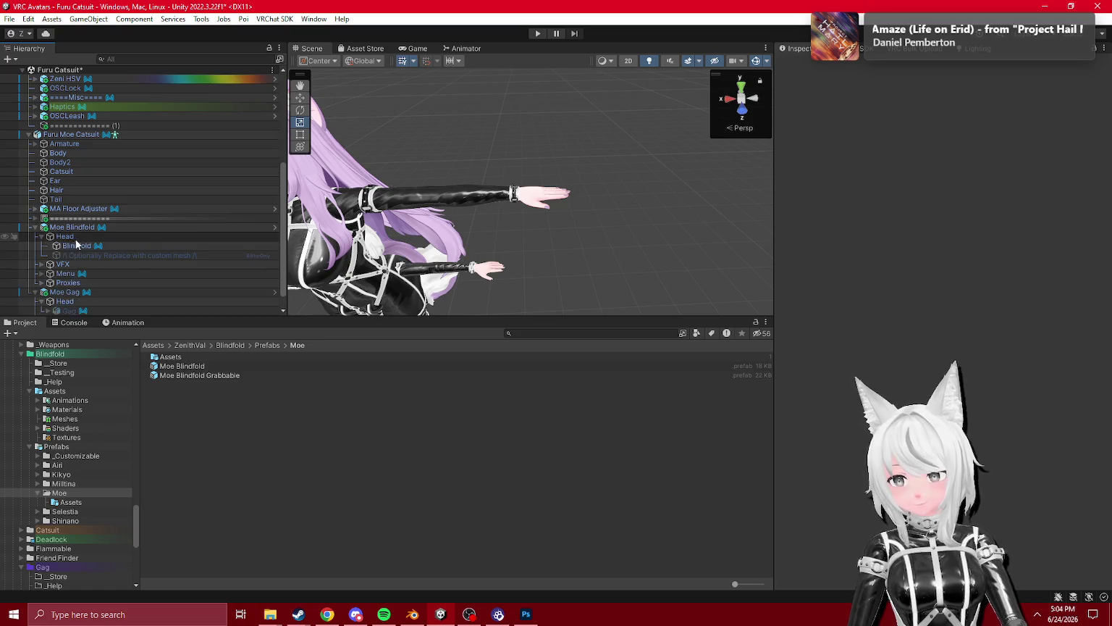
left_click(75, 246)
left_click(805, 63)
mouse_move(506, 218)
left_mouse_down()
mouse_move(639, 147)
mouse_move(555, 166)
mouse_move(601, 159)
left_mouse_up()
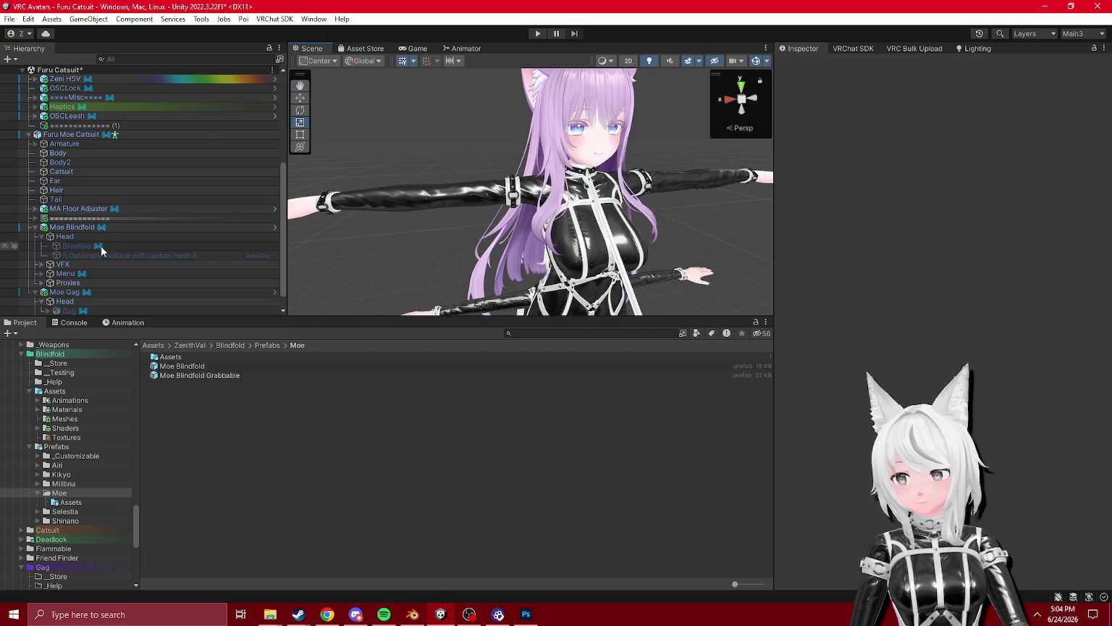
left_click(35, 226)
- Open the Moe blindfold's Assets folder to list the Moe Blindfold model files
scroll(43, 261, "up", 2)
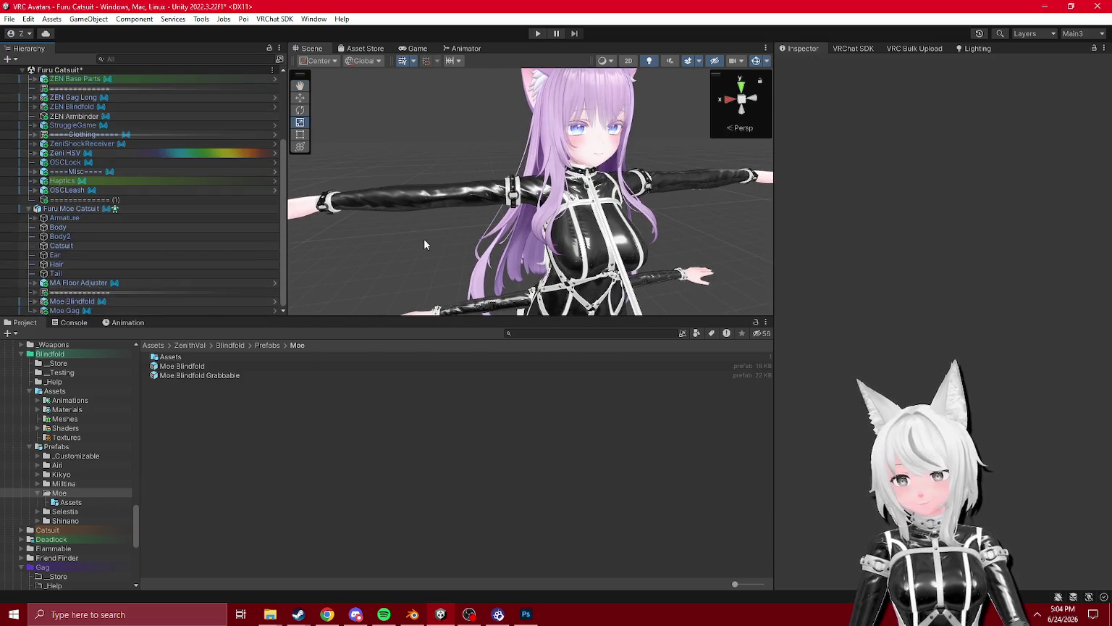
left_click(58, 284)
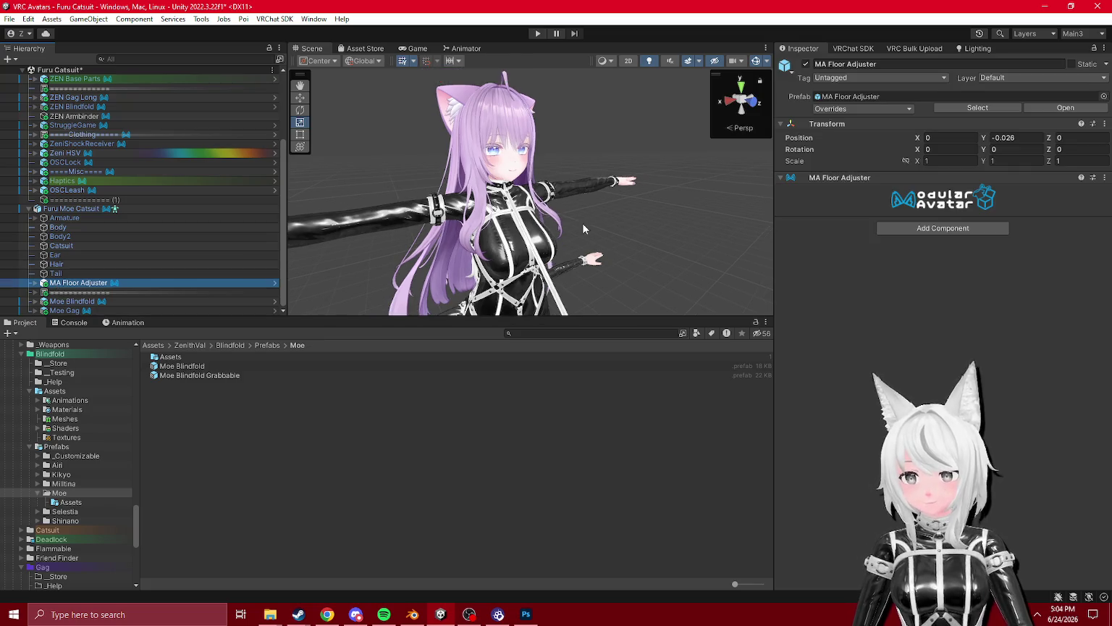
left_click(32, 284, "ctrl")
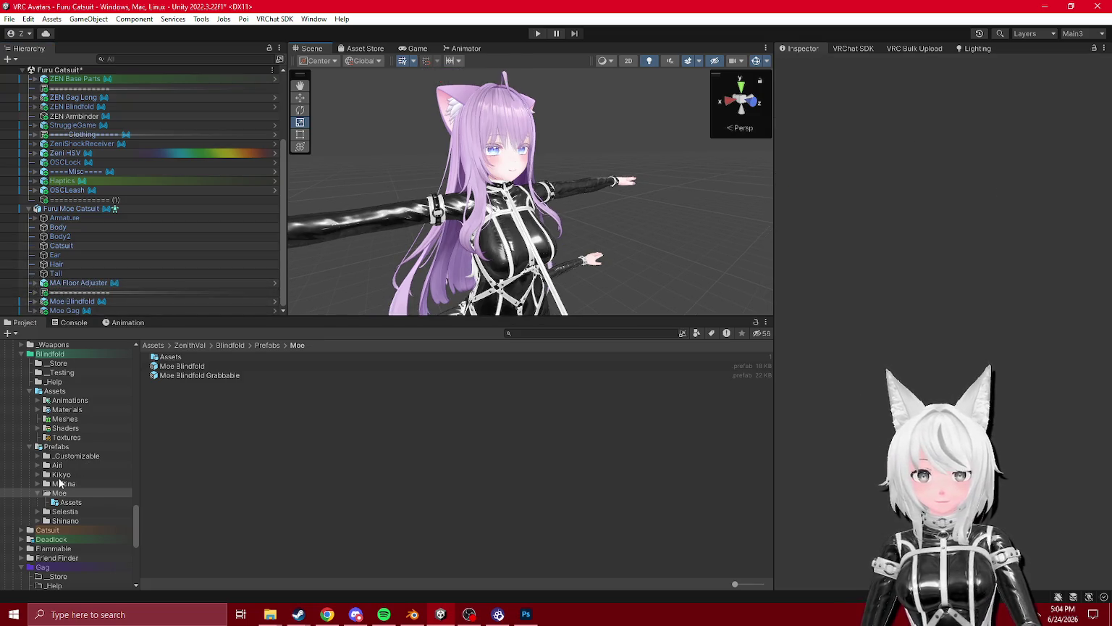
left_click(70, 502)
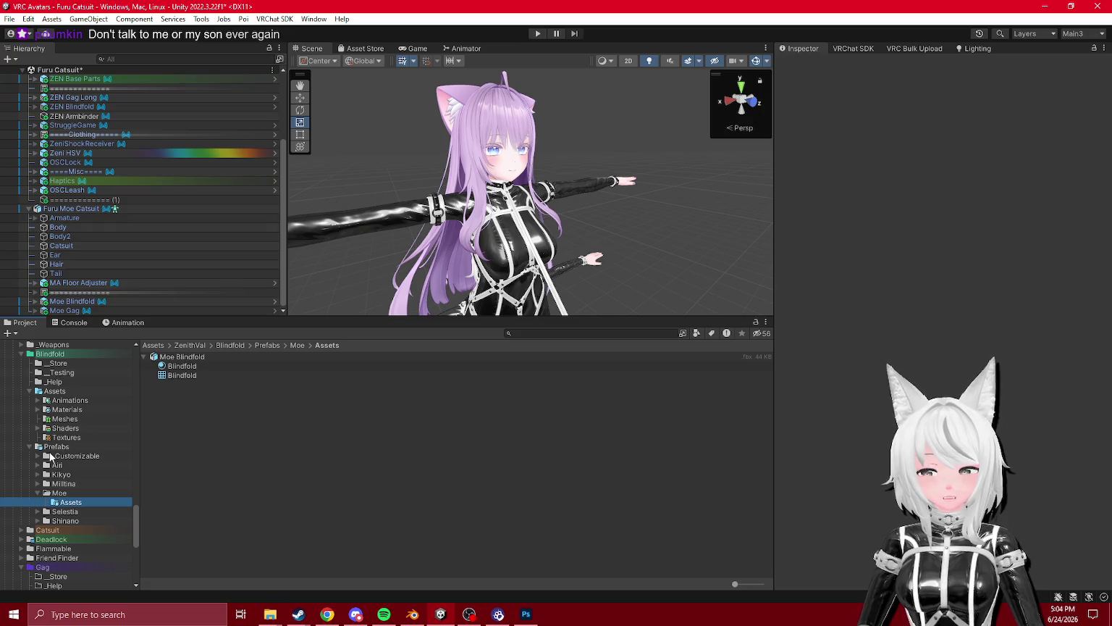
- Select and frame the ZEN 2 avatar in the Scene view
mouse_move(522, 246)
left_mouse_down()
mouse_move(550, 239)
mouse_move(562, 250)
mouse_move(602, 158)
left_mouse_up()
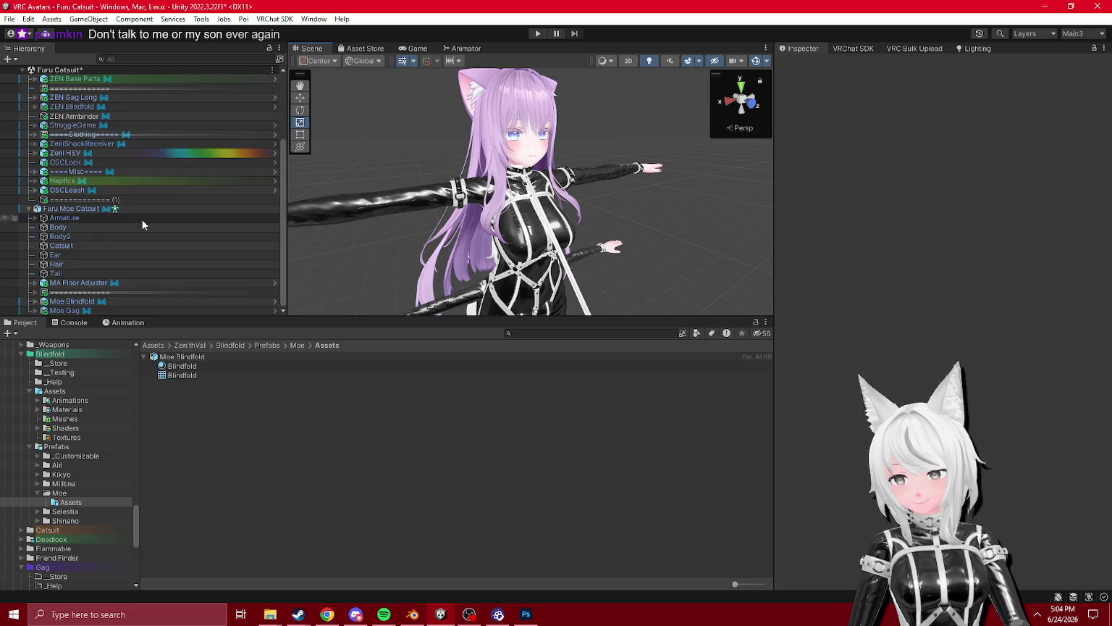
scroll(142, 219, "up", 4)
double_click(147, 124)
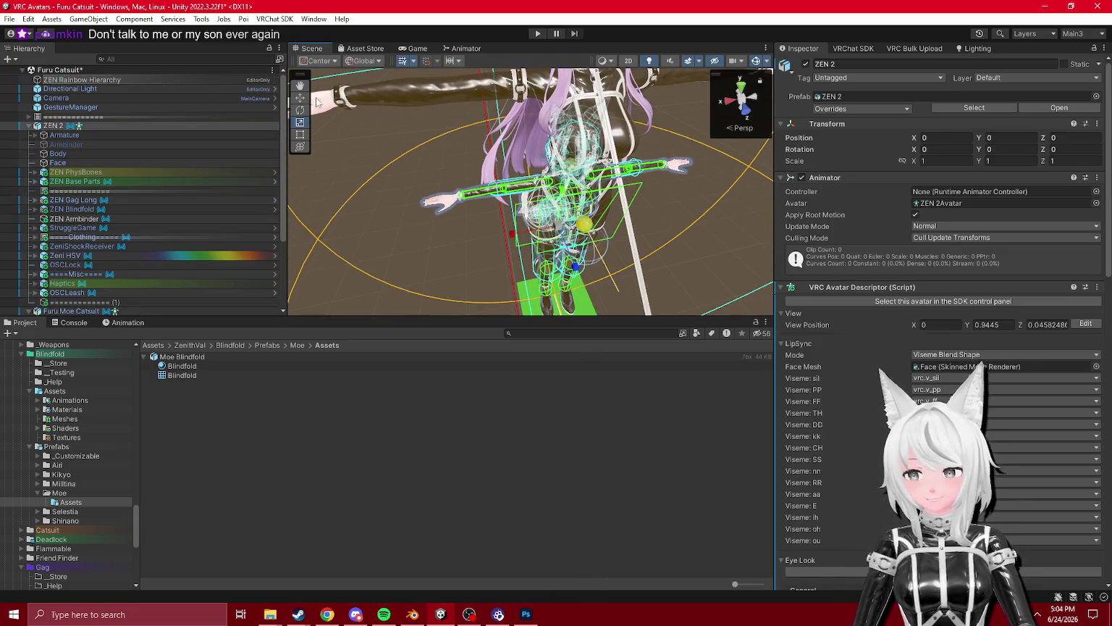
scroll(513, 236, "down", 3)
left_click(511, 264)
- View both avatars from the front, frame the purple-haired one, then switch to Blender
mouse_move(511, 264)
left_mouse_down()
mouse_move(443, 288)
mouse_move(492, 267)
mouse_move(456, 282)
mouse_move(478, 278)
mouse_move(440, 286)
mouse_move(521, 241)
mouse_move(330, 197)
left_mouse_up()
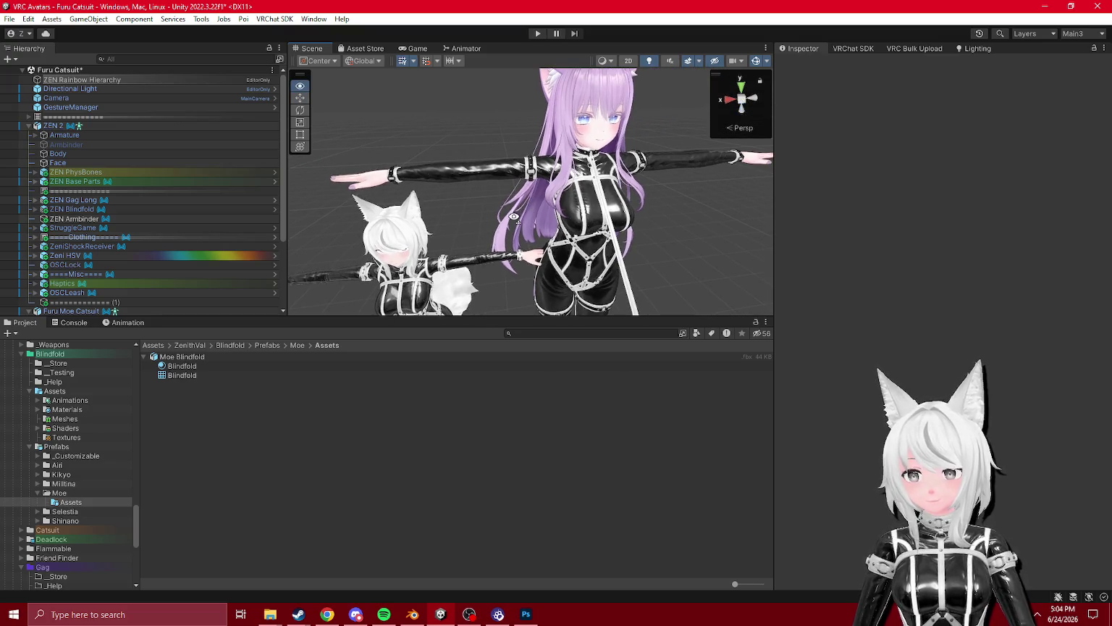
left_click_drag(515, 214, 496, 239)
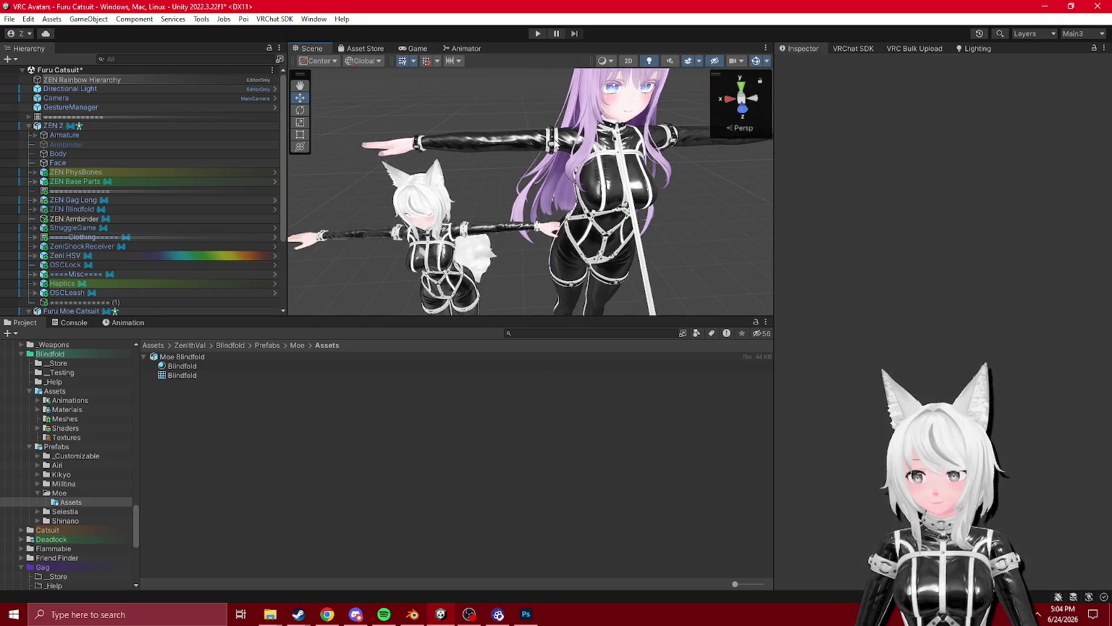
left_click(503, 184)
left_click(500, 186)
left_click(495, 190)
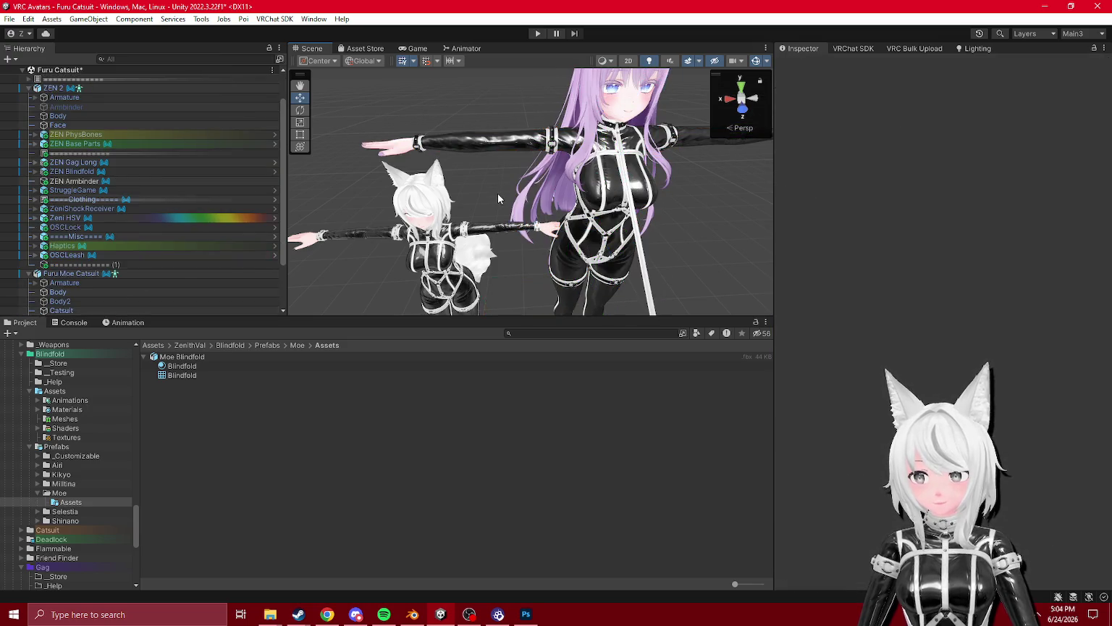
key("f")
left_click(412, 614)
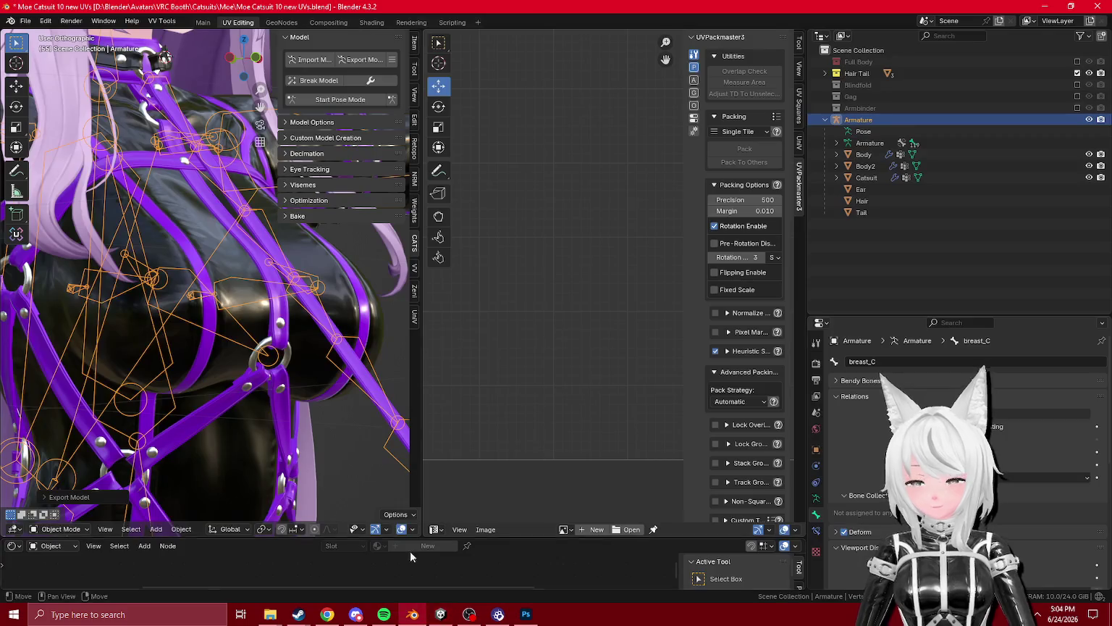
- Put the Armbinder in Edit Mode and make UVMap2 its active UV map
scroll(391, 188, "down", 5)
scroll(203, 217, "up", 6)
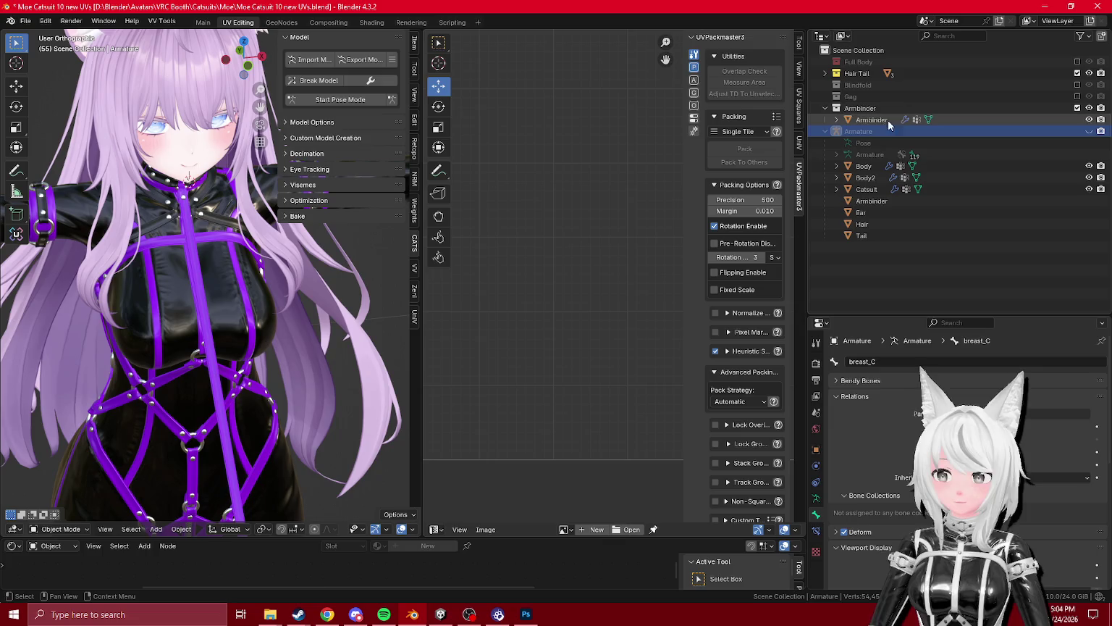
left_click(867, 120)
key("Tab")
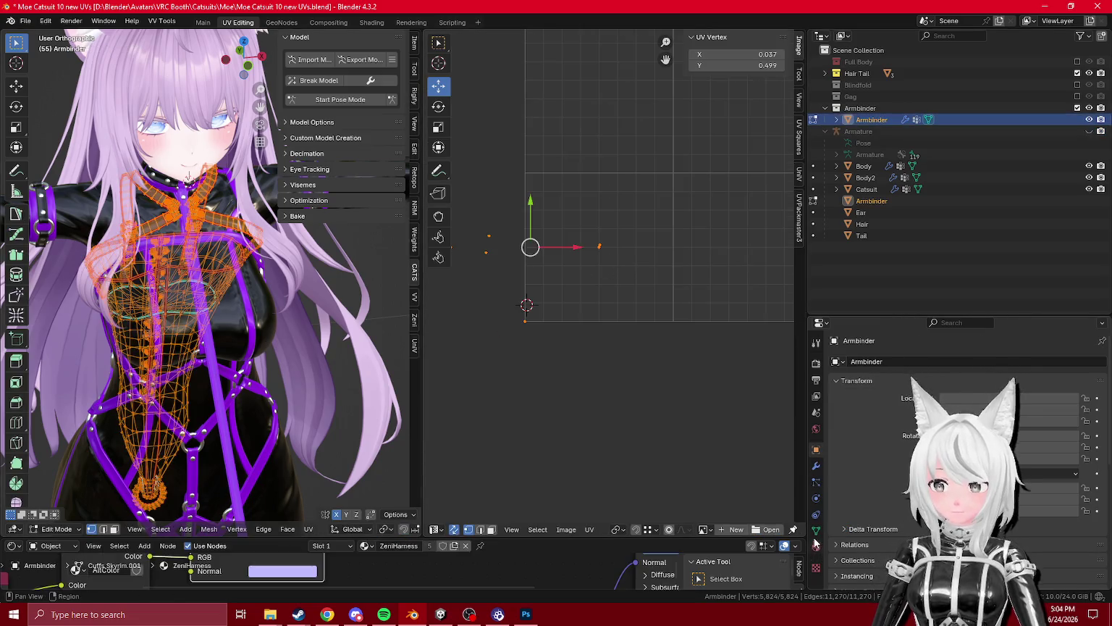
left_click(816, 530)
scroll(941, 449, "down", 5)
left_click(866, 472)
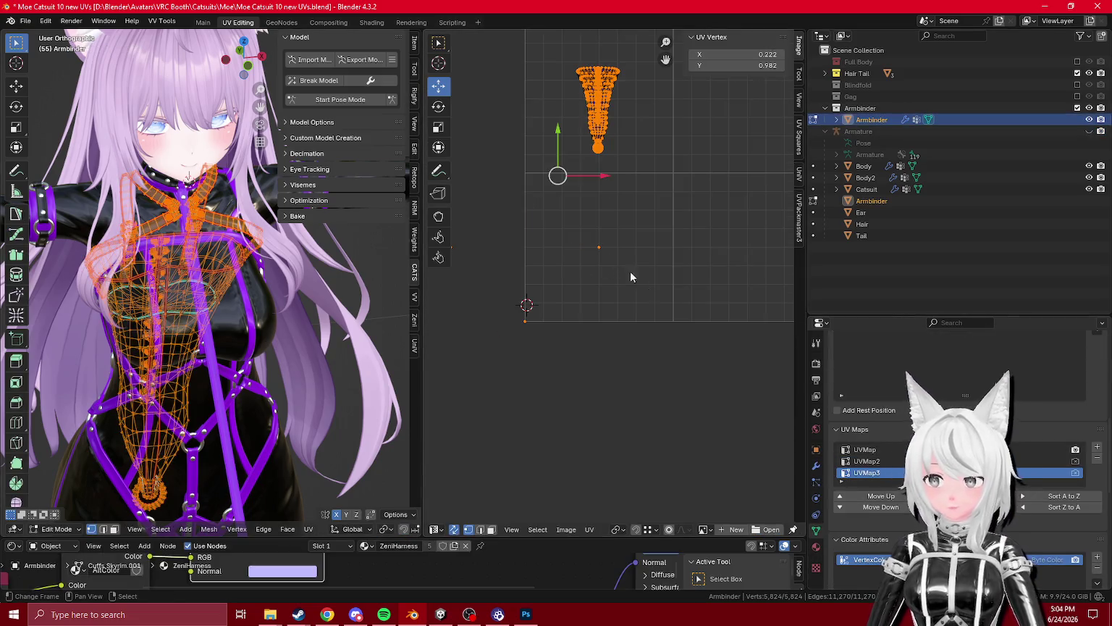
left_click(866, 462)
left_click(627, 274)
- Select the Armbinder's UV points in the UV layout, then return to Object Mode
left_click_drag(149, 302, 289, 304)
key("a")
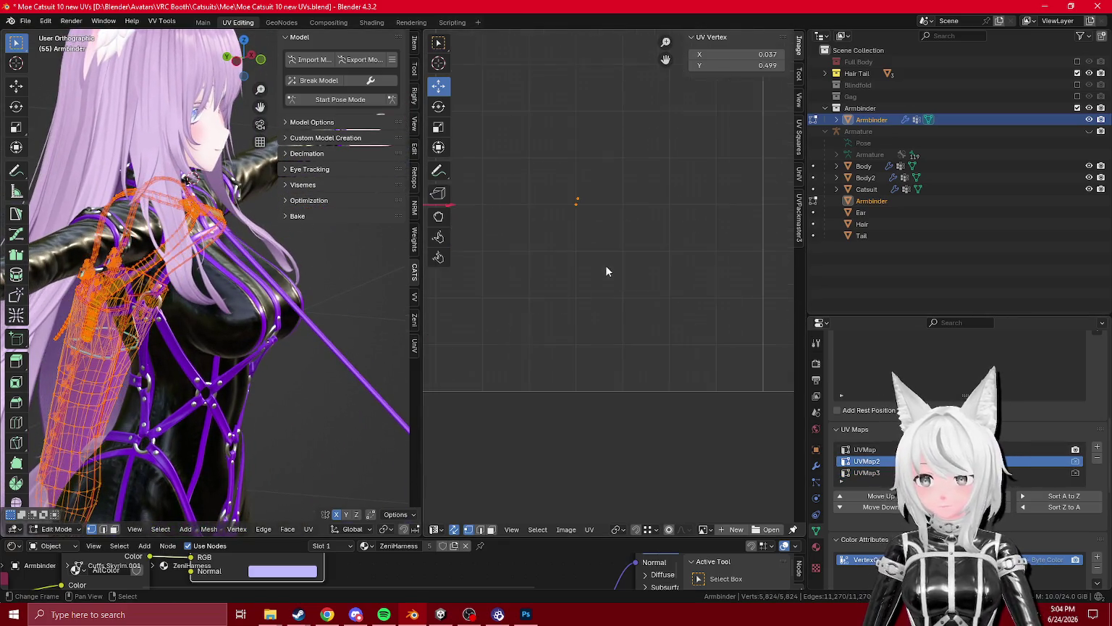
left_click(614, 317)
key("c")
left_click(665, 250)
key("Escape")
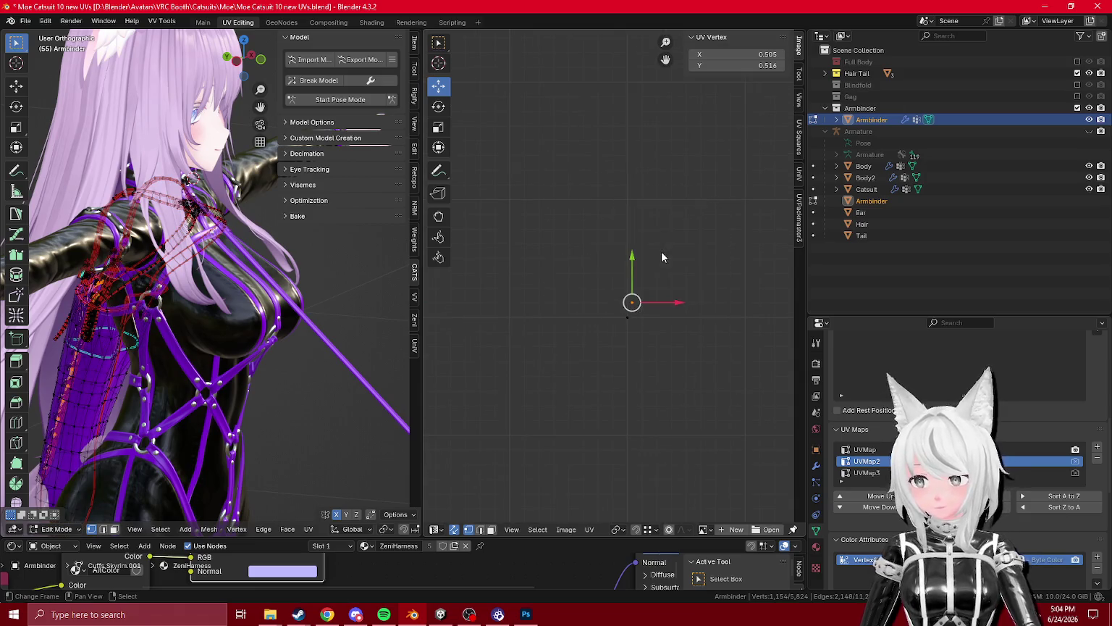
left_click_drag(217, 304, 304, 304)
left_click(620, 304)
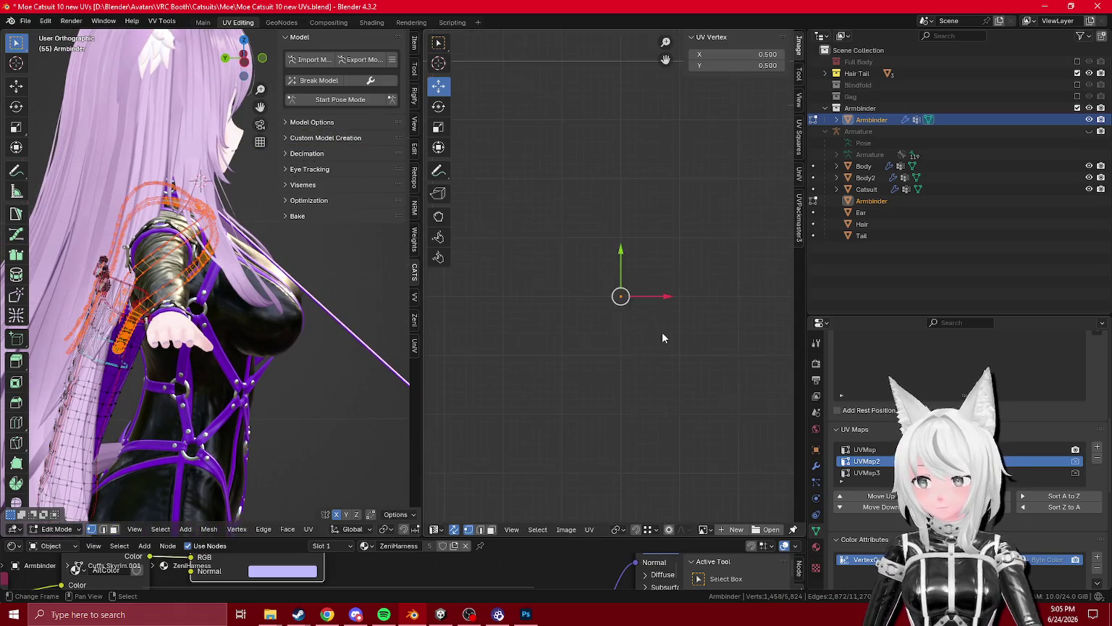
key("Tab")
left_click_drag(109, 377, 186, 384)
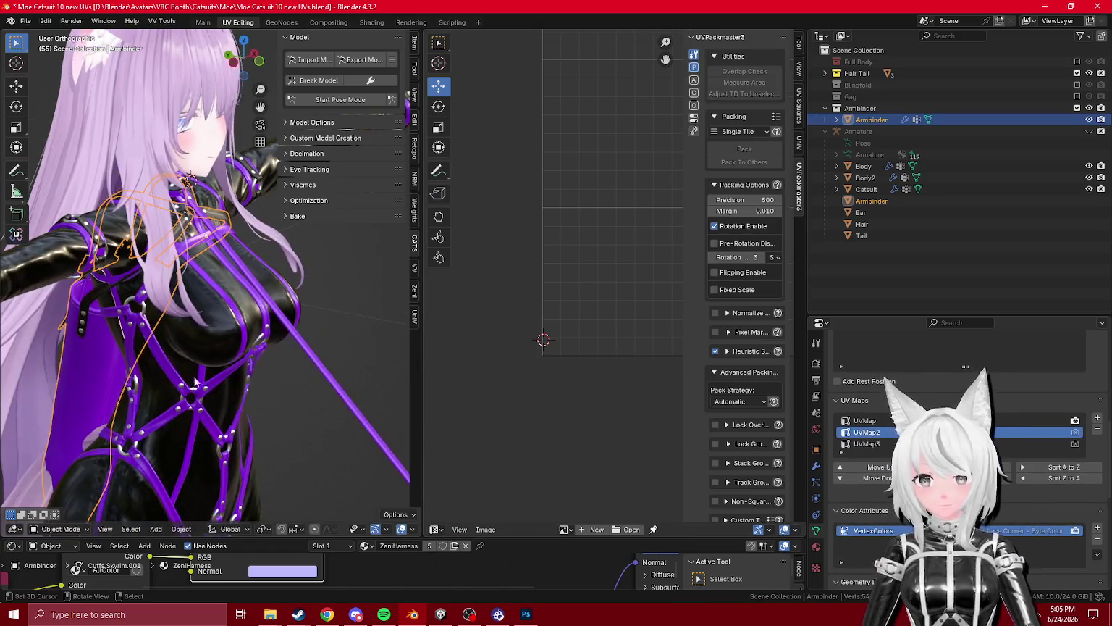
- Set the Catsuit's UVMap2 active and move its collapsed centre UVs straight up to Y 1.555
key("Tab")
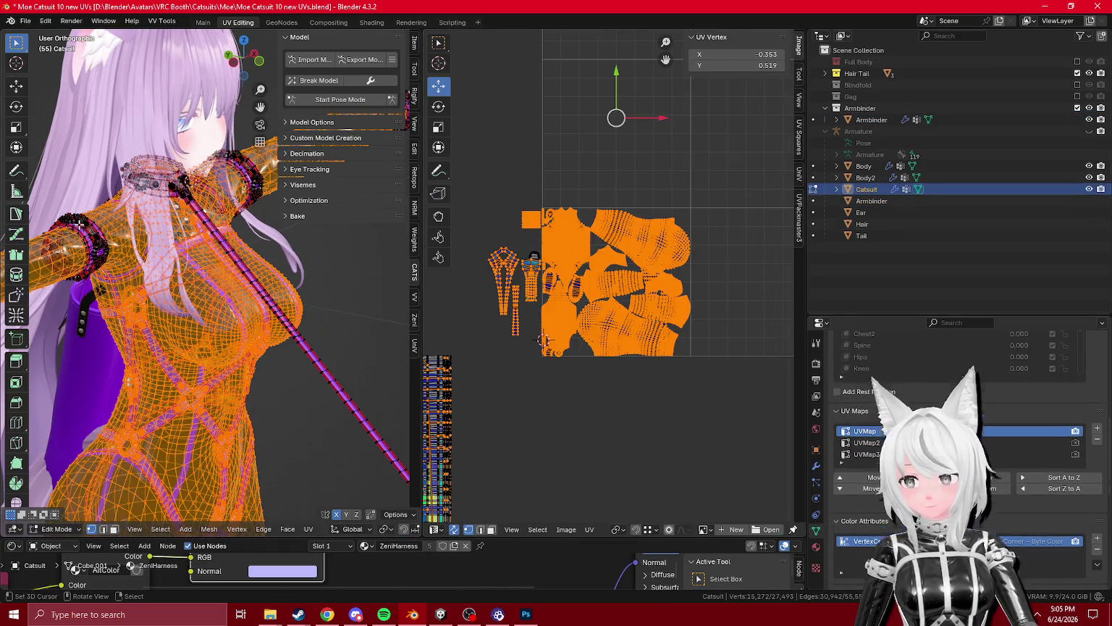
scroll(904, 449, "up", 1)
left_click(904, 461)
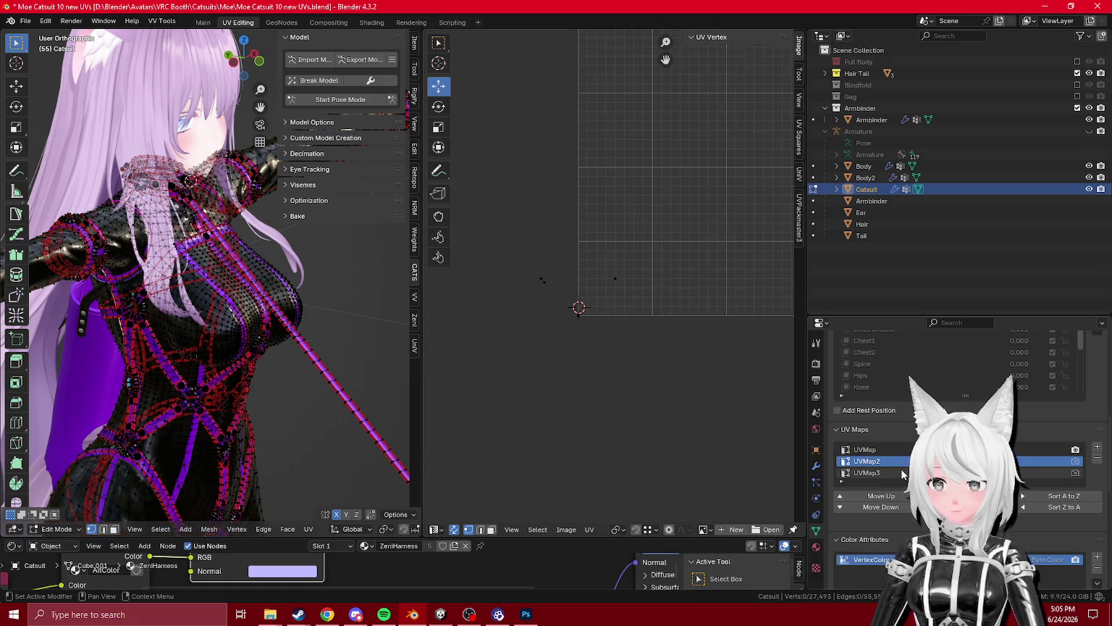
left_click_drag(600, 250, 616, 296)
scroll(550, 315, "up", 4)
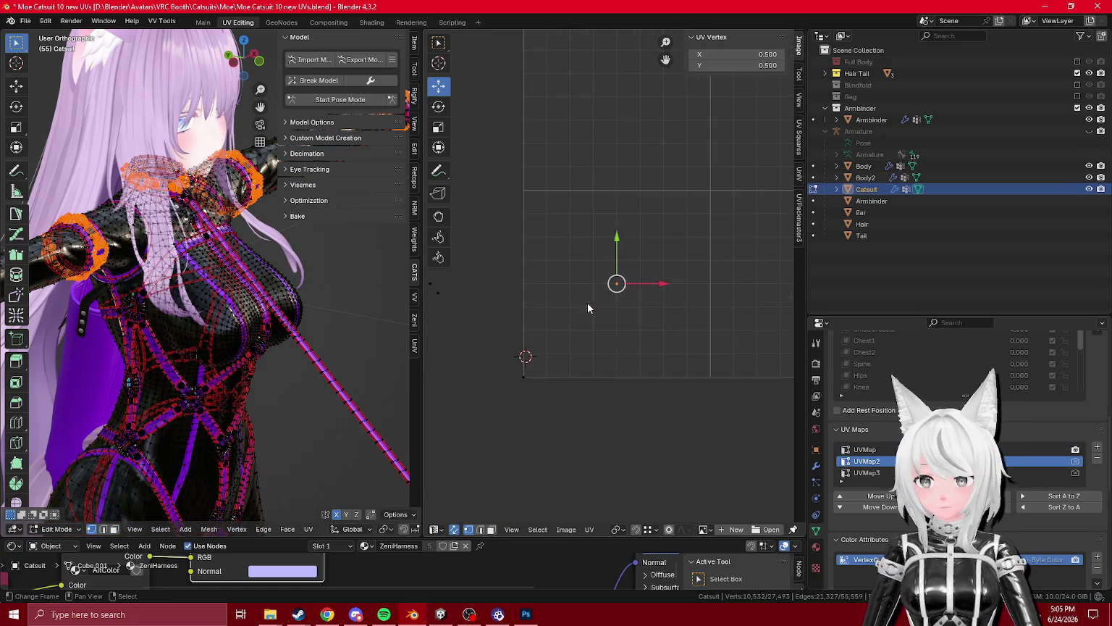
scroll(587, 307, "down", 3)
key("g")
key("y")
left_click(423, 204)
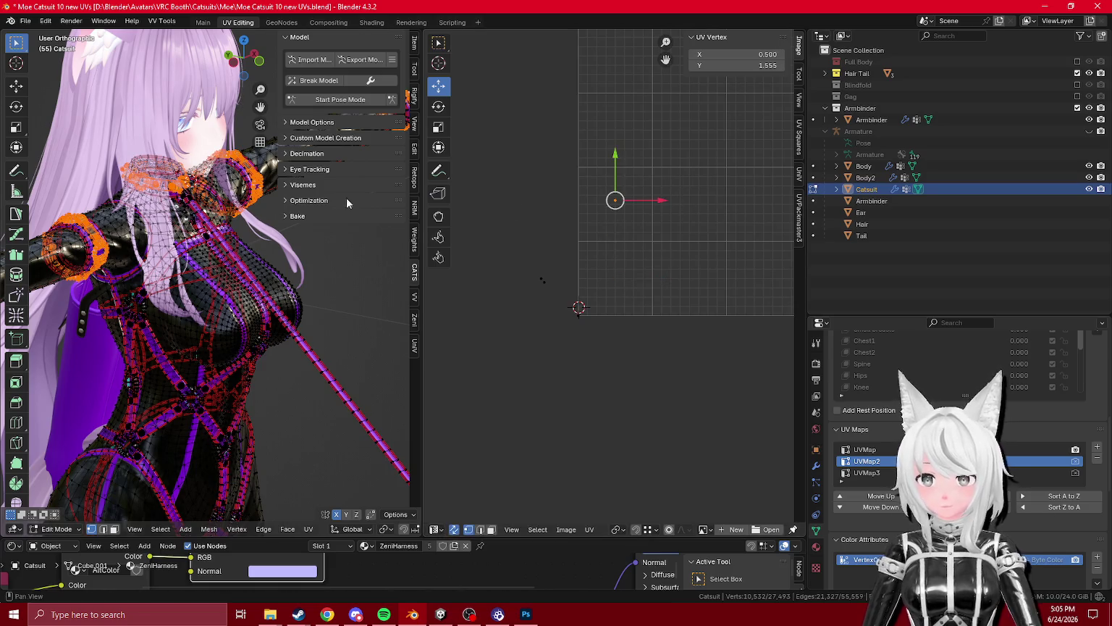
key("Tab")
left_click(364, 60)
- Export the FBX over Furu Moe Catsuit.fbx in the Furu Catsuit Assets folder
left_click(287, 396)
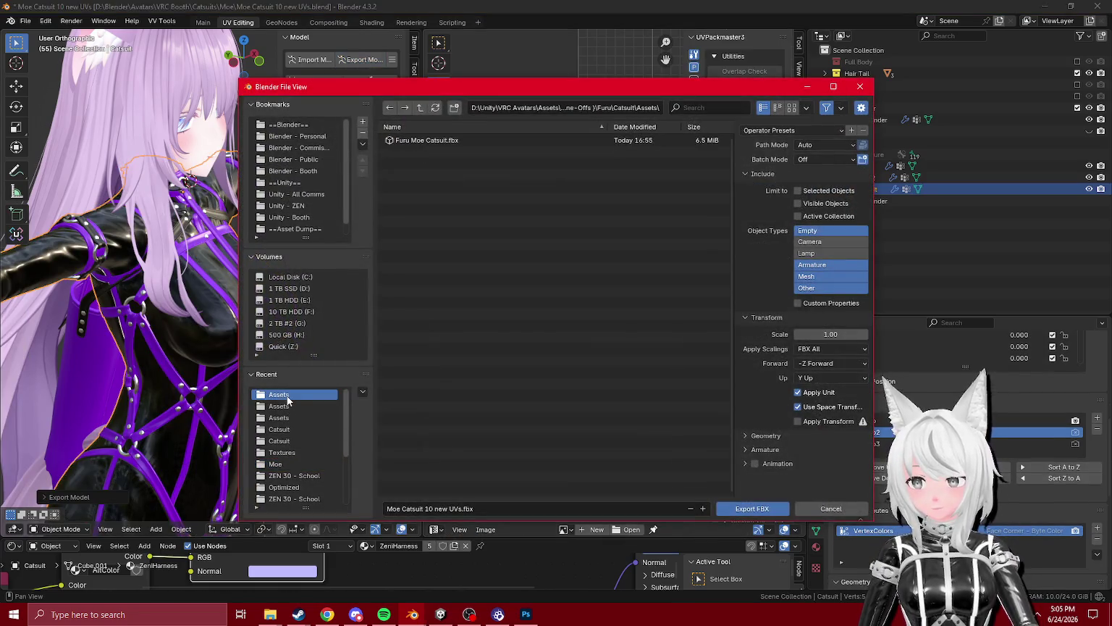
left_click(290, 441)
left_click(269, 429)
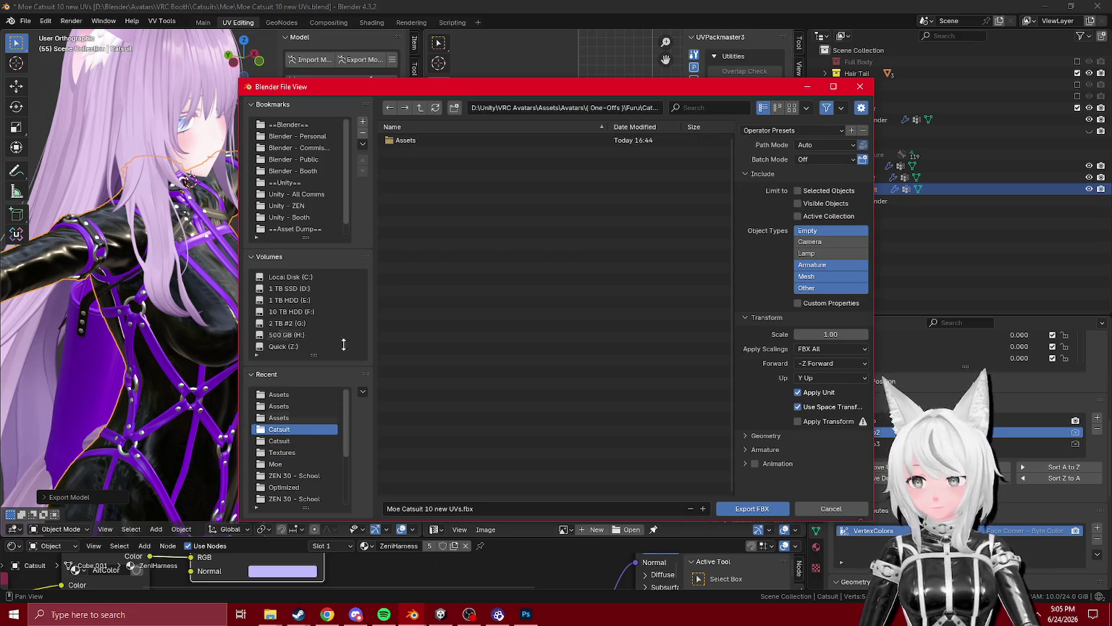
double_click(425, 140)
double_click(425, 142)
left_click(440, 614)
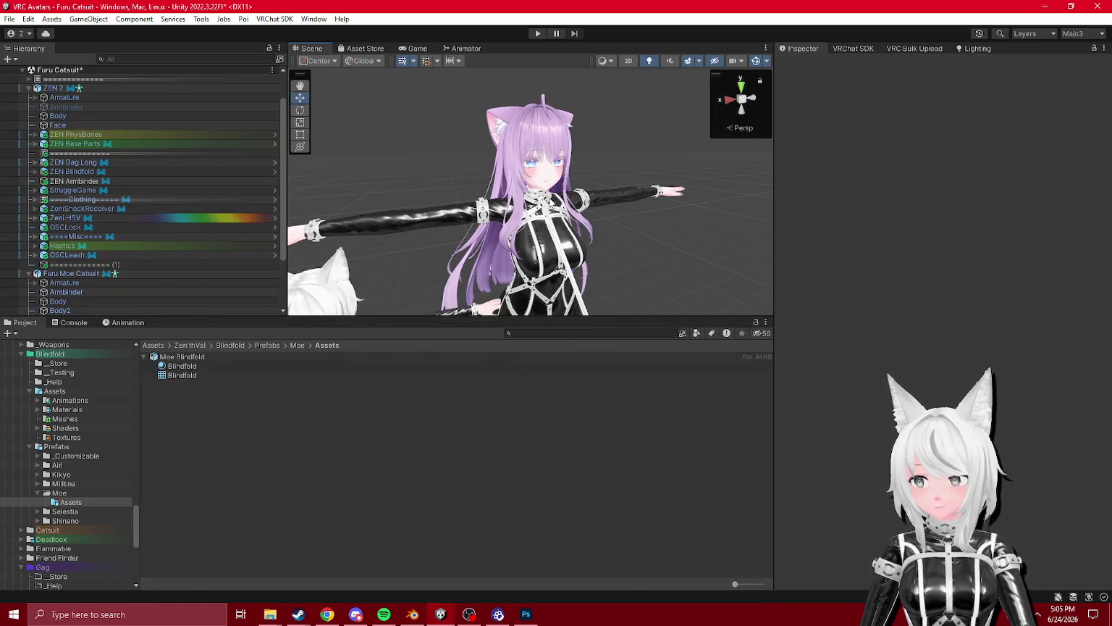
- Reparent Zeni HSV onto Furu Moe Catsuit, expand it to show Colors, and open Animation
scroll(88, 264, "down", 3)
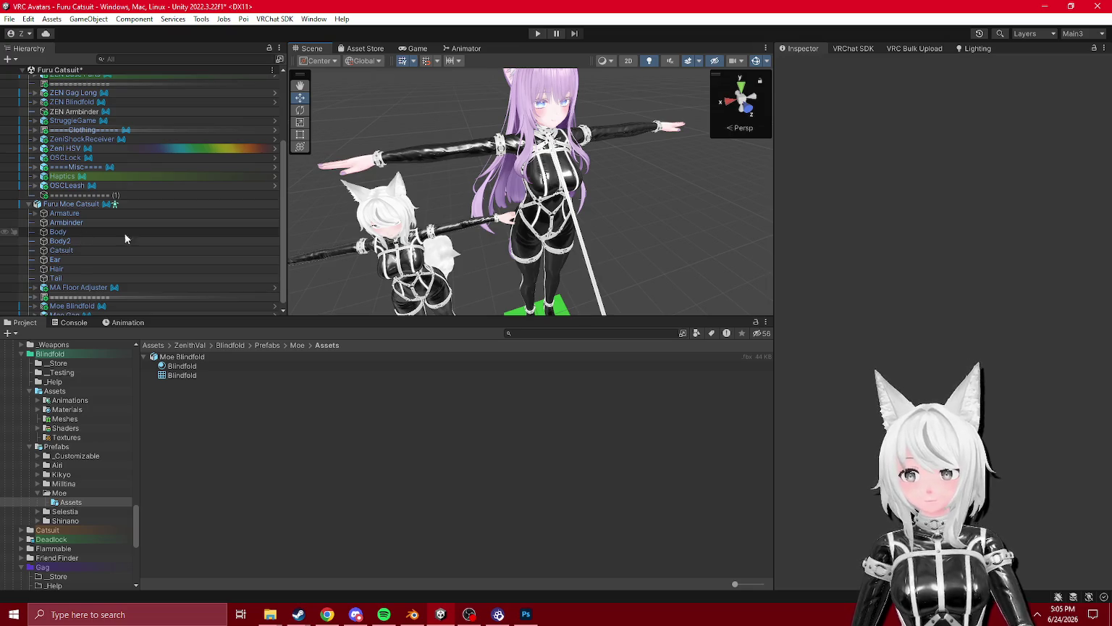
left_click_drag(695, 237, 640, 229)
scroll(677, 235, "up", 5)
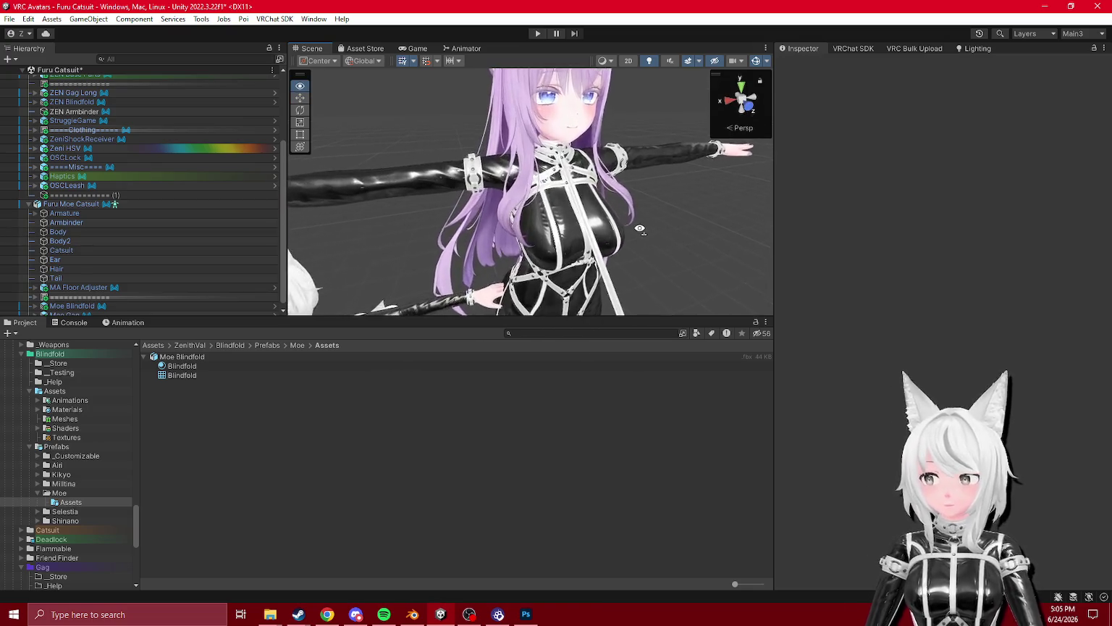
scroll(640, 228, "down", 5)
scroll(78, 266, "down", 1)
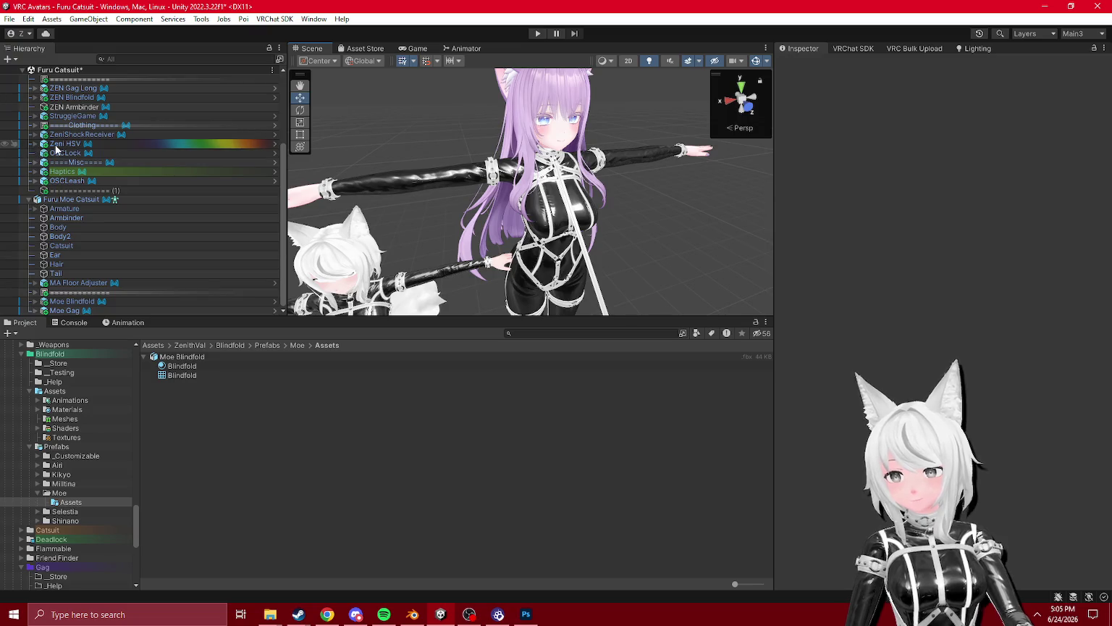
left_click(56, 145)
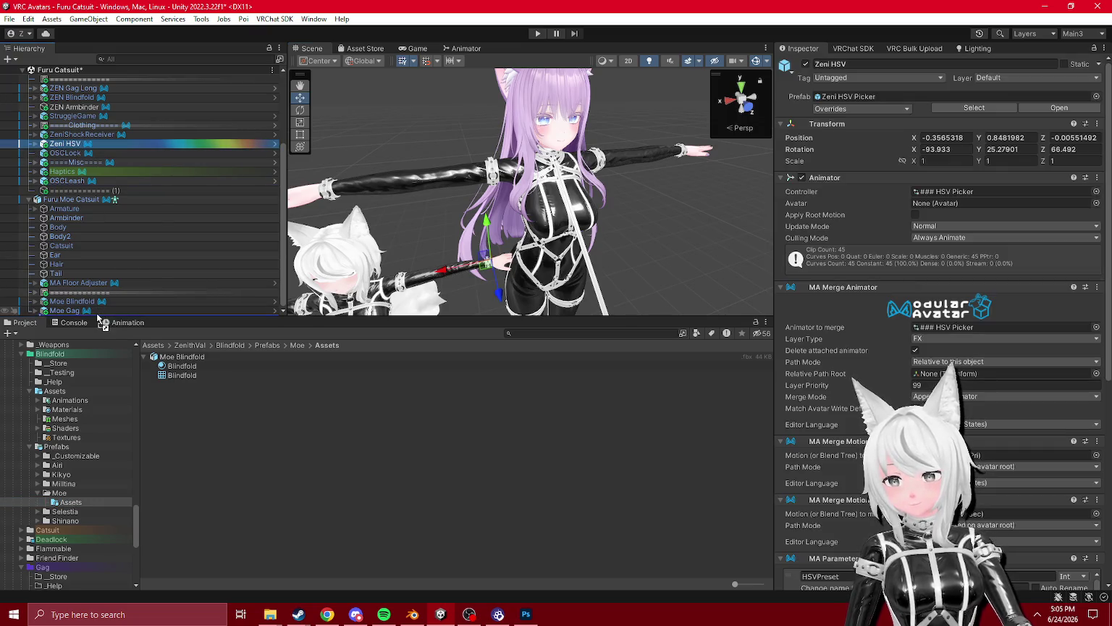
left_click_drag(102, 324, 114, 299)
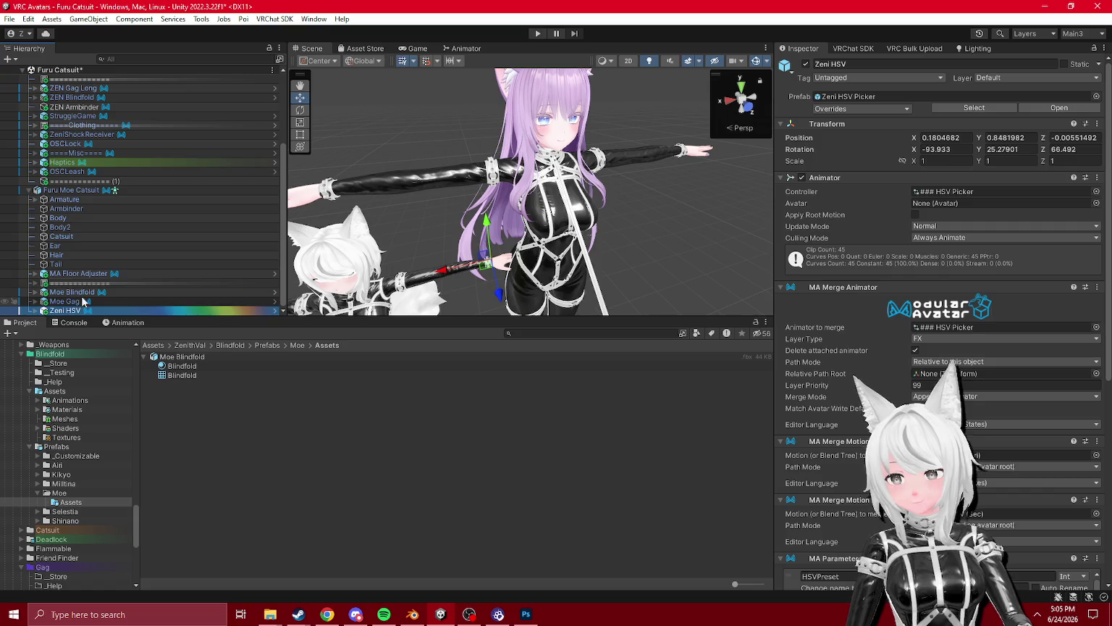
left_click(34, 311)
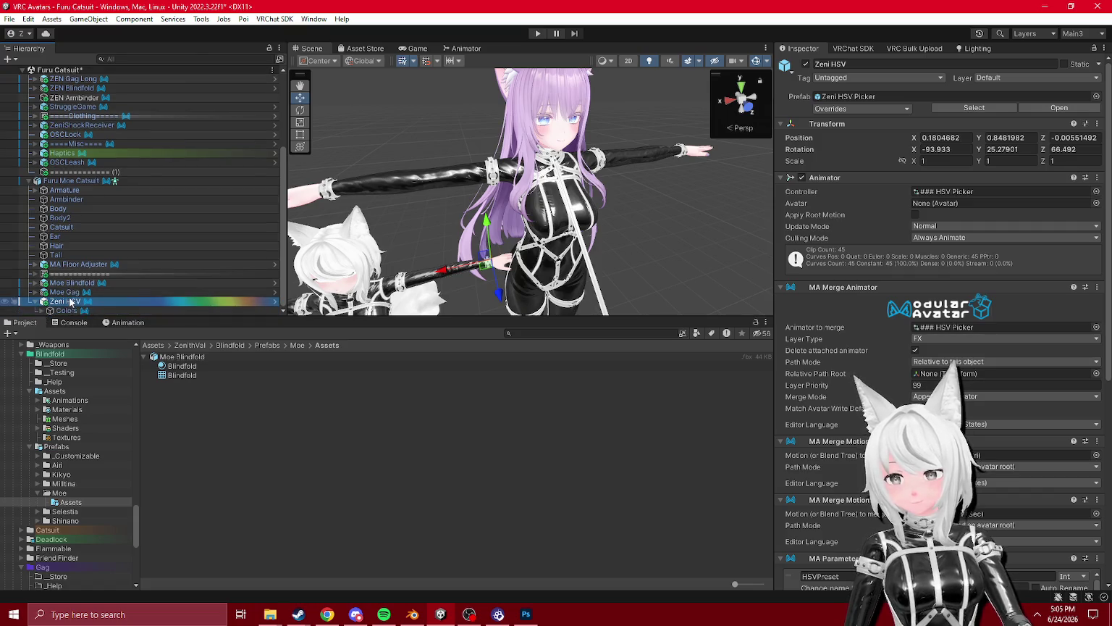
left_click(124, 323)
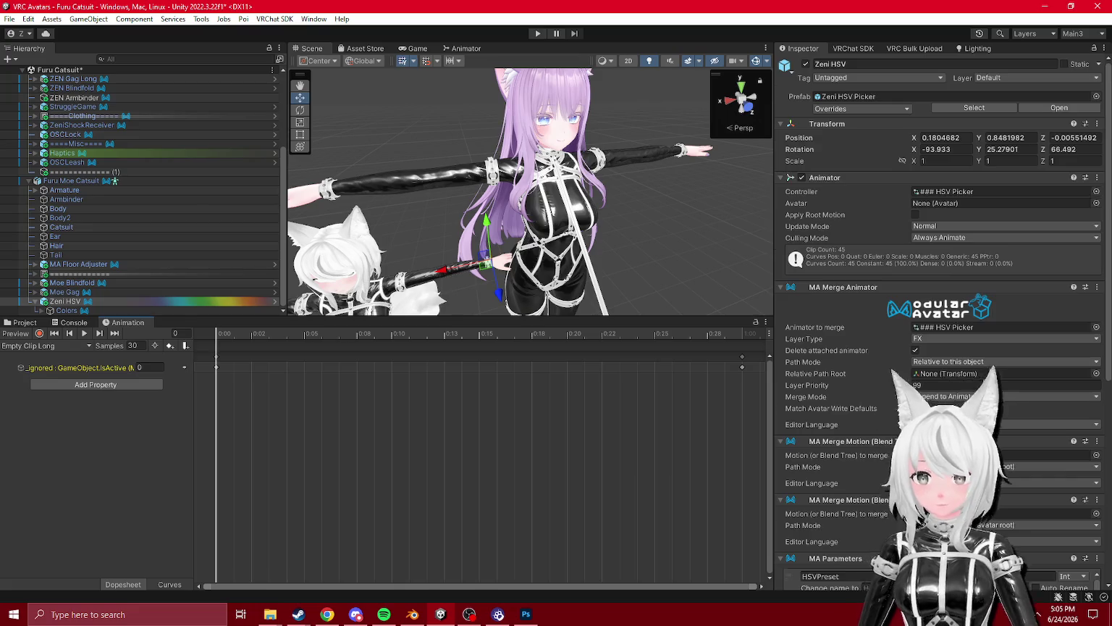
- Inspect the Theme 0 and Theme 1 HSV blend trees and the T1 Sat 0 Value 0 Hue 0 clip's properties
scroll(952, 269, "down", 5)
left_click(24, 323)
left_click(948, 326)
left_click(190, 384)
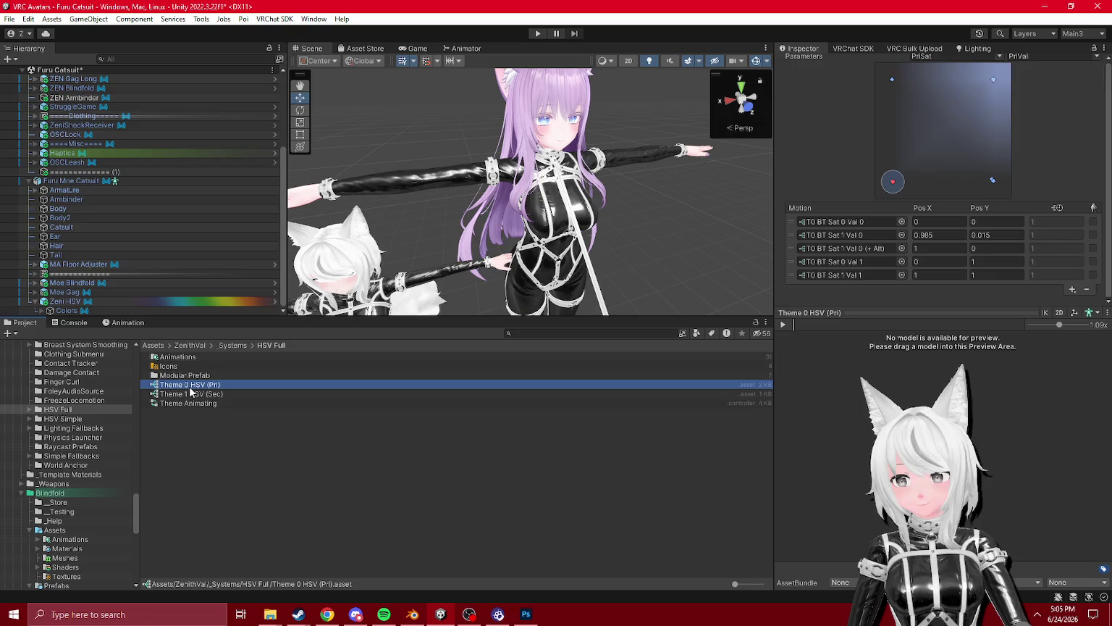
left_click(125, 323)
left_click(27, 323)
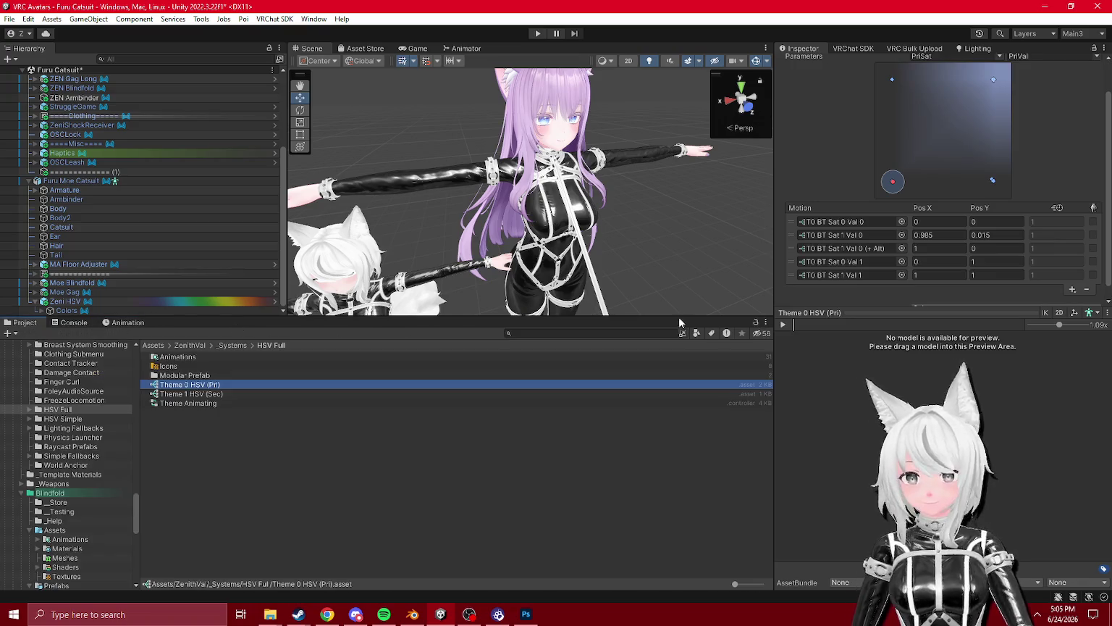
left_click(195, 394)
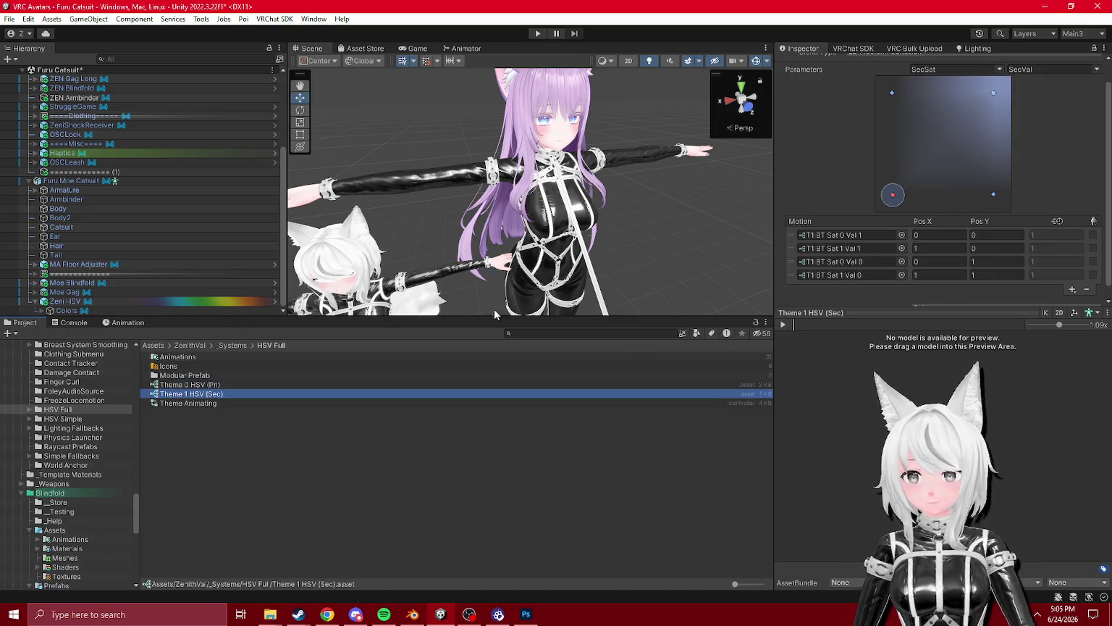
double_click(844, 247)
left_click(189, 393)
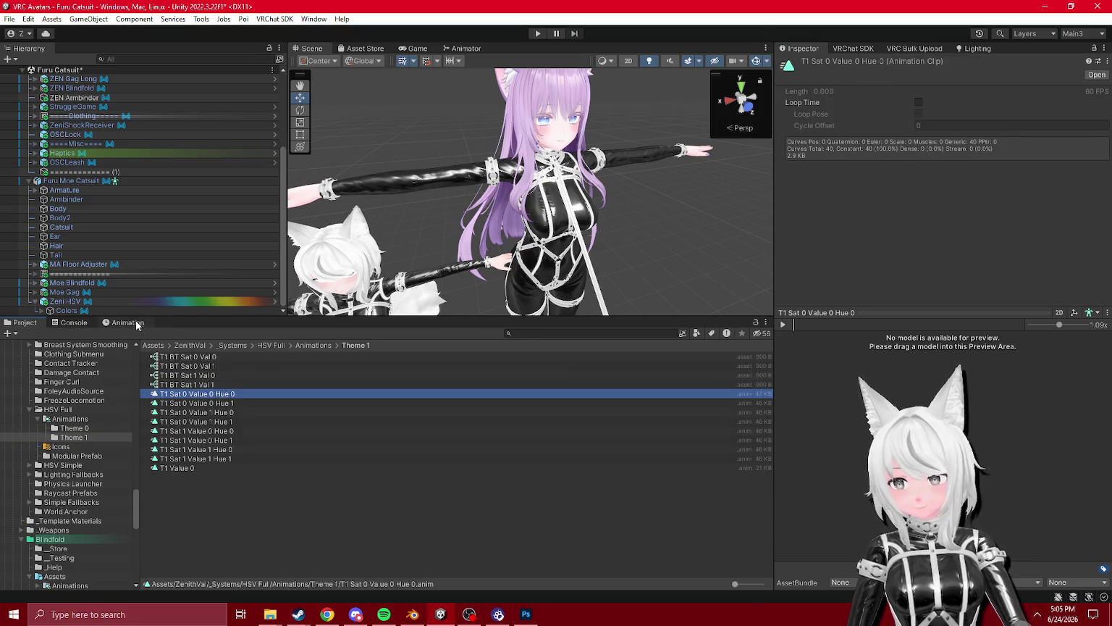
left_click(135, 320)
scroll(89, 461, "down", 4)
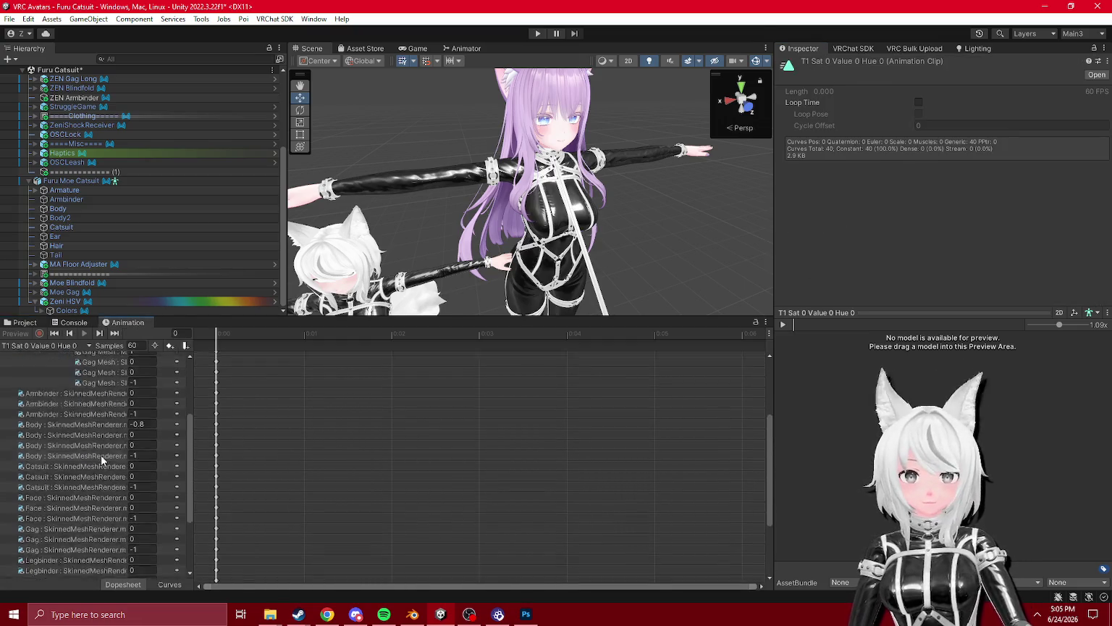
left_click(26, 323)
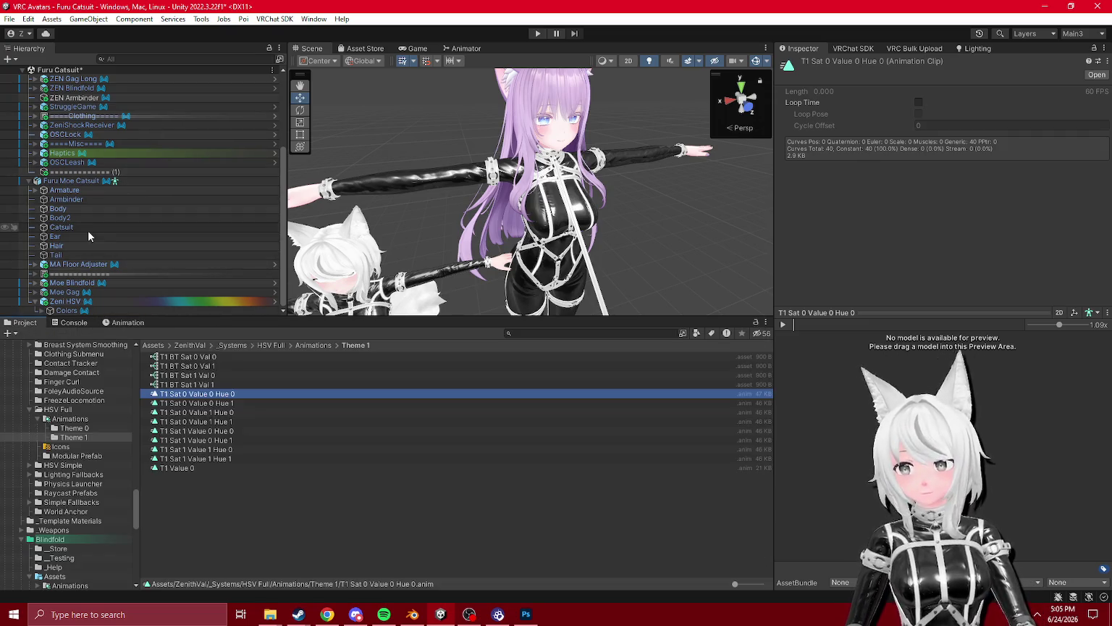
- Select the Zeni HSV object in the Hierarchy and open the Zeni HSV Picker prefab
mouse_move(90, 288)
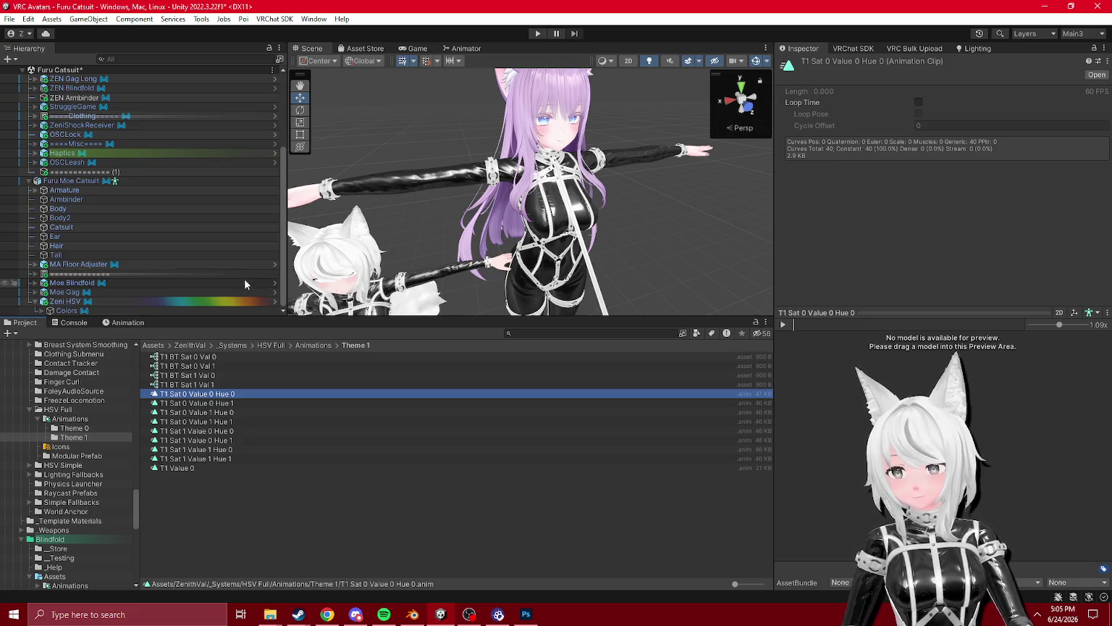
left_click(36, 310)
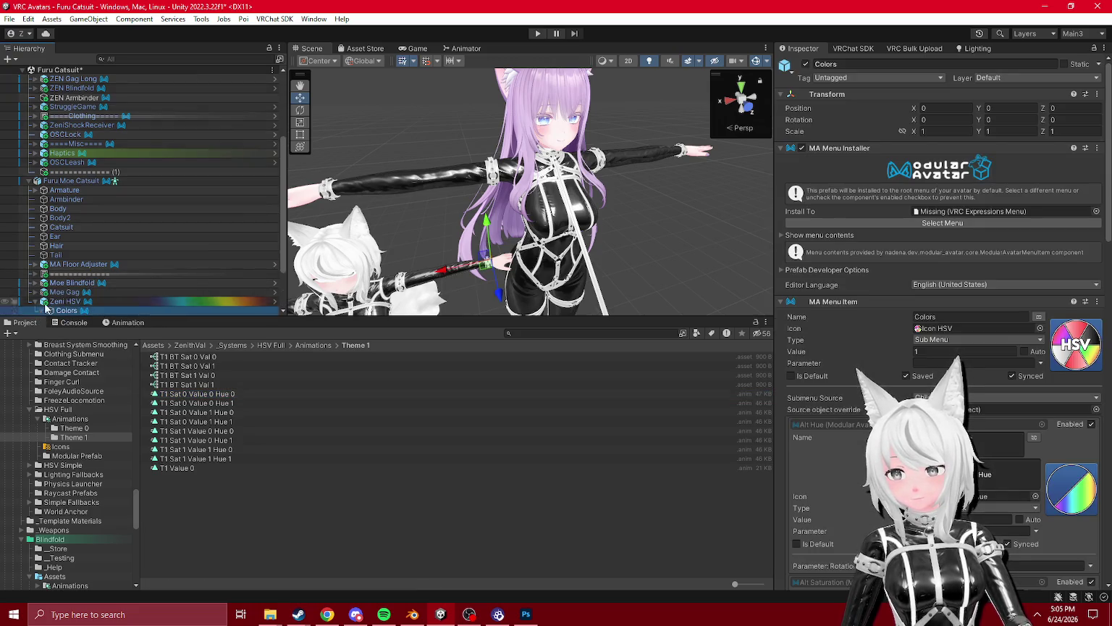
scroll(36, 290, "up", 1)
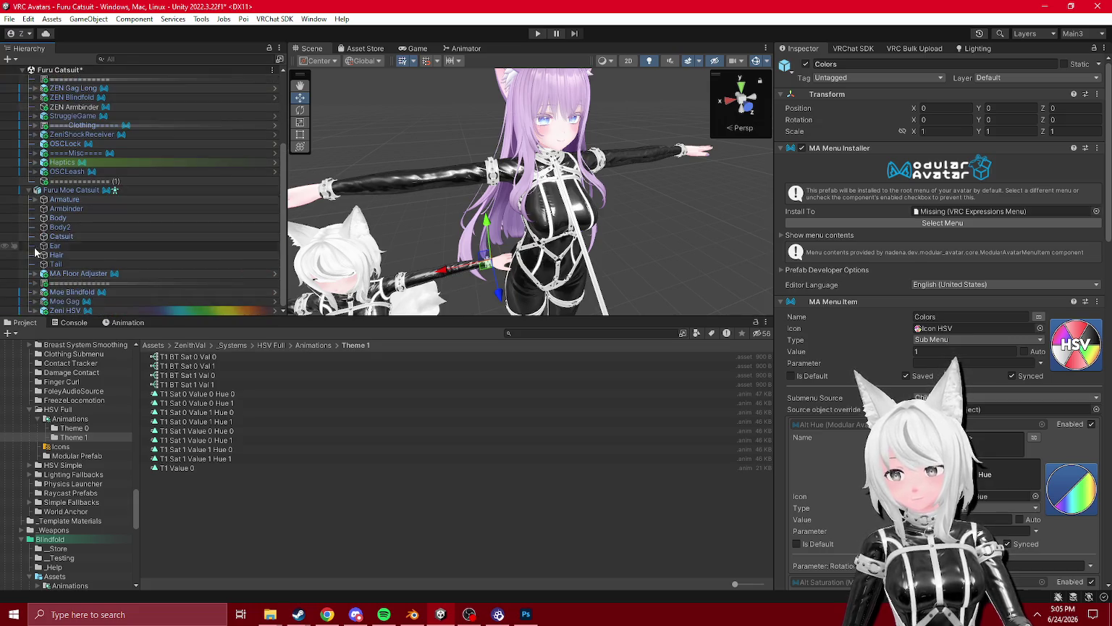
left_click(73, 310)
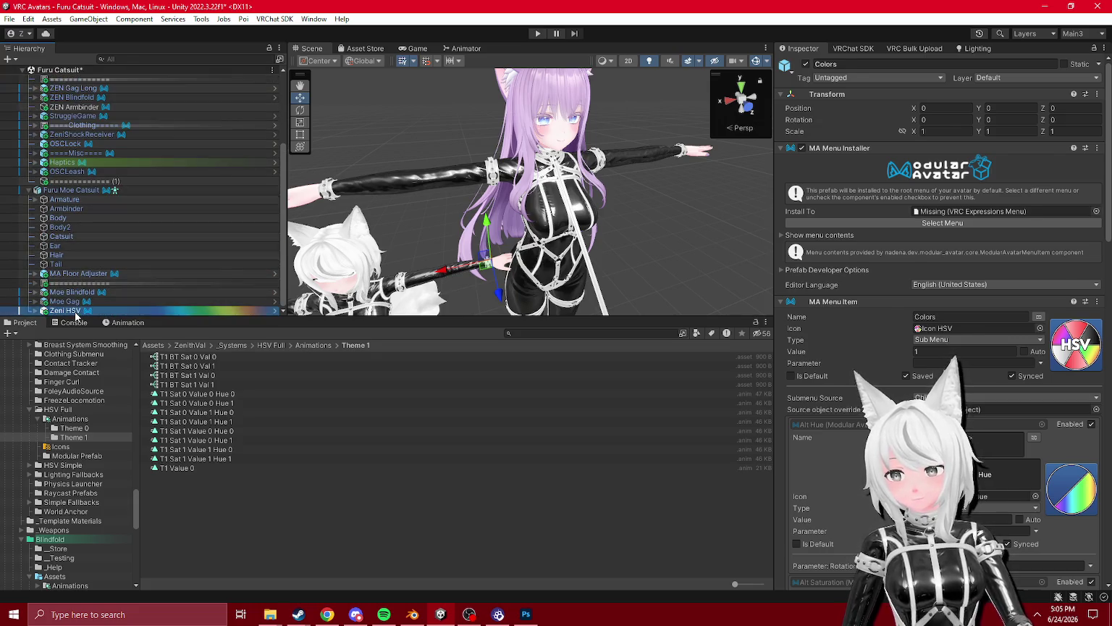
scroll(50, 292, "down", 4)
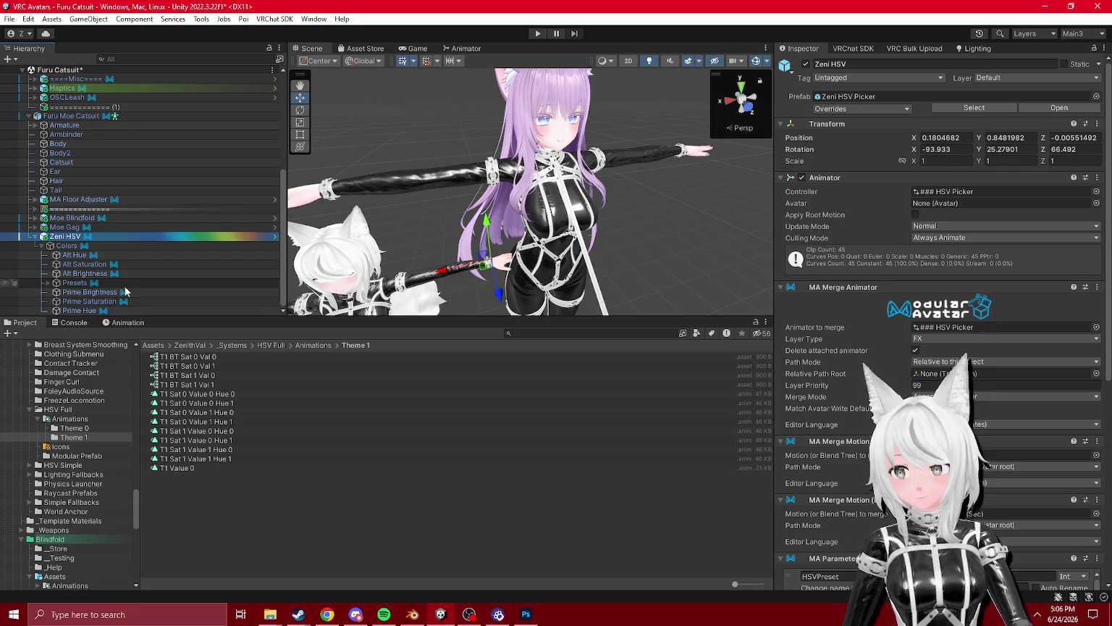
left_click(276, 240)
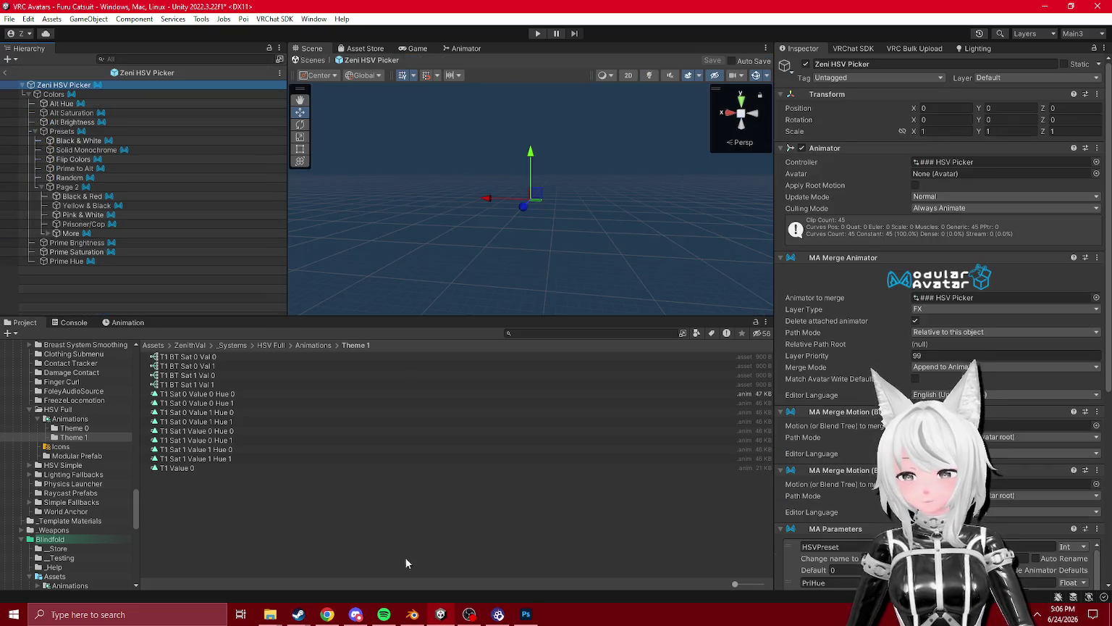
- Bring Blender's Moe Catsuit 10 new UVs file to the front and zoom onto the torso
left_click(358, 614)
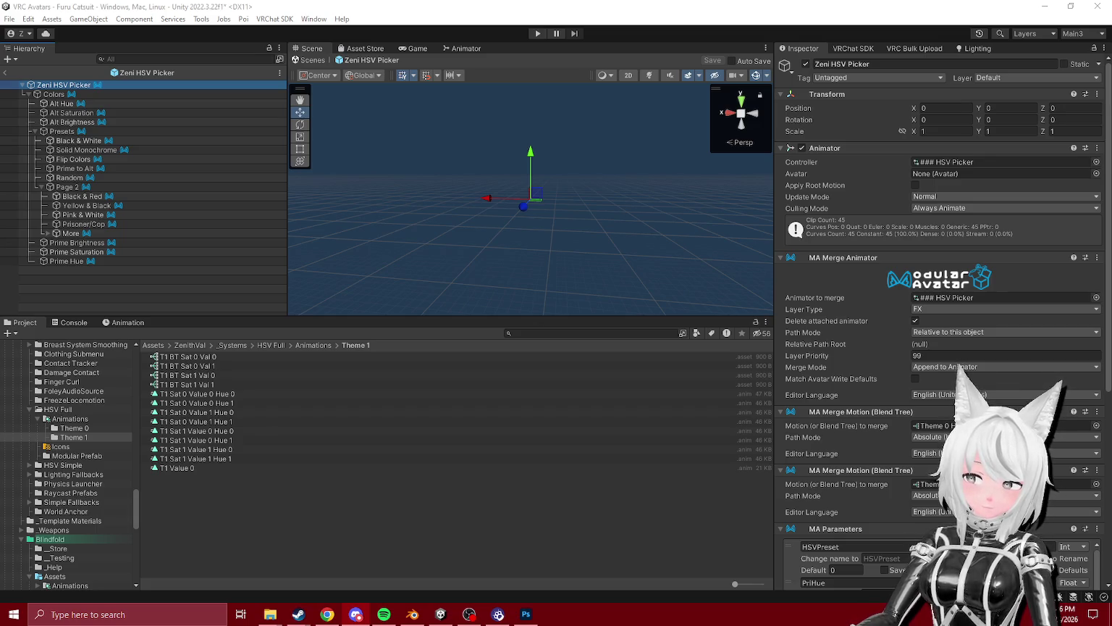
key("alt+Tab")
scroll(236, 296, "up", 4)
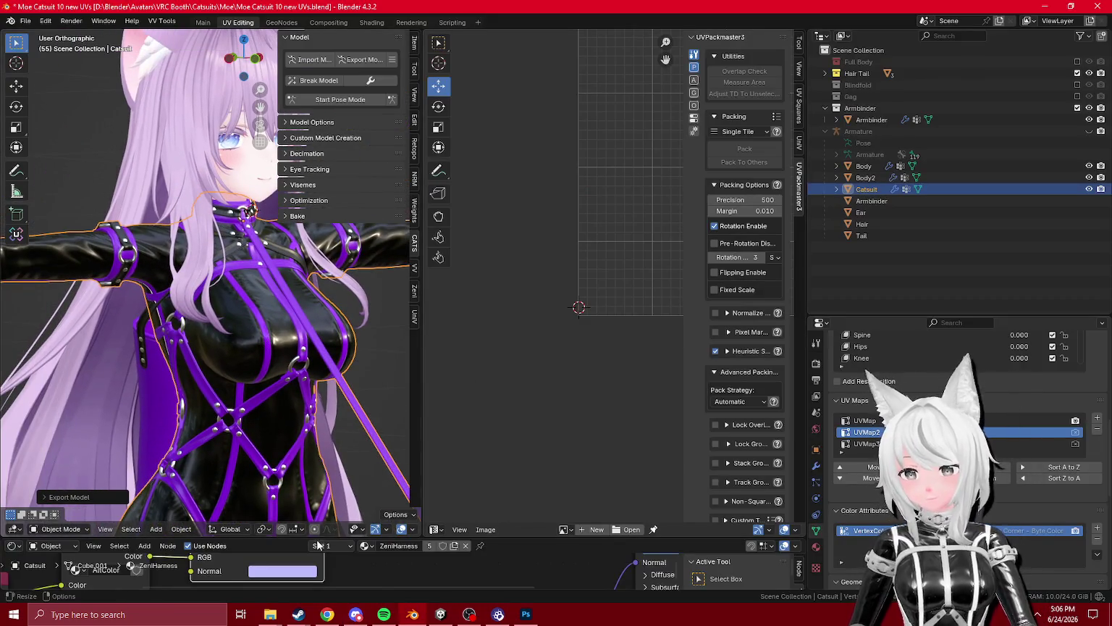
- Enlarge the node editor and check the Zeni Suit RGB node's Normal colour
left_click(288, 574)
left_click_drag(326, 537, 326, 222)
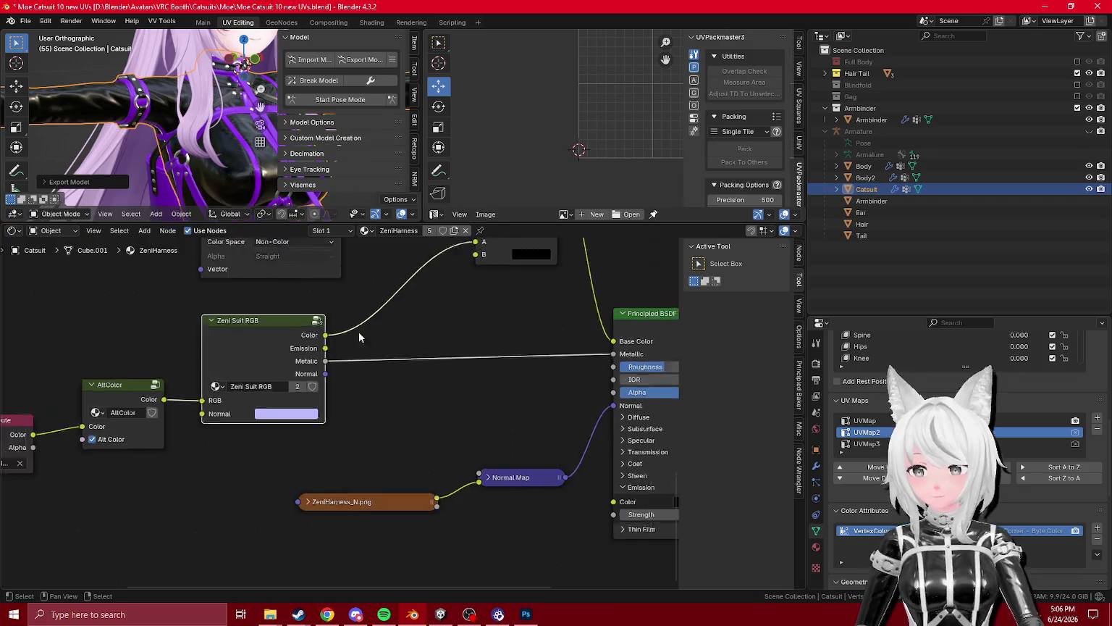
scroll(403, 449, "down", 2)
scroll(404, 449, "up", 2)
left_click(243, 561)
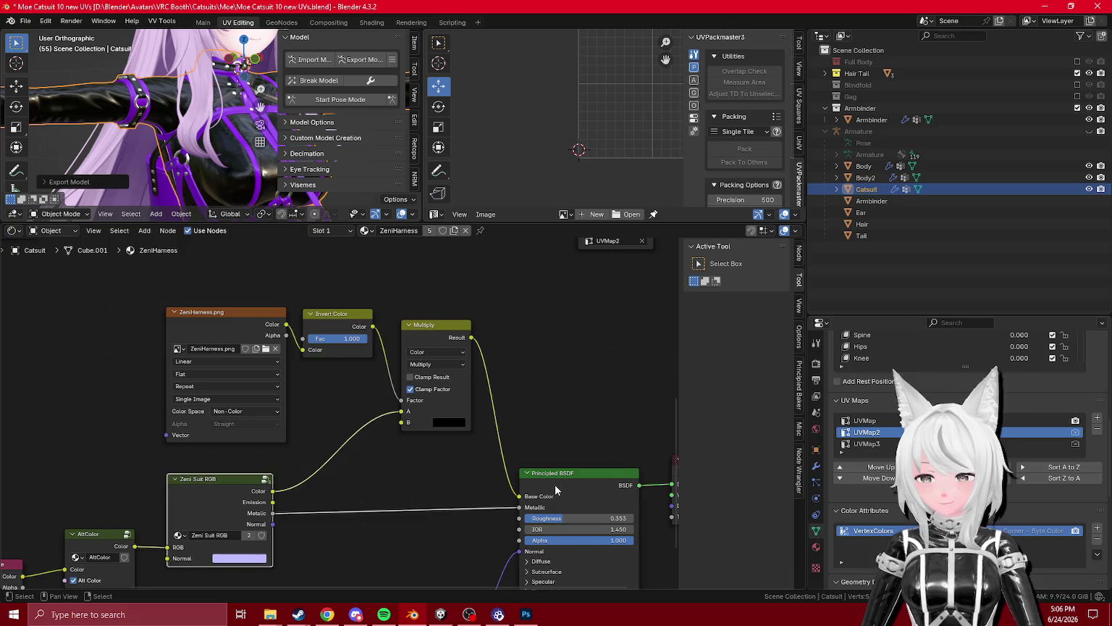
scroll(289, 463, "down", 3)
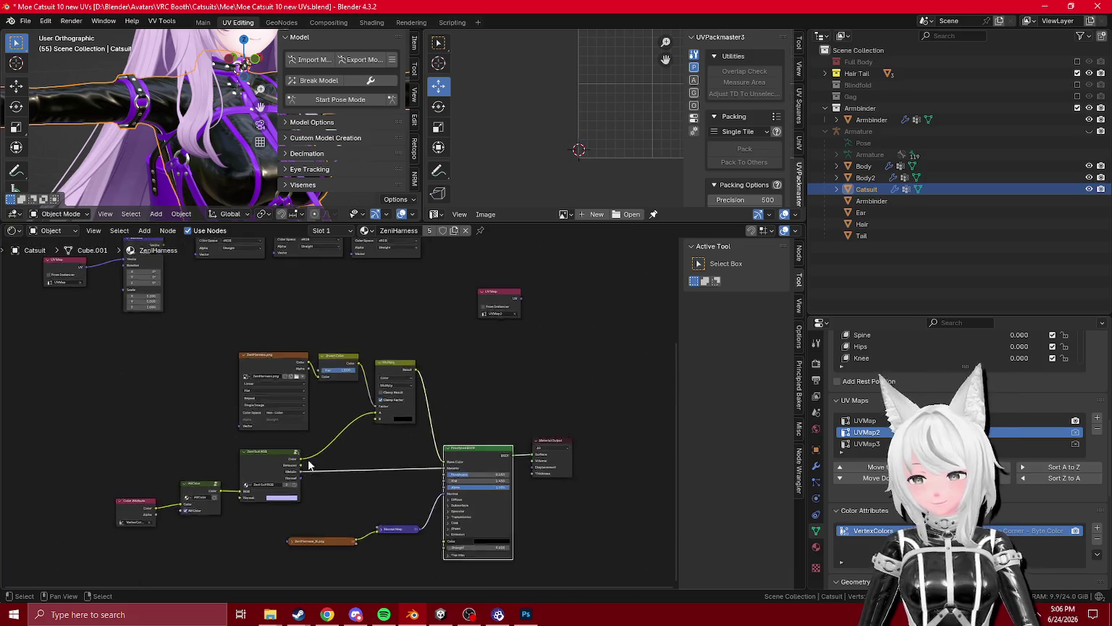
- Open the Catsuit material's Zeni Suit RGB node group and set the Mix node colour to purple #A100FFFF
left_click(816, 547)
left_click(881, 388)
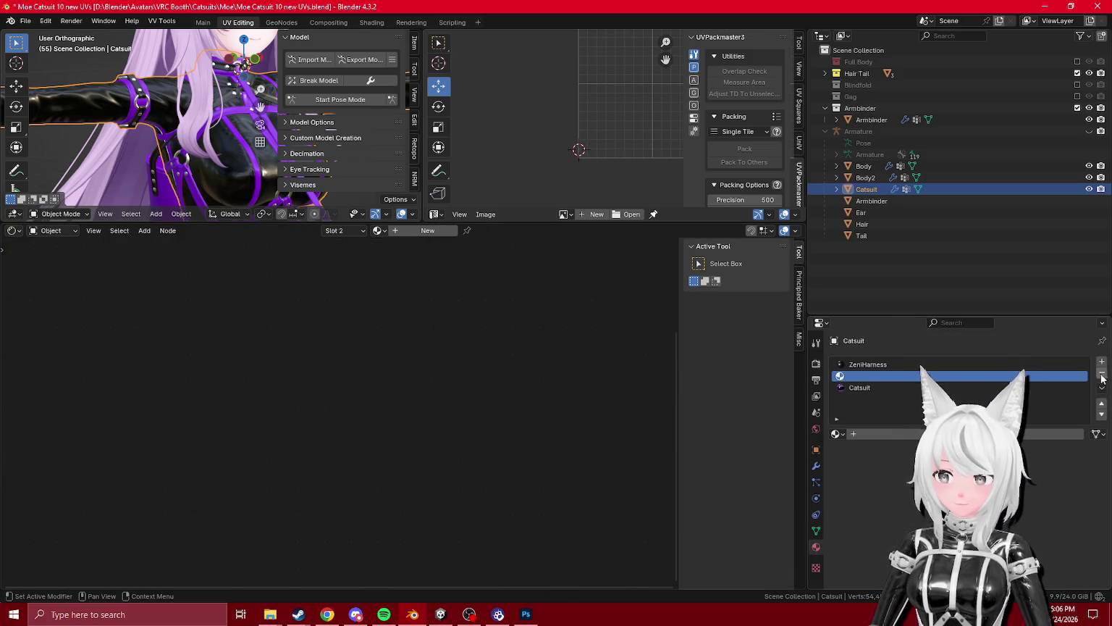
key("Home")
key("Tab")
scroll(405, 413, "up", 3)
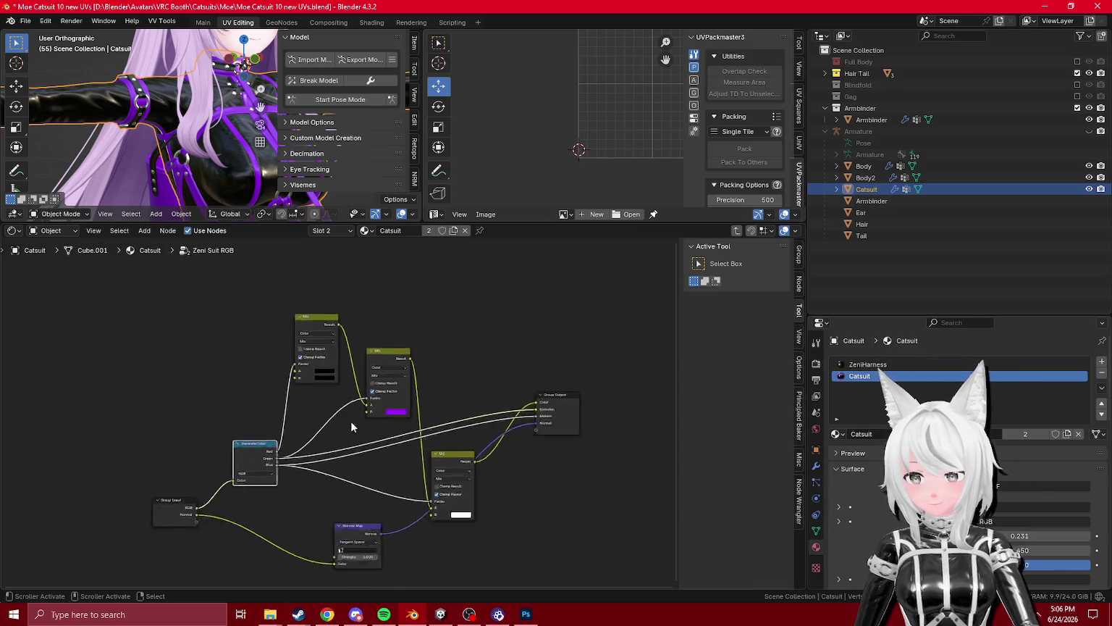
left_click(412, 412)
key("Return")
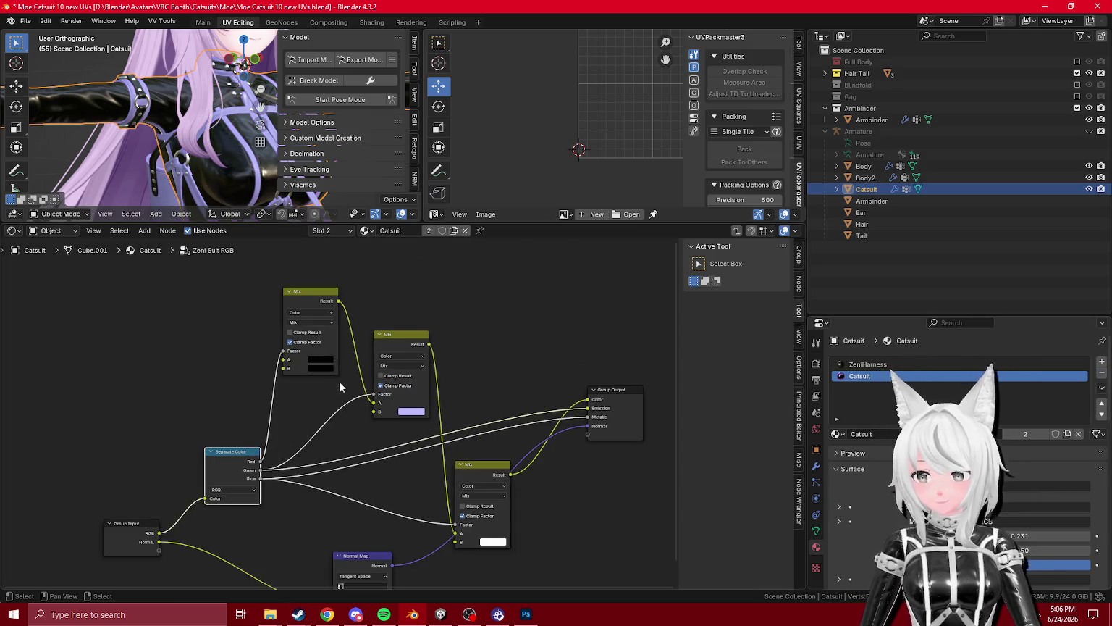
- Try a lavender colour on the first Mix node, undo it, and review the purple values
left_click(330, 370)
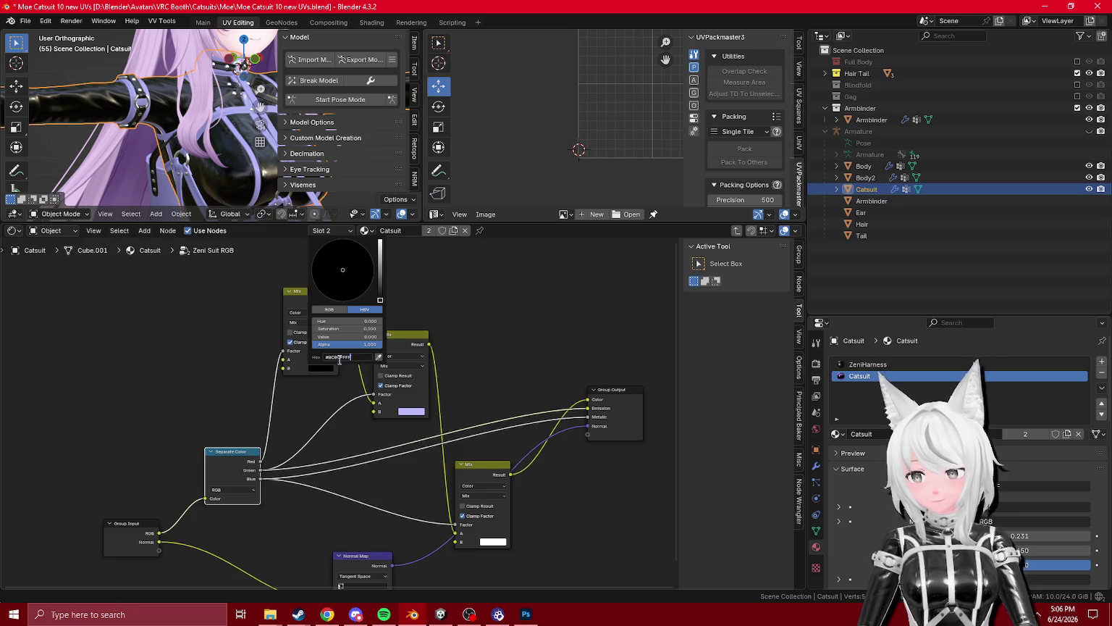
key("Return")
scroll(209, 162, "down", 5)
scroll(209, 162, "up", 6)
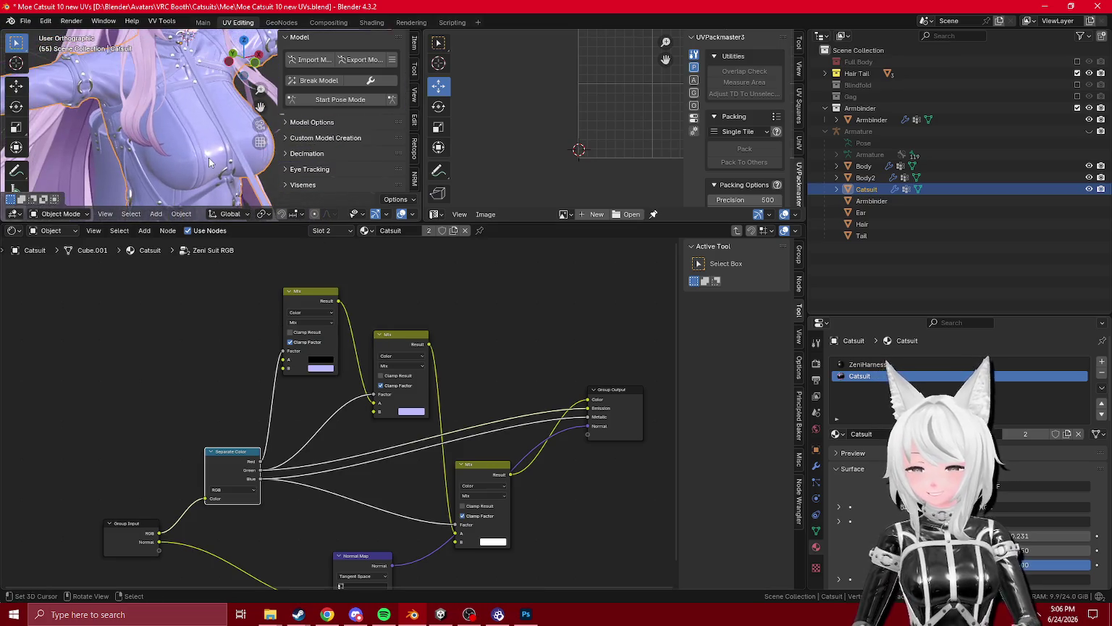
key("ctrl+z")
key("ctrl+z")
scroll(334, 415, "up", 2)
left_click(439, 412)
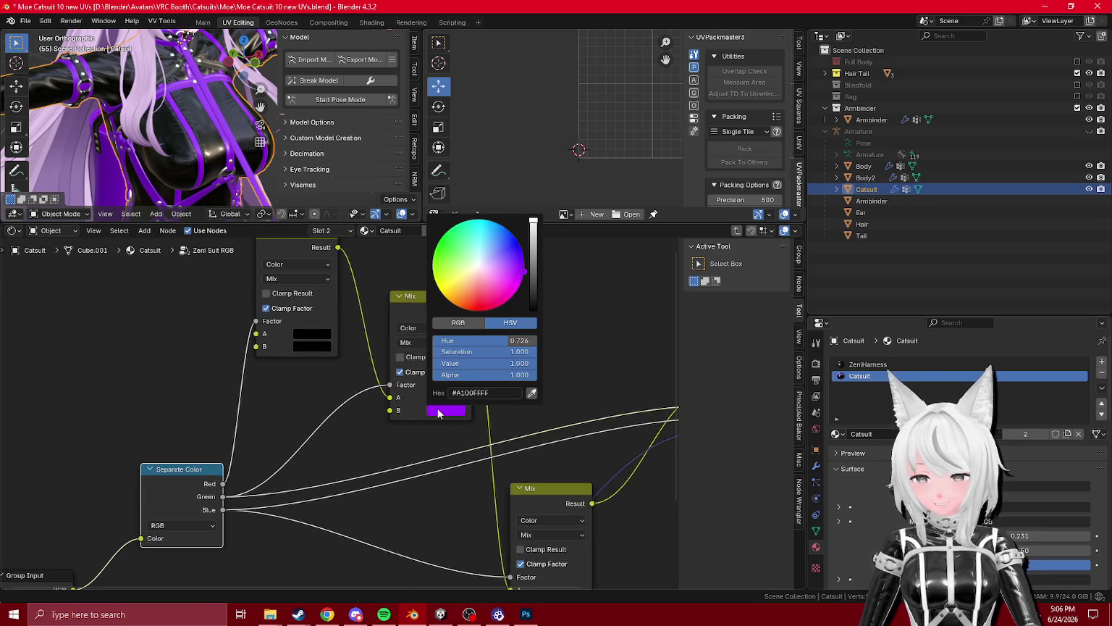
left_click(457, 410)
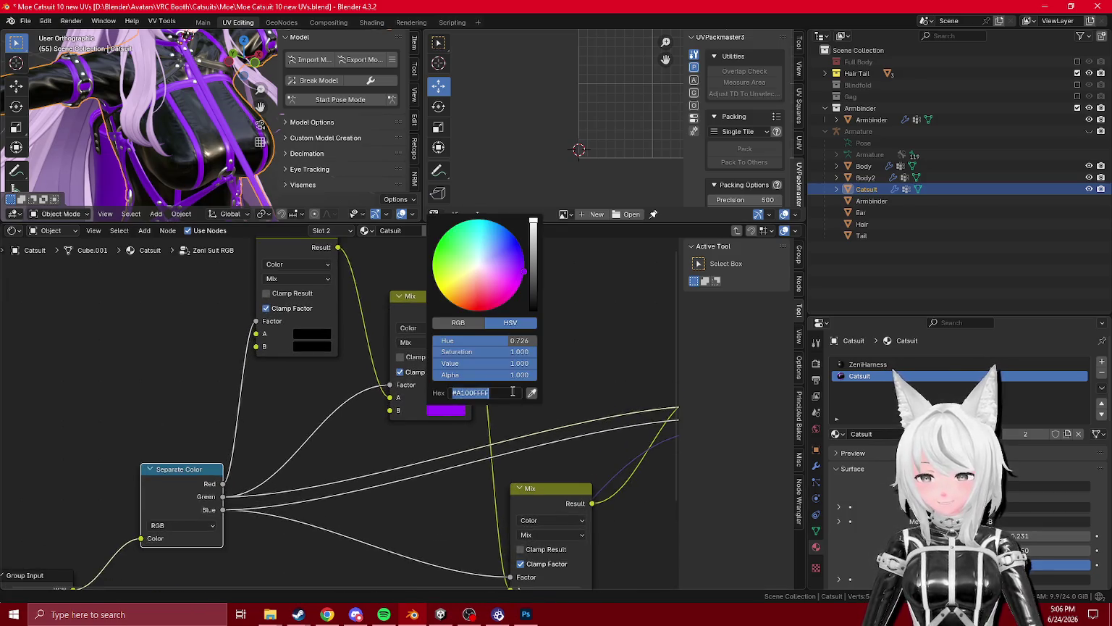
- Export the catsuit as Moe Catsuit 10 new UVs.fbx into the Unity project's Assets folder
left_click(362, 60)
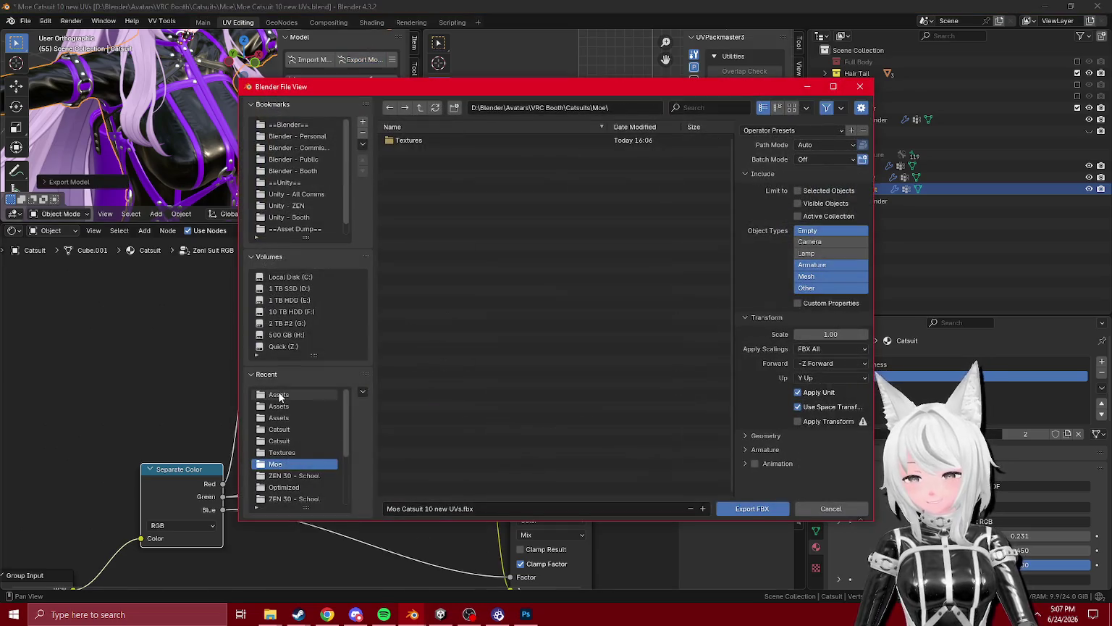
left_click(279, 394)
double_click(449, 141)
left_click(440, 614)
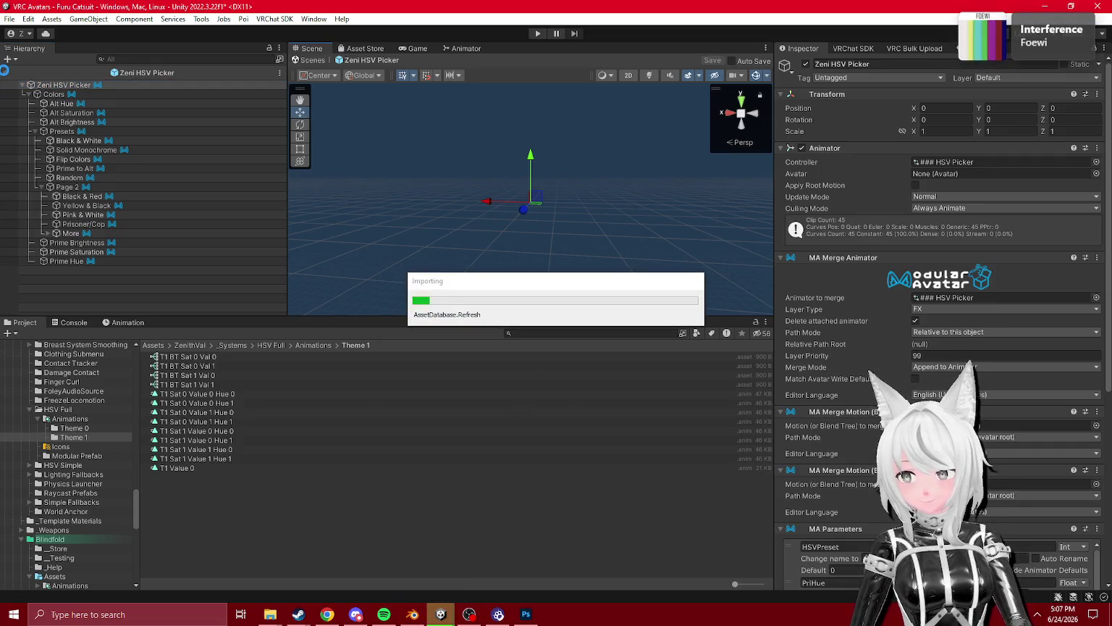
left_click(4, 73)
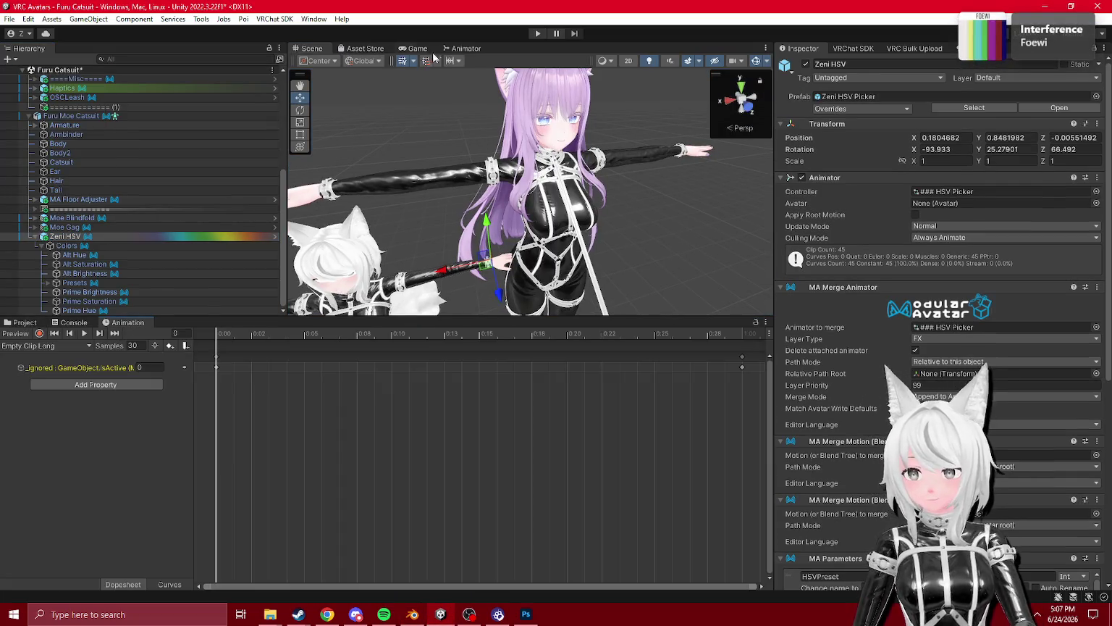
- Show the HSV Picker layer's state graph in the Animator and expand the Presets objects
left_click(464, 47)
left_click(363, 121)
scroll(640, 223, "up", 5)
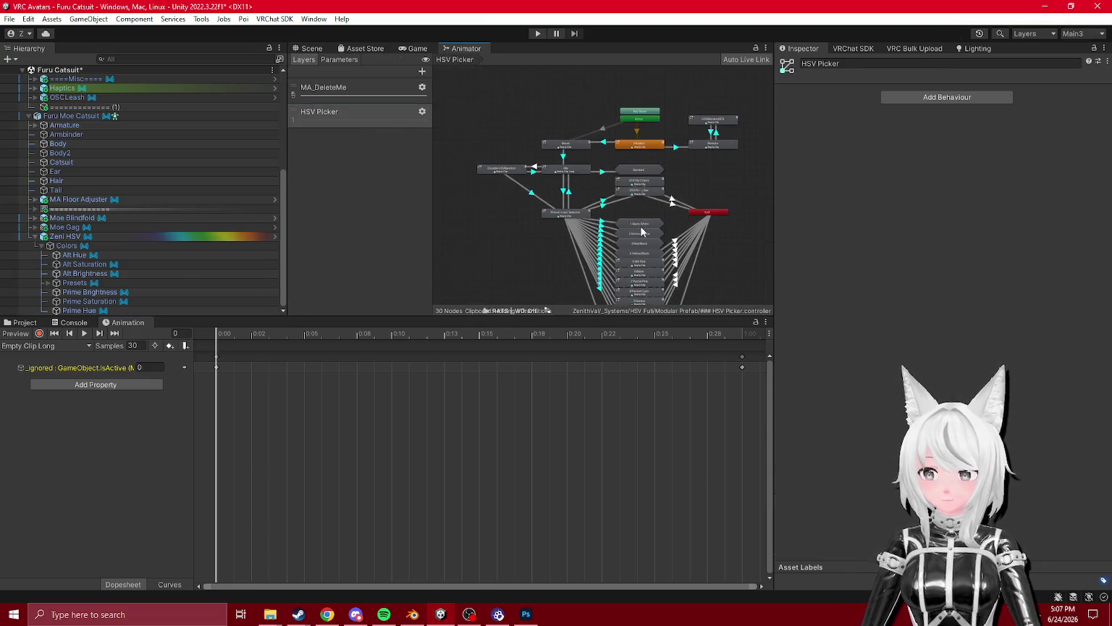
left_click(47, 282)
scroll(451, 246, "down", 2)
scroll(628, 229, "up", 2)
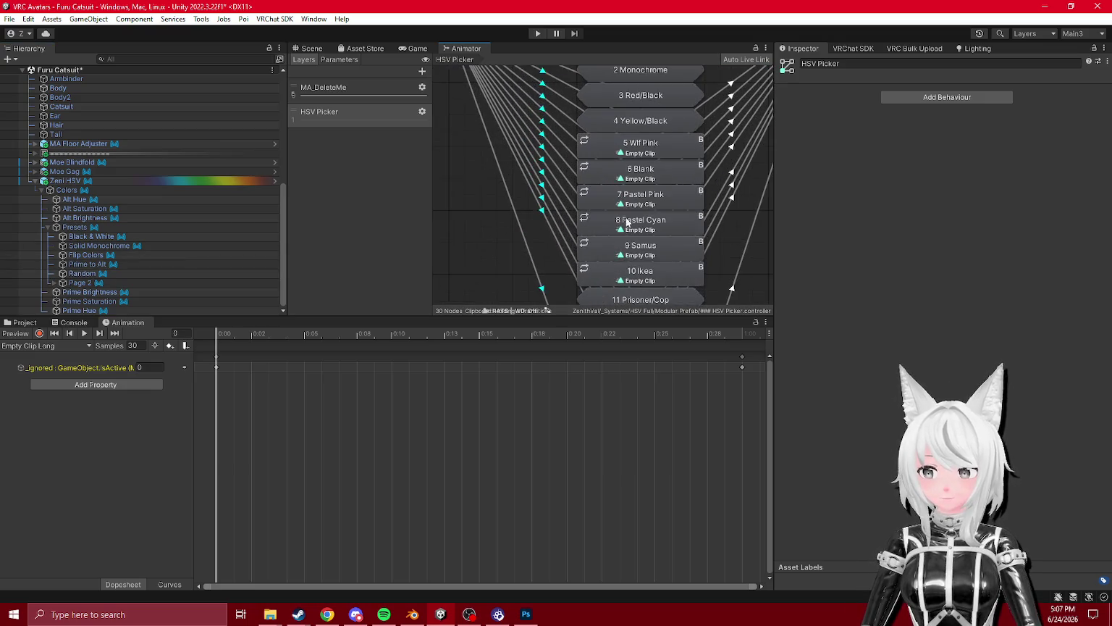
scroll(629, 229, "up", 1)
scroll(685, 247, "down", 4)
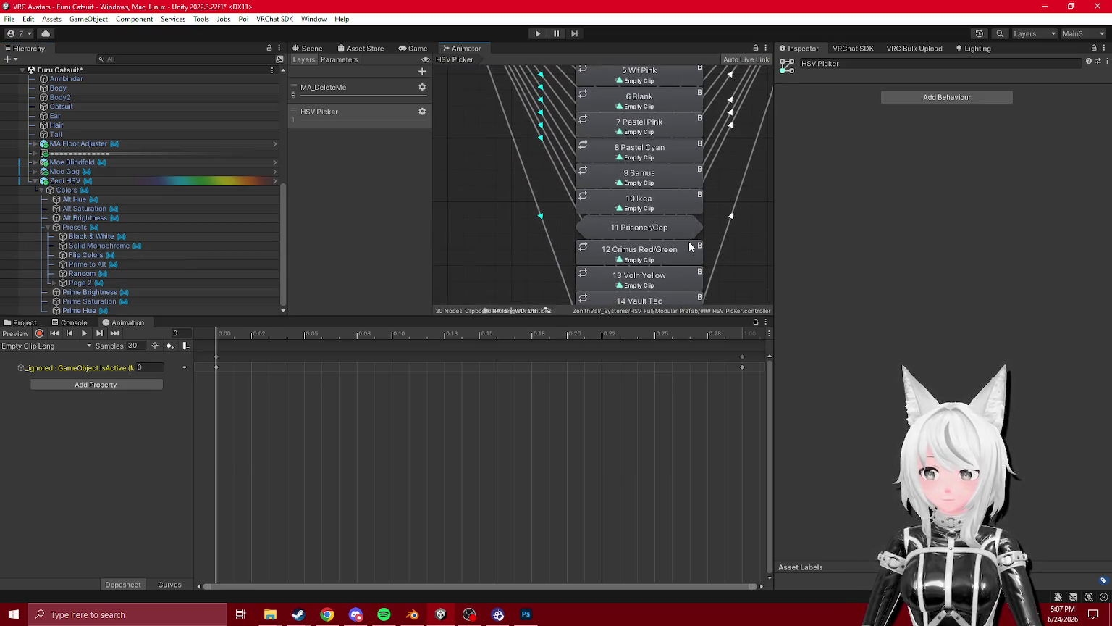
scroll(667, 204, "up", 2)
- Rename state 16 to Furu Purple and place it just under Uniform, deleting stray duplicates
left_click(644, 236)
key("ctrl+d")
mouse_move(680, 253)
left_mouse_down()
mouse_move(726, 169)
mouse_move(769, 219)
mouse_move(758, 231)
left_mouse_up()
key("Delete")
left_click(626, 233)
left_click(823, 64)
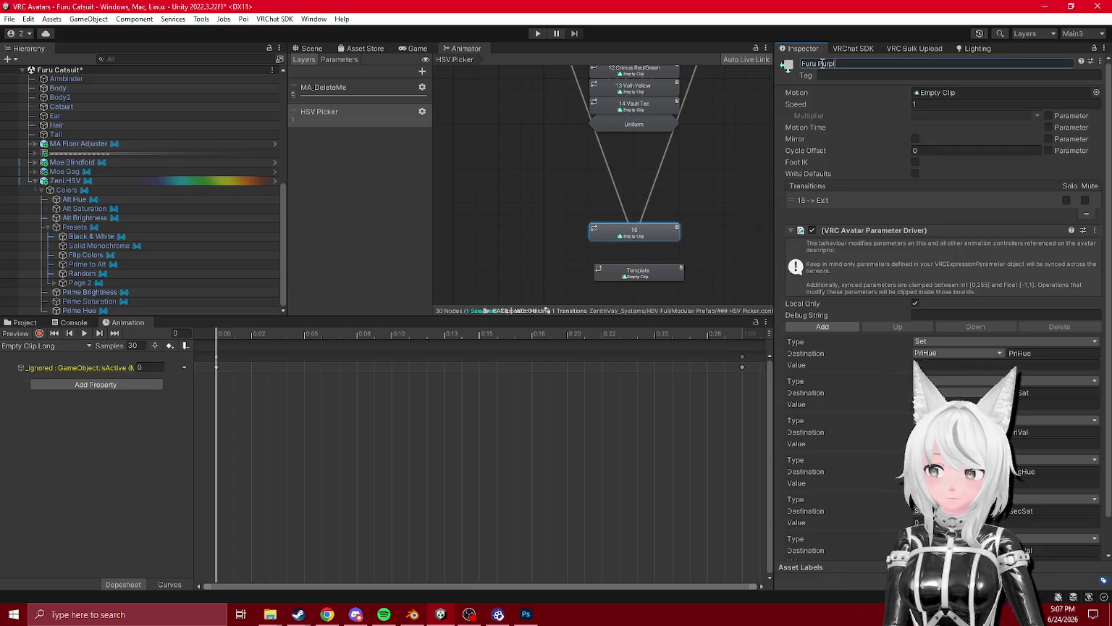
mouse_move(657, 235)
left_mouse_down()
mouse_move(658, 148)
mouse_move(659, 262)
left_mouse_up()
key("ctrl+d")
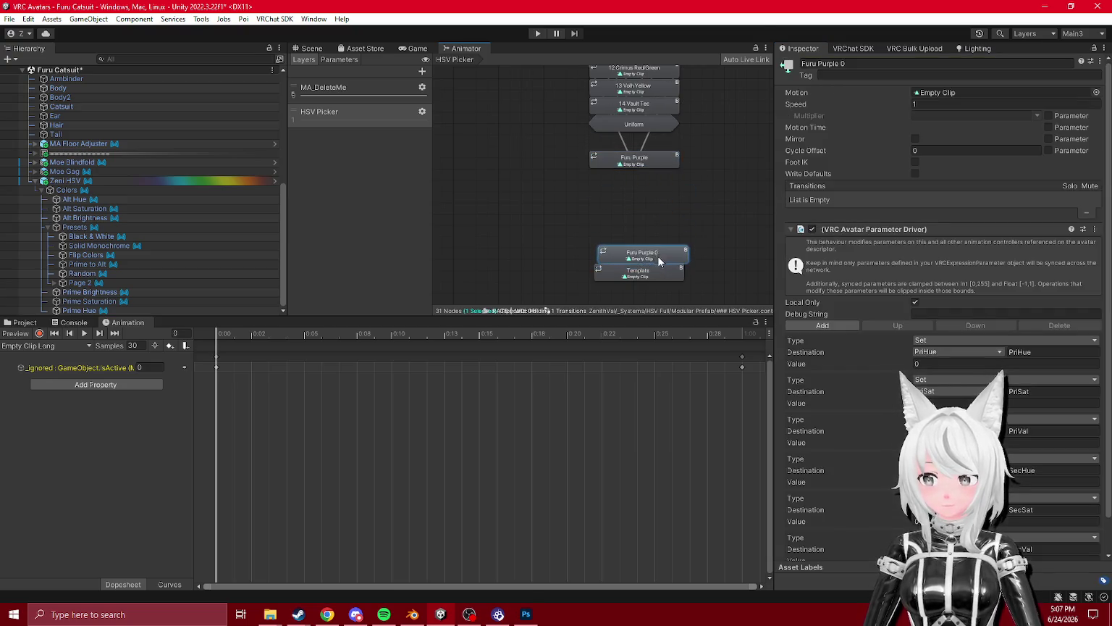
key("Delete")
- Check the Uniform to Furu Purple transition and the state's PriHue and PriSat 0 driver
left_click(624, 156)
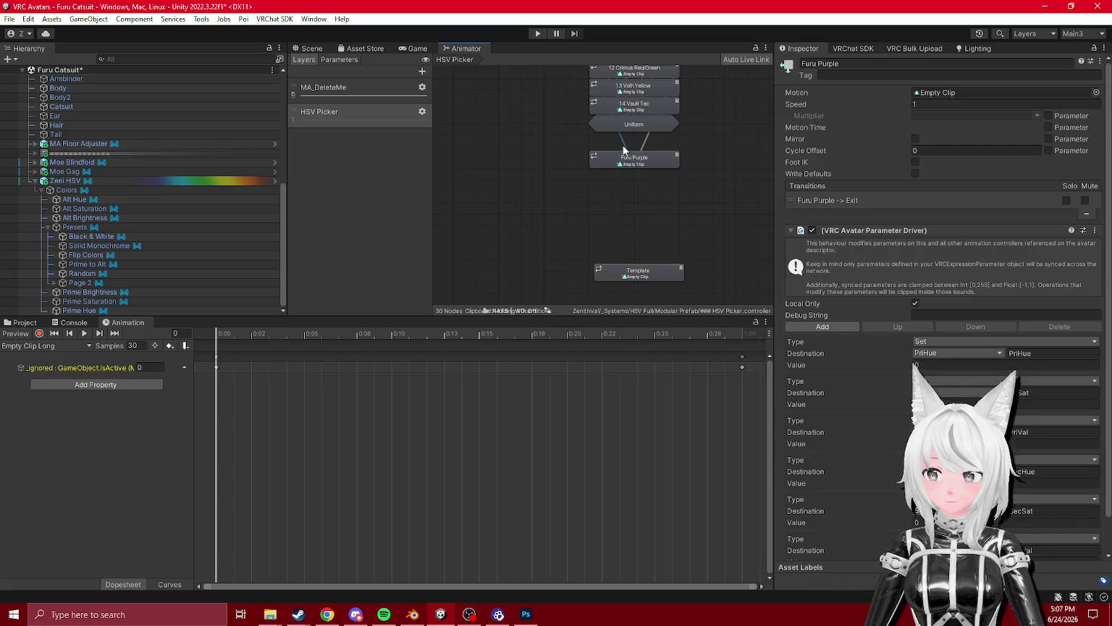
left_click(625, 158)
scroll(598, 150, "down", 5)
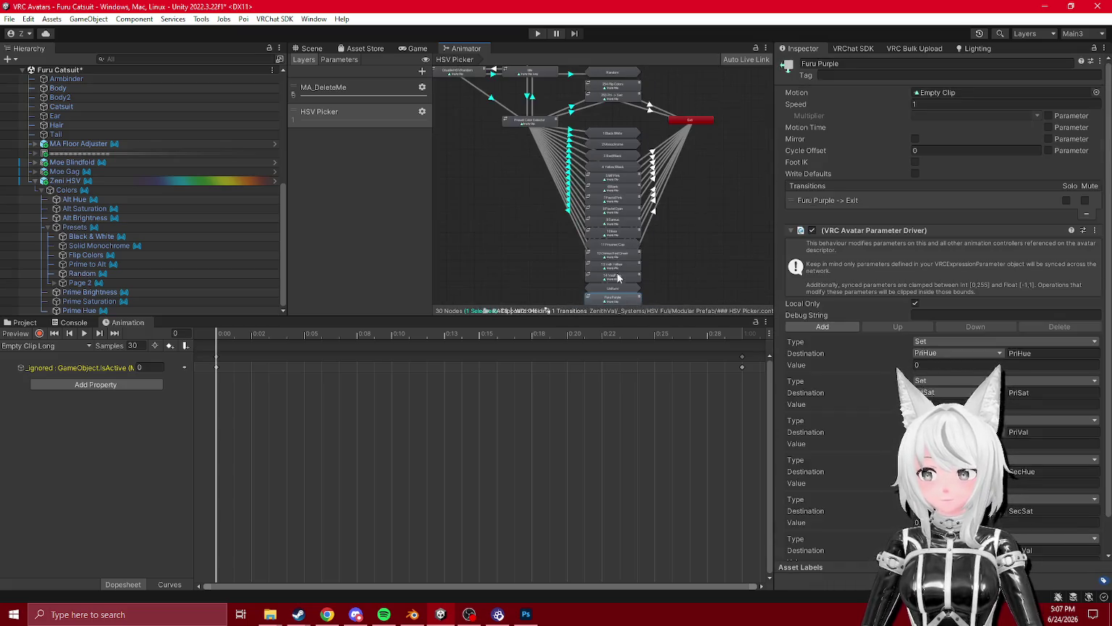
scroll(598, 150, "up", 3)
scroll(854, 257, "down", 1)
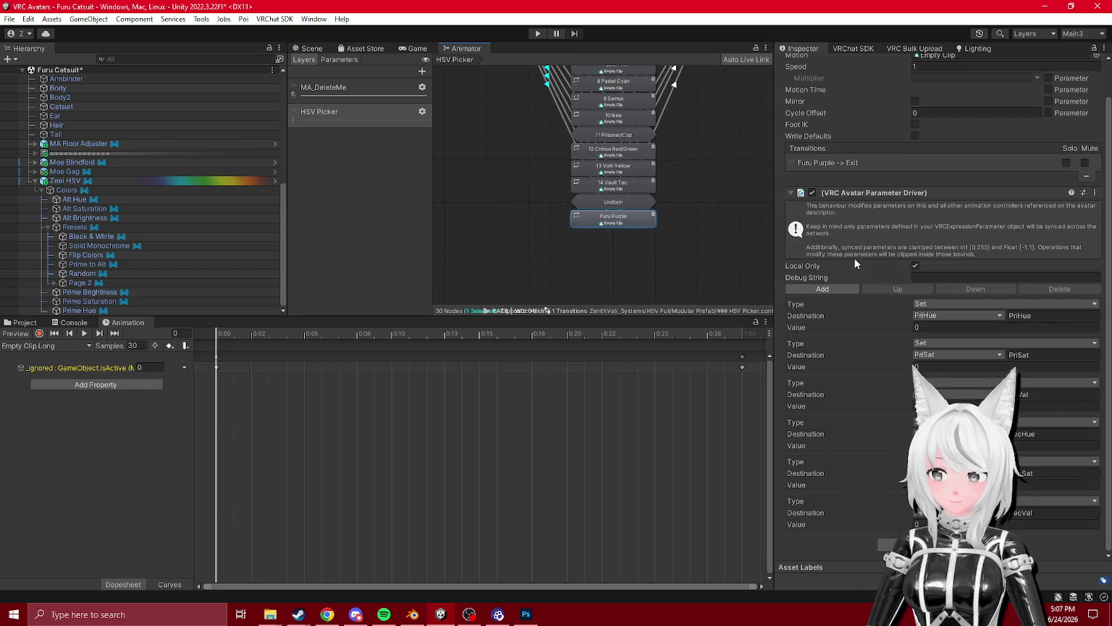
left_click(310, 48)
scroll(492, 181, "down", 3)
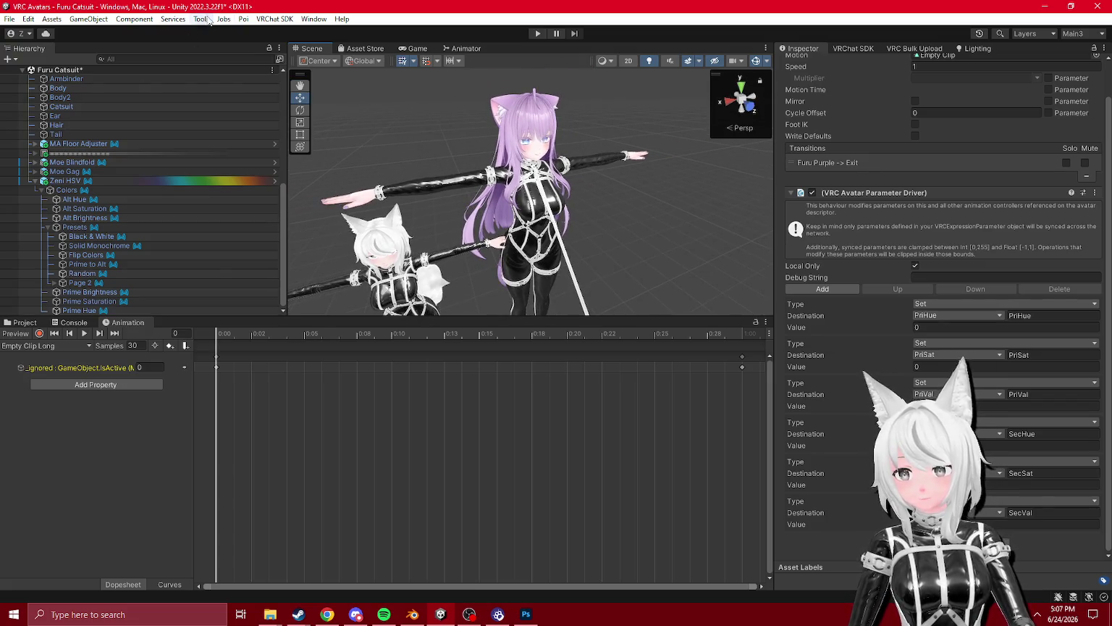
- Enable NDMF Apply on Play, enter Play mode and dismiss the build failure warning
left_click(208, 20)
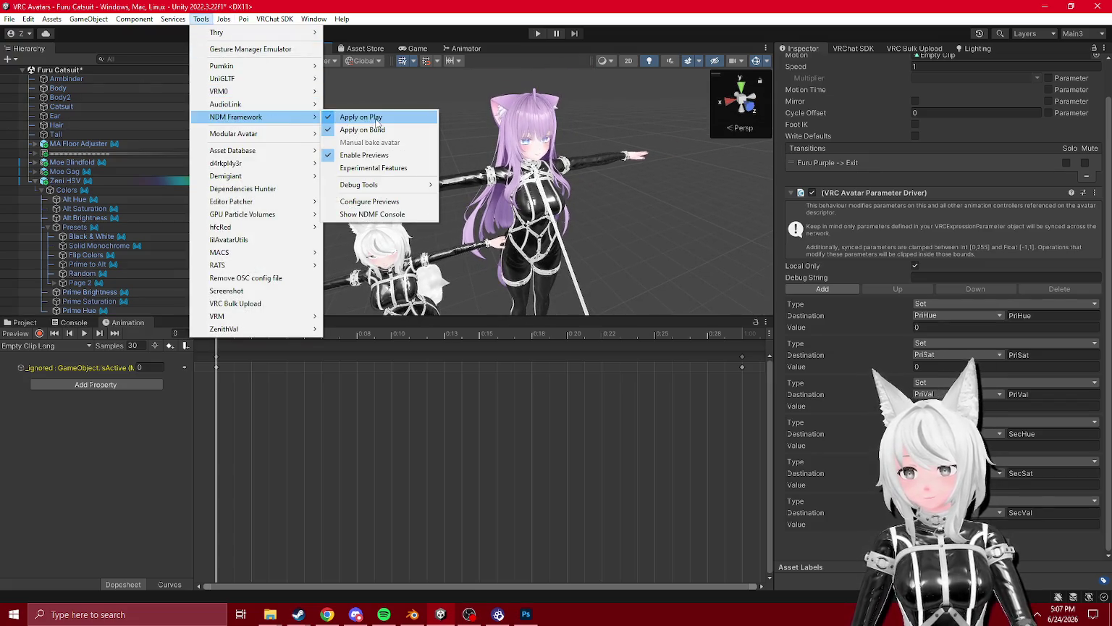
left_click(537, 33)
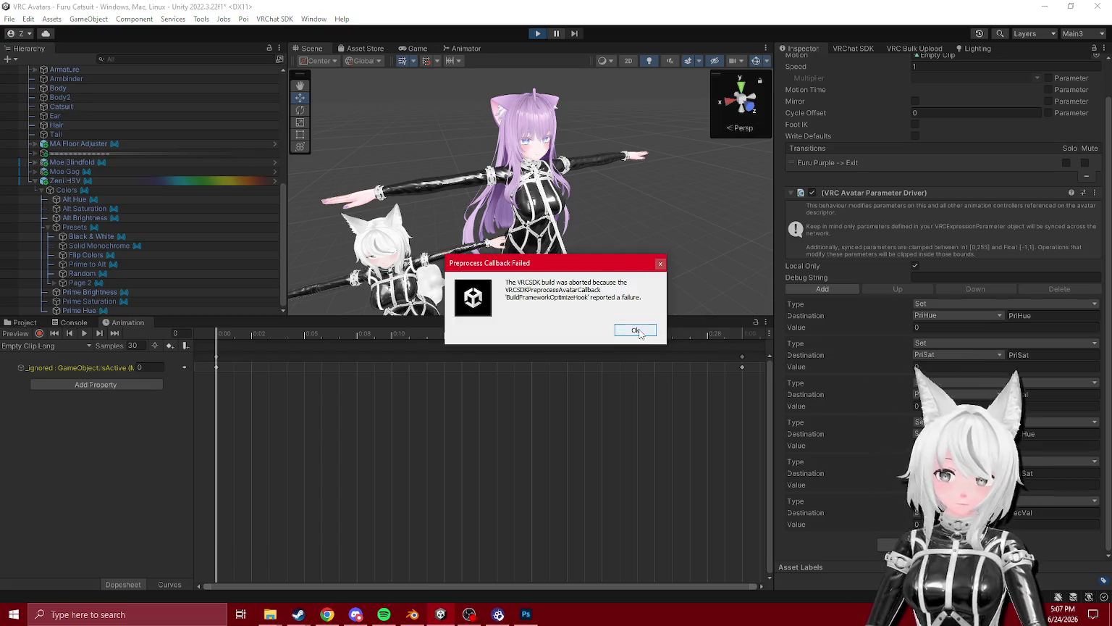
left_click(635, 329)
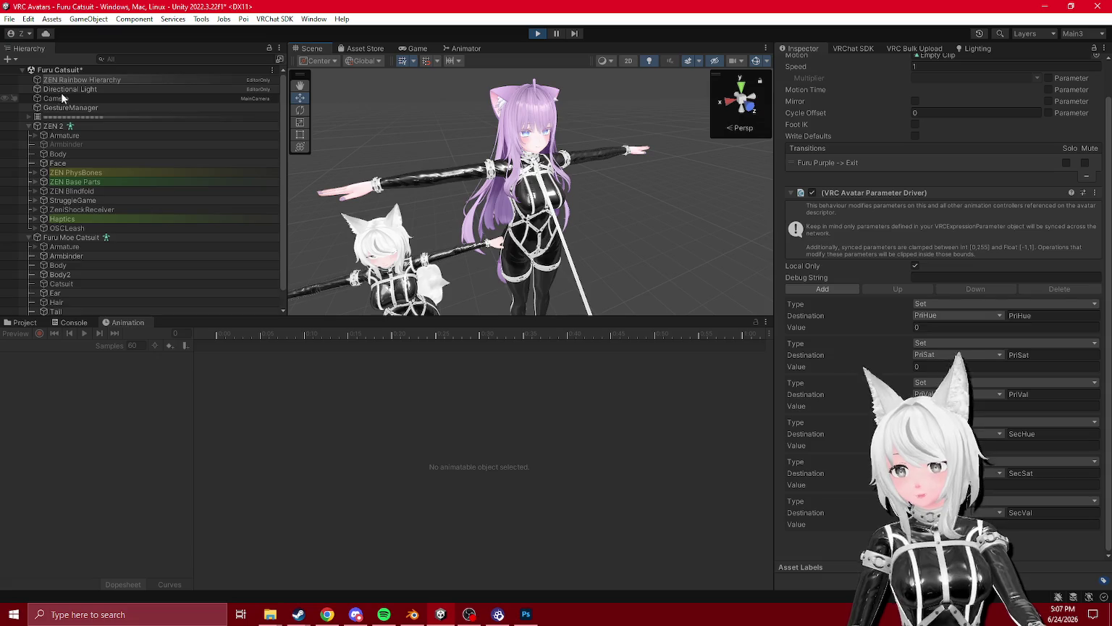
- Via GestureManager, drag the Prime Sat radial to turn the white straps red, then exit Play mode
left_click(70, 108)
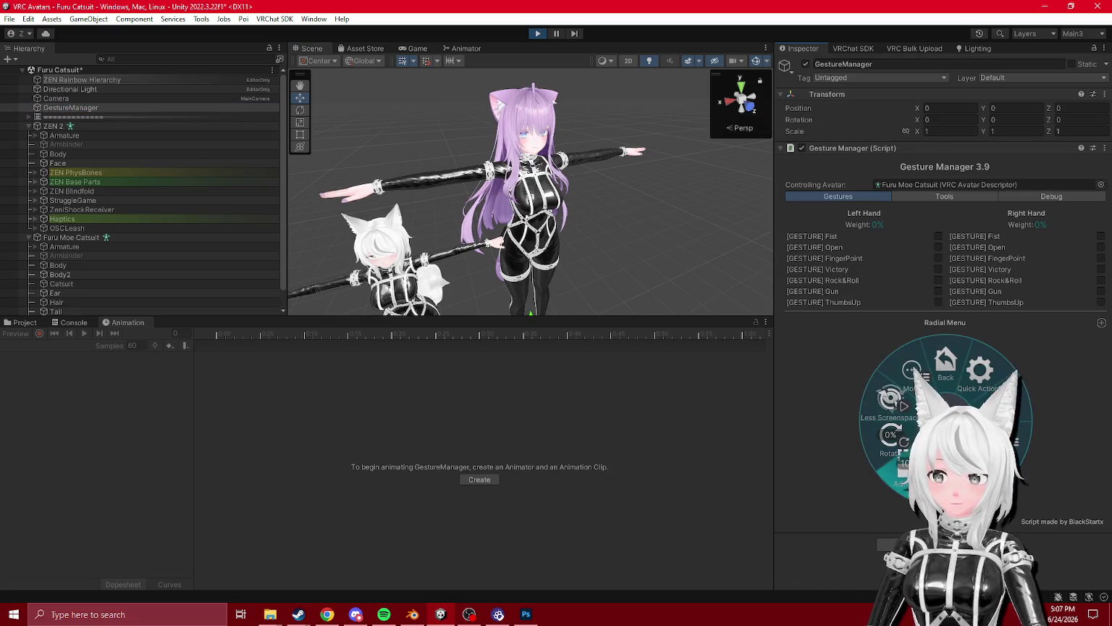
left_click(979, 391)
mouse_move(976, 398)
left_mouse_down()
mouse_move(1064, 395)
mouse_move(1046, 350)
mouse_move(1073, 392)
mouse_move(1025, 355)
mouse_move(1071, 414)
mouse_move(1046, 358)
mouse_move(1070, 410)
left_mouse_up()
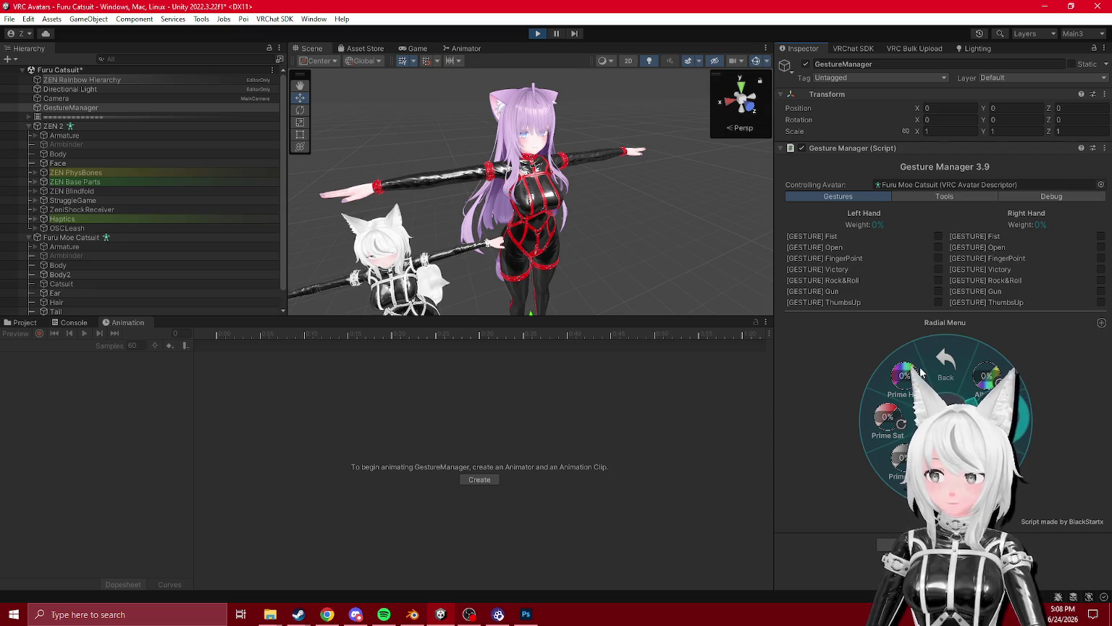
scroll(528, 188, "up", 5)
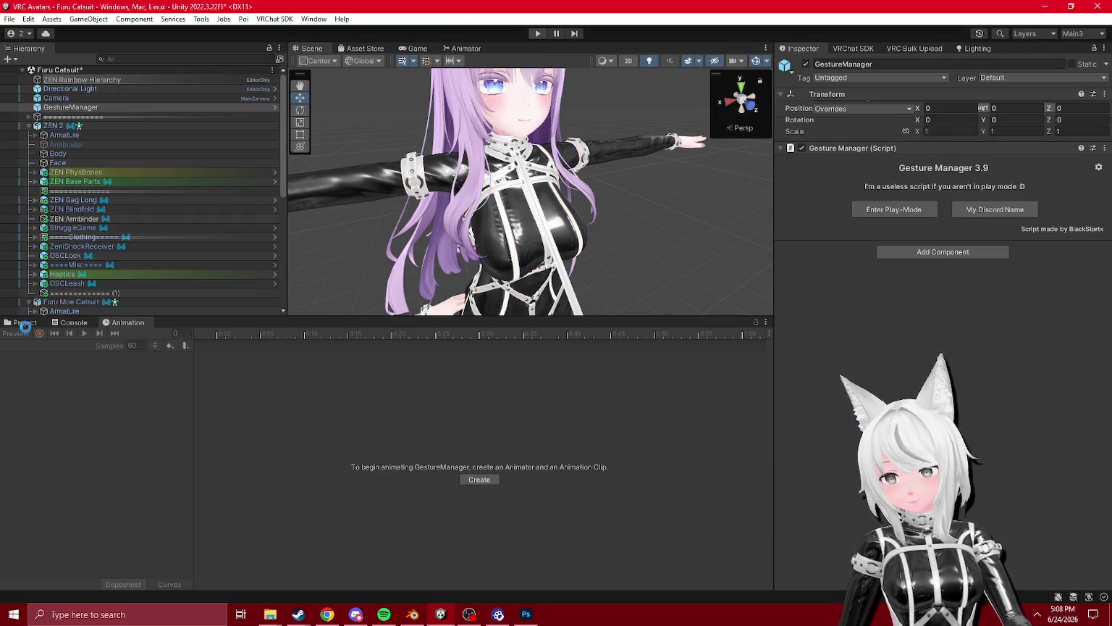
left_click(29, 322)
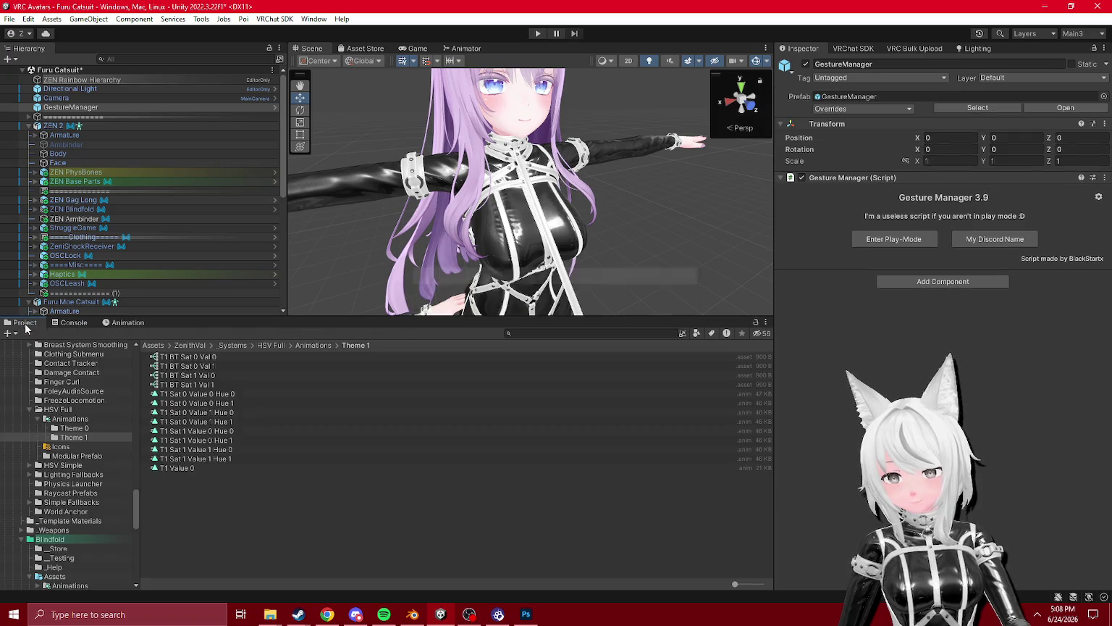
- Dock the Animation panel and review the material values keyed in each T1 Sat/Value/Hue clip
left_click(190, 393)
left_click(132, 322)
left_click_drag(197, 479, 441, 477)
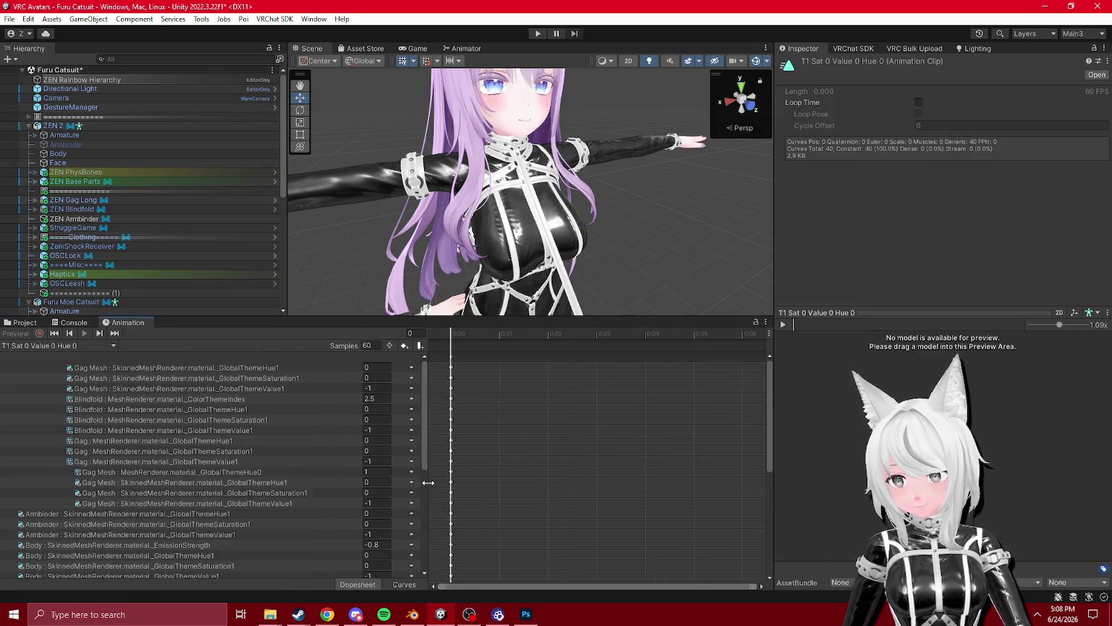
scroll(173, 446, "down", 4)
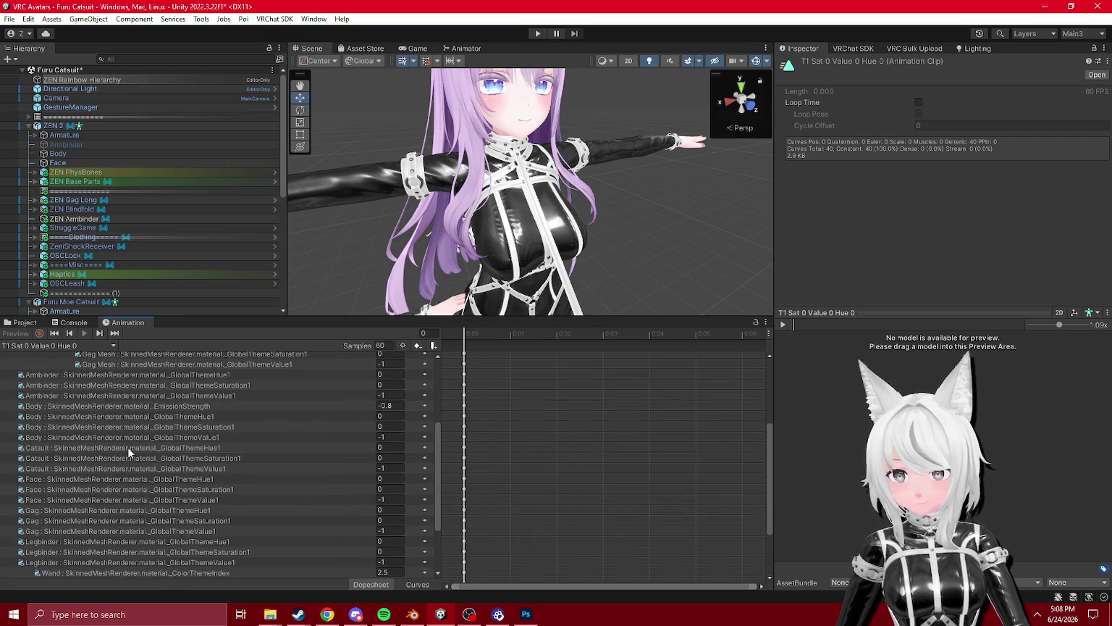
left_click_drag(127, 322, 728, 404)
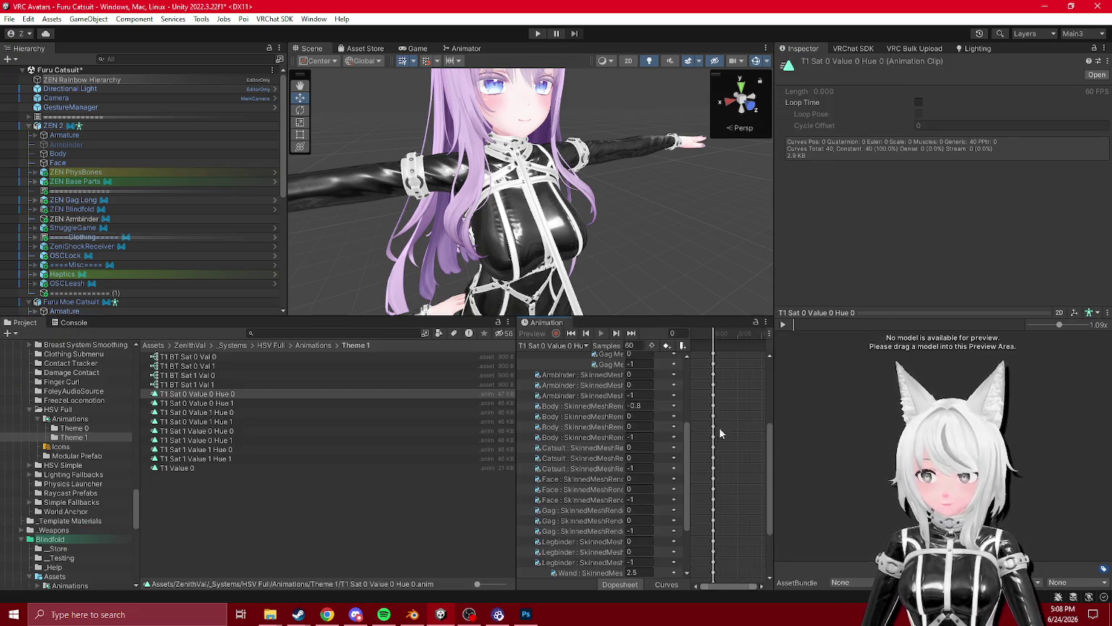
left_click(214, 403)
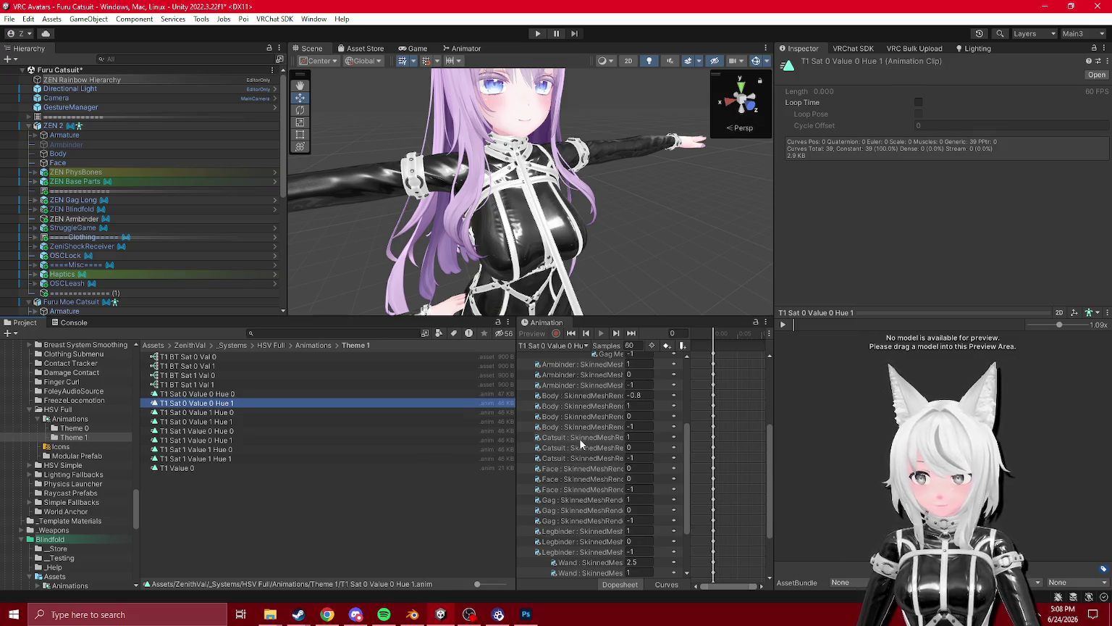
left_click(635, 468)
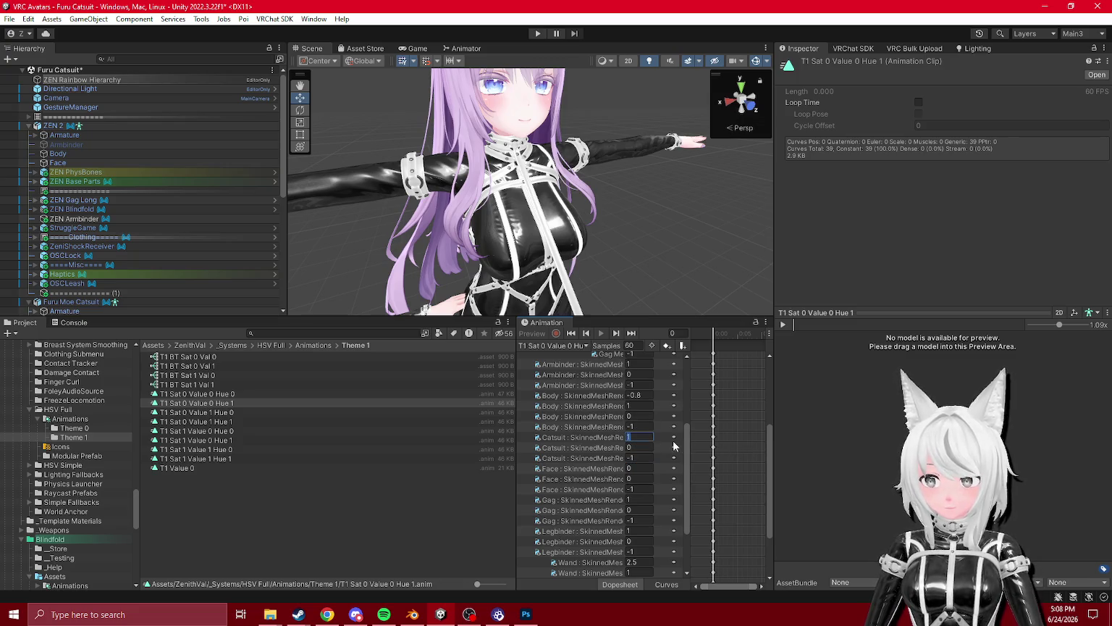
left_click(222, 414)
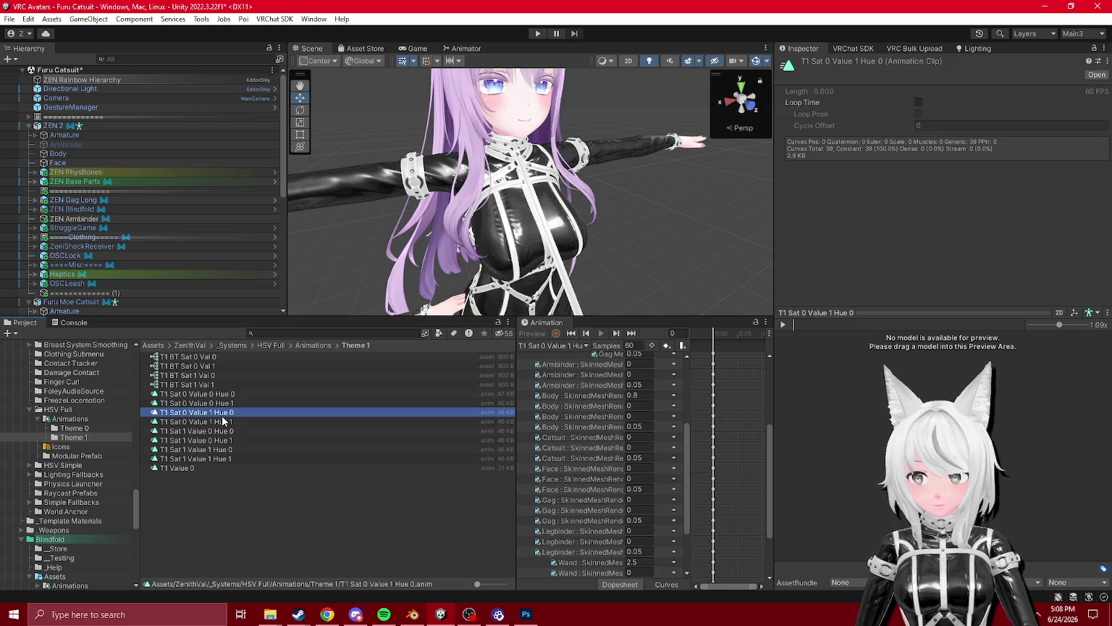
left_click(222, 420)
key("Down")
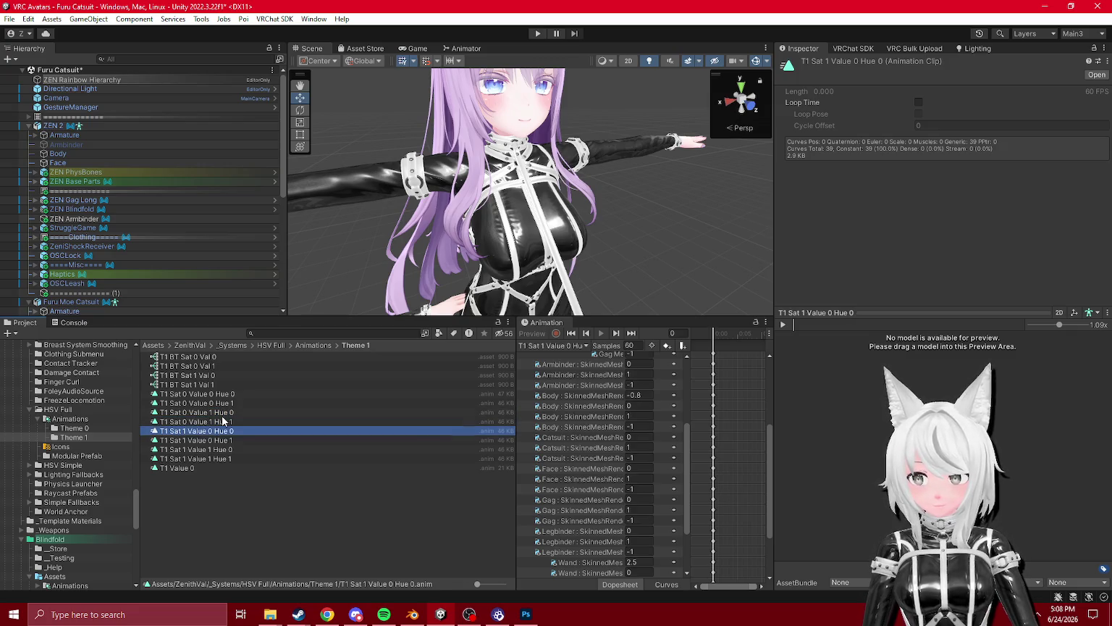
key("Down")
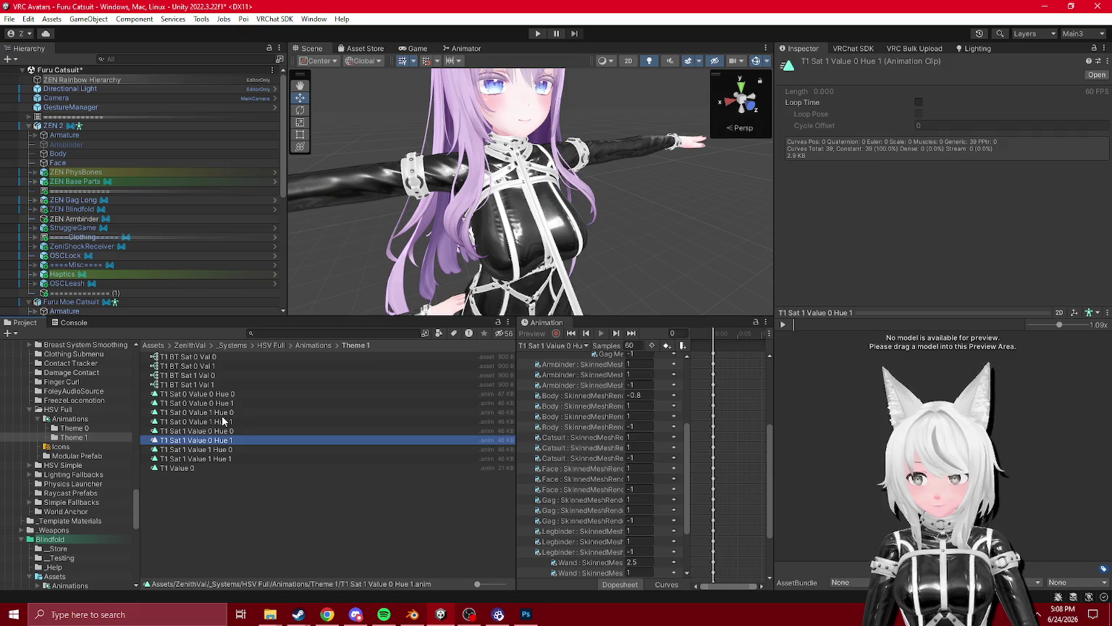
key("Down")
key("Down")
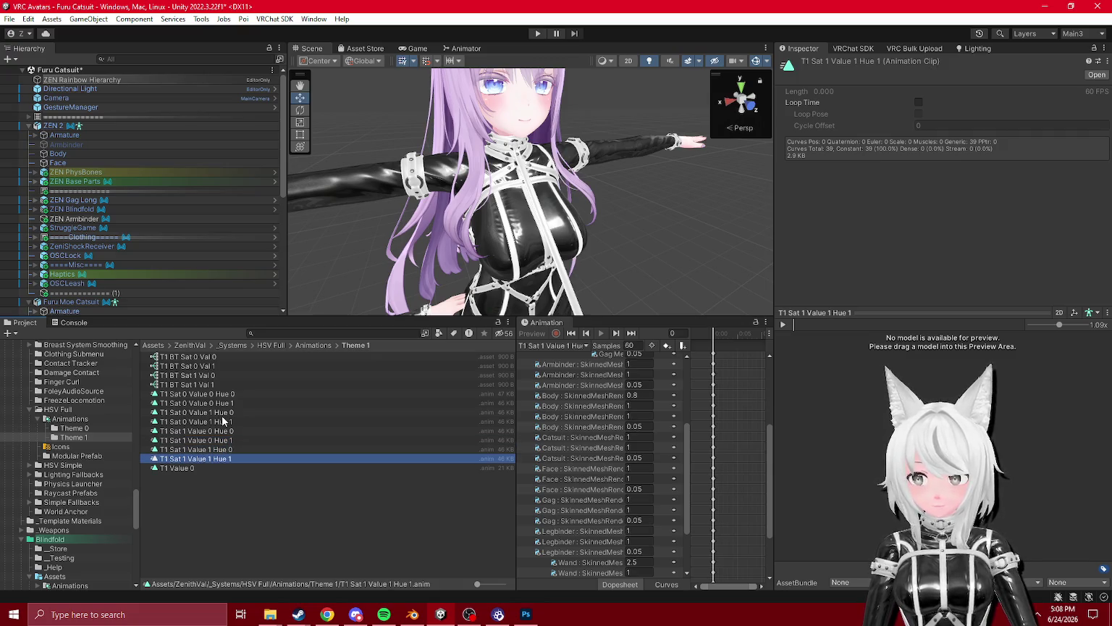
key("Down")
- Step through the Theme 0 clips from T0 Sat 0 Value 0 Hue 0 to T0 Sat 1 Value 1 Hue 0
left_click(75, 429)
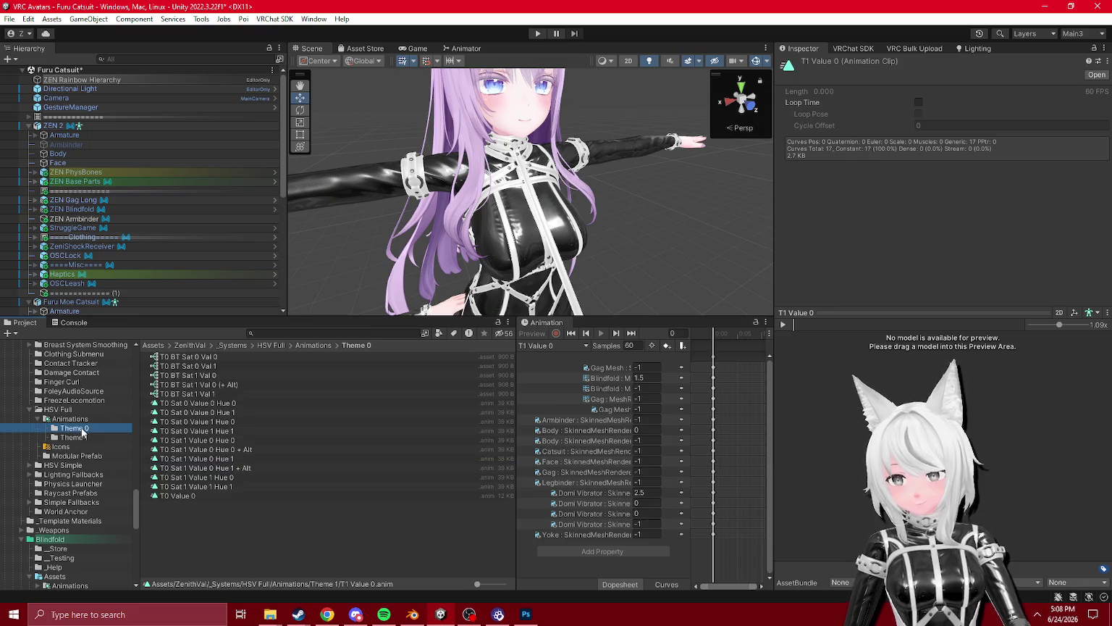
left_click(219, 404)
scroll(651, 523, "down", 5)
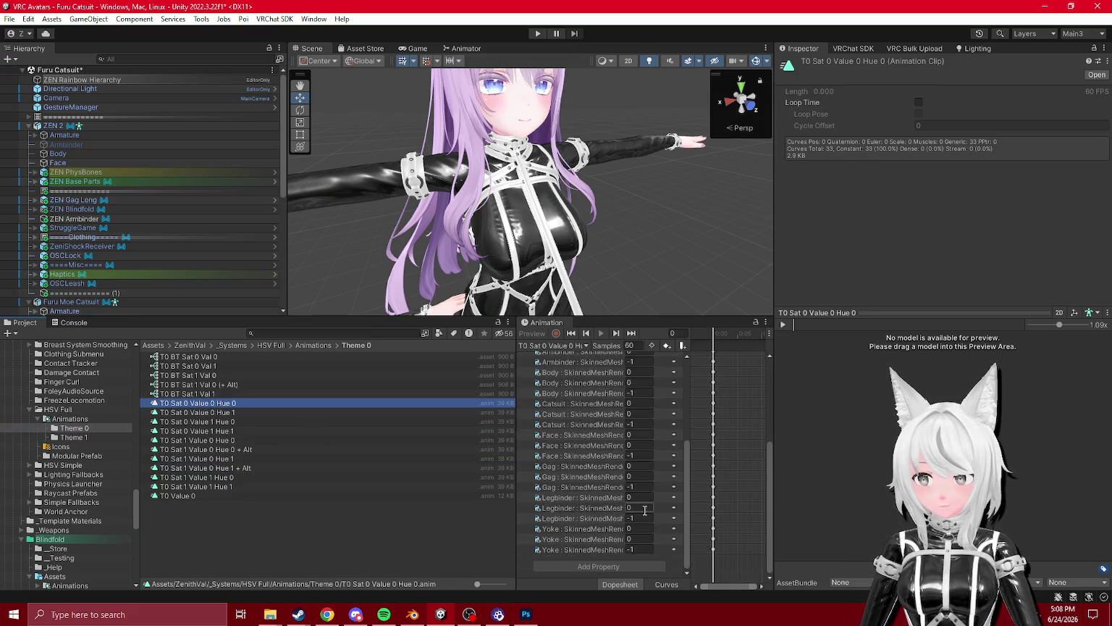
key("Down")
key("Down")
key("Down")
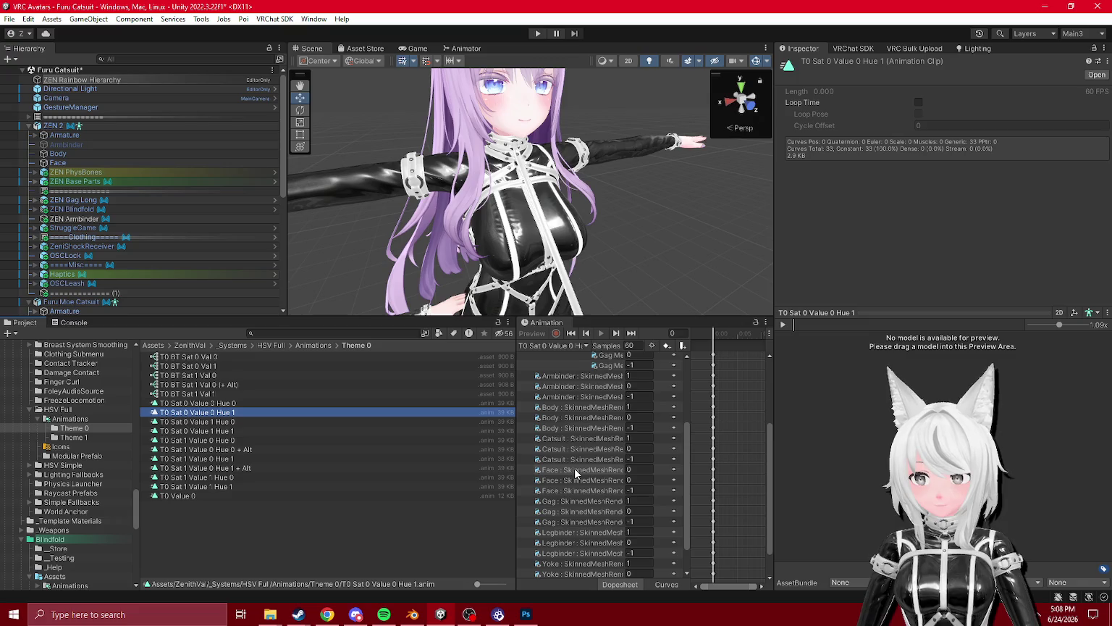
key("Down")
key("Down")
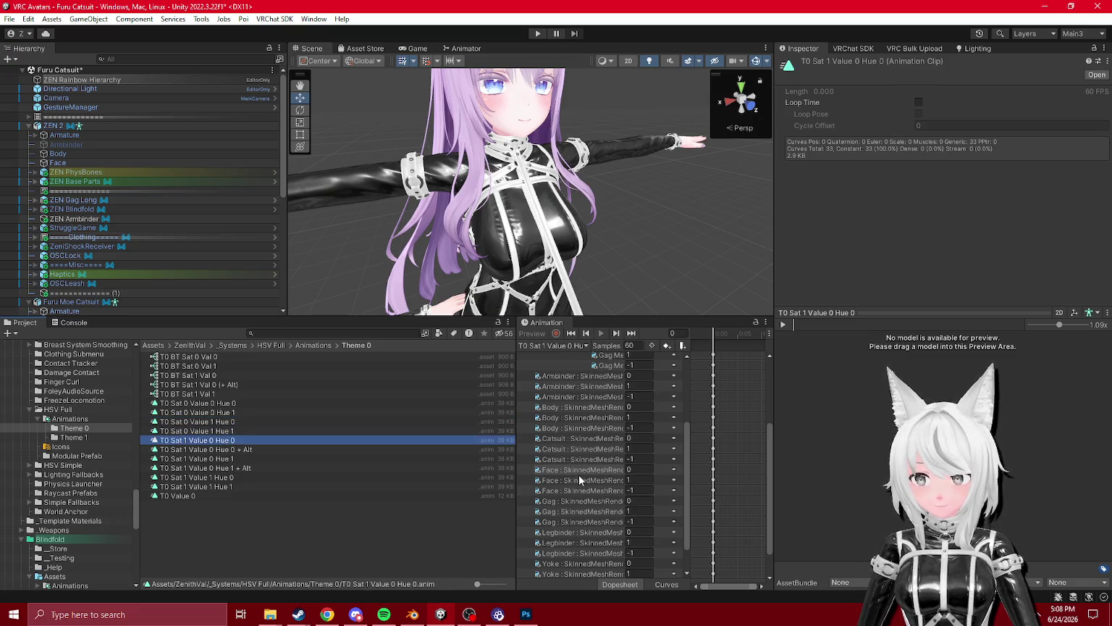
key("Down")
key("Down")
key("Down")
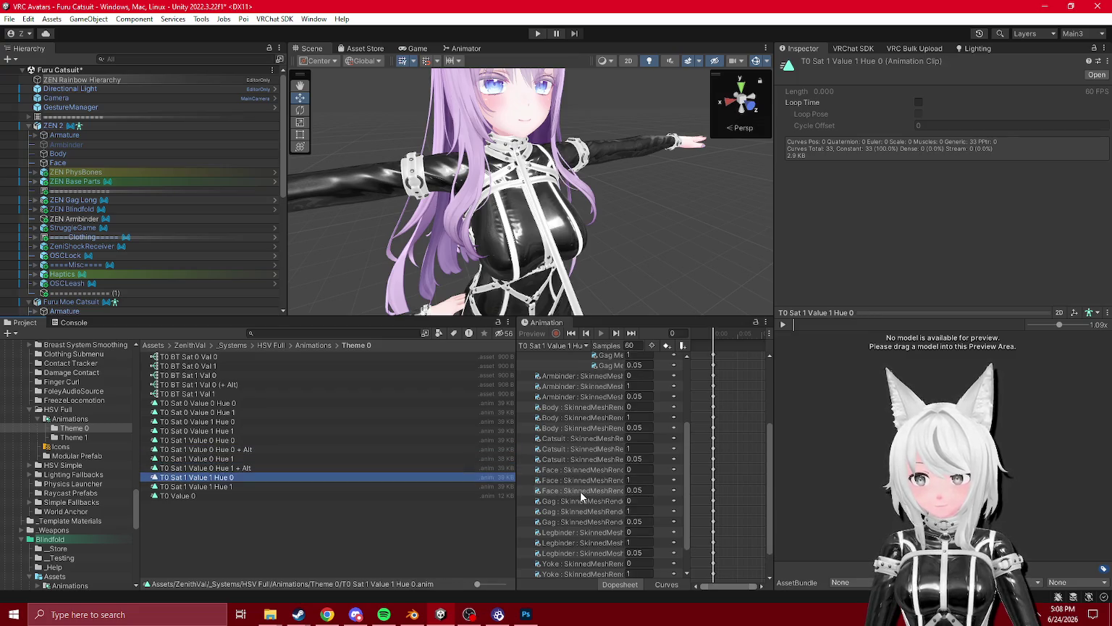
key("Down")
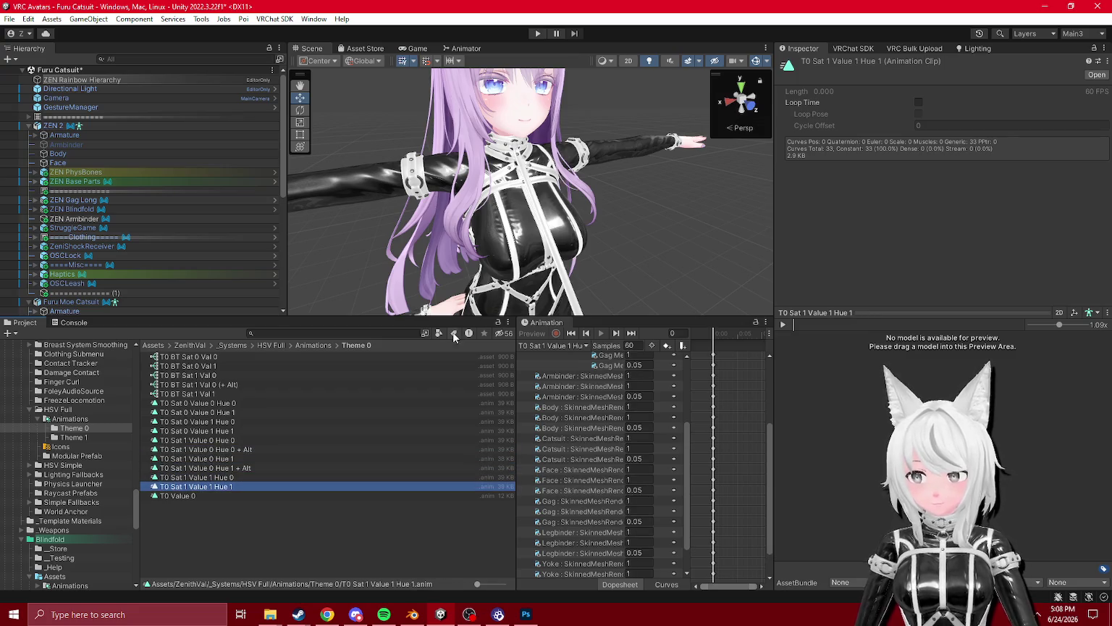
mouse_move(449, 344)
left_mouse_down()
mouse_move(449, 536)
mouse_move(449, 499)
left_mouse_up()
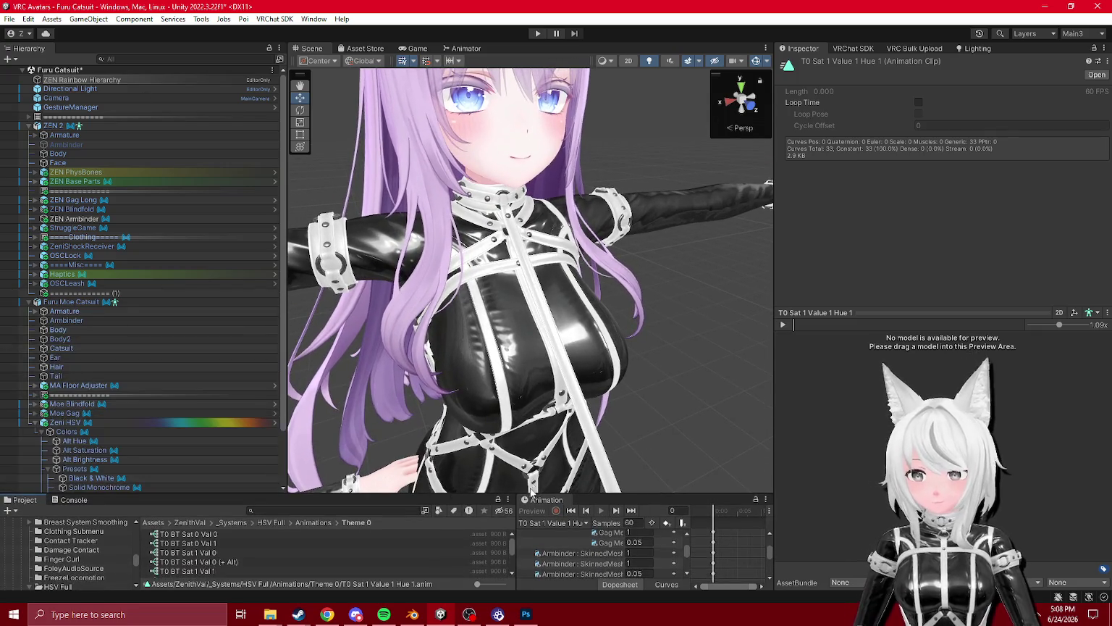
- Inspect the Zeni HSV colour picker and Moe Gag objects in the Hierarchy
left_click_drag(299, 504, 116, 500)
scroll(110, 335, "down", 2)
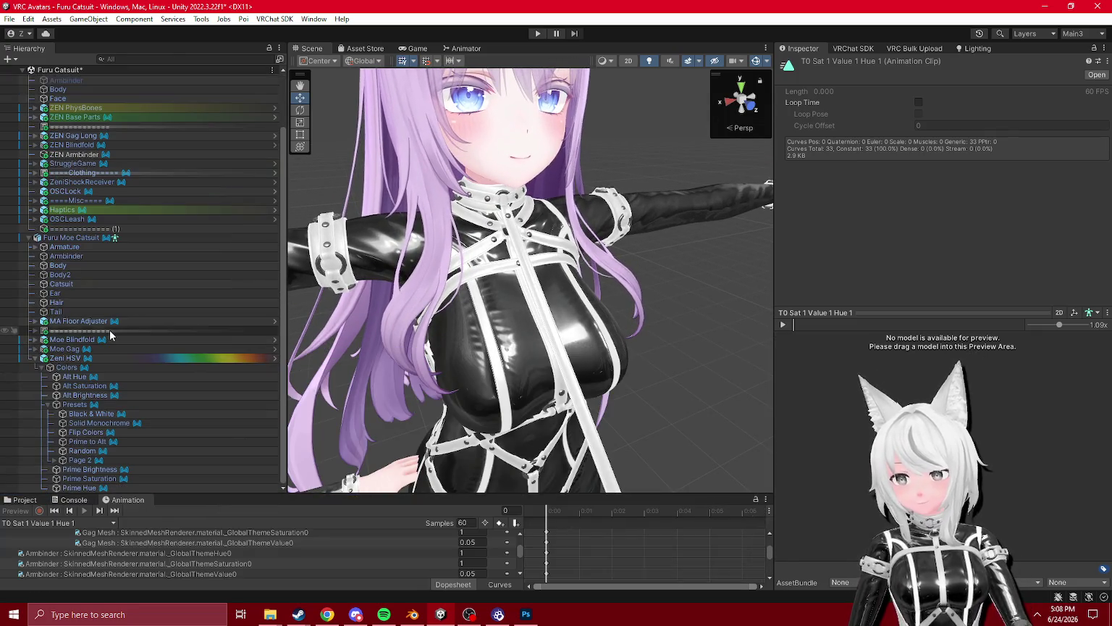
scroll(487, 291, "down", 5)
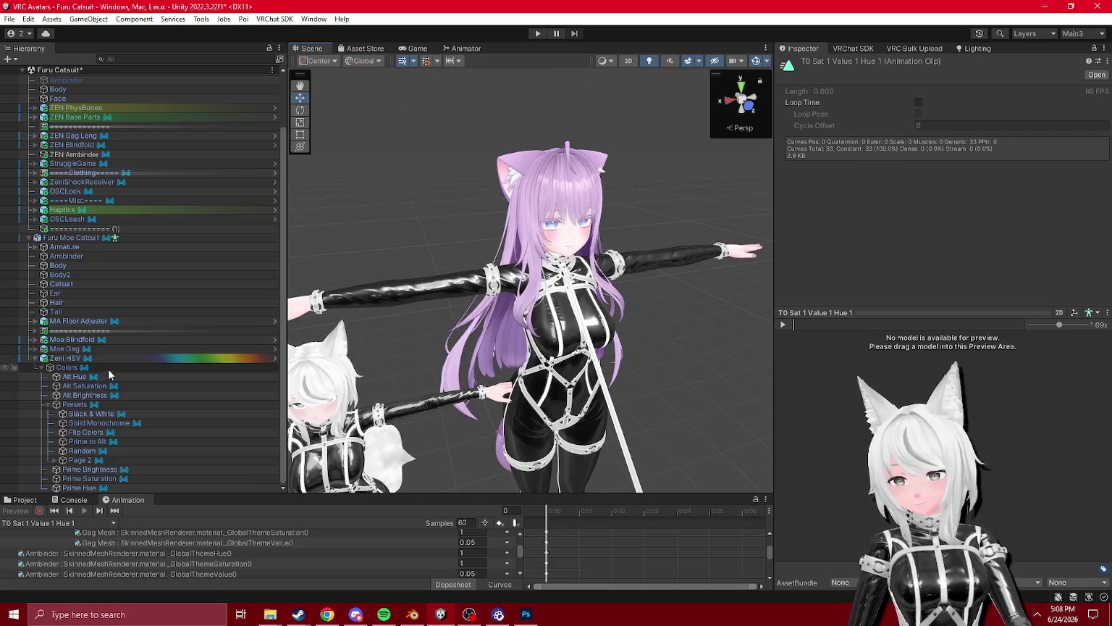
left_click(66, 358)
scroll(474, 335, "down", 2)
scroll(474, 333, "down", 3)
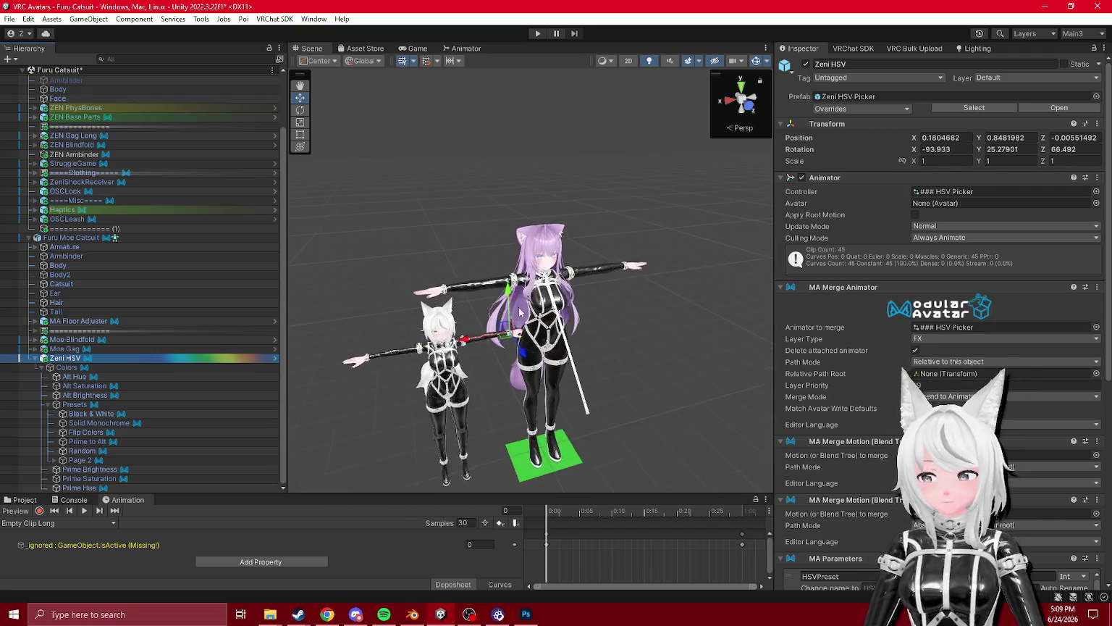
scroll(519, 312, "up", 2)
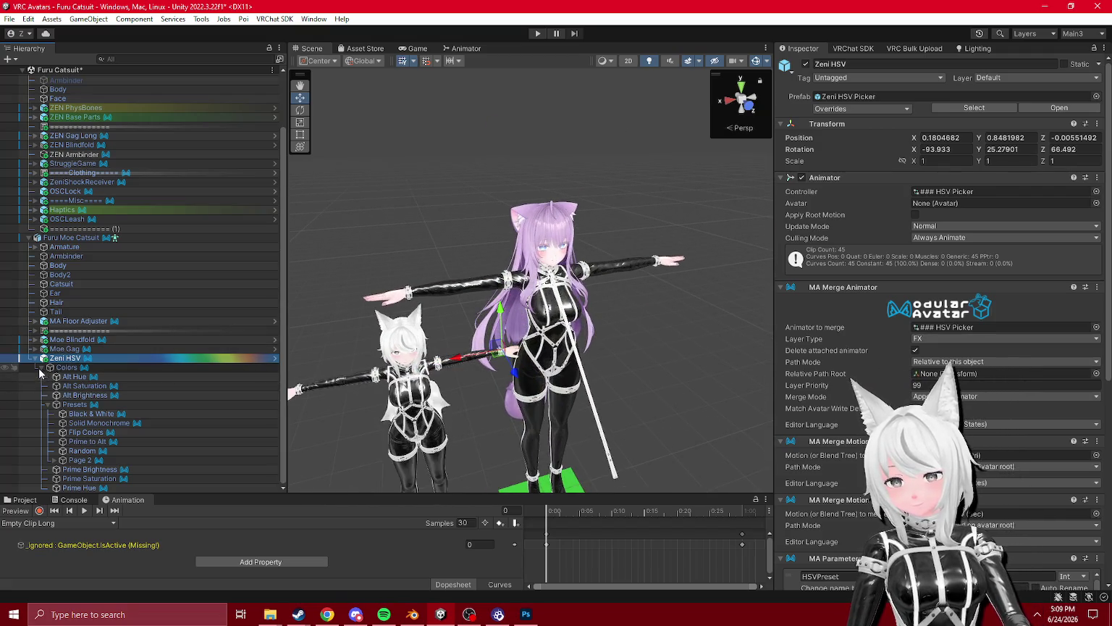
left_click(40, 368)
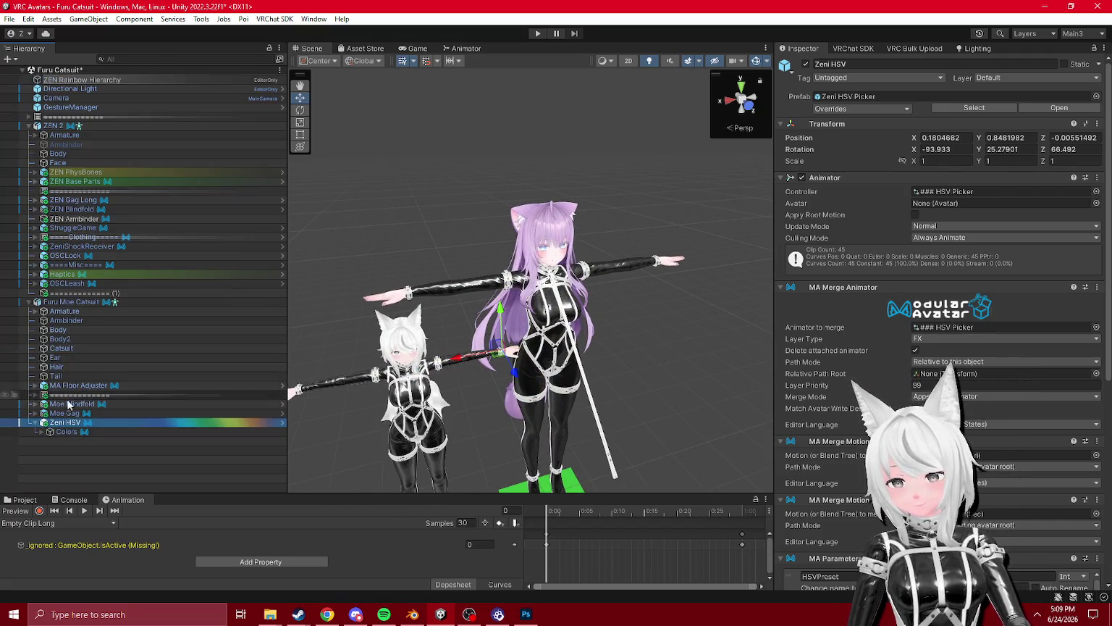
left_click(65, 412)
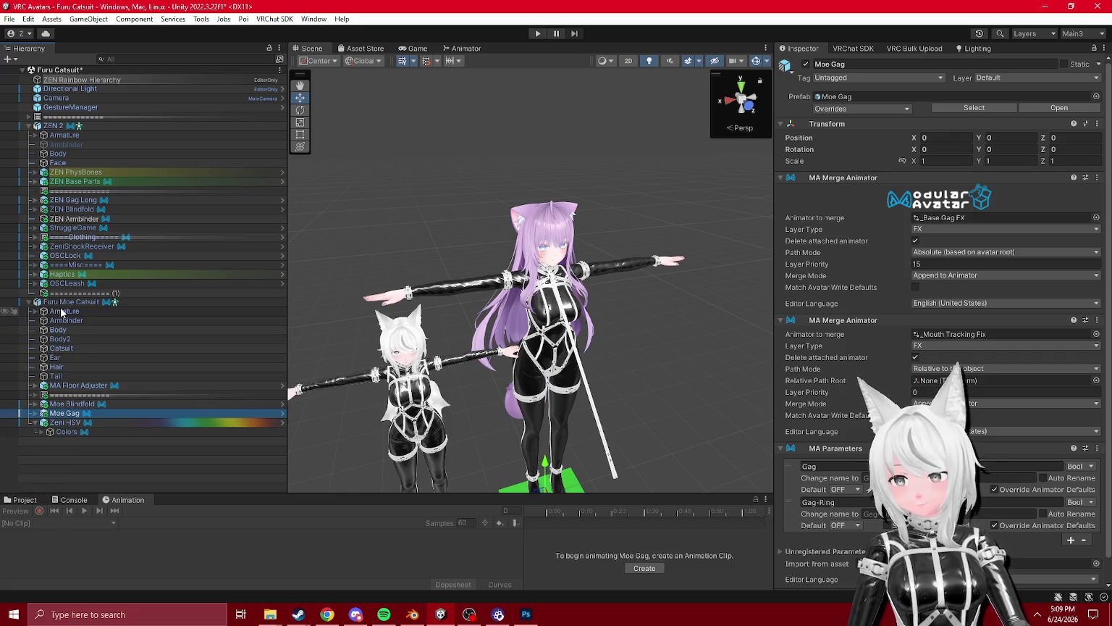
- Assign an Expressions Menu in Furu Moe Catsuit's VRC Avatar Descriptor
left_click(122, 303)
scroll(816, 264, "down", 10)
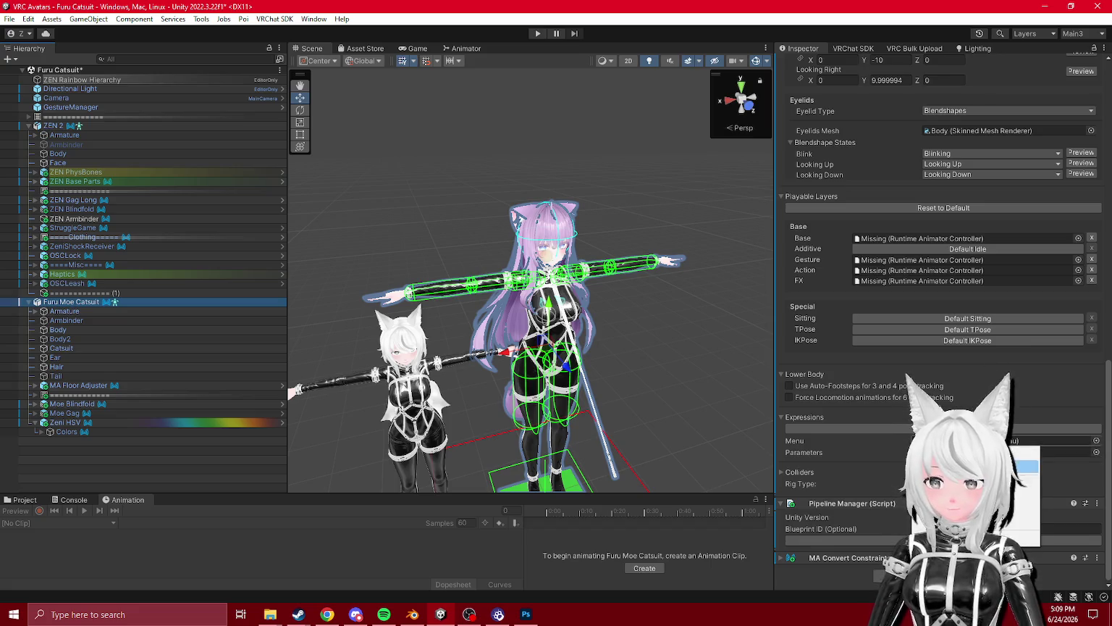
left_click(1096, 441)
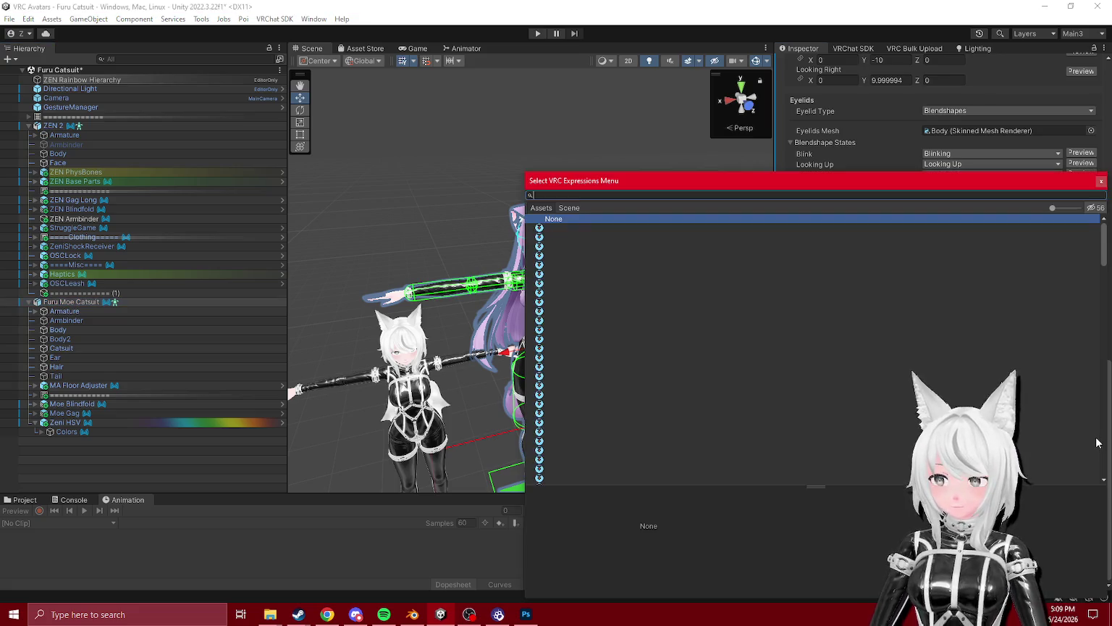
key("Return")
- Enlarge the Project browser and start Assets > Export Package for a custom package
left_click(24, 499)
left_click_drag(166, 494, 167, 335)
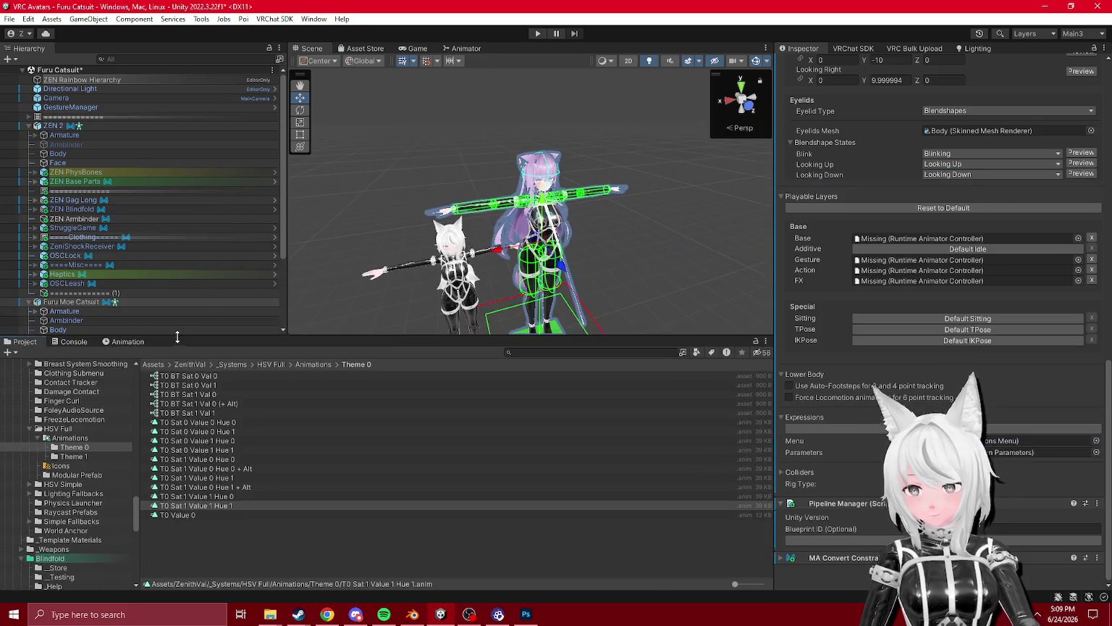
left_click(52, 18)
key("Escape")
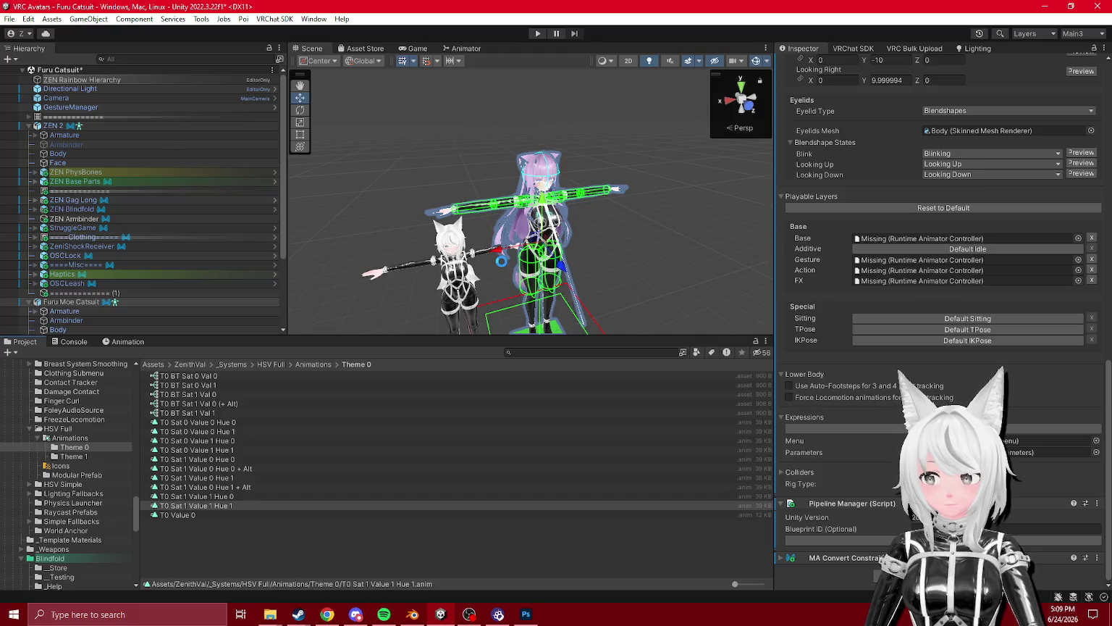
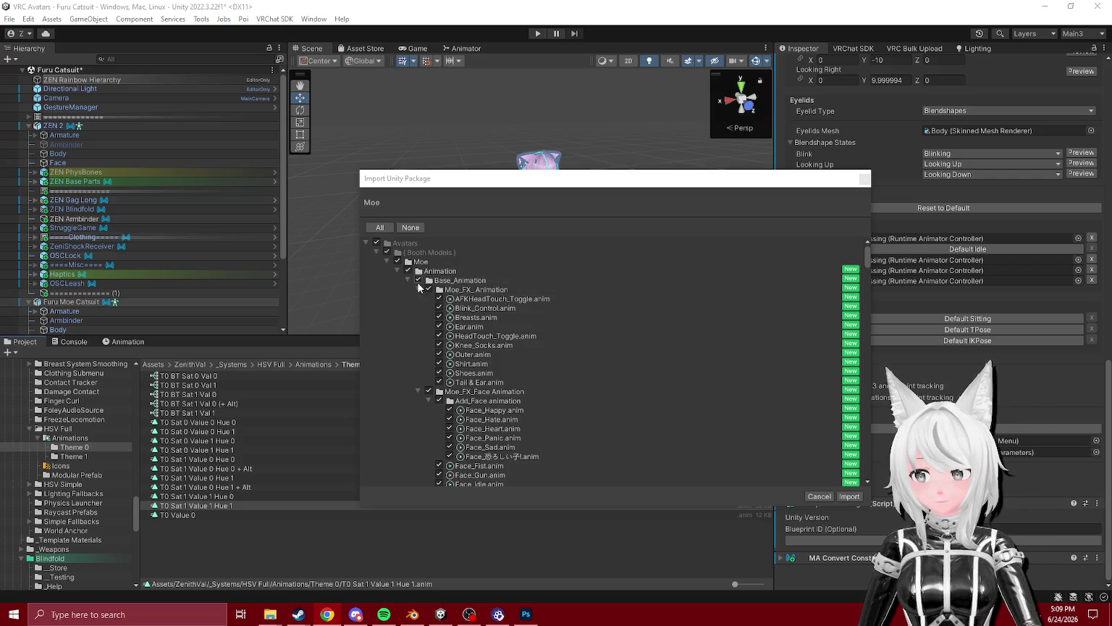
- Keep the Moe FX, face and lip-sync animation folders included and collapse the animation folders
left_click(429, 290)
left_click(418, 290)
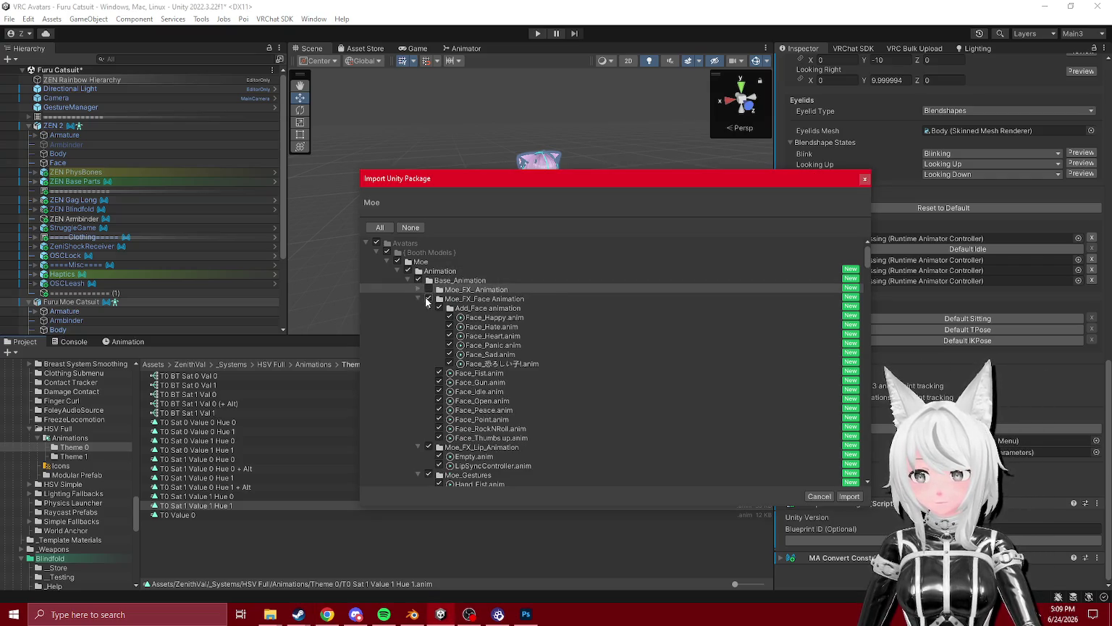
left_click(428, 298)
left_click(417, 298)
left_click(418, 307)
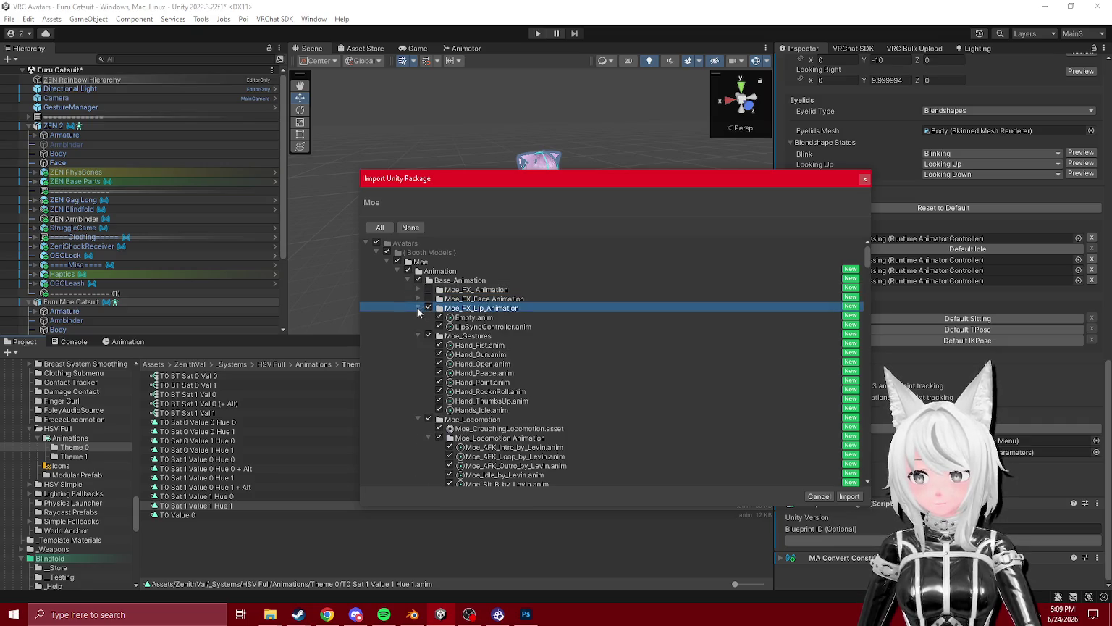
left_click(428, 308)
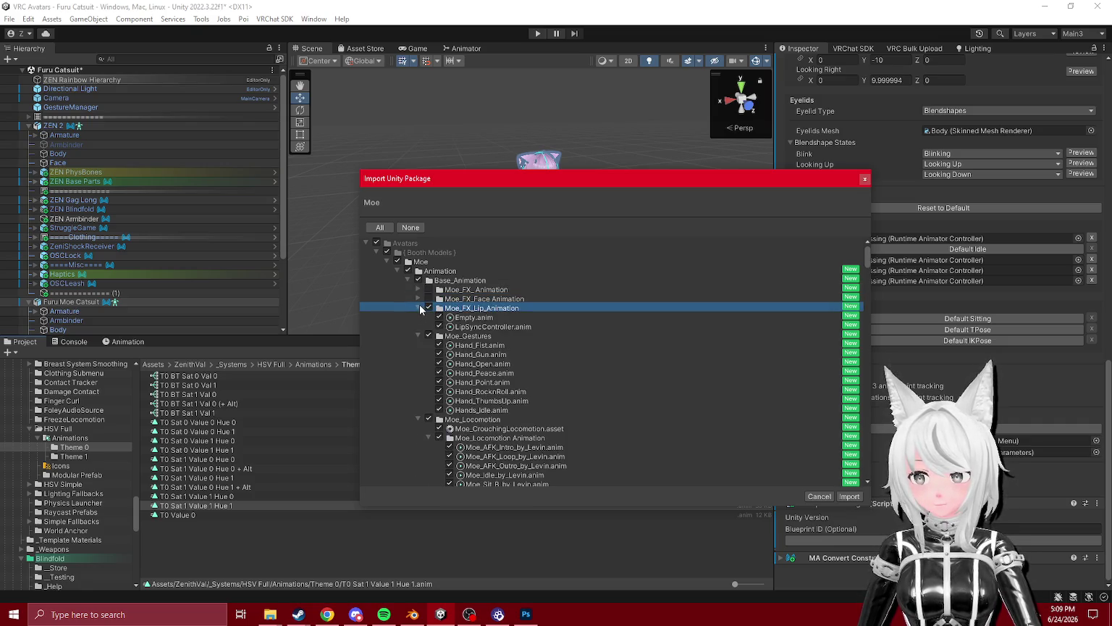
left_click(429, 298)
left_click(429, 289)
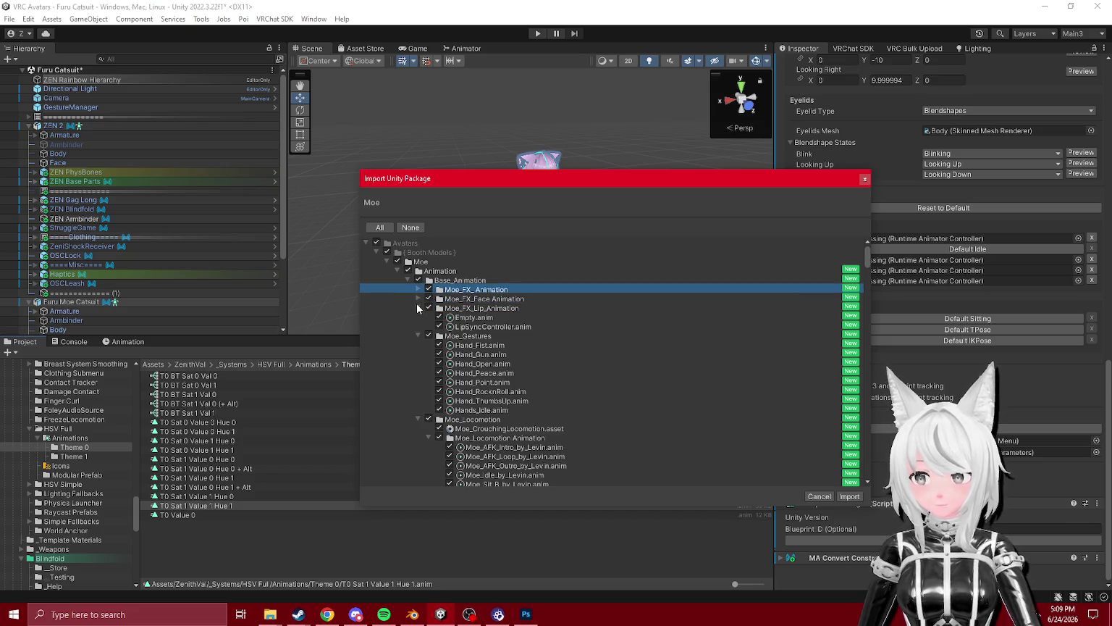
left_click(417, 308)
left_click(418, 316)
left_click(417, 317)
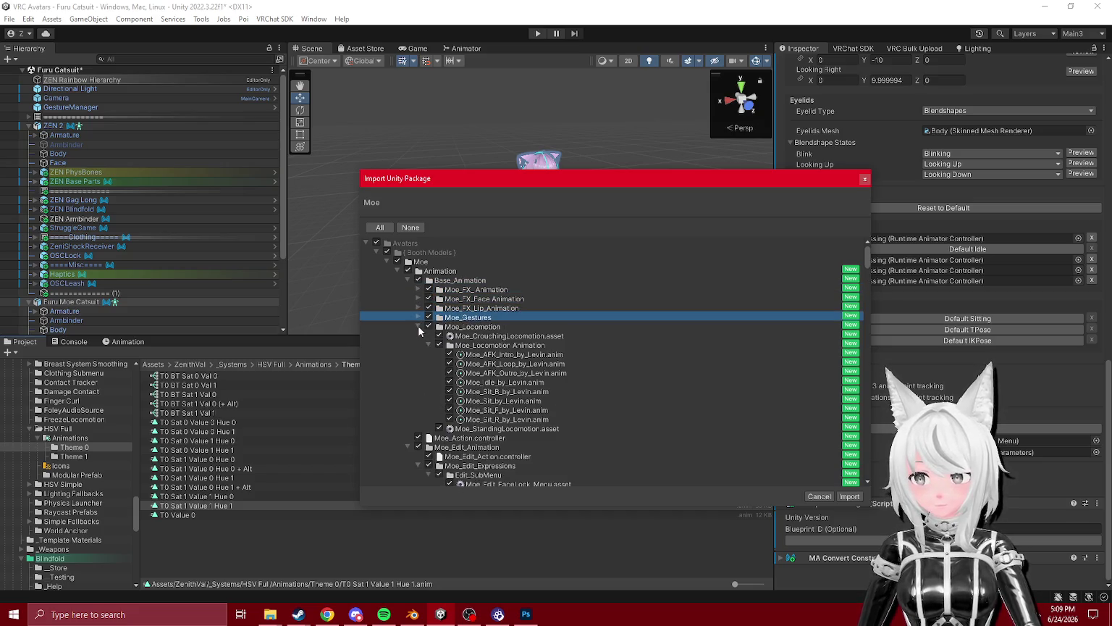
left_click(417, 326)
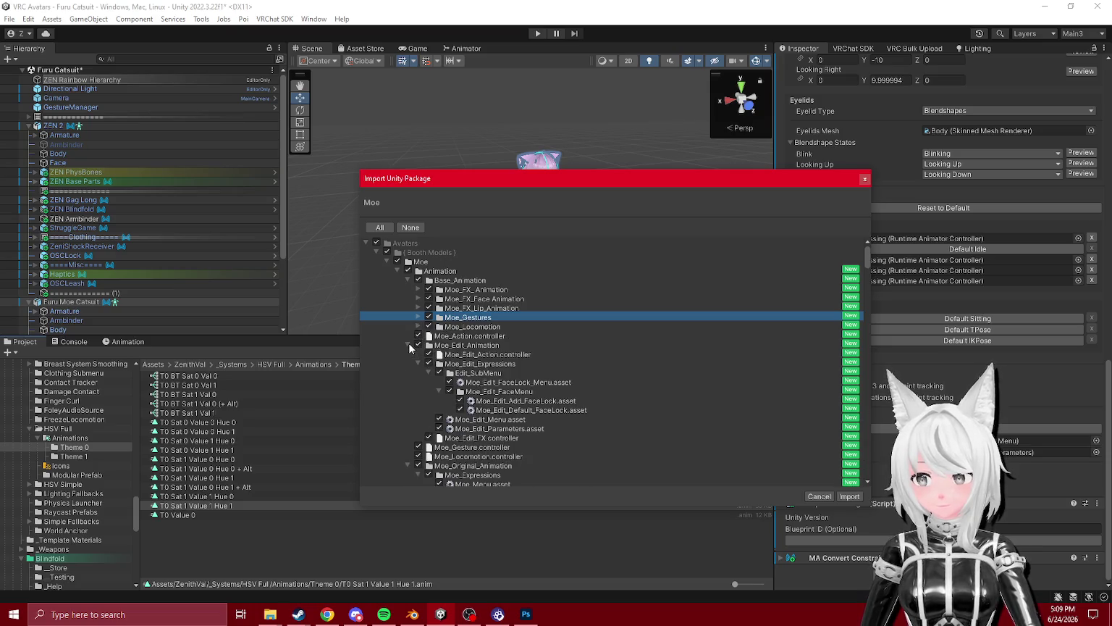
left_click(408, 345)
left_click(408, 373)
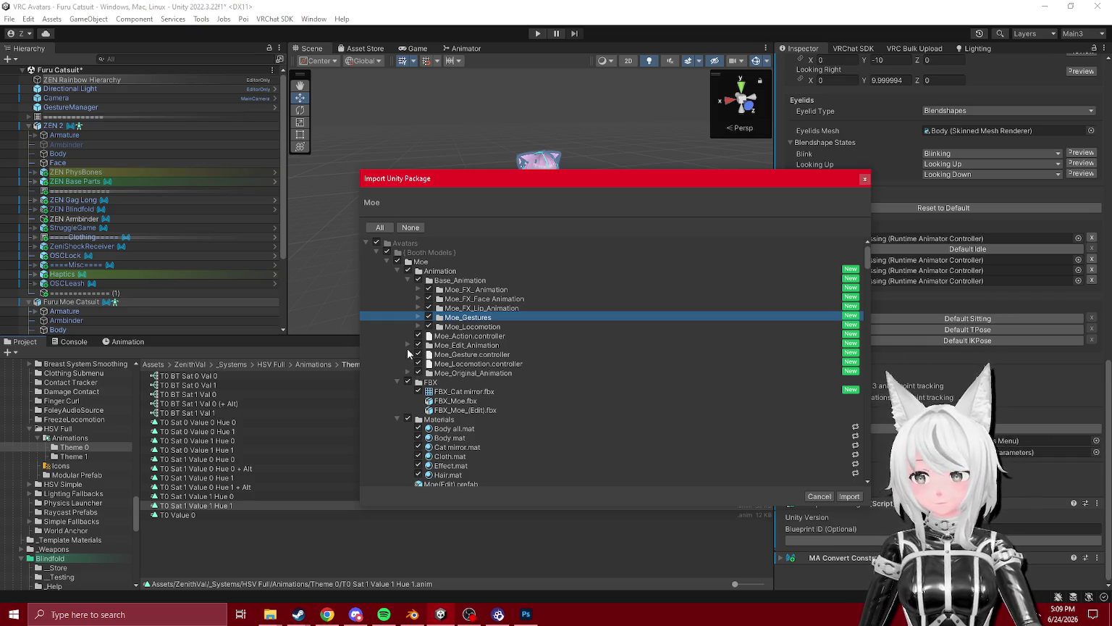
- Exclude FBX_Cat mirror.fbx in the FBX folder from the import
scroll(407, 362, "down", 2)
left_click(397, 347)
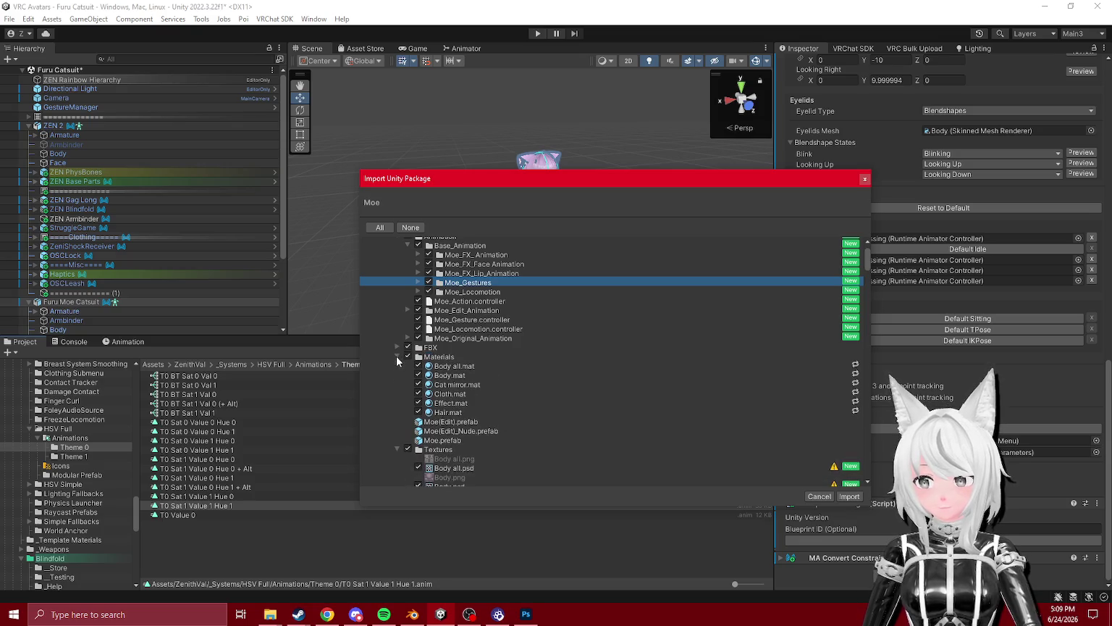
left_click(397, 349)
left_click(418, 358)
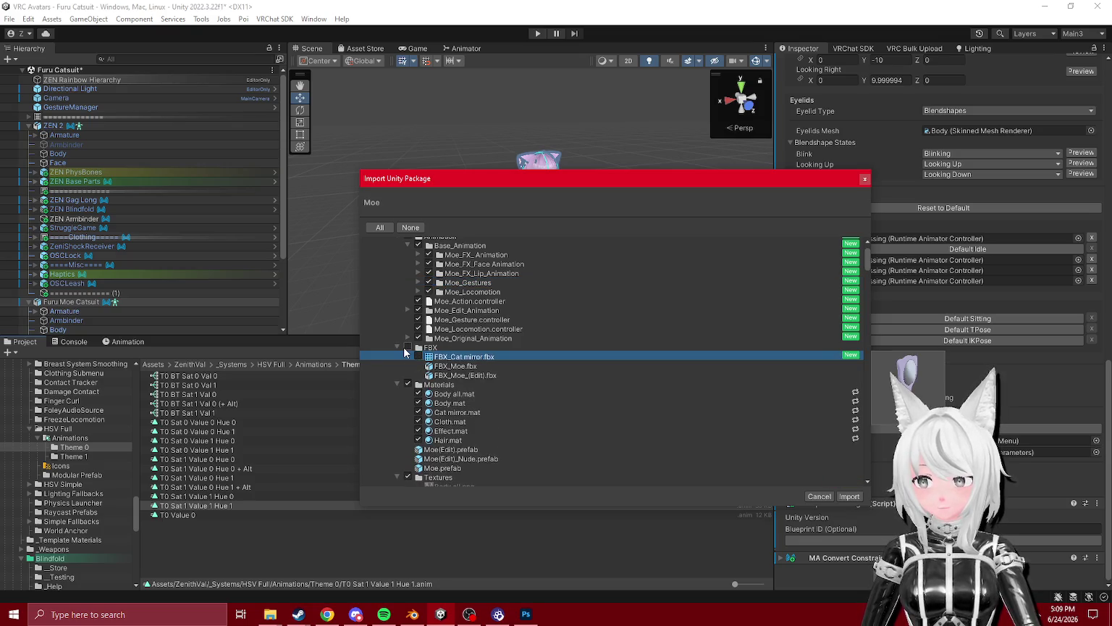
left_click(407, 337)
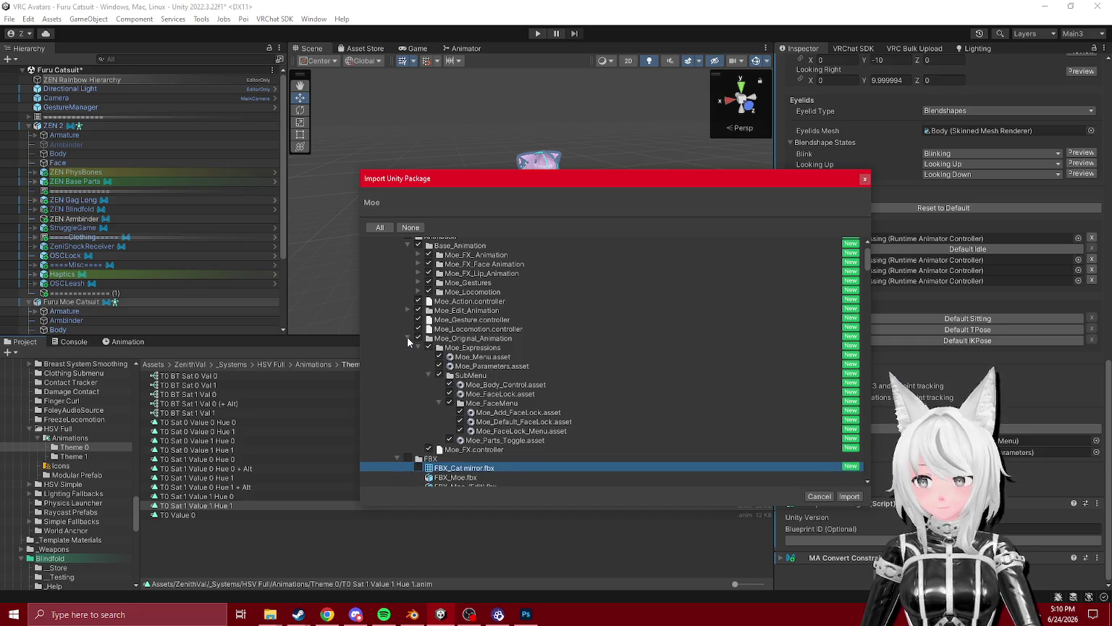
left_click(402, 338)
left_click(406, 338)
- Exclude the Materials and Textures folders from the import
scroll(407, 342, "down", 3)
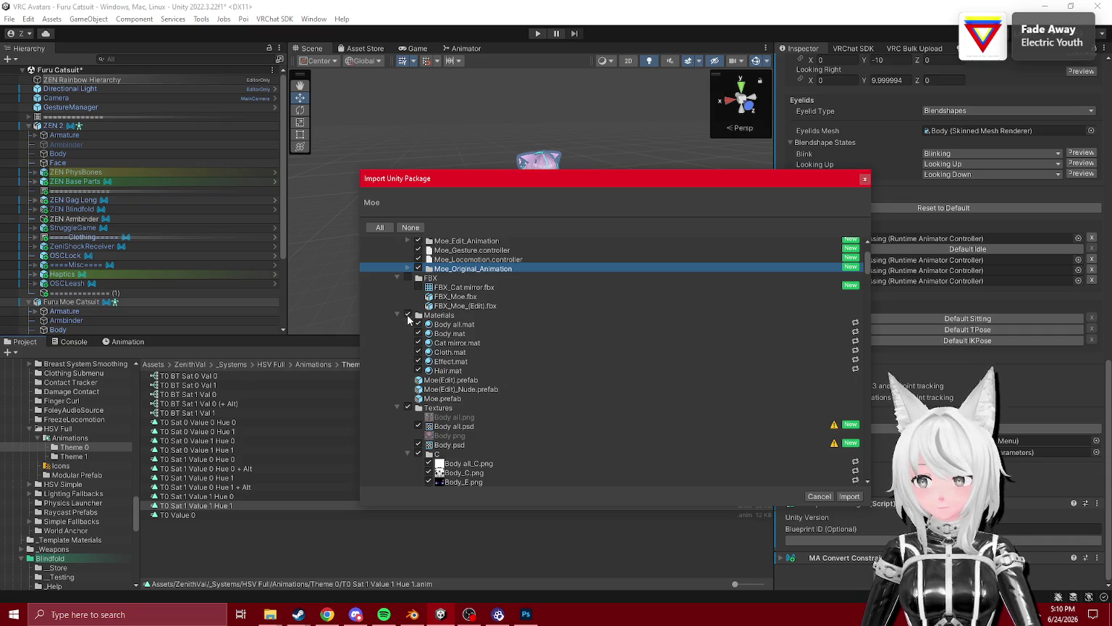
left_click(408, 319)
left_click(394, 314)
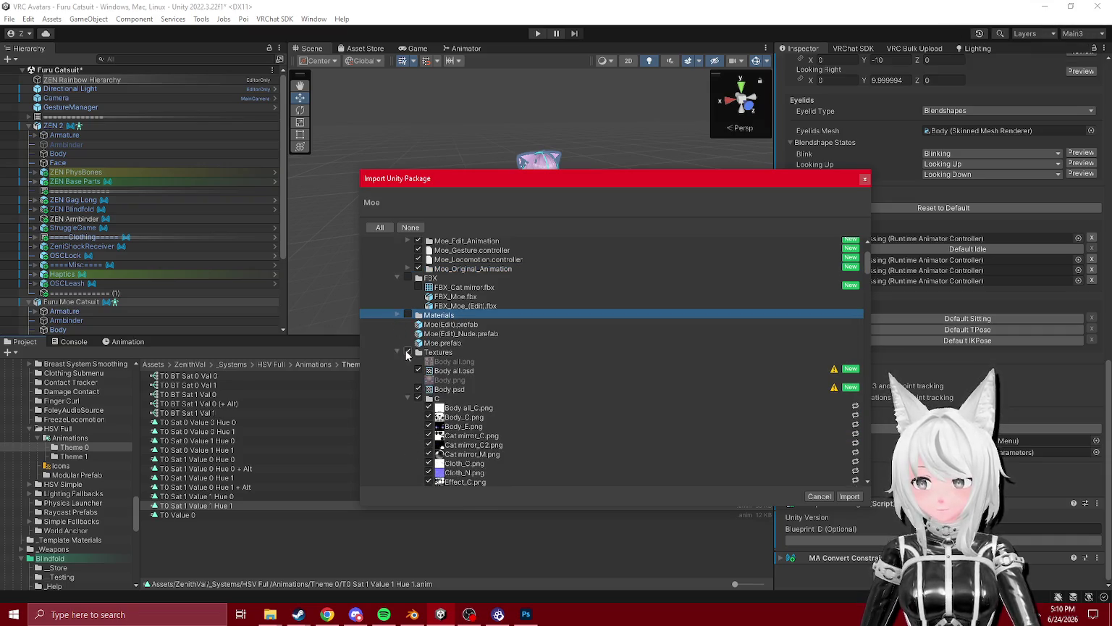
left_click(406, 353)
left_click(396, 352)
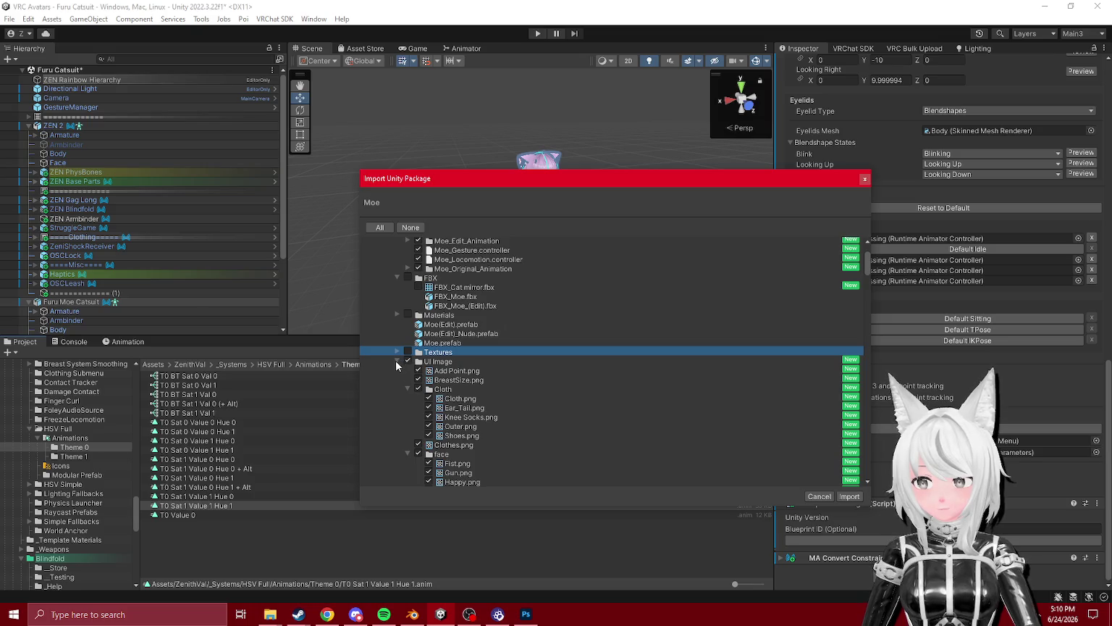
left_click(406, 362)
left_click(396, 362)
- Check the lilToon and Packages entries and import the selected package contents
left_click(396, 361)
left_click(407, 407)
scroll(407, 393, "down", 1)
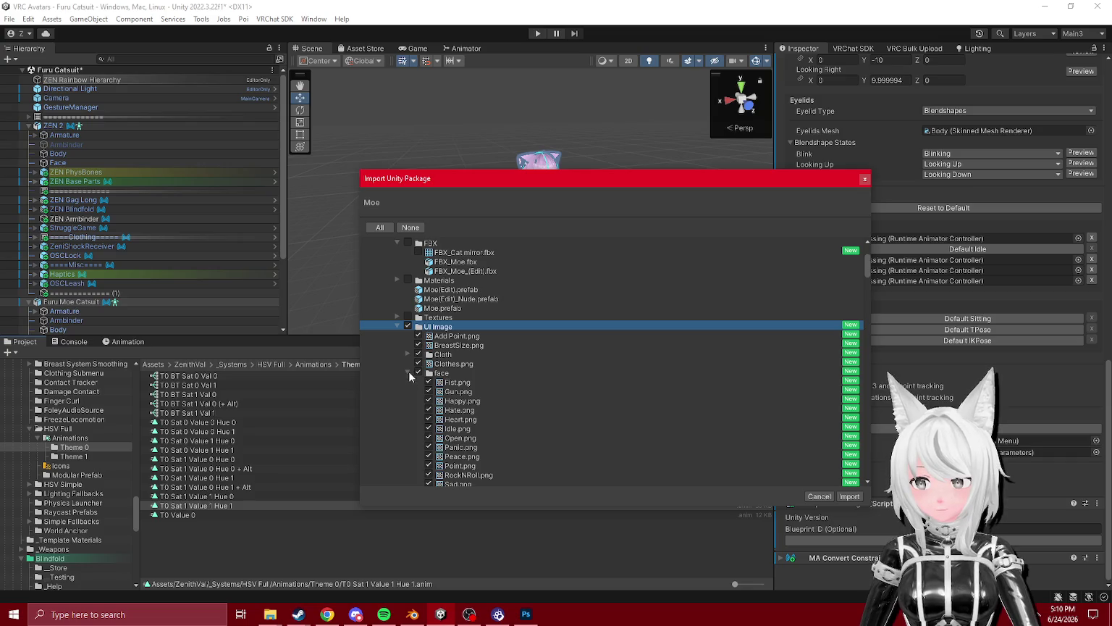
left_click(408, 373)
scroll(407, 372, "down", 1)
left_click(376, 367)
left_click(377, 384)
left_click(370, 385)
scroll(455, 398, "up", 2)
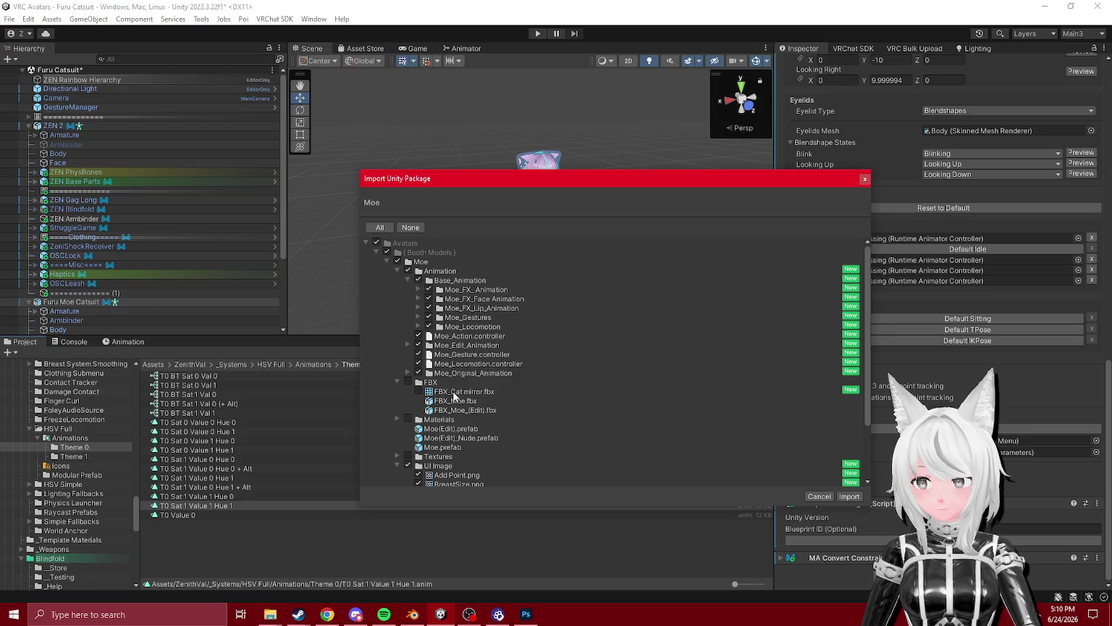
scroll(403, 340, "down", 2)
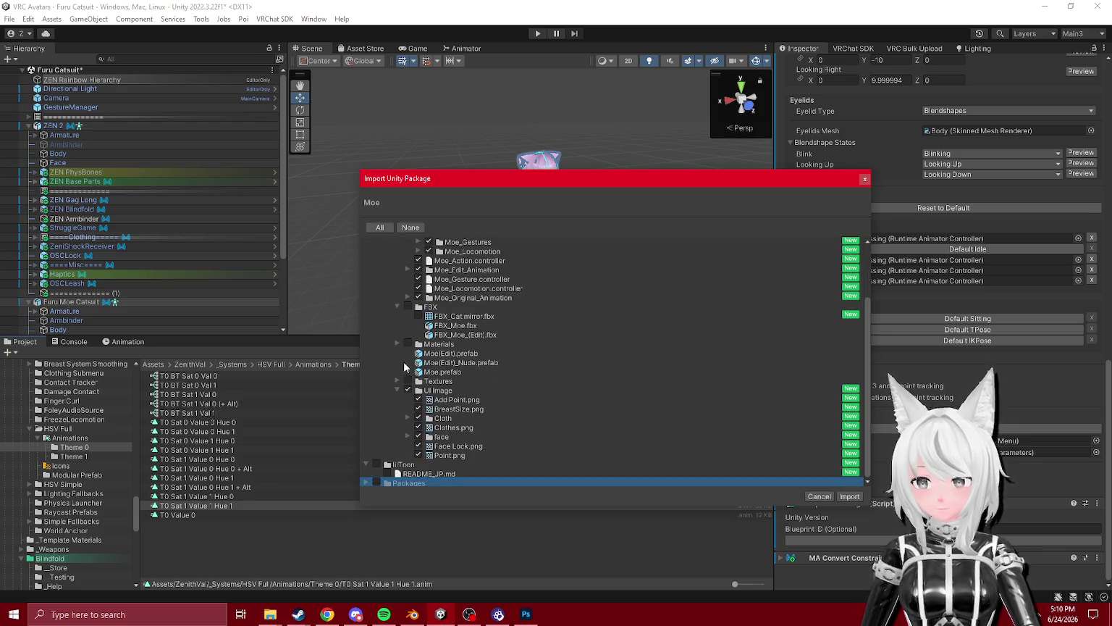
left_click(847, 497)
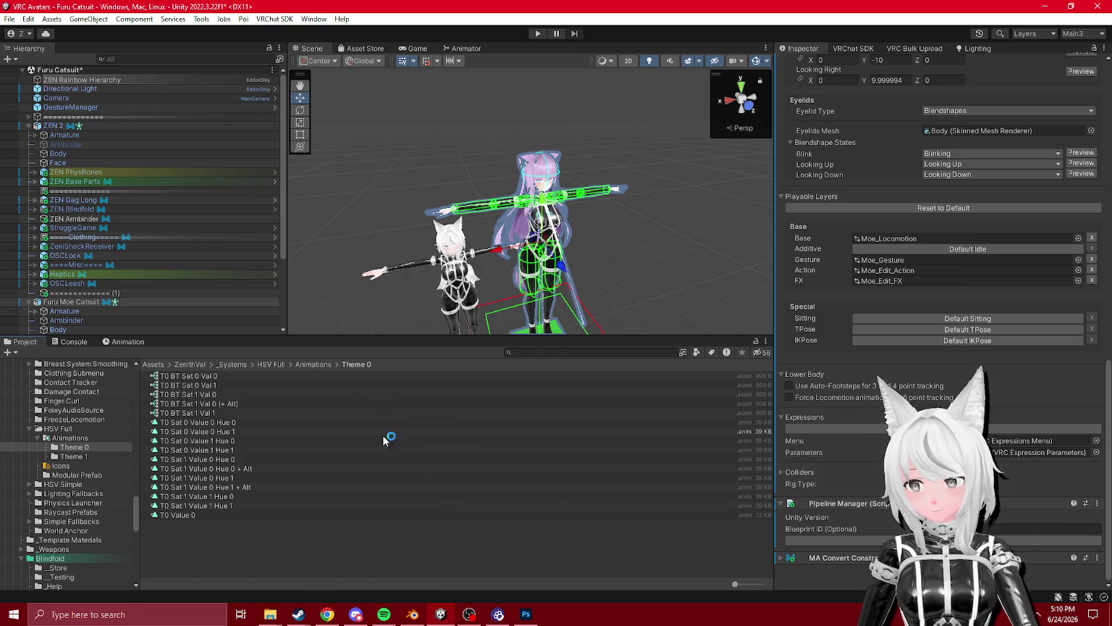
- Ping the Moe_Edit_Menu asset from the avatar descriptor and enter Play mode
scroll(62, 492, "up", 10)
scroll(63, 492, "down", 10)
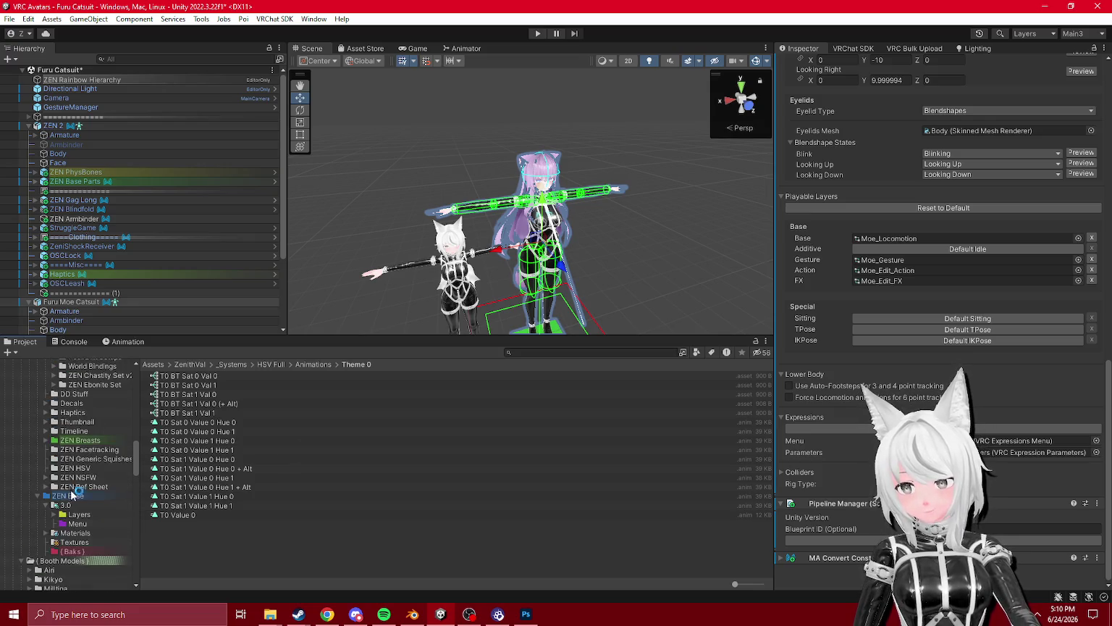
scroll(73, 484, "up", 5)
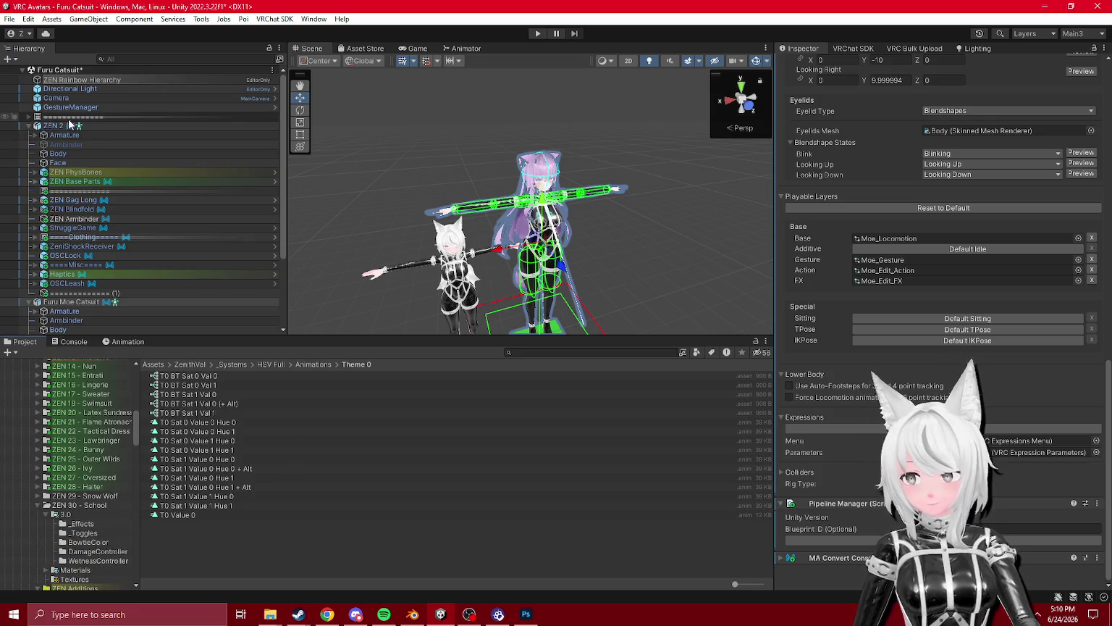
left_click(1007, 440)
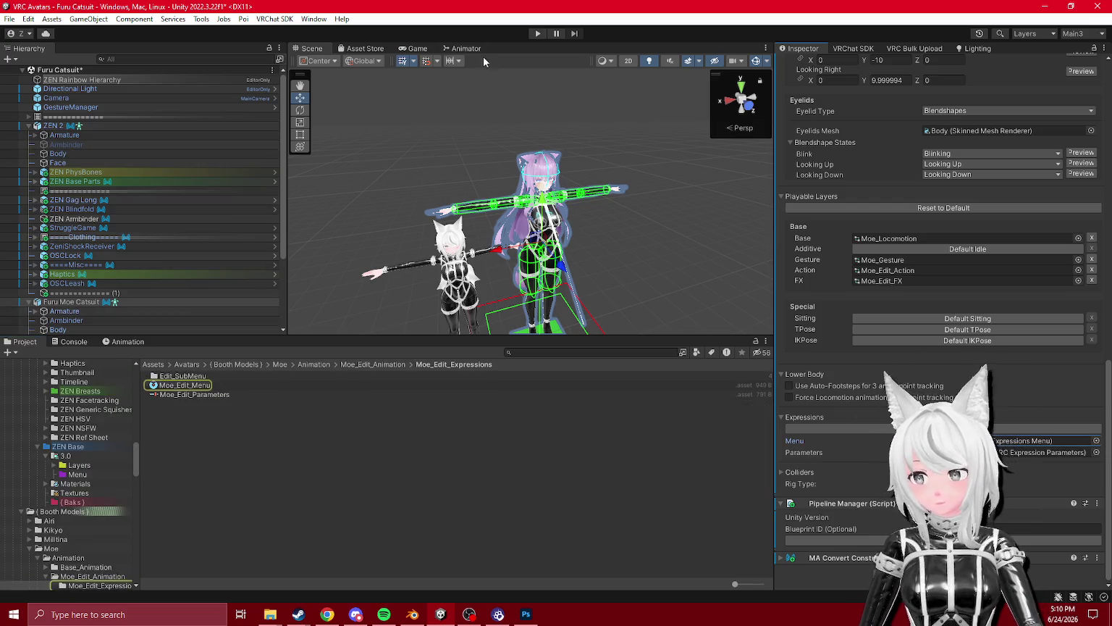
left_click(538, 33)
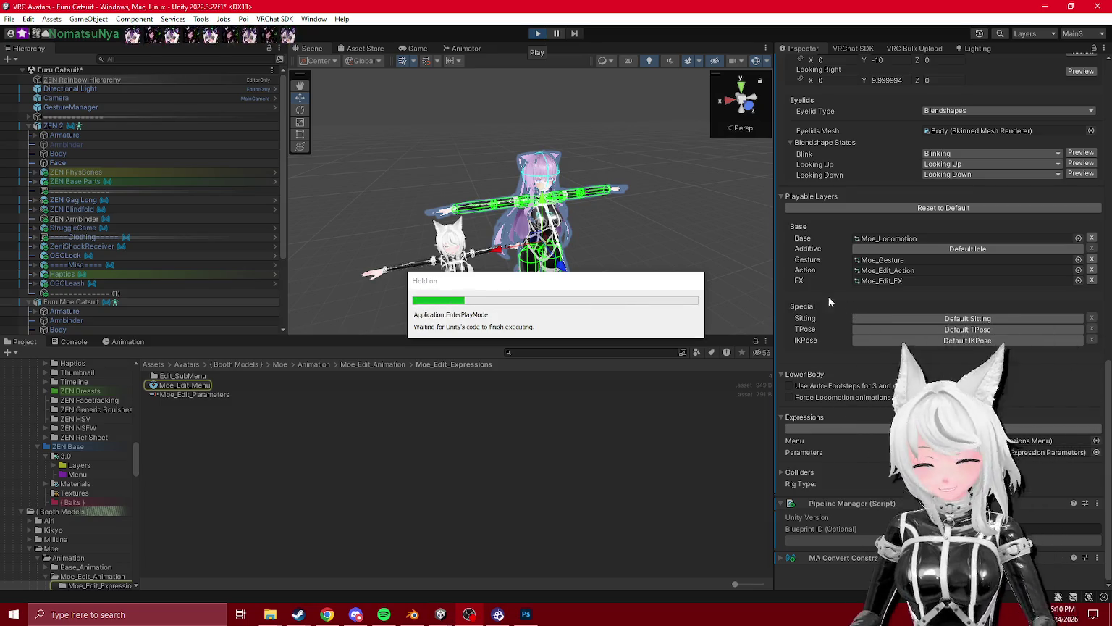
- In Gesture Manager, turn off the red suit trim and dial the trim colour to purple
key("Return")
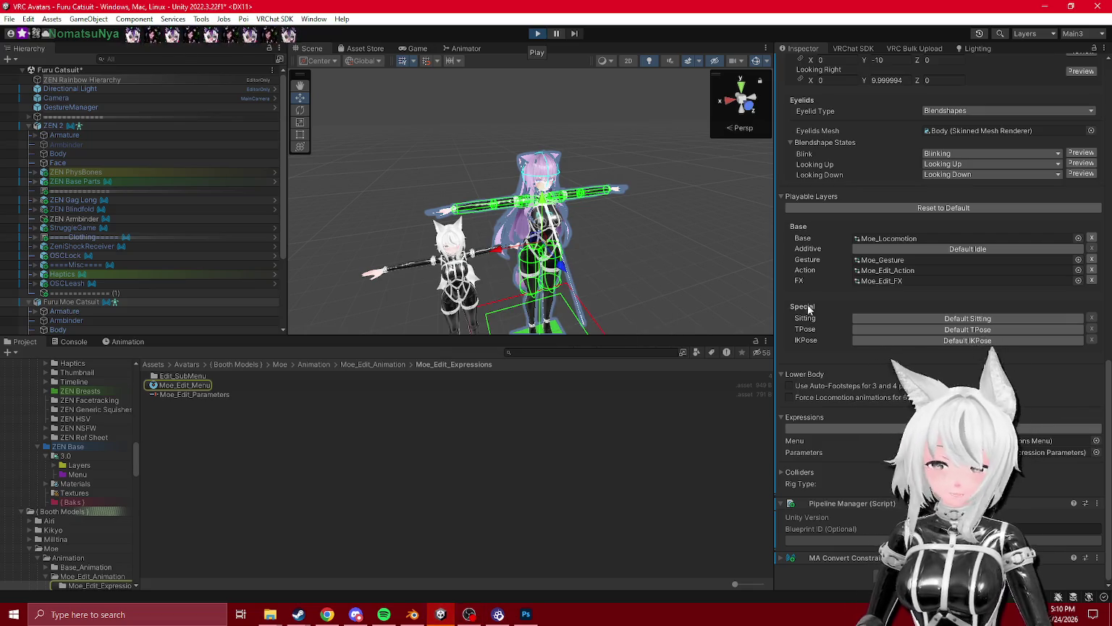
left_click(60, 109)
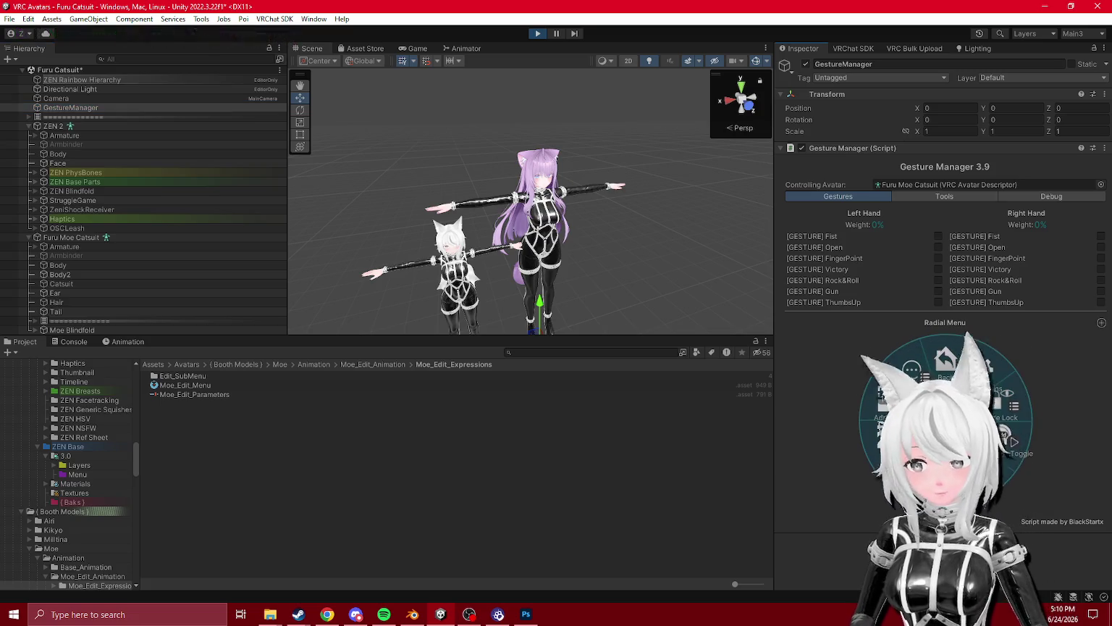
left_click(1046, 410)
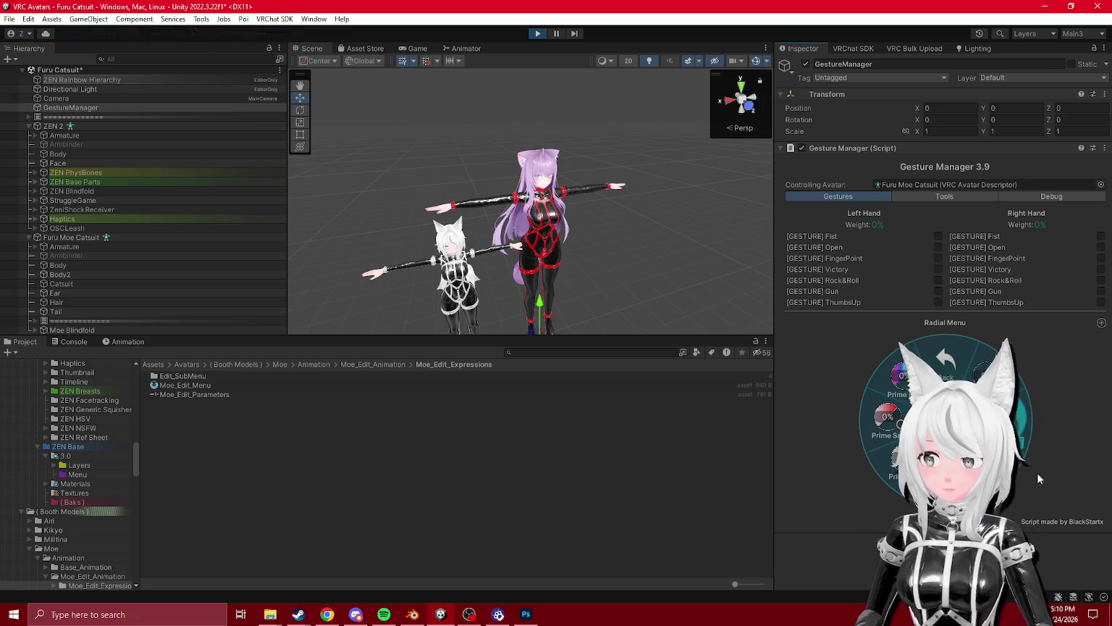
left_click(1043, 405)
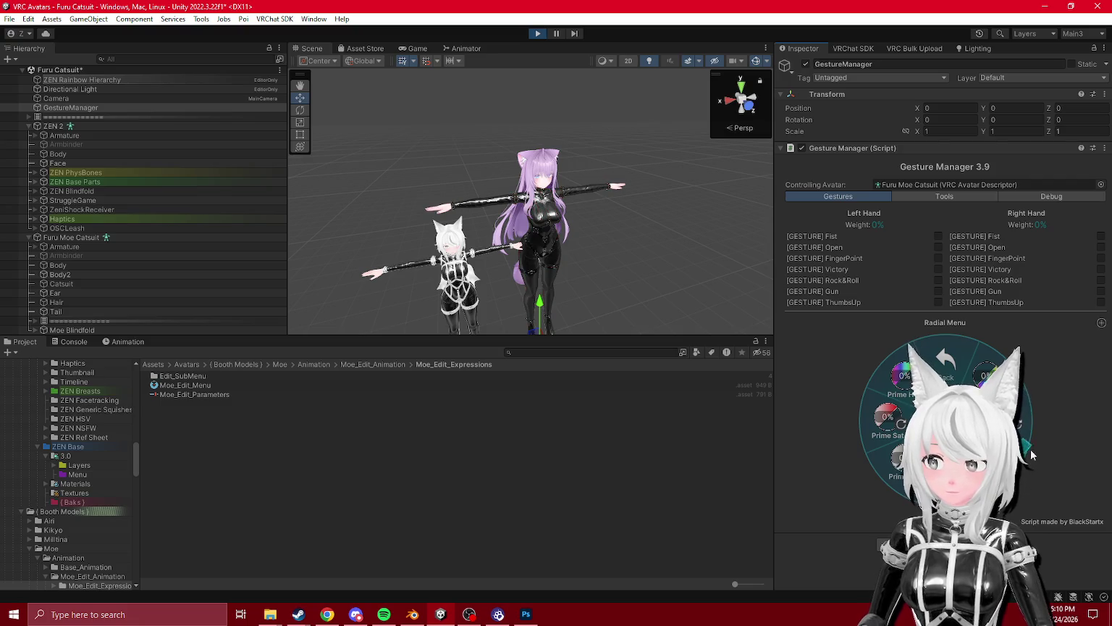
left_click(1035, 375)
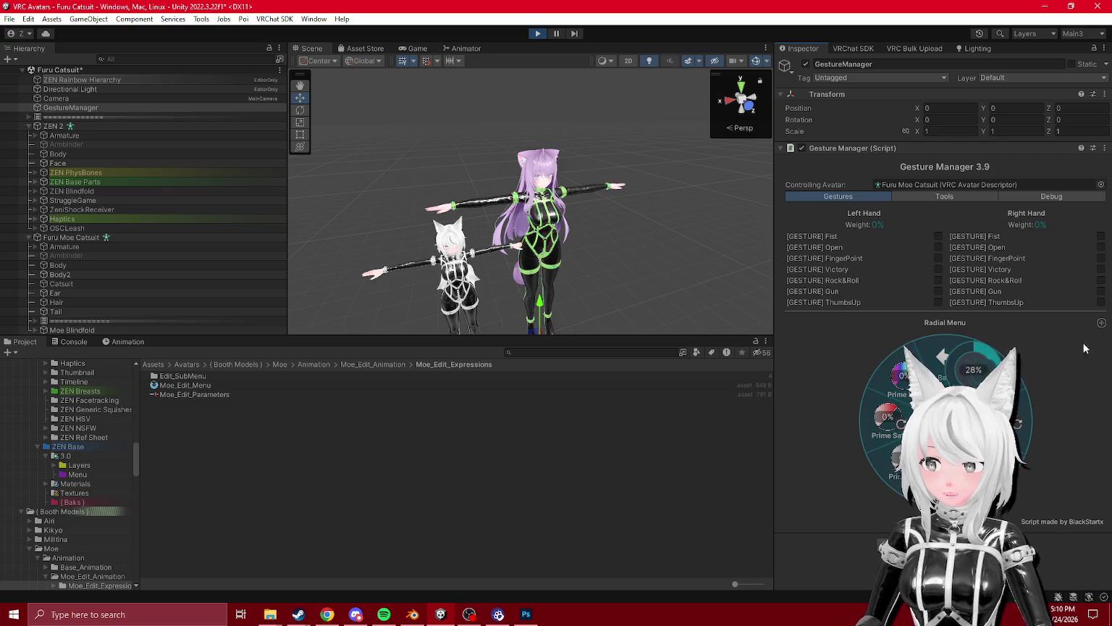
left_click_drag(1028, 384, 1057, 430)
- Open the lock and toggle submenu, then exit Play mode
left_click(942, 356)
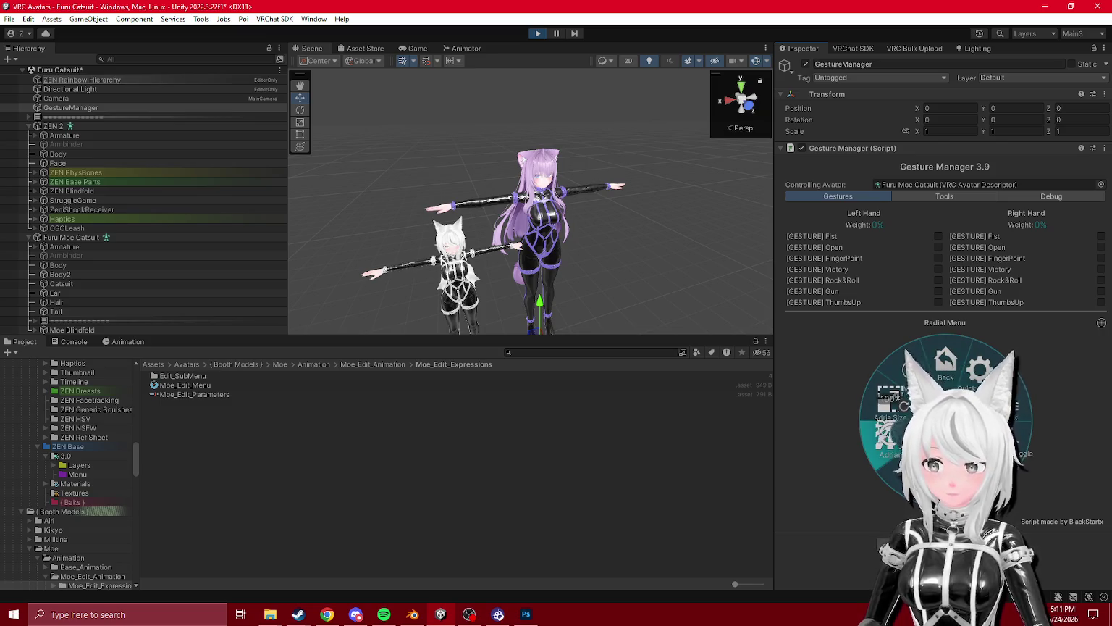
left_click(880, 438)
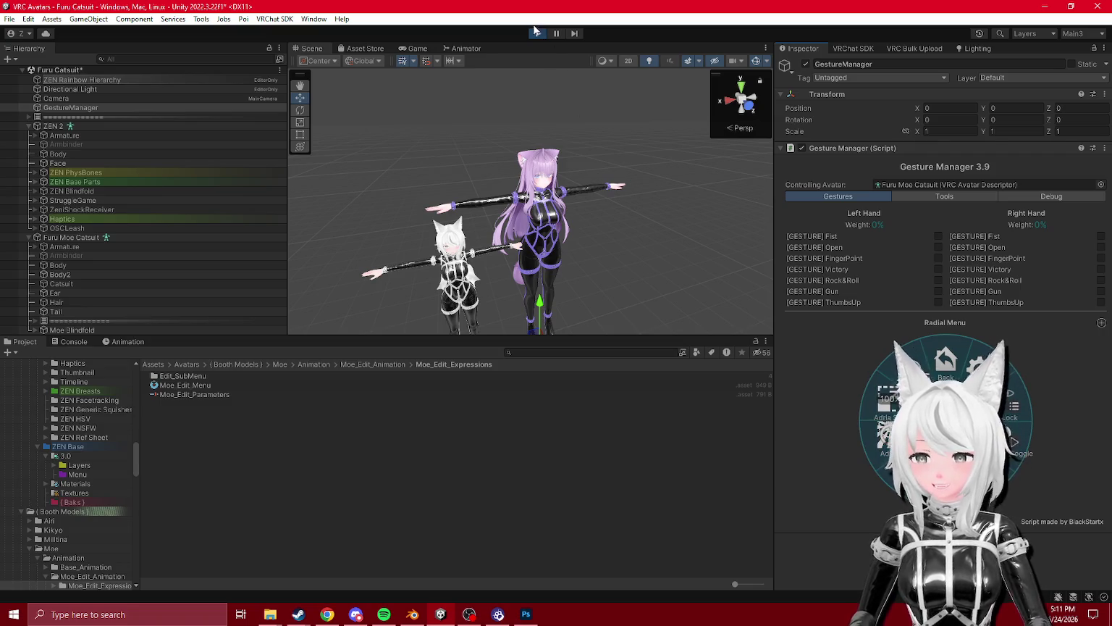
key("ctrl+p")
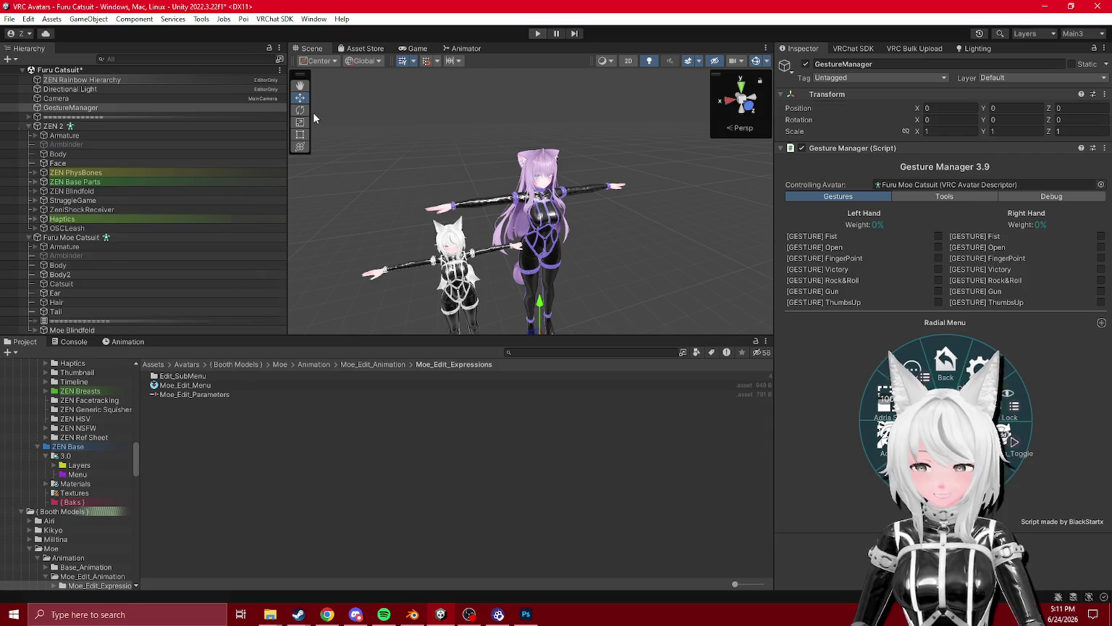
- Delete the leftover separator group from the Furu Moe Catsuit avatar
left_click(46, 125)
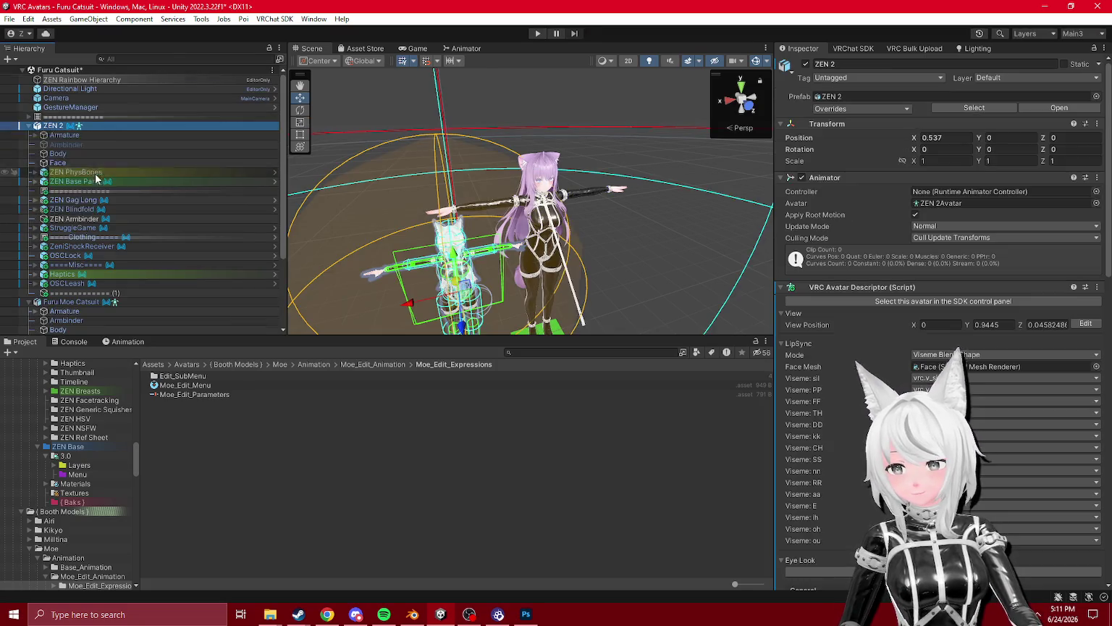
scroll(72, 203, "down", 3)
left_click(65, 204)
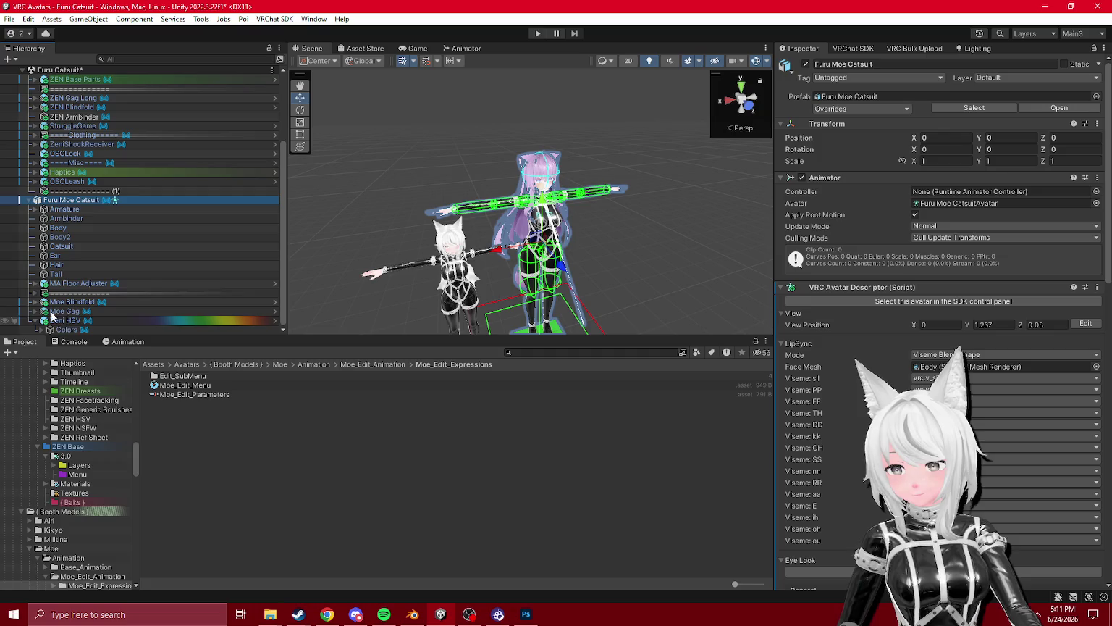
left_click(35, 293)
left_click(69, 229)
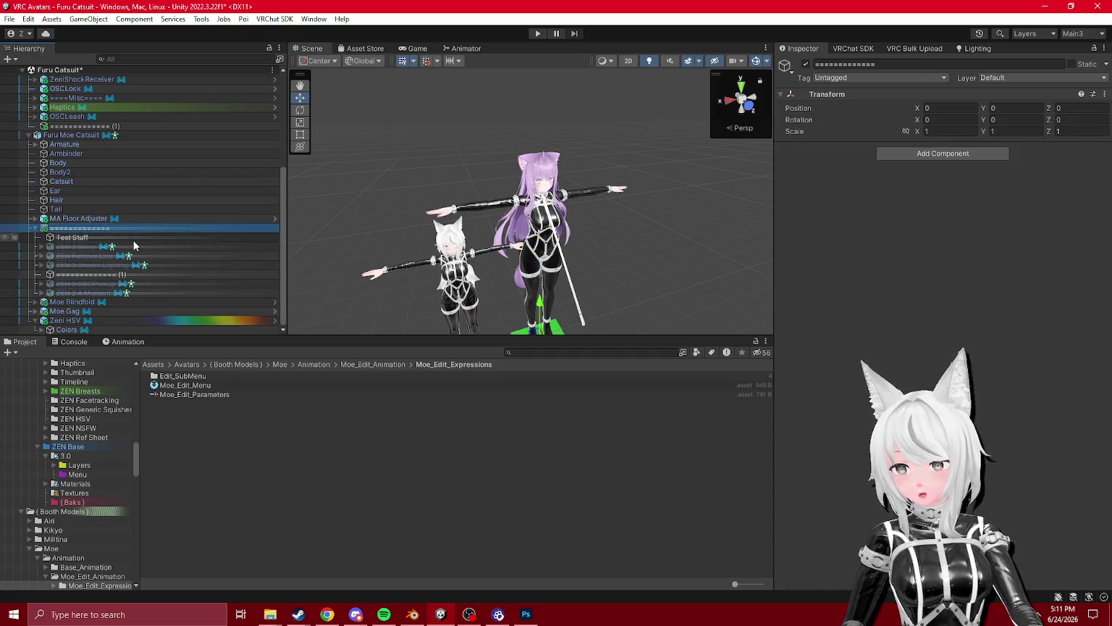
key("Delete")
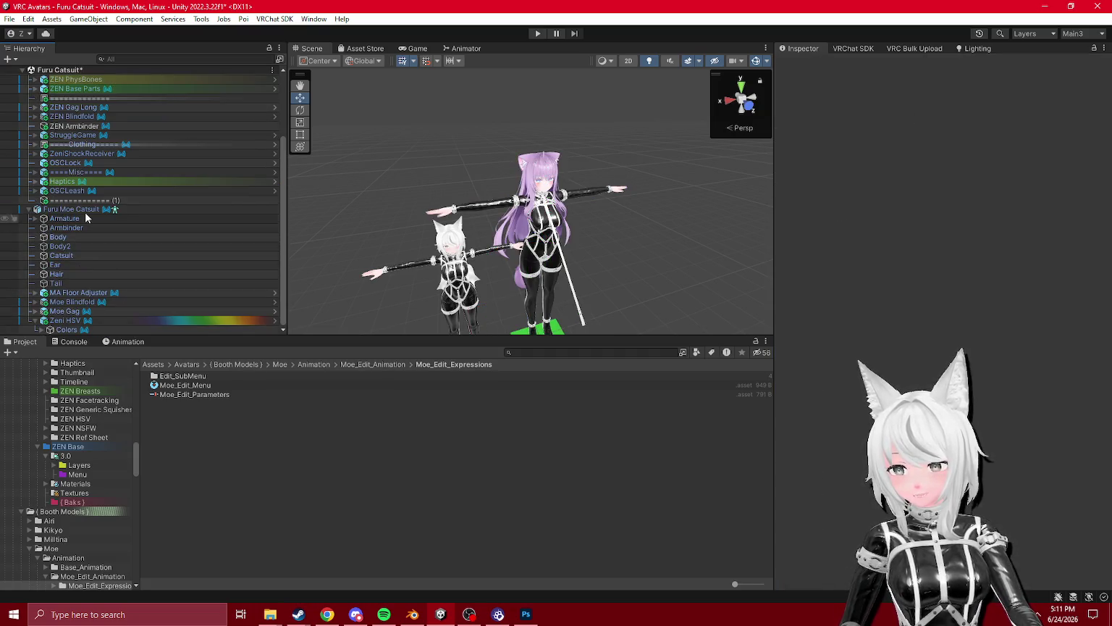
- Review the separator's test objects, then collapse the separator, ZEN 2 and Furu Moe Catsuit
left_click(77, 201)
scroll(128, 255, "up", 3)
left_click(91, 116)
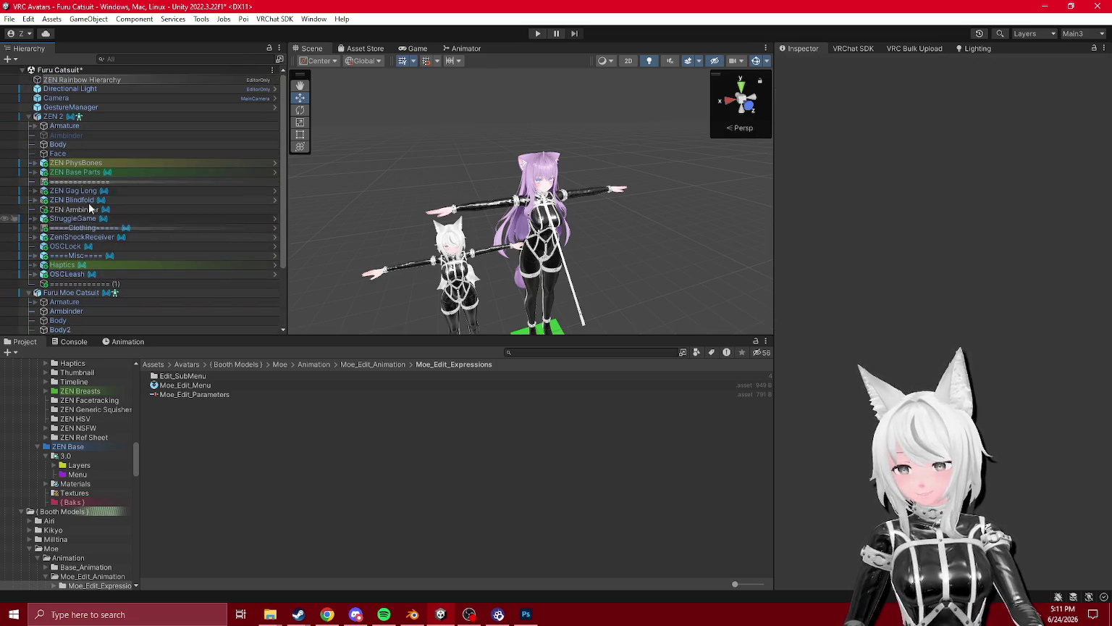
left_click(28, 117)
left_click(65, 126)
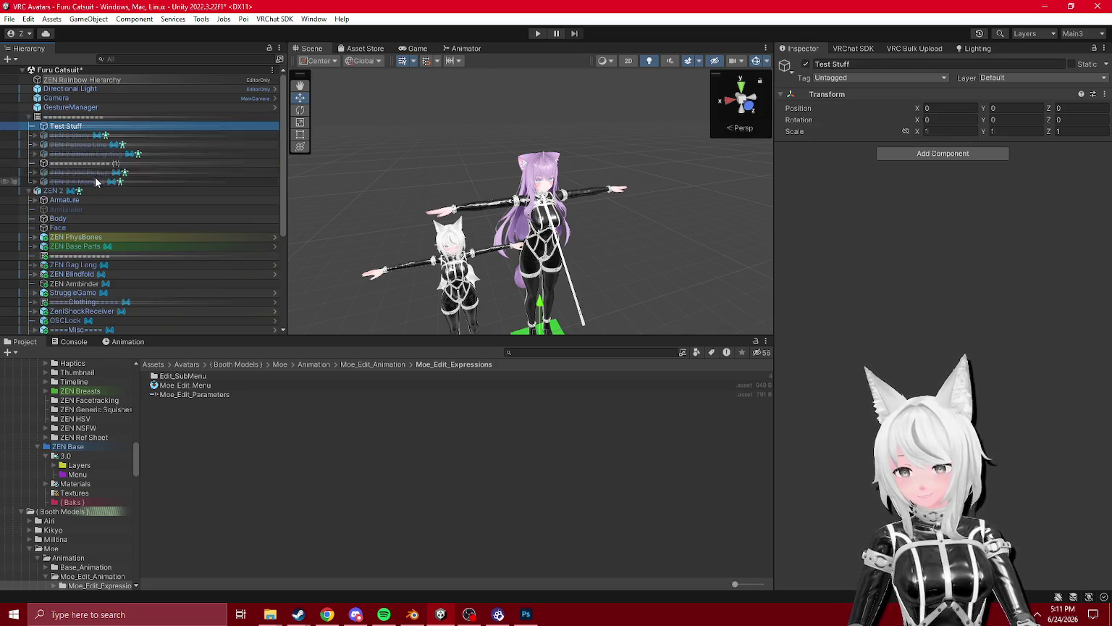
left_click(80, 181, "shift")
left_click(28, 117)
left_click(29, 126)
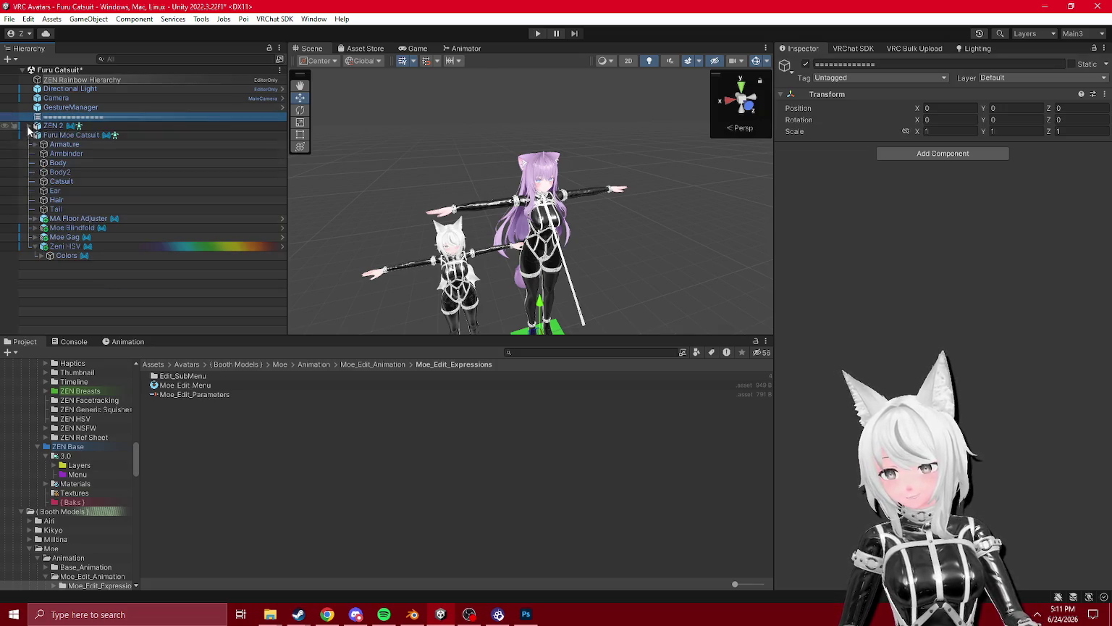
left_click(28, 135)
- Save the scene and enter Play mode
right_click(137, 71)
left_click(159, 97)
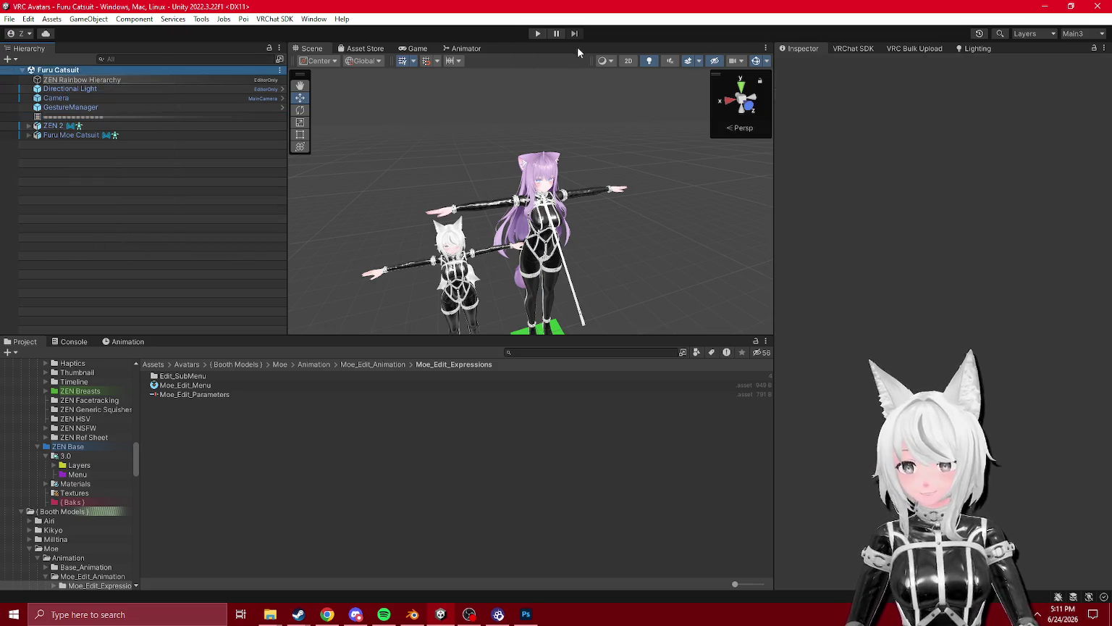
left_click(538, 34)
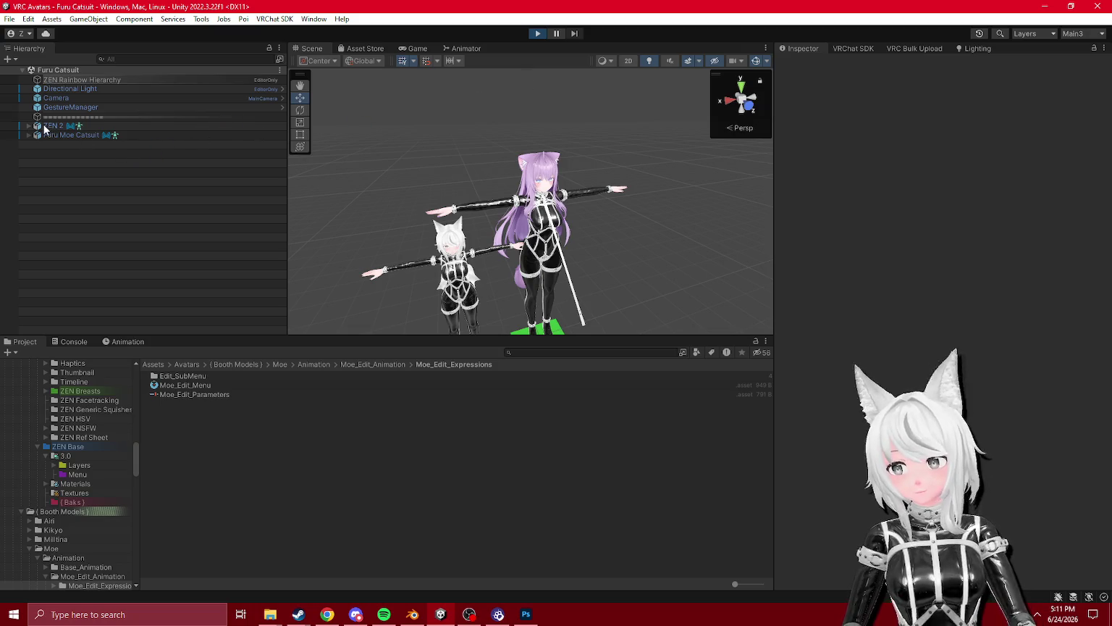
- Using GestureManager's colour submenu, swing Alt Hue to blue and back to purple trim
left_click(63, 109)
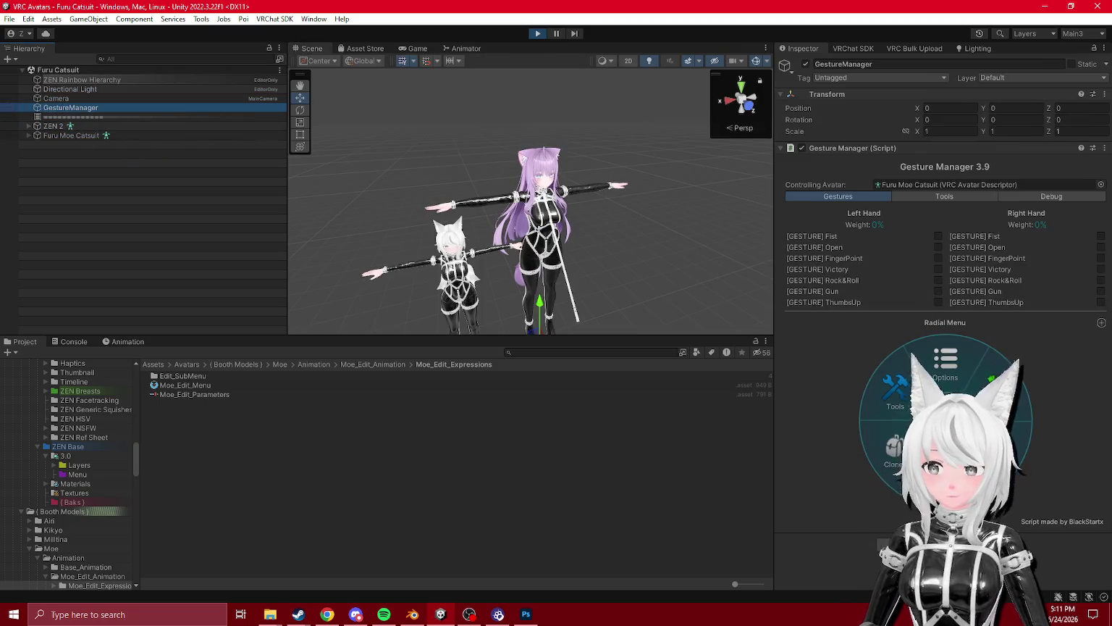
left_click(909, 413)
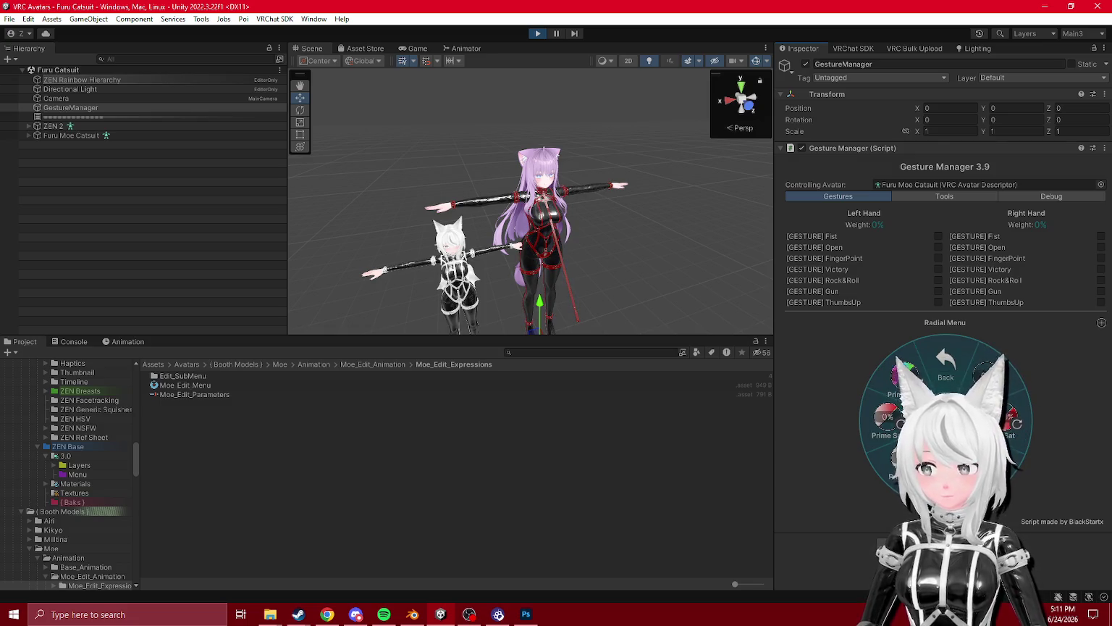
scroll(416, 218, "up", 10)
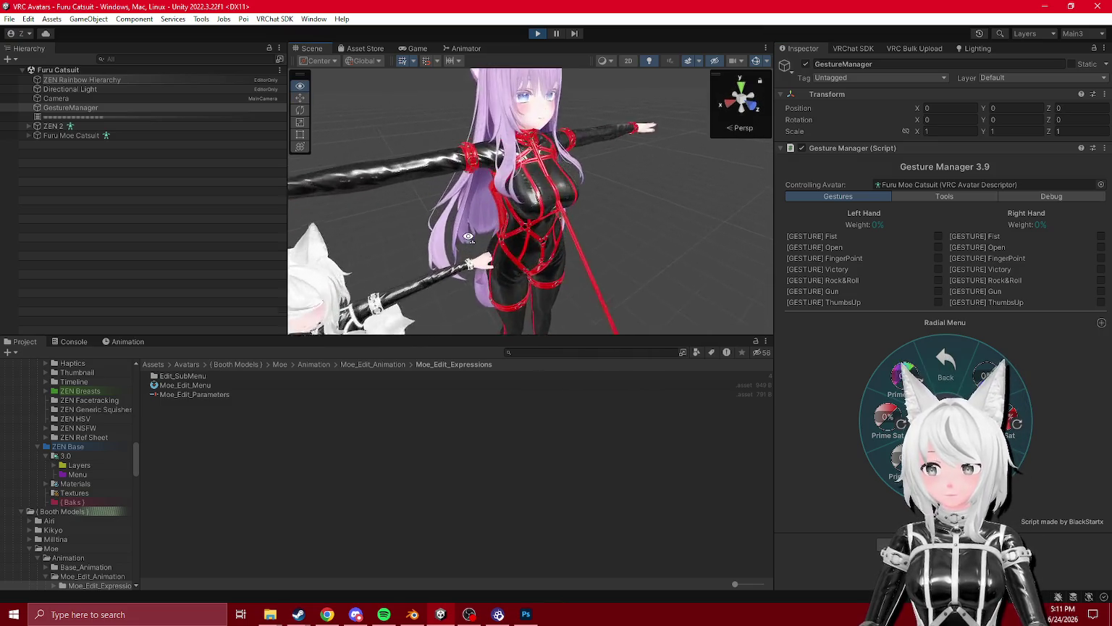
left_click(974, 373)
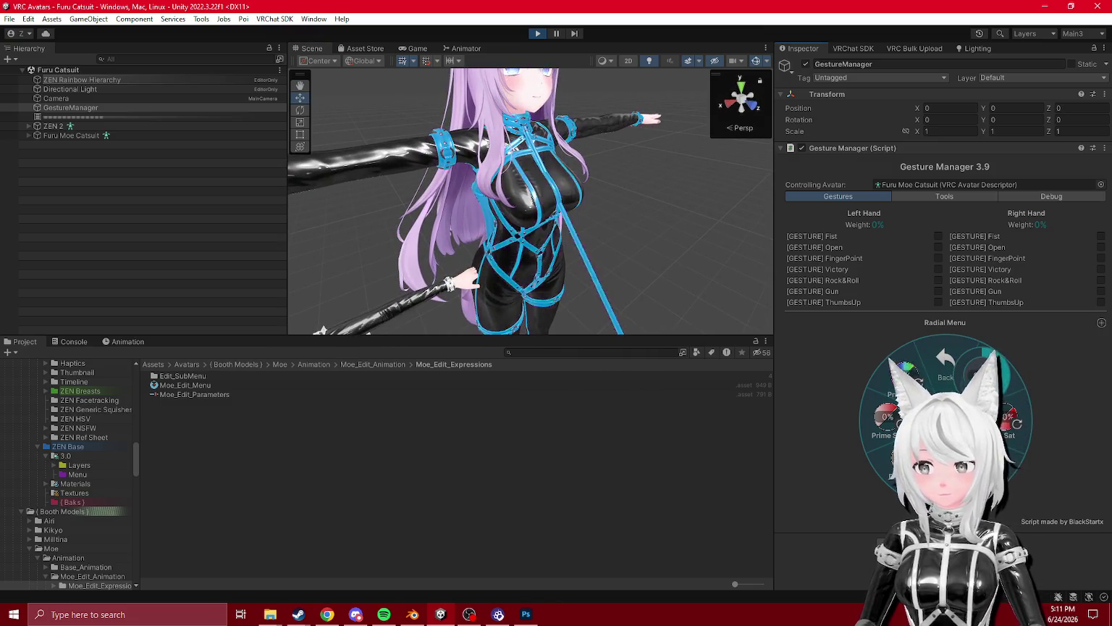
left_click(892, 396)
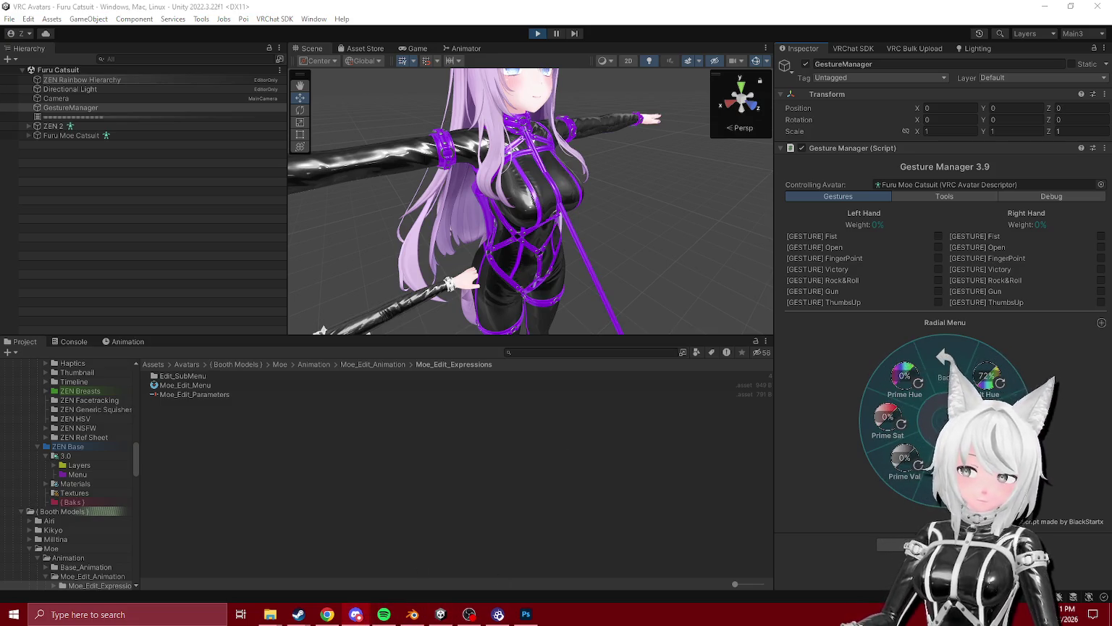
left_click(986, 377)
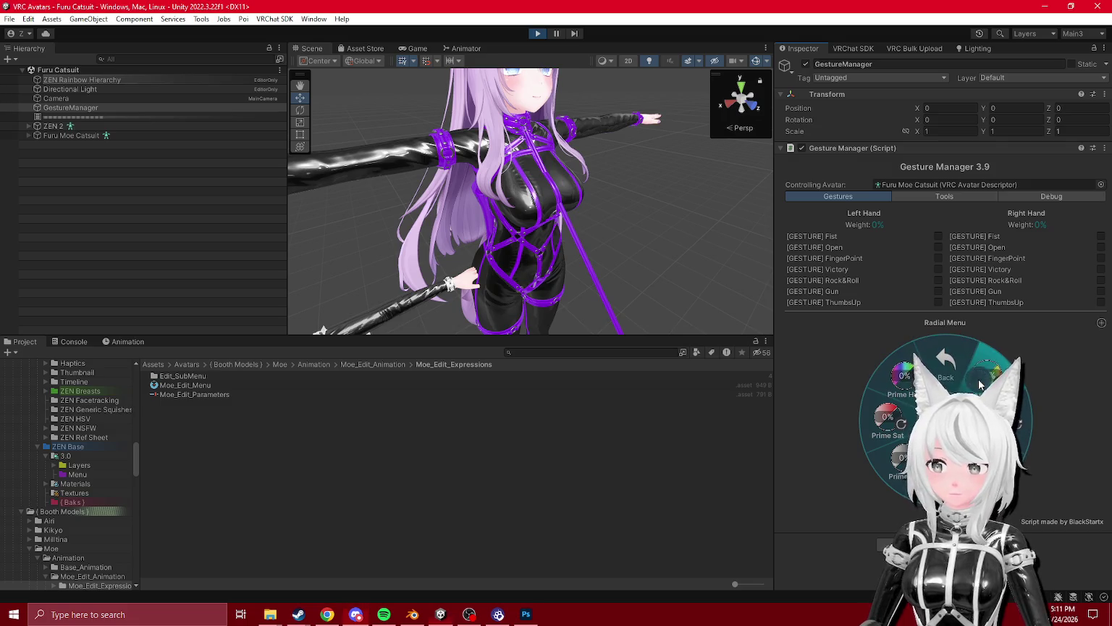
left_click(956, 386)
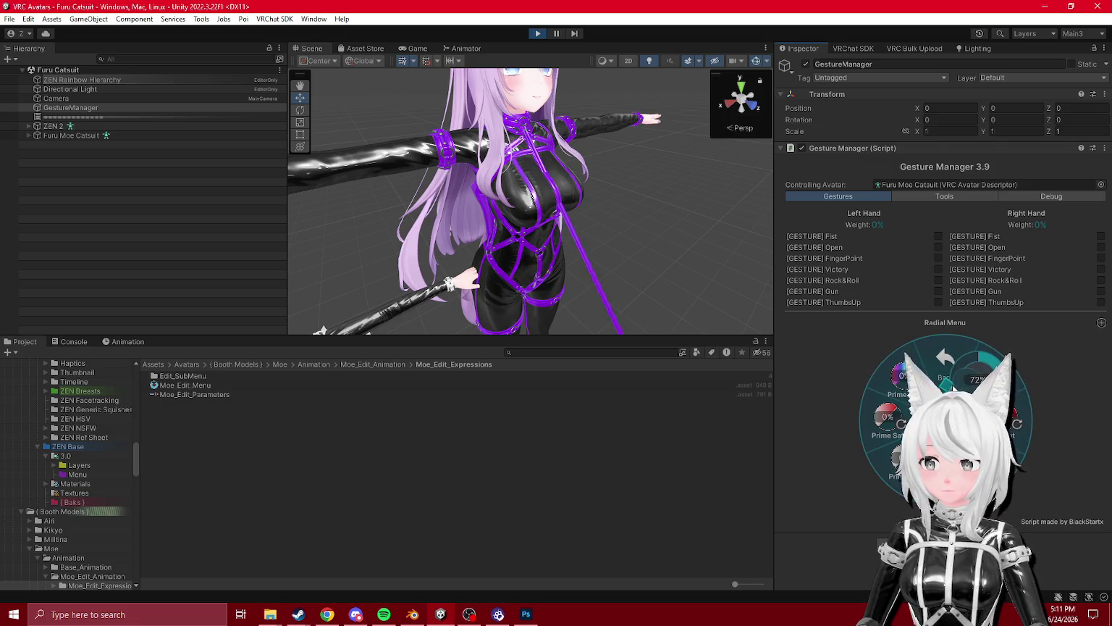
left_click(953, 384)
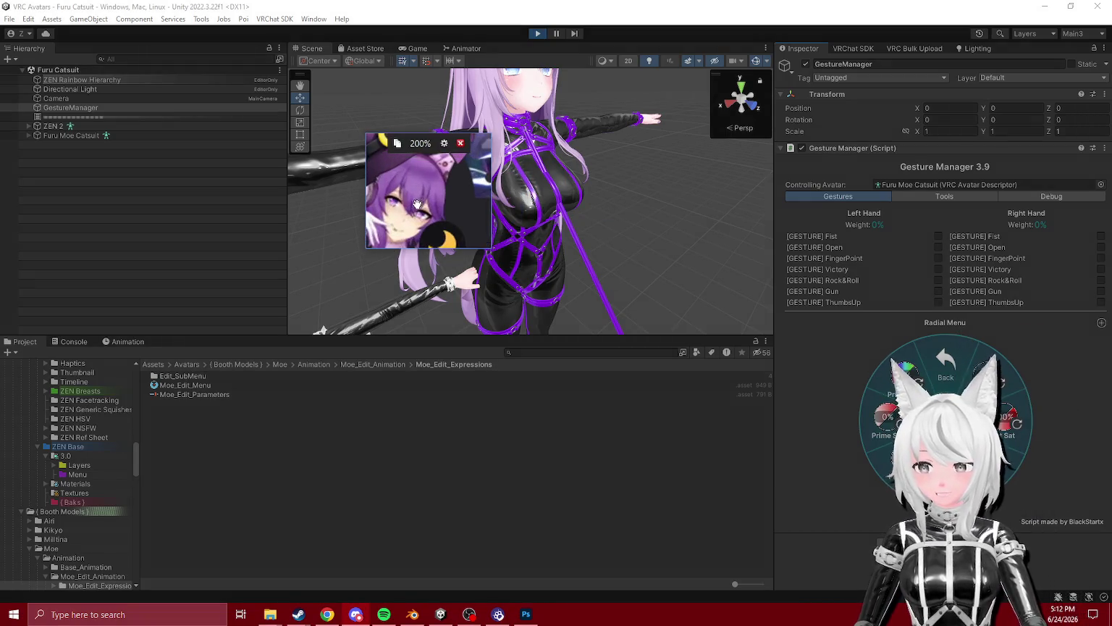
- Zoom onto the chest, set Alt Hue to 75% against the reference, and show debug parameters
left_click(985, 386)
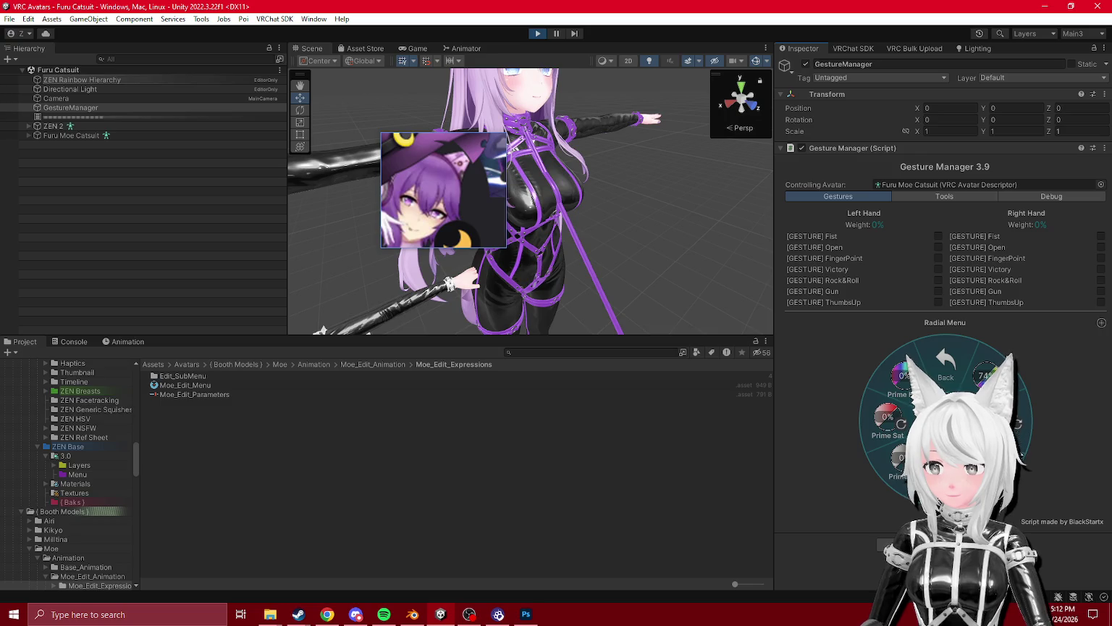
left_click_drag(550, 181, 556, 189)
mouse_move(445, 185)
left_mouse_down()
mouse_move(491, 291)
mouse_move(461, 195)
mouse_move(459, 223)
left_mouse_up()
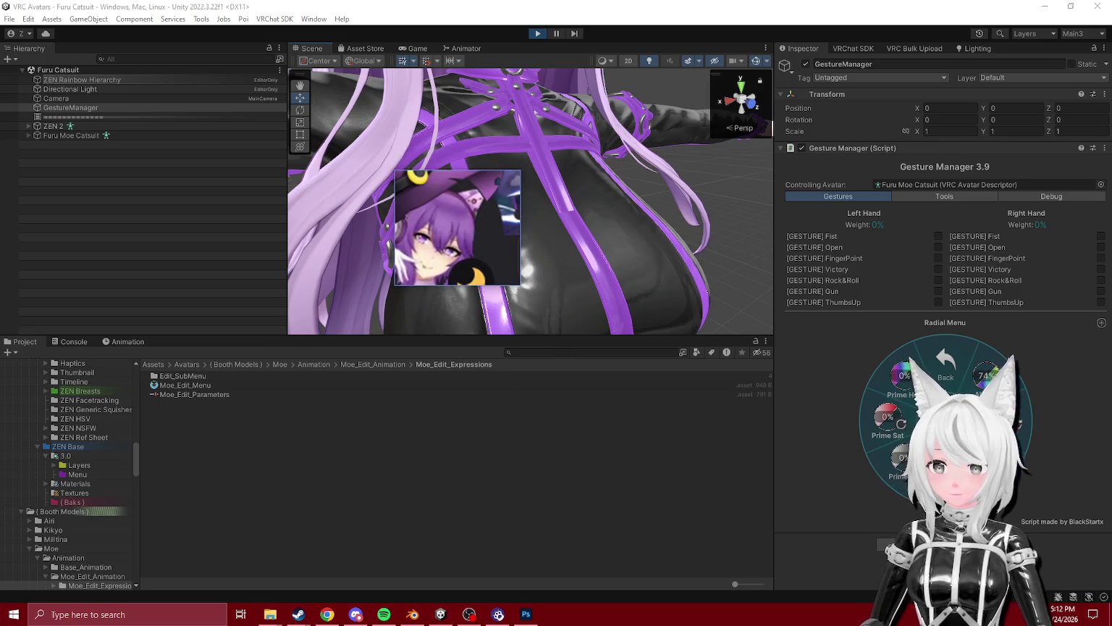
left_click(941, 388)
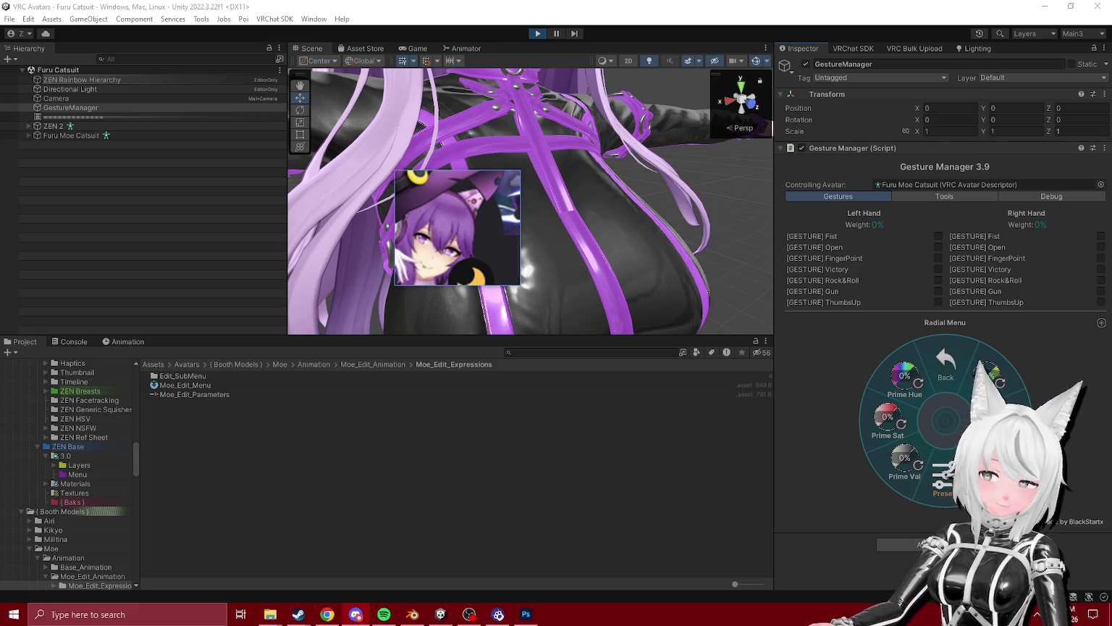
mouse_move(477, 234)
left_mouse_down()
mouse_move(618, 317)
mouse_move(558, 287)
left_mouse_up()
left_click(962, 382)
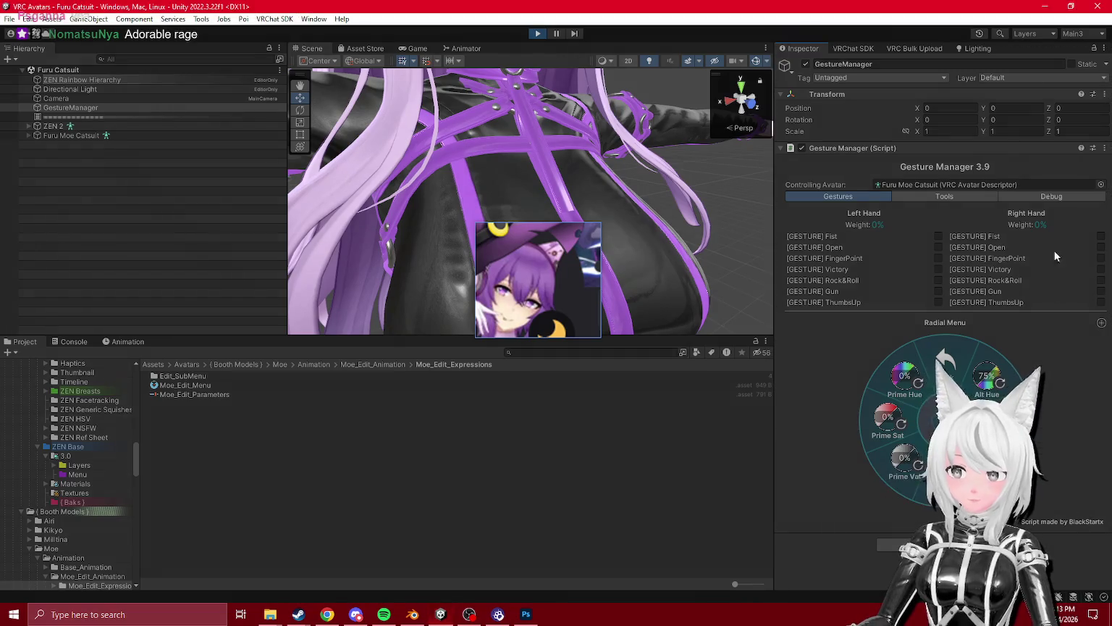
left_click(1062, 199)
left_click(905, 338)
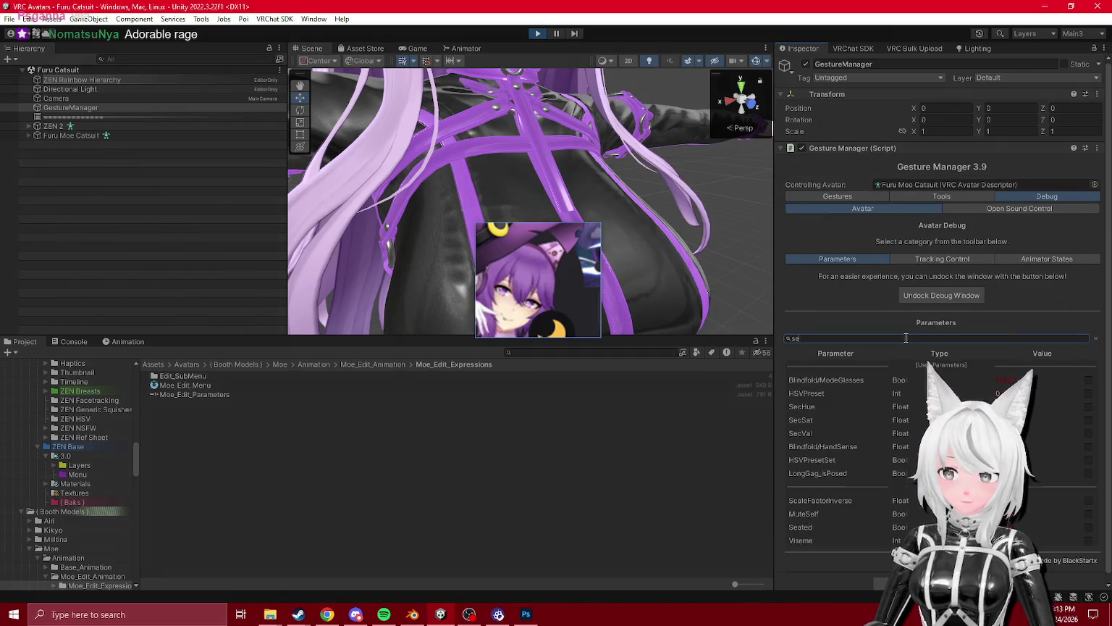
type("sec")
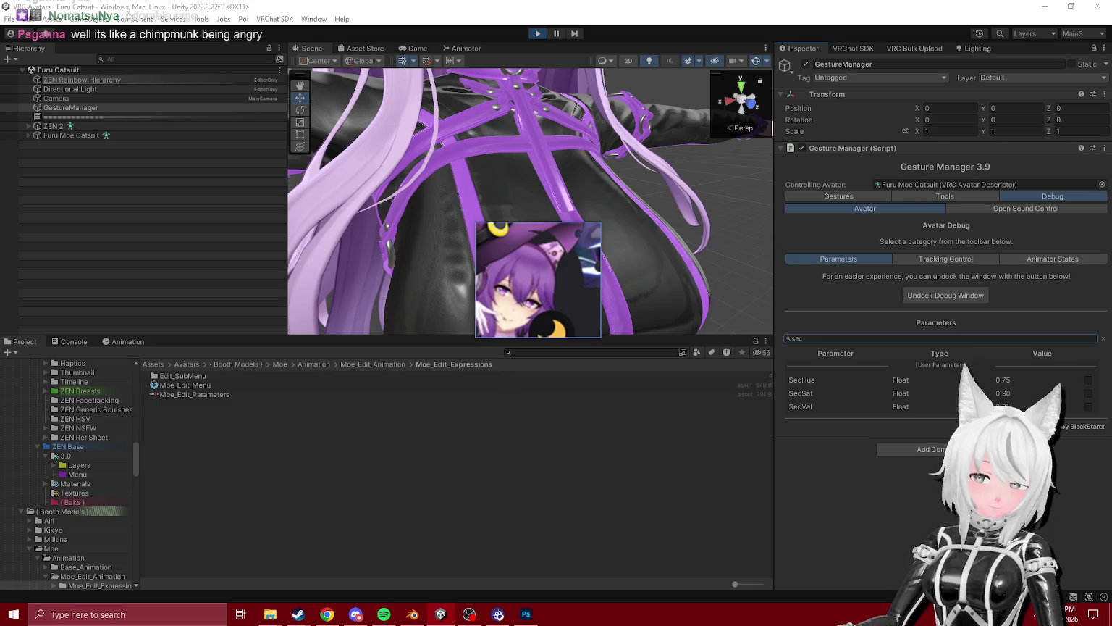
scroll(578, 167, "down", 6)
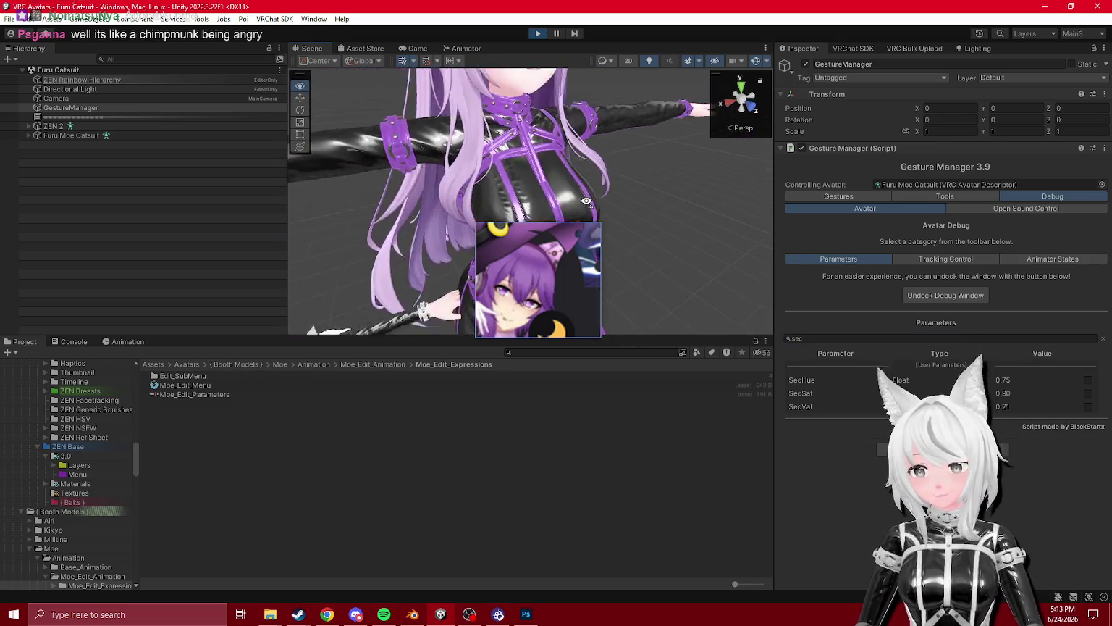
left_click(29, 126)
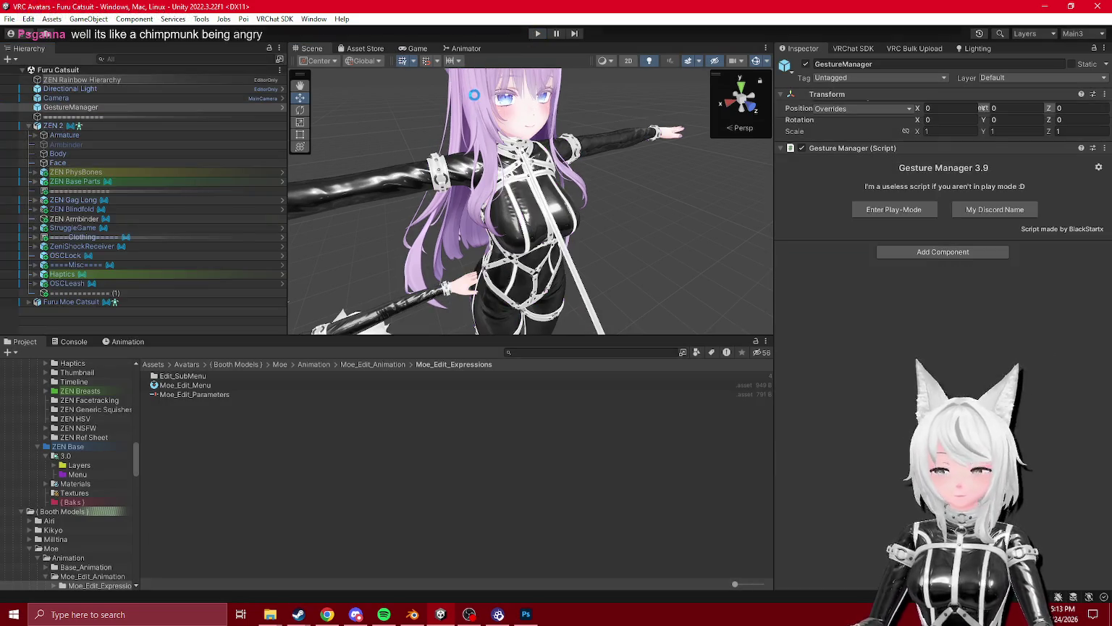
scroll(593, 239, "up", 3)
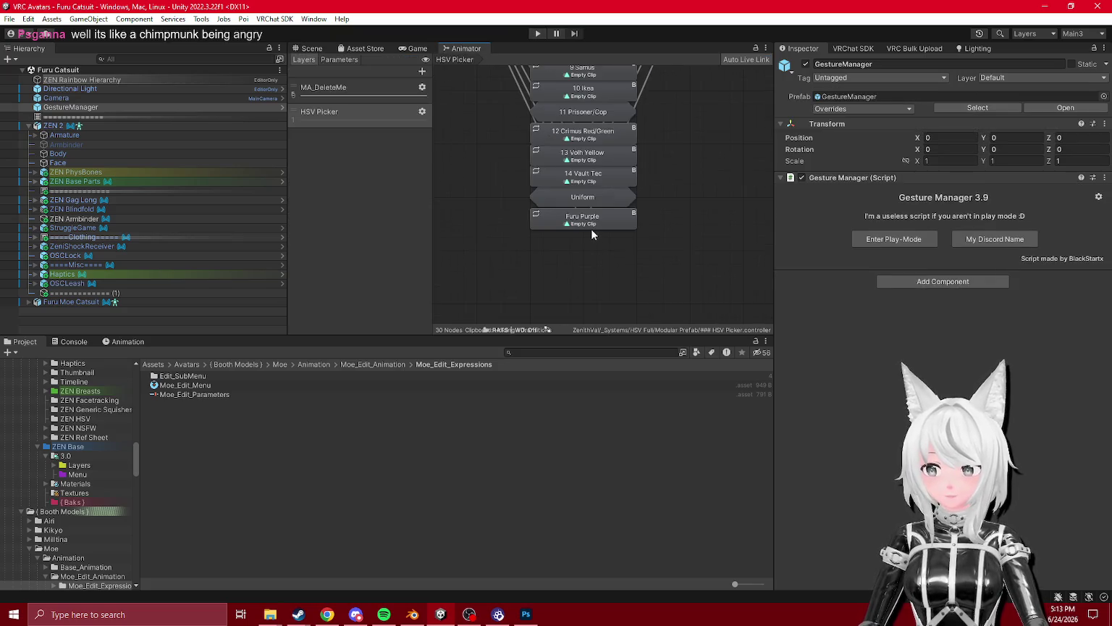
left_click(591, 226)
left_click(939, 366)
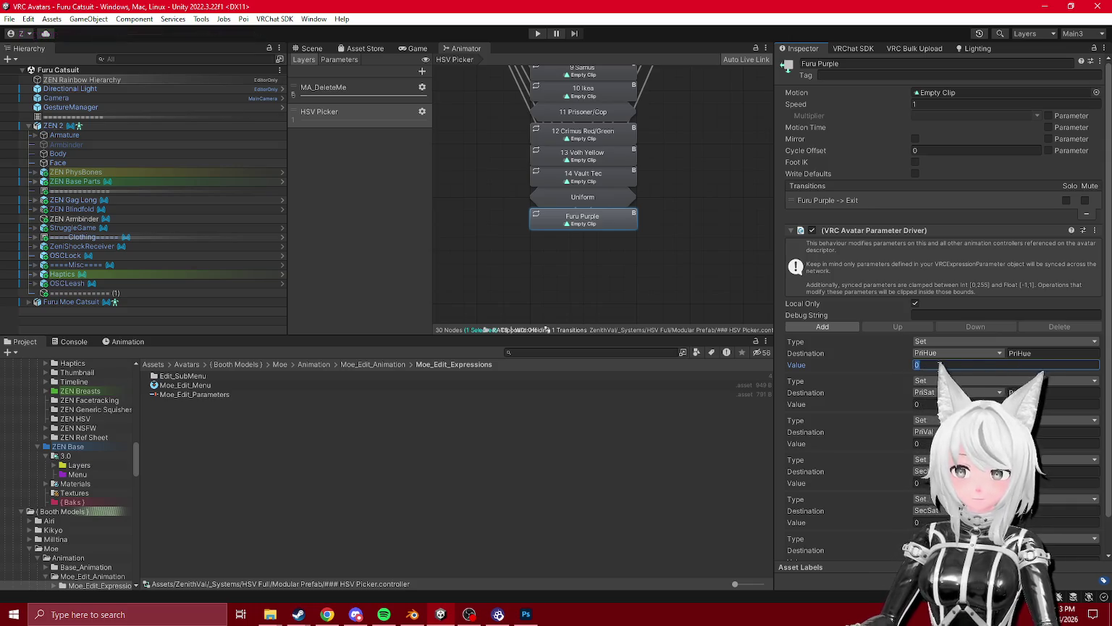
type("15")
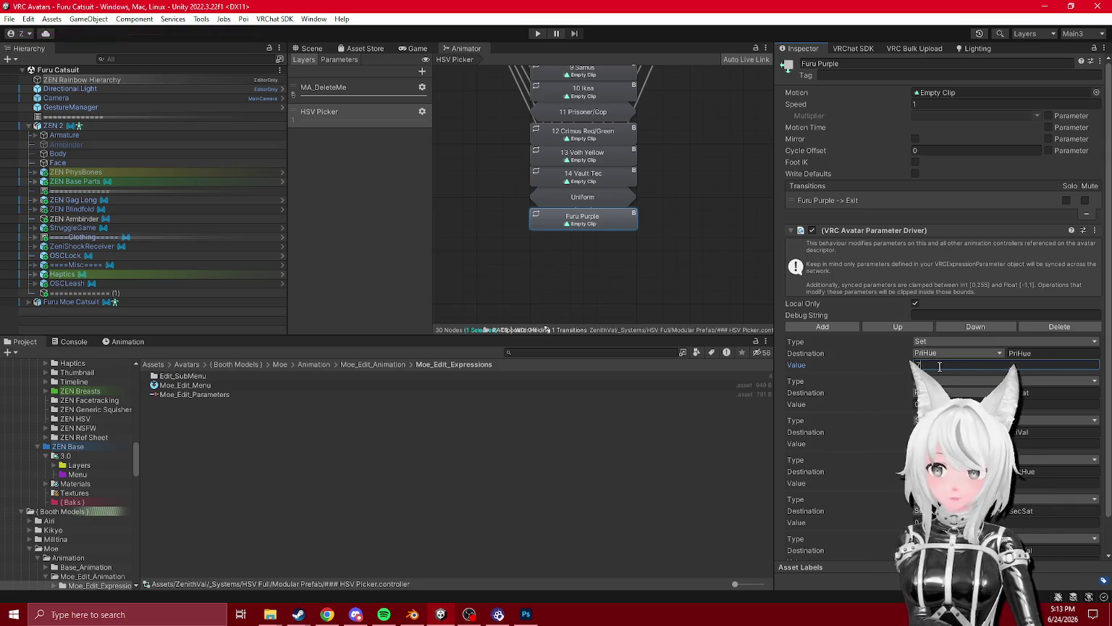
type("0.75")
left_click(941, 404)
scroll(928, 520, "down", 1)
left_click(929, 523)
type("0.25")
left_click(928, 485)
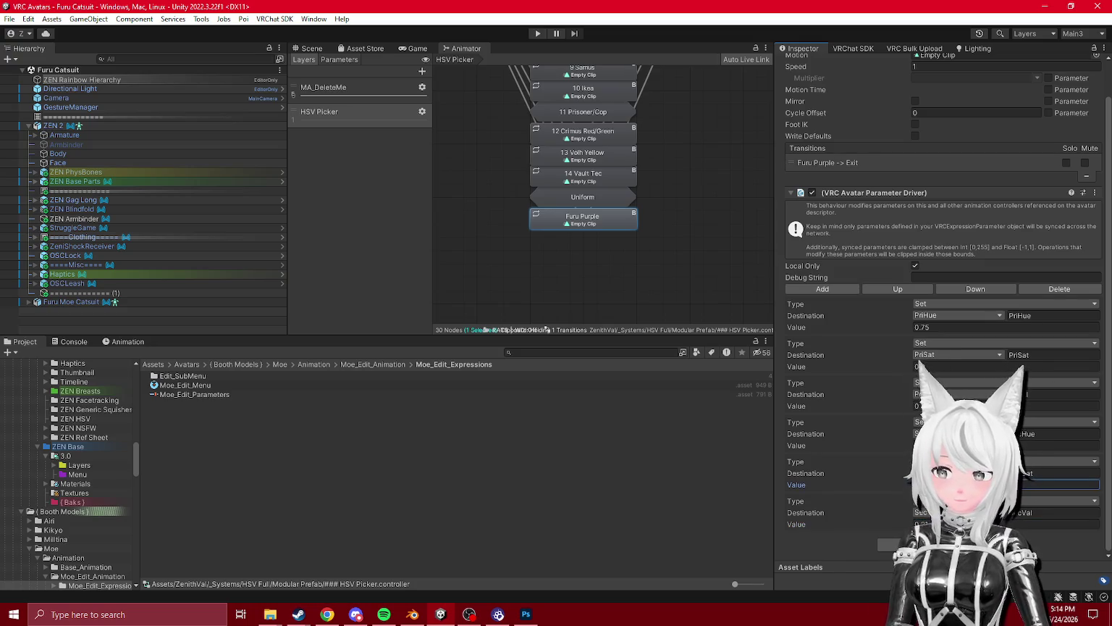
left_click(918, 445)
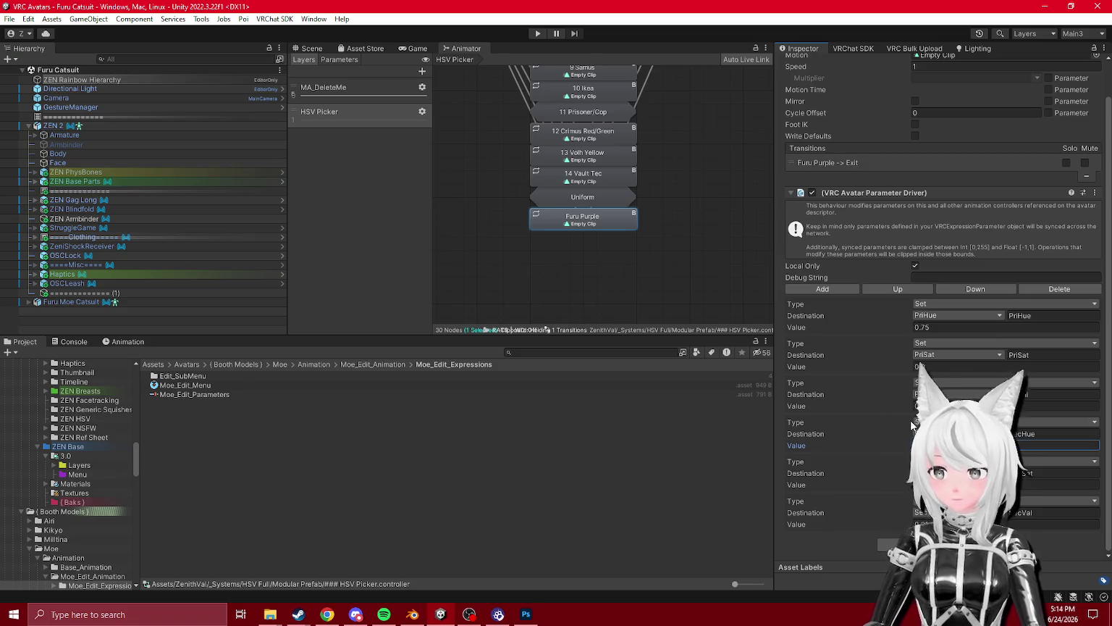
scroll(662, 204, "down", 3)
scroll(659, 197, "down", 3)
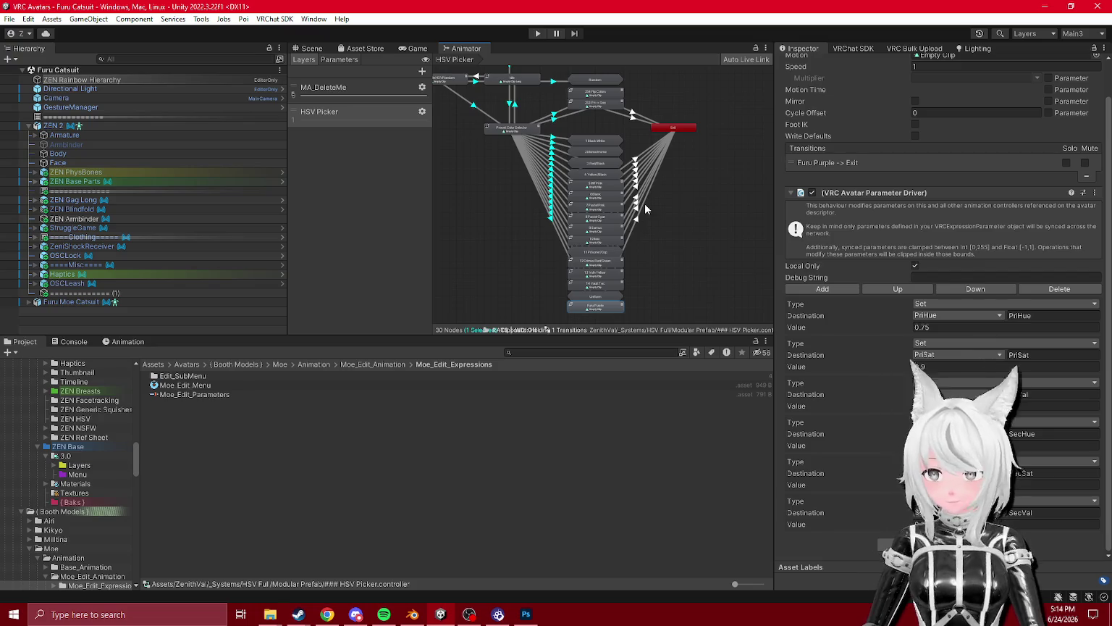
scroll(639, 215, "up", 6)
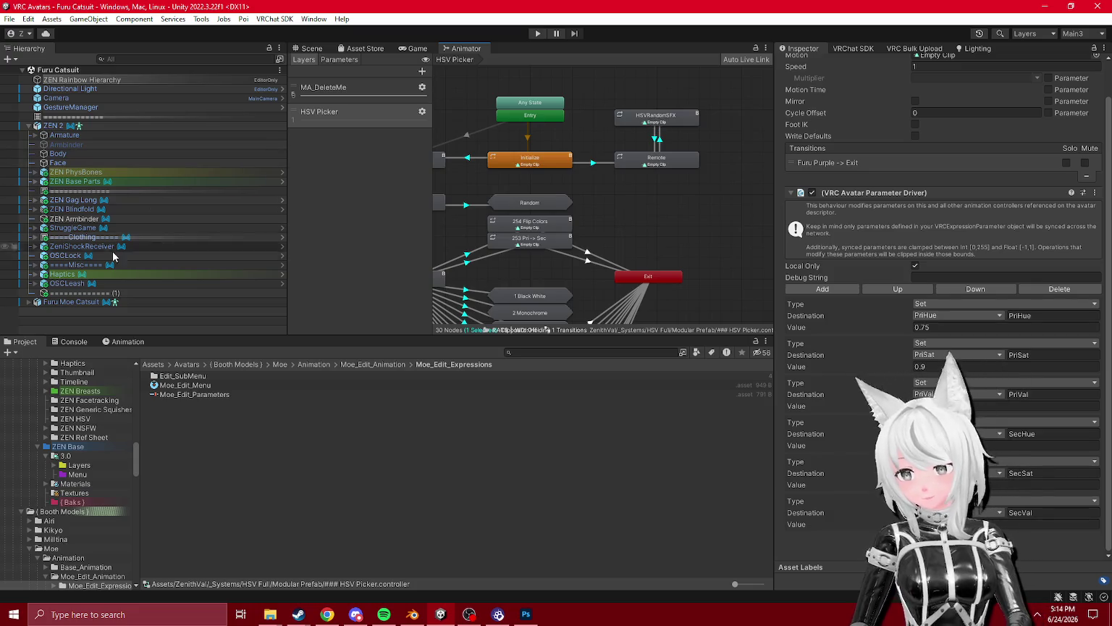
left_click(71, 302)
- Duplicate the separator and place the copy inside Furu Moe Catsuit
left_click(28, 126)
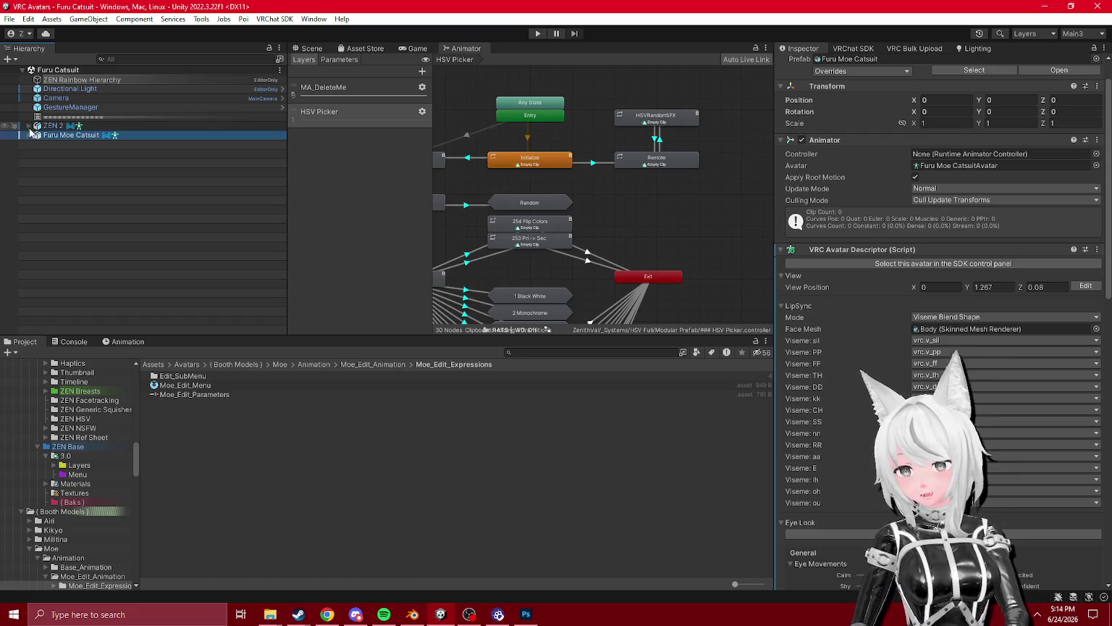
left_click(27, 135)
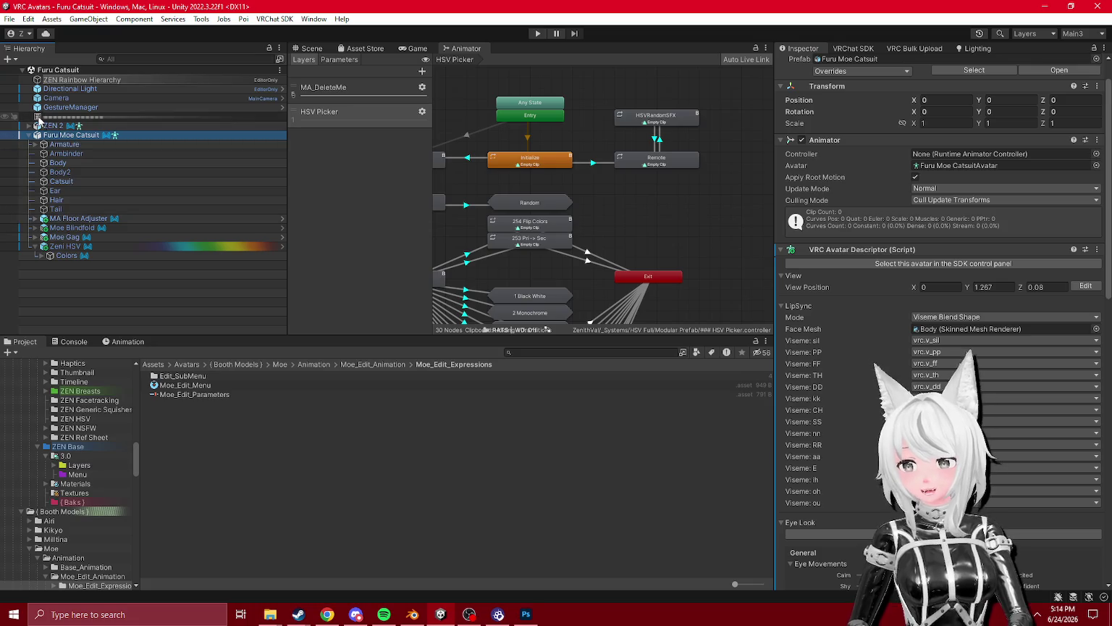
left_click(109, 116)
key("ctrl+d")
left_click_drag(80, 126, 93, 233)
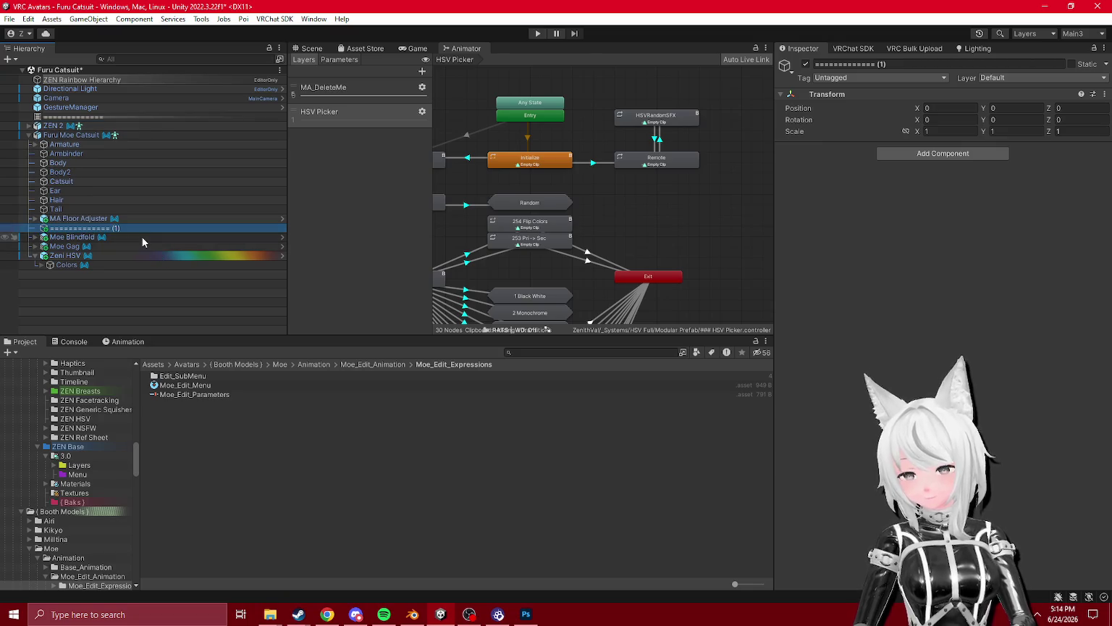
- Locate the StruggleGame prefab via ZEN 2 and add it to the Moe avatar
left_click(57, 255)
left_click(310, 48)
left_click_drag(492, 210, 558, 219)
left_click(558, 220)
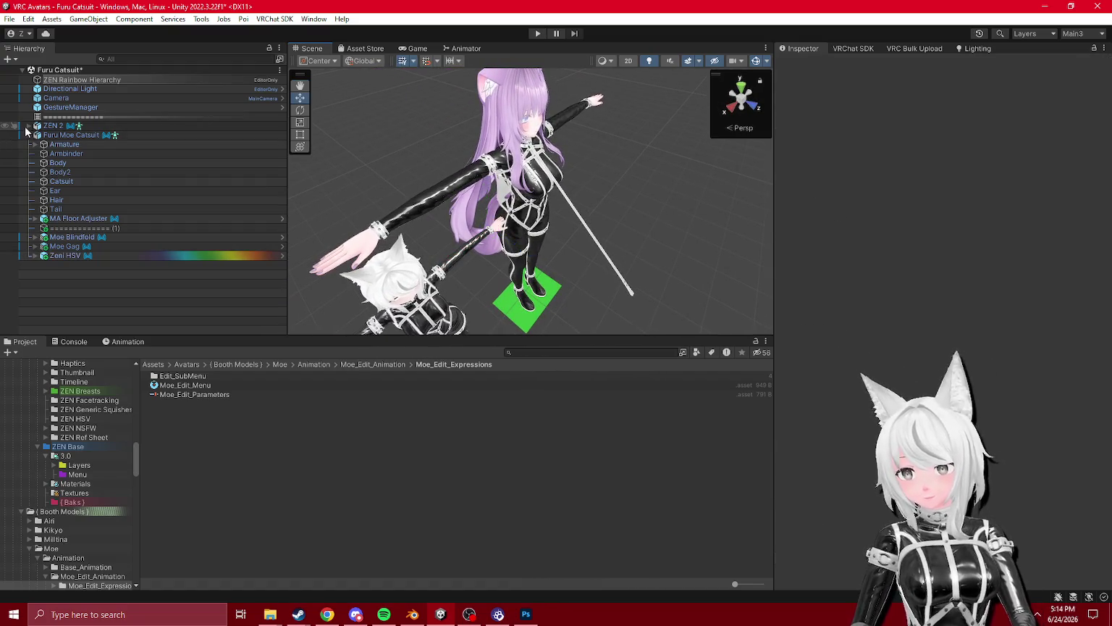
left_click(27, 126)
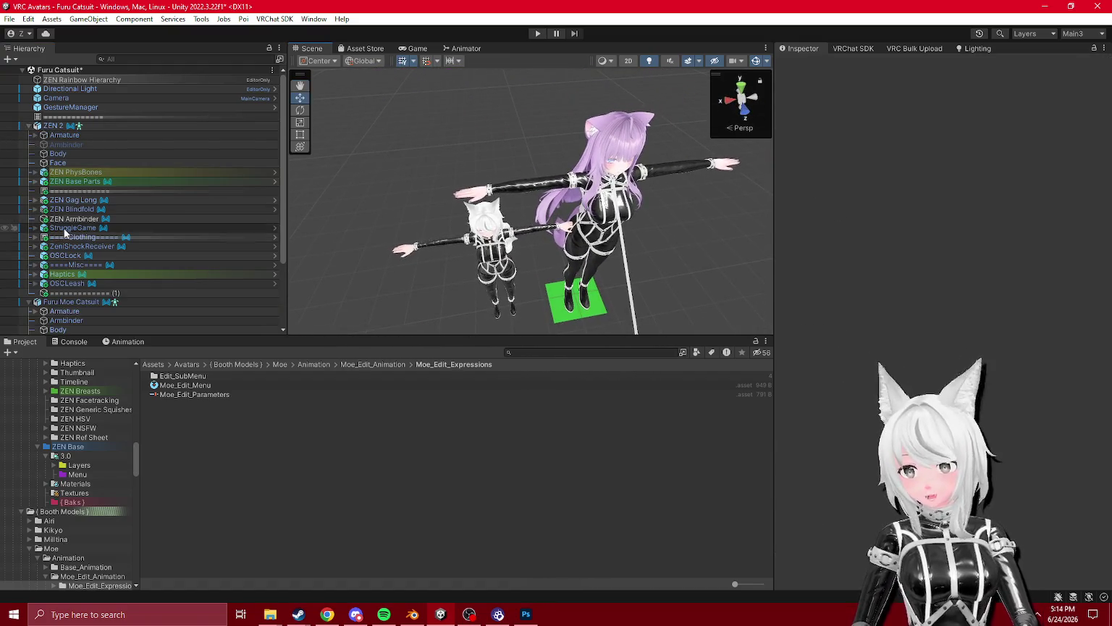
left_click(65, 228)
scroll(112, 221, "down", 5)
left_click(883, 97)
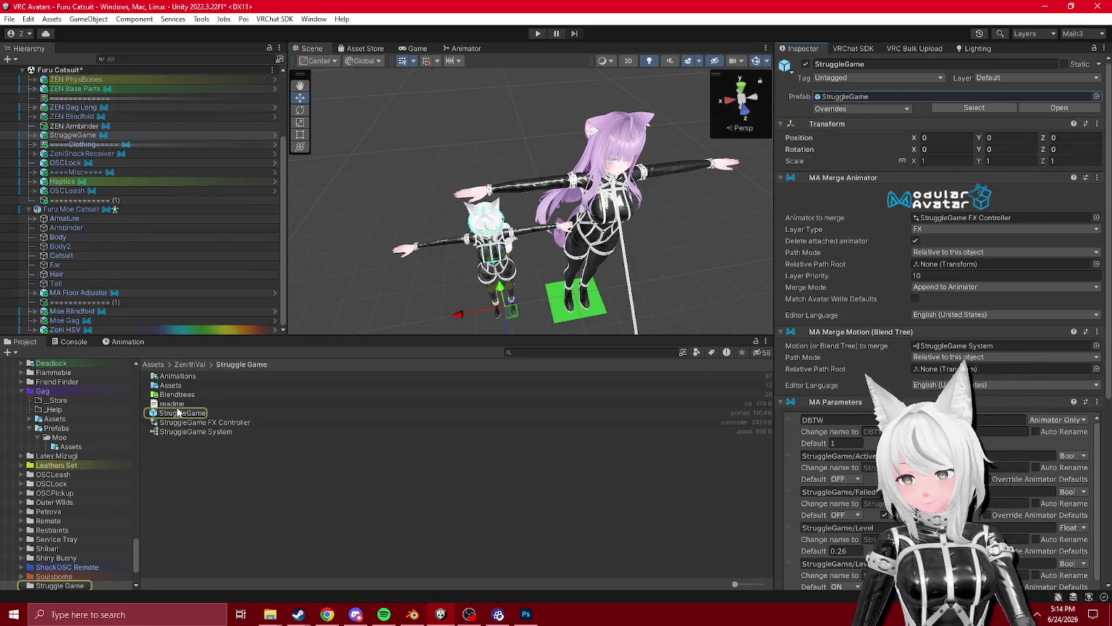
mouse_move(187, 418)
left_mouse_down()
mouse_move(80, 317)
mouse_move(132, 318)
left_mouse_up()
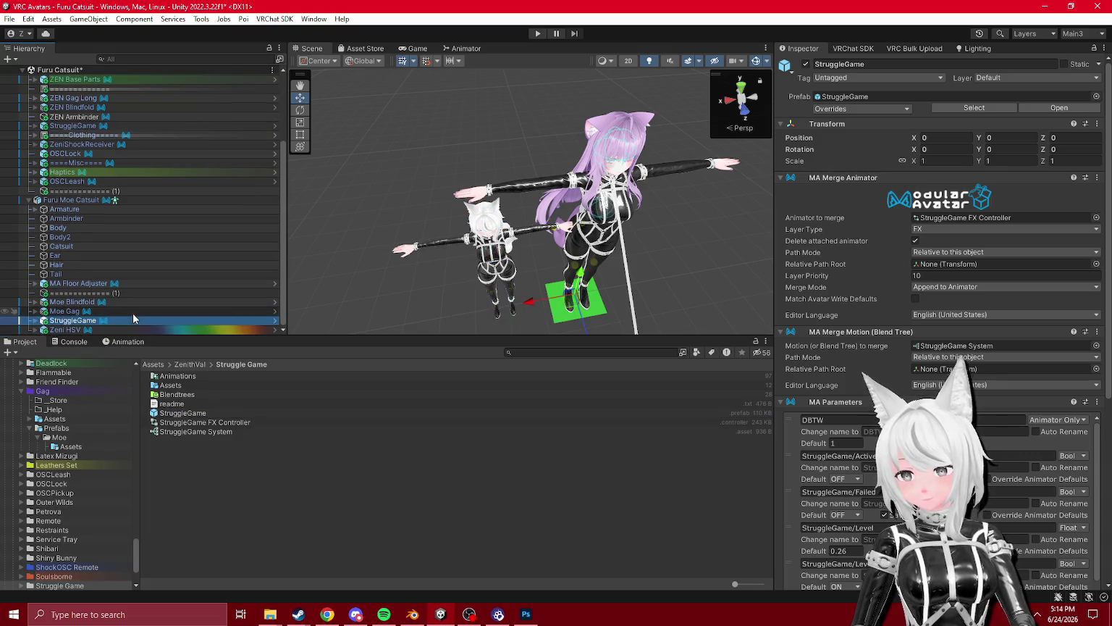
- Copy ZEN Armbinder below Moe Gag and rename it 'Armbinder'
left_click_drag(72, 117, 85, 327)
left_click(67, 321)
type("Armbinder")
key("Return")
left_click(72, 191)
scroll(941, 290, "down", 10)
left_click(1043, 534)
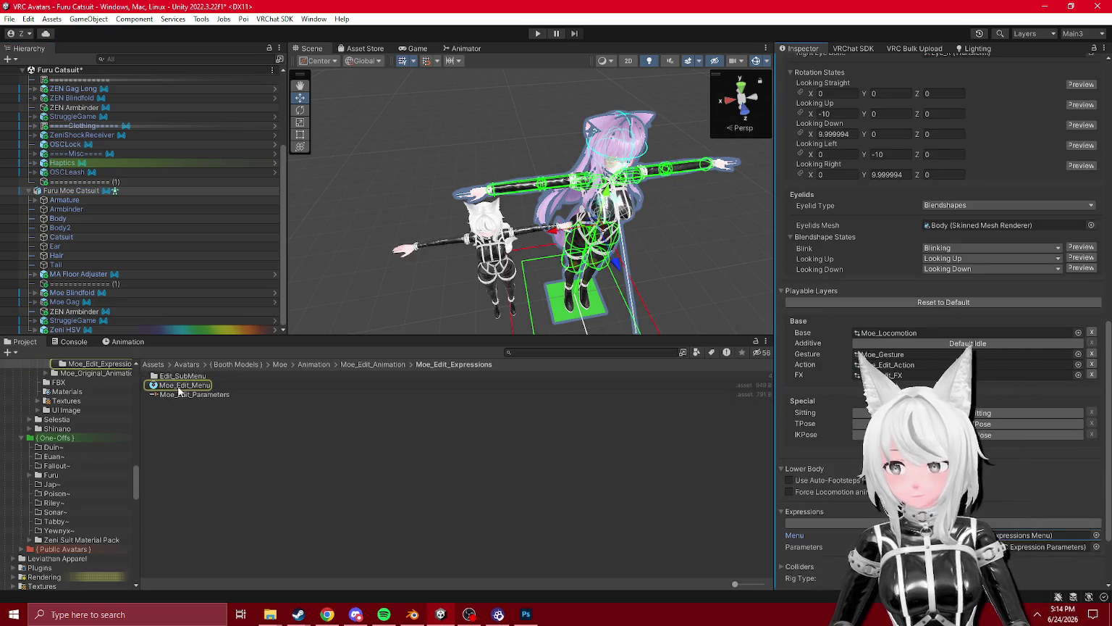
- Inspect Moe_Edit_Menu's Face Lock and HeadTouch_Toggle controls
left_click(185, 385)
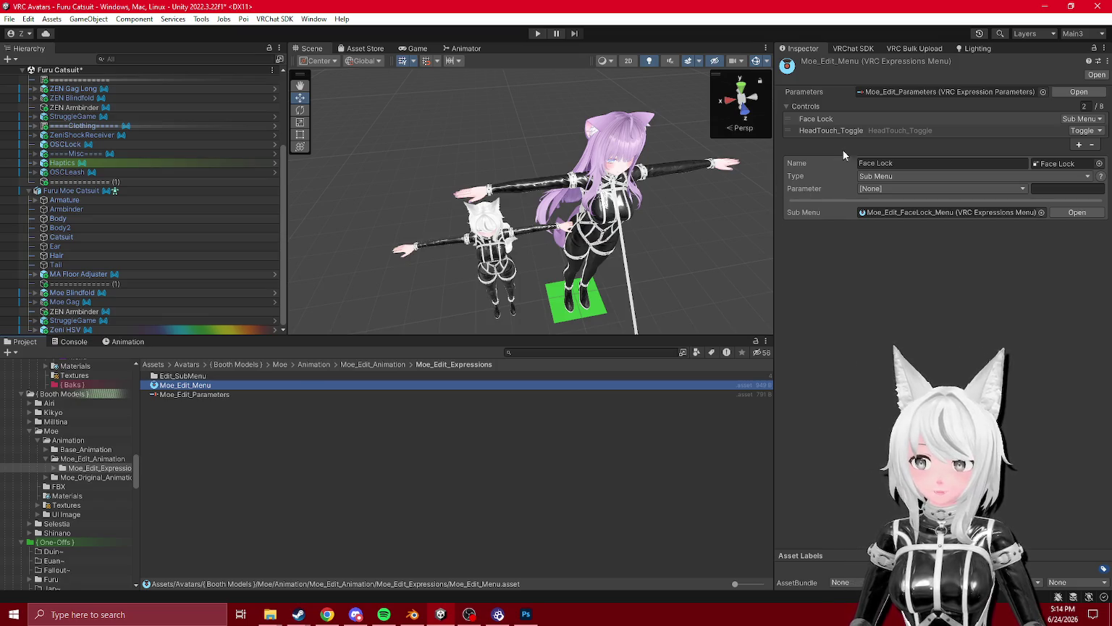
left_click(837, 131)
left_click(837, 119)
left_click(837, 130)
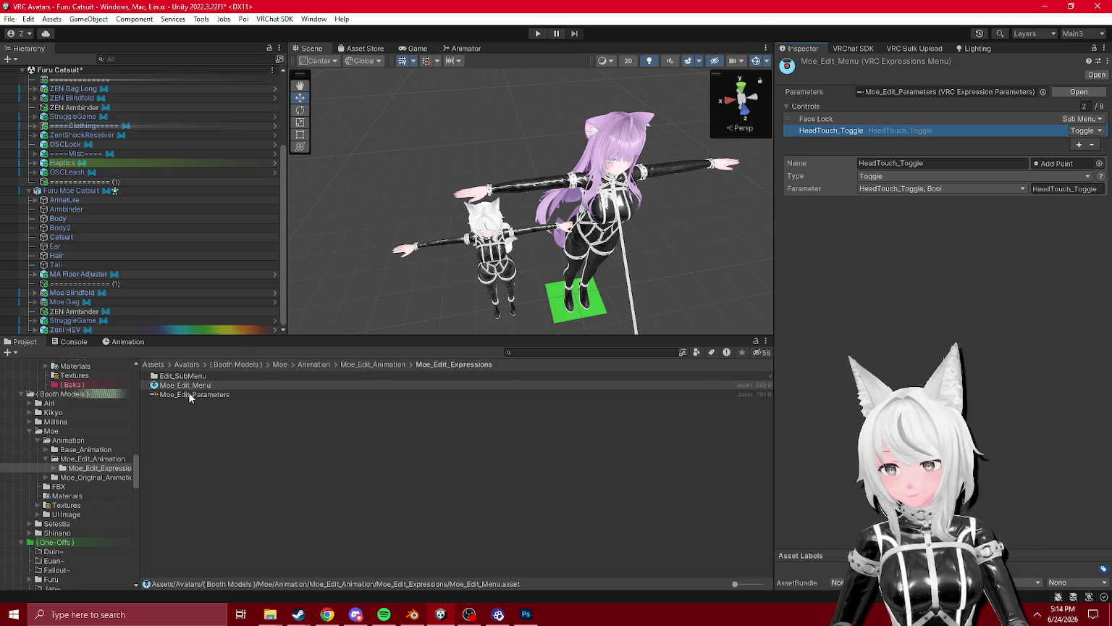
- Delete VRCFaceBlendV, VRCFaceBlendH and VRCEmote from Moe_Edit_Parameters
left_click(187, 395)
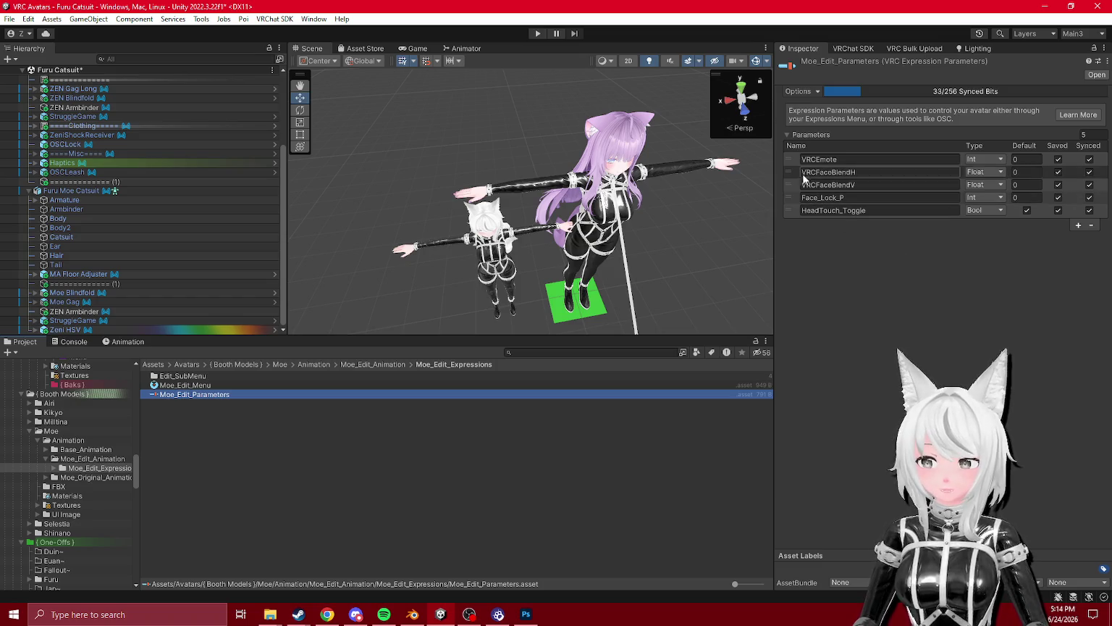
left_click(791, 184)
left_click(1092, 225)
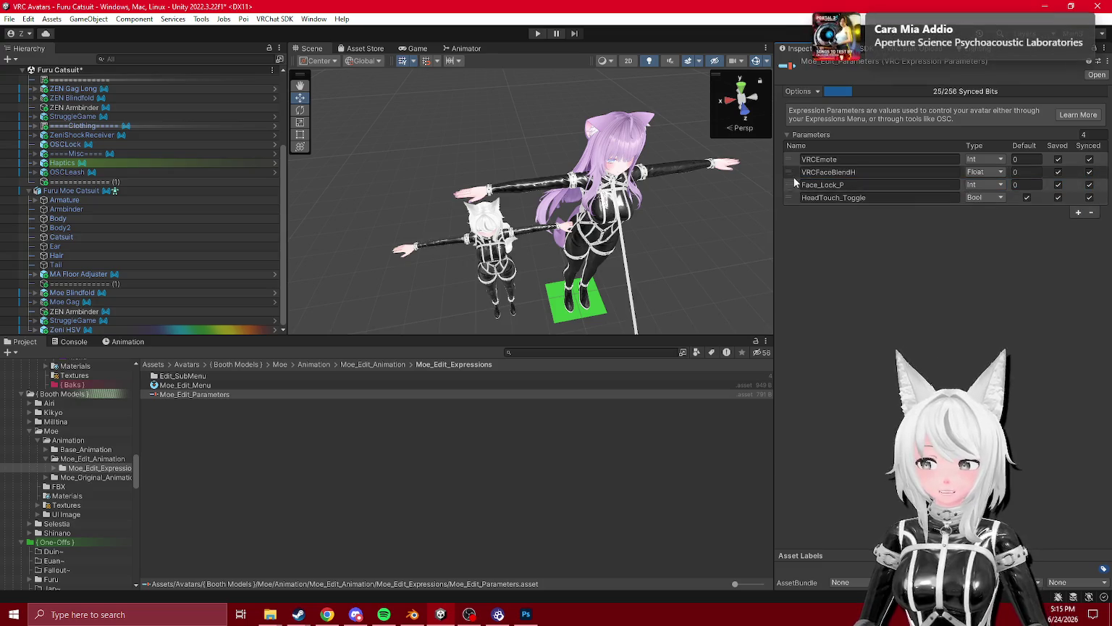
left_click(1093, 213)
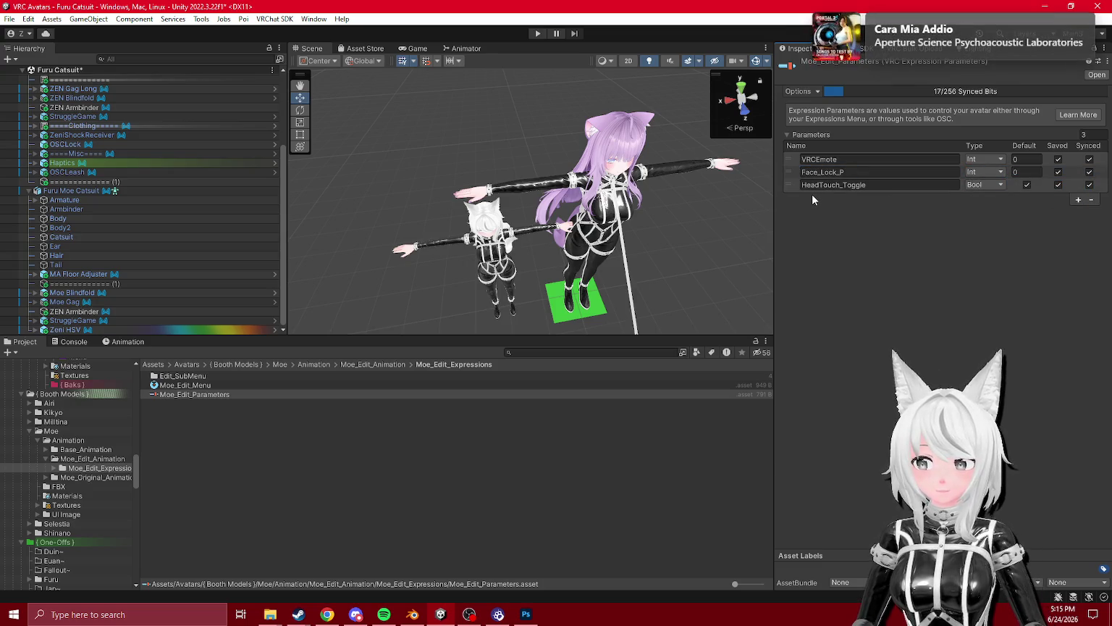
left_click(1091, 200)
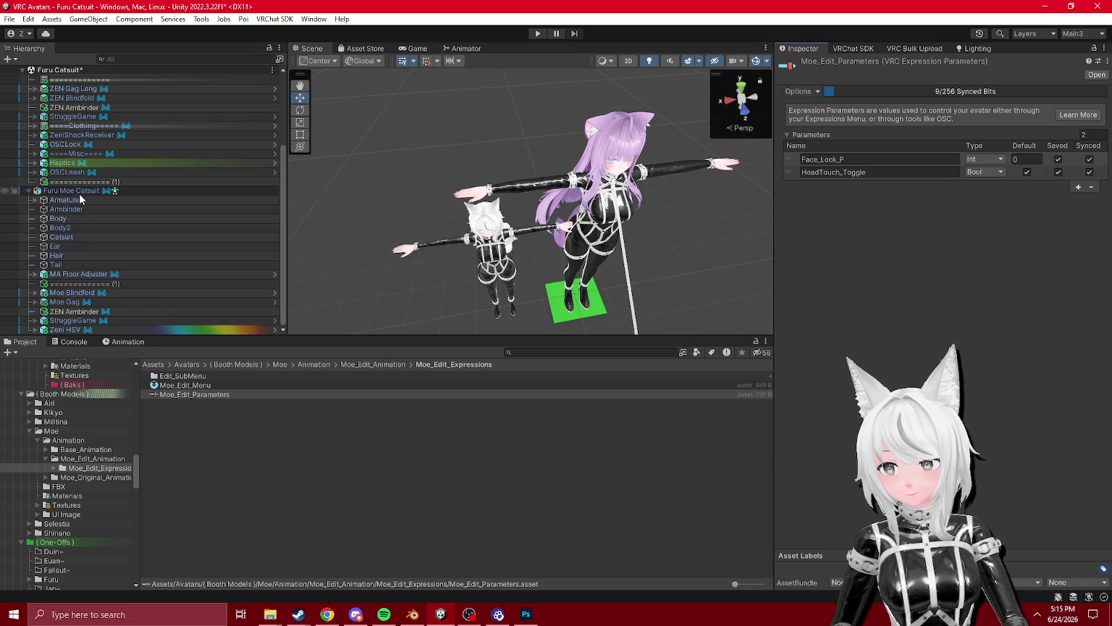
scroll(79, 193, "up", 4)
left_click(62, 129)
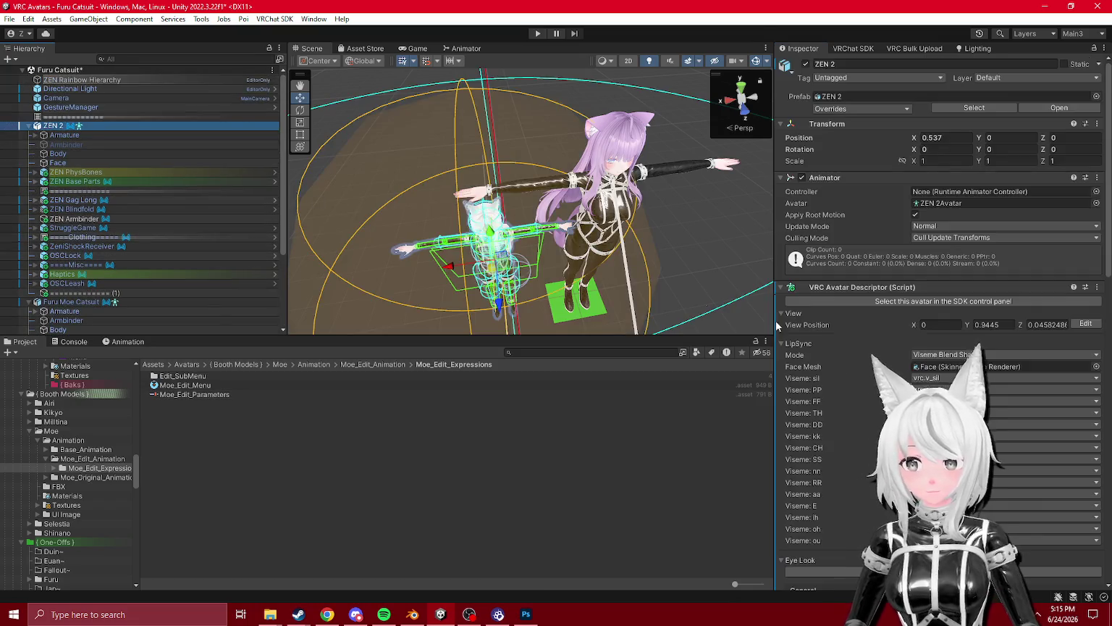
- Locate the ZEN 2 and Moe expressions menu assets, opening Moe_Edit_Menu for inspection
scroll(941, 290, "down", 10)
scroll(126, 243, "down", 4)
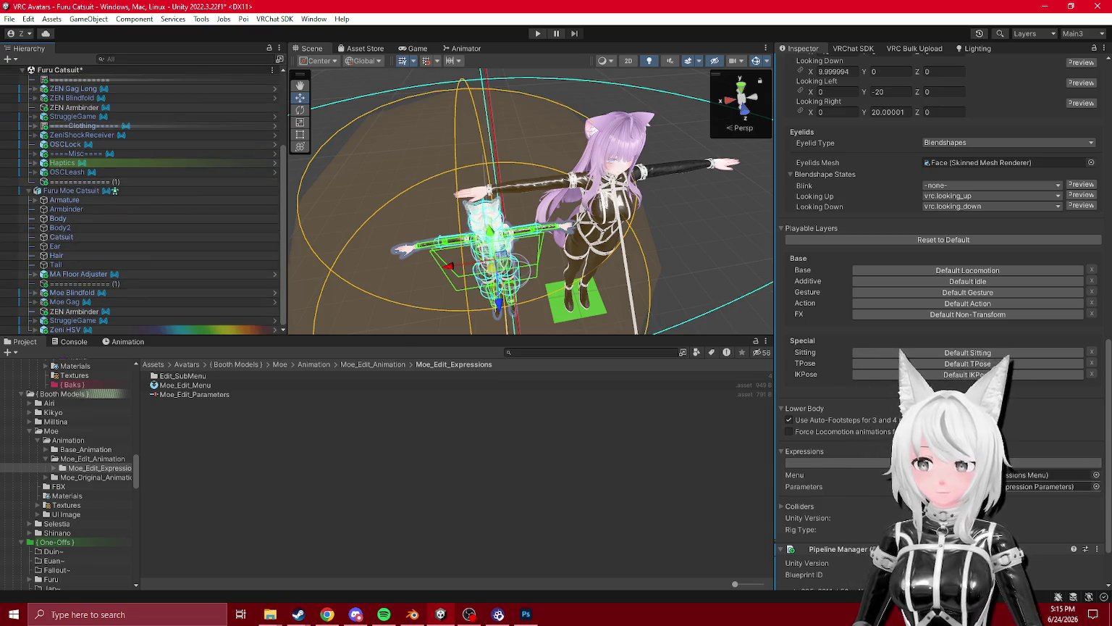
left_click(963, 475)
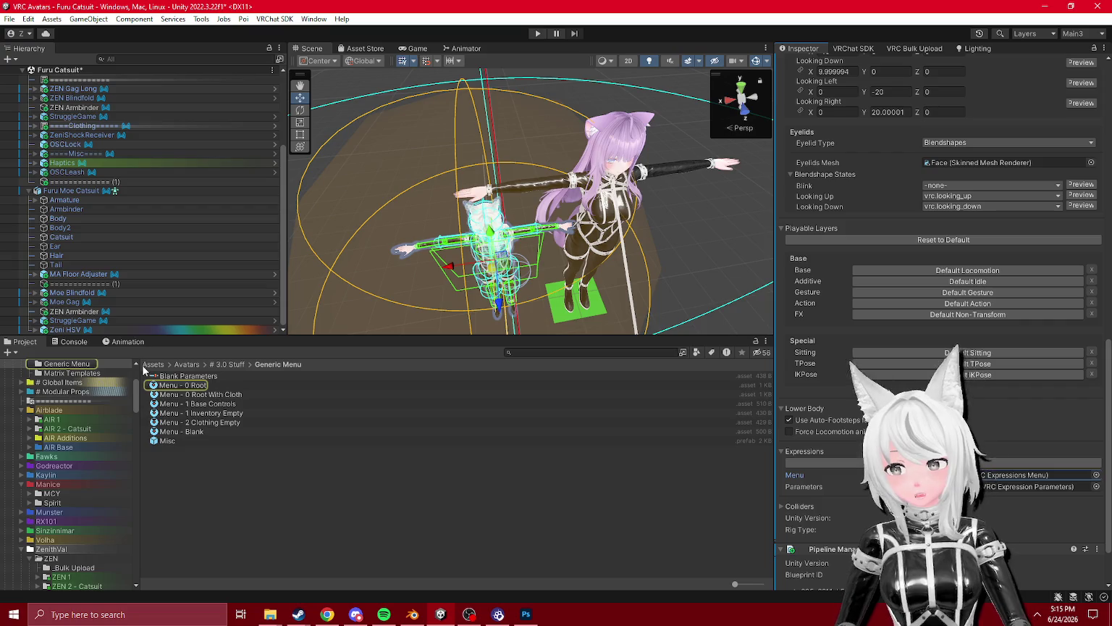
scroll(96, 239, "up", 4)
left_click(71, 295)
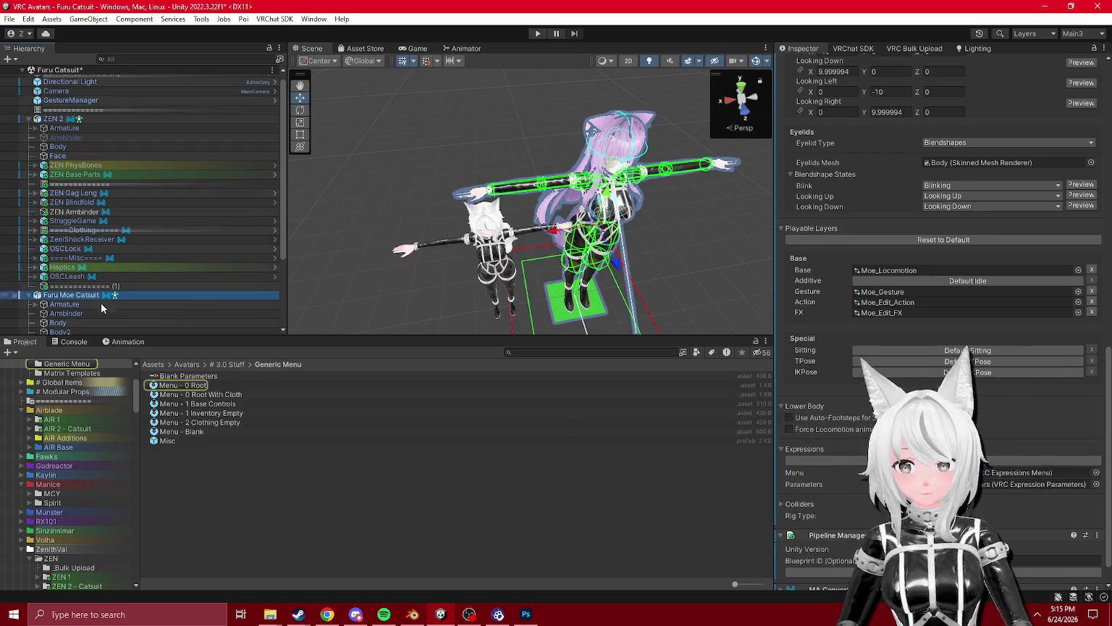
left_click(1013, 440)
left_click(186, 386)
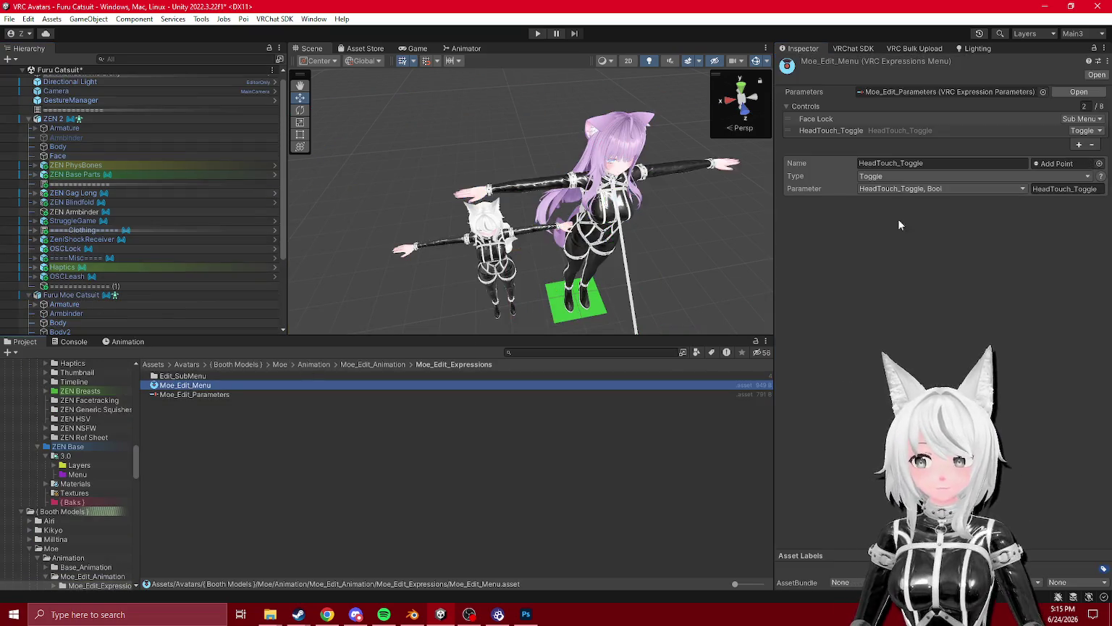
- Open the Furu Moe Catsuit's Moe_Edit_FX controller in the Animator
left_click(79, 296)
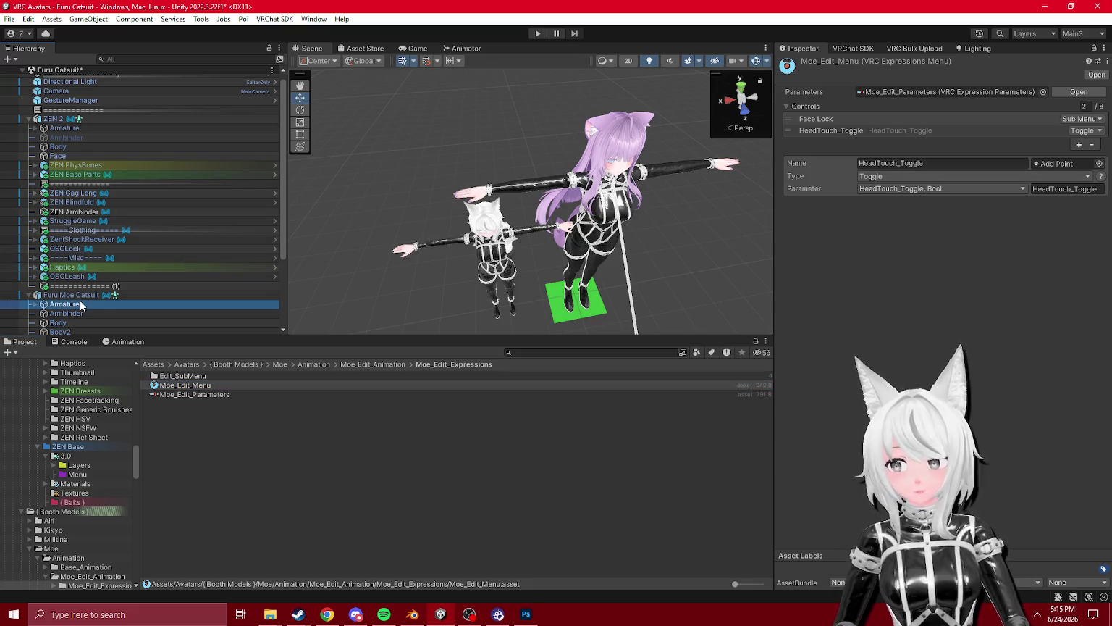
scroll(866, 326, "down", 10)
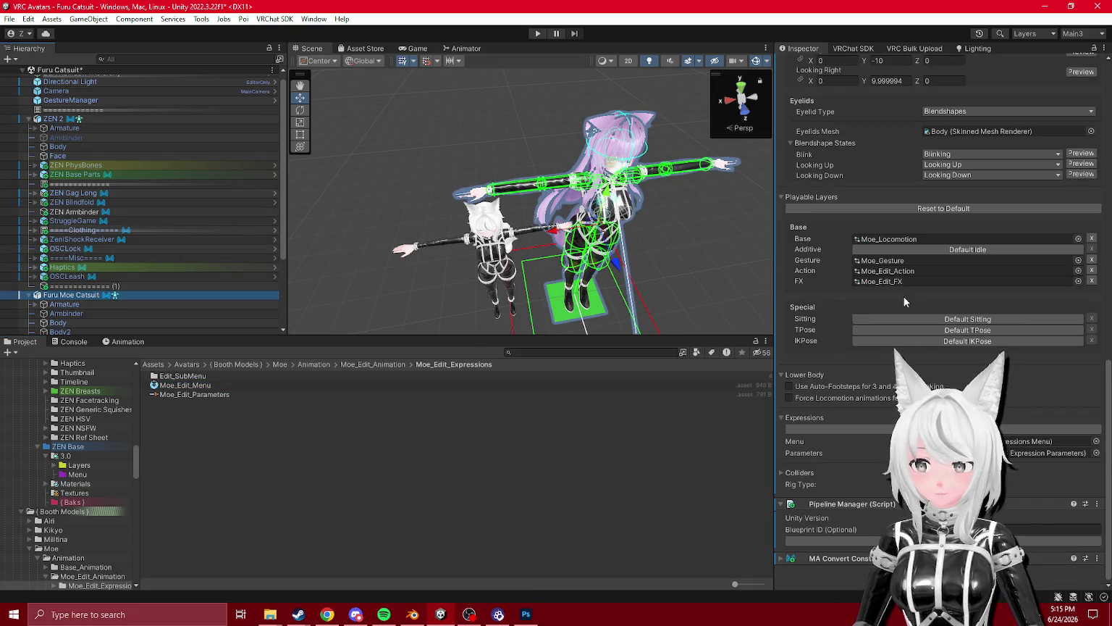
left_click(884, 281)
left_click(179, 394)
left_click(468, 49)
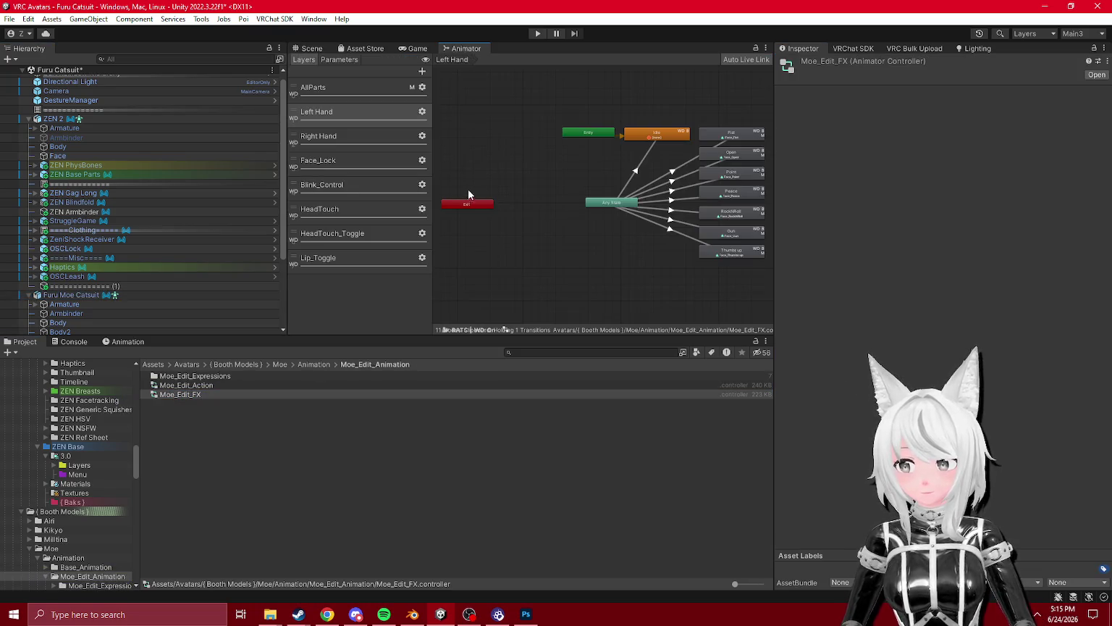
- Check the Blink_Control layer's Blink_ON state and its empty Motion field
left_click(354, 156)
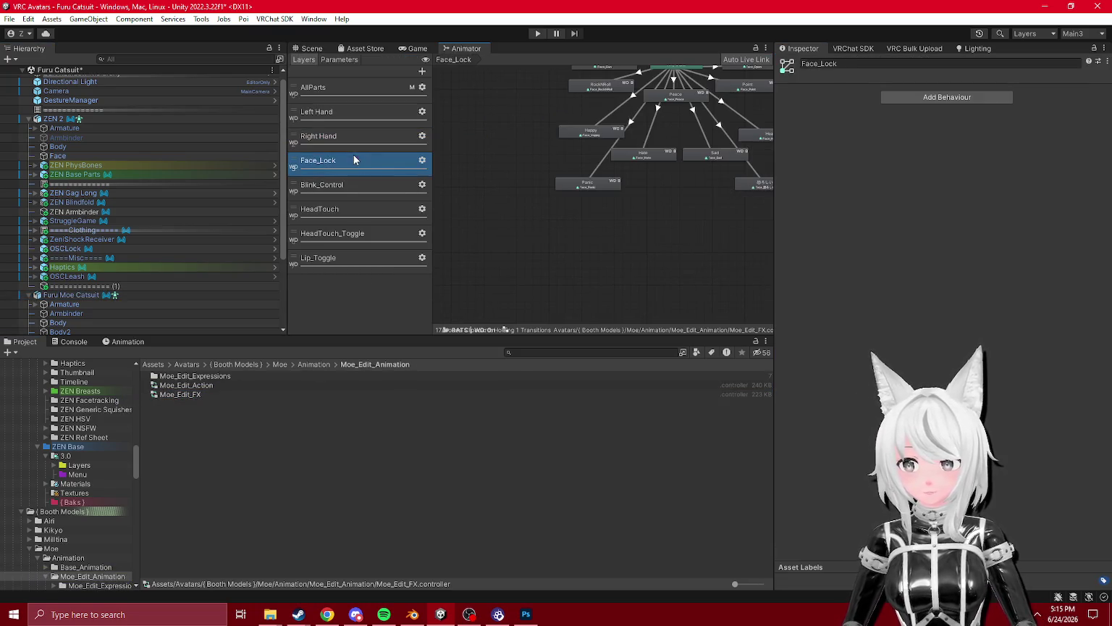
left_click(337, 186)
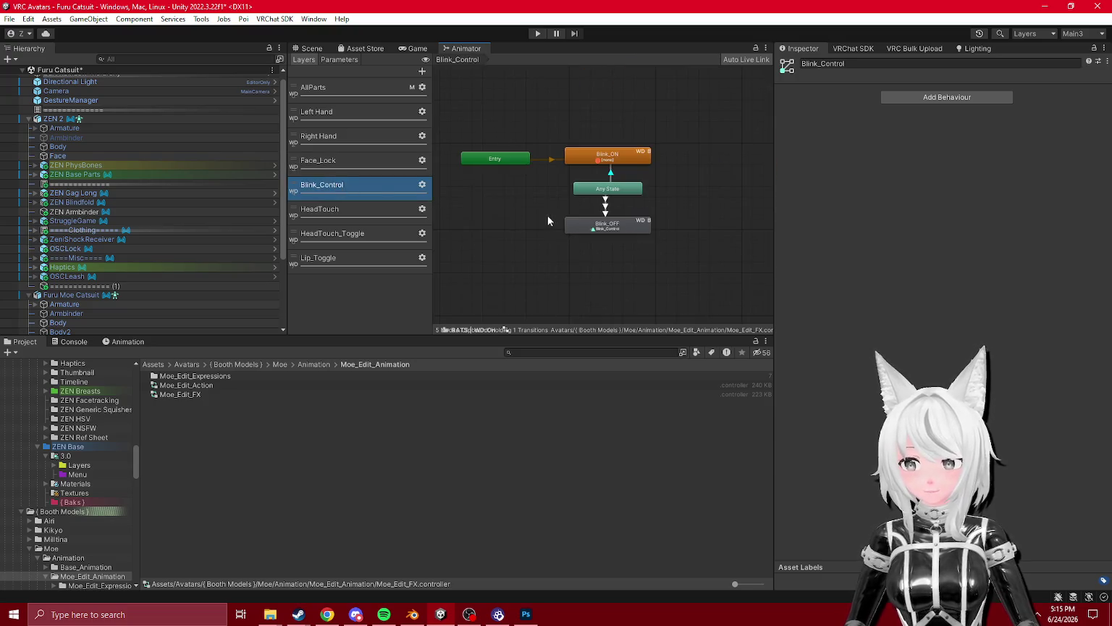
left_click(601, 152)
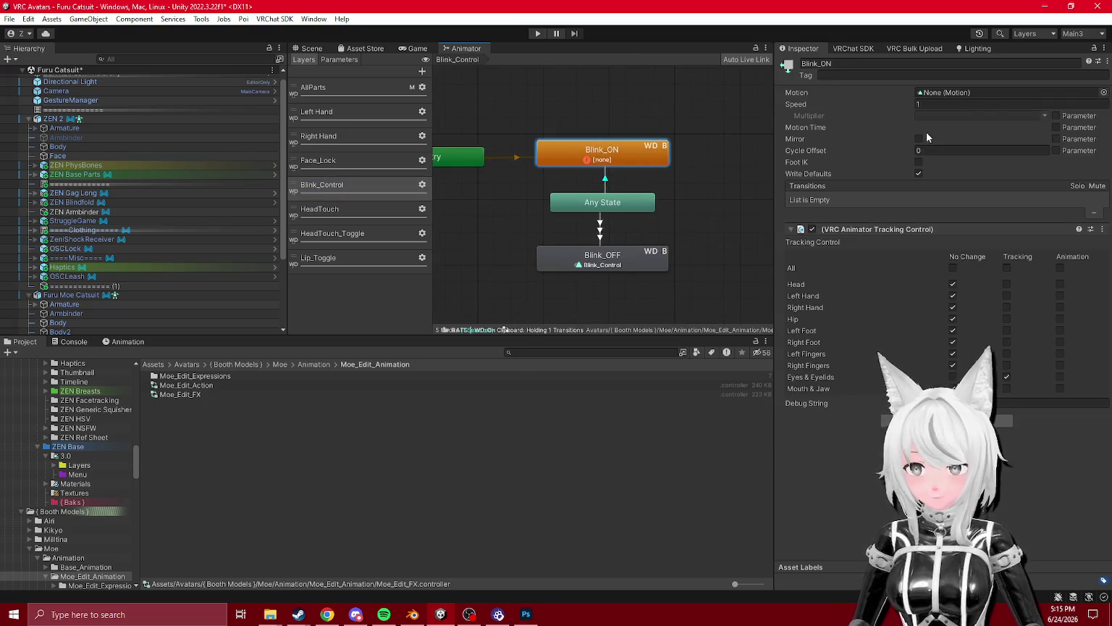
left_click(1103, 92)
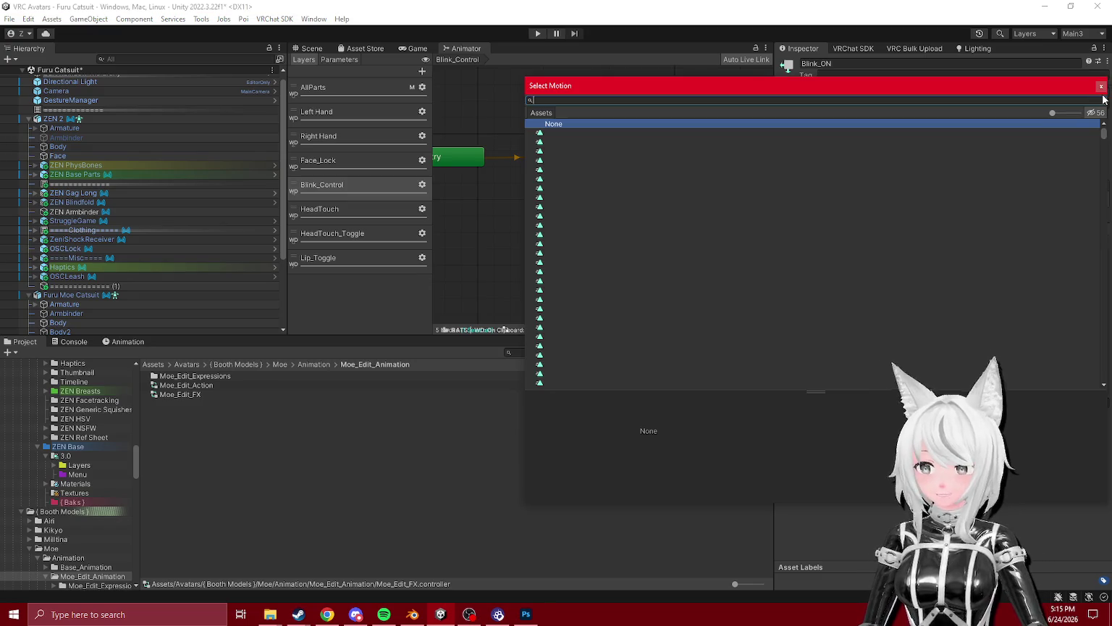
left_click(1101, 85)
- Run Fill Empty States on Moe_Edit_FX and confirm Blink_ON now plays Empty Clip
left_click(179, 395)
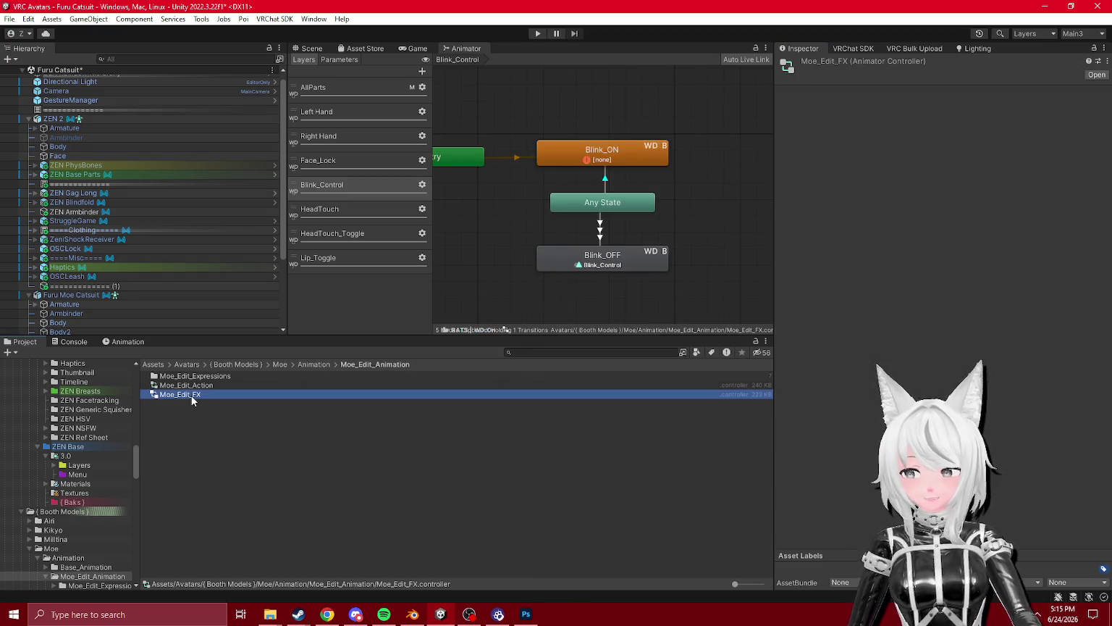
left_click(1107, 60)
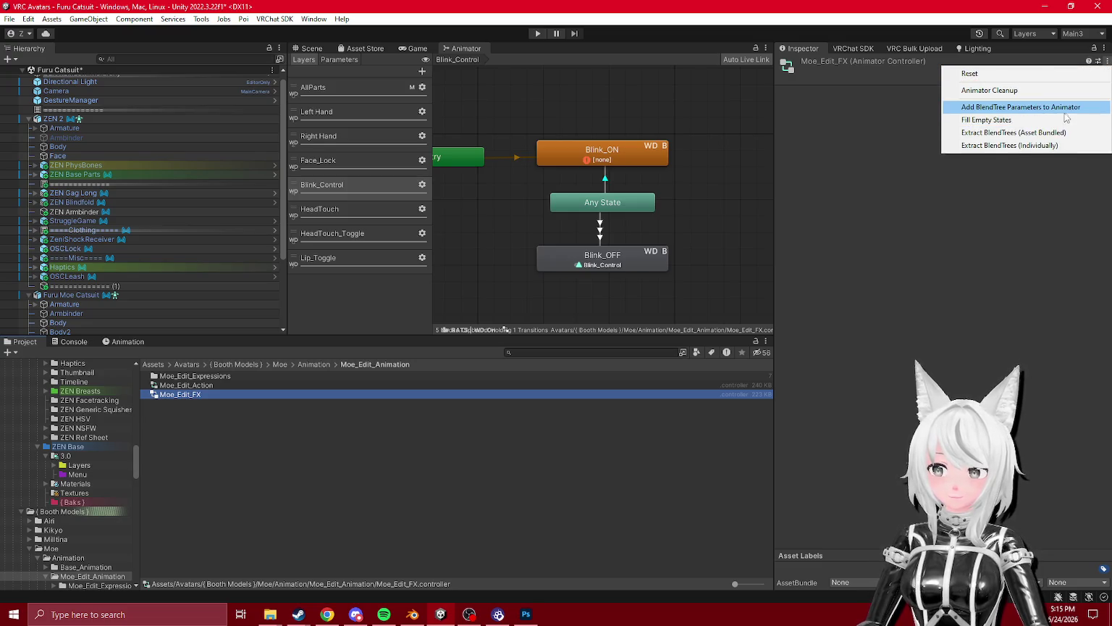
left_click(986, 120)
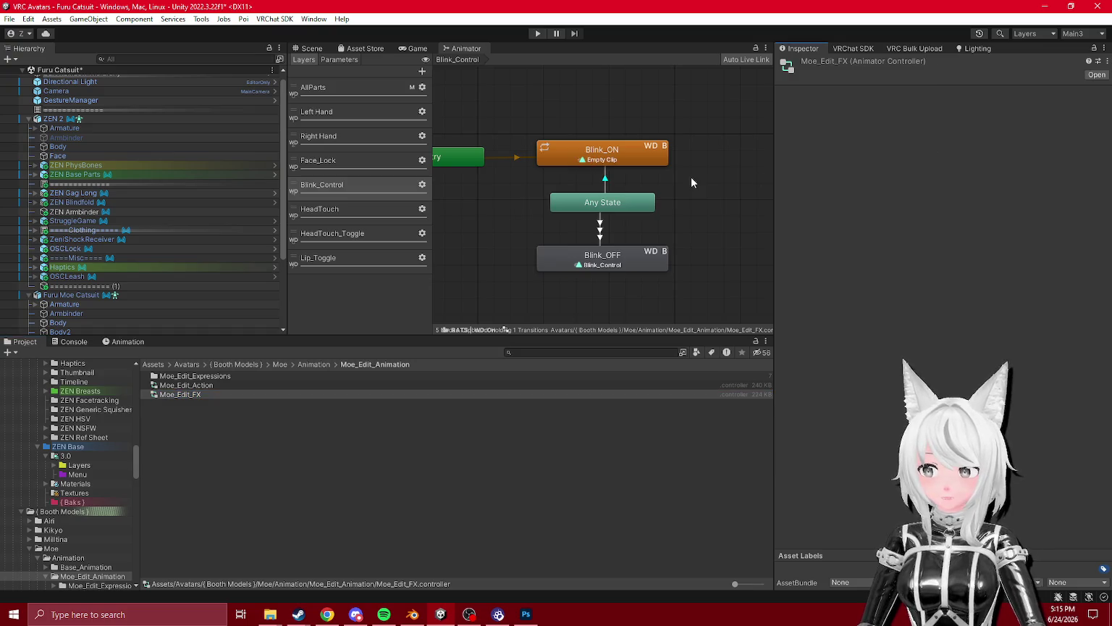
left_click(619, 159)
left_click(977, 93)
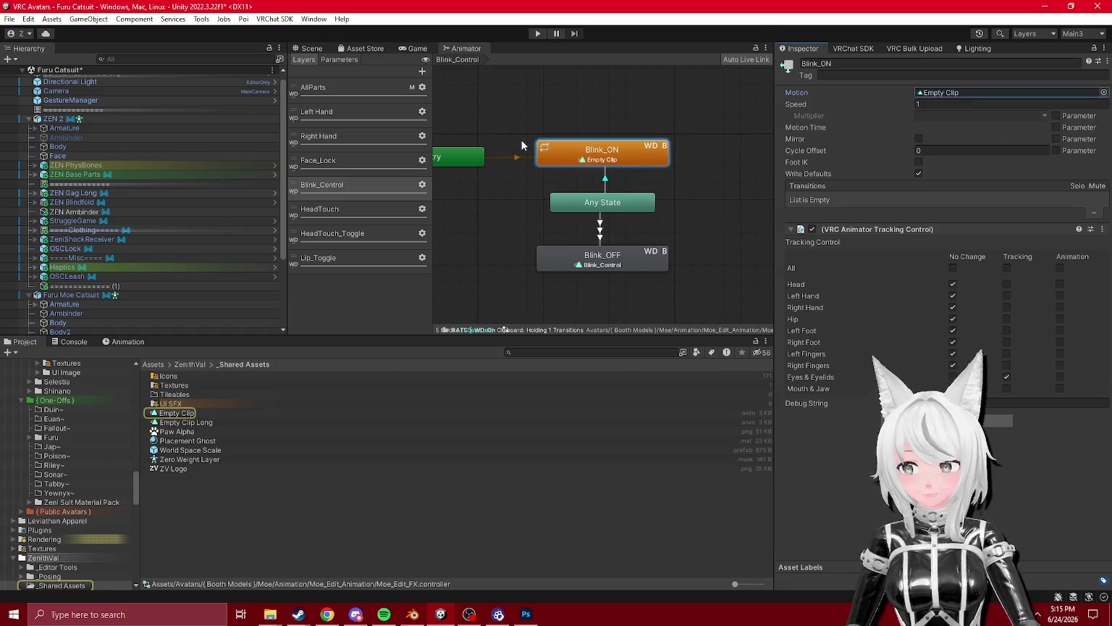
left_click(331, 160)
left_click(70, 342)
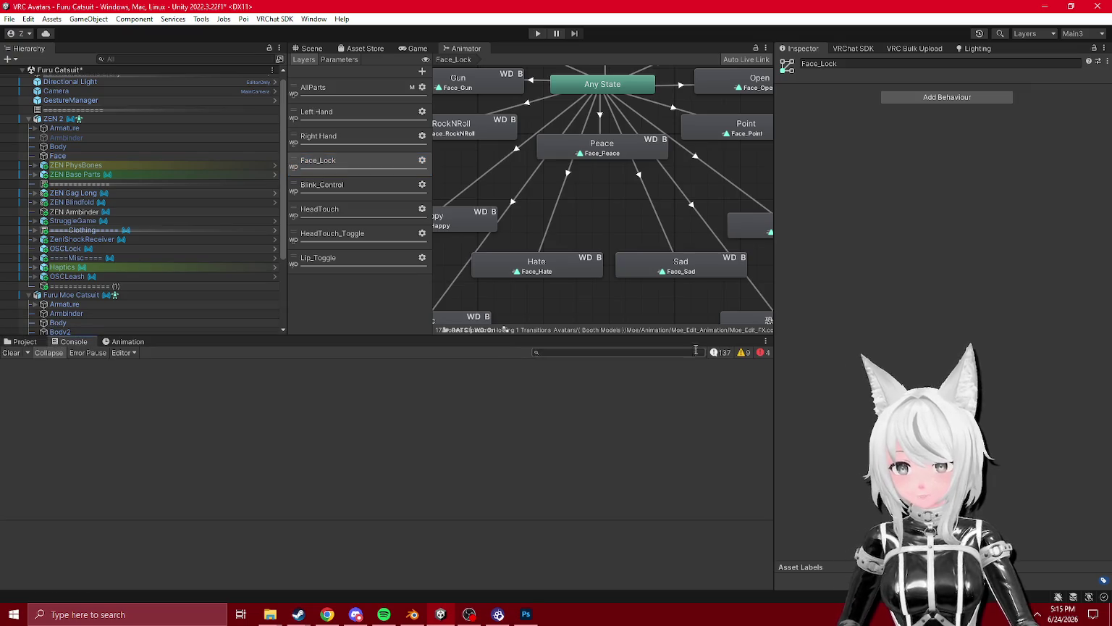
- Review each Moe_Edit_FX layer, from AllParts and the hand layers through Lip_Toggle
scroll(201, 387, "down", 5)
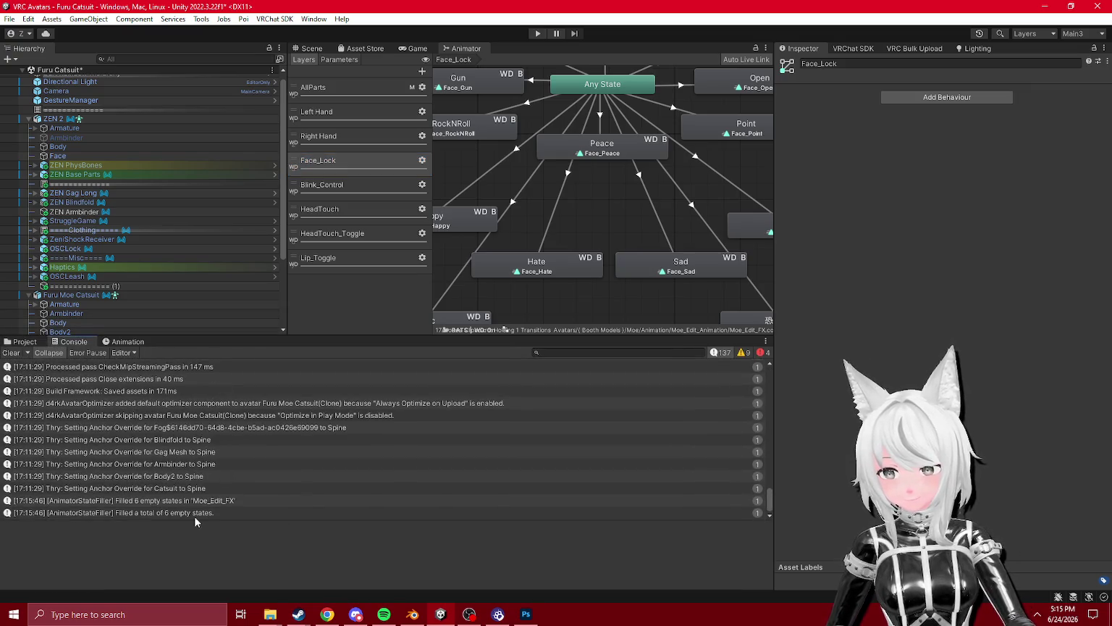
scroll(562, 226, "down", 3)
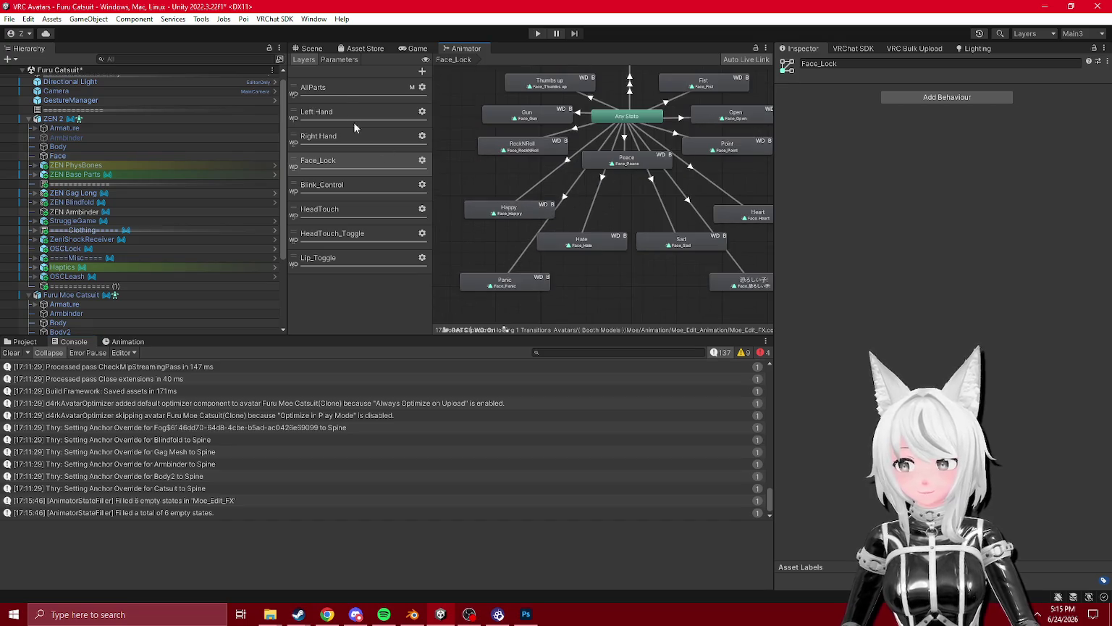
left_click(403, 90)
left_click(347, 115)
left_click(353, 138)
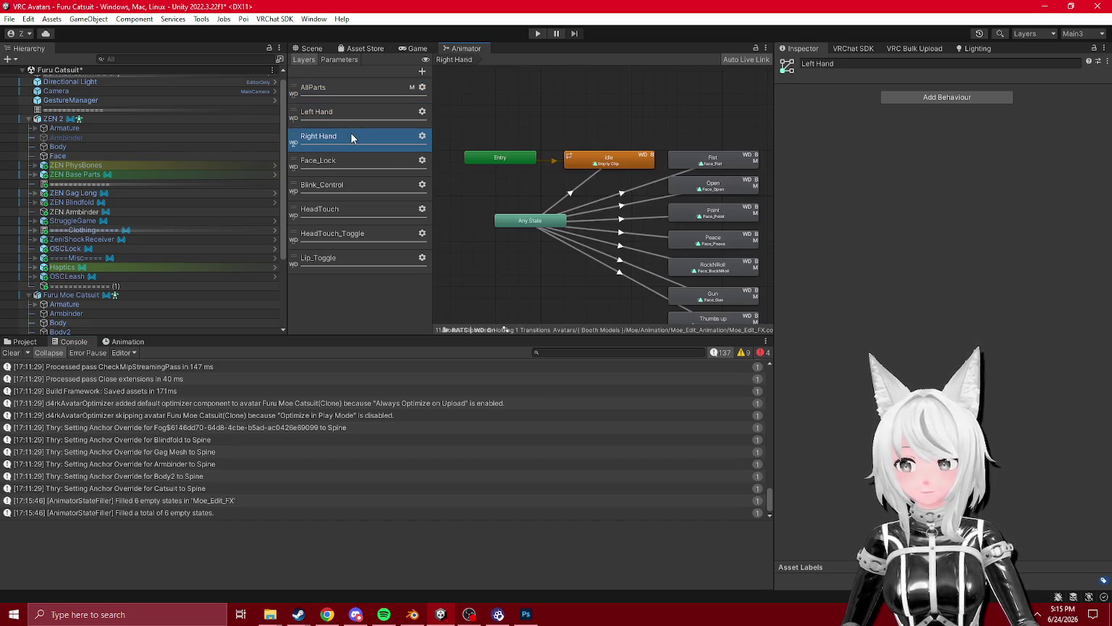
left_click(349, 161)
left_click(347, 187)
left_click(350, 211)
left_click(349, 235)
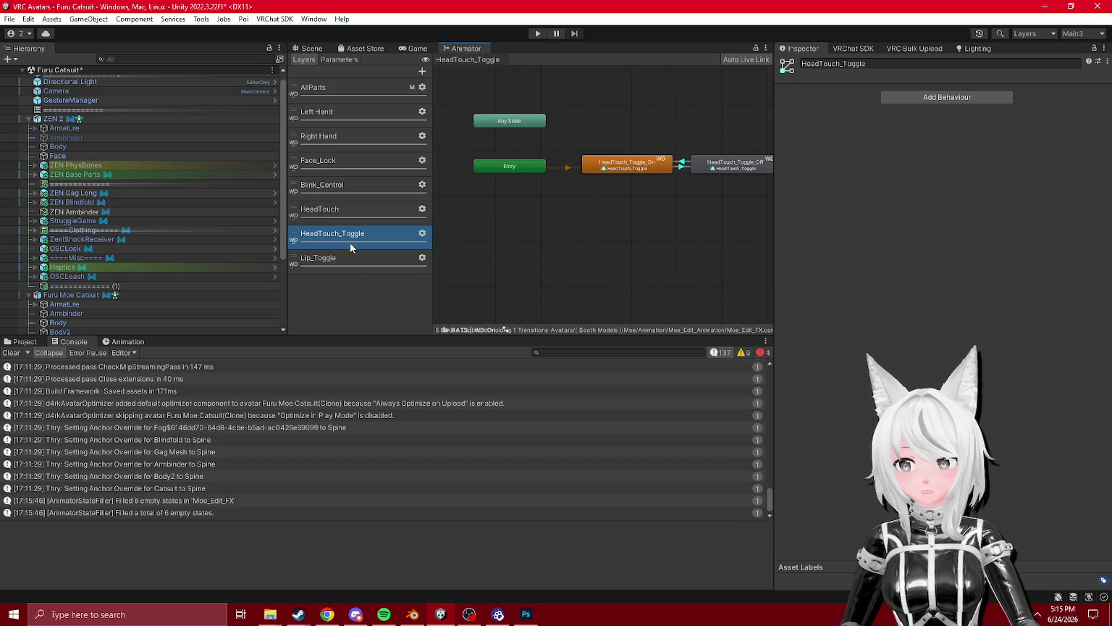
left_click(352, 261)
left_click(325, 93)
- Check Idle_M and Lip_On, then open the LipSyncController clip in the Animation window
left_click(671, 166)
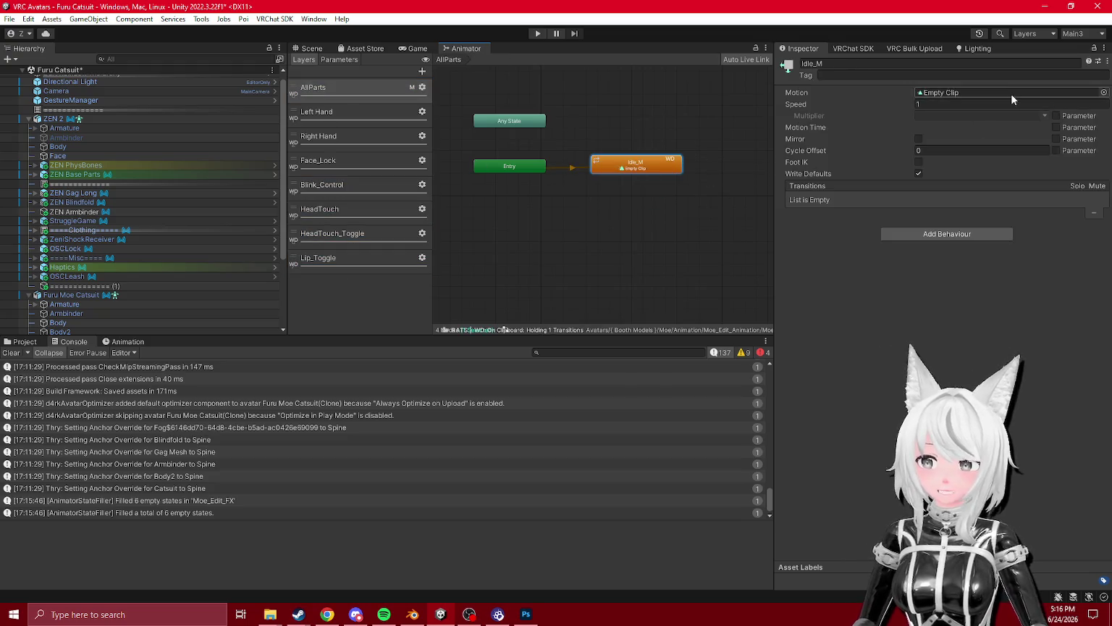
left_click(371, 110)
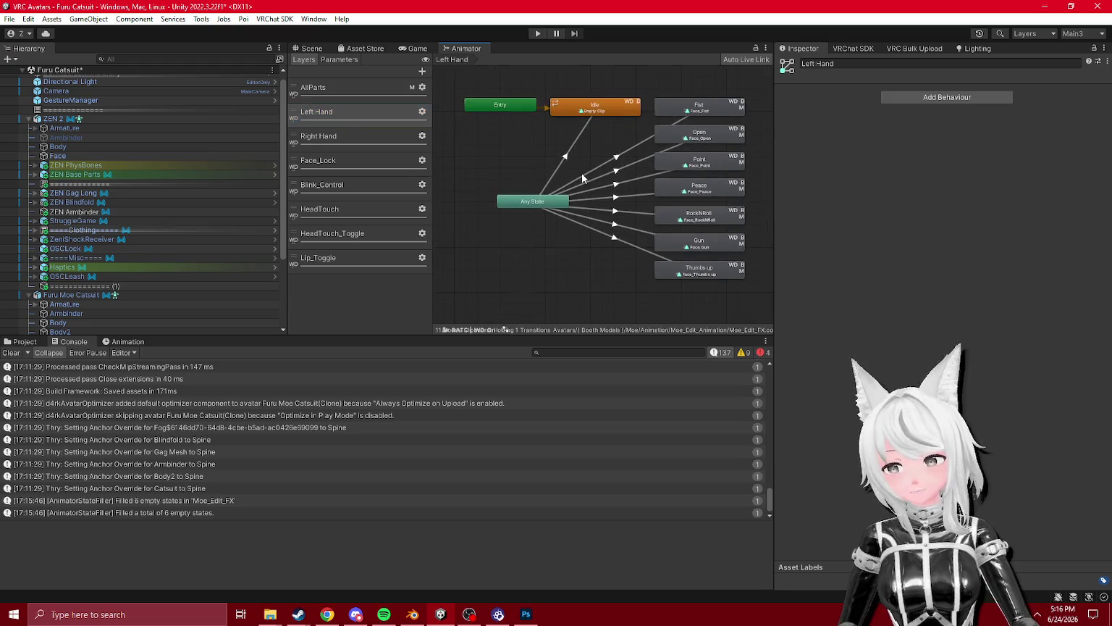
left_click(355, 136)
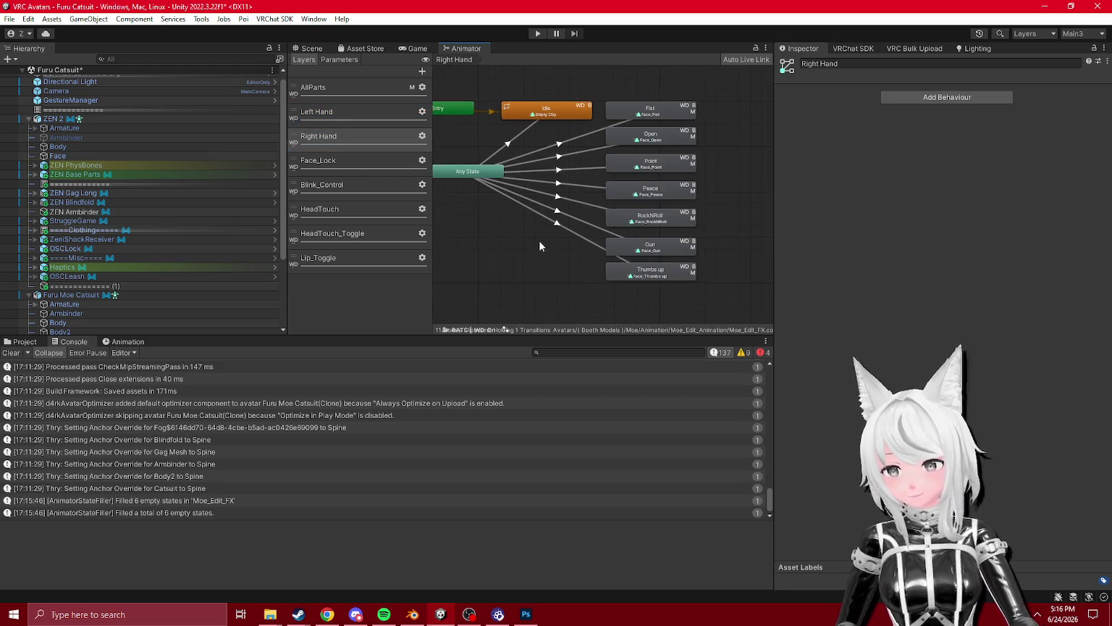
left_click(361, 256)
left_click(29, 352)
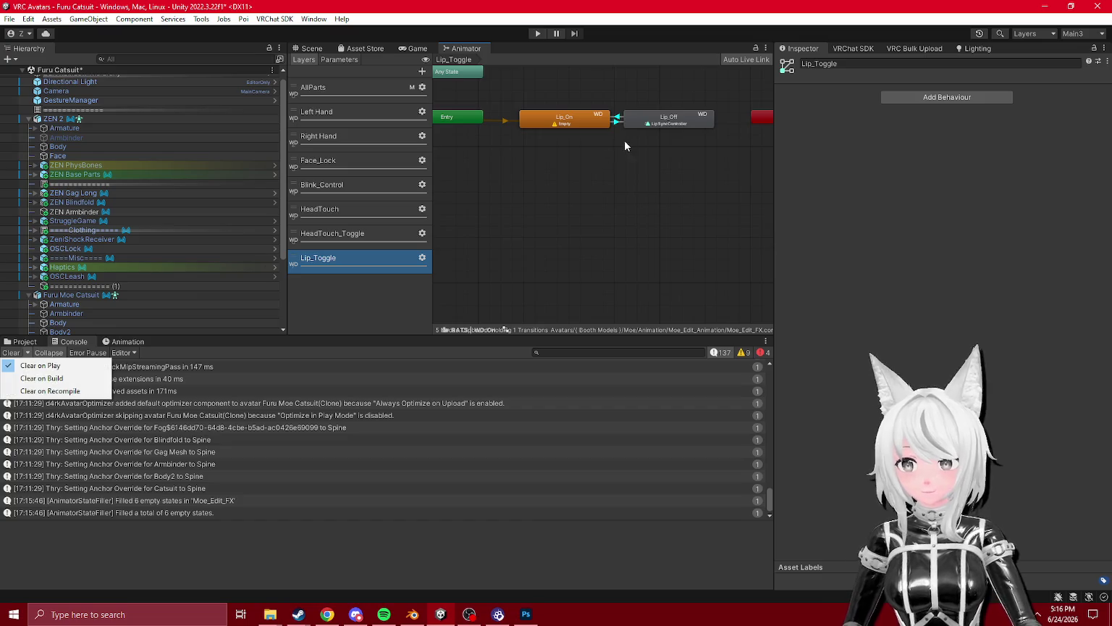
left_click(604, 122)
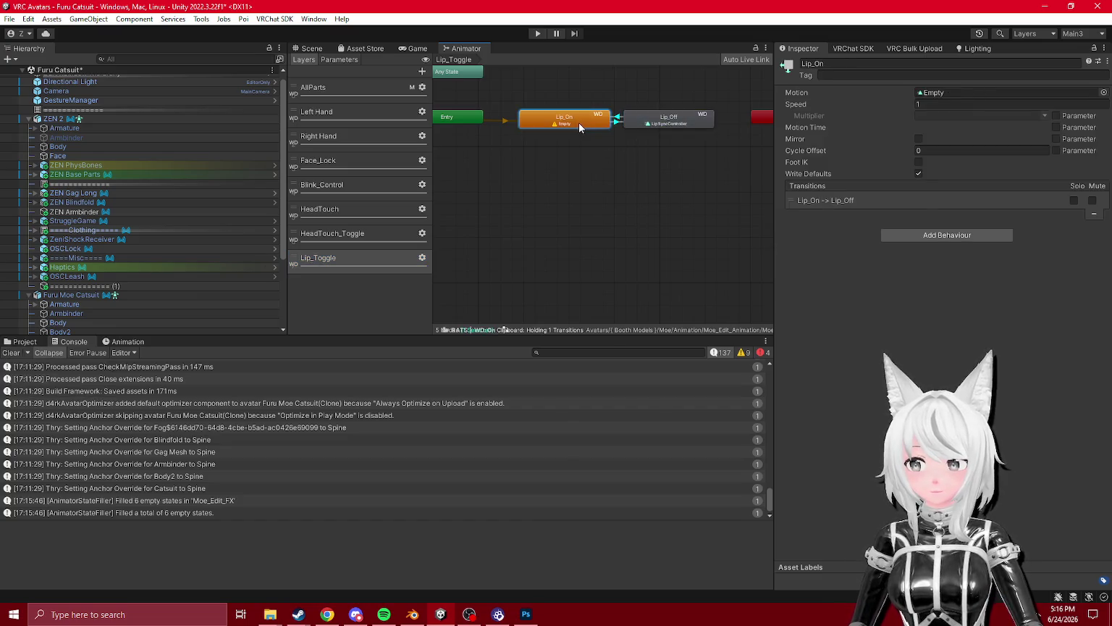
left_click(25, 341)
double_click(195, 386)
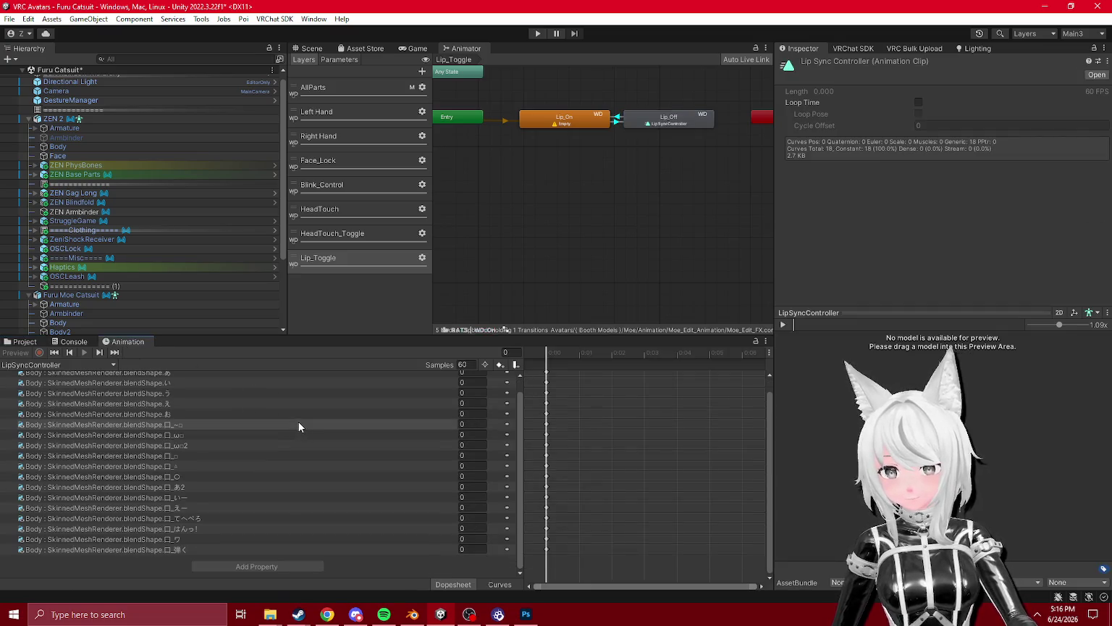
- Inspect the HeadTouch layers and the HeadTouch_On state's motion
left_click(16, 342)
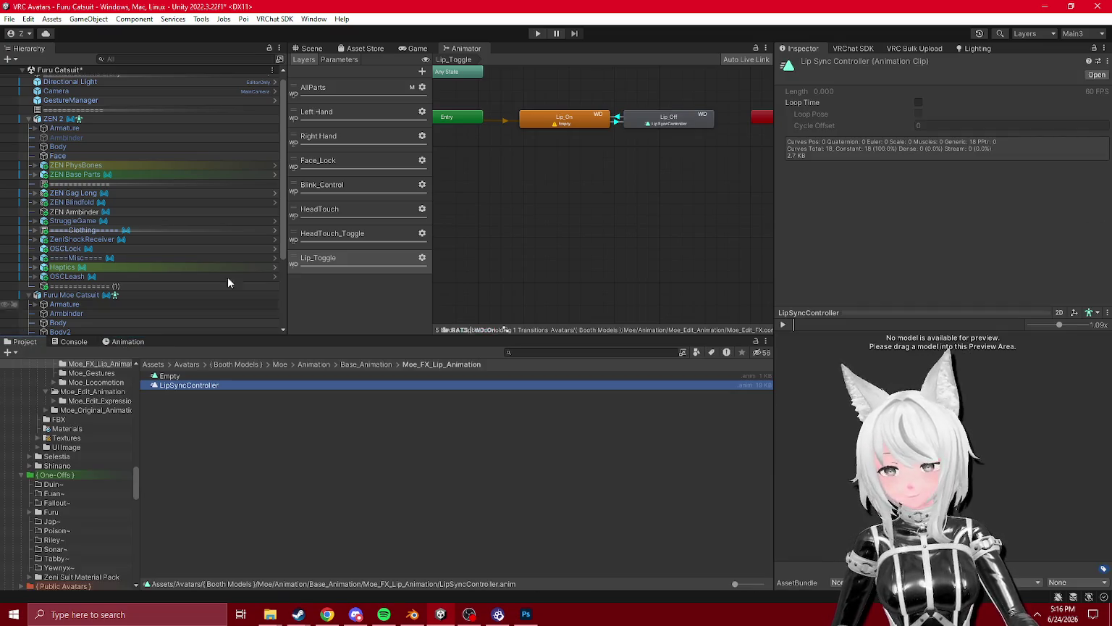
left_click(338, 239)
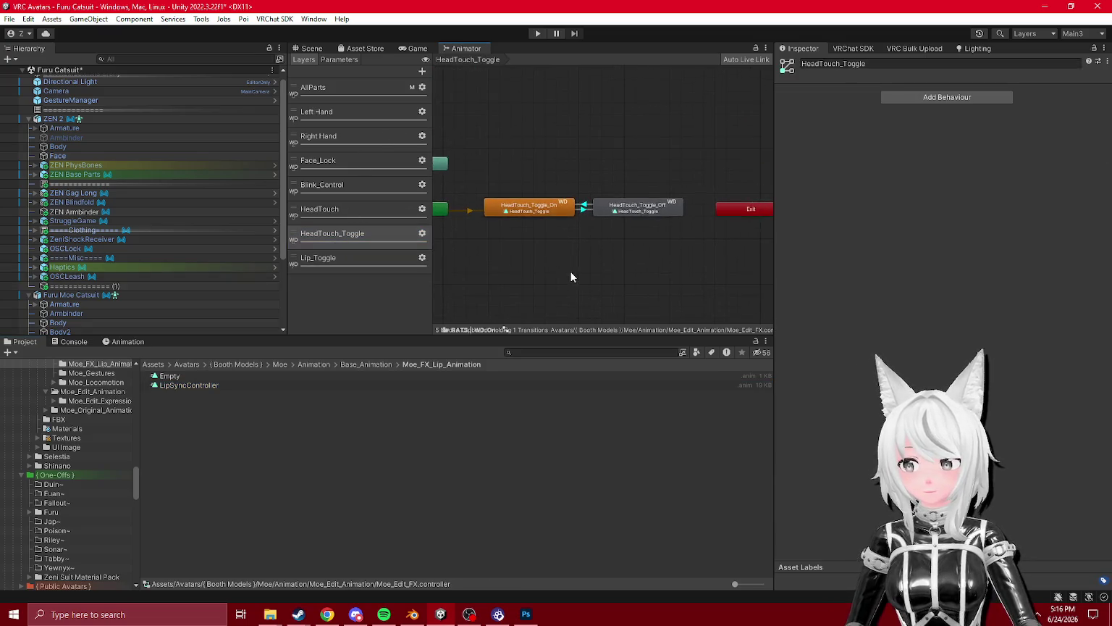
left_click(362, 209)
left_click(667, 194)
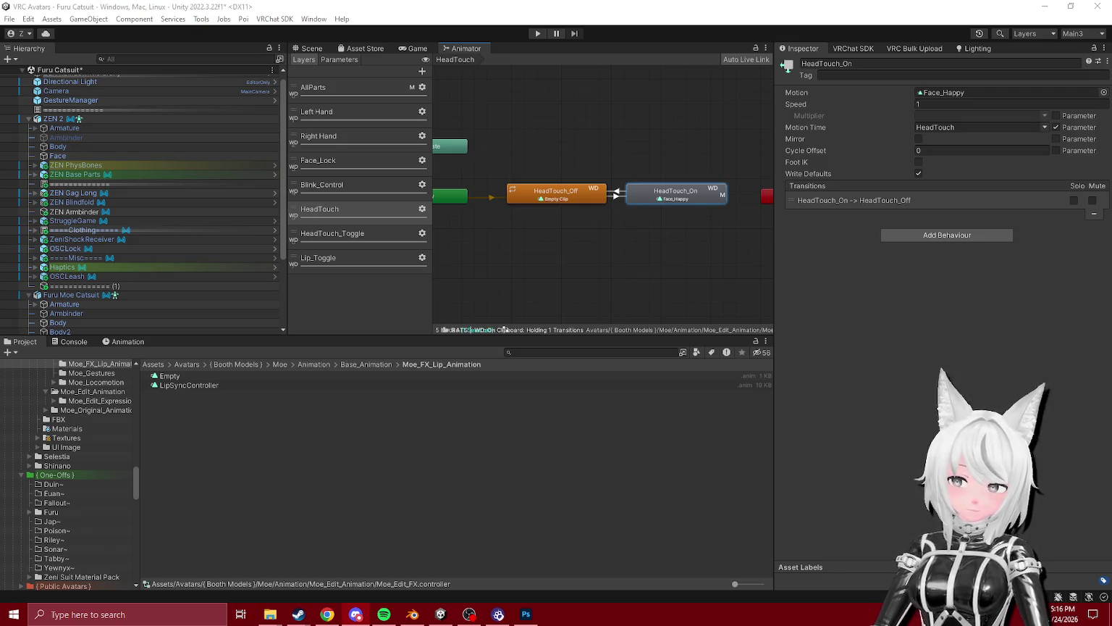
- Recheck the Blink_Control, HeadTouch, Lip_Toggle and Right Hand layers, then show the Scene view
left_click(346, 185)
left_click(356, 216)
left_click(355, 233)
left_click(354, 254)
left_click(333, 136)
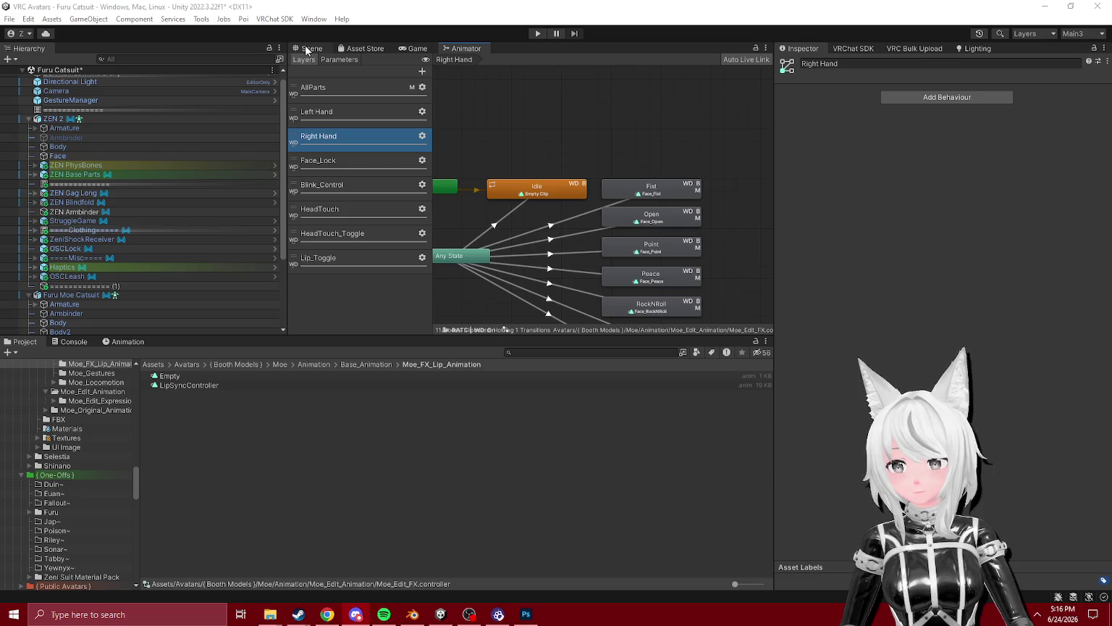
left_click(310, 49)
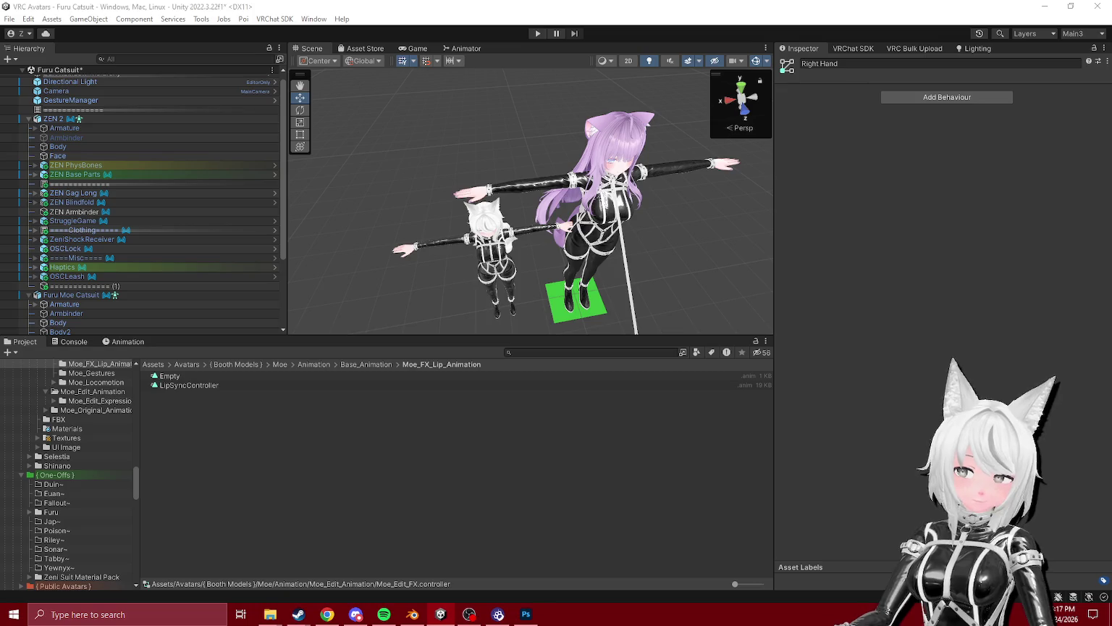
- Open the Furu Moe Catsuit's Base layer controller, Moe_Locomotion, in the Animator
left_click(429, 33)
scroll(77, 257, "down", 5)
left_click(77, 191)
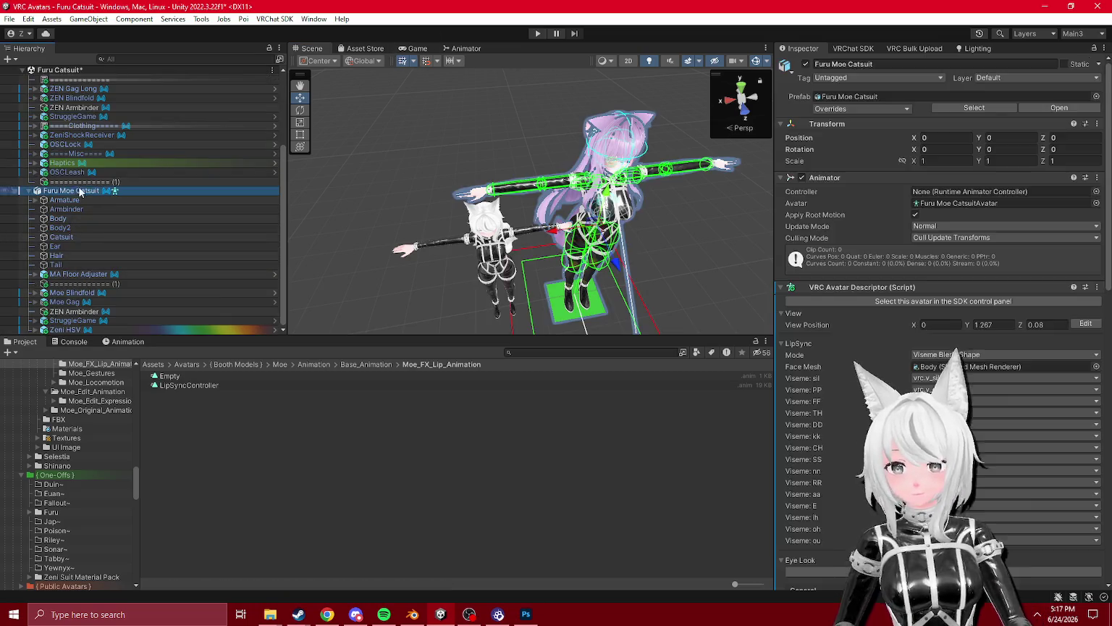
scroll(923, 330, "down", 10)
left_click(963, 426)
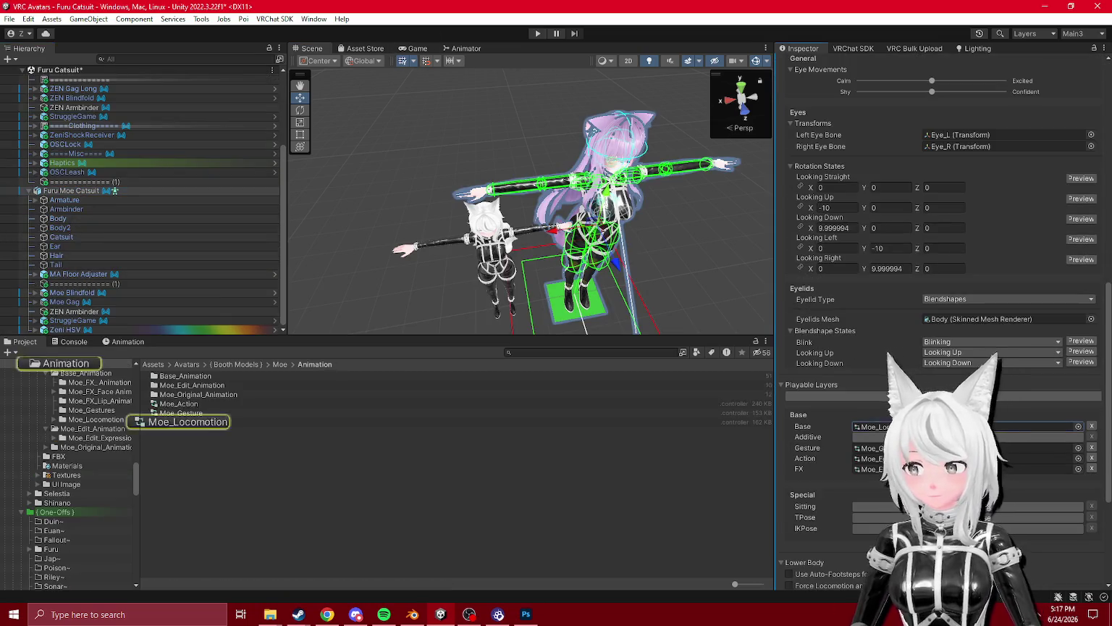
left_click(187, 423)
left_click(466, 48)
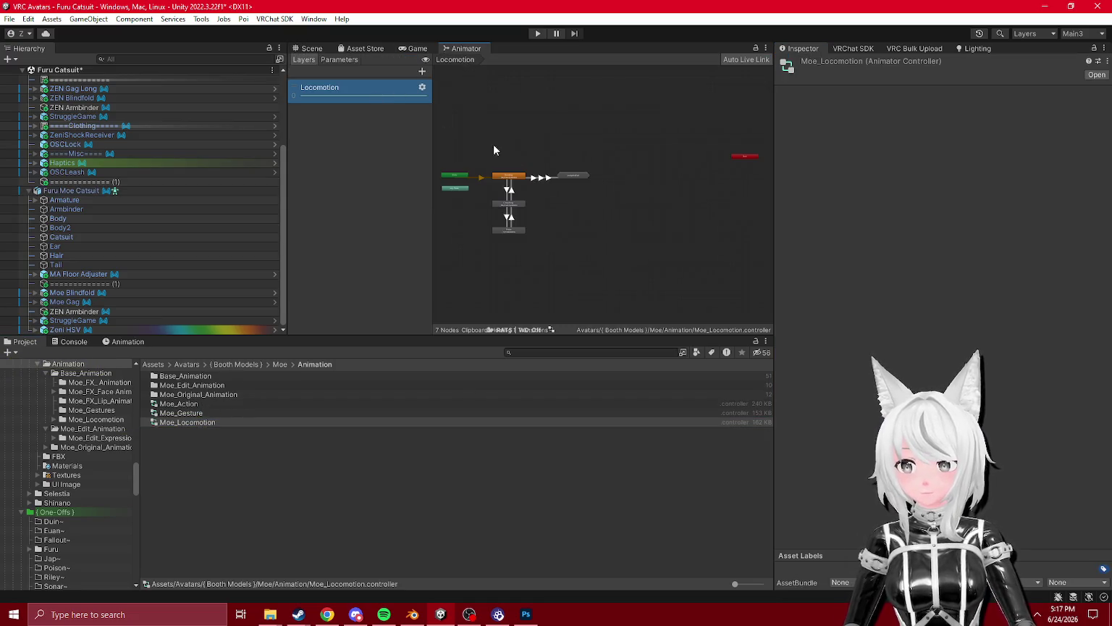
scroll(478, 174, "up", 8)
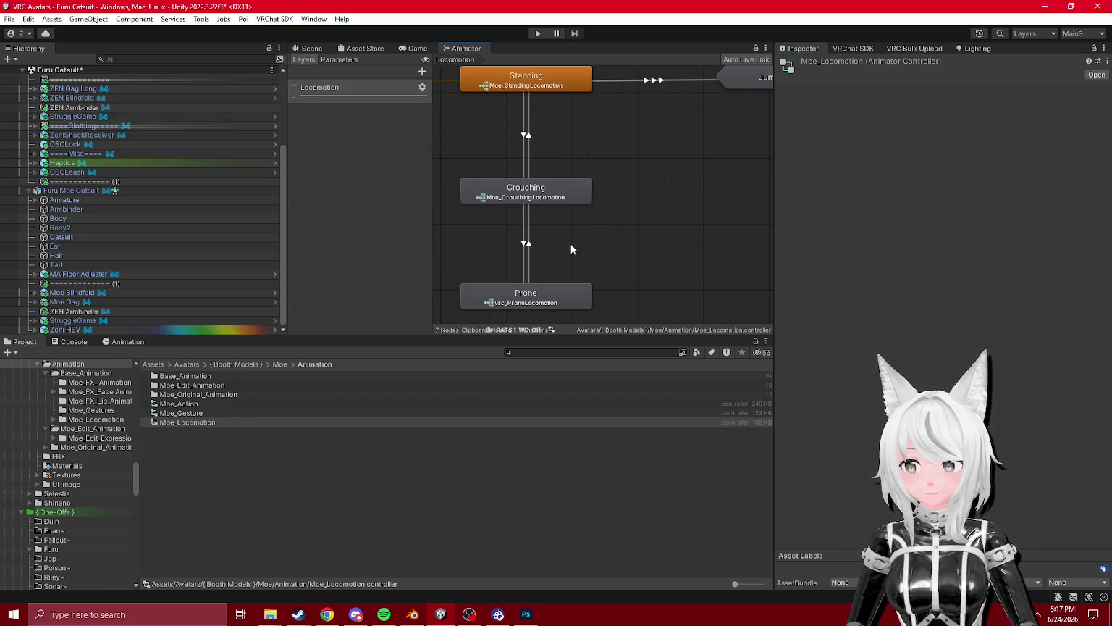
- Preview the Crouching state's Moe_CrouchingLocomotion blend tree at several blend positions
left_click(526, 190)
left_click(971, 92)
left_click(471, 386)
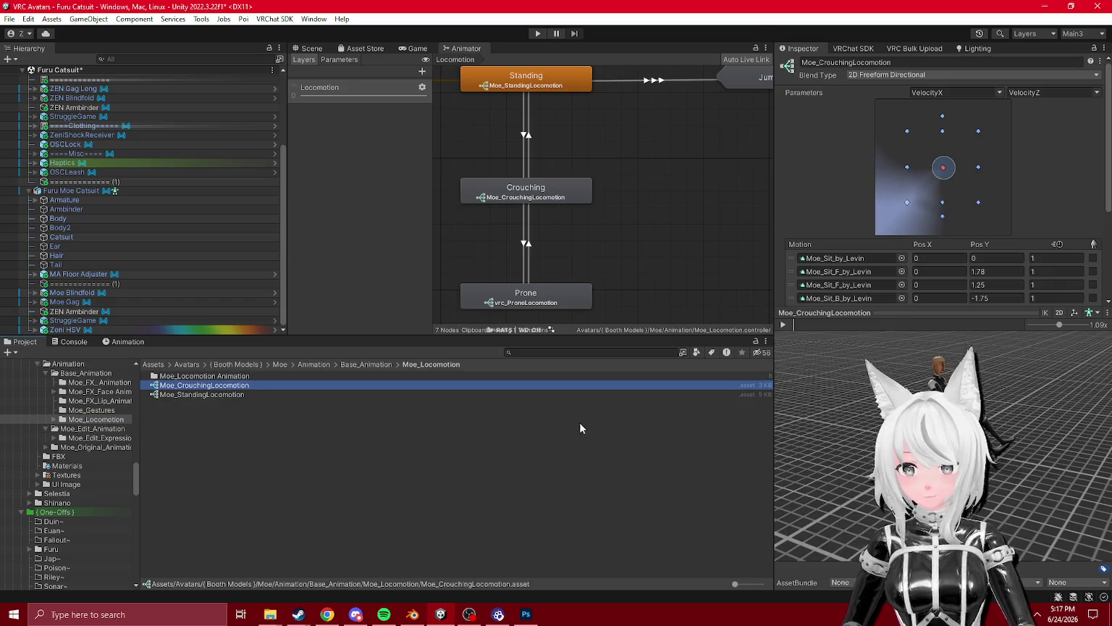
left_click(890, 324)
left_click_drag(951, 171, 934, 162)
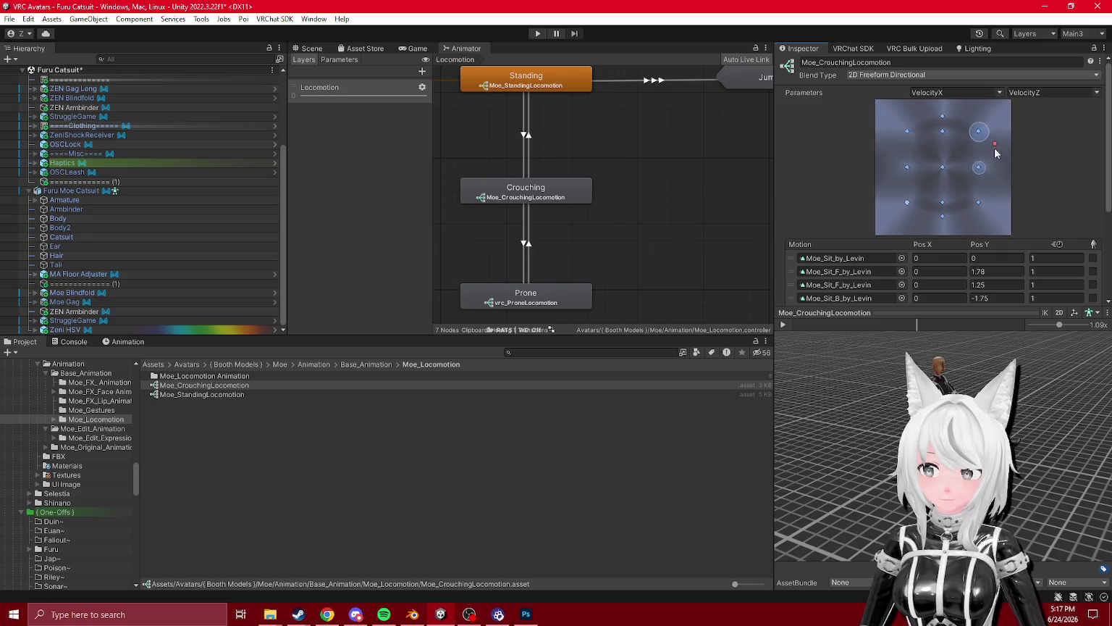
left_click_drag(944, 178, 941, 132)
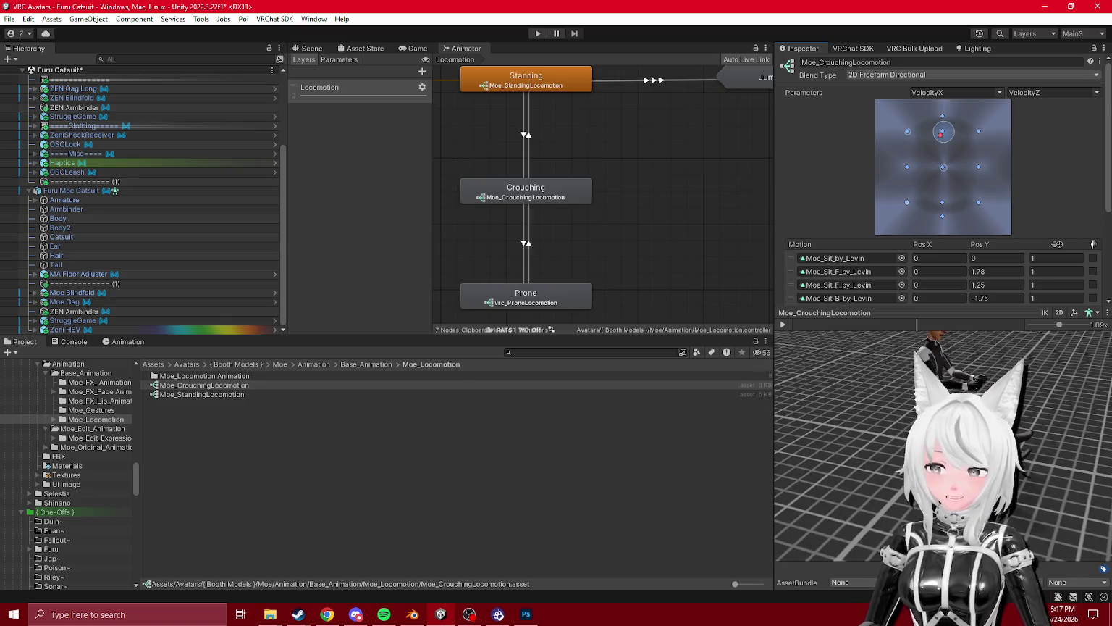
left_click(948, 189)
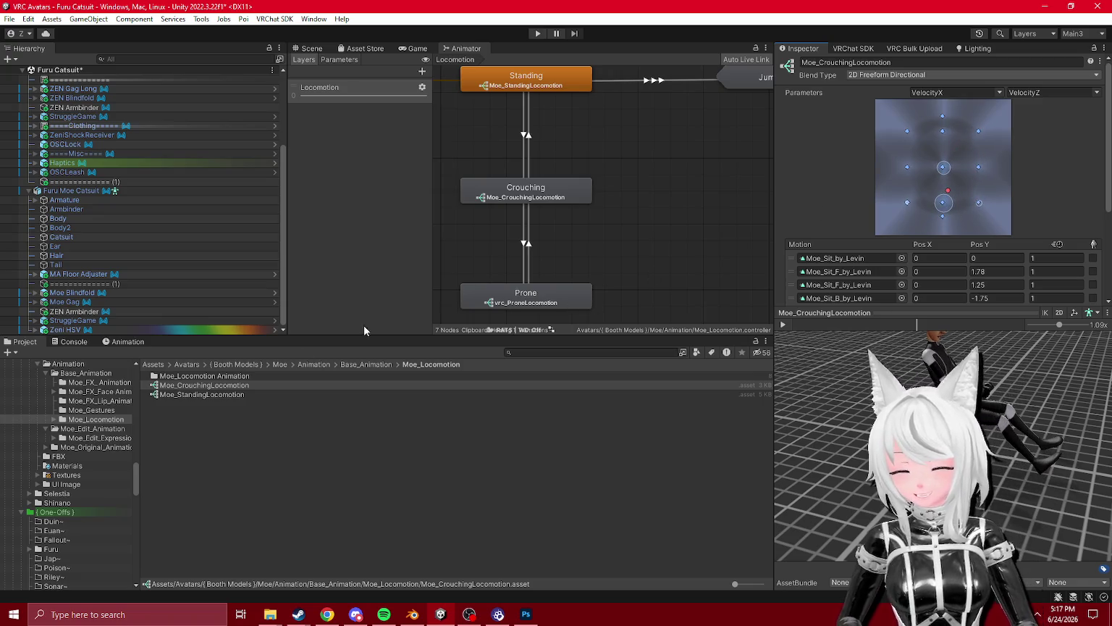
left_click(547, 117)
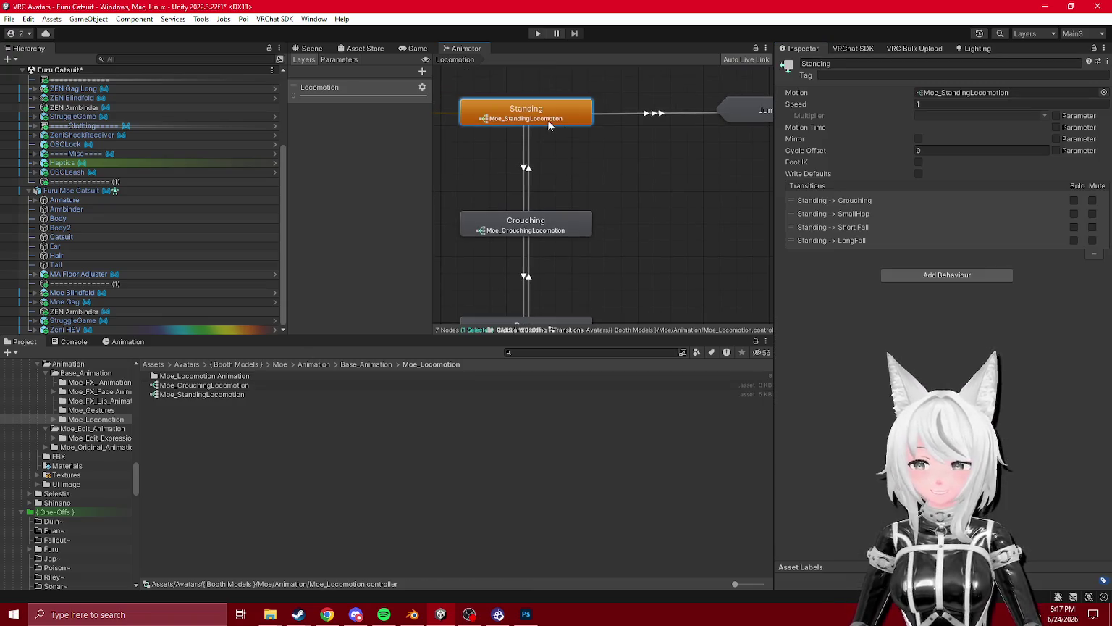
- Preview the Moe_StandingLocomotion blend tree points and locate the Moe_Idle_by_Levin clip
left_click(202, 395)
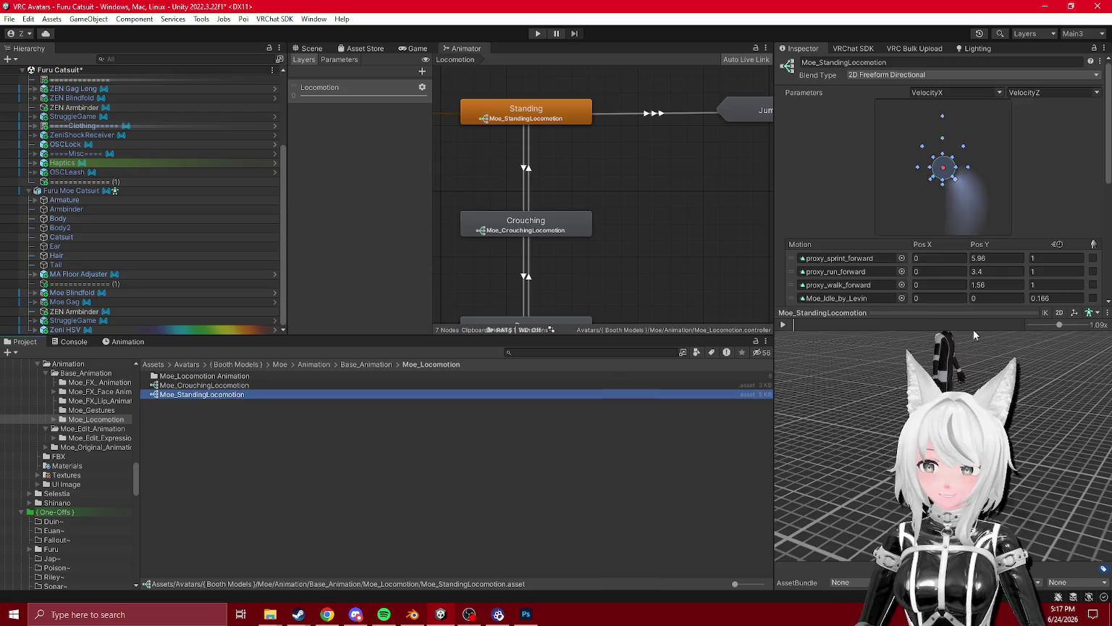
left_click(943, 118)
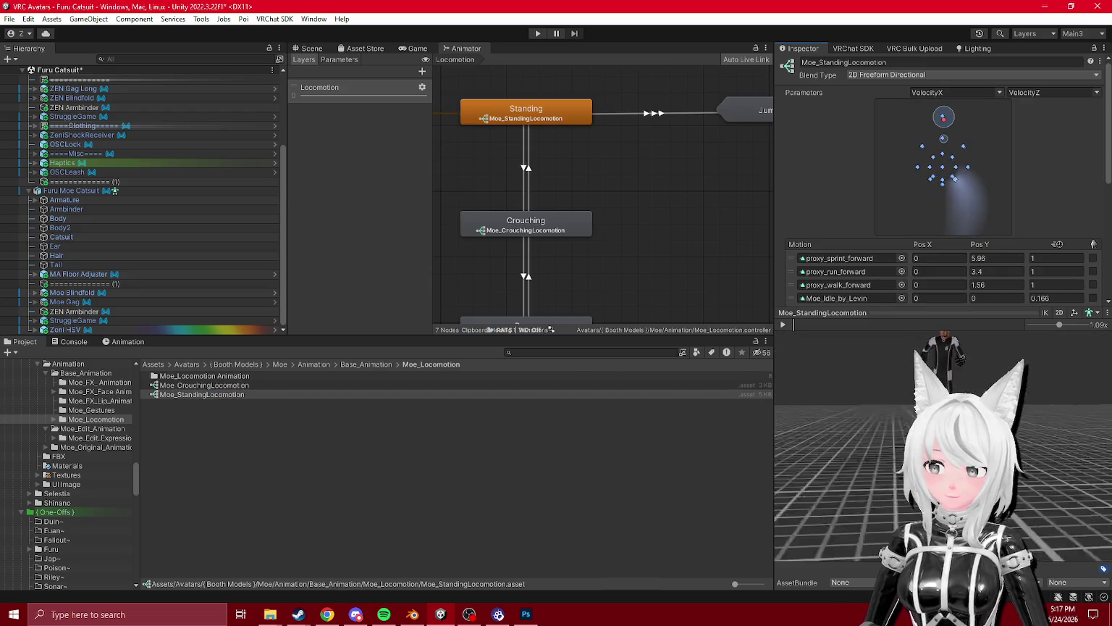
scroll(883, 287, "down", 2)
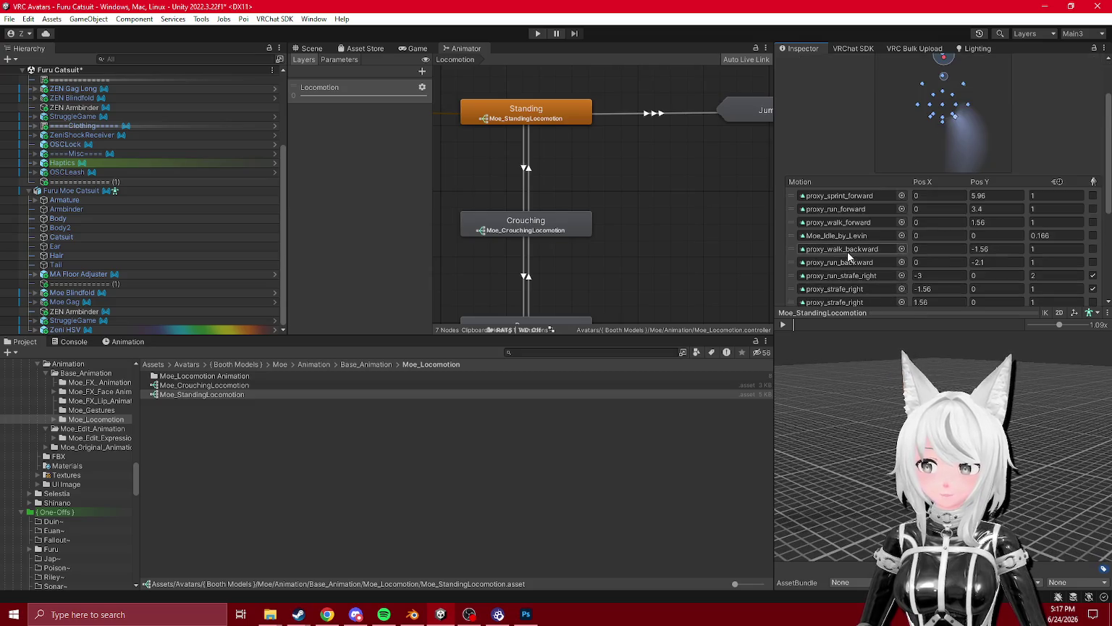
left_click(840, 235)
scroll(952, 96, "up", 2)
left_click_drag(948, 118, 942, 163)
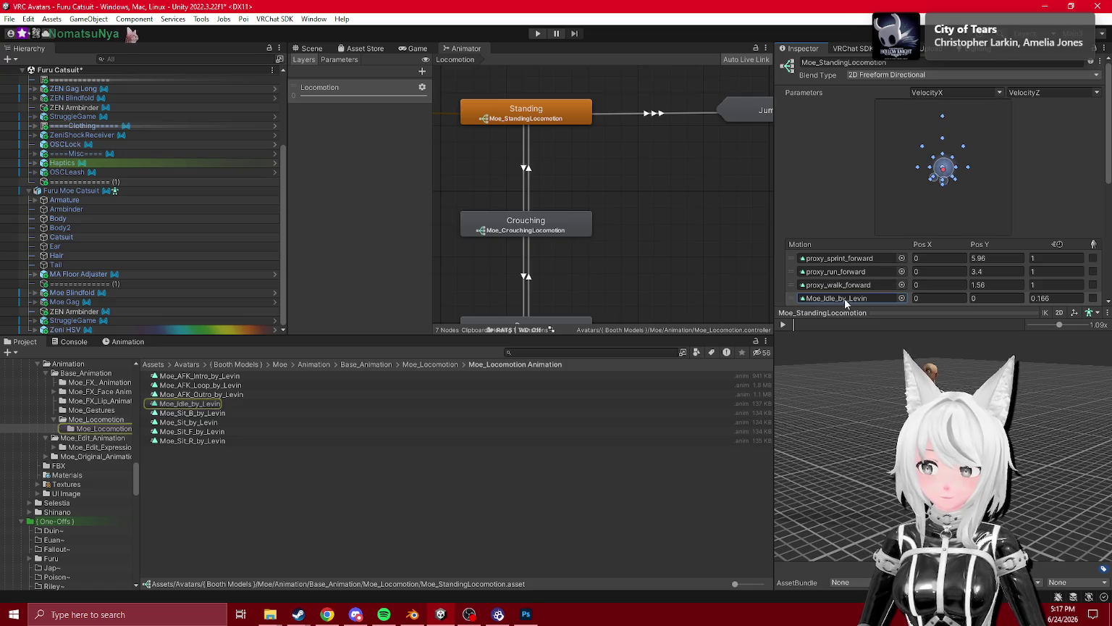
- Play Moe_Idle_by_Levin on the preview avatar and look at Moe_Sit_B_by_Levin
double_click(836, 298)
left_click(783, 324)
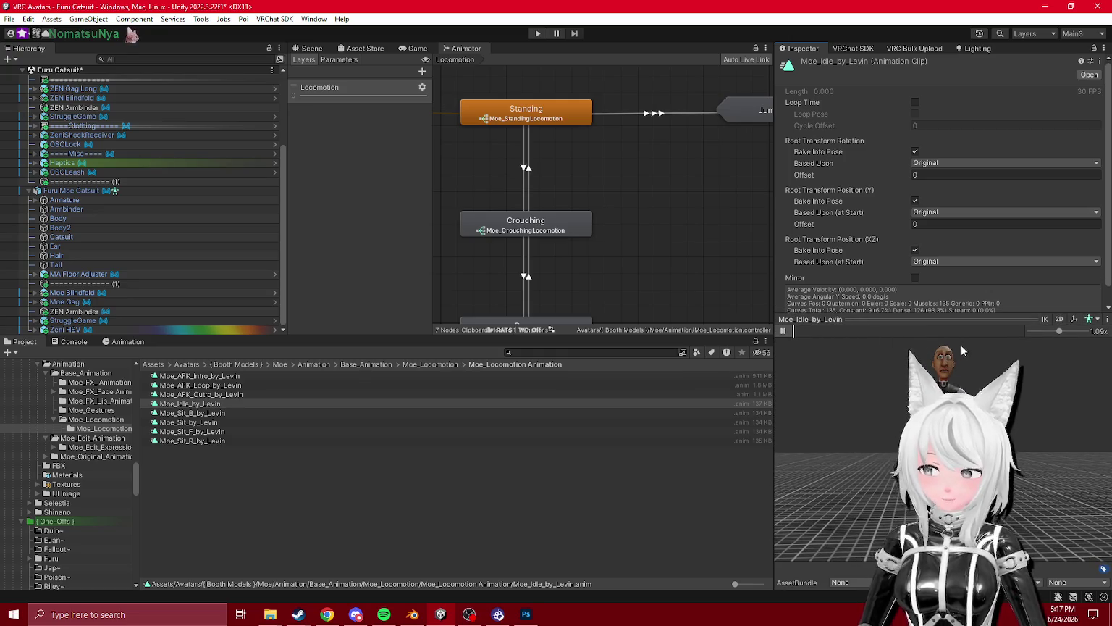
left_click(230, 414)
mouse_move(230, 414)
left_mouse_down()
mouse_move(820, 327)
mouse_move(874, 340)
mouse_move(1049, 343)
mouse_move(1058, 332)
left_mouse_up()
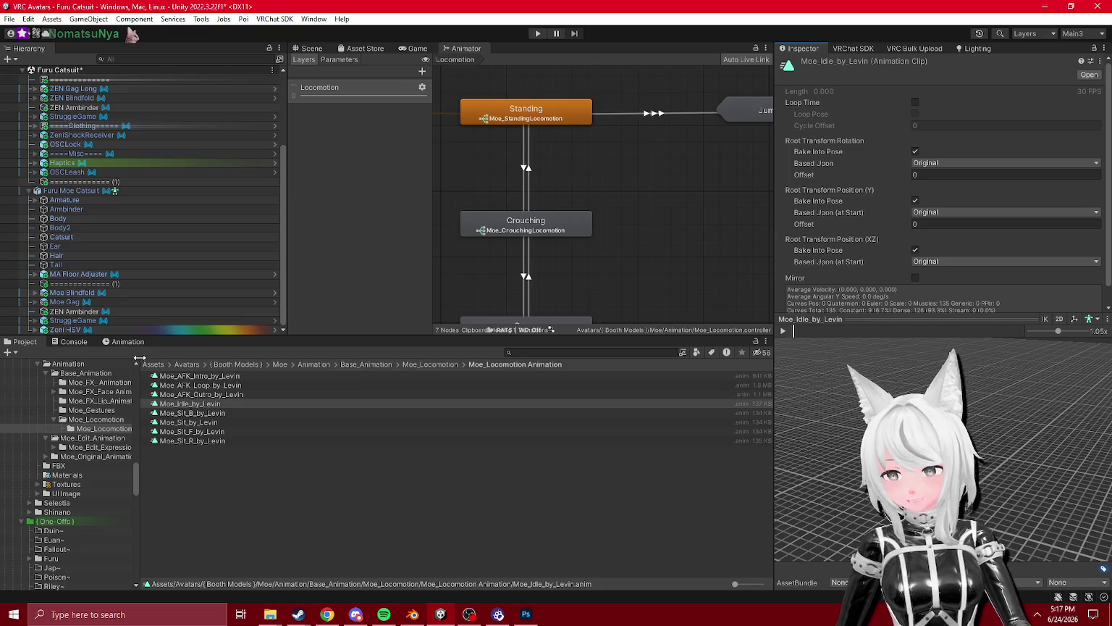
left_click(124, 341)
left_click(25, 341)
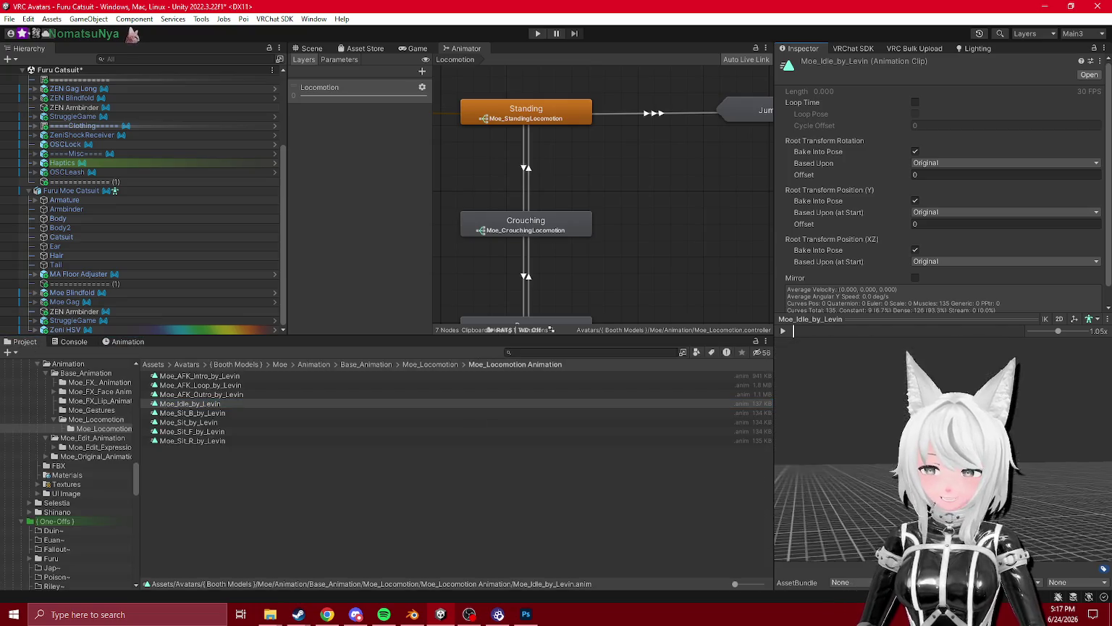
- Preview the Moe_AFK_Intro_by_Levin and Moe_AFK_Outro_by_Levin clips, scrubbing the Outro timeline
scroll(76, 295, "up", 4)
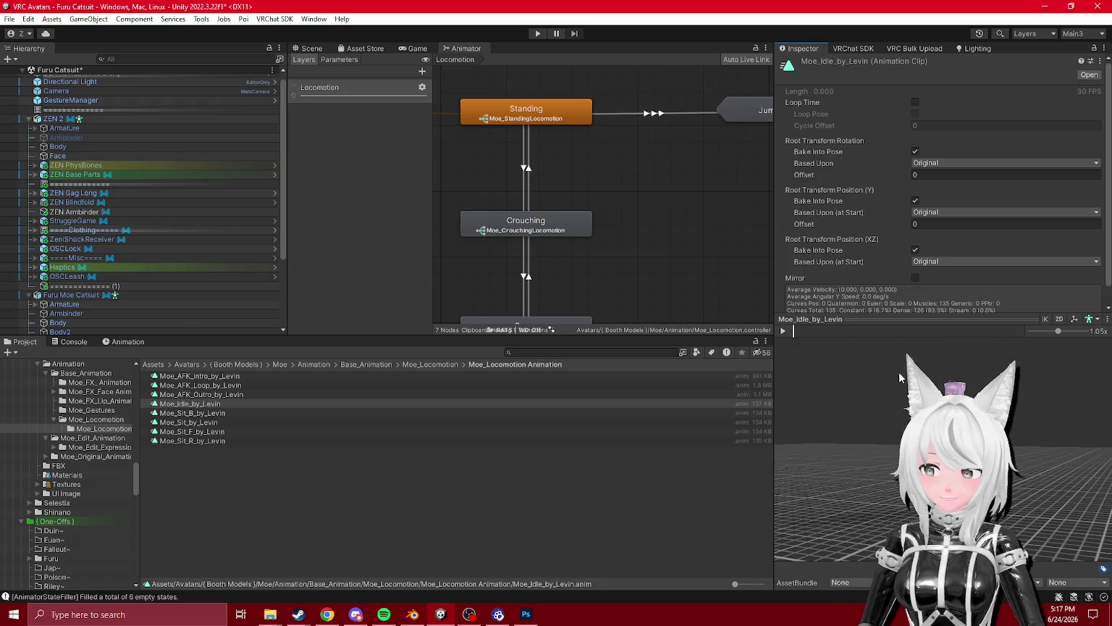
left_click(204, 385)
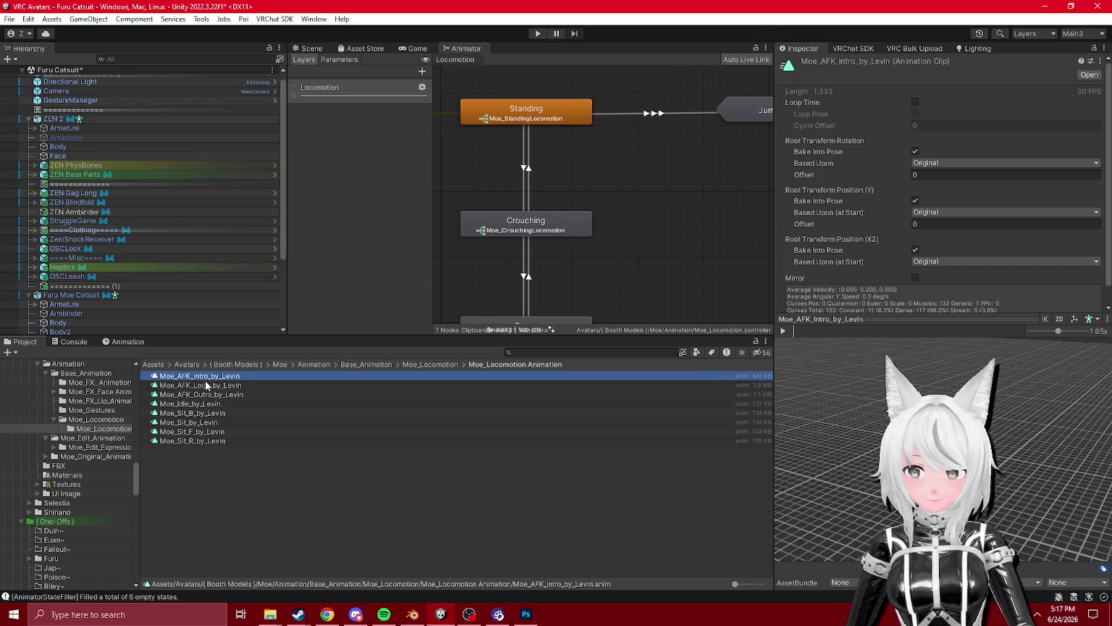
left_click(209, 394)
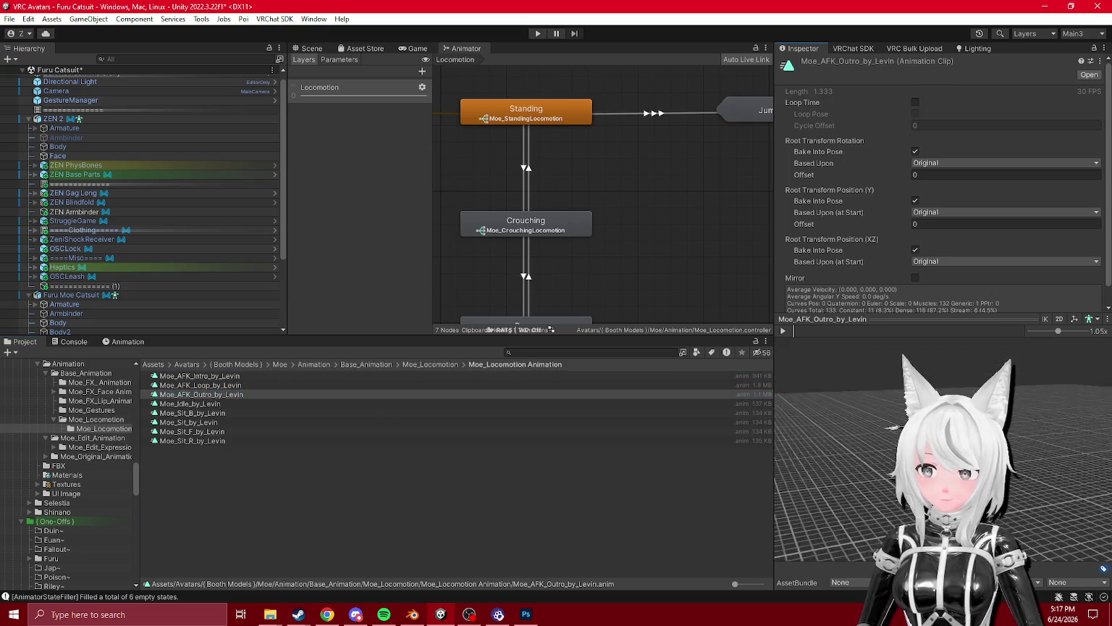
left_click(894, 335)
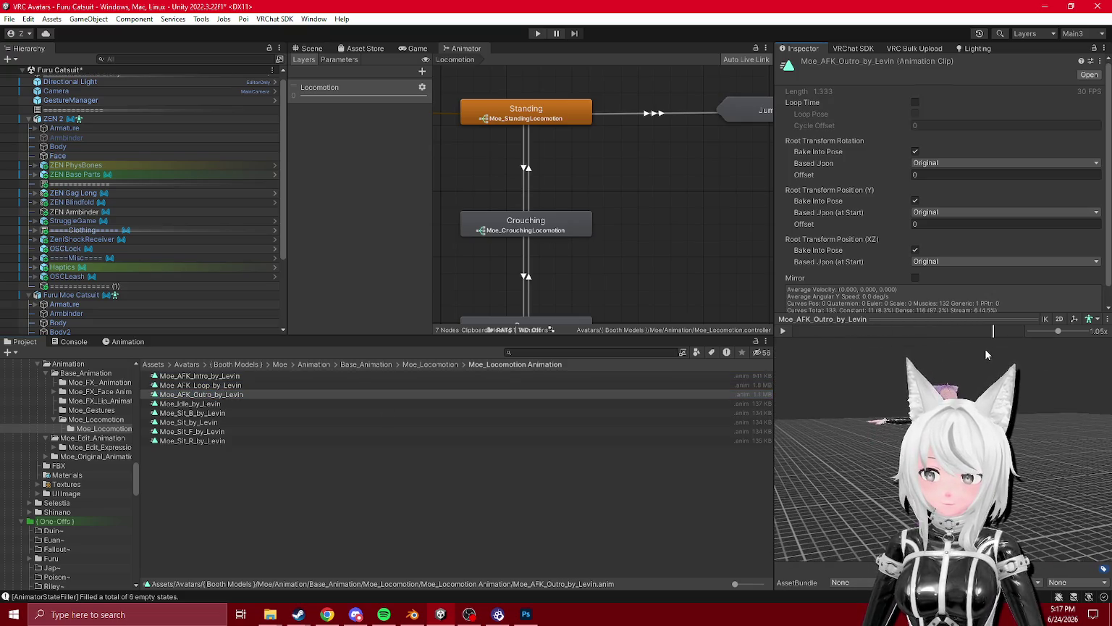
left_click_drag(824, 360, 686, 350)
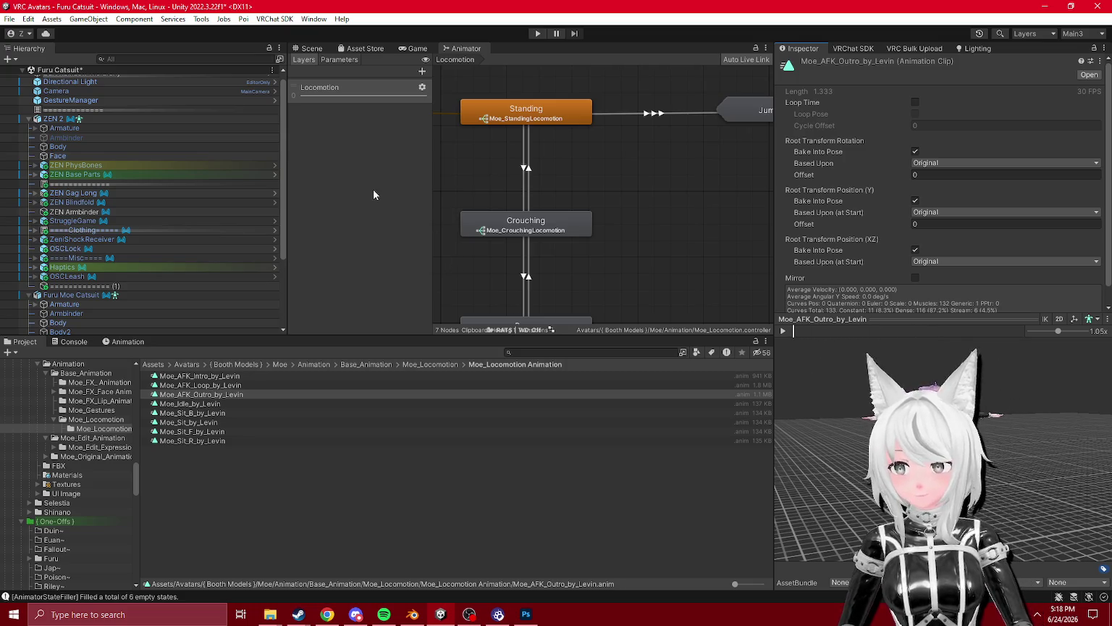
left_click(301, 49)
scroll(99, 225, "up", 1)
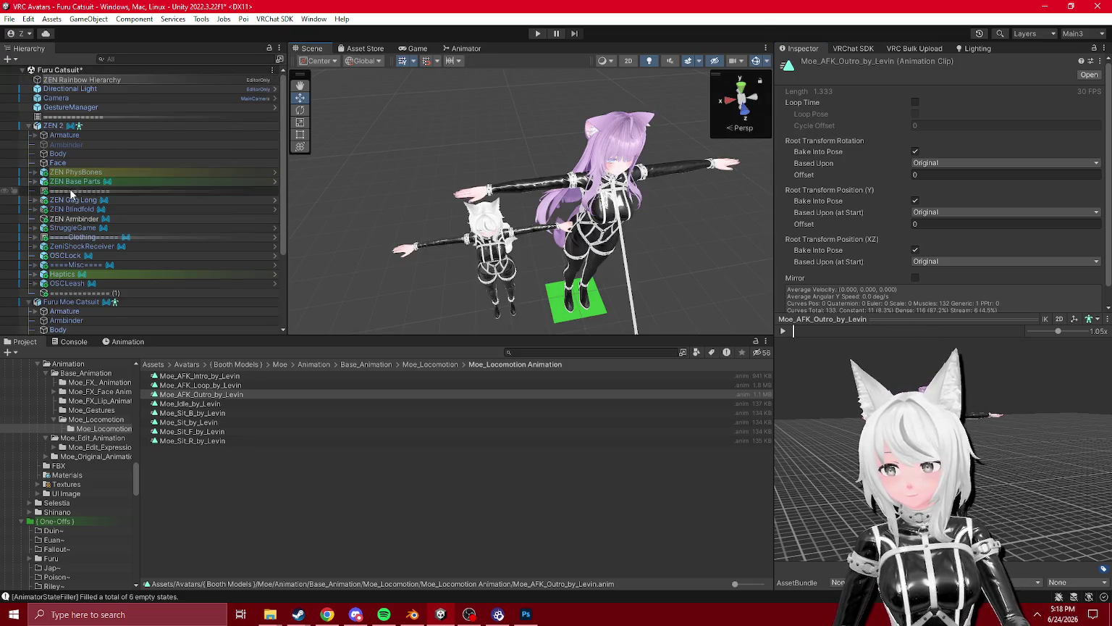
- Open the Furu Moe Catsuit's Action controller, Moe_Edit_Action, in the Animator
left_click(55, 126)
scroll(837, 355, "down", 5)
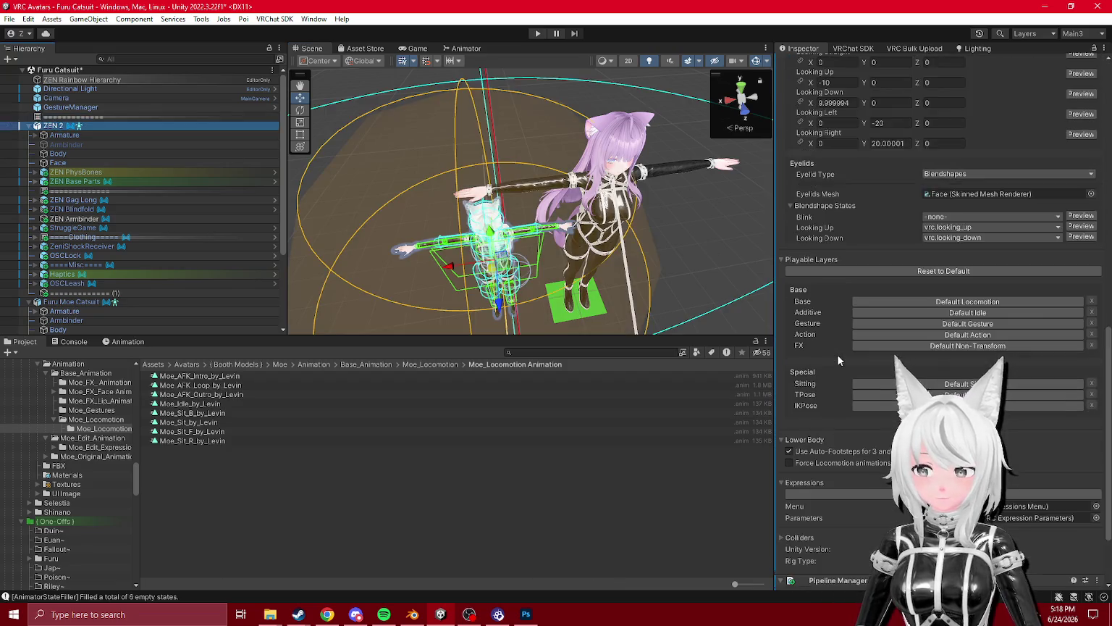
left_click(78, 301)
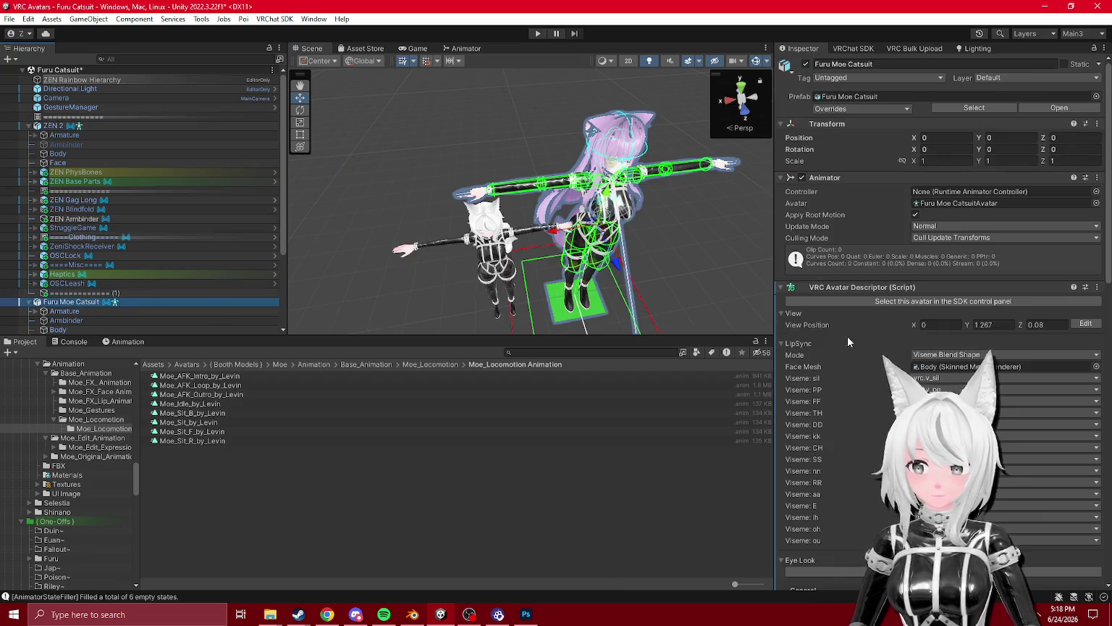
scroll(871, 328, "down", 10)
scroll(871, 328, "down", 5)
left_click(914, 270)
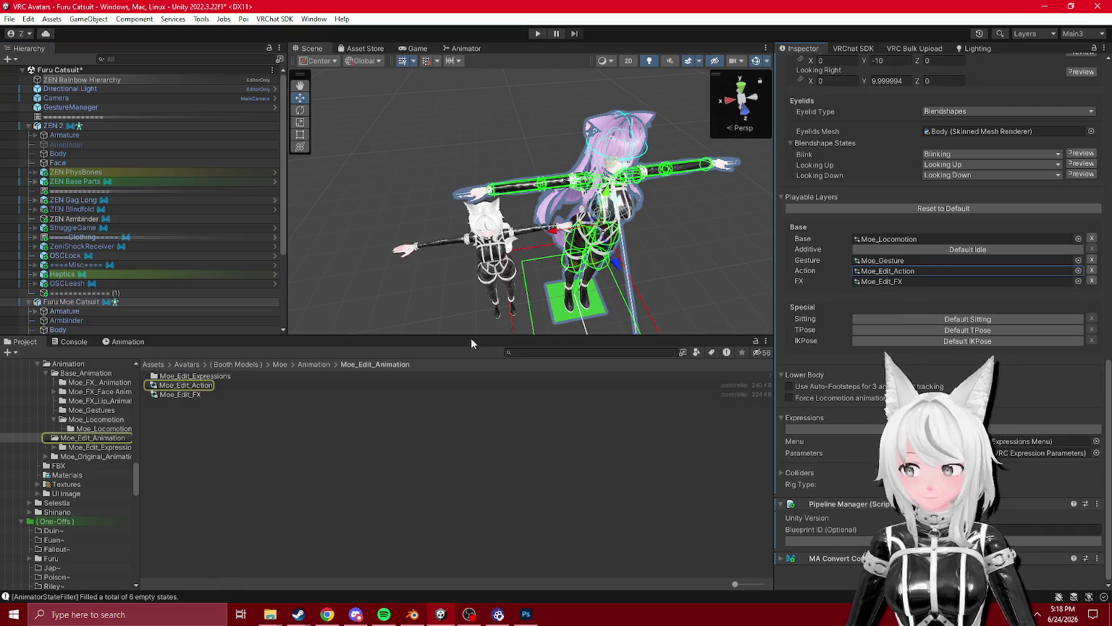
left_click(207, 385)
double_click(207, 384)
- Survey Moe_Edit_Action's graph and select its seated states and transitions
scroll(618, 183, "up", 3)
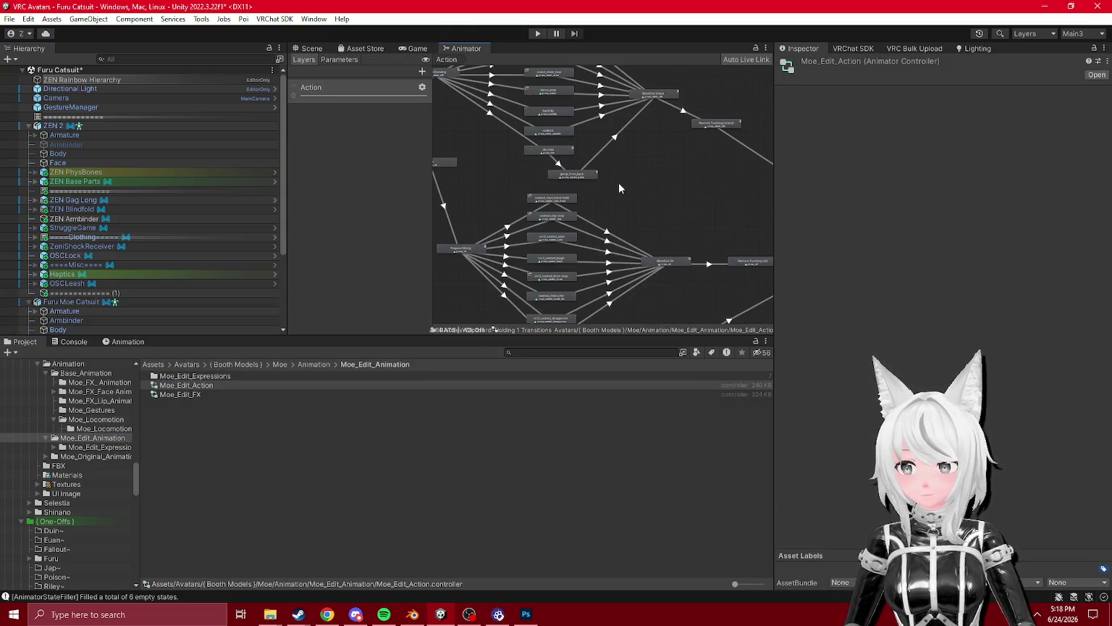
scroll(692, 209, "up", 2)
scroll(692, 209, "down", 2)
scroll(690, 178, "up", 5)
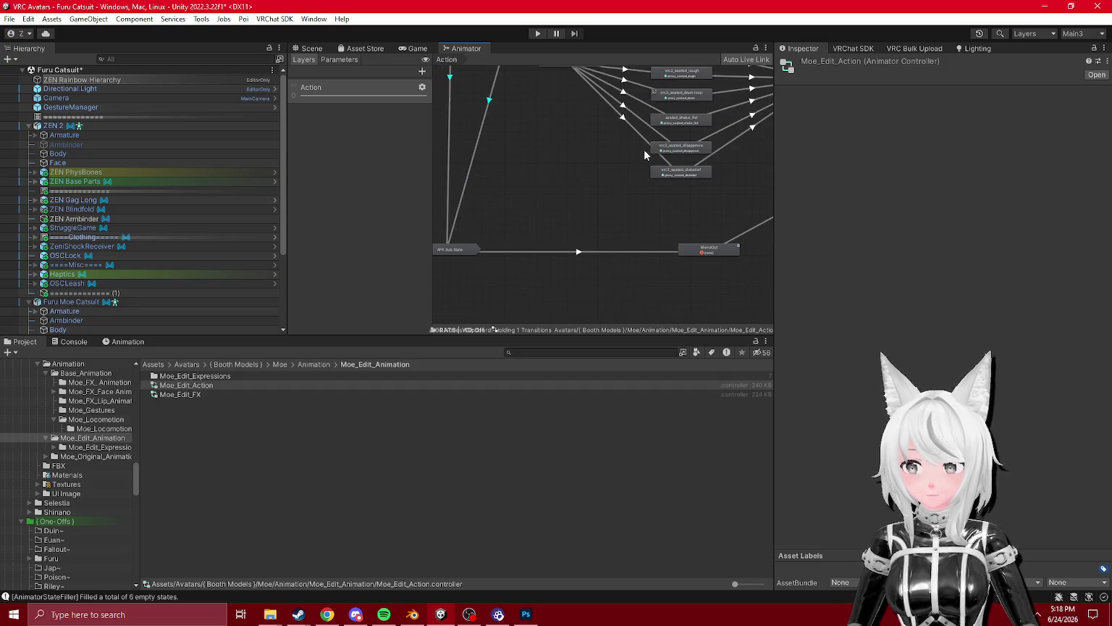
scroll(622, 165, "down", 4)
scroll(578, 256, "up", 5)
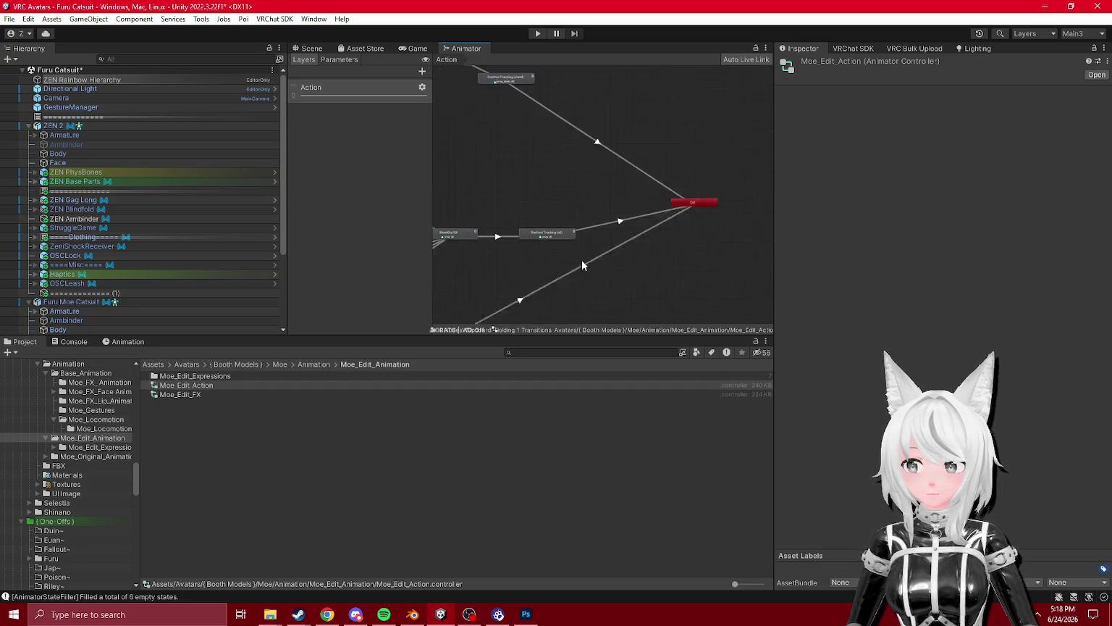
scroll(627, 221, "down", 5)
scroll(662, 225, "up", 3)
scroll(614, 223, "down", 2)
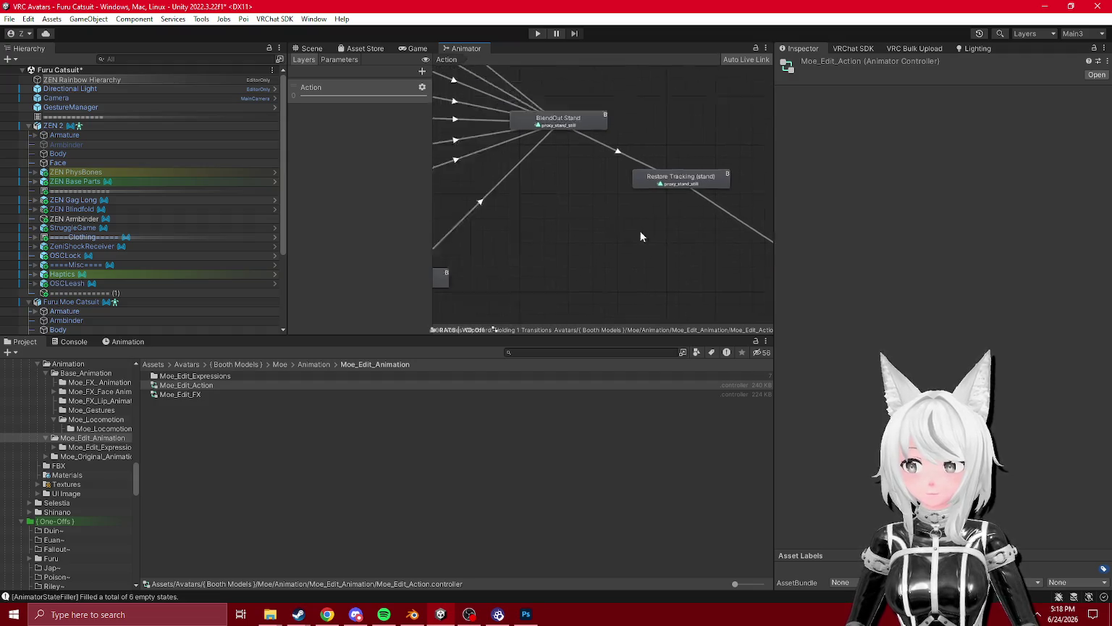
scroll(630, 236, "up", 3)
scroll(571, 262, "down", 5)
scroll(665, 287, "up", 2)
scroll(695, 195, "up", 2)
scroll(630, 225, "down", 3)
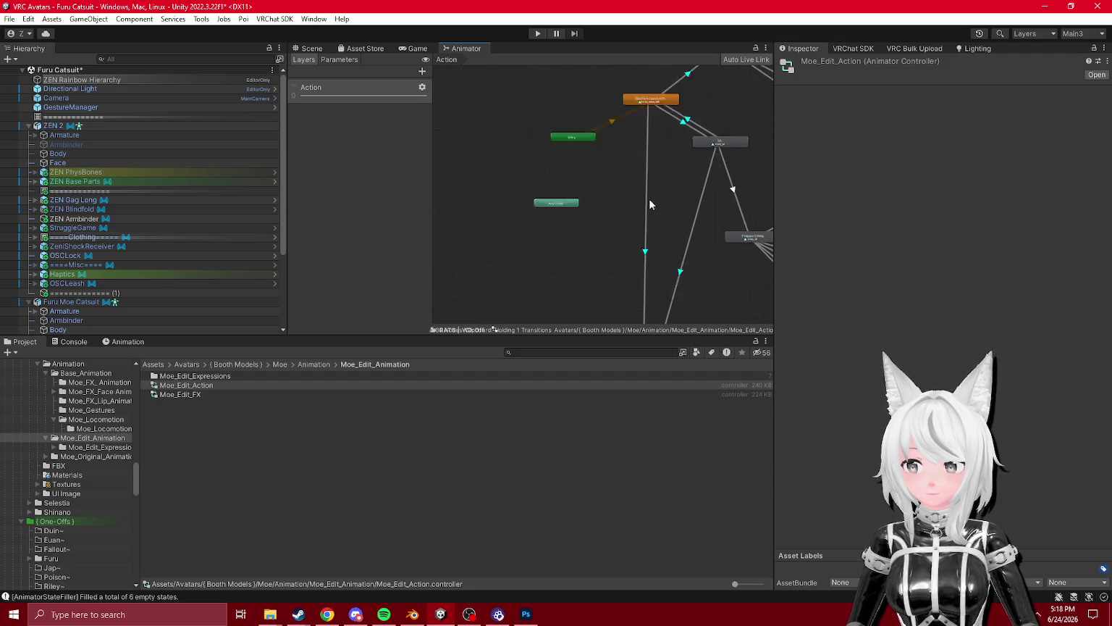
scroll(627, 158, "up", 2)
scroll(693, 192, "up", 4)
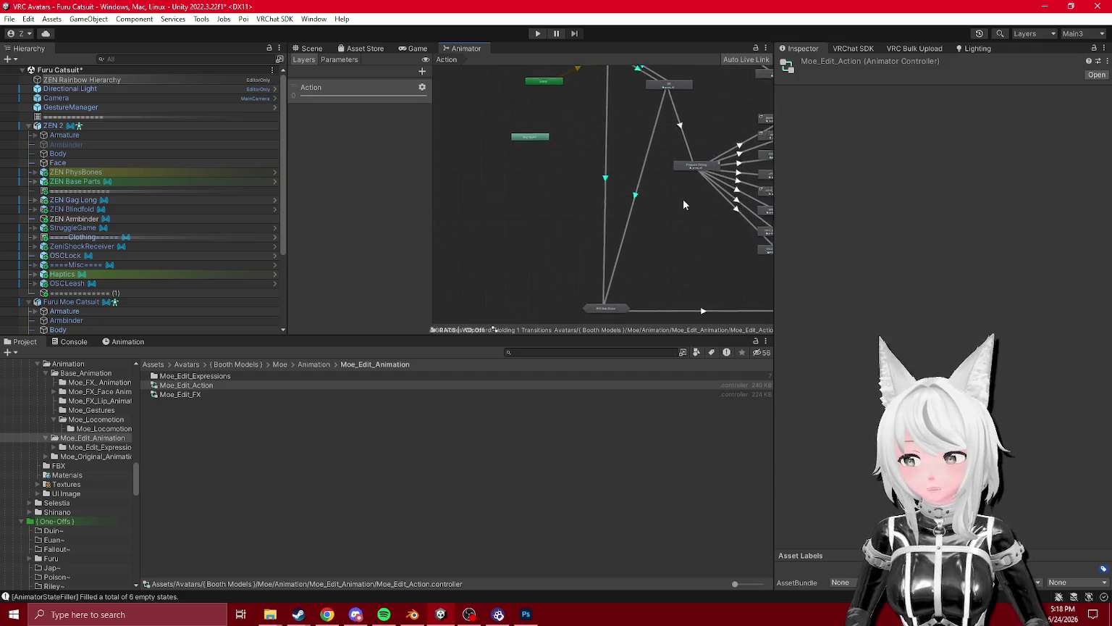
left_click_drag(688, 259, 589, 223)
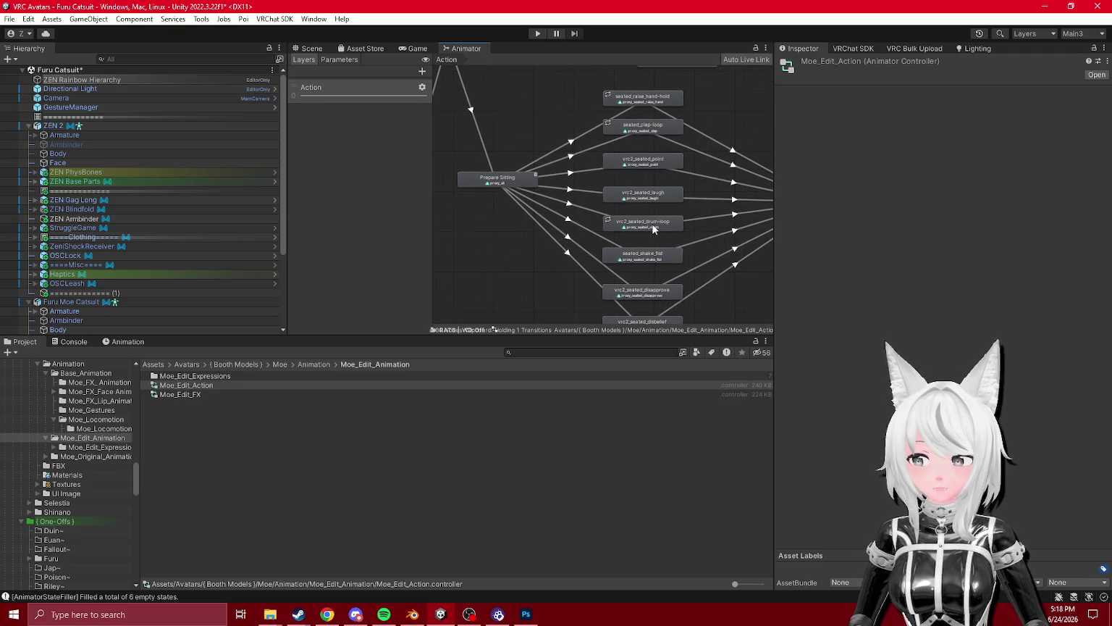
left_click(650, 201)
mouse_move(511, 106)
left_mouse_down()
mouse_move(646, 245)
mouse_move(664, 173)
left_mouse_up()
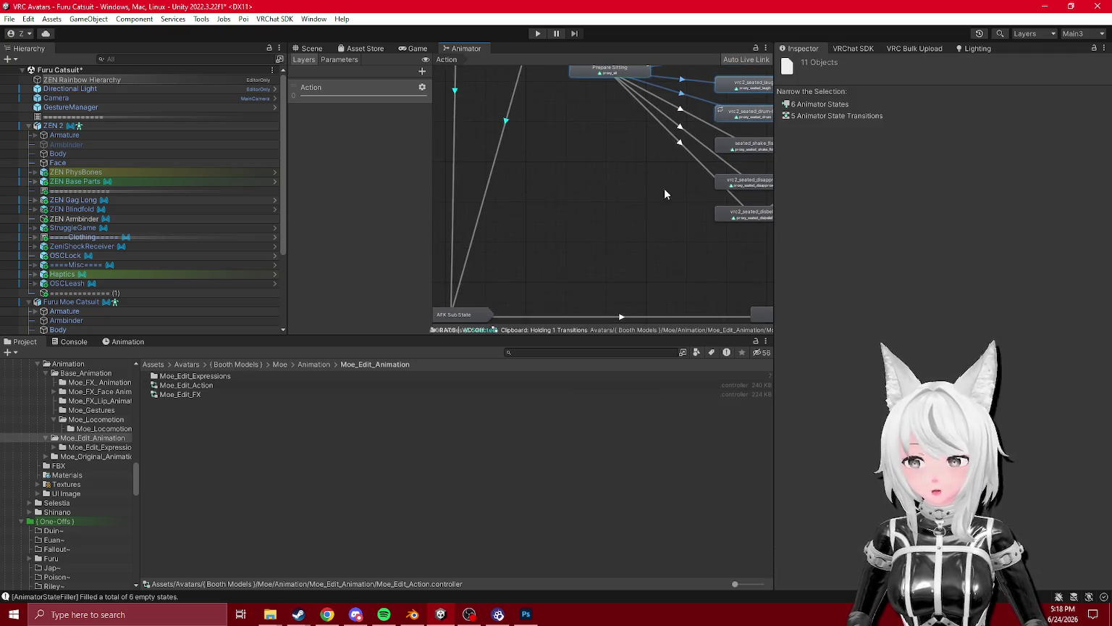
- Look inside the AFK Sub State, then return to the Furu Moe Catsuit in the scene
left_click_drag(571, 252, 557, 209)
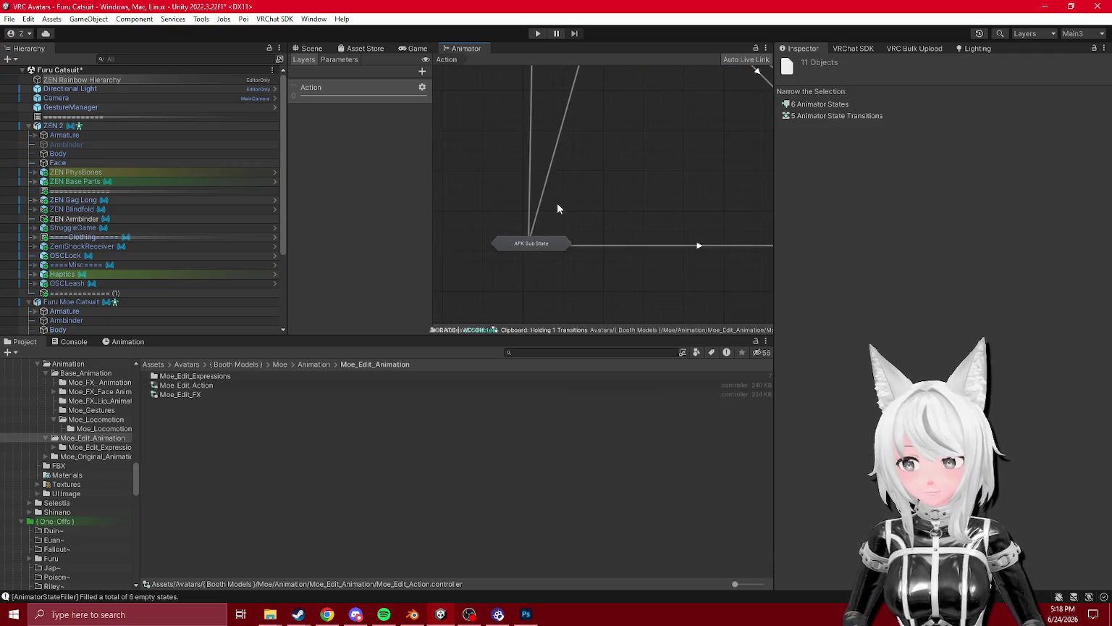
double_click(541, 244)
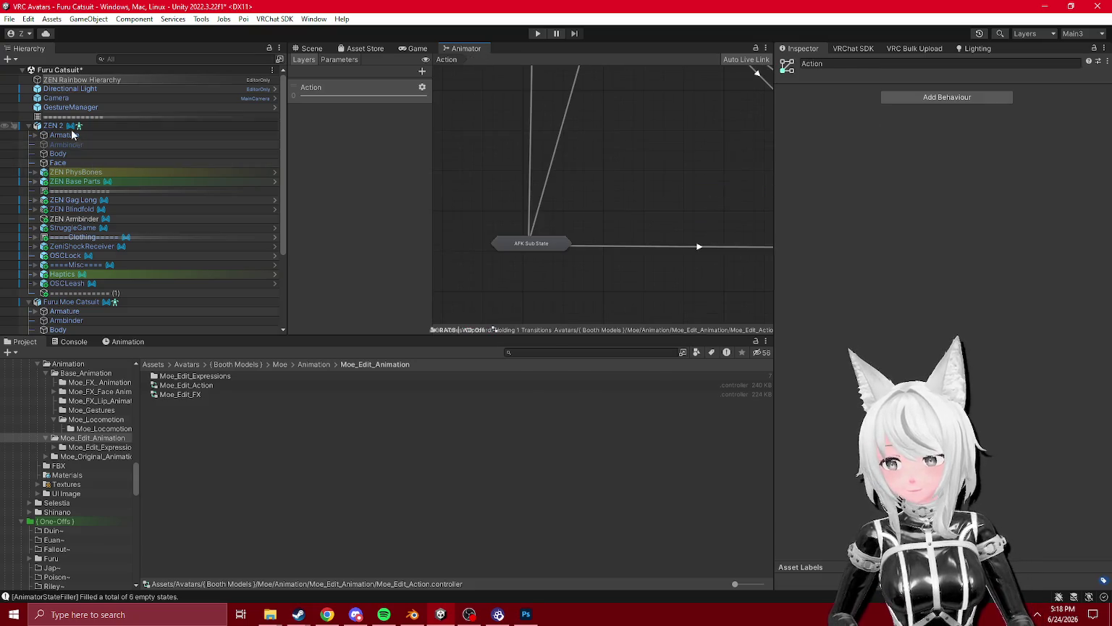
left_click(181, 302)
left_click(311, 48)
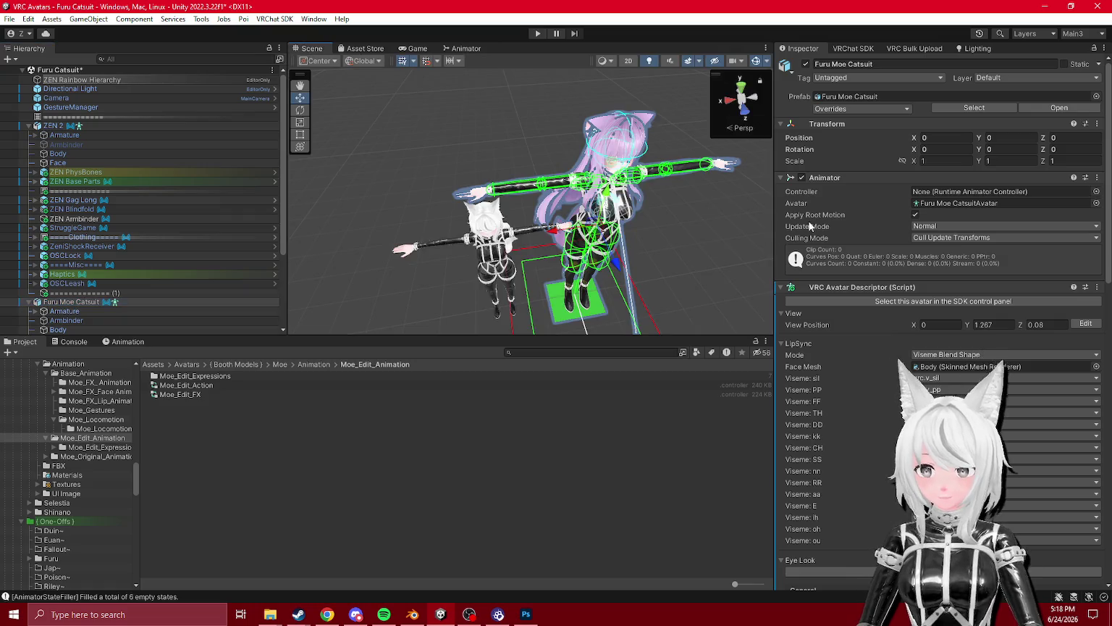
- Locate the Action layer's controller and search the chooser for 'afk' and 'action' without changing it
scroll(849, 234, "down", 10)
left_click(889, 271)
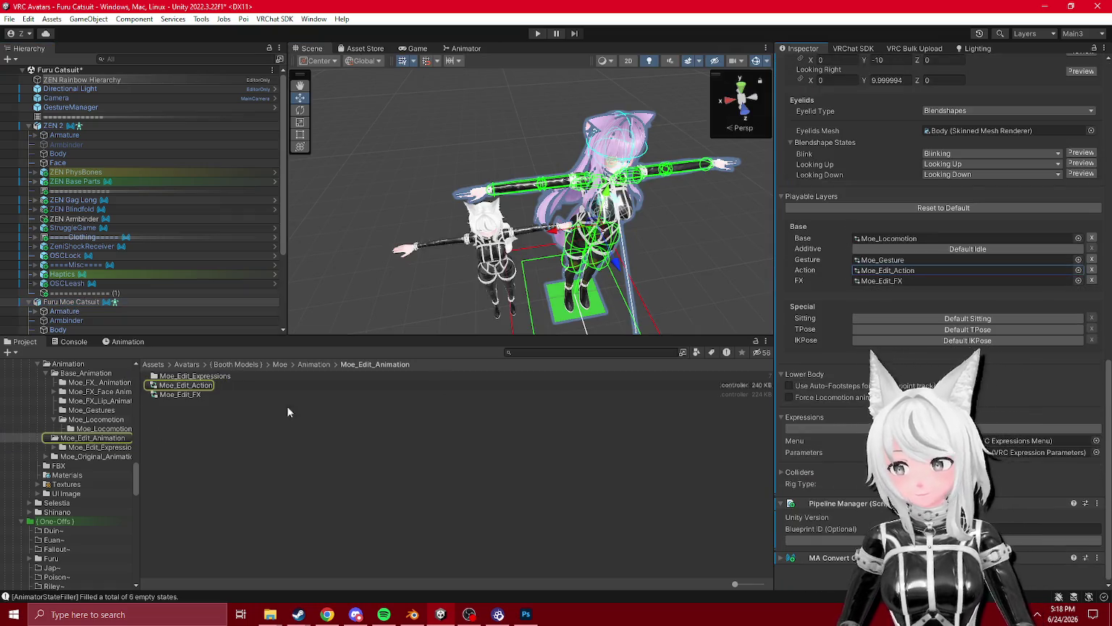
left_click(1078, 270)
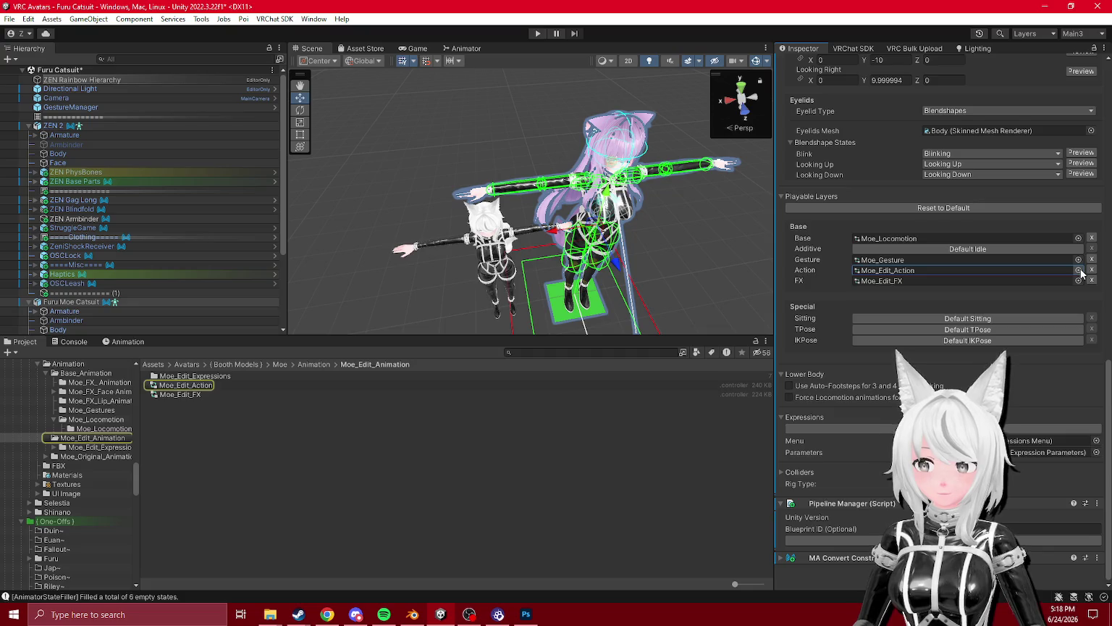
type("afk")
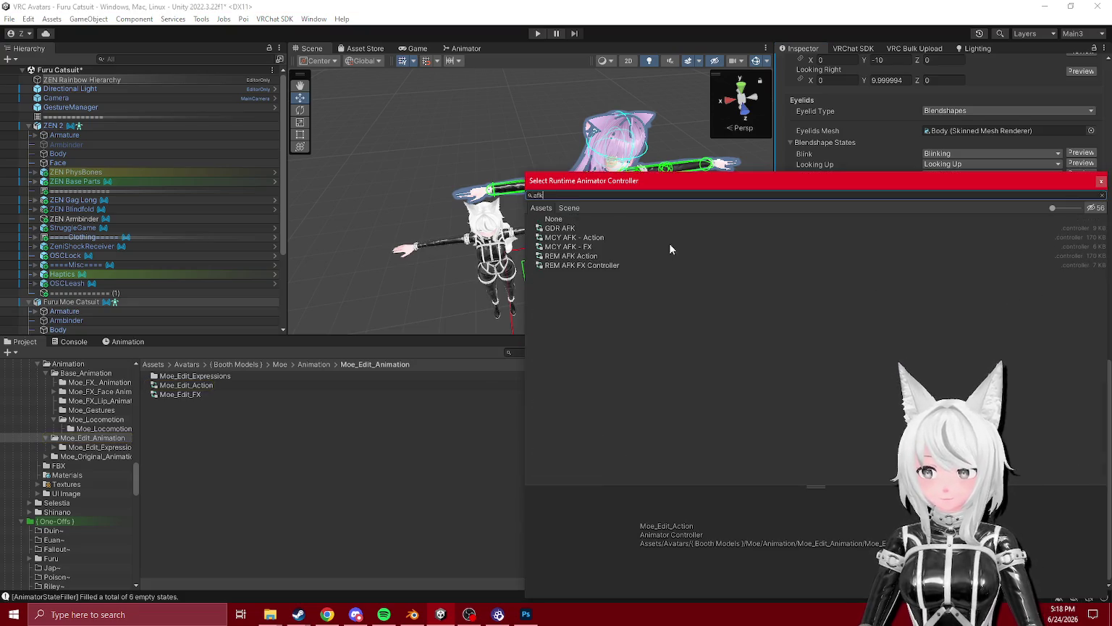
key("ctrl+a")
type("action")
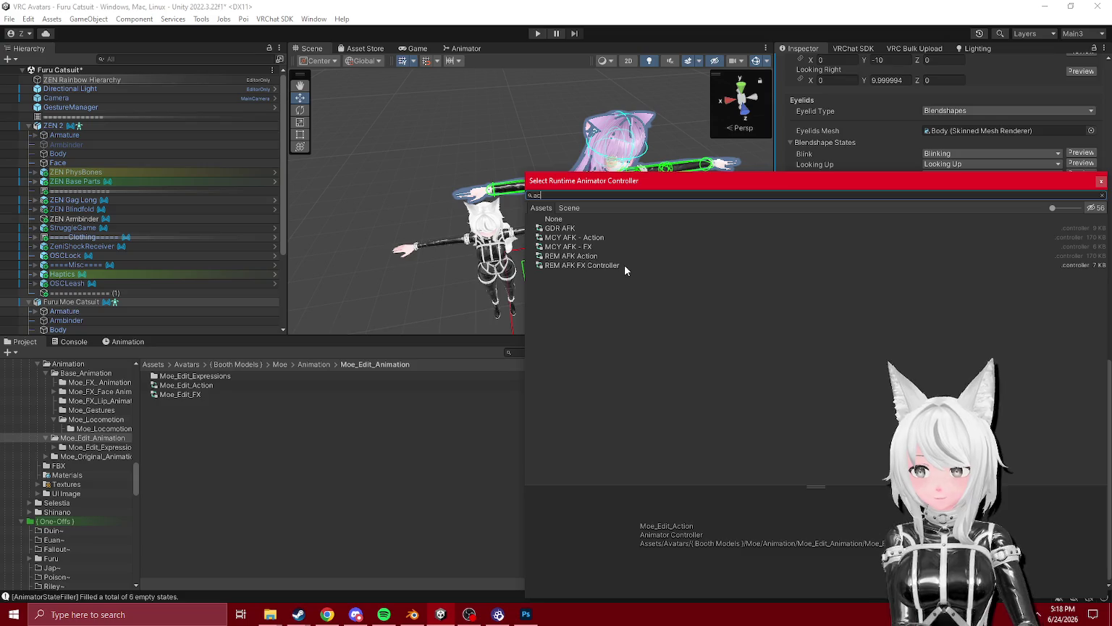
key("Escape")
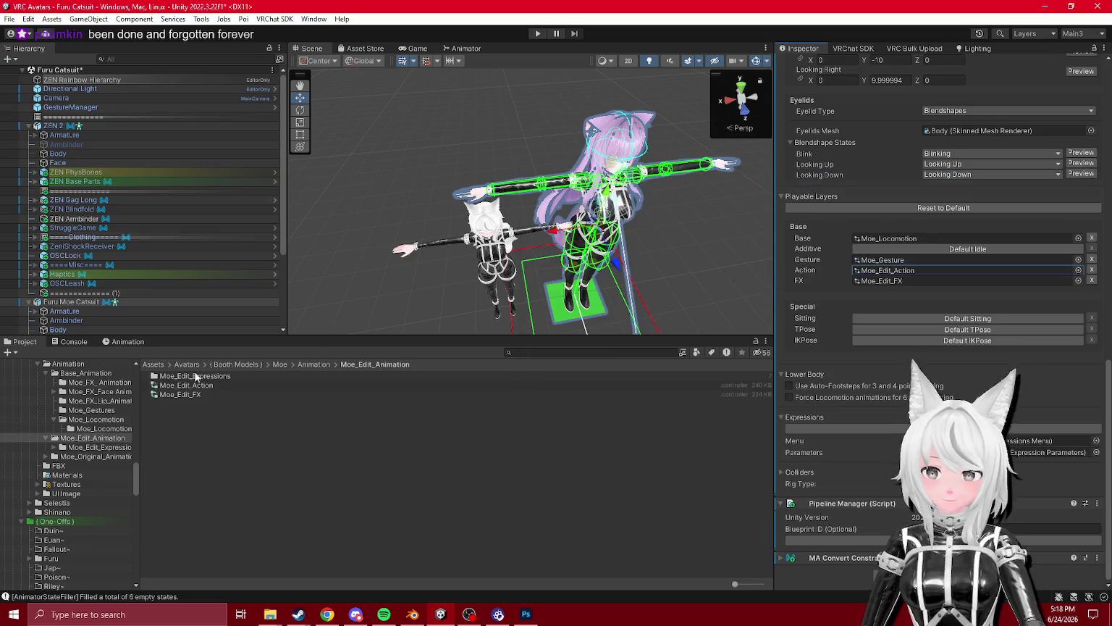
scroll(113, 424, "down", 10)
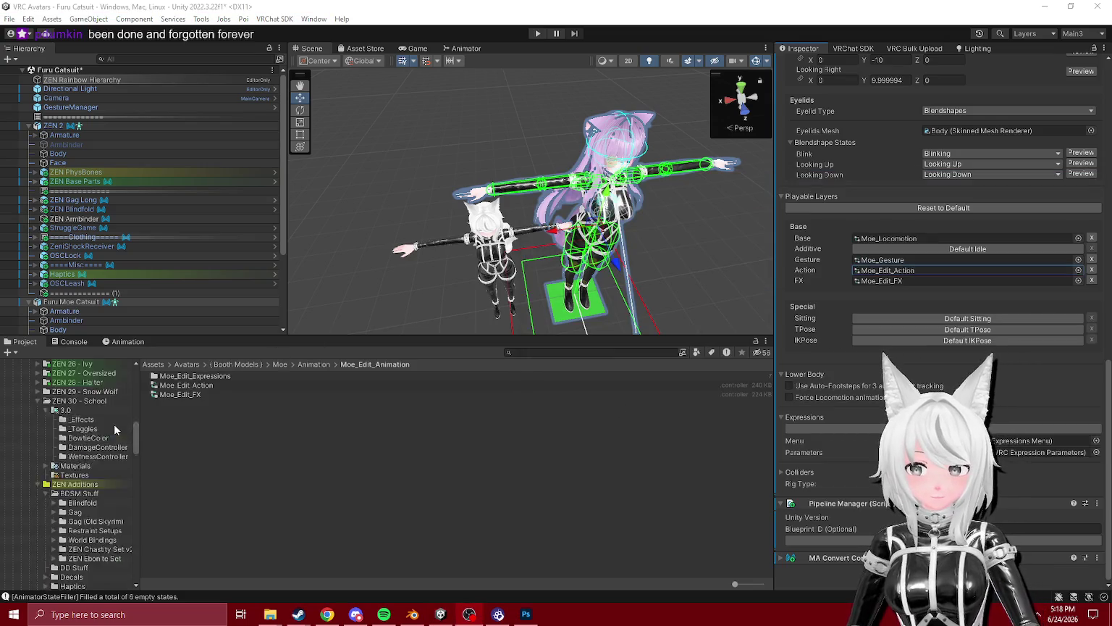
scroll(117, 415, "up", 15)
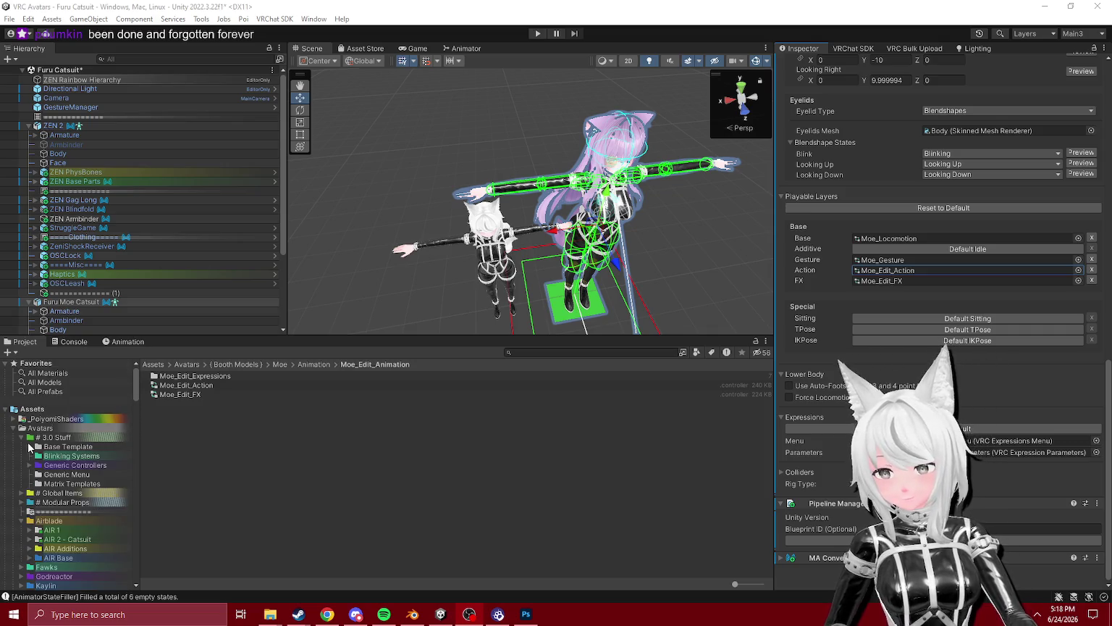
- Expand Generic Controllers to the Family Guy AFK folder and open the Family Guy Action graph
left_click(30, 465)
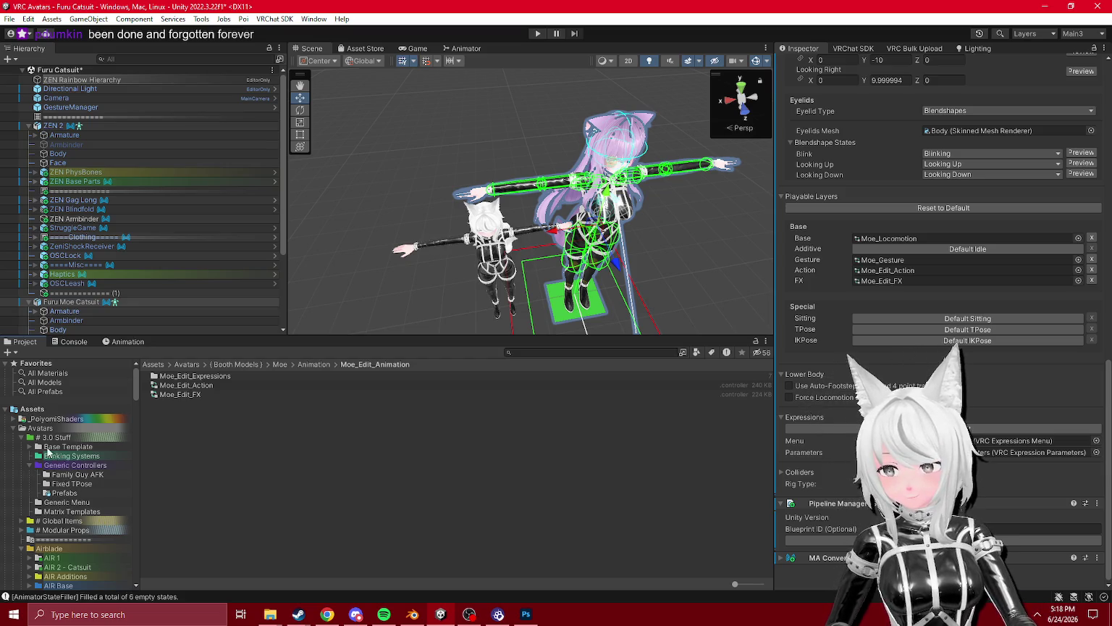
left_click(30, 446)
left_click(30, 447)
left_click(29, 464)
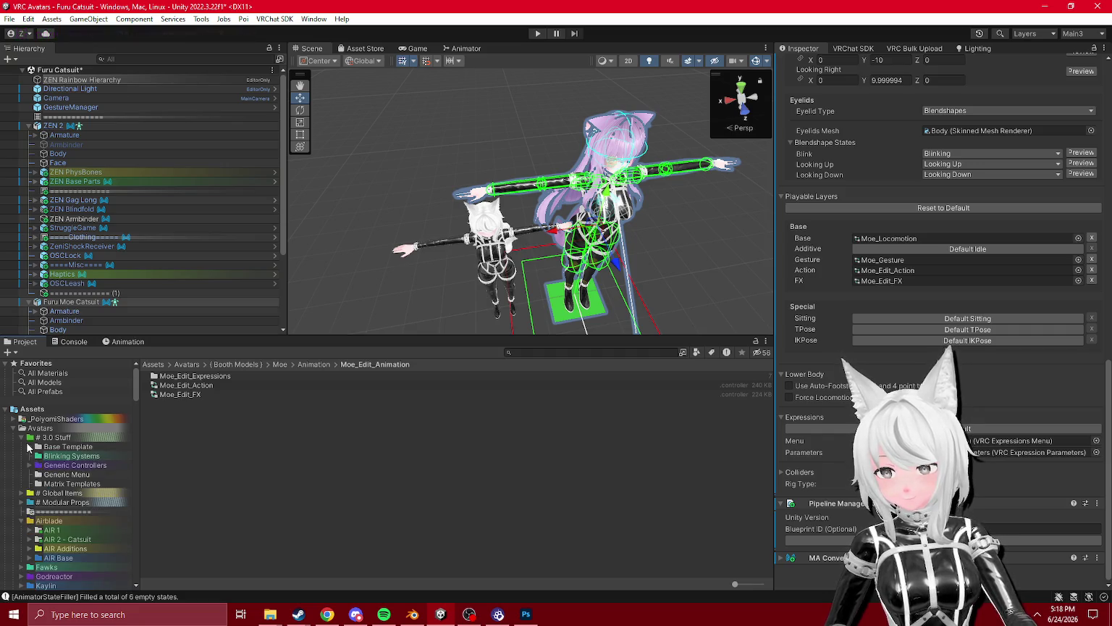
left_click(29, 446)
left_click(51, 456)
left_click(38, 456)
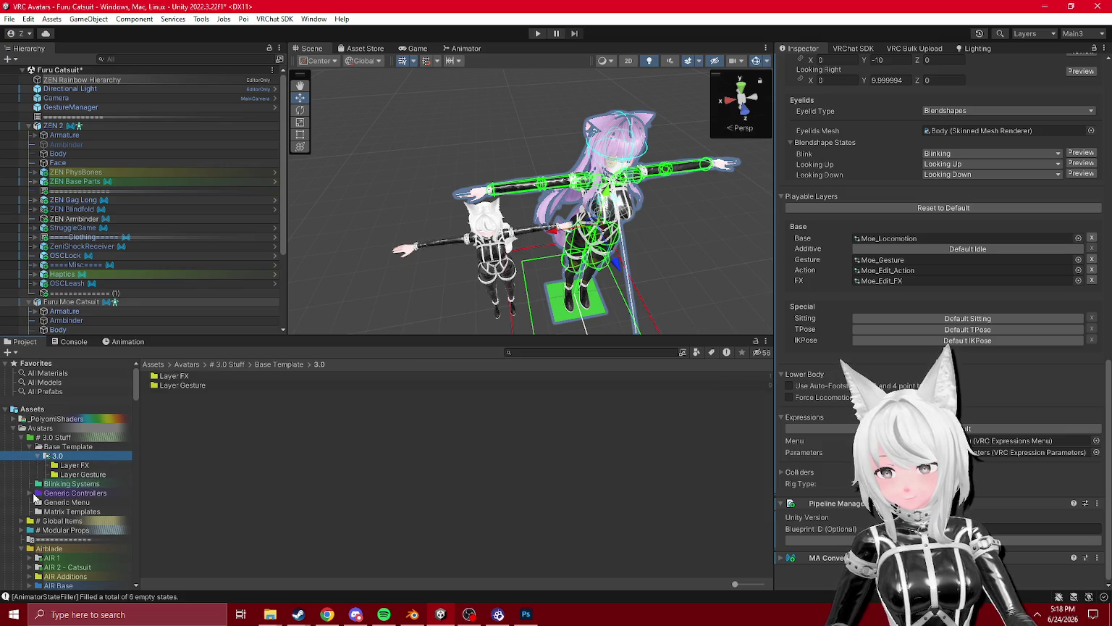
left_click(29, 493)
left_click(73, 502)
double_click(186, 377)
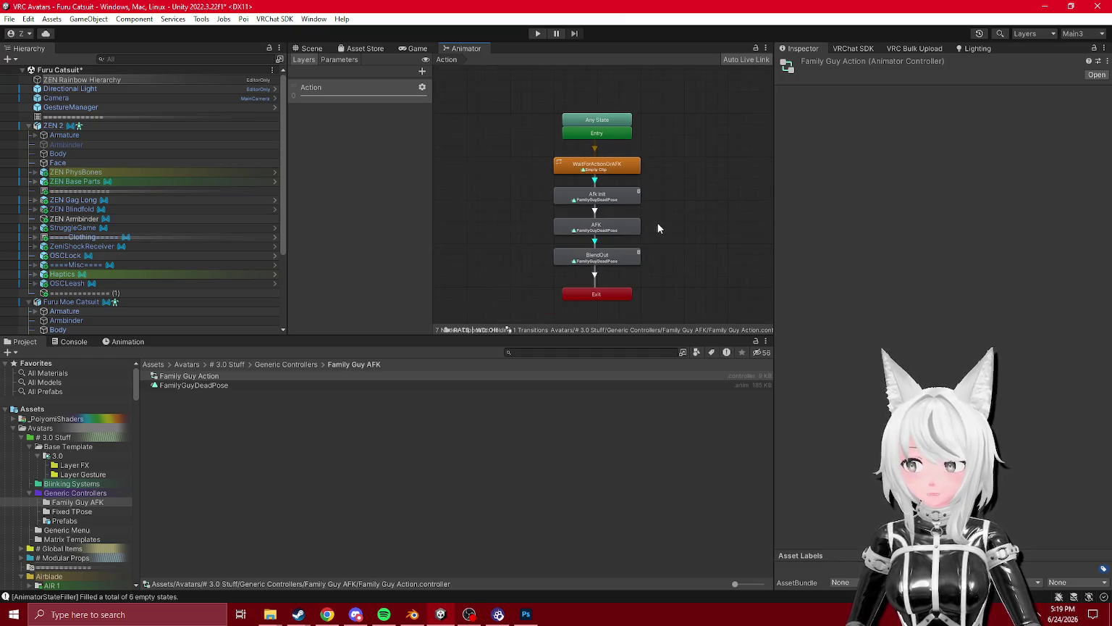
- Duplicate the Family Guy AFK folder and move the Family Guy AFK 1 copy into Booth Models/Moe
left_click(231, 492)
left_click(83, 503)
key("ctrl+d")
scroll(94, 487, "down", 3)
mouse_move(93, 445)
left_mouse_down()
mouse_move(89, 592)
mouse_move(90, 568)
mouse_move(43, 479)
left_mouse_up()
left_click(42, 478)
left_click(46, 479)
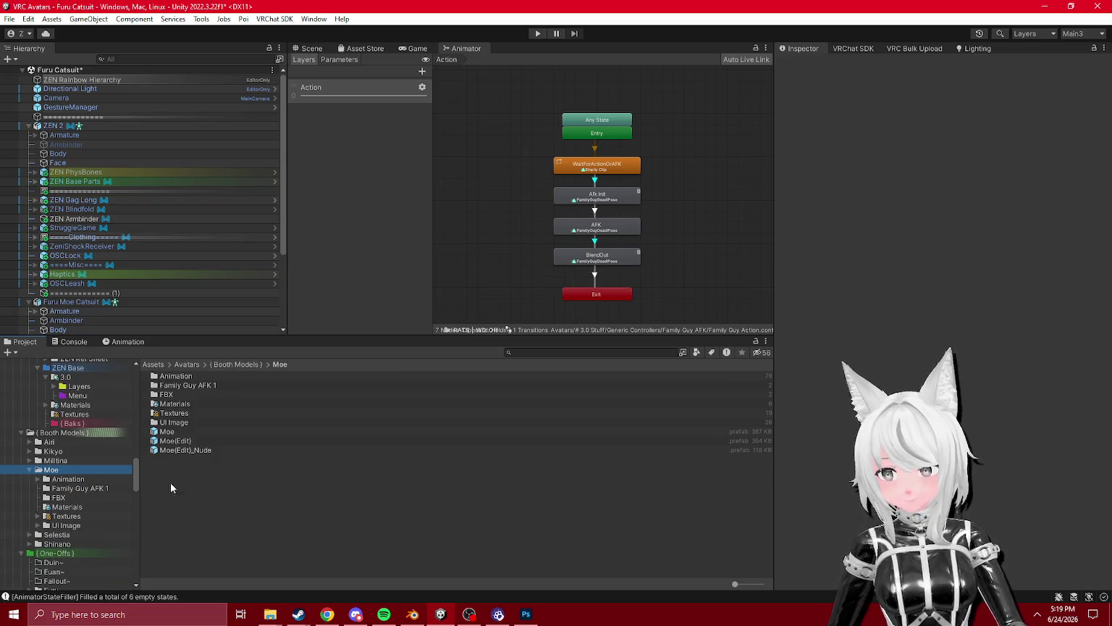
- Create a new folder named Animations Zeni Fix inside Moe
right_click(191, 484)
mouse_move(268, 33)
left_click(406, 96)
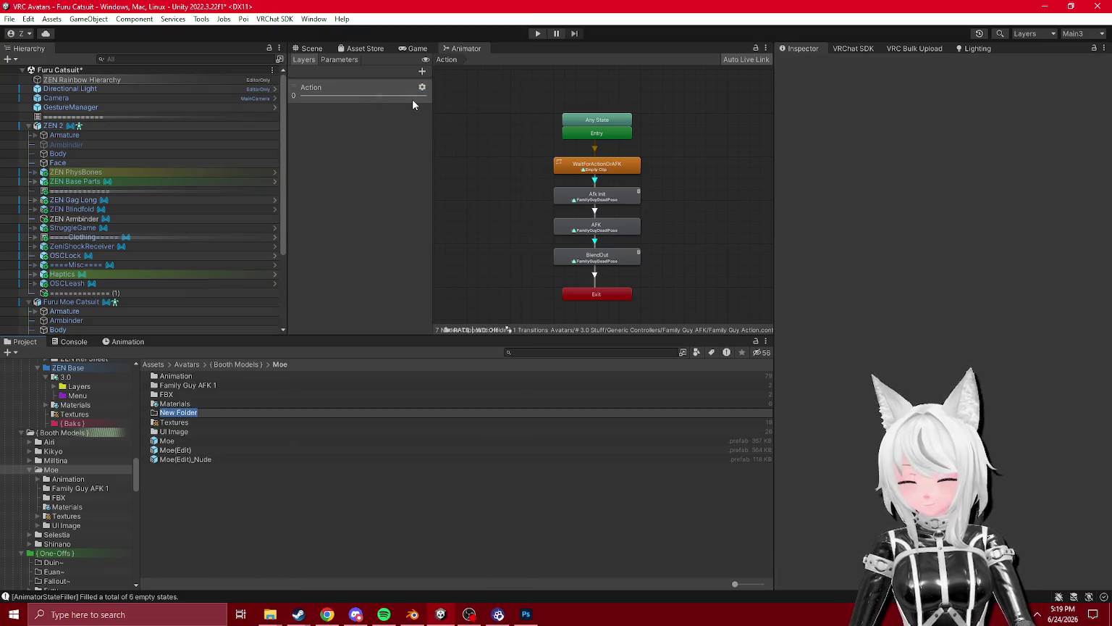
type("Animat")
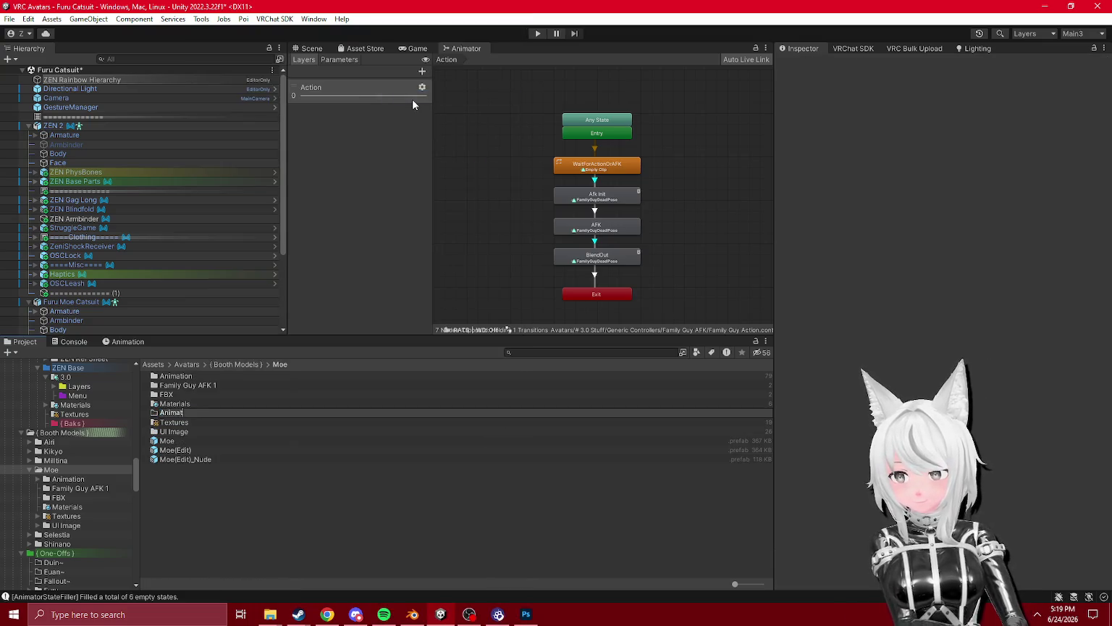
type("x")
key("Return")
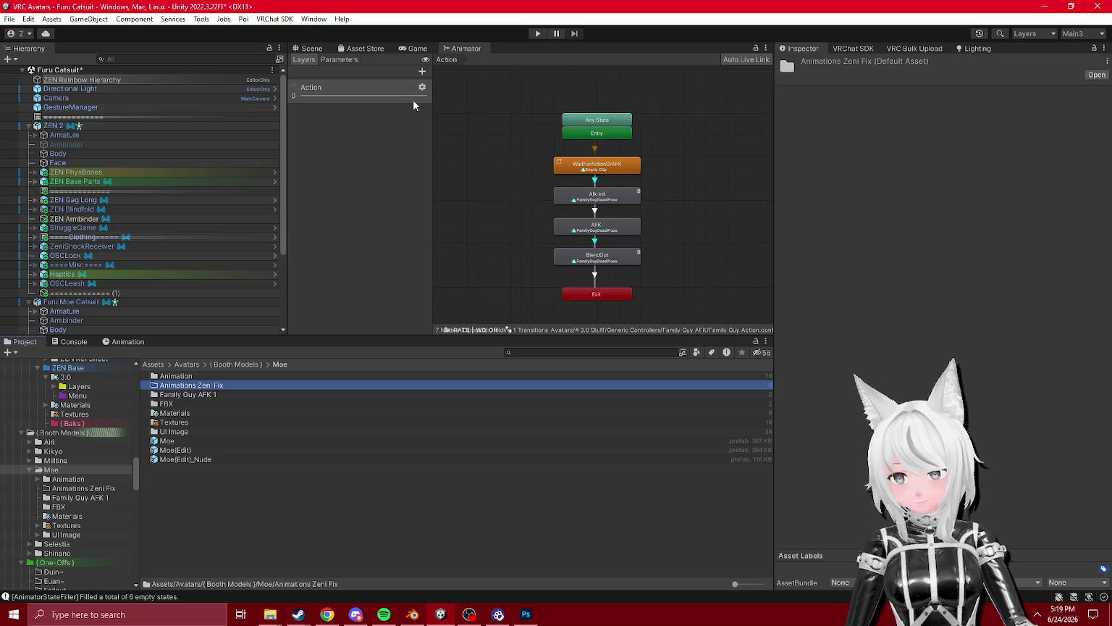
- Move Family Guy AFK 1 into Animations Zeni Fix and rename it AFK
left_click_drag(198, 393, 184, 385)
left_click(178, 378)
type("AFK")
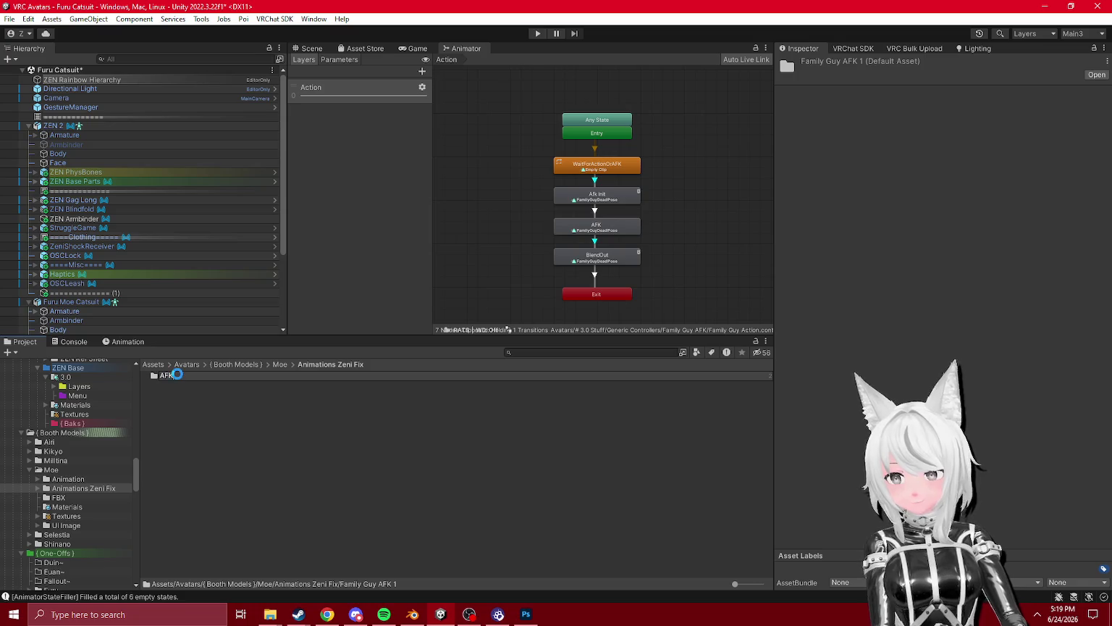
key("Return")
- Open the new AFK folder and reposition the Family Guy Action controller within it
scroll(619, 191, "up", 3)
middle_click(620, 191)
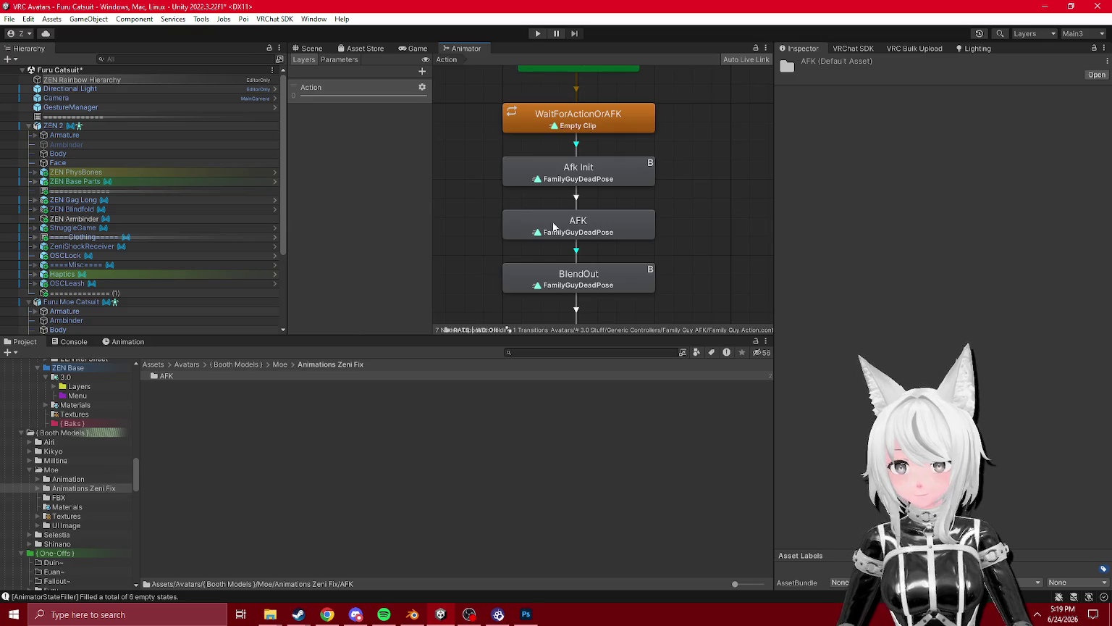
left_click(38, 488)
left_click(72, 497)
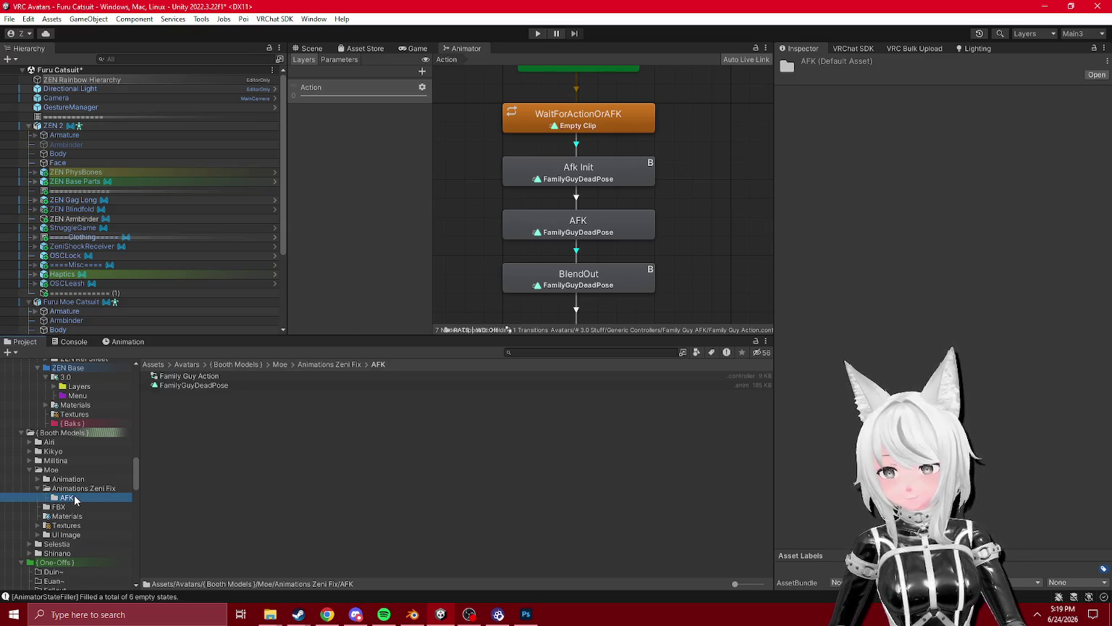
left_click_drag(190, 376, 70, 490)
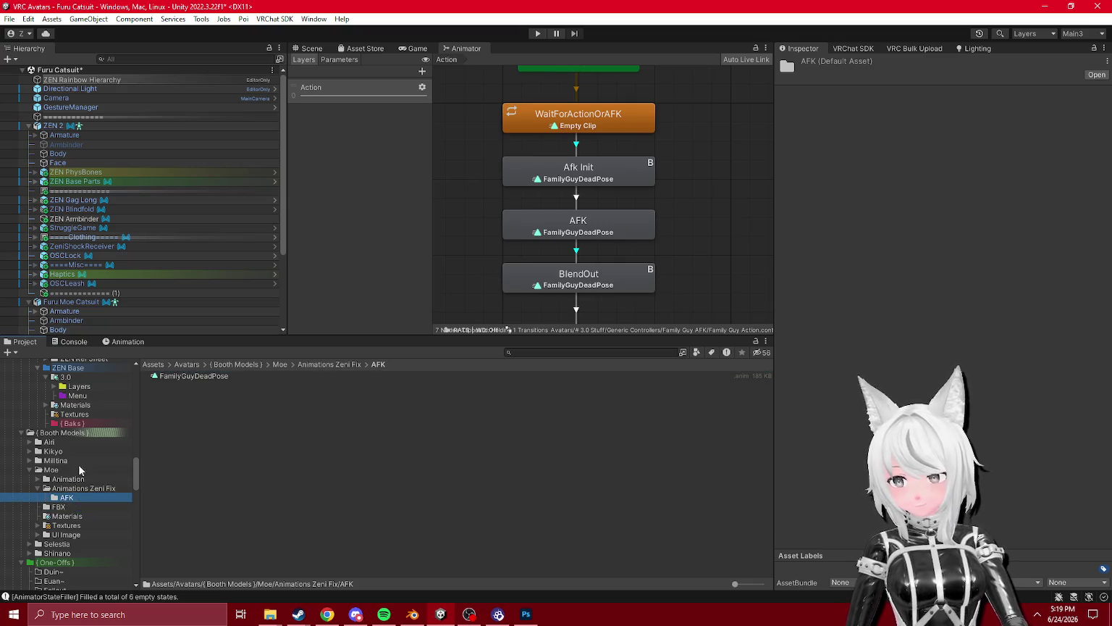
left_click_drag(171, 386, 165, 376)
- Compare with the original Family Guy AFK folder's contents and collapse the ZenithVal folder
scroll(68, 450, "up", 10)
left_click(78, 433)
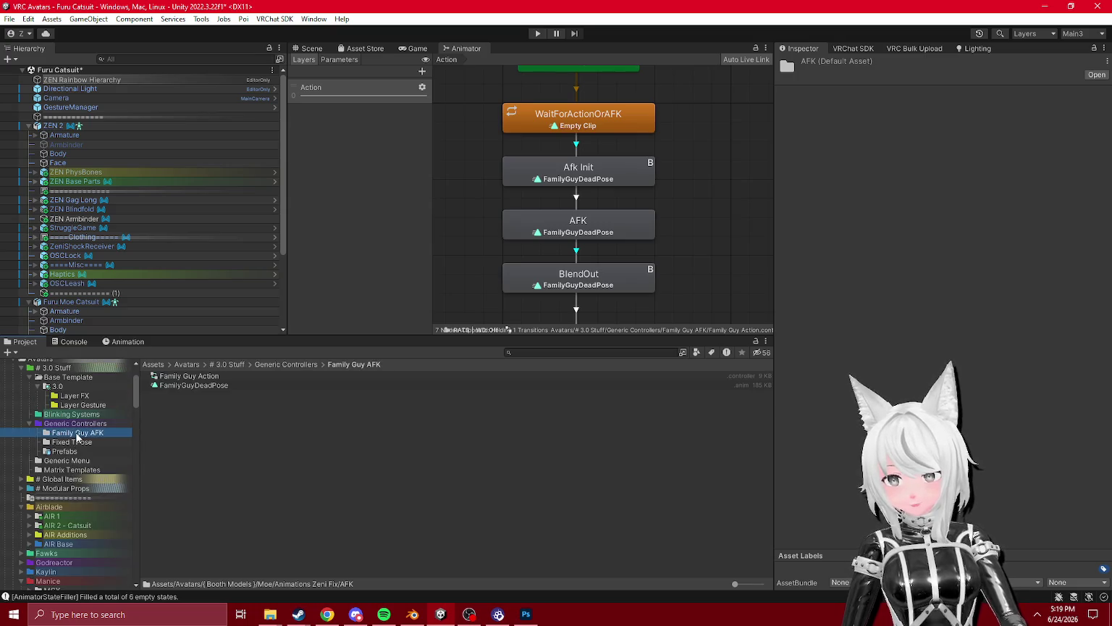
scroll(79, 463, "down", 5)
scroll(80, 467, "up", 15)
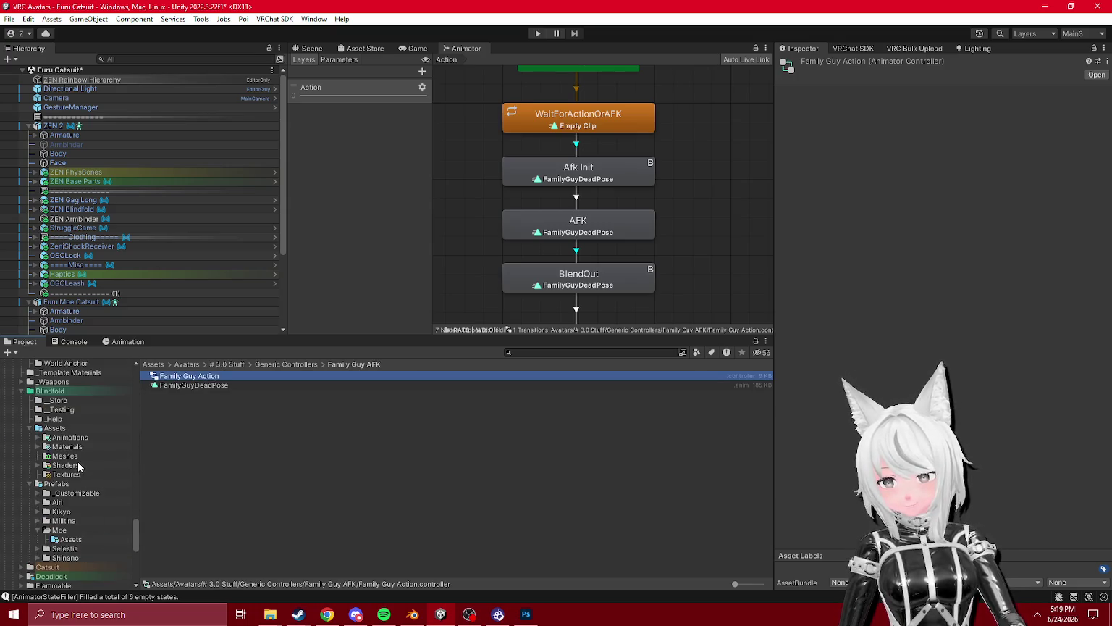
scroll(87, 470, "down", 5)
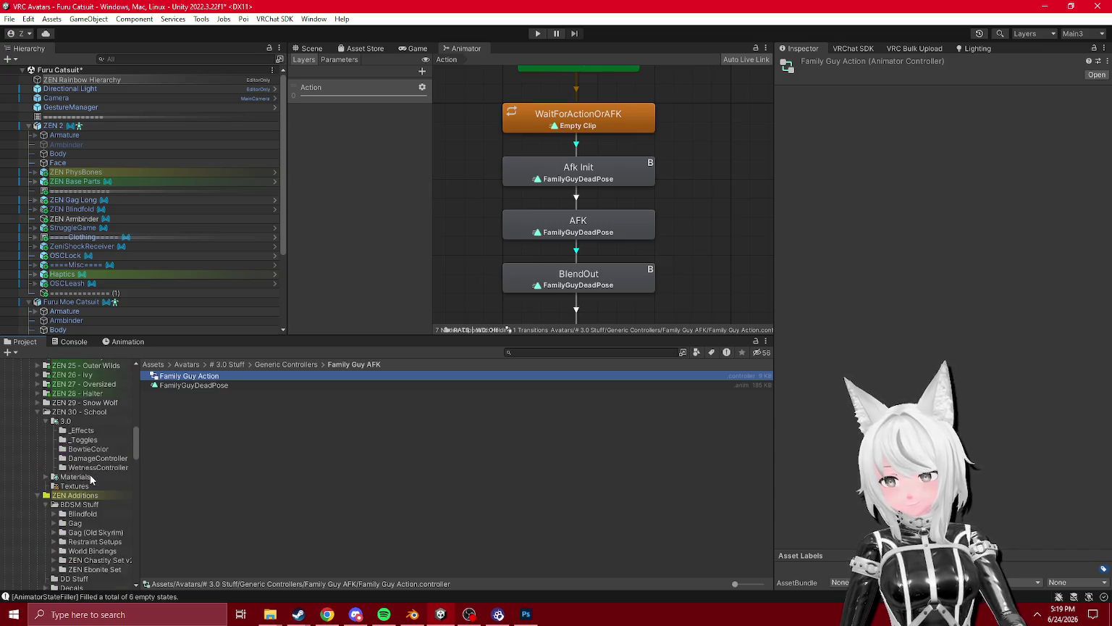
scroll(95, 464, "down", 10)
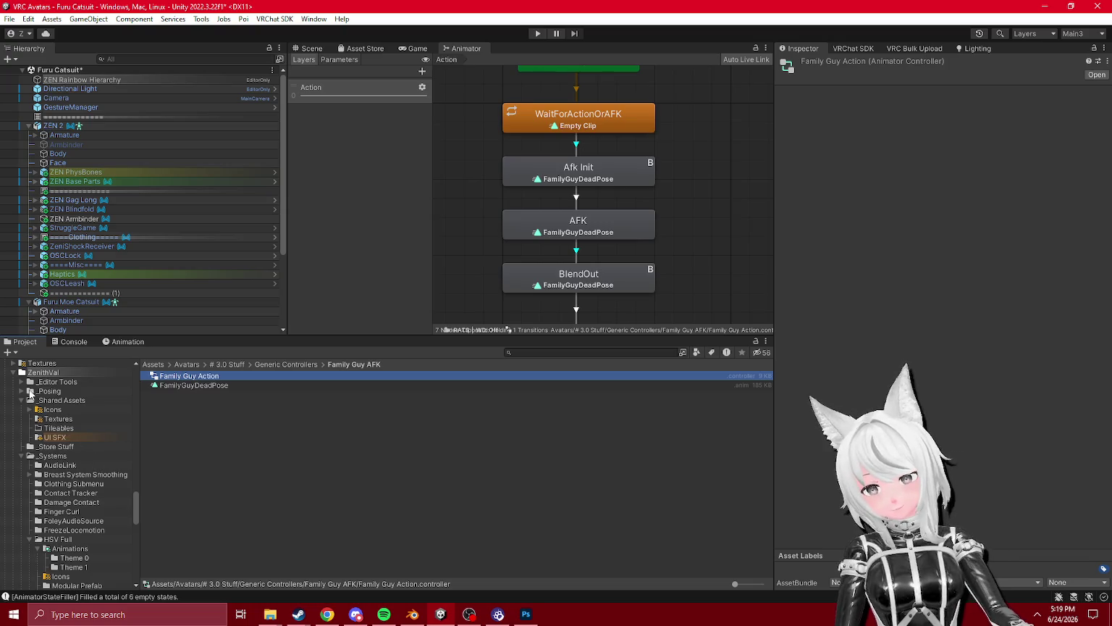
left_click(12, 373)
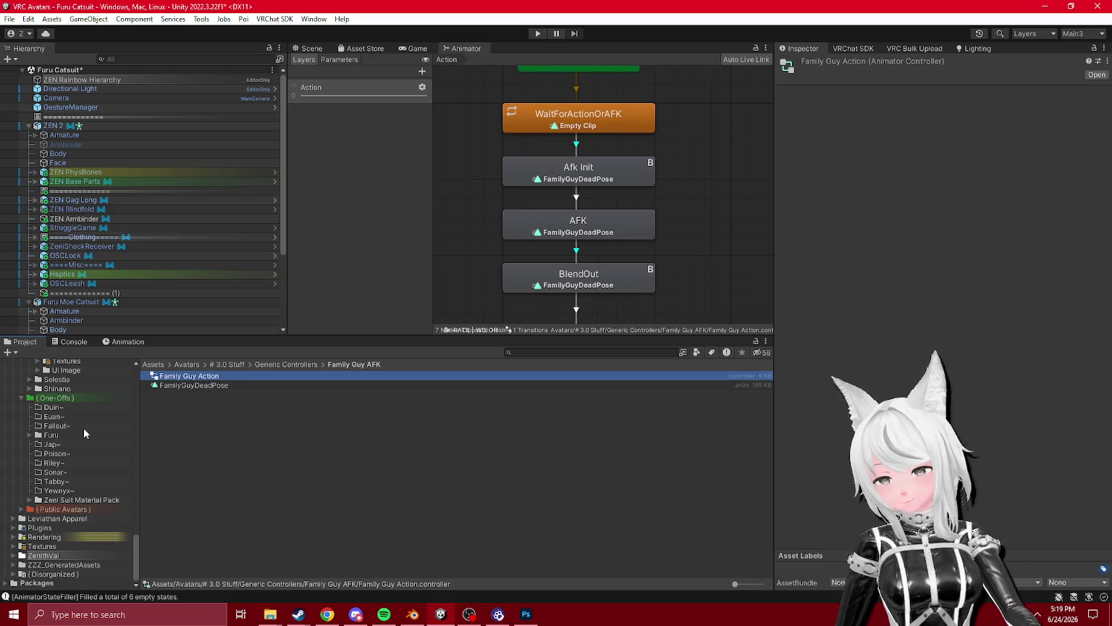
scroll(97, 429, "up", 5)
- Rename the copied Family Guy Action controller in AFK to Moe Action
left_click(67, 454)
key("Down")
key("Down")
key("Down")
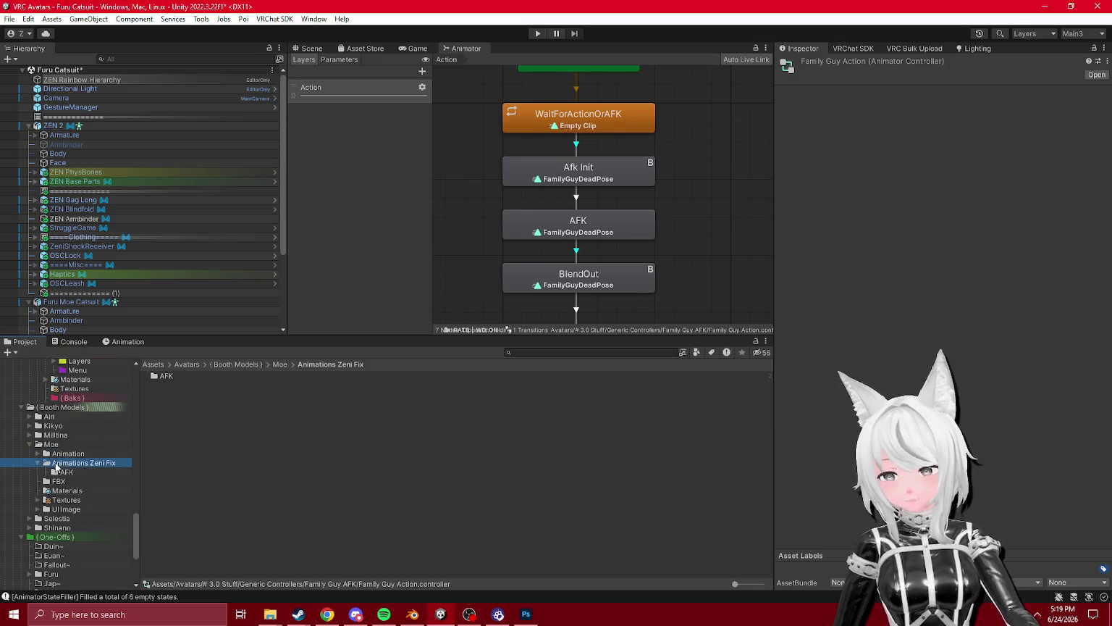
left_click(64, 472)
left_click(174, 385)
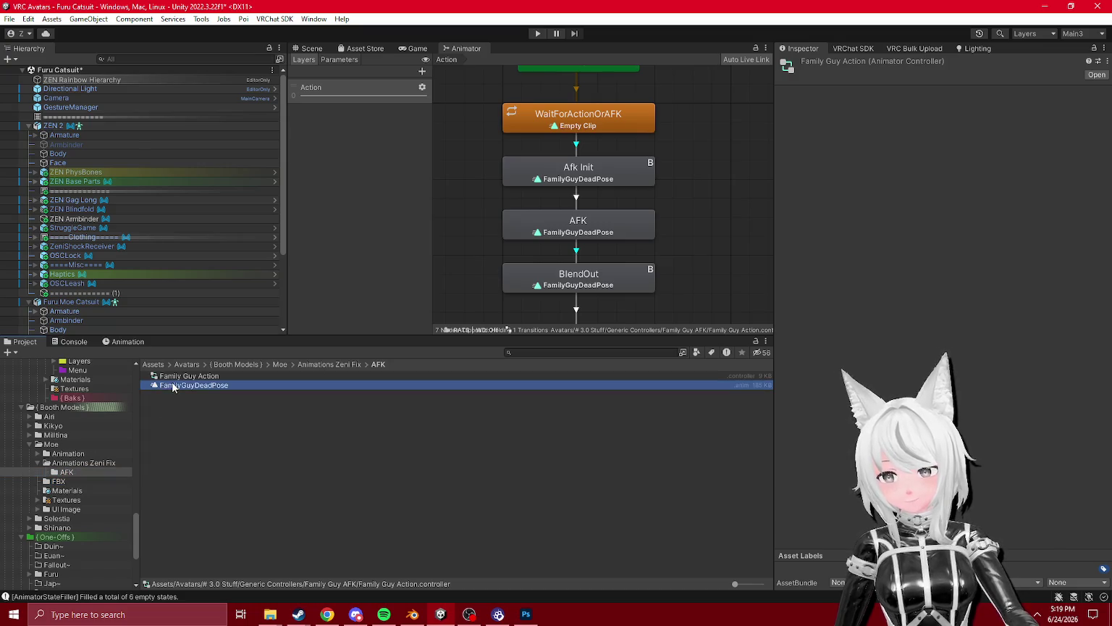
key("Up")
key("F2")
double_click(174, 375)
type("Moe")
key("BackSpace")
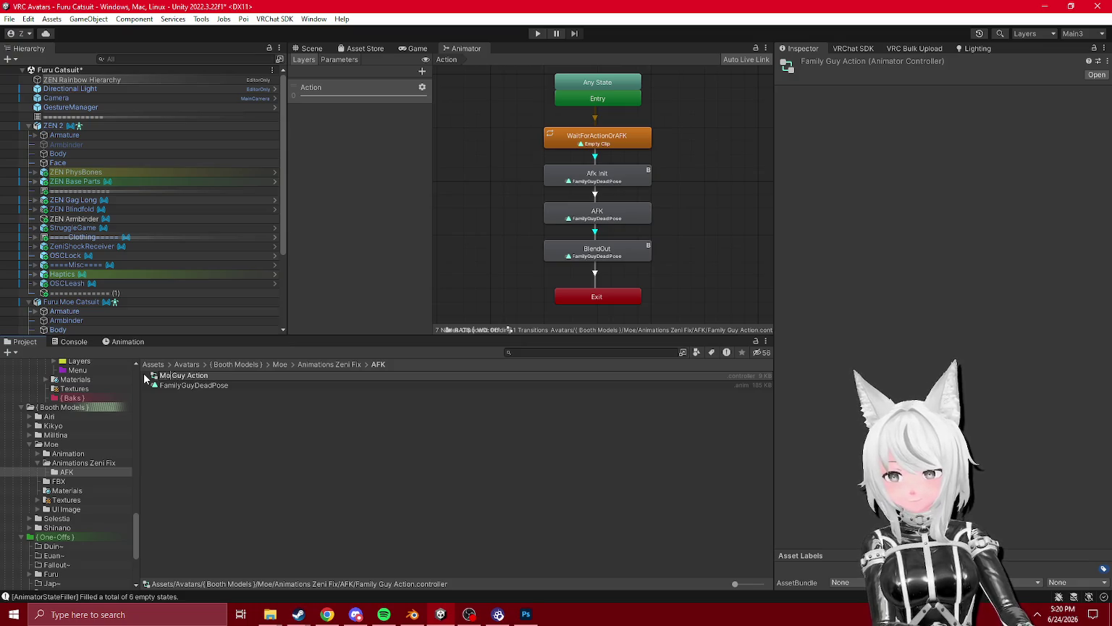
type("e")
key("Return")
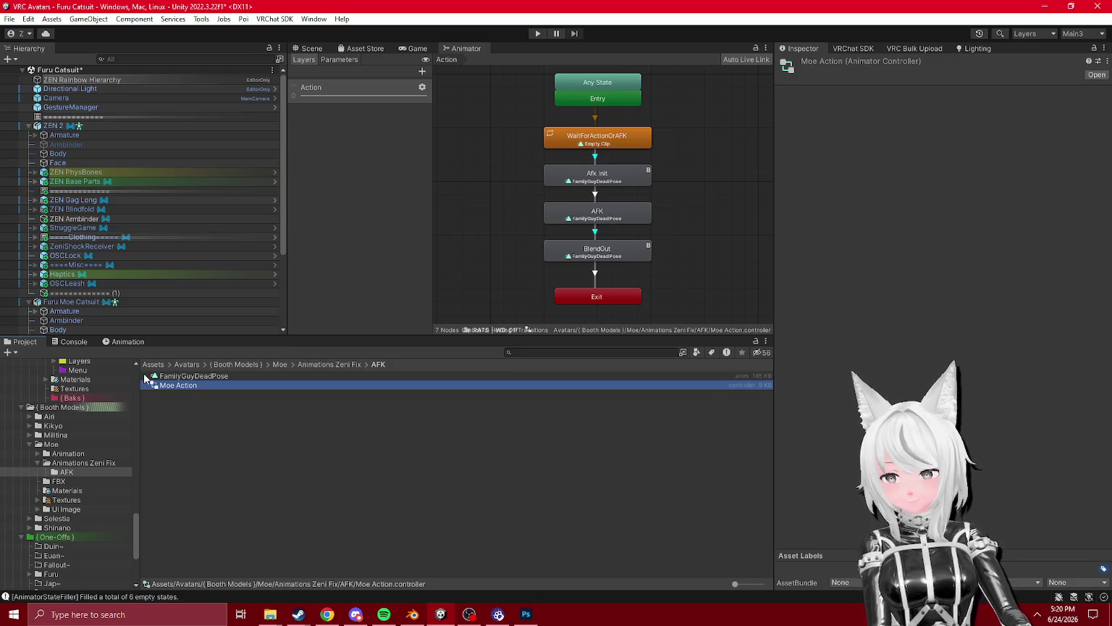
- Delete the copied FamilyGuyDeadPose clip from the AFK folder
left_click(183, 376)
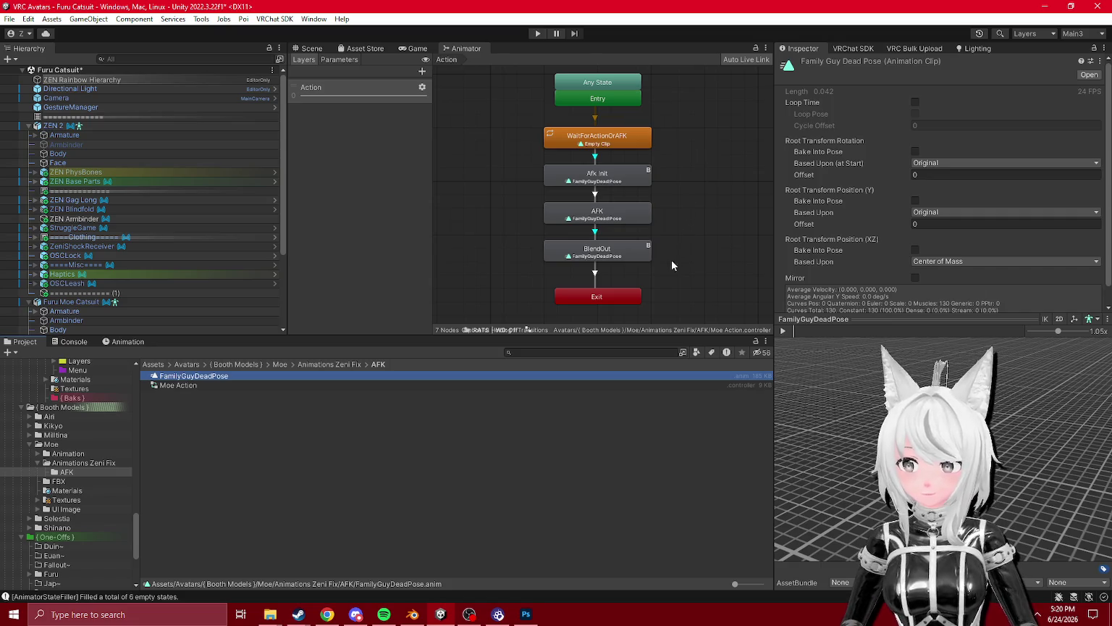
key("Delete")
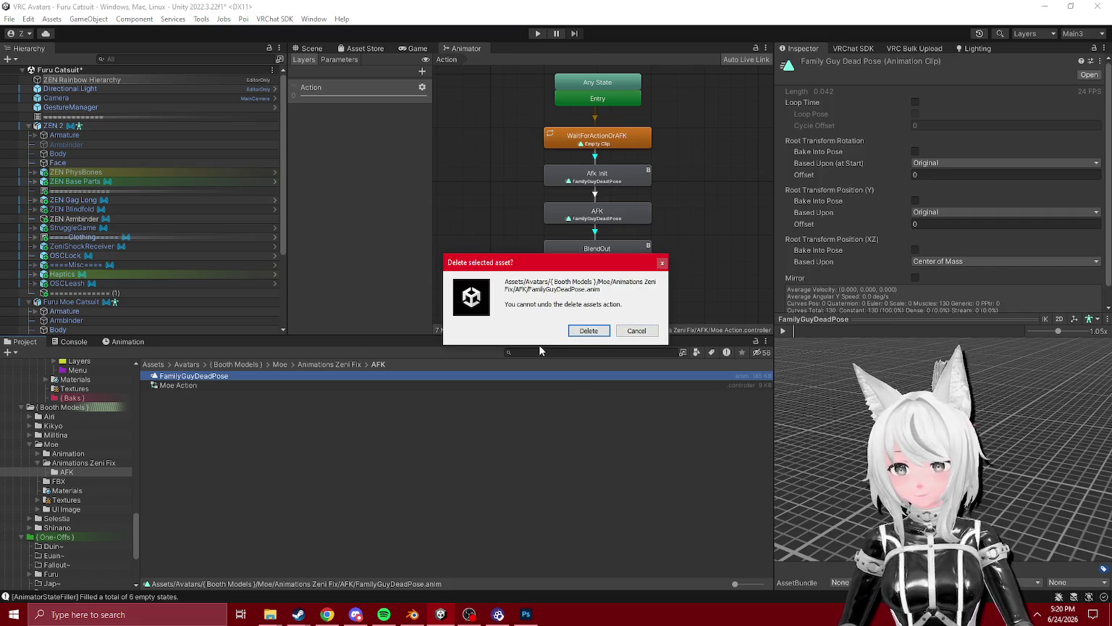
left_click(586, 332)
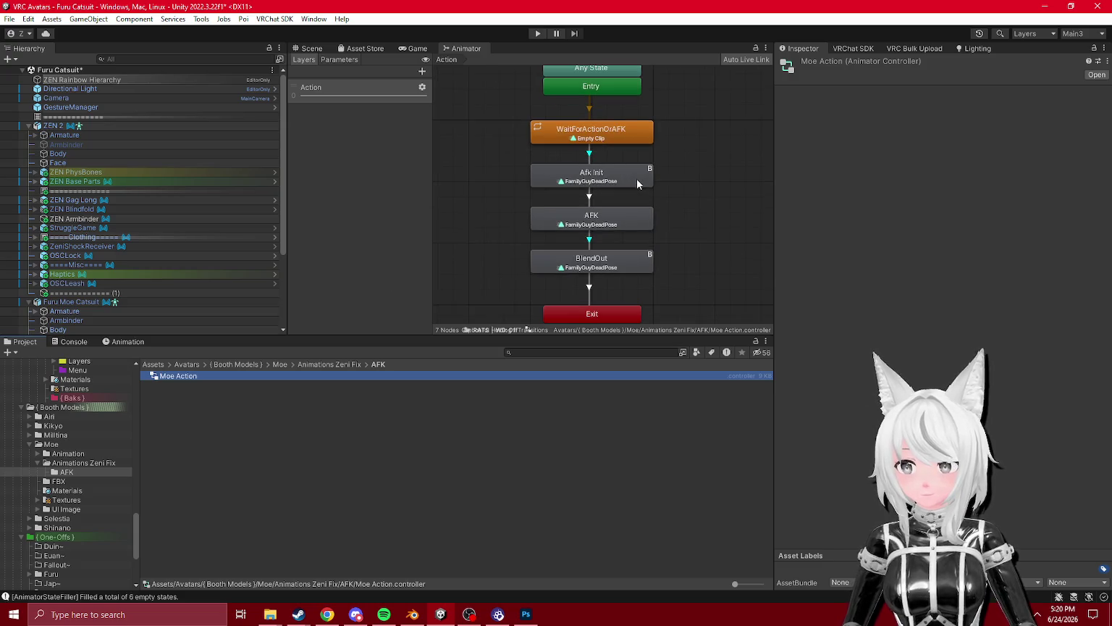
- Return to the AFK folder with Moe Action and tidy the expanded Moe animation folders
left_click(44, 500)
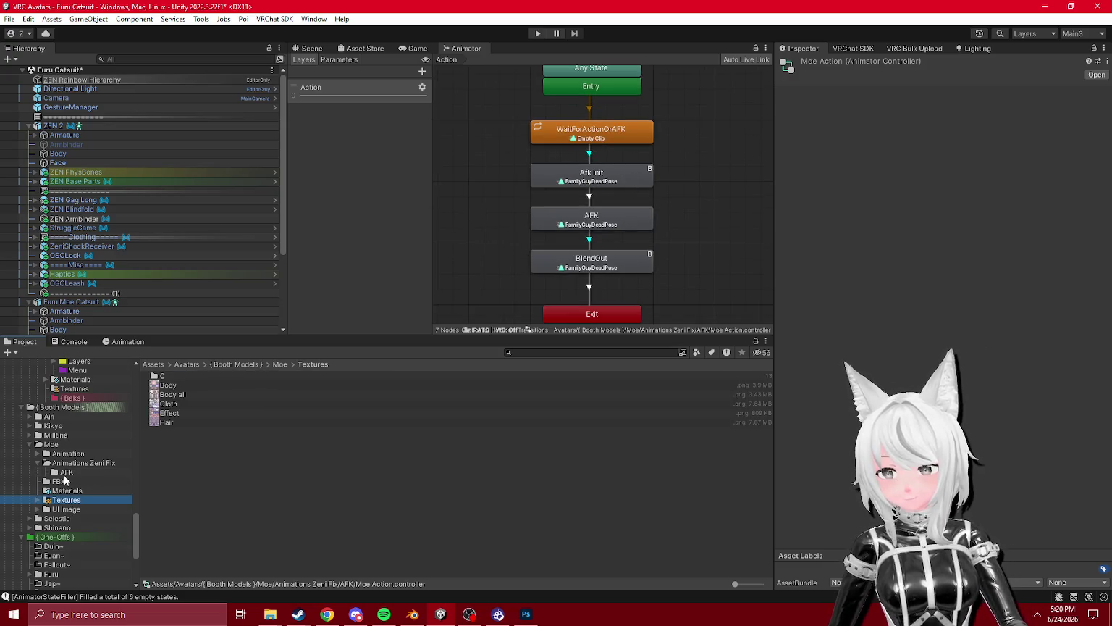
left_click(66, 472)
left_click(177, 376)
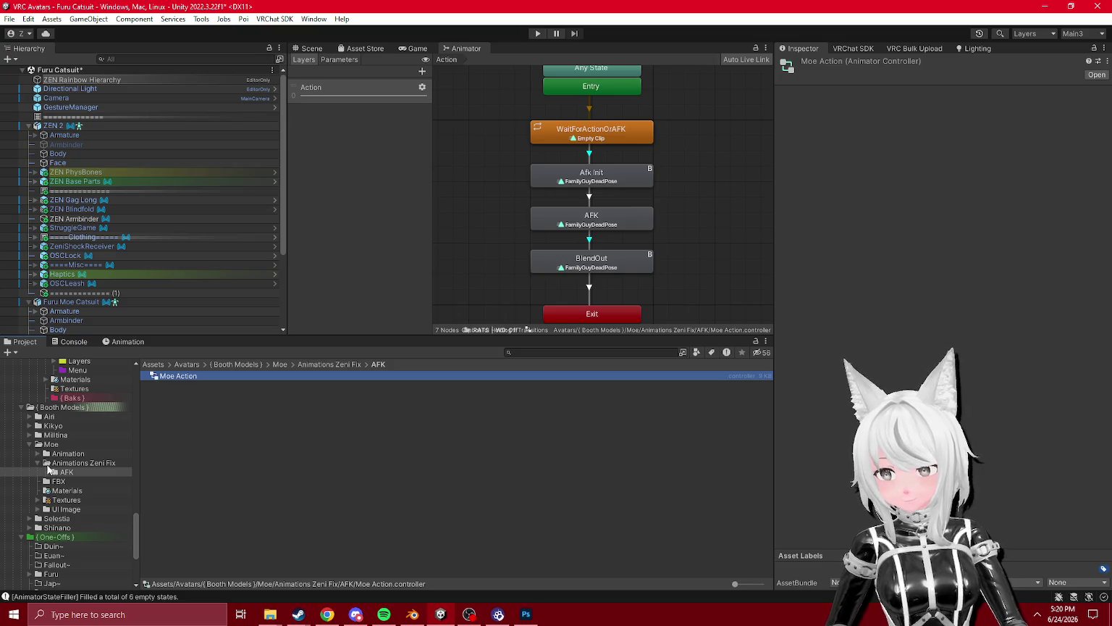
left_click(37, 454)
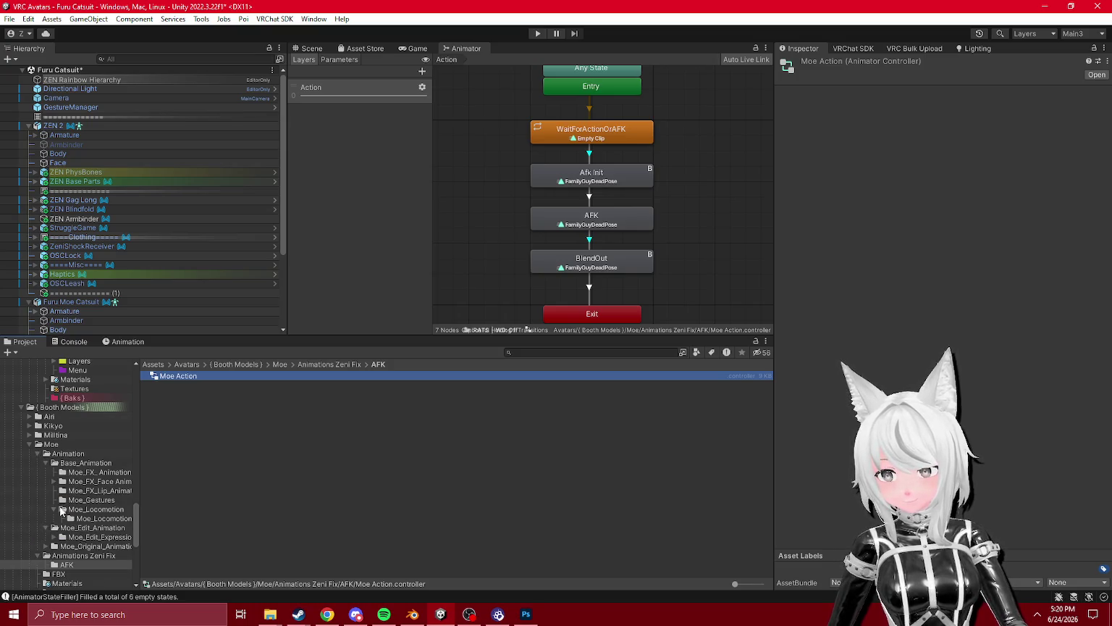
left_click(54, 511)
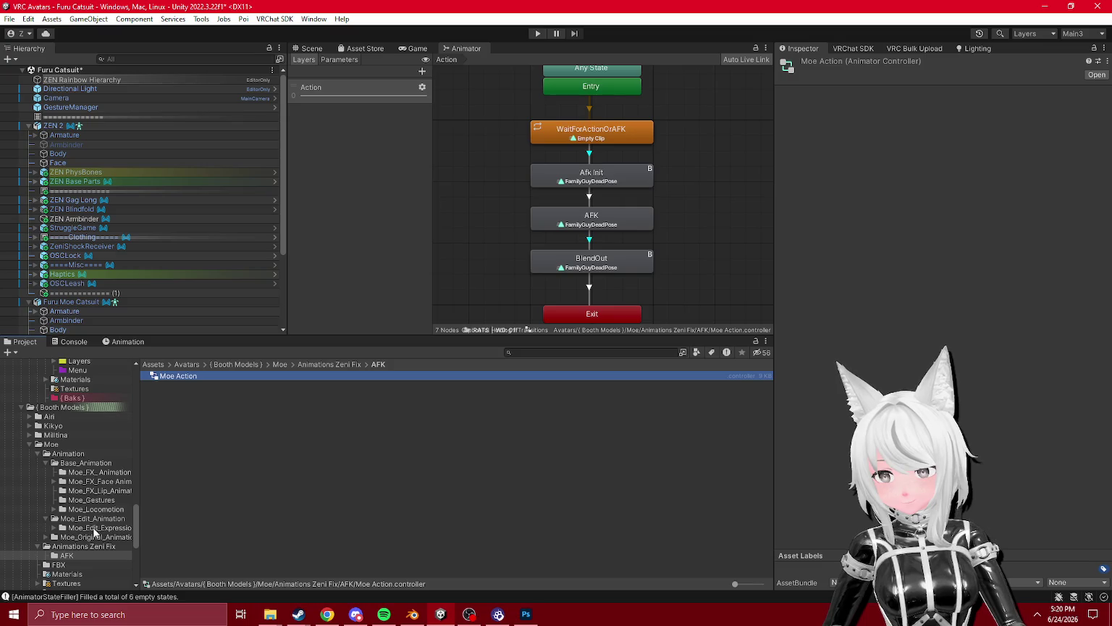
left_click(45, 519)
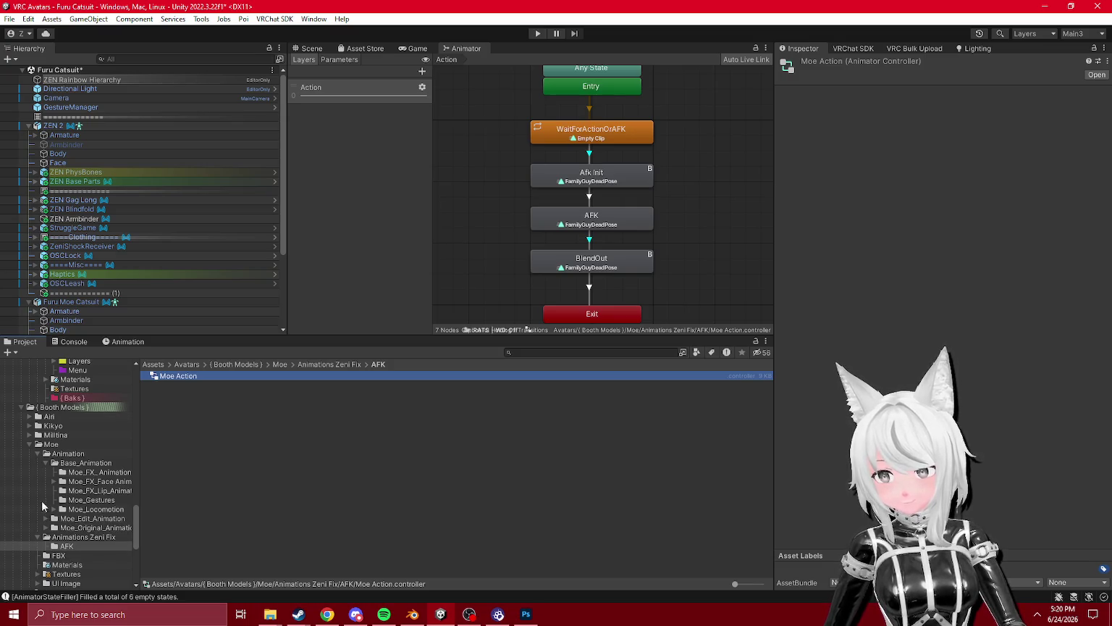
left_click(47, 464)
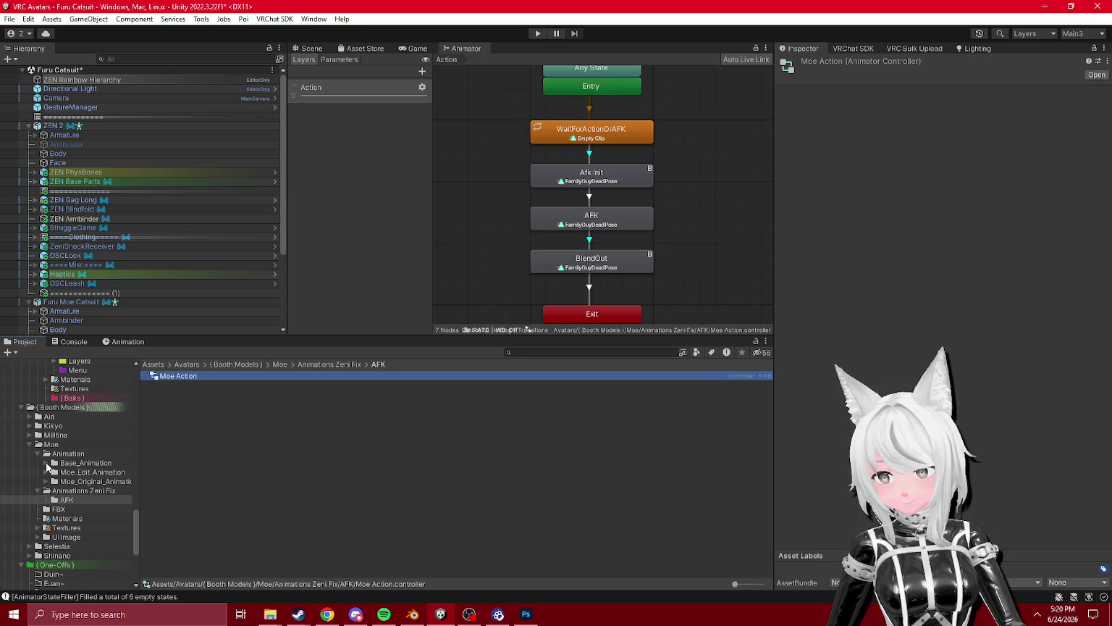
left_click(46, 463)
- Rename the Animations Zeni Fix folder to _Zeni Fixes
left_click(80, 537)
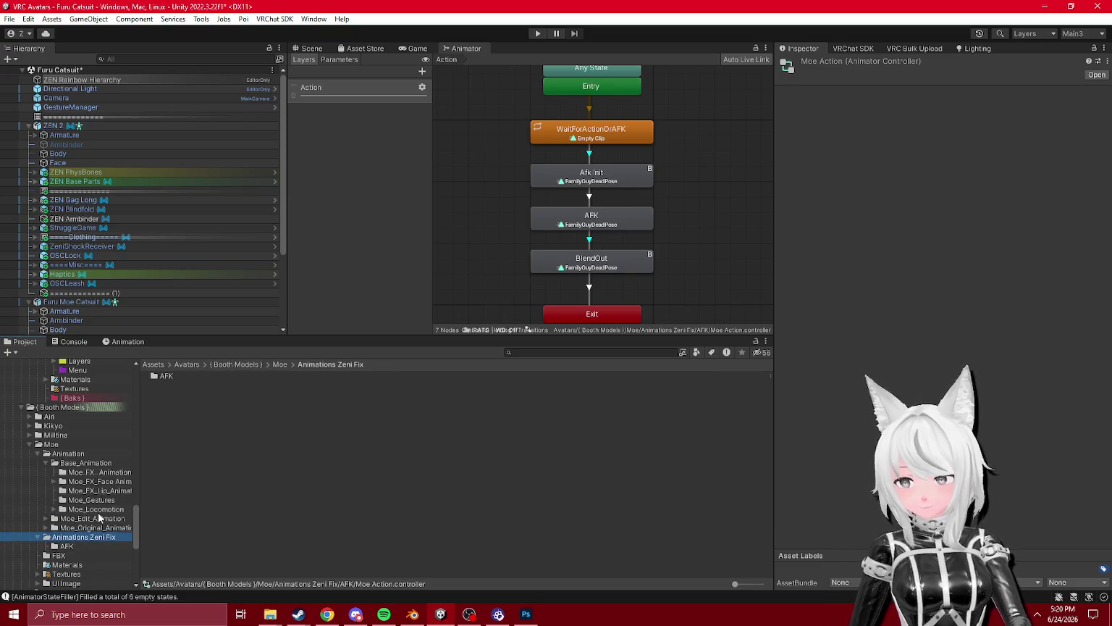
key("F2")
type("_Zeni Fixe")
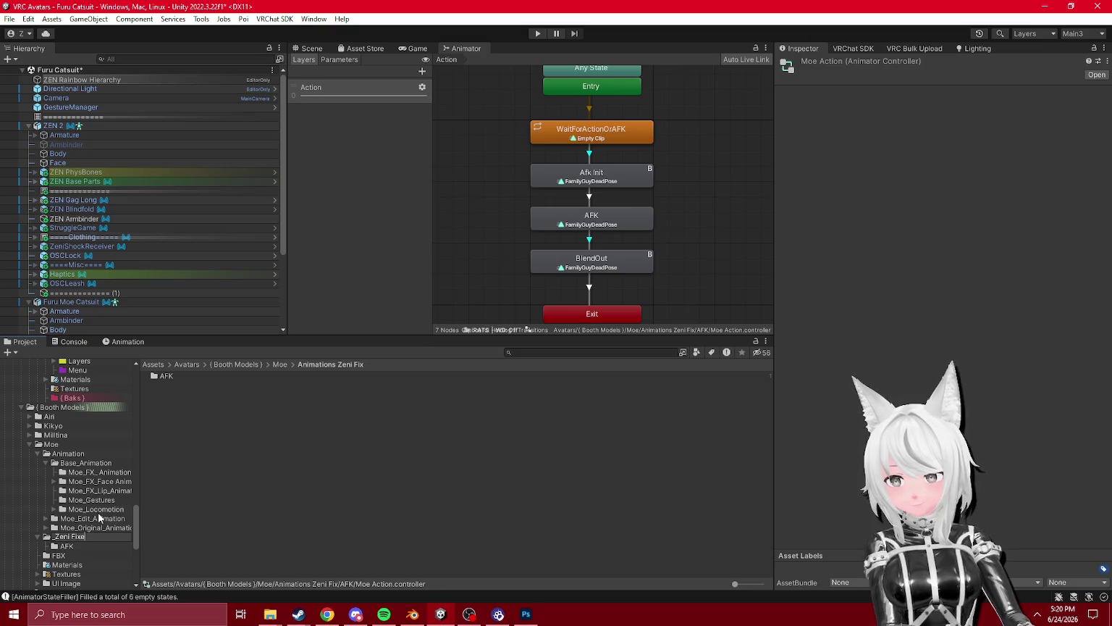
type("s")
key("Return")
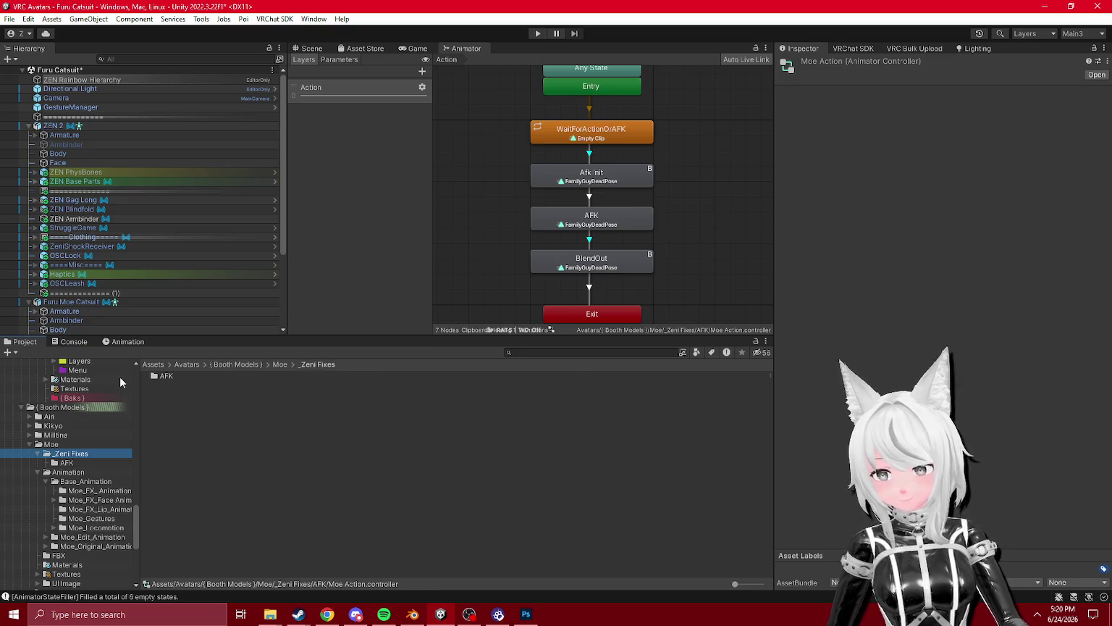
- Browse Moe_FX_Animation, Moe_Locomotion and Moe_Original_Animation down to the Moe_Expressions folder
left_click(86, 492)
left_click(87, 500)
left_click(92, 510)
left_click(92, 519)
left_click(95, 528)
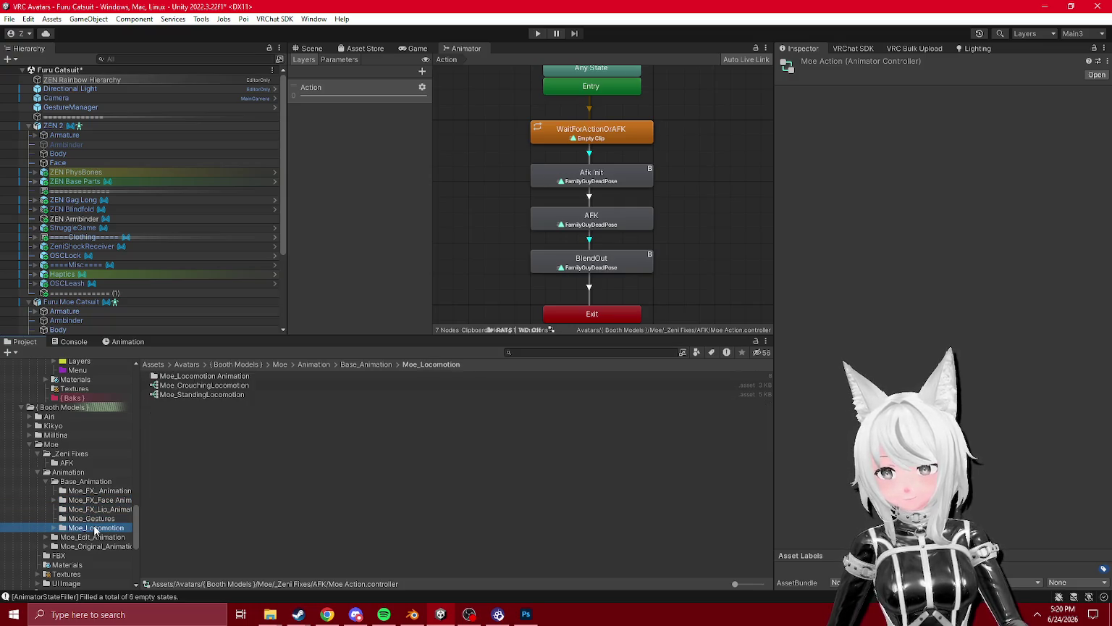
left_click(92, 538)
left_click(95, 546)
left_click(46, 547)
left_click(85, 555)
left_click(55, 555)
- Check the SubMenu and Edit_SubMenu folders, then list the AFK clips in Moe_Locomotion Animation
scroll(79, 553, "down", 2)
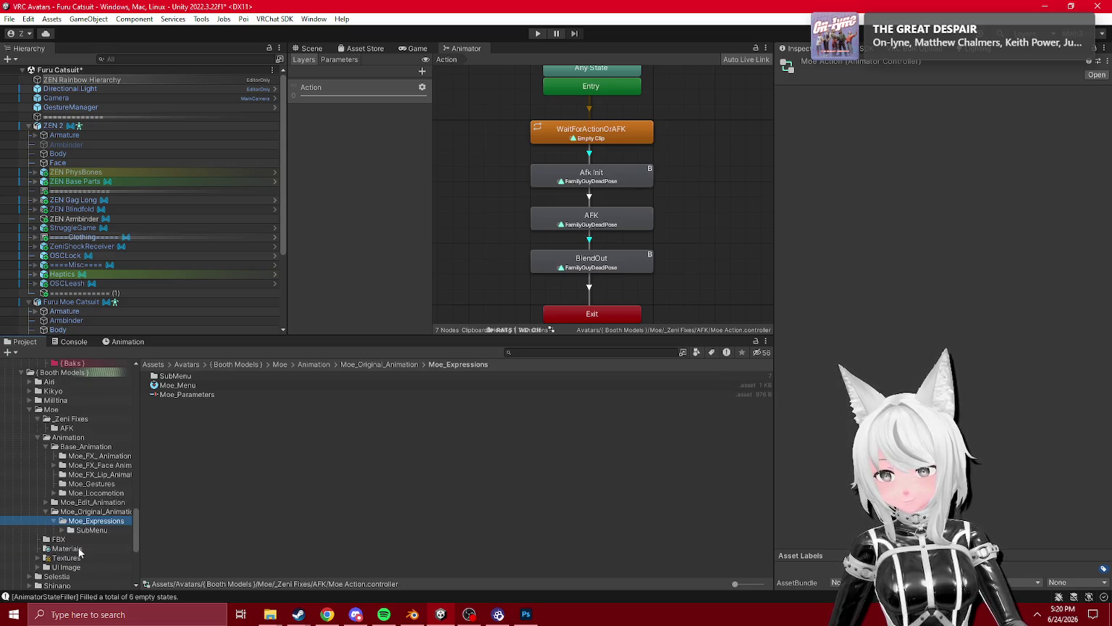
left_click(80, 530)
left_click(62, 530)
left_click(46, 502)
left_click(54, 512)
left_click(83, 521)
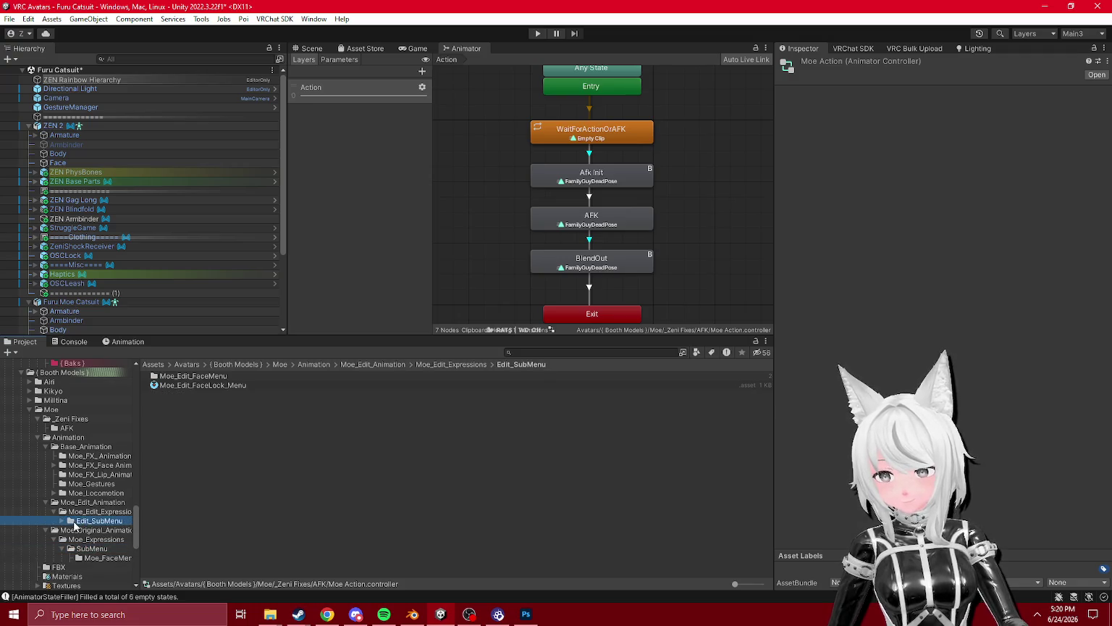
left_click(54, 494)
left_click(94, 503)
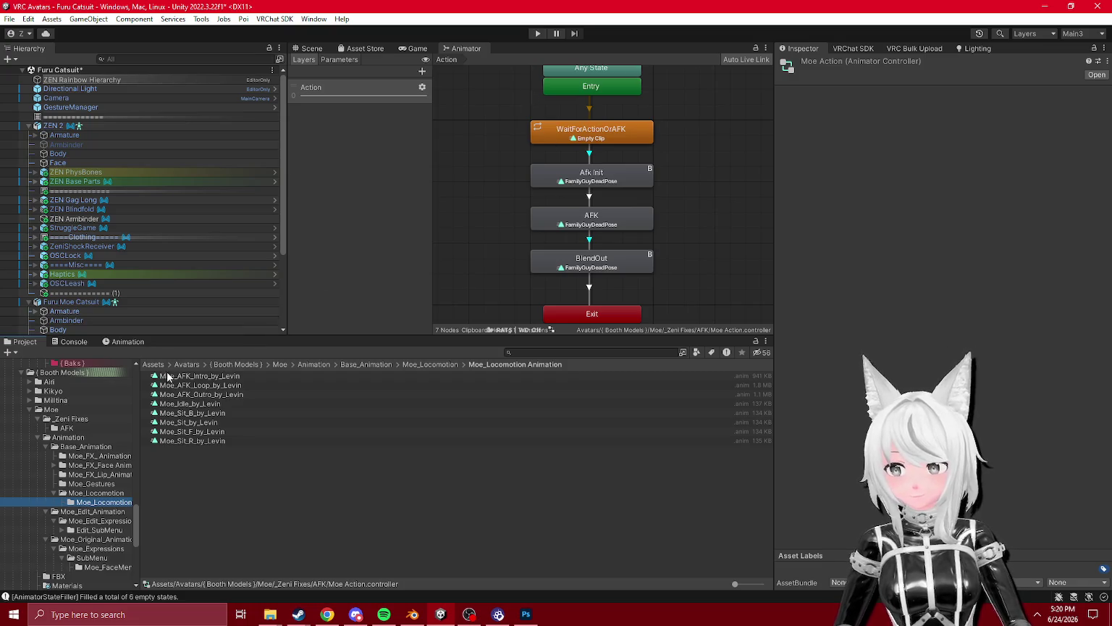
- Set Afk Init, AFK and BlendOut motions to Moe_AFK_Intro, Moe_AFK_Loop and Moe_AFK_Outro by Levin
left_click(555, 177)
left_click_drag(196, 376, 999, 92)
left_click(612, 218)
left_click_drag(222, 389, 948, 94)
left_click(615, 264)
mouse_move(235, 395)
left_mouse_down()
mouse_move(320, 349)
mouse_move(950, 94)
left_mouse_up()
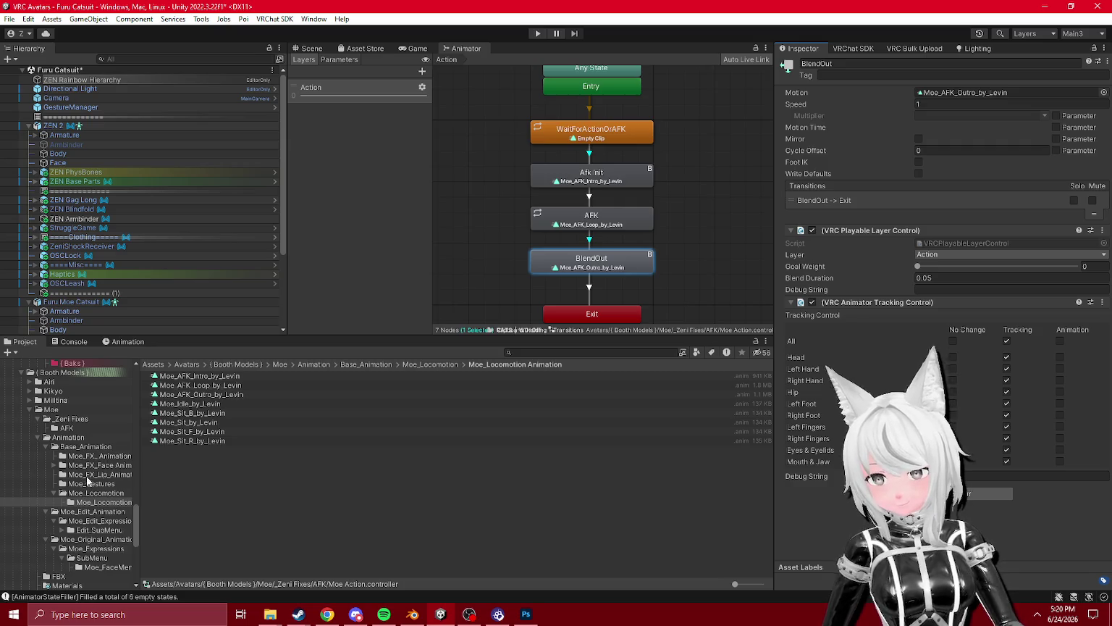
- Review the existing Moe_FX, Moe_Edit_Action and Moe_Edit_FX controllers in Moe's animation folders
left_click(95, 511)
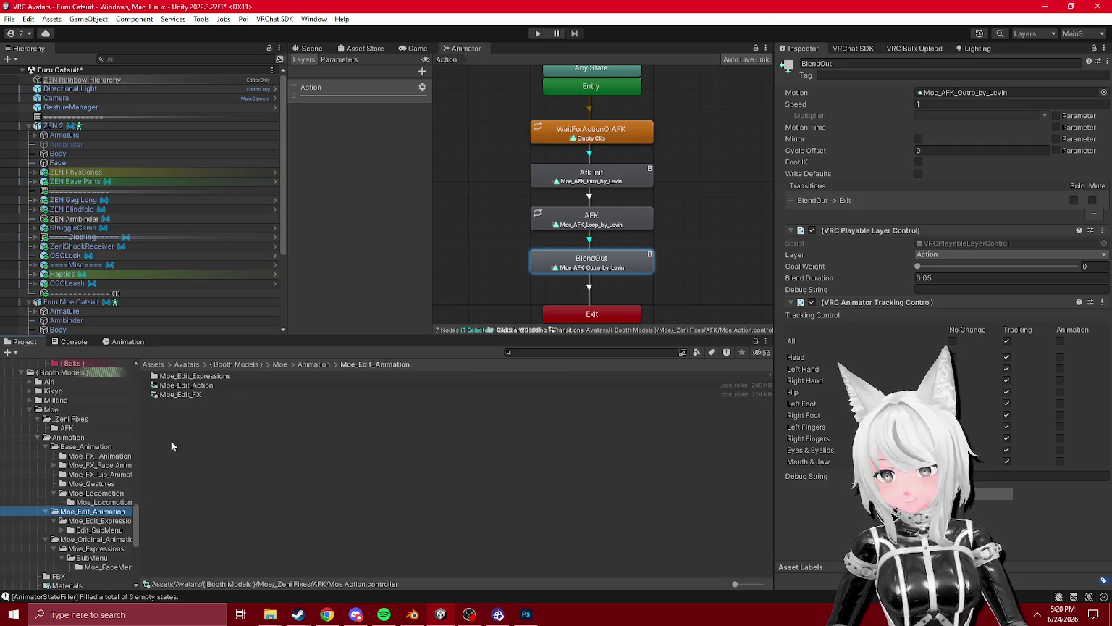
left_click(93, 539)
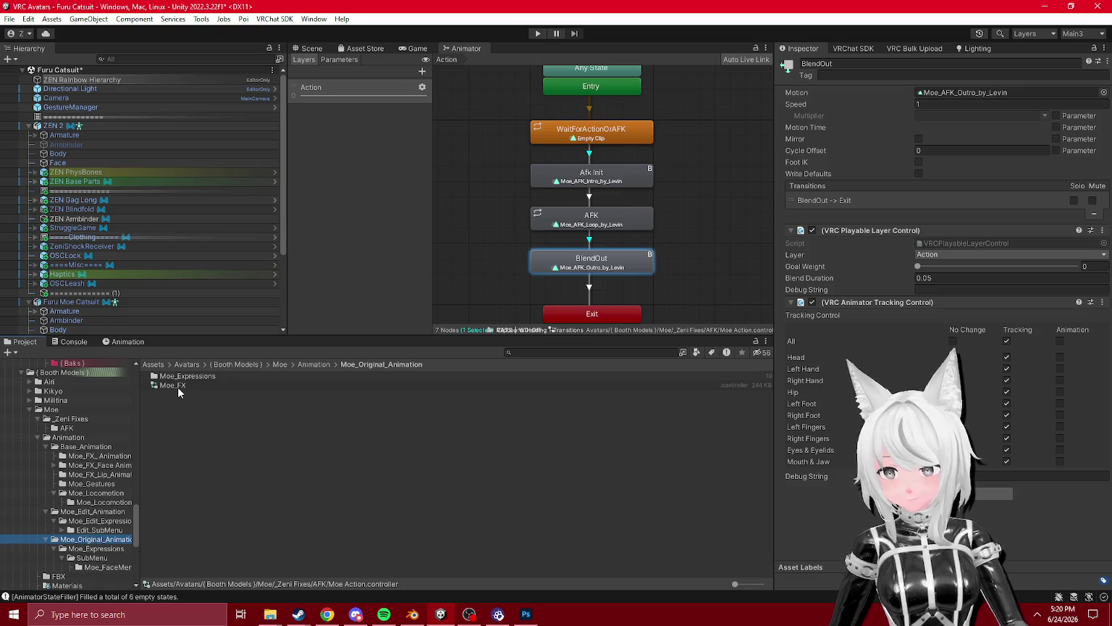
left_click(174, 386)
scroll(352, 193, "down", 2)
scroll(356, 210, "up", 2)
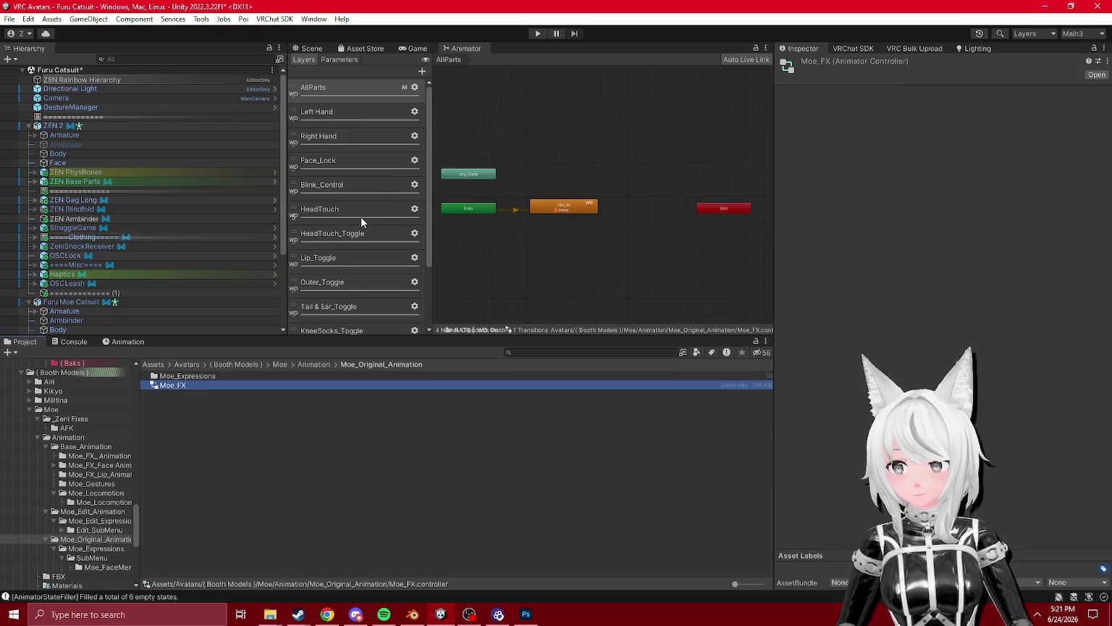
left_click(96, 510)
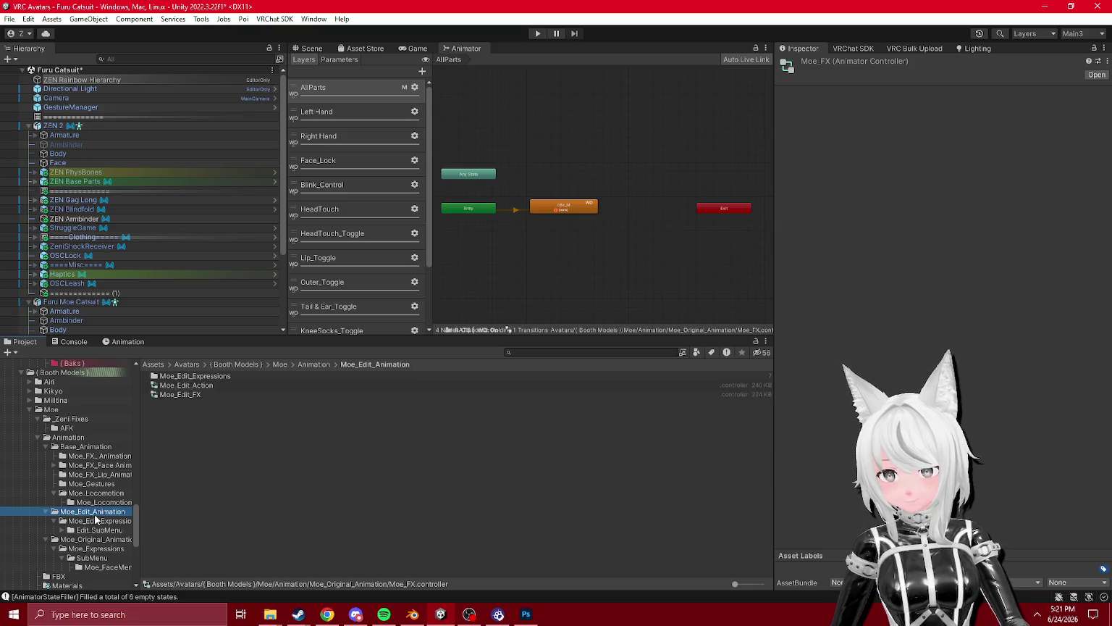
scroll(313, 330, "down", 4)
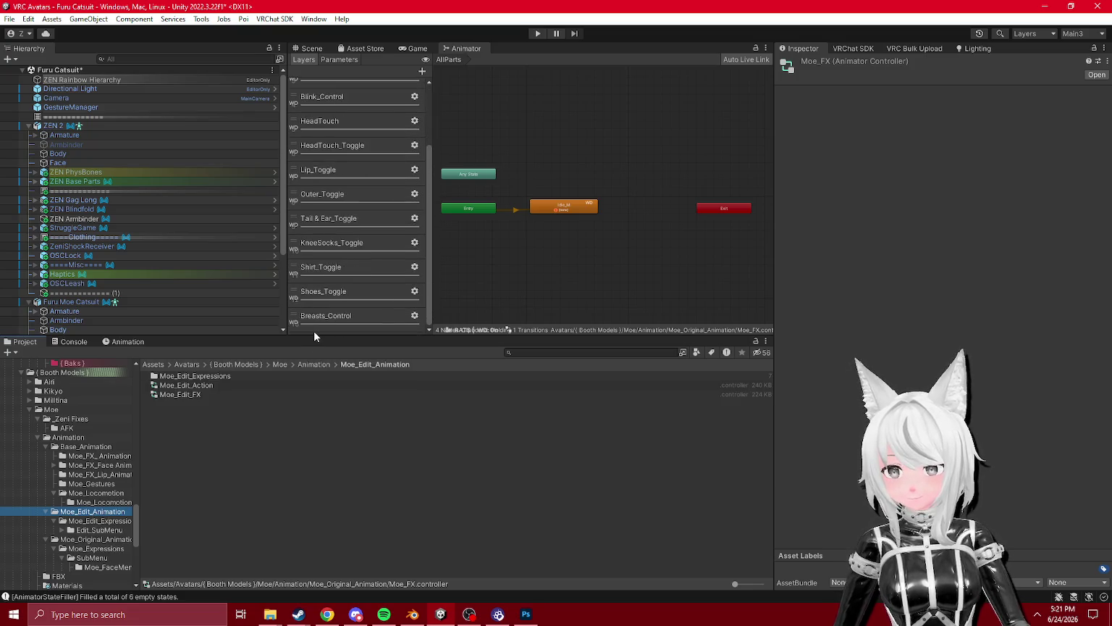
left_click(106, 495)
left_click(96, 511)
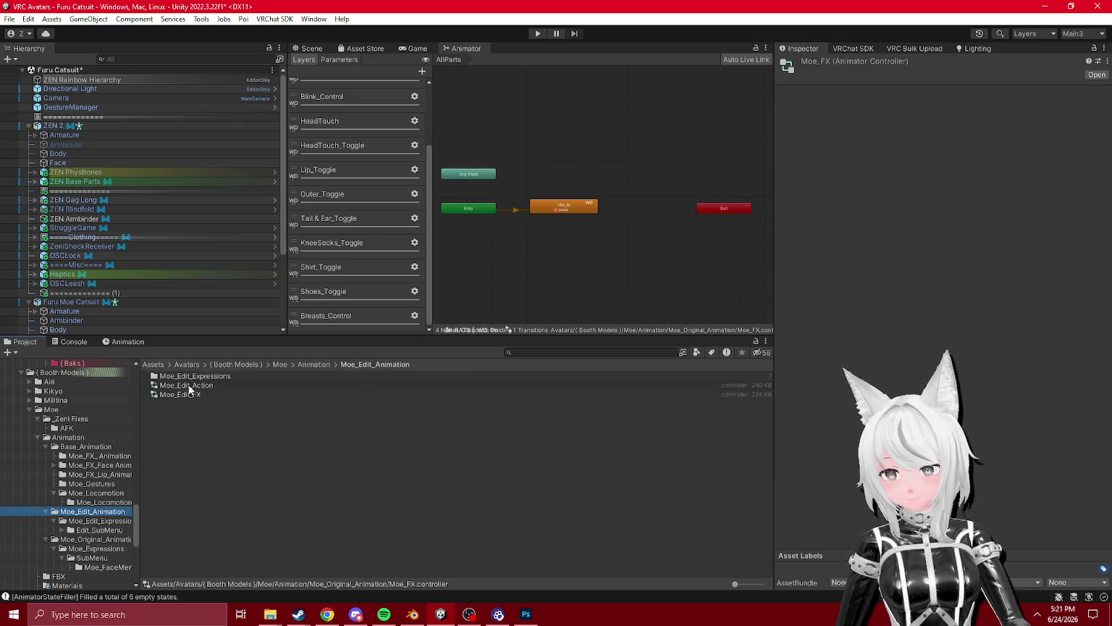
left_click(186, 388)
left_click(190, 391)
key("Up")
- Assign Moe Action from _Zeni Fixes/AFK to Furu Moe Catsuit's Action playable layer
left_click(40, 302)
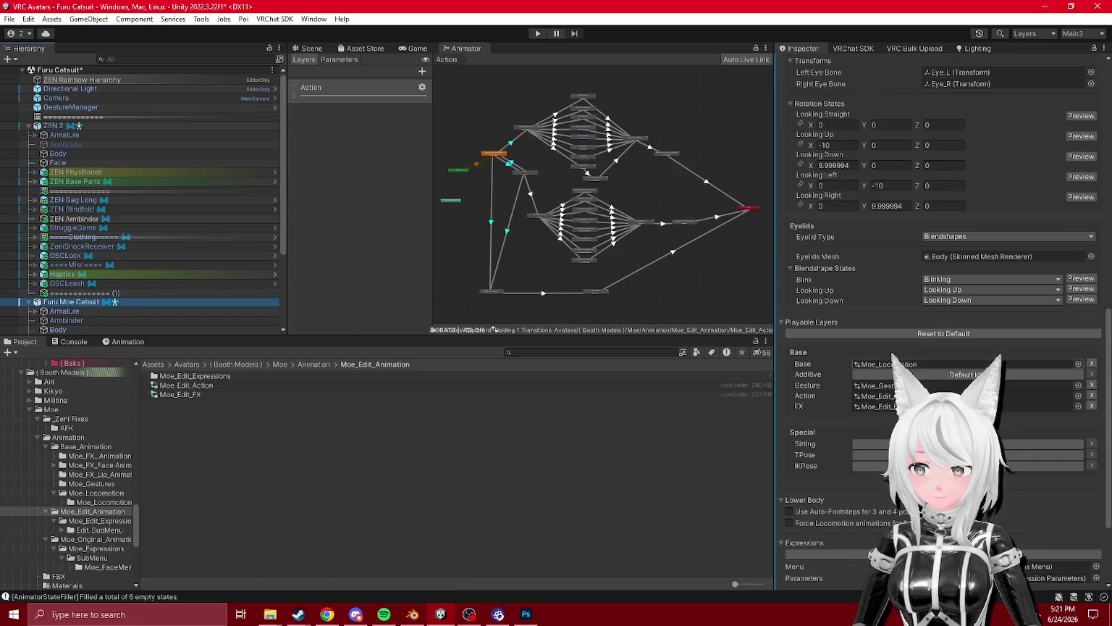
left_click(67, 428)
left_click_drag(170, 376, 900, 397)
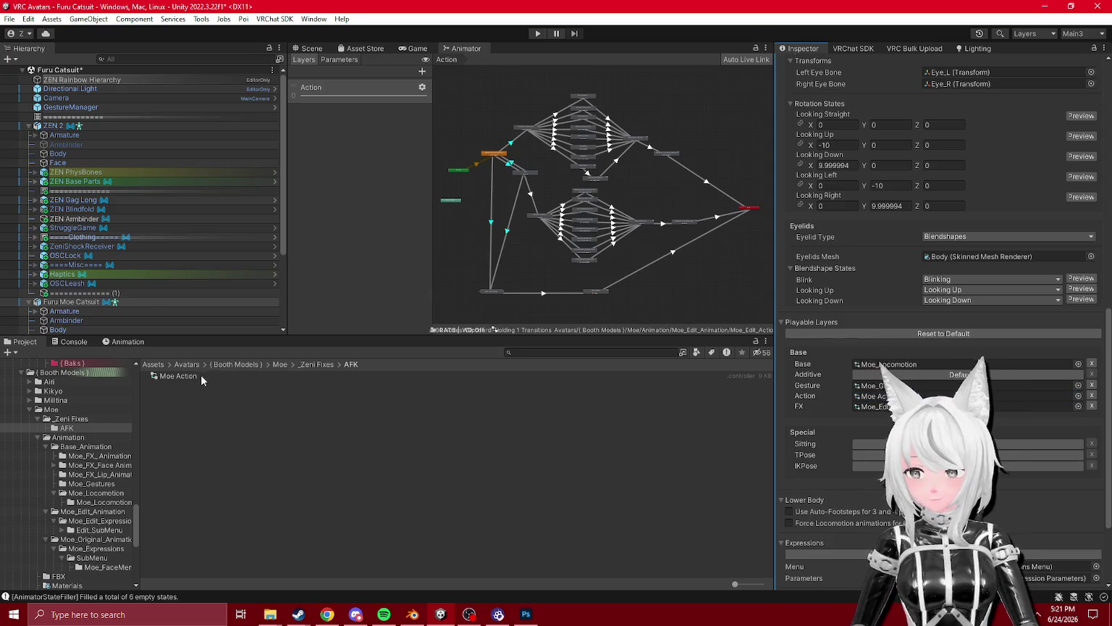
- Rename the Moe Action controller to Moe AFK
left_click(181, 376)
type("Moe AFK")
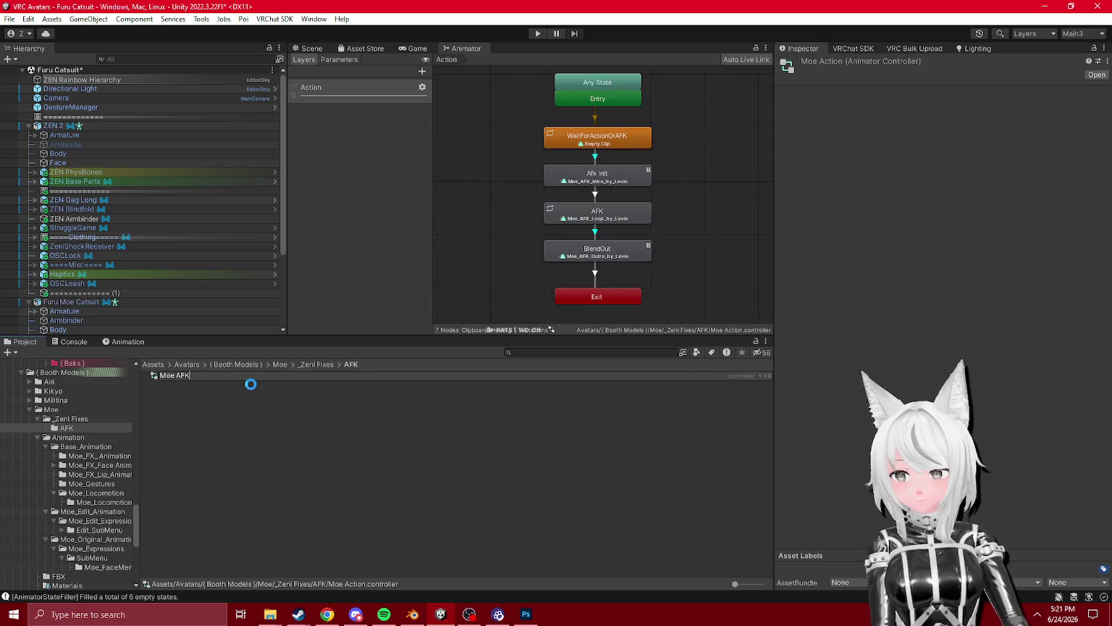
key("Return")
- Review the avatar's playable layers: Moe_Gesture's Left Hand layer, the Base Moe_Locomotion controller, and the Sitting slot
left_click(85, 301)
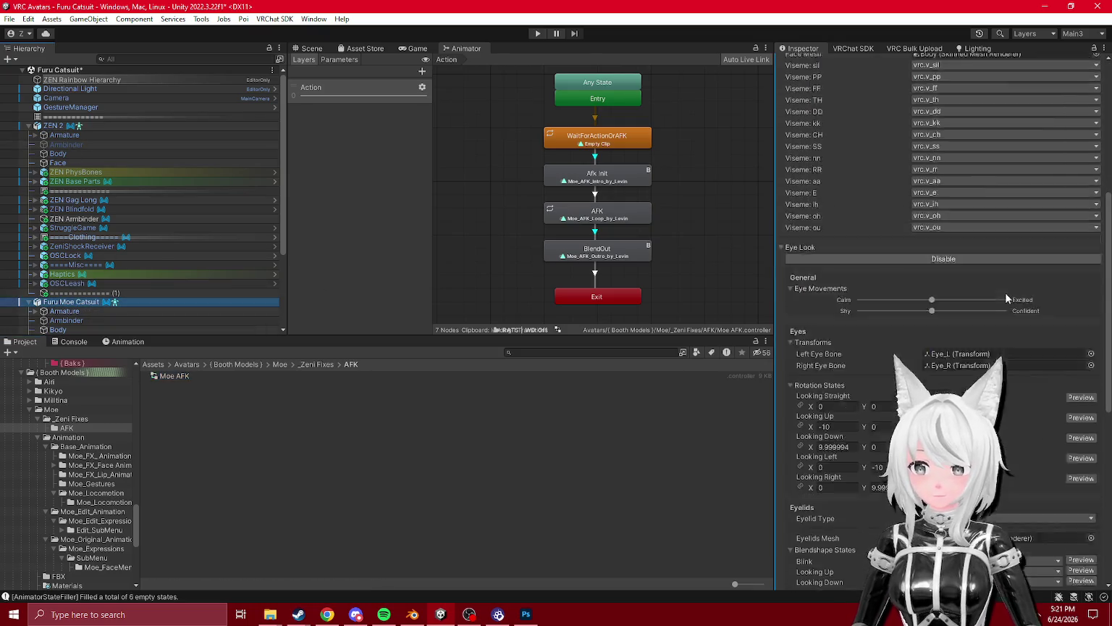
scroll(1005, 292, "down", 3)
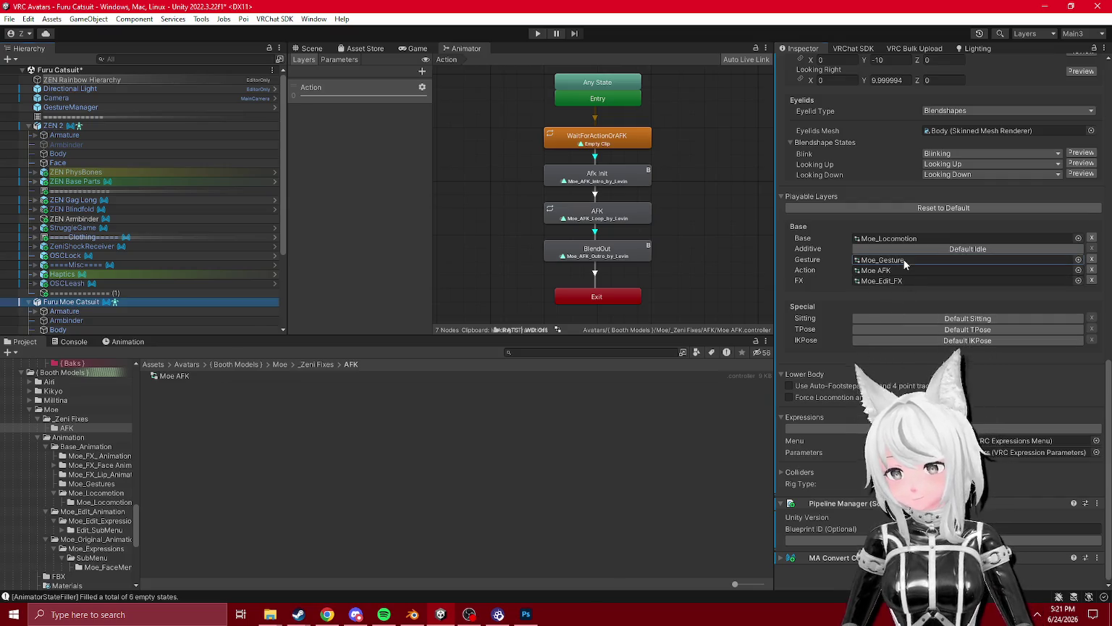
left_click(884, 259)
left_click(207, 414)
left_click(341, 112)
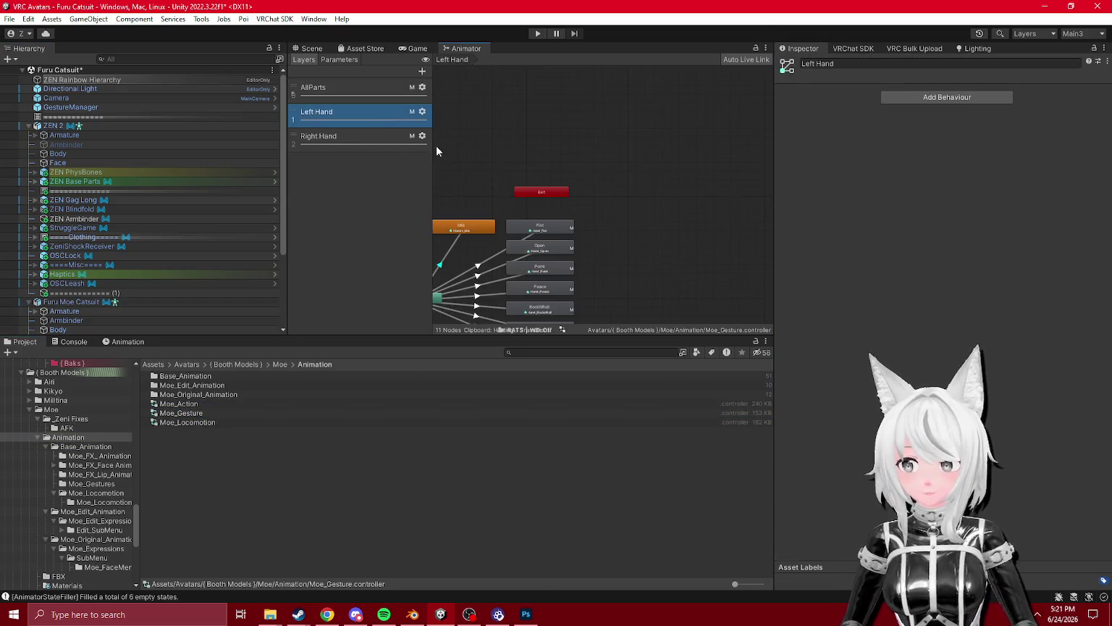
left_click(70, 301)
scroll(941, 290, "down", 10)
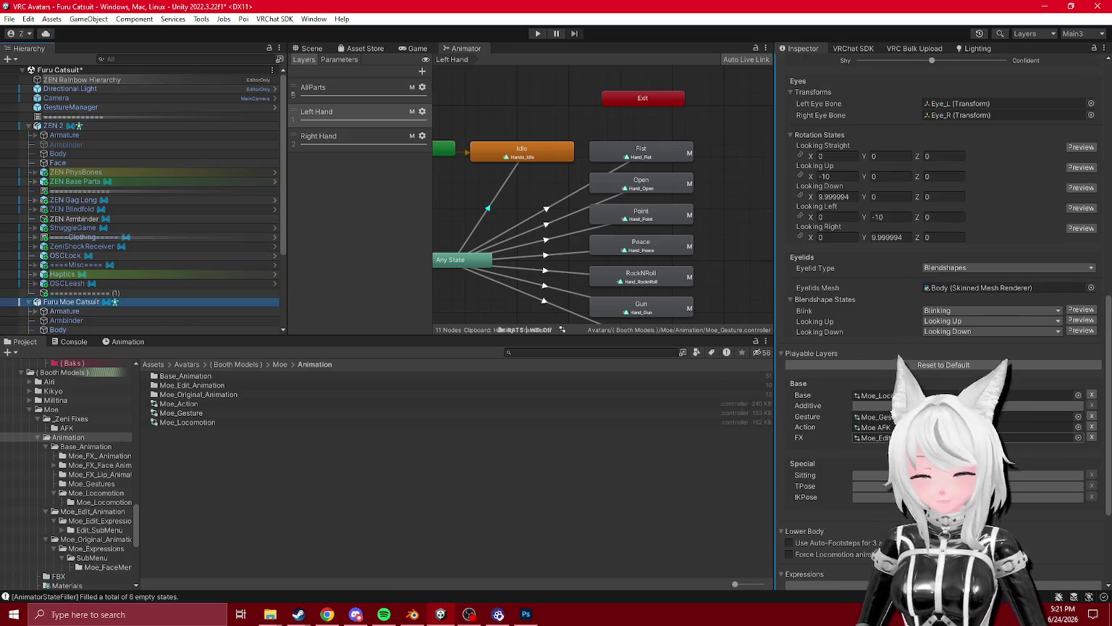
left_click(891, 395)
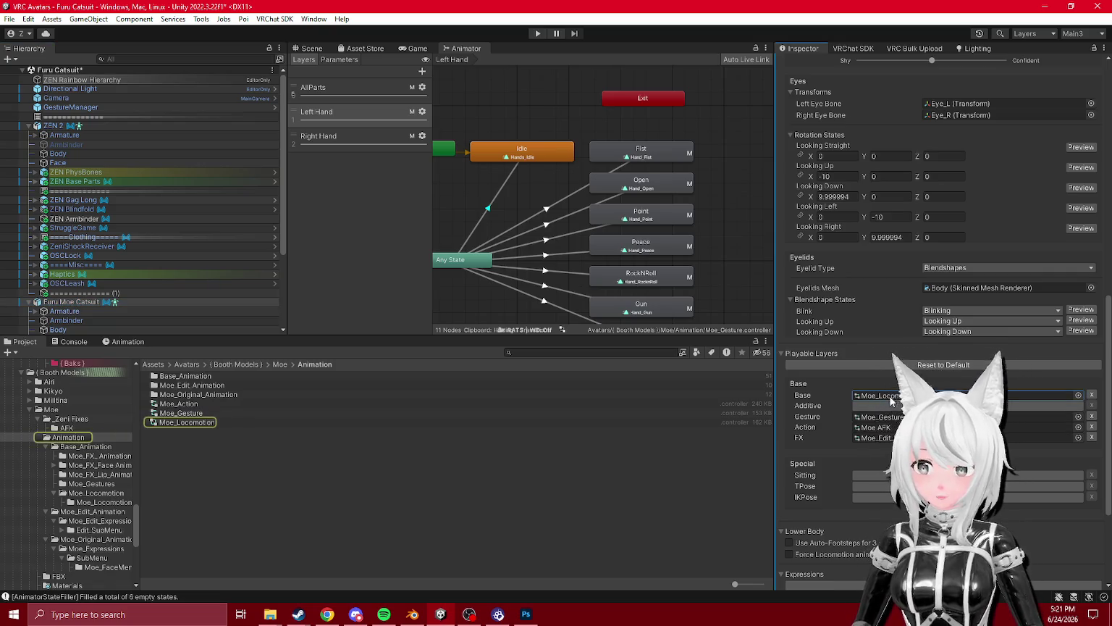
scroll(891, 394, "down", 3)
left_click(1080, 377)
type("sitting con")
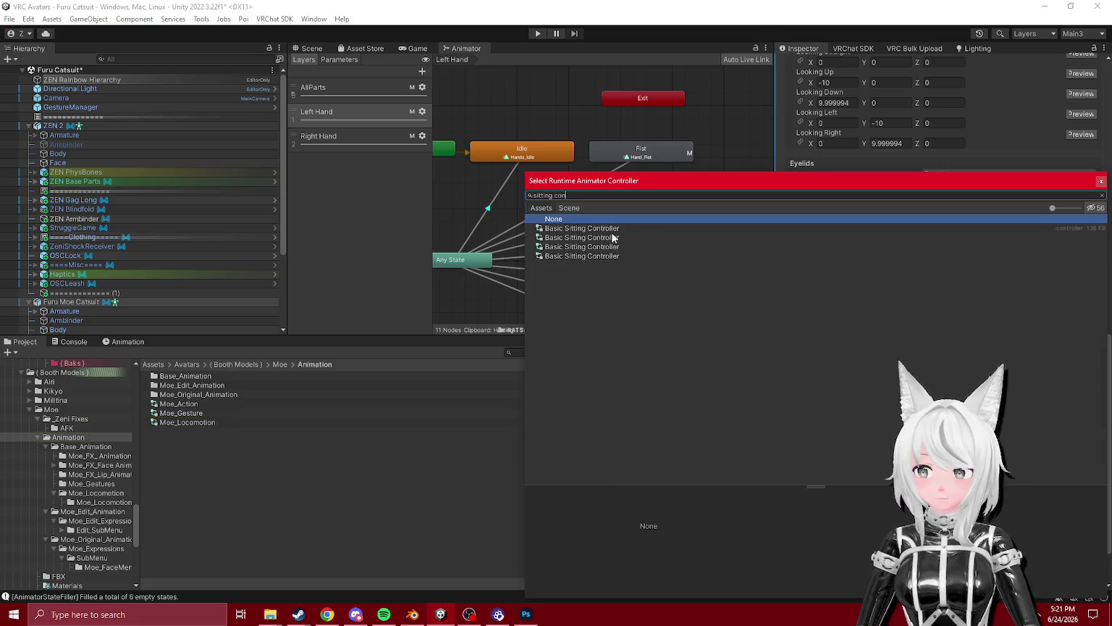
left_click(608, 228)
left_click(610, 238)
left_click(613, 247)
left_click(612, 257)
double_click(610, 231)
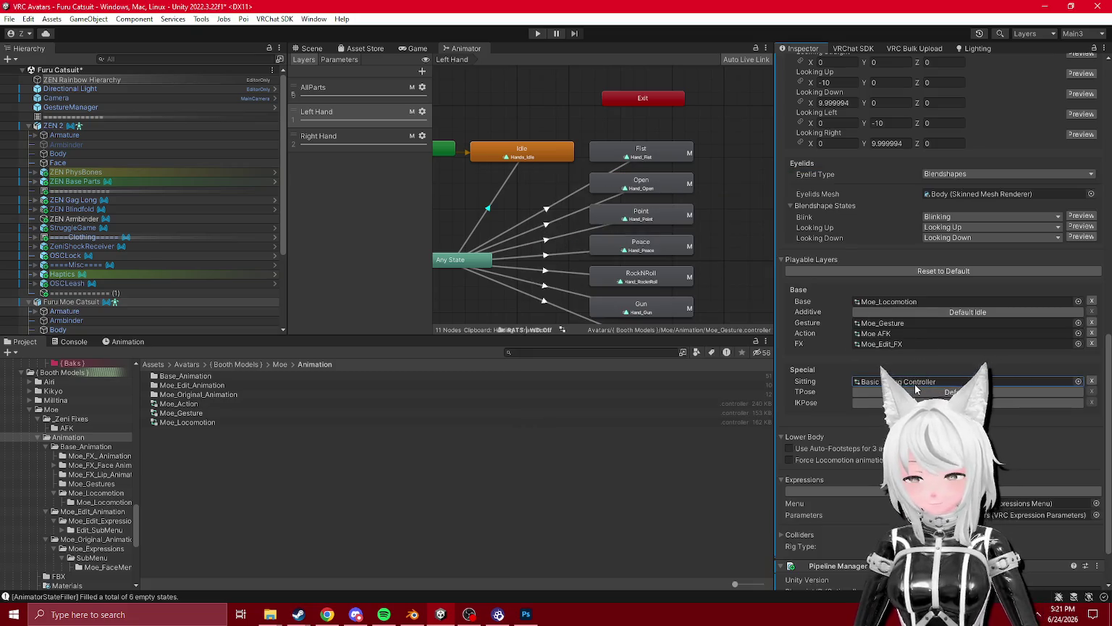
left_click(890, 301)
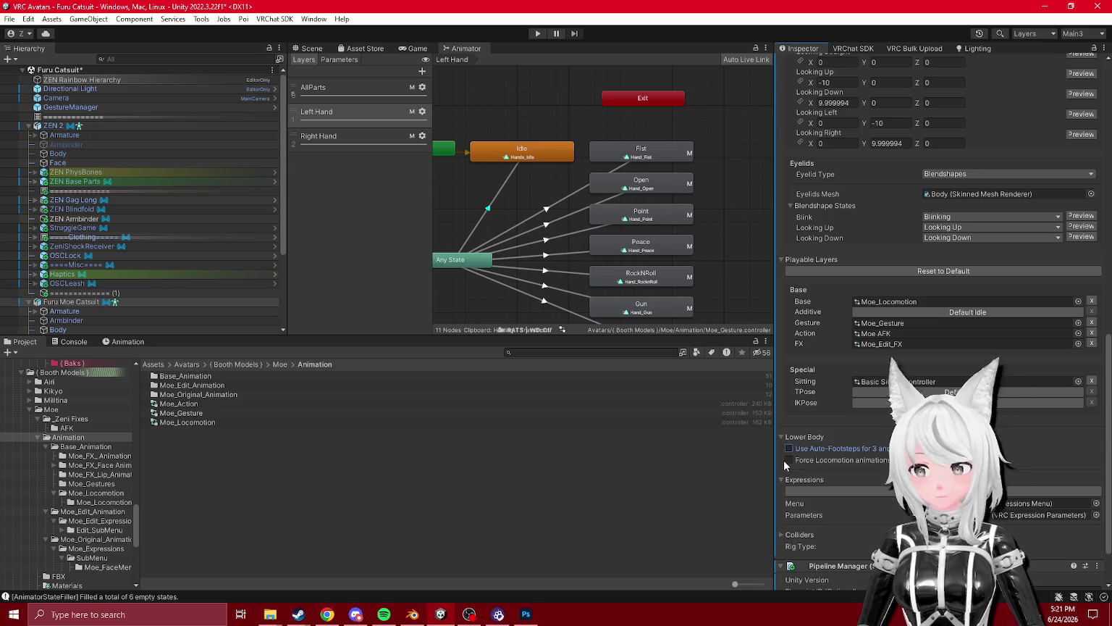
left_click(789, 448)
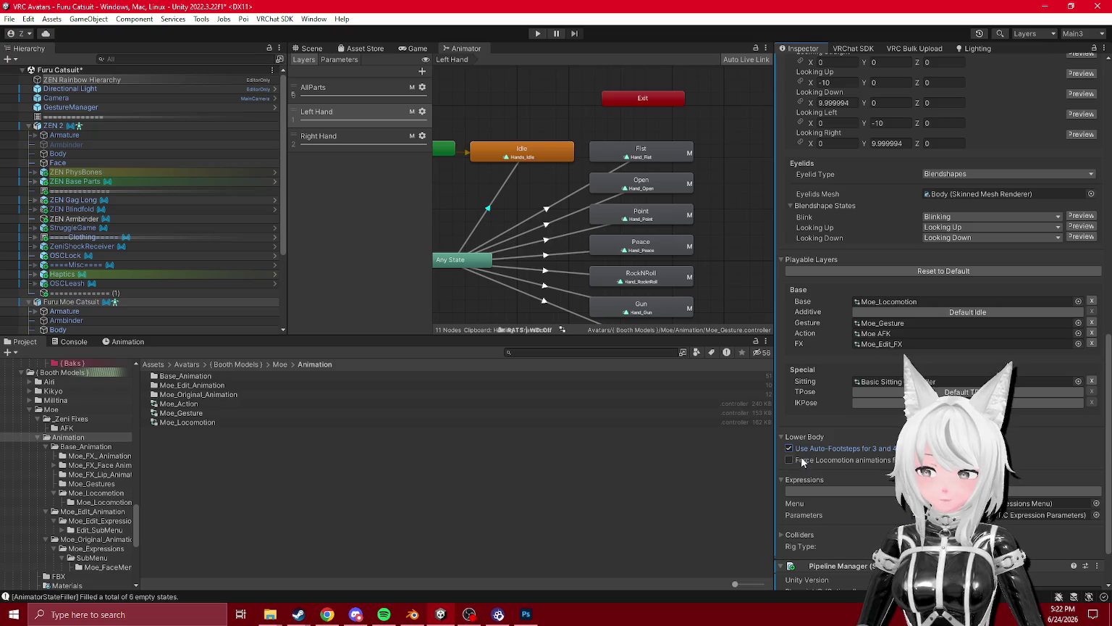
scroll(786, 459, "down", 2)
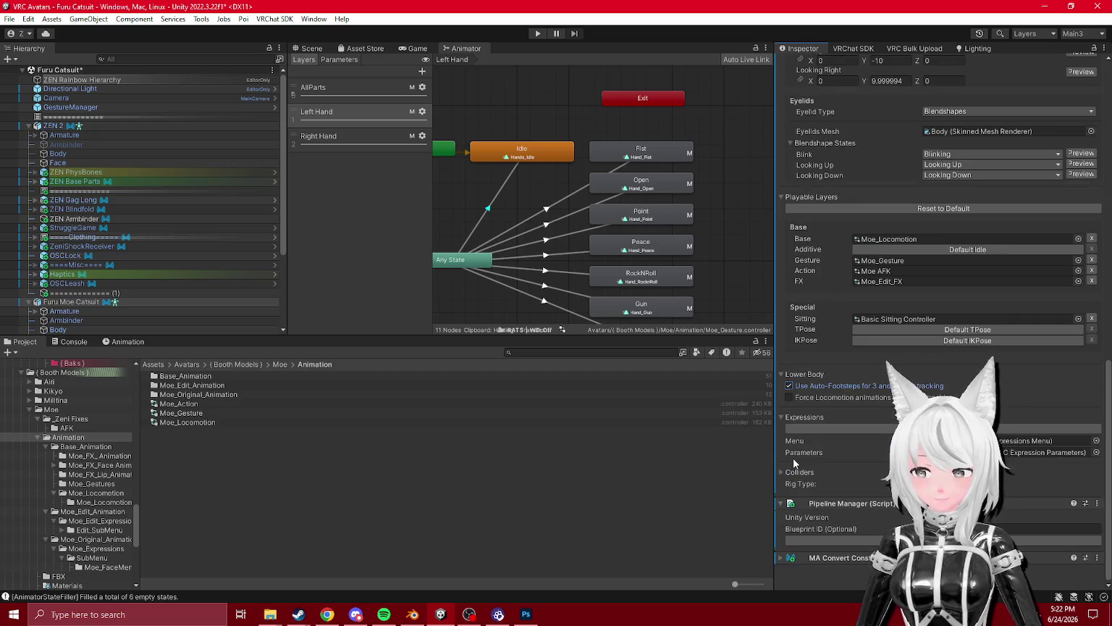
scroll(792, 458, "up", 5)
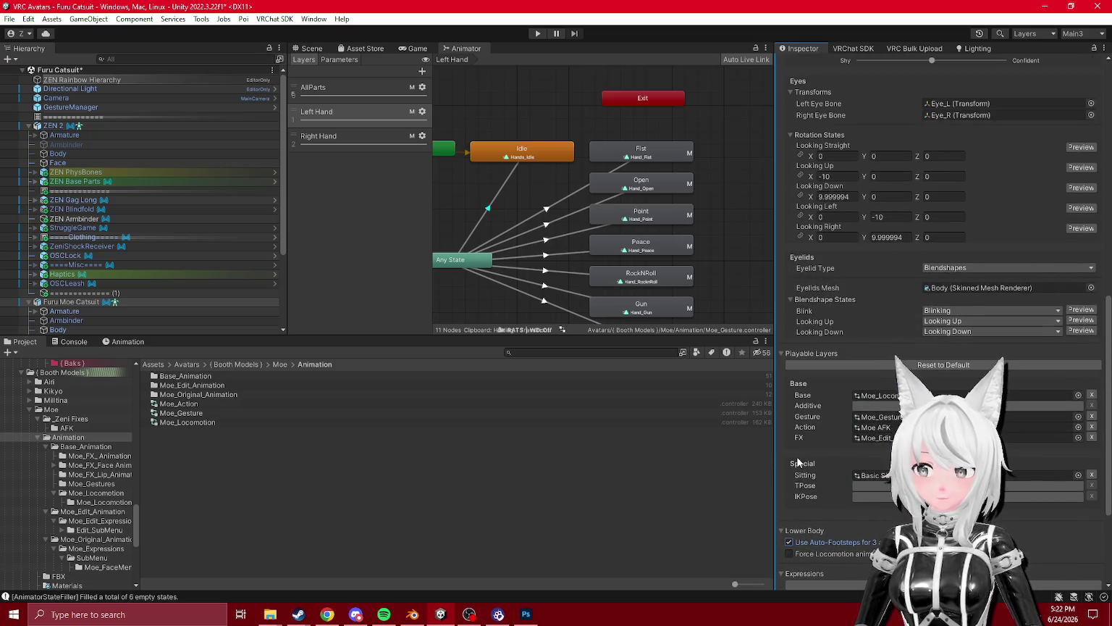
scroll(795, 467, "down", 3)
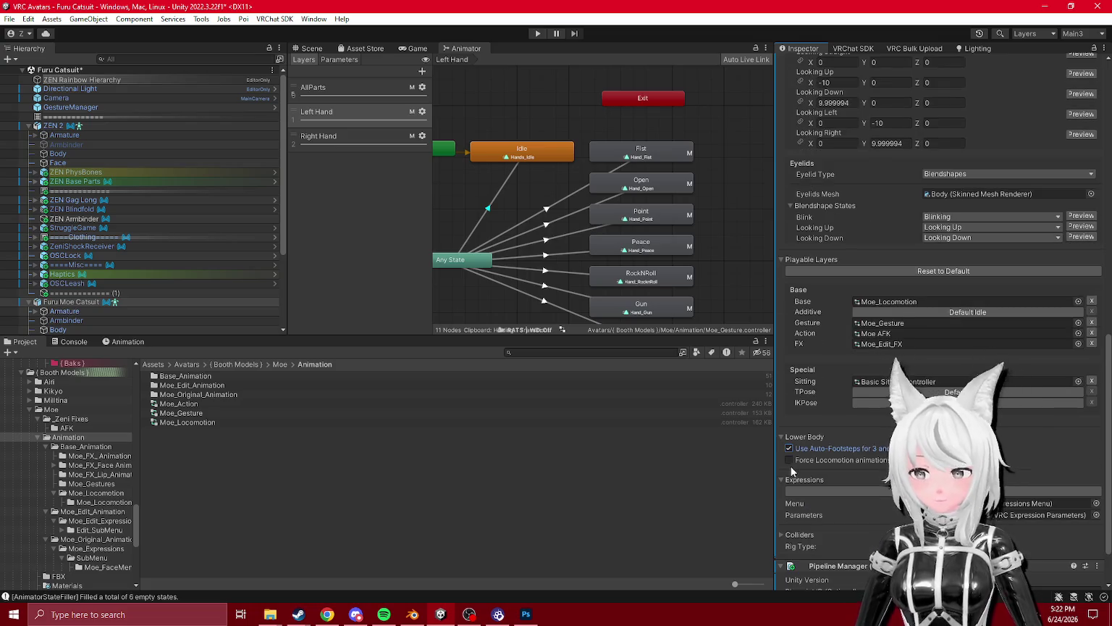
scroll(784, 535, "down", 2)
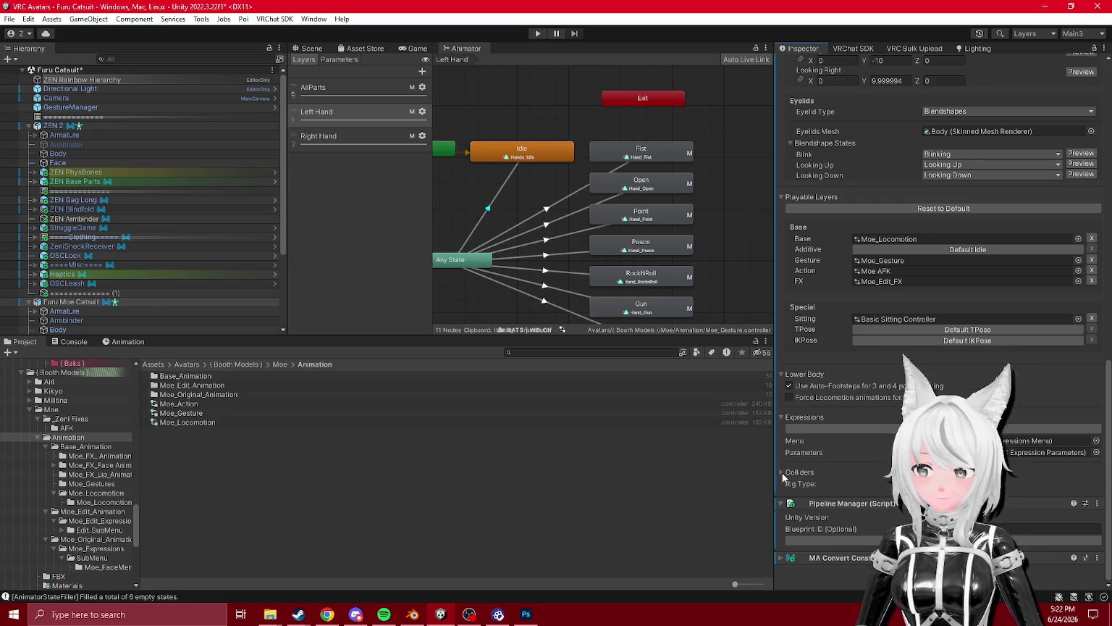
scroll(781, 475, "up", 4)
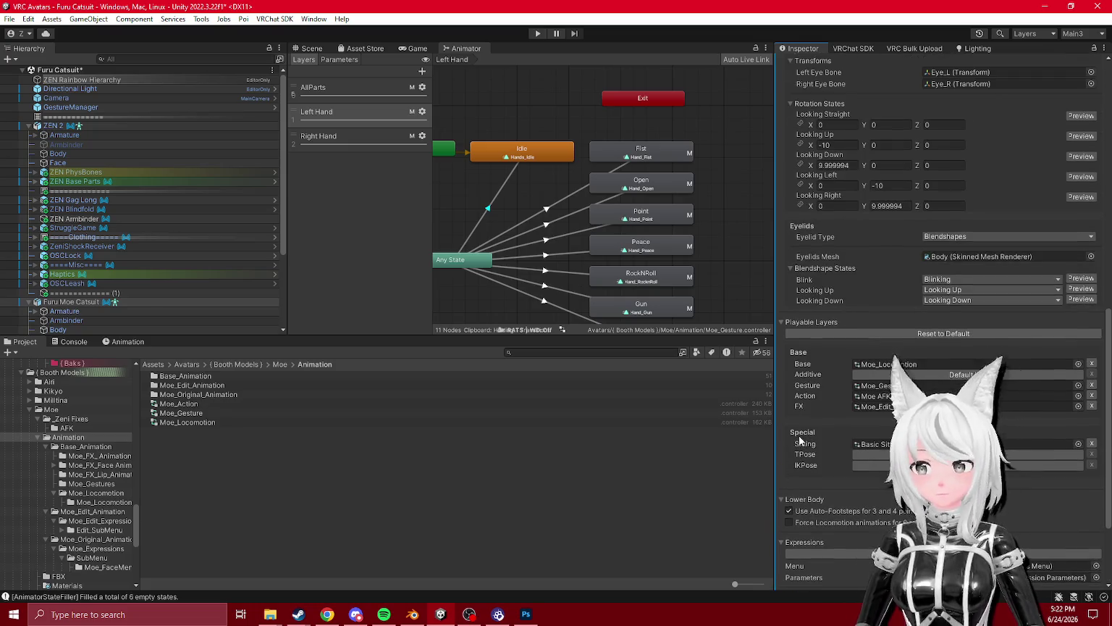
scroll(823, 434, "up", 6)
scroll(845, 432, "up", 1)
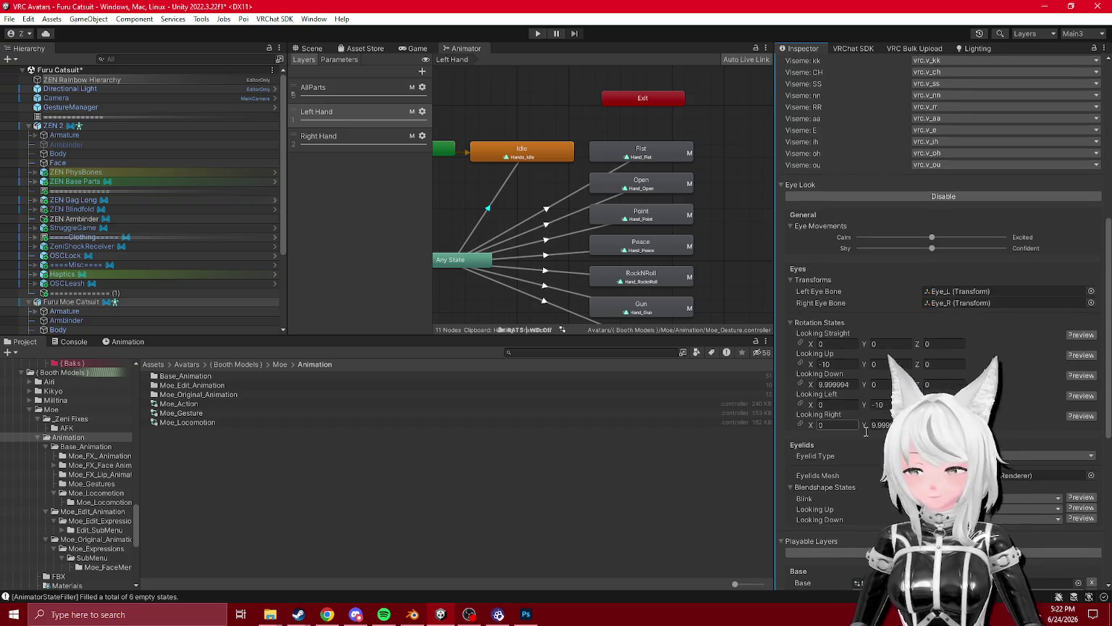
scroll(876, 415, "up", 8)
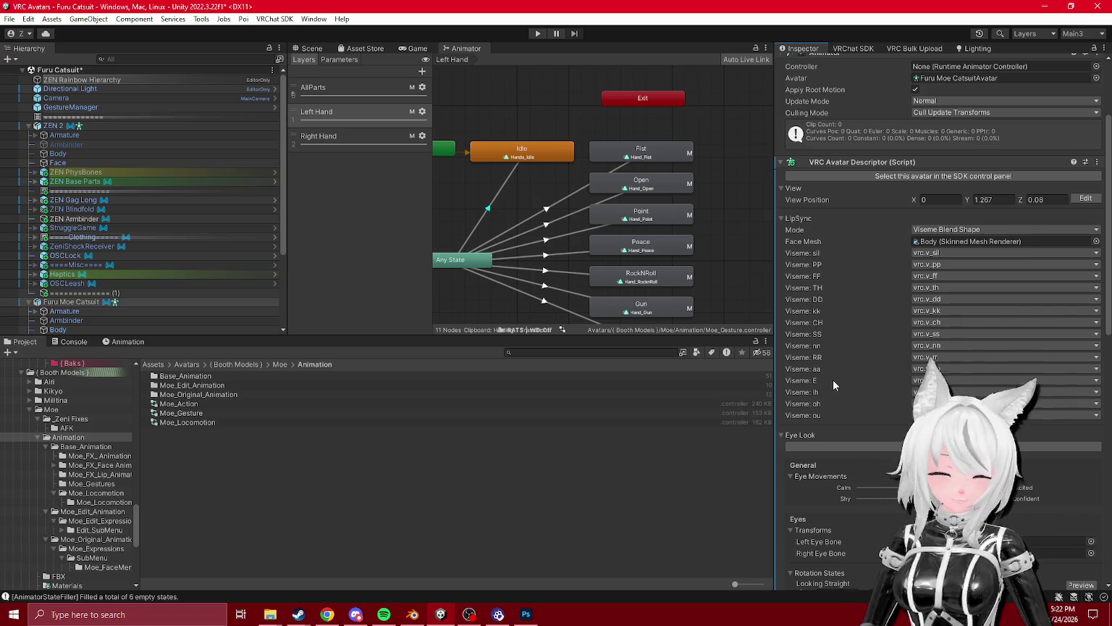
scroll(827, 388, "down", 8)
scroll(827, 387, "down", 11)
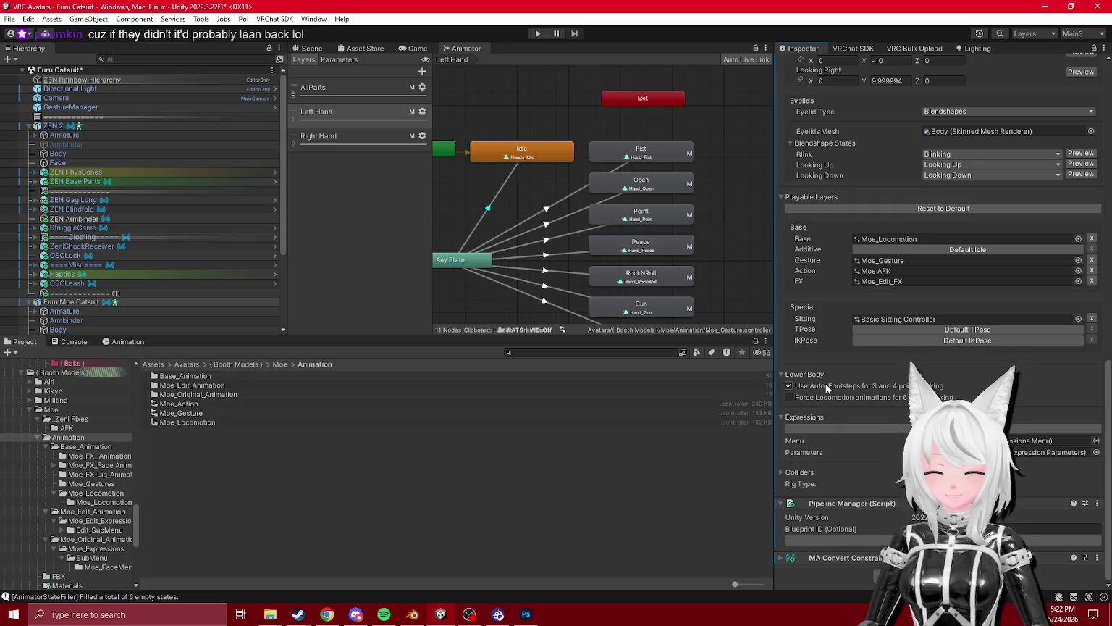
left_click(799, 472)
left_click(799, 472)
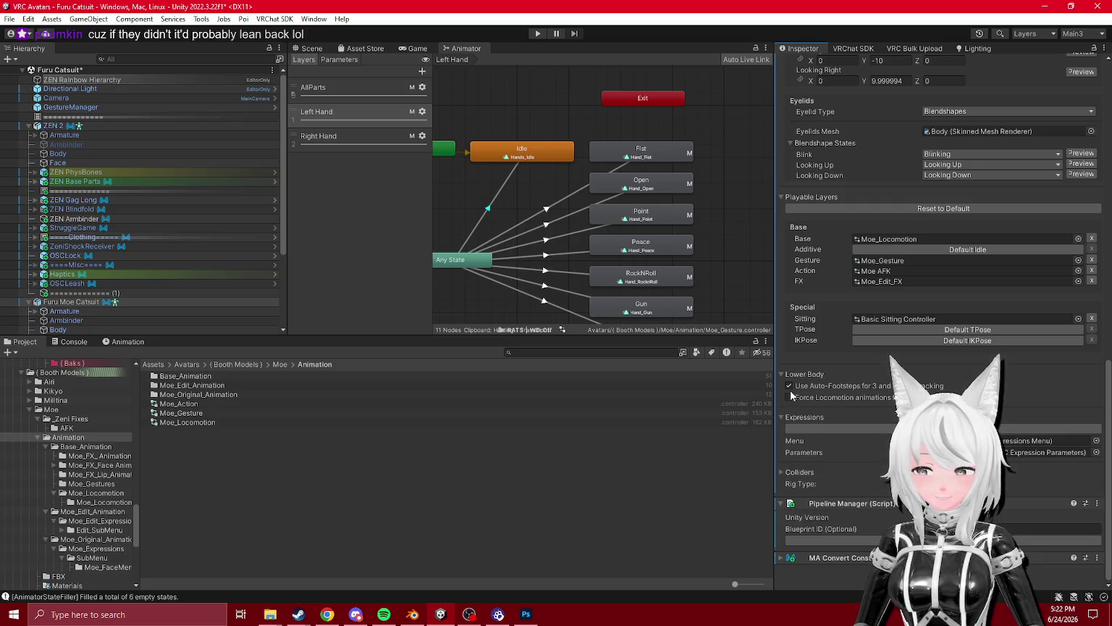
left_click(794, 440)
- Follow Moe_Edit_Menu through the Face Lock and Add_Face controls to the Moe_Add_Face Lock submenu
left_click(190, 385)
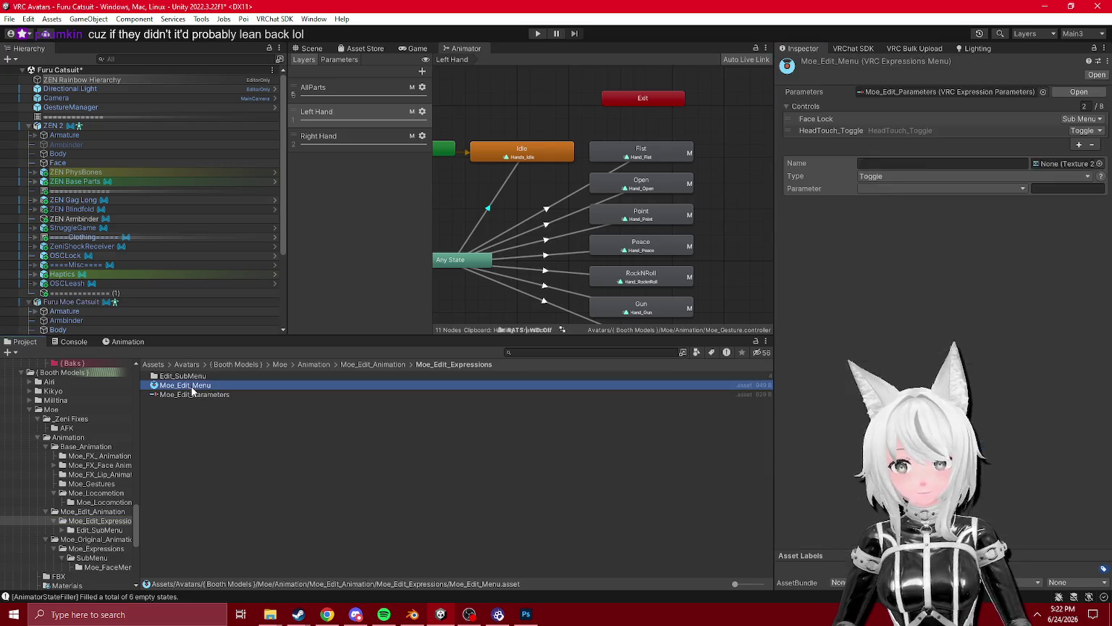
left_click(873, 119)
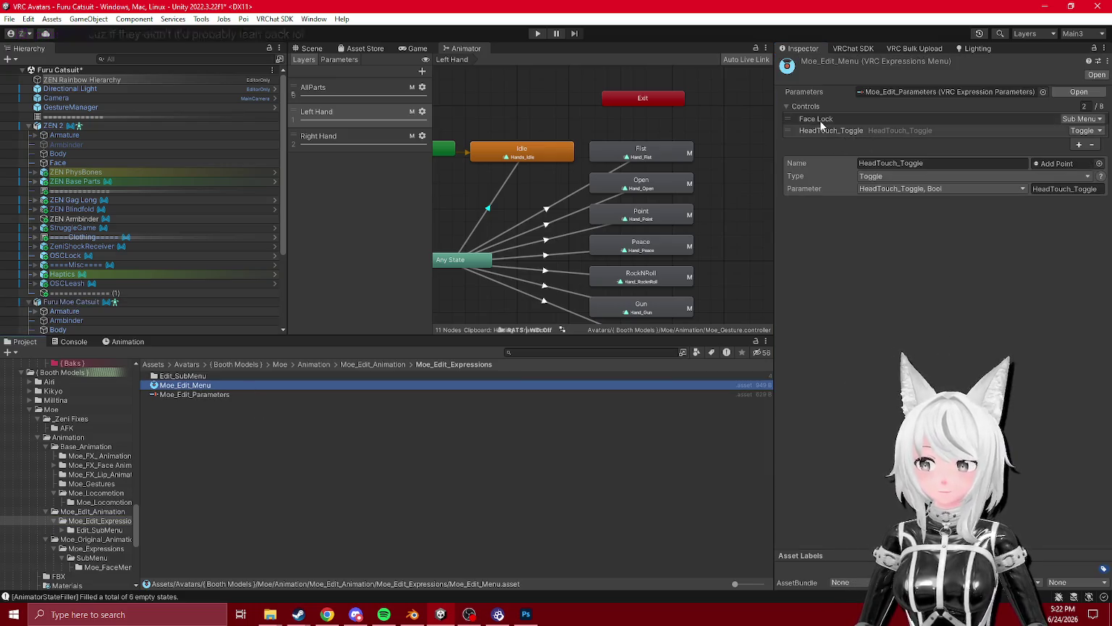
left_click(951, 212)
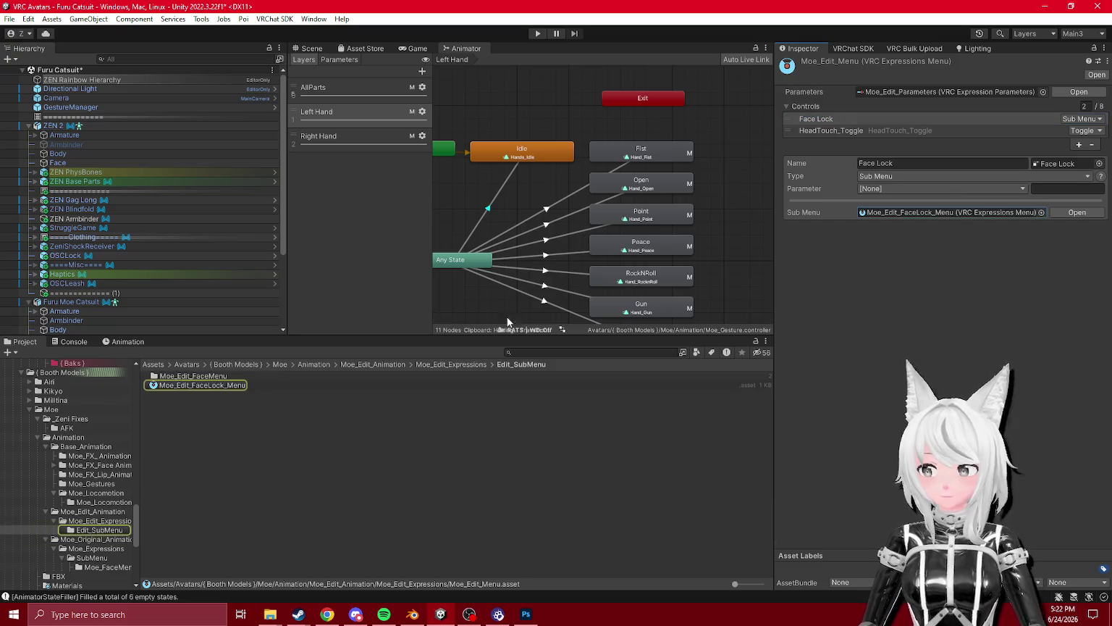
left_click(210, 385)
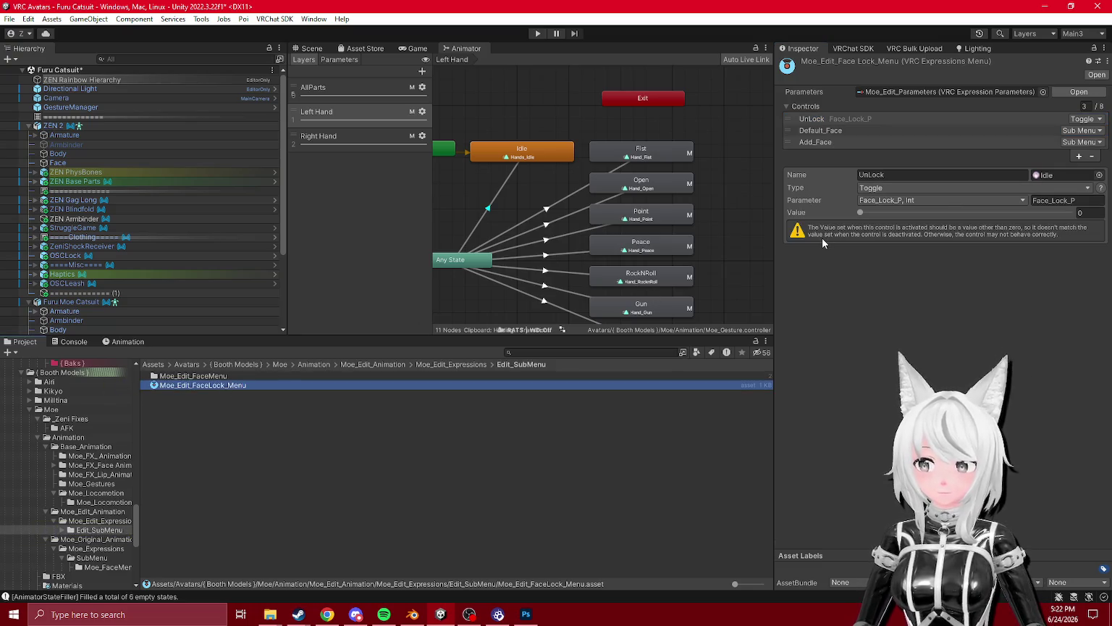
left_click(854, 142)
left_click(913, 224)
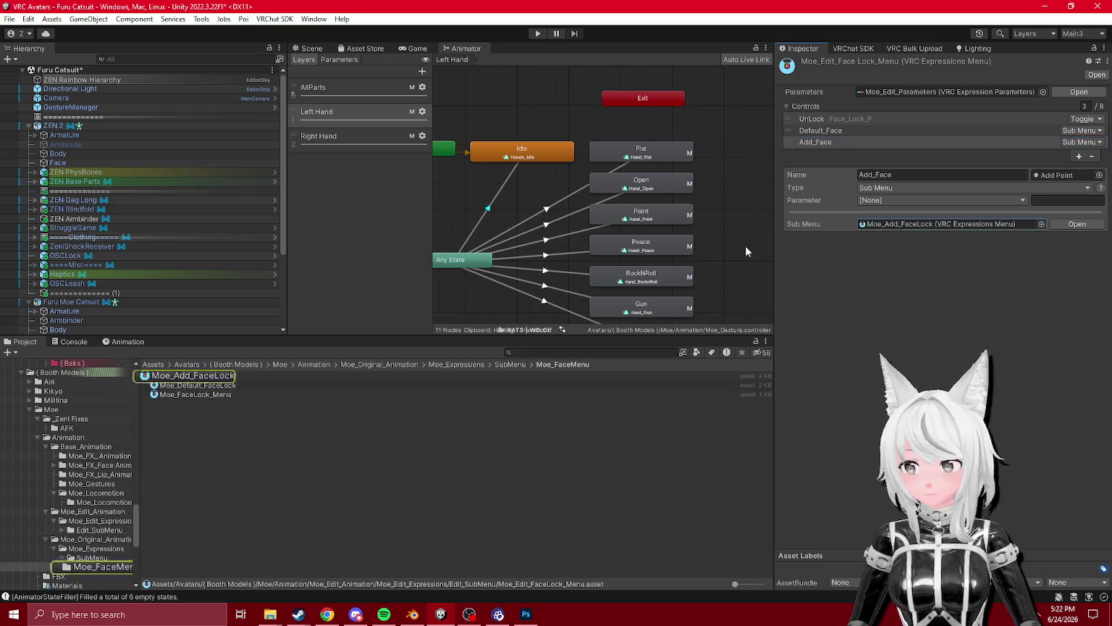
left_click(203, 376)
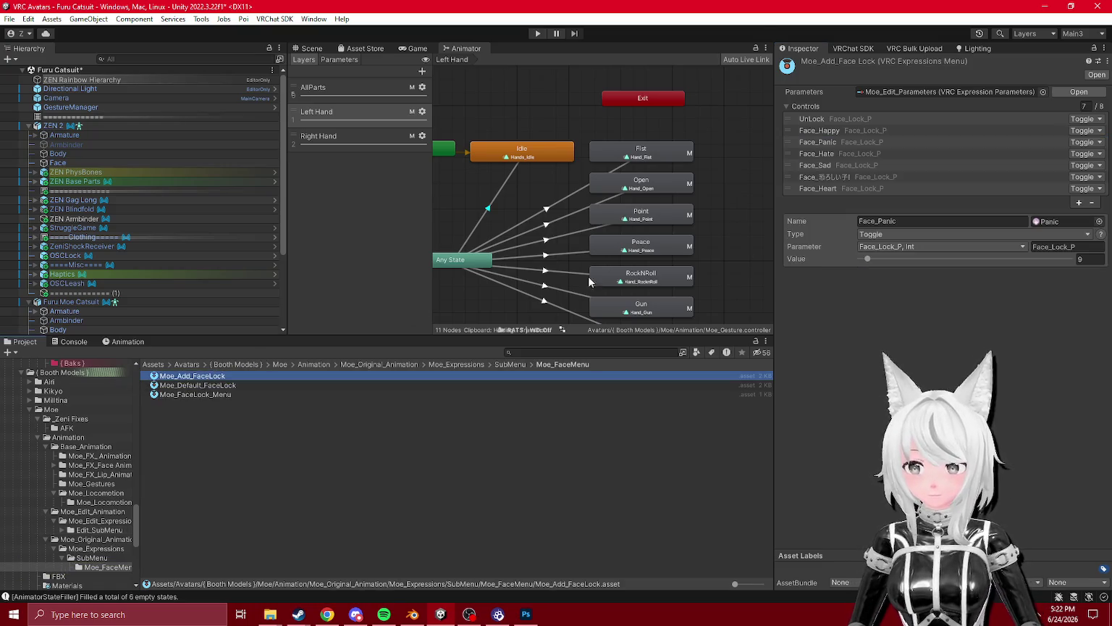
- Set the Face_Heart toggle's value to 255, then reselect Furu Moe Catsuit
left_click_drag(592, 266, 597, 221)
left_click(856, 187)
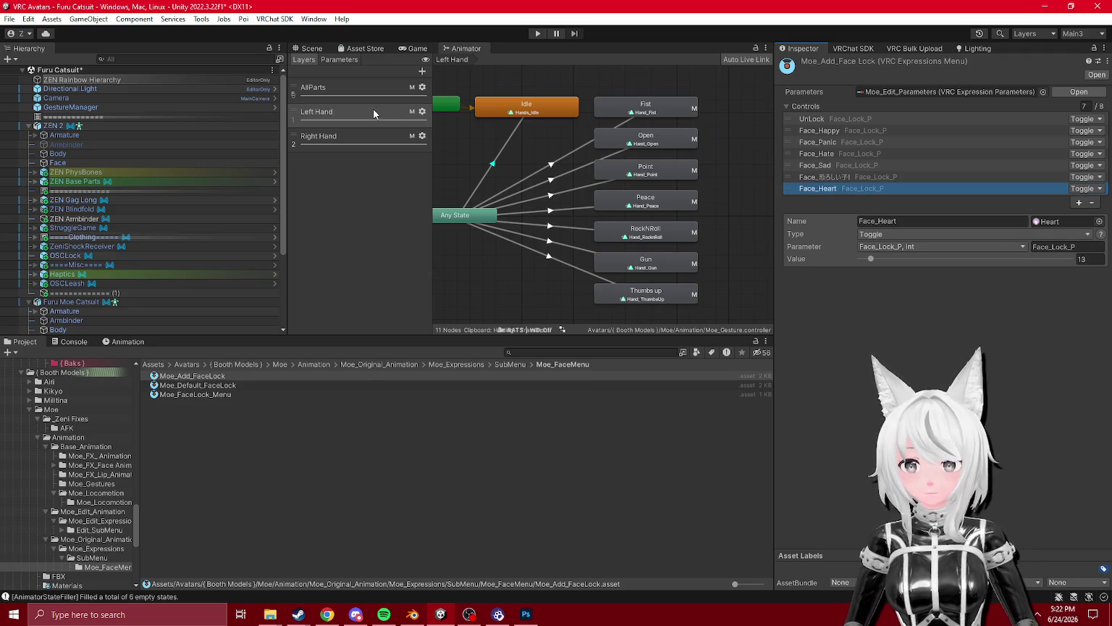
left_click(346, 59)
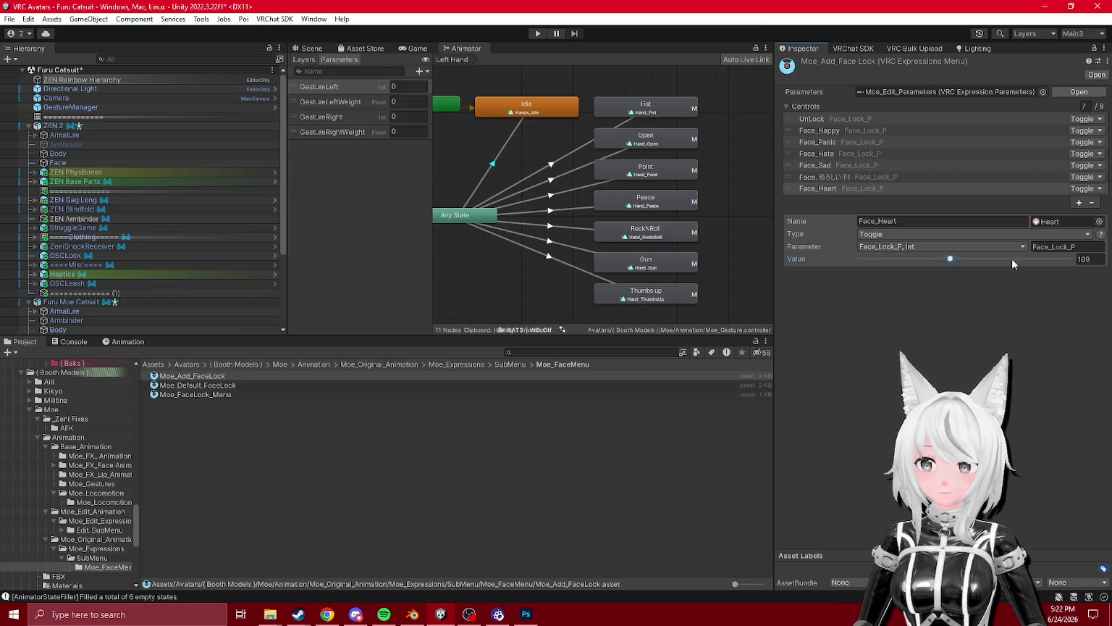
left_click_drag(870, 259, 1071, 258)
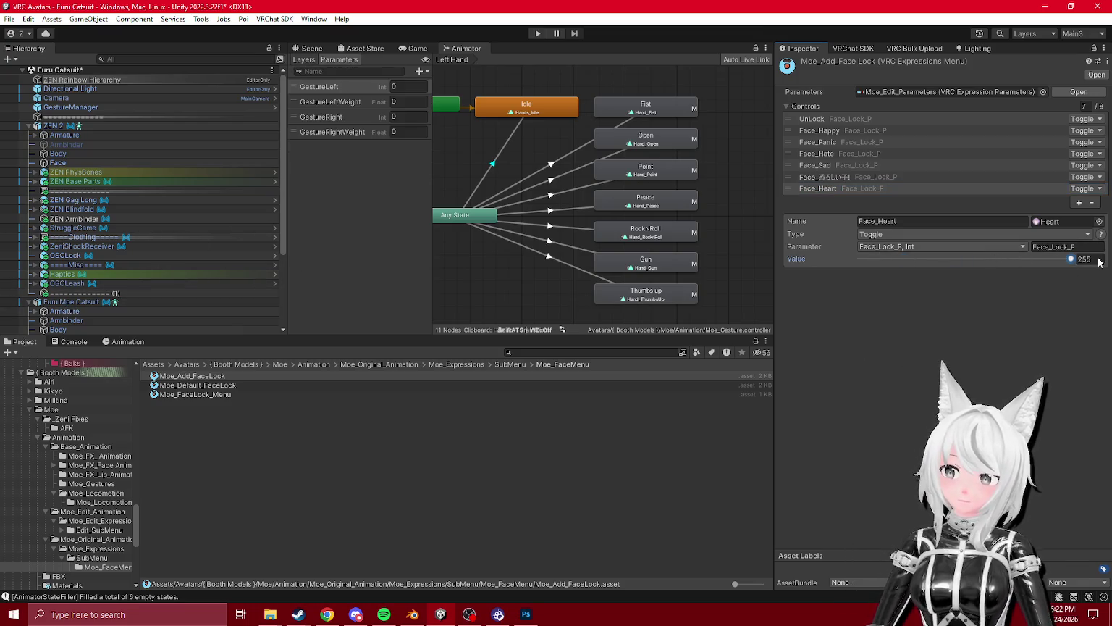
left_click(80, 302)
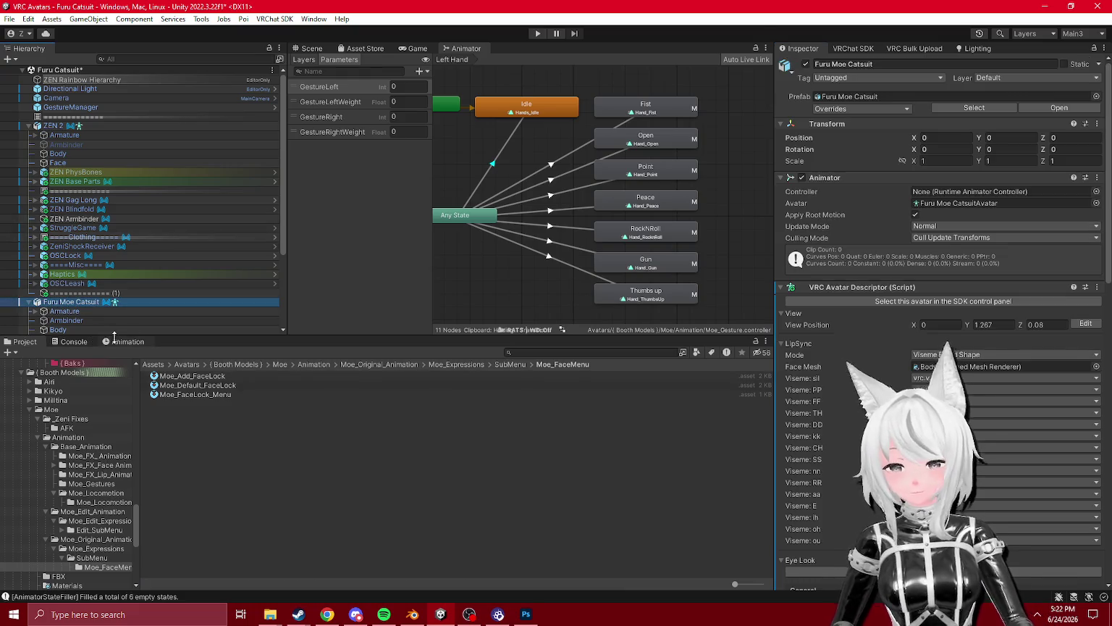
- Open the avatar's Moe_Edit_Parameters expression parameters asset from the Avatar Descriptor
scroll(892, 331, "down", 10)
scroll(890, 322, "down", 10)
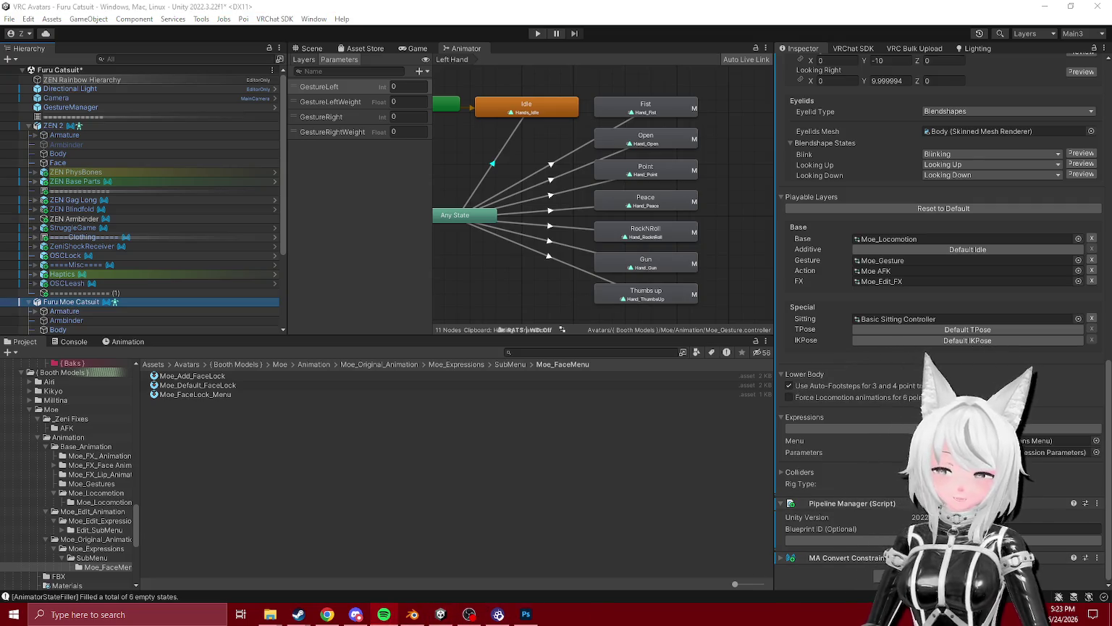
left_click(99, 520)
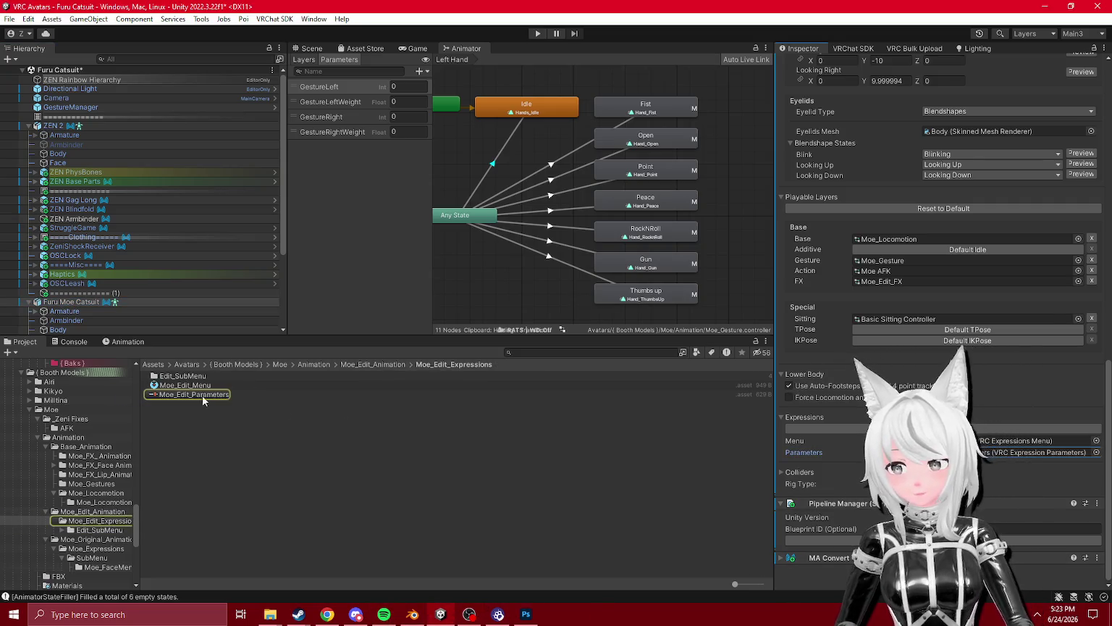
left_click(205, 394)
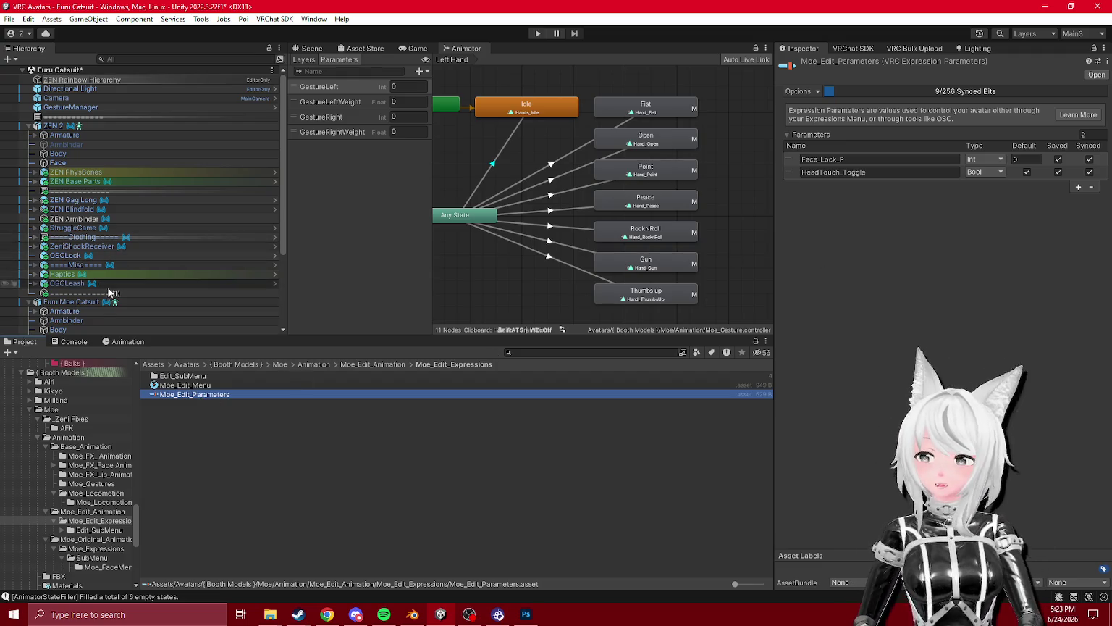
- Reselect the Furu Moe Catsuit avatar and open its Moe_Edit_FX controller from the FX layer field
scroll(170, 292, "down", 5)
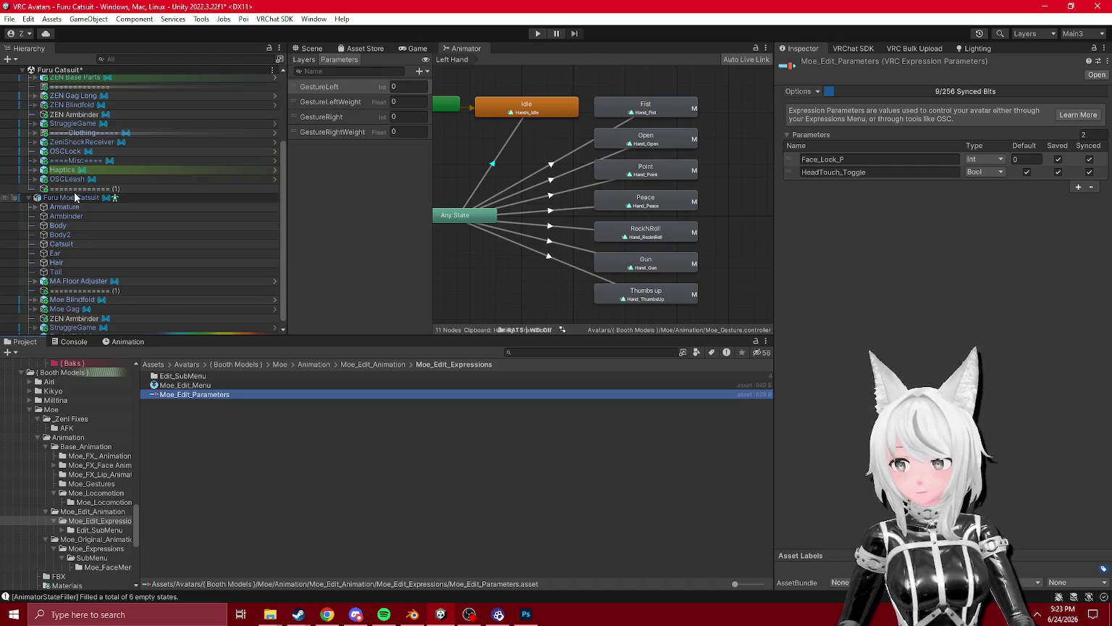
left_click(74, 197)
scroll(941, 217, "down", 10)
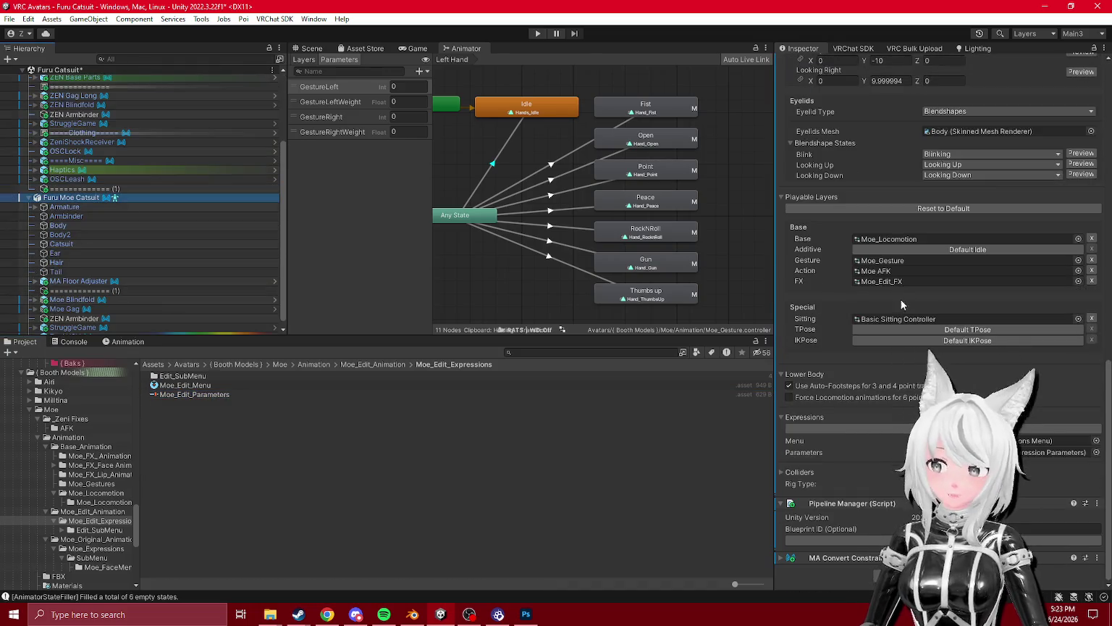
left_click(963, 281)
left_click(179, 394)
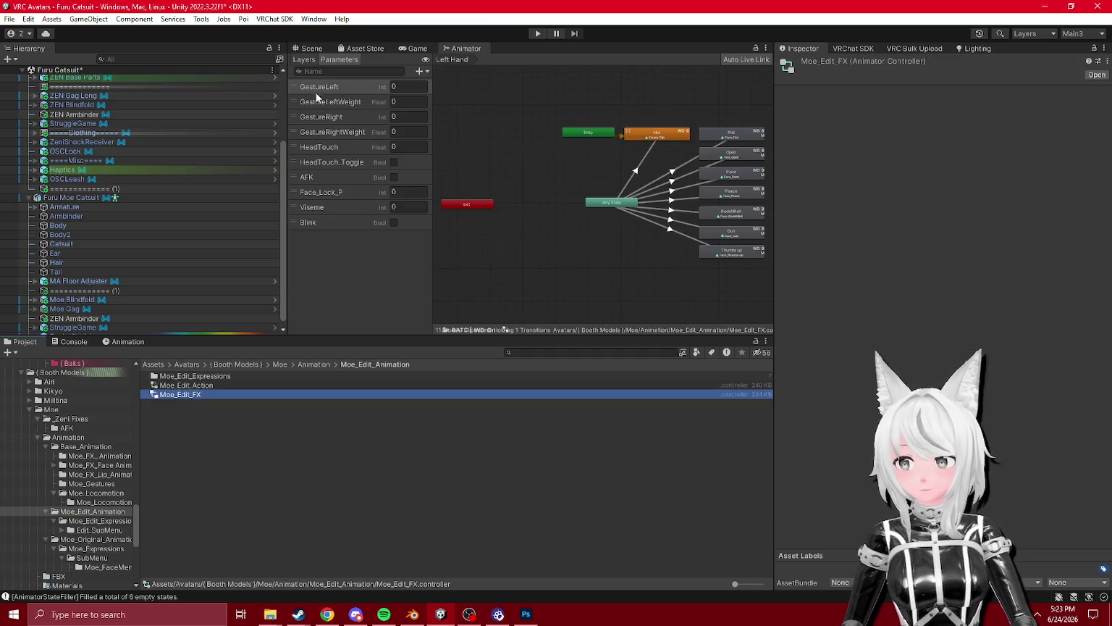
- Inspect the Peace state and the keyed blendshapes of its Face_Peace clip
left_click(311, 60)
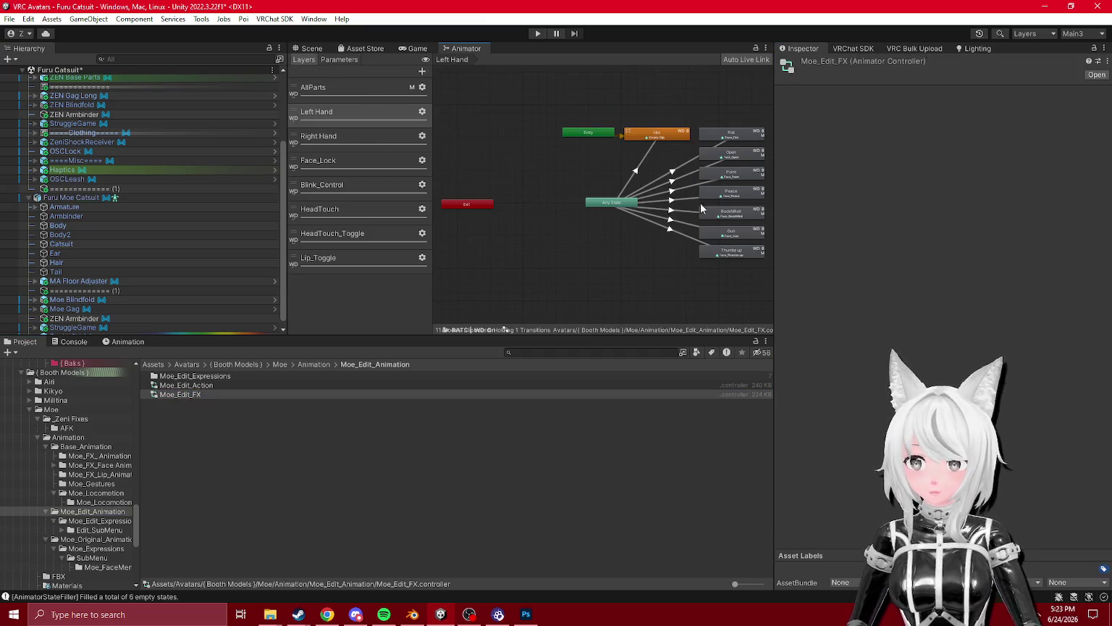
scroll(624, 200, "up", 3)
left_click(670, 168)
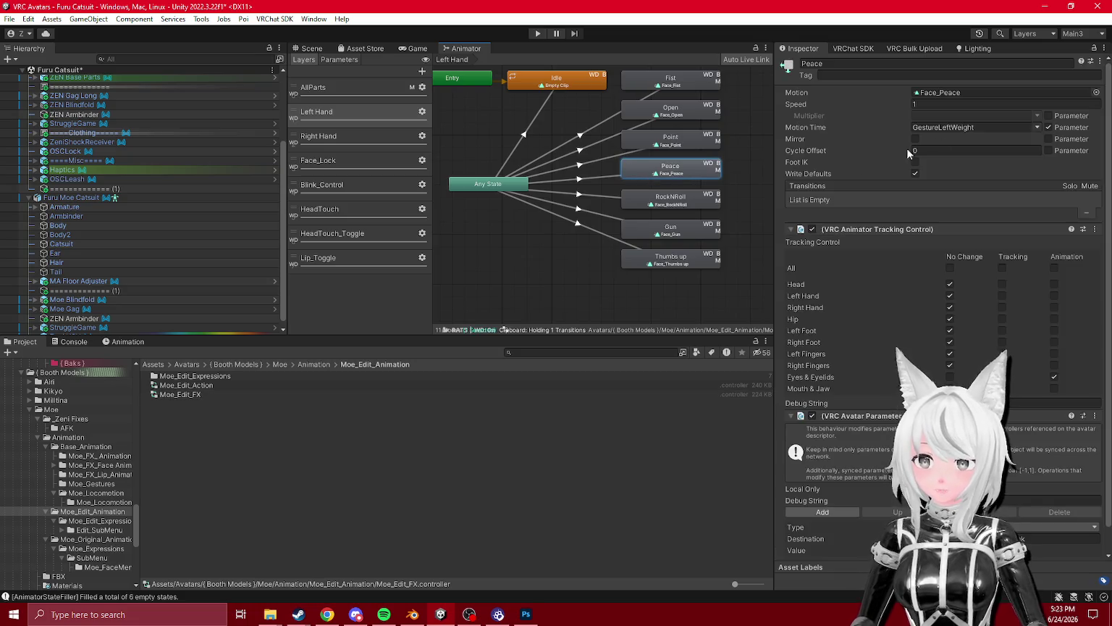
left_click(922, 91)
left_click(181, 424)
left_click(123, 342)
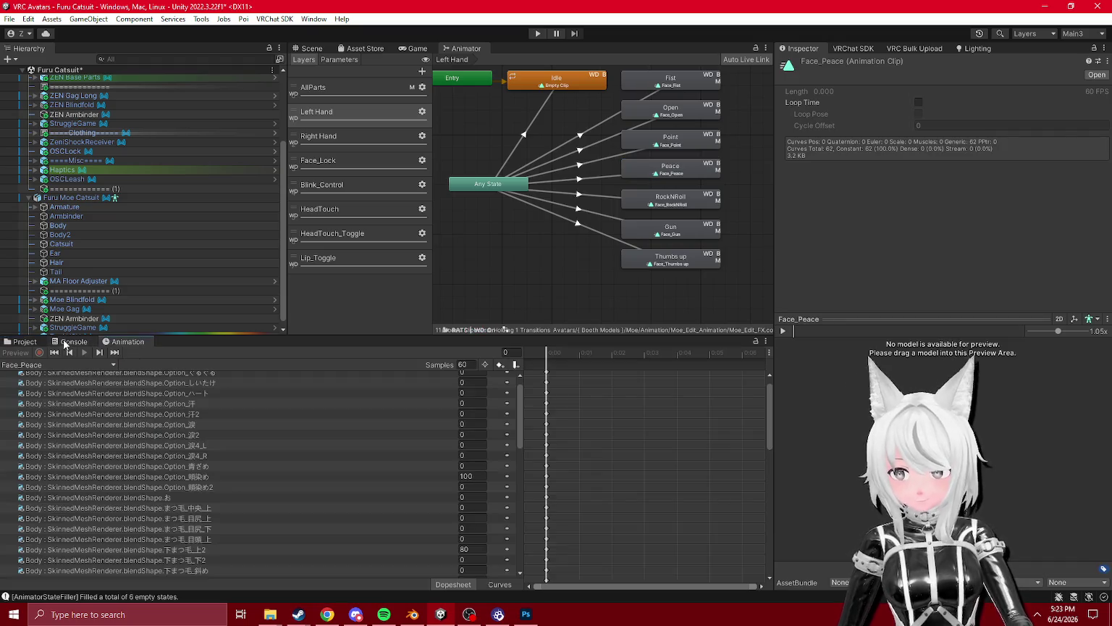
scroll(185, 420, "up", 1)
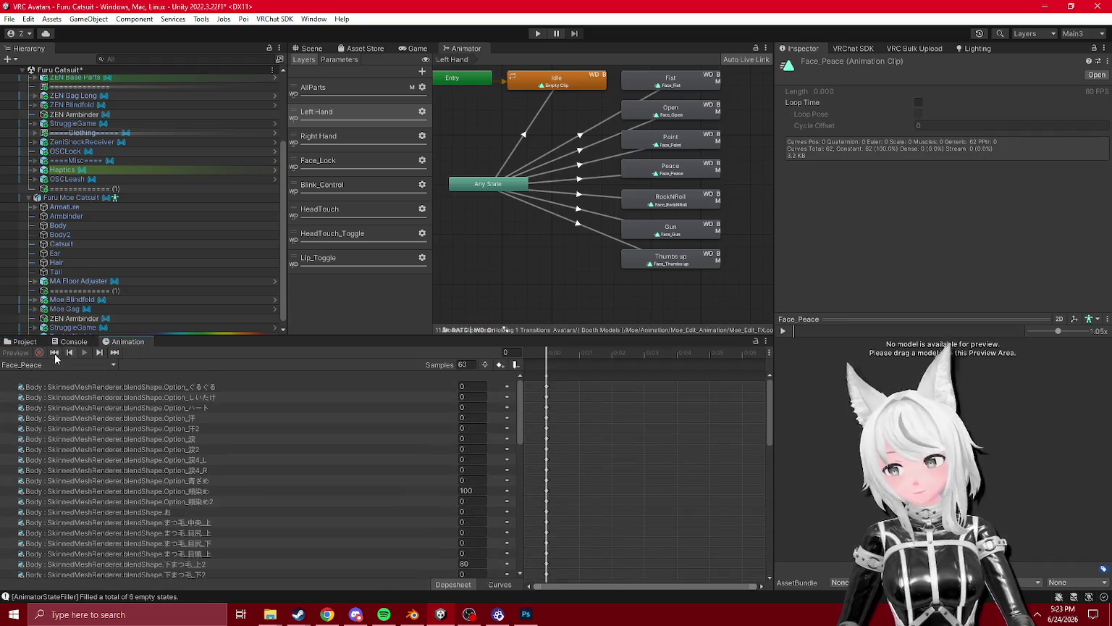
left_click(48, 344)
- Browse the AllParts, Left Hand, Right Hand and Face_Lock layer graphs
left_click_drag(562, 267, 548, 290)
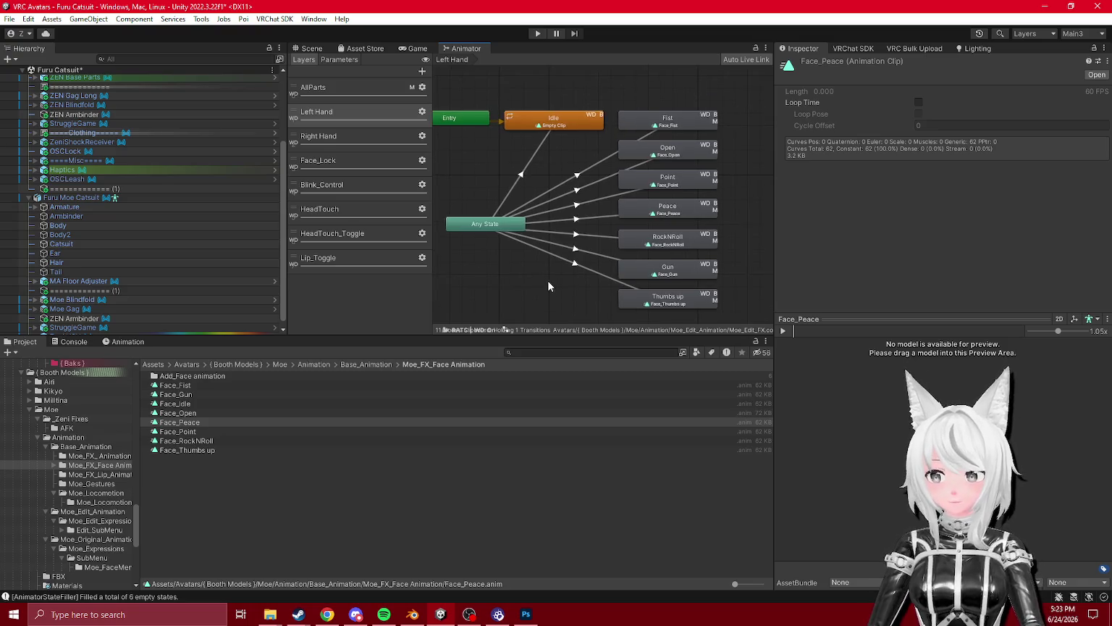
left_click(333, 100)
left_click(412, 114)
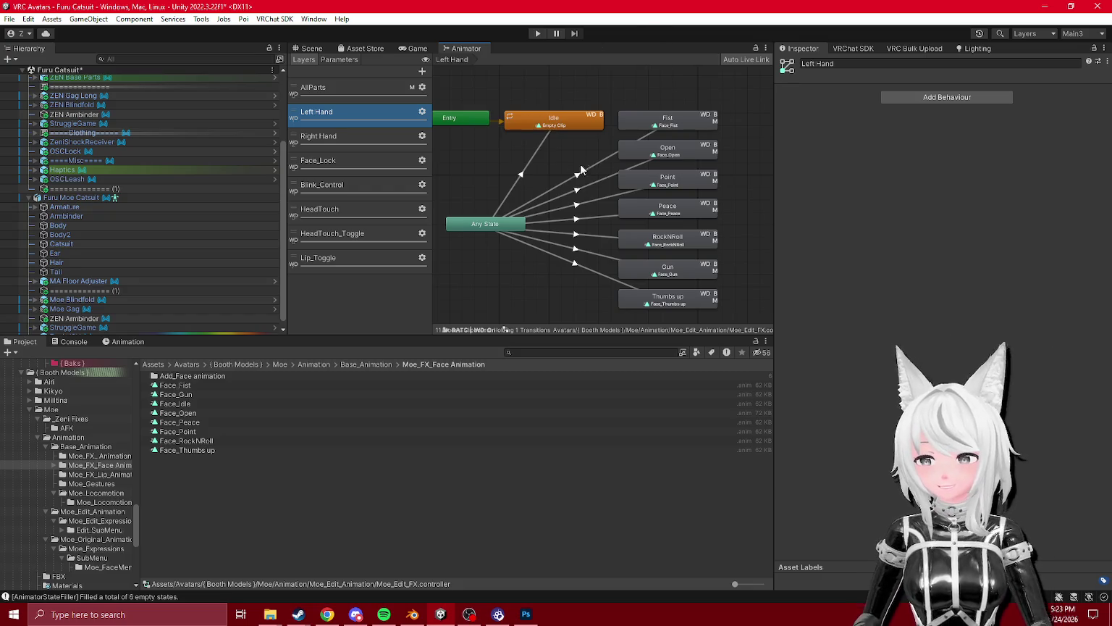
left_click(336, 140)
left_click(358, 160)
scroll(629, 173, "up", 3)
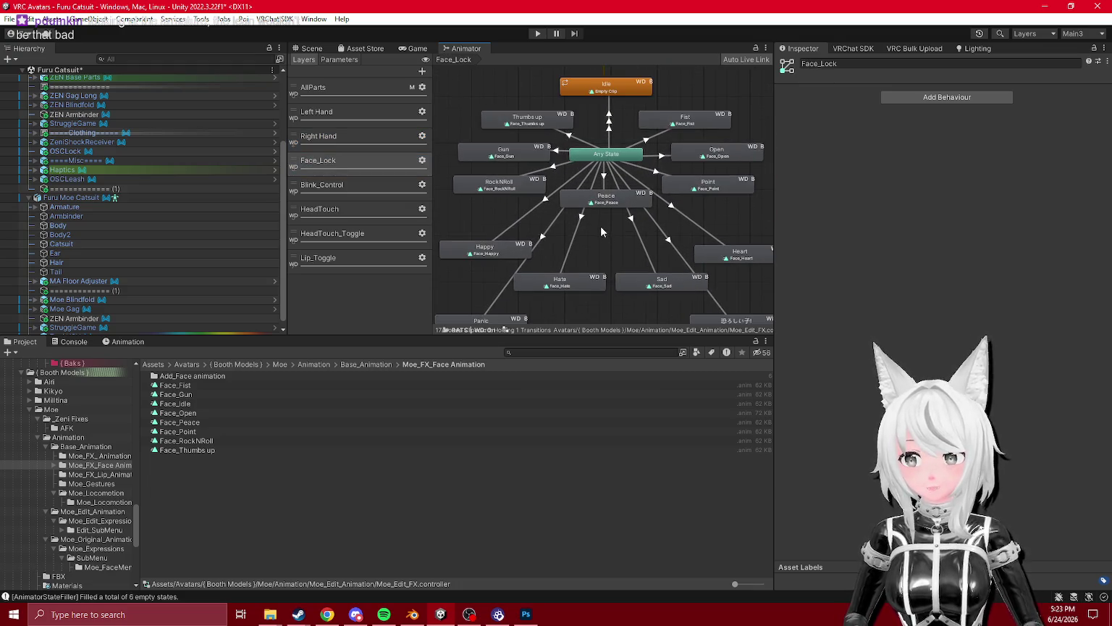
scroll(601, 219, "down", 2)
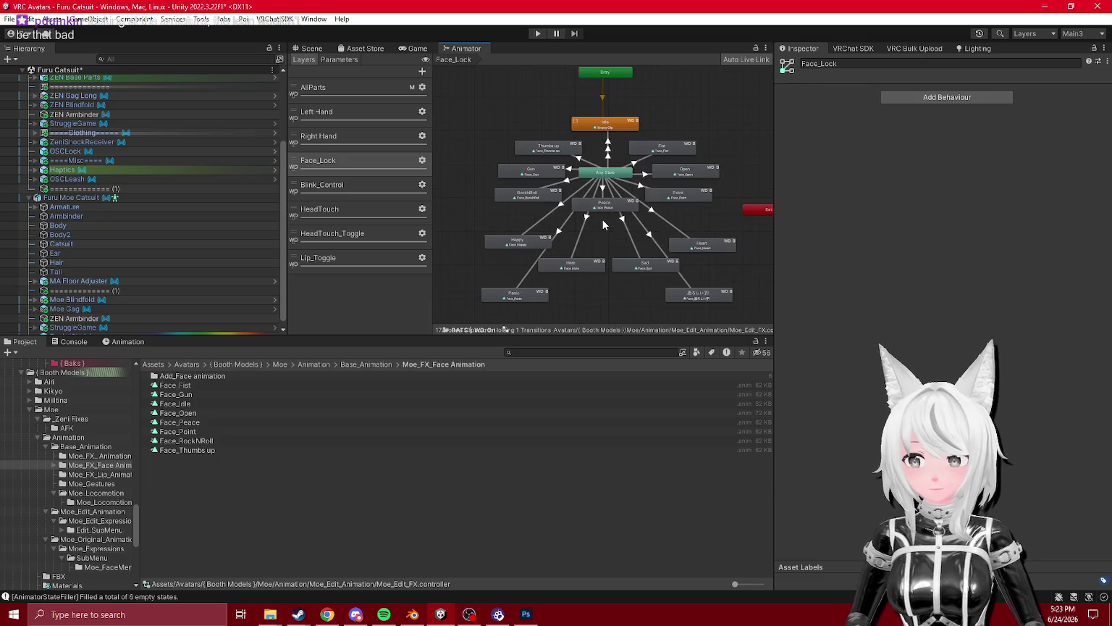
scroll(622, 222, "up", 1)
scroll(622, 223, "down", 2)
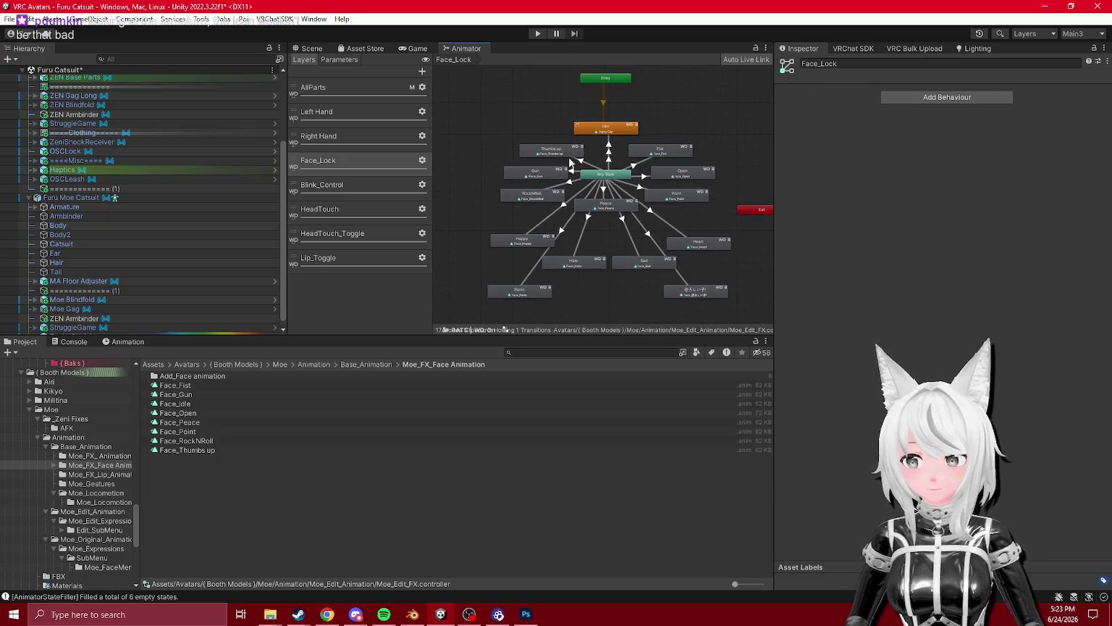
- Box-select all Face_Lock states to review them in the Inspector, then clear the selection
left_click_drag(471, 109, 712, 298)
left_click(707, 147)
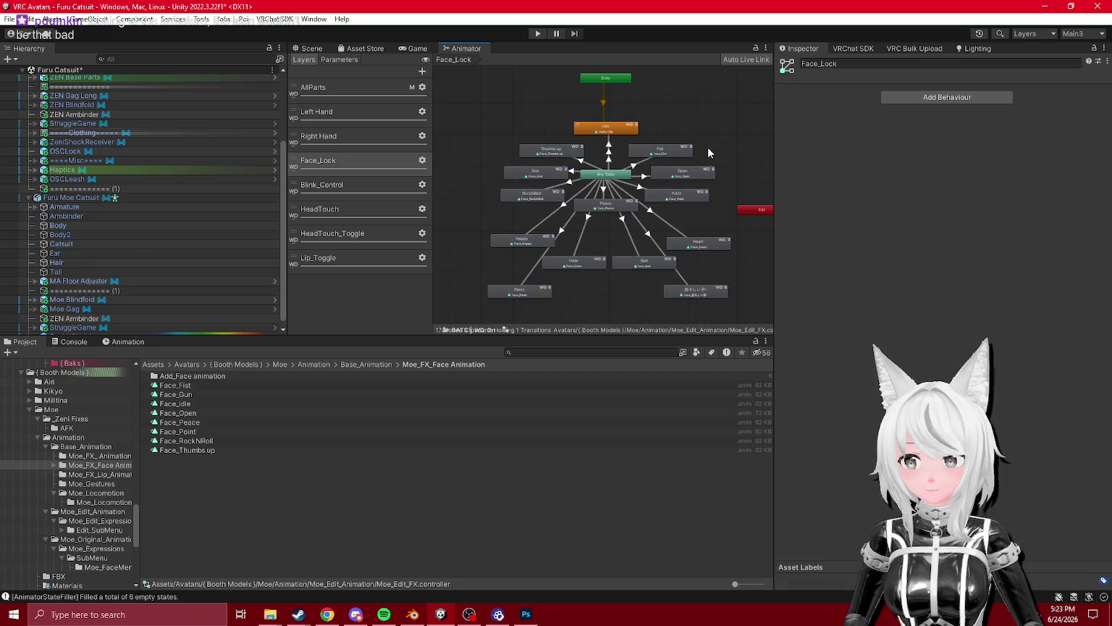
scroll(644, 174, "up", 1)
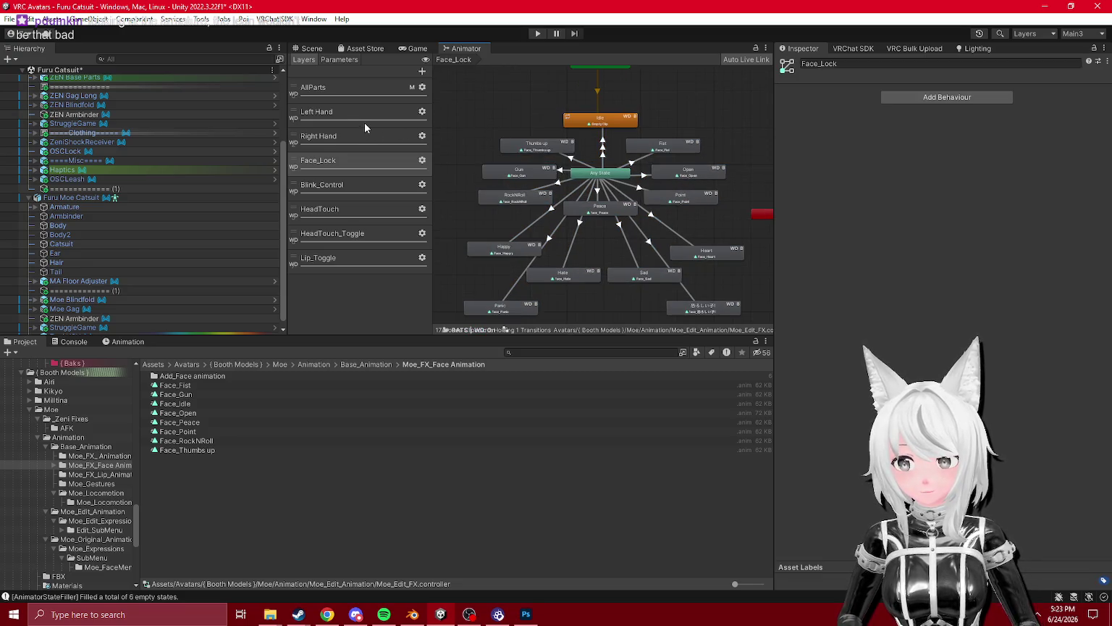
left_click_drag(480, 91, 692, 320)
left_click(843, 119)
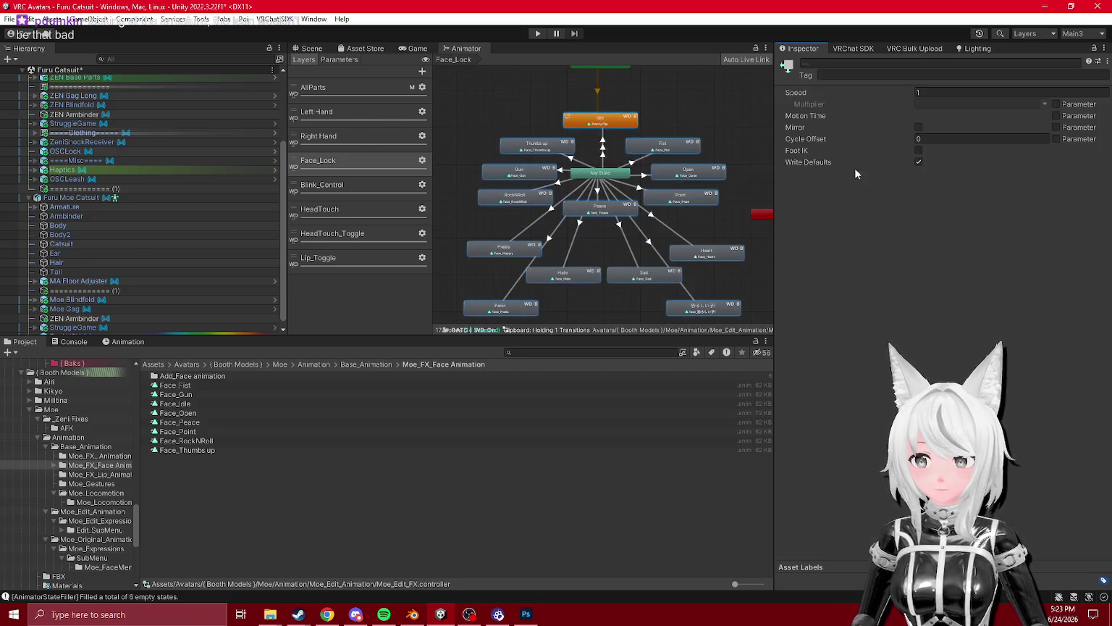
left_click(214, 495)
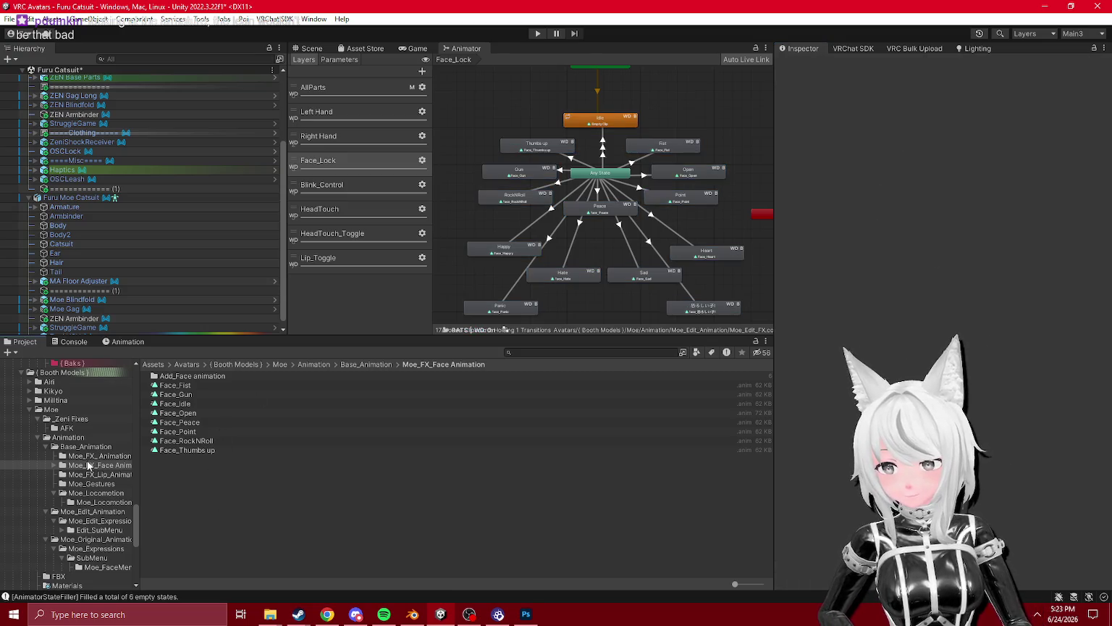
- Browse the Moe_FX_Animation and Base_Animation folders, then select the duplicate Moe_Edit_FX 1 controller
left_click(100, 456)
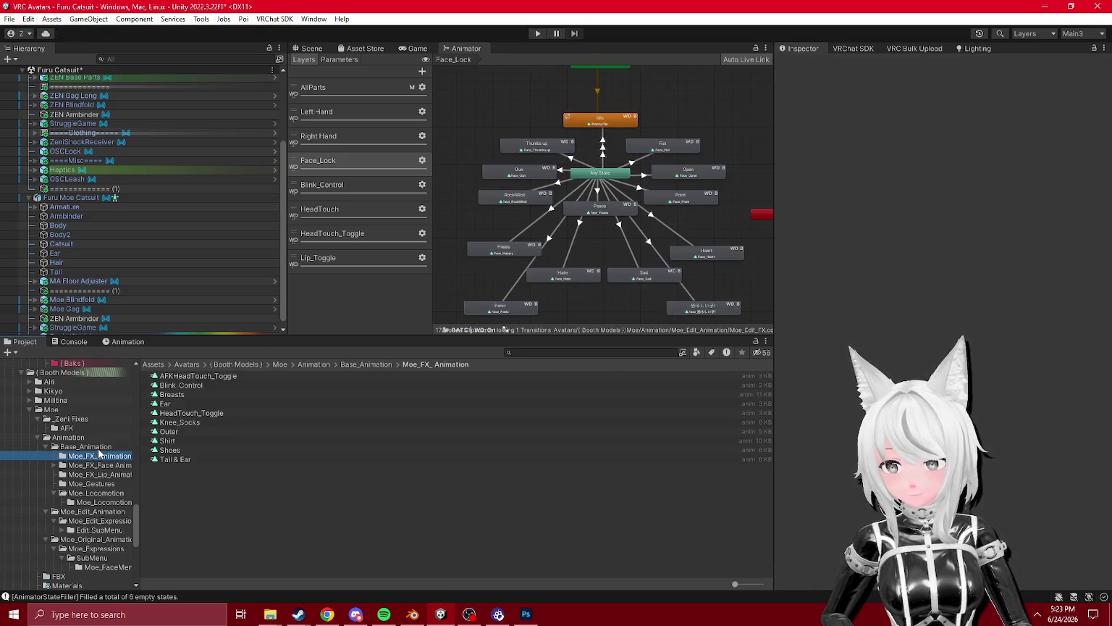
left_click(102, 448)
left_click(364, 120)
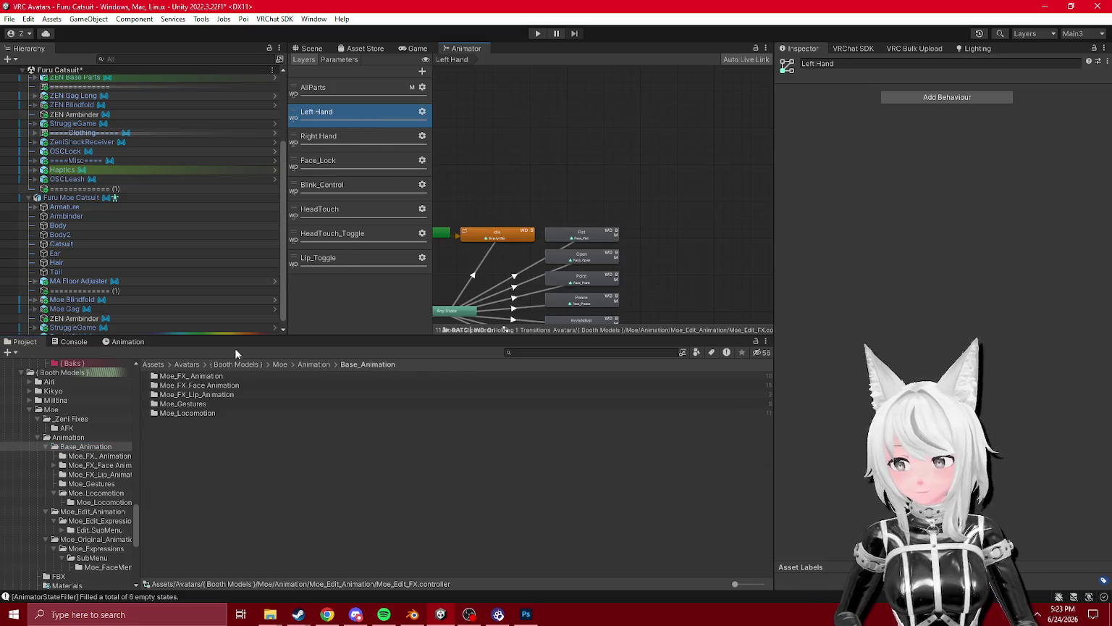
left_click(92, 512)
left_click(183, 396)
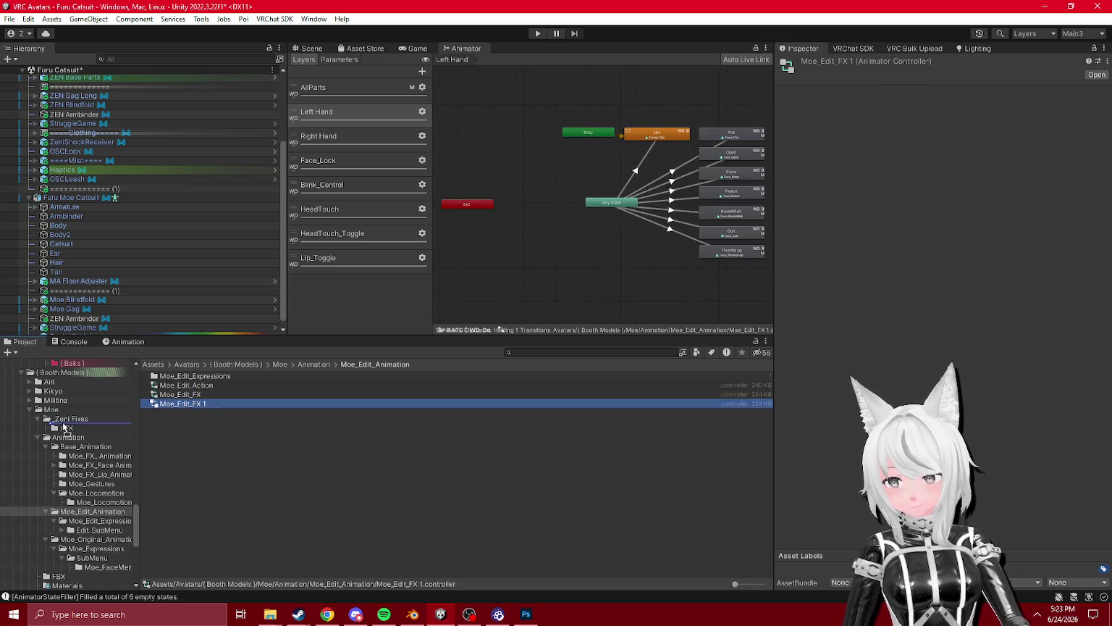
- Move Moe_Edit_FX 1 into the _Zeni Fixes folder and rename it Moe_FX Non WD
left_click_drag(63, 429, 65, 422)
left_click(184, 384)
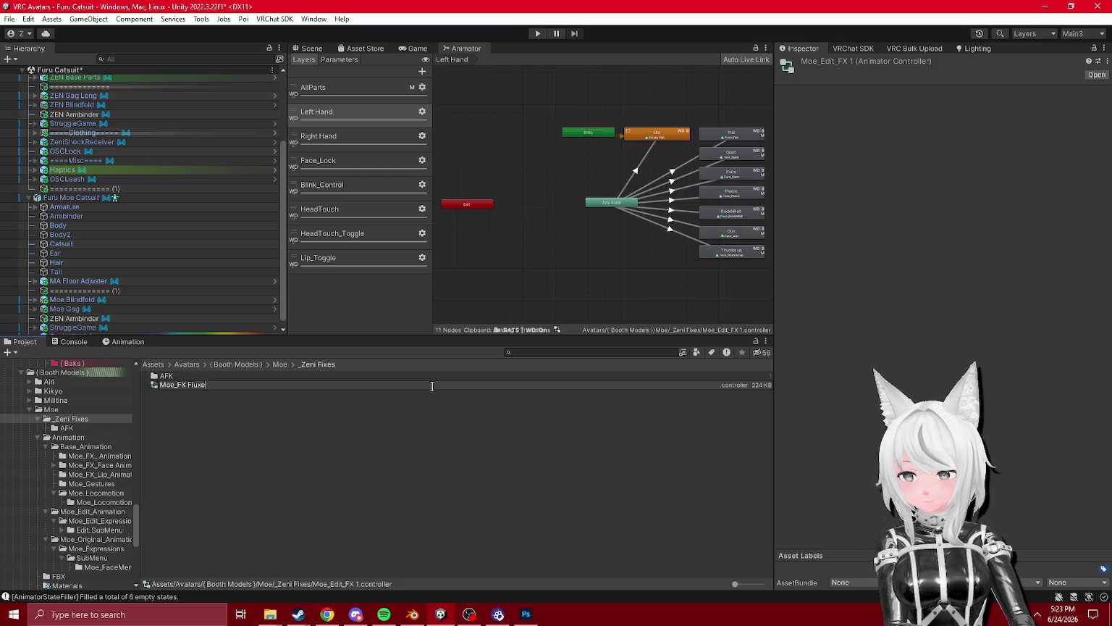
type("x")
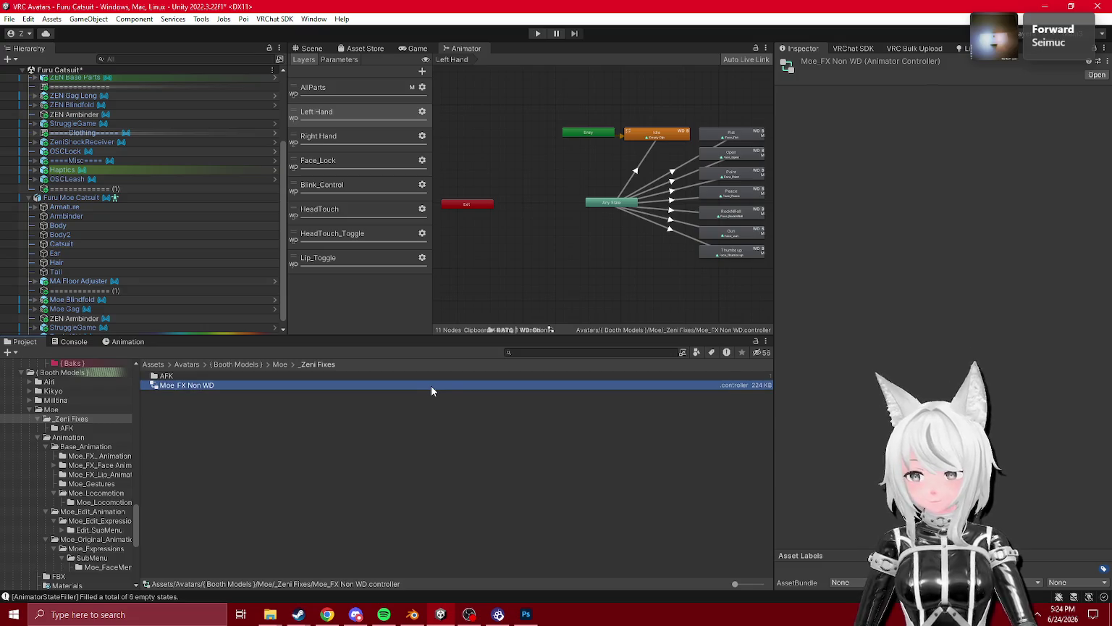
- View the Lip_Toggle layer, then reselect Moe_FX Non WD and open its Inspector ⋮ menu
left_click(357, 259)
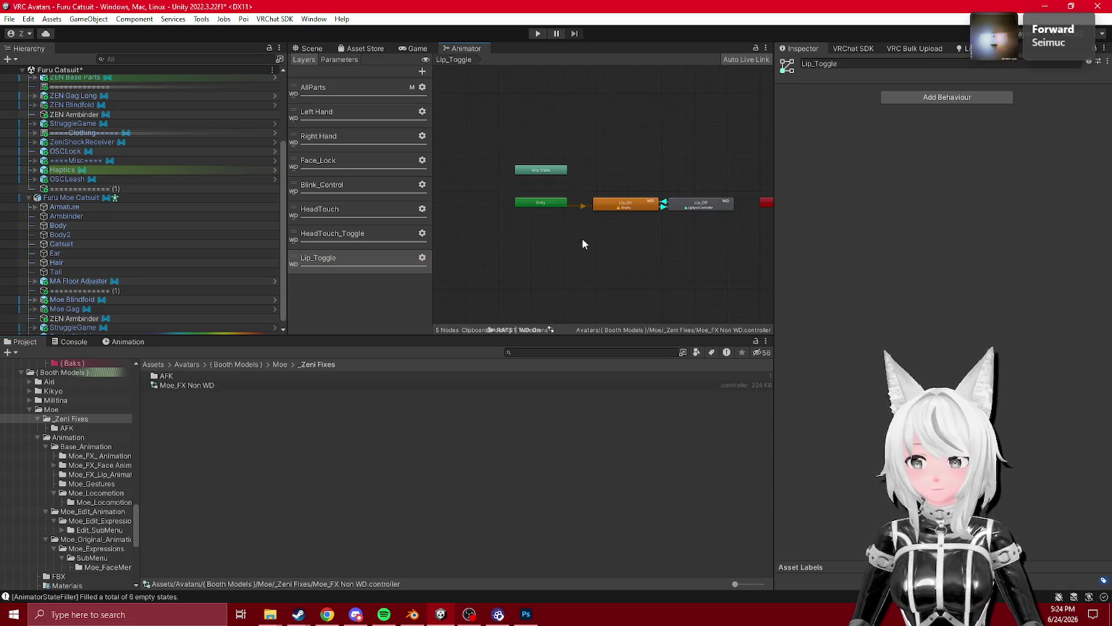
left_click(202, 388)
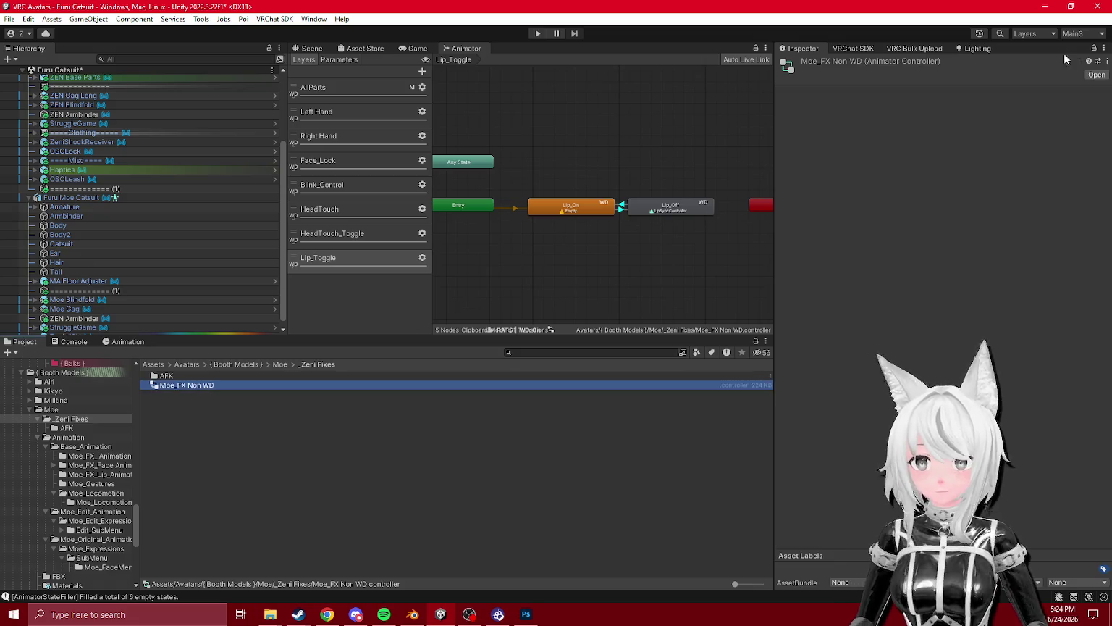
left_click(1105, 62)
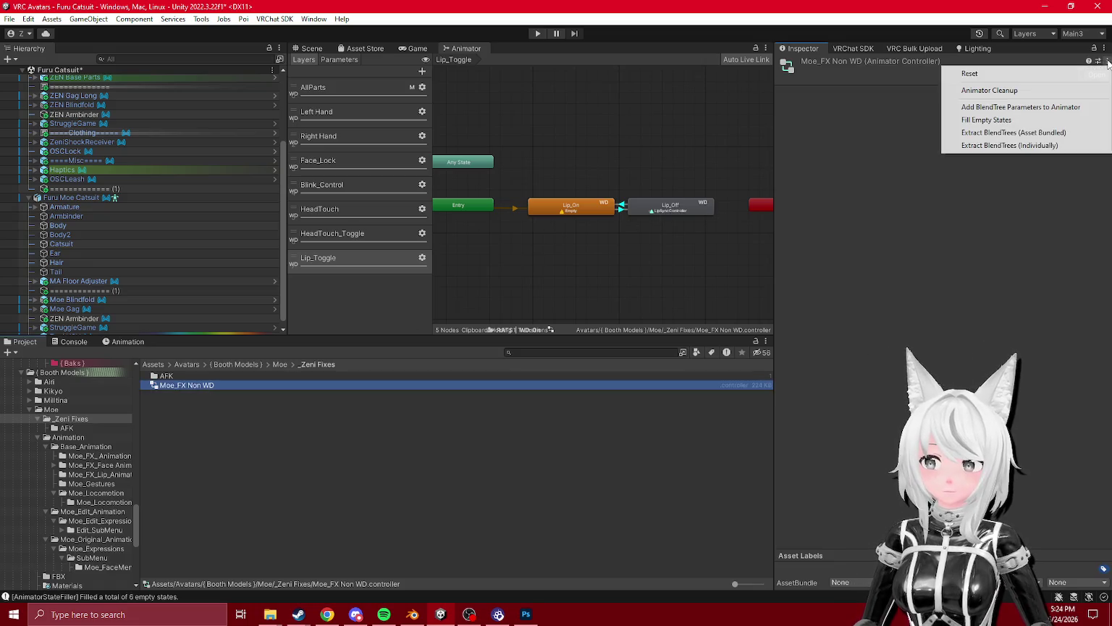
- Run Fill Empty States on Moe_FX Non WD twice
left_click(1013, 118)
left_click(201, 384)
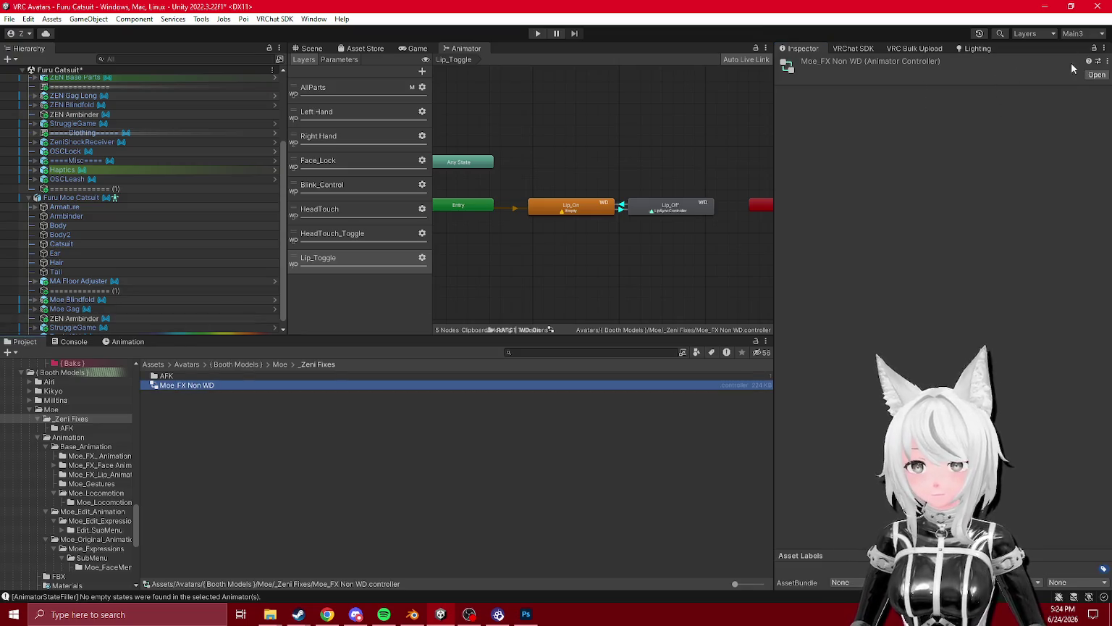
left_click(1105, 62)
left_click(1013, 116)
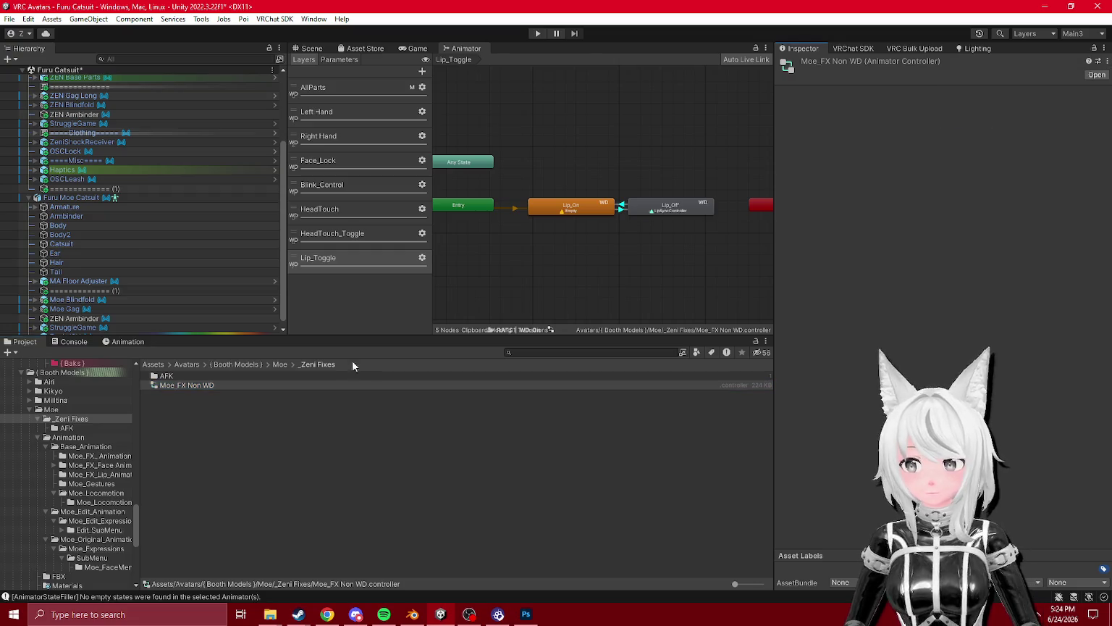
- Clear the Lip_On state's Empty Clip motion so it becomes an empty state
left_click(571, 210)
left_click(953, 92)
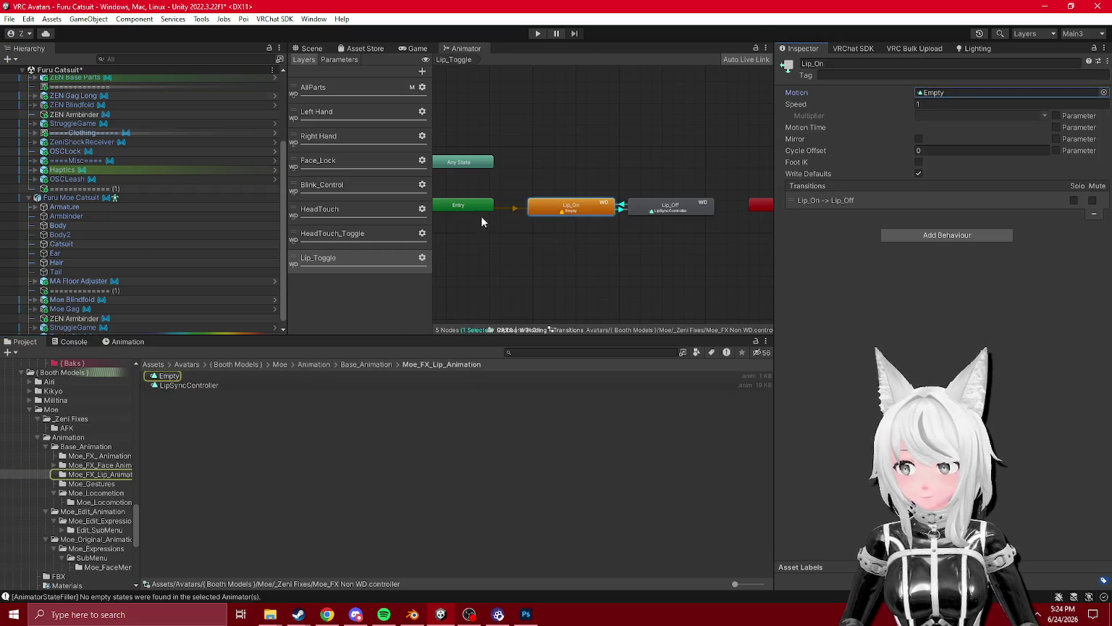
left_click(954, 92)
key("Delete")
left_click(1106, 61)
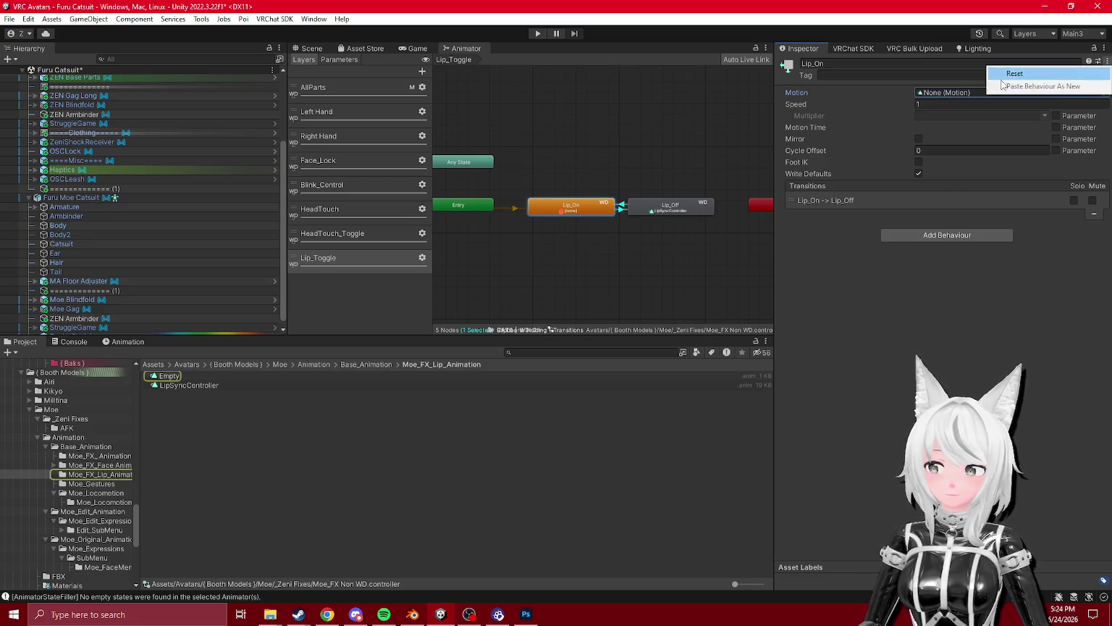
- Run Fill Empty States again on Moe_FX Non WD to refill Lip_On, then view the HeadTouch layers
left_click(672, 332)
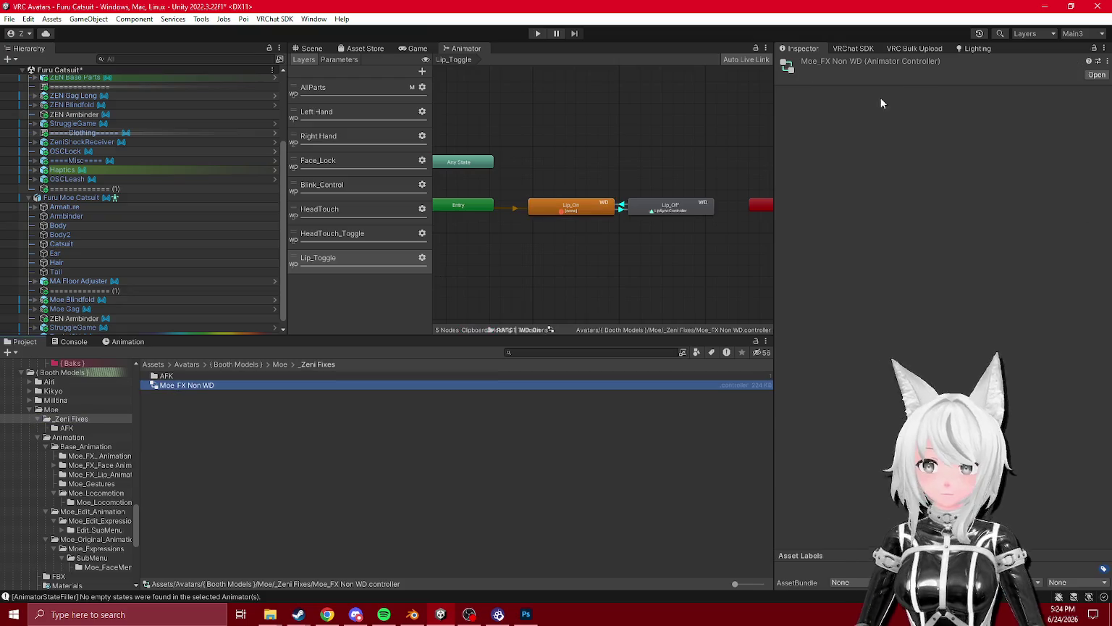
left_click(1106, 61)
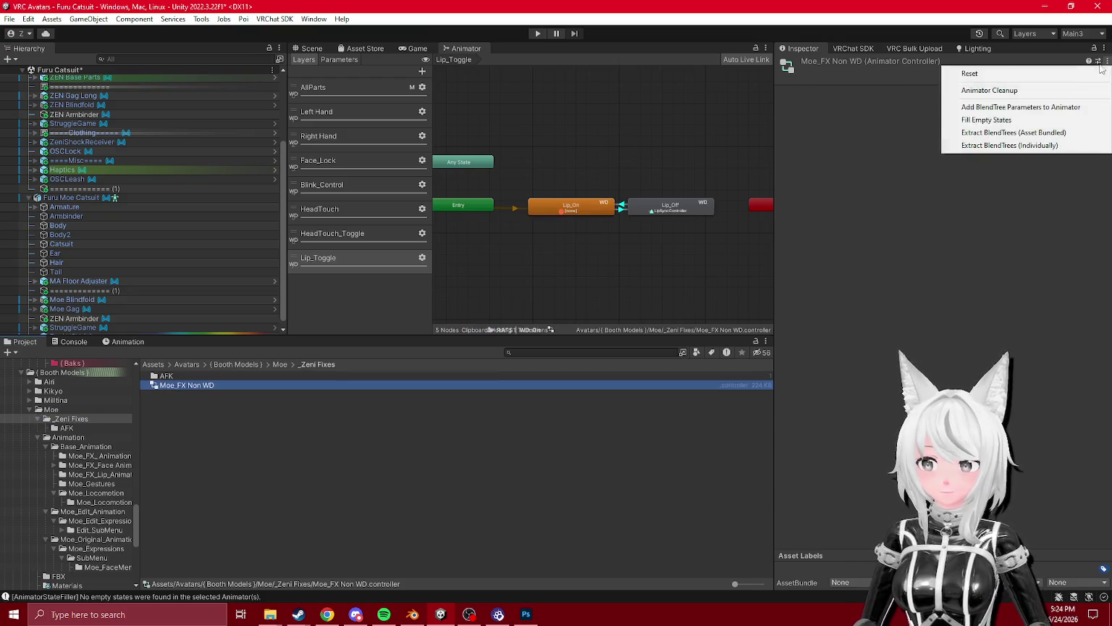
left_click(1048, 120)
left_click(363, 230)
left_click(365, 213)
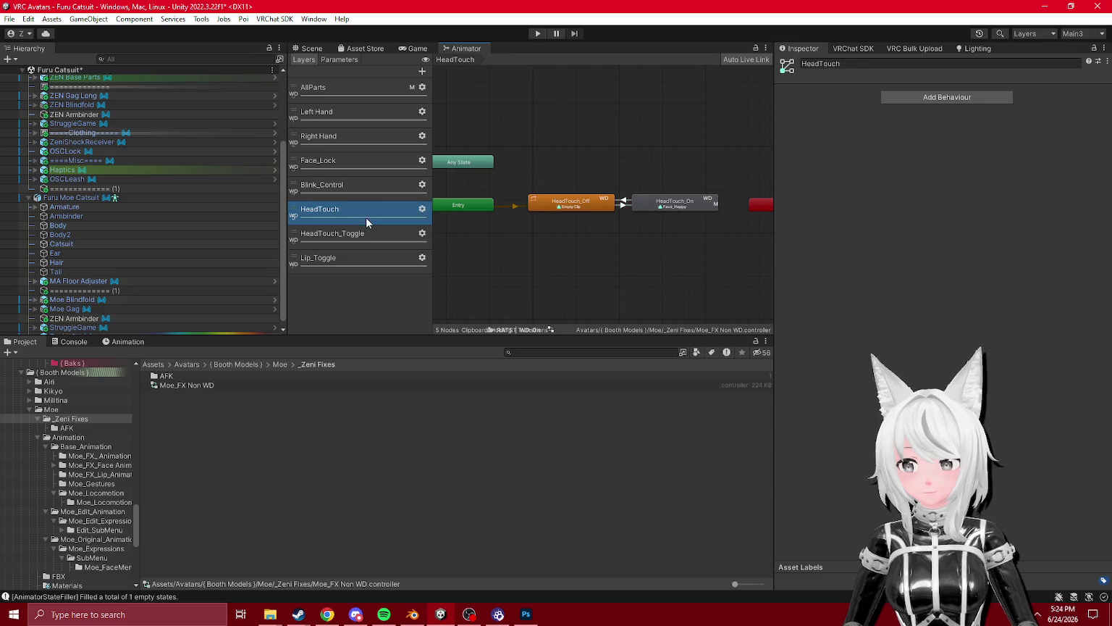
- Turn off Write Defaults on all Lip_Toggle and HeadTouch_Toggle states
left_click(356, 186)
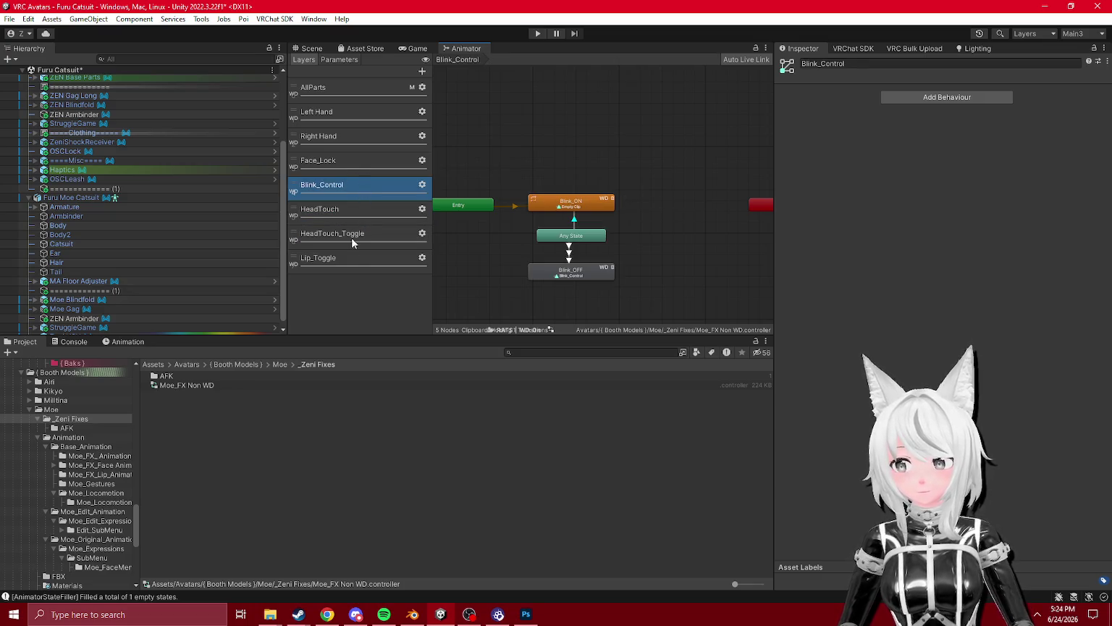
left_click(362, 259)
left_click_drag(559, 166, 797, 235)
left_click(824, 115)
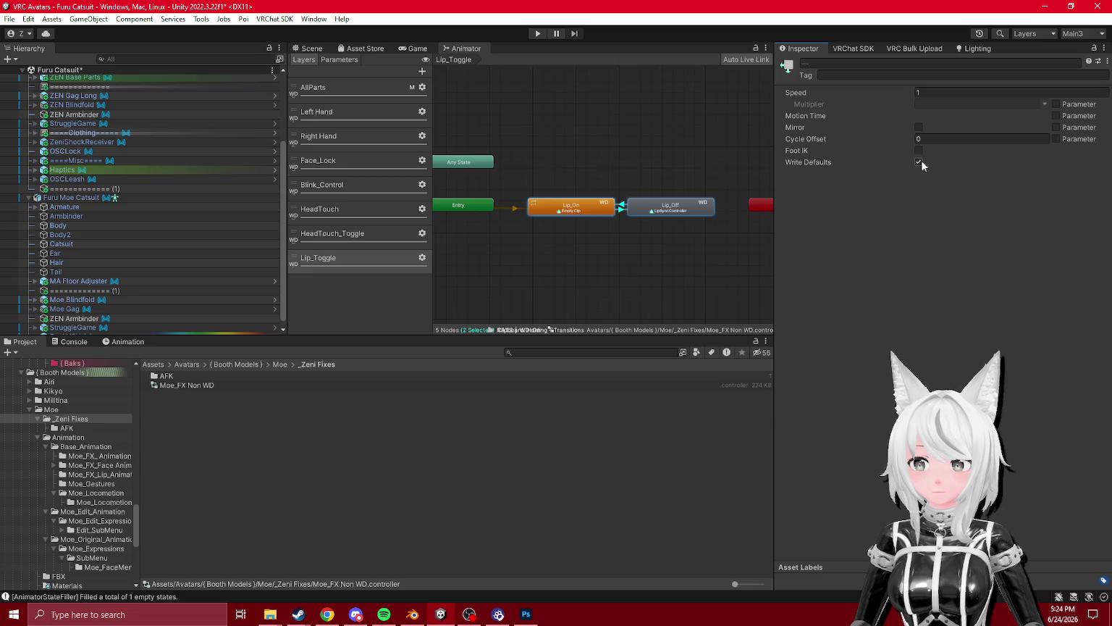
left_click(353, 226)
left_click_drag(575, 135, 789, 231)
left_click(825, 117)
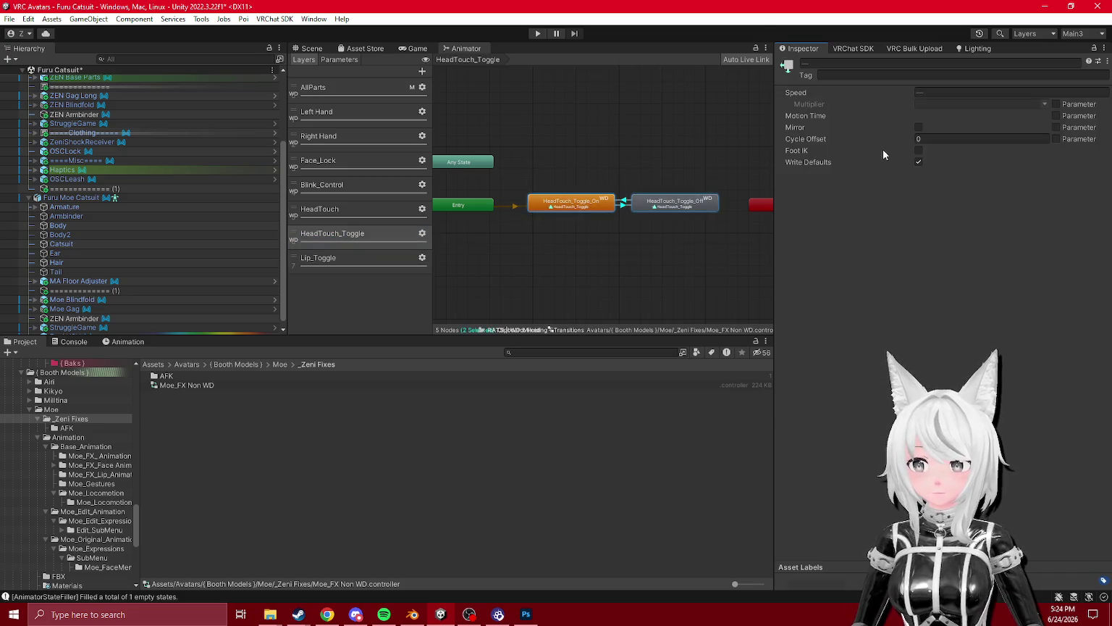
left_click(345, 208)
- Turn off Write Defaults on all HeadTouch and Blink_Control states
left_click_drag(568, 172, 793, 230)
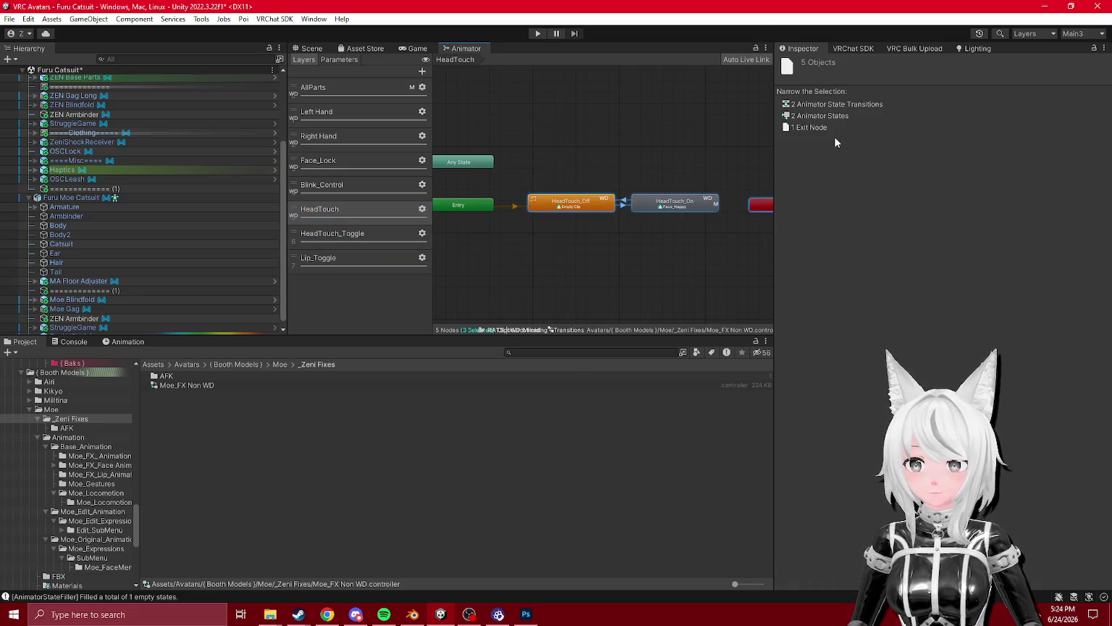
left_click(830, 116)
left_click(351, 194)
left_click_drag(560, 166, 789, 290)
left_click(823, 116)
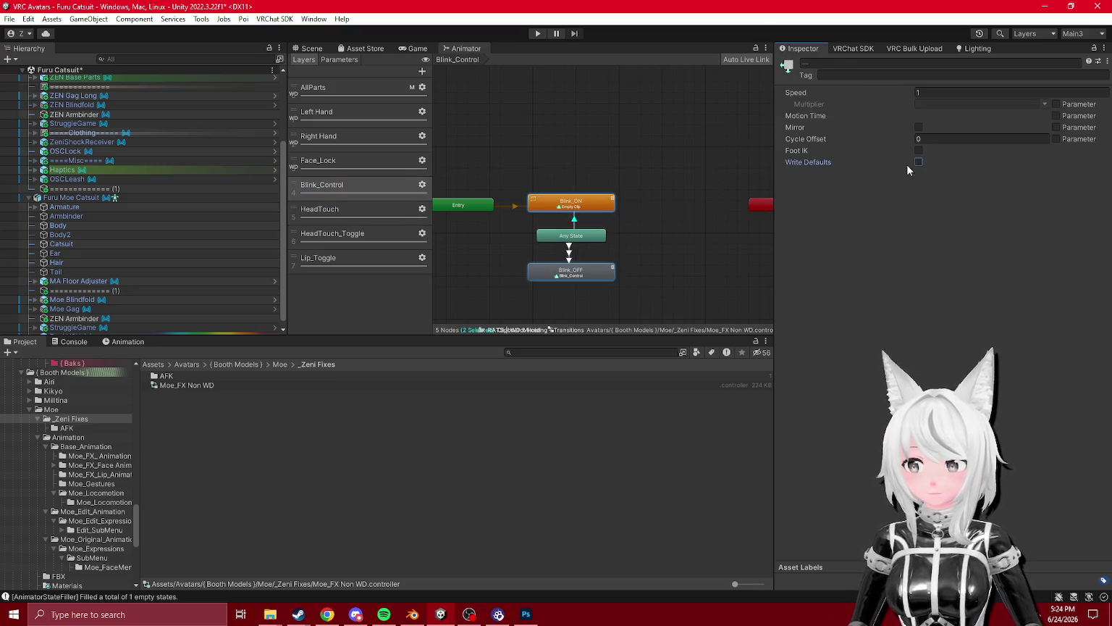
left_click(391, 190)
- Turn off Write Defaults on the 14 Face_Lock states and all Right Hand states
left_click(347, 160)
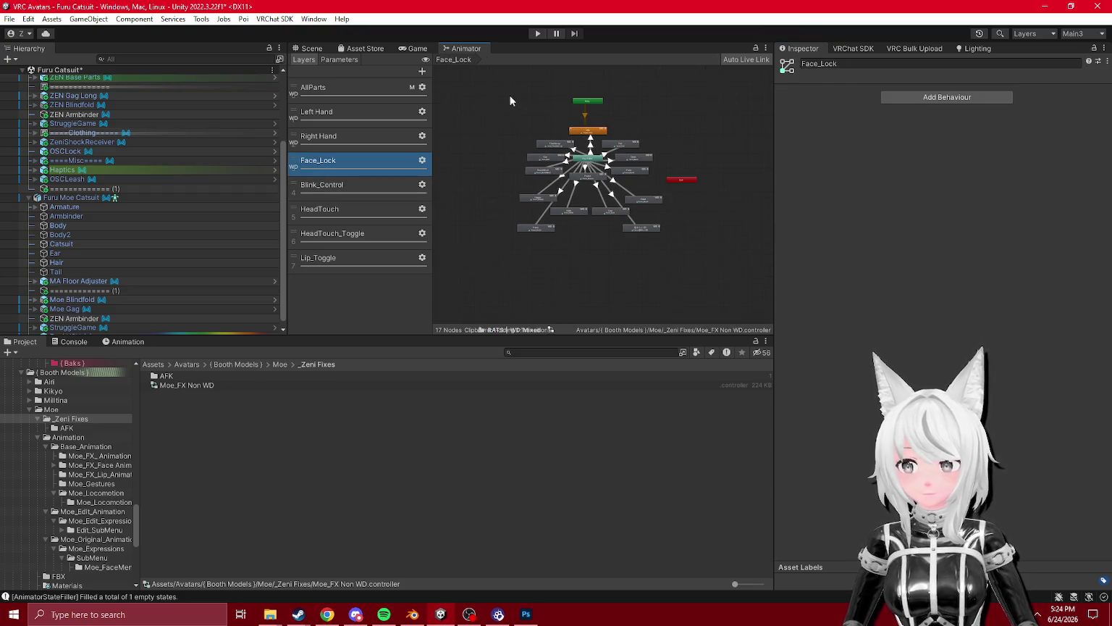
left_click_drag(510, 101, 717, 246)
left_click(841, 113)
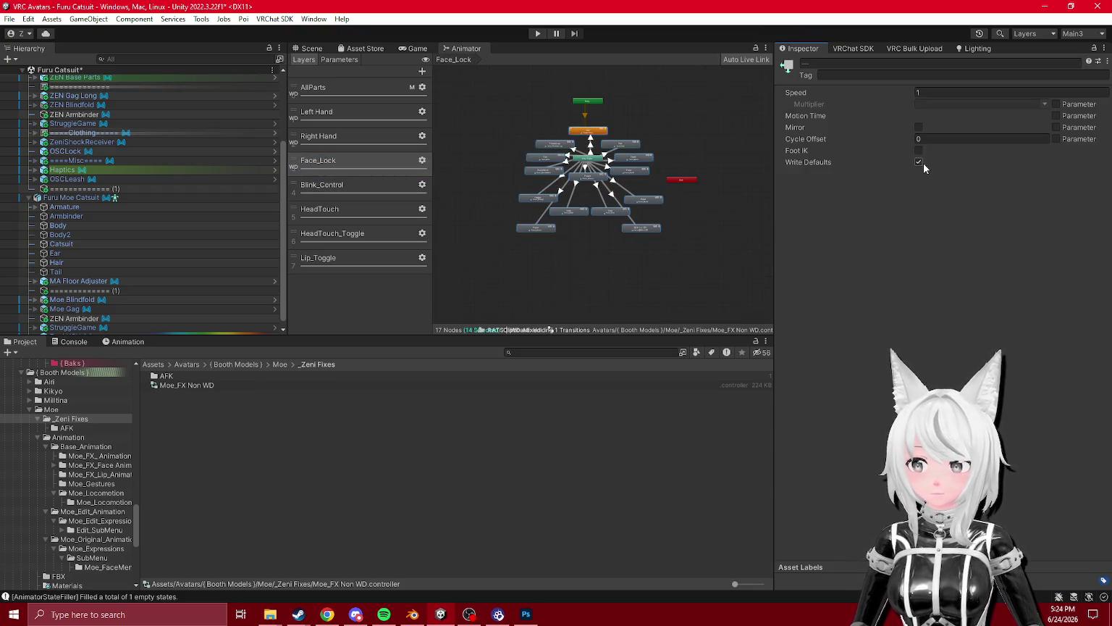
left_click(667, 132)
left_click(319, 136)
left_click_drag(504, 135, 659, 286)
left_click(839, 116)
left_click(918, 162)
- Turn off Write Defaults on all Left Hand layer states
left_click(316, 111)
mouse_move(444, 149)
left_mouse_down()
mouse_move(586, 268)
mouse_move(594, 298)
left_mouse_up()
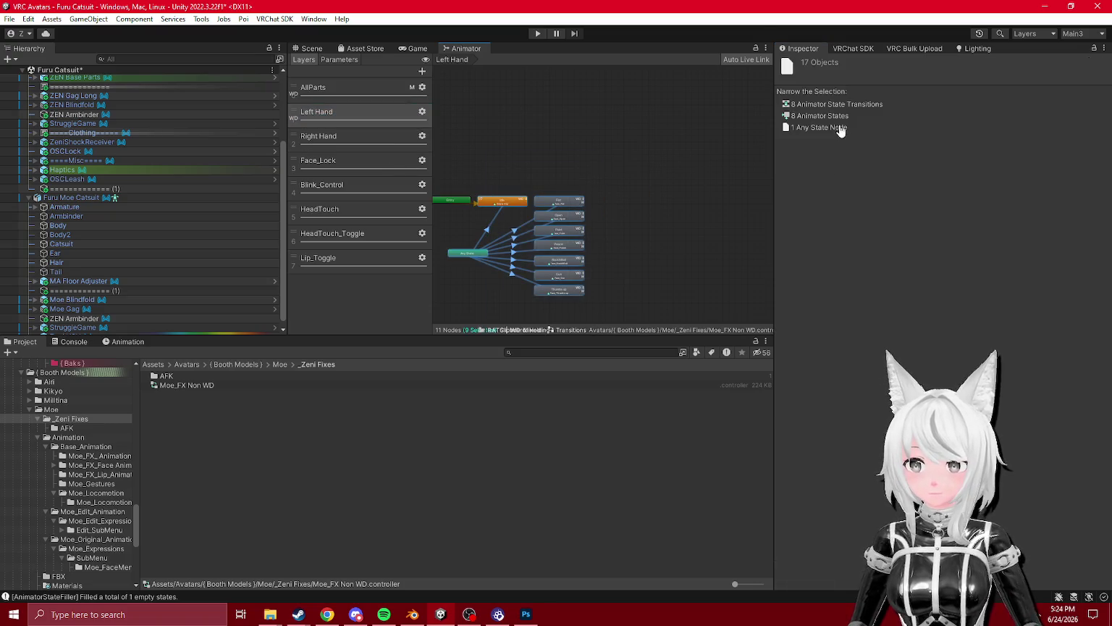
left_click(838, 116)
left_click(918, 162)
- Inspect the Left Hand Any State→Fist and Any State→Point transition settings
left_click(618, 130)
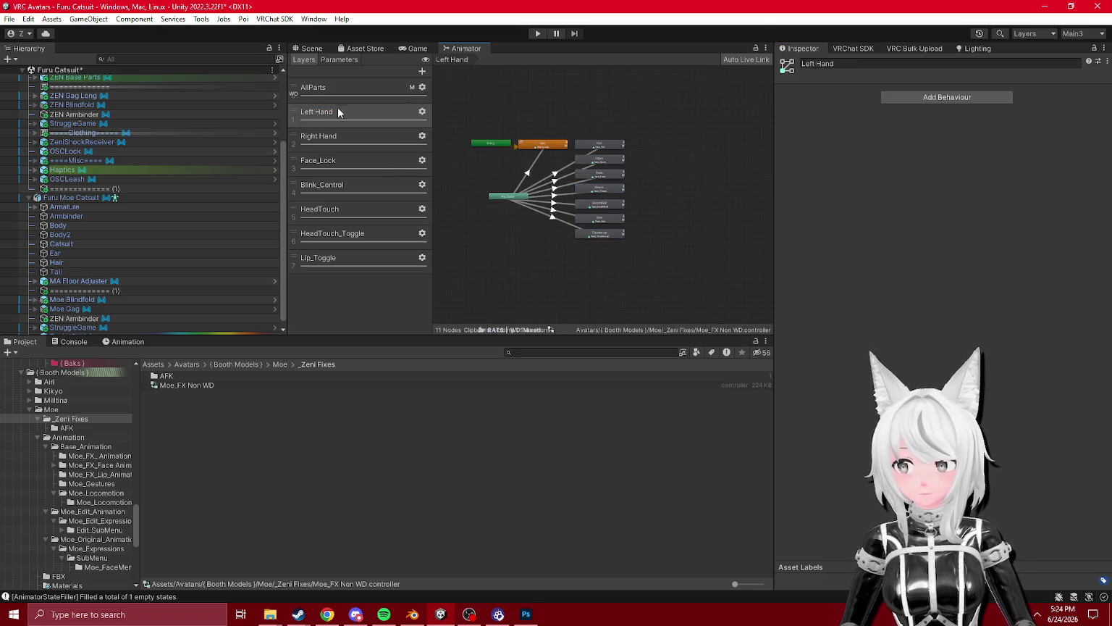
left_click(344, 88)
left_click(330, 120)
left_click(521, 200)
left_click(782, 185)
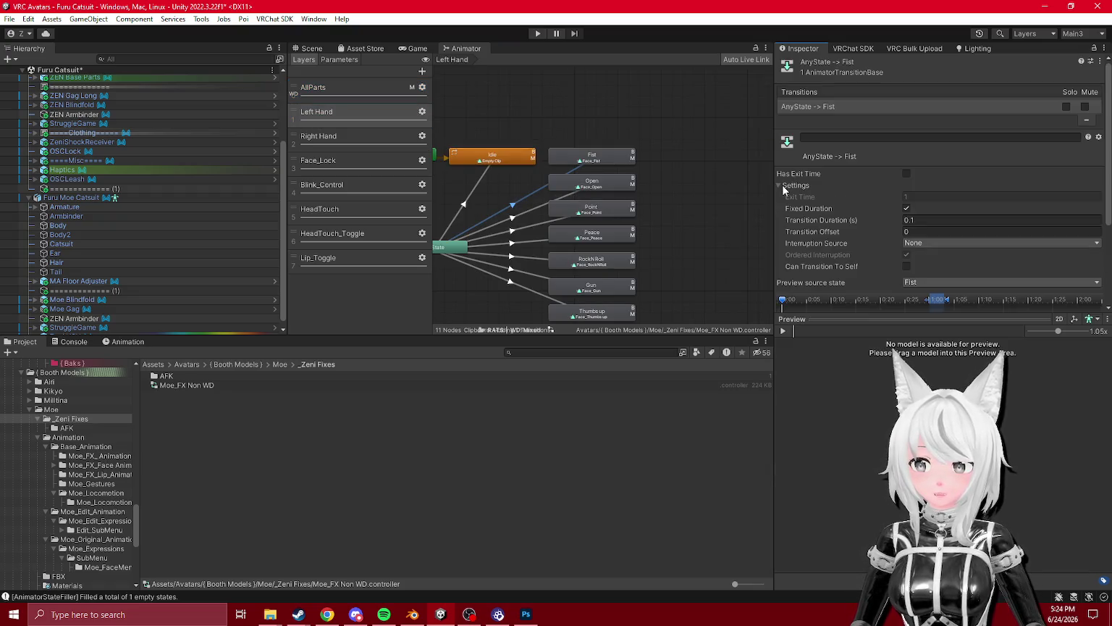
left_click(522, 218)
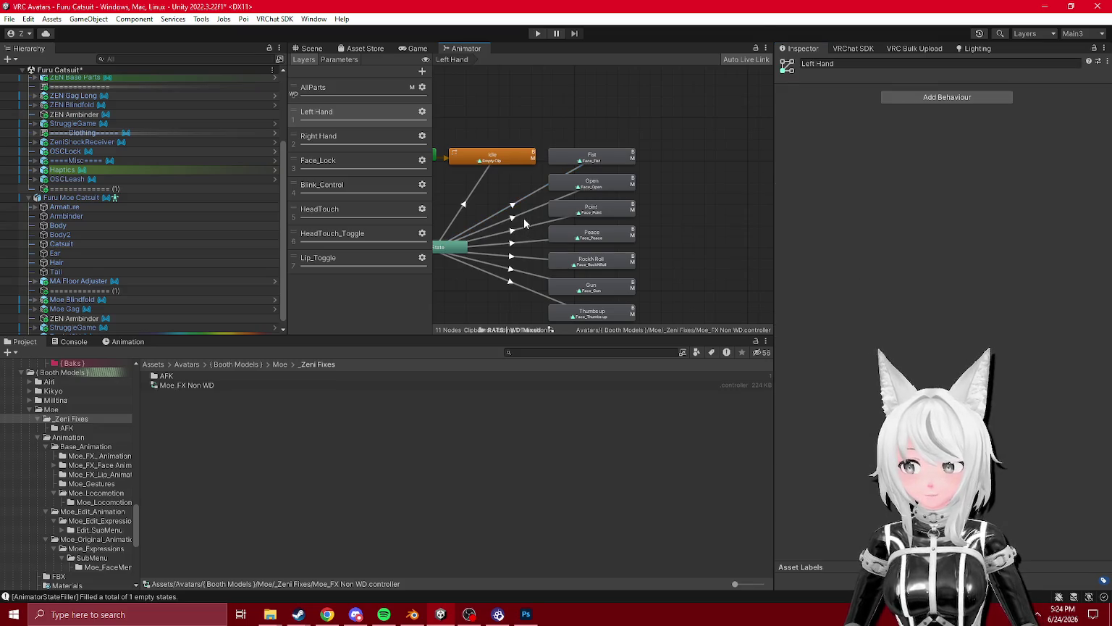
left_click(522, 230)
left_click(347, 88)
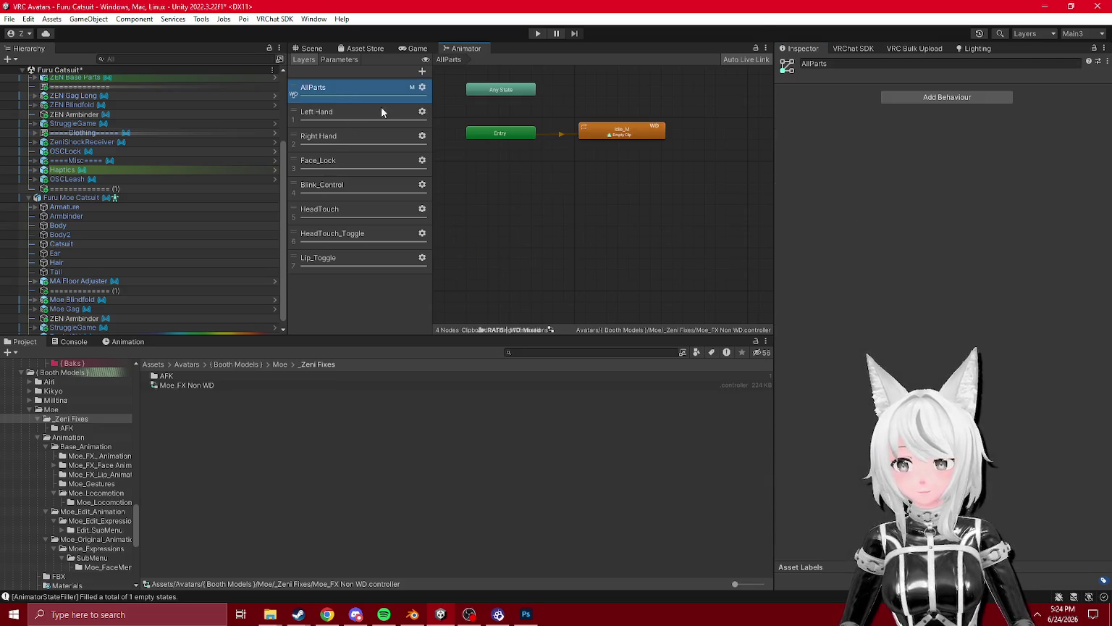
- Check the AllParts layer's Idle_M state and settings, then delete the AllParts layer
left_click(634, 135)
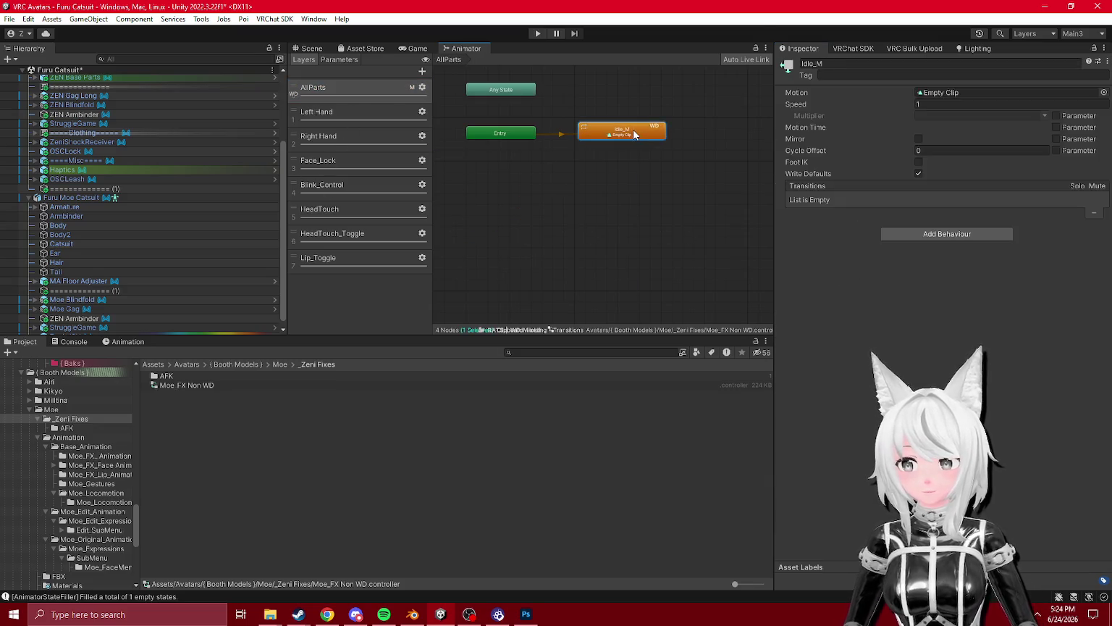
left_click(426, 88)
left_click(686, 129)
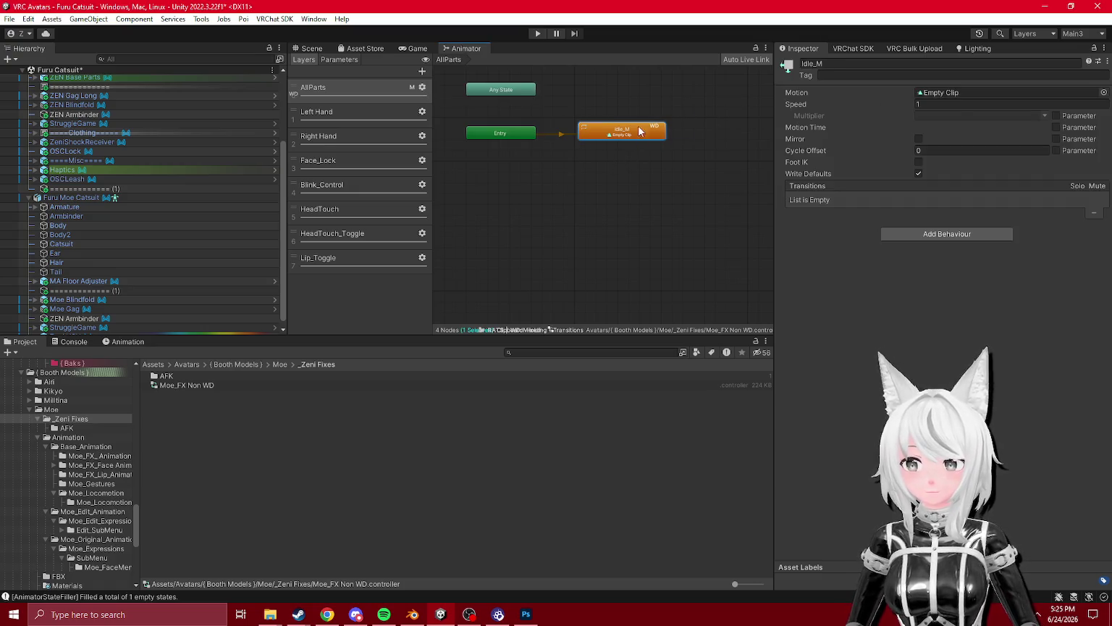
left_click(366, 110)
left_click(362, 90)
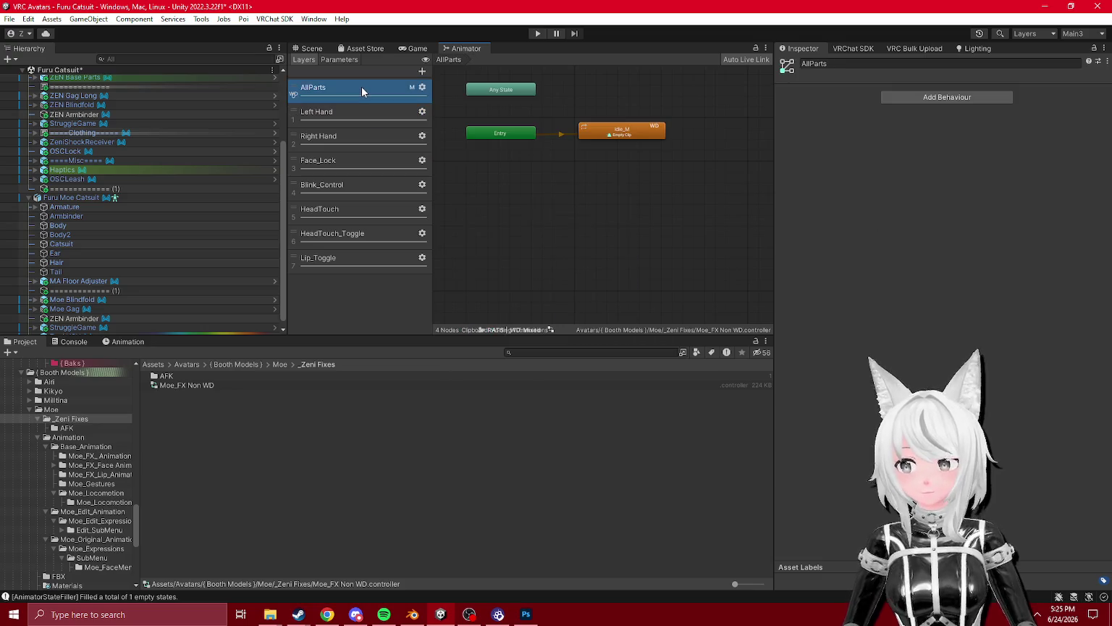
key("Delete")
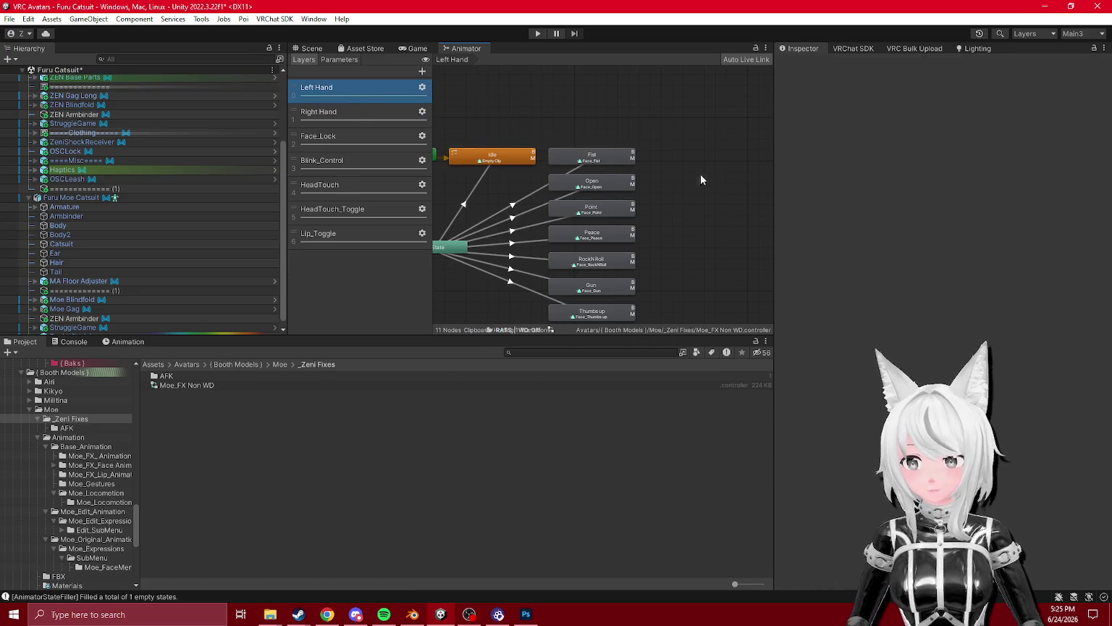
left_click(707, 167)
- Review the remaining Right Hand, Face_Lock, Blink_Control, HeadTouch, Lip_Toggle and HeadTouch_Toggle layers
left_click(327, 115)
left_click(338, 139)
left_click(340, 160)
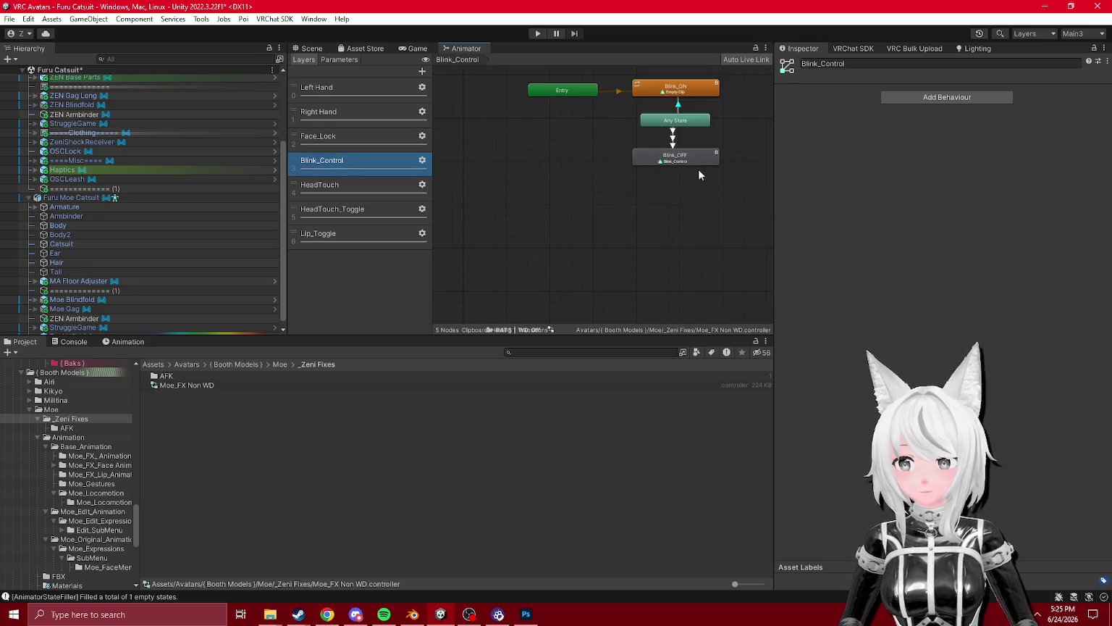
left_click(406, 194)
left_click(379, 233)
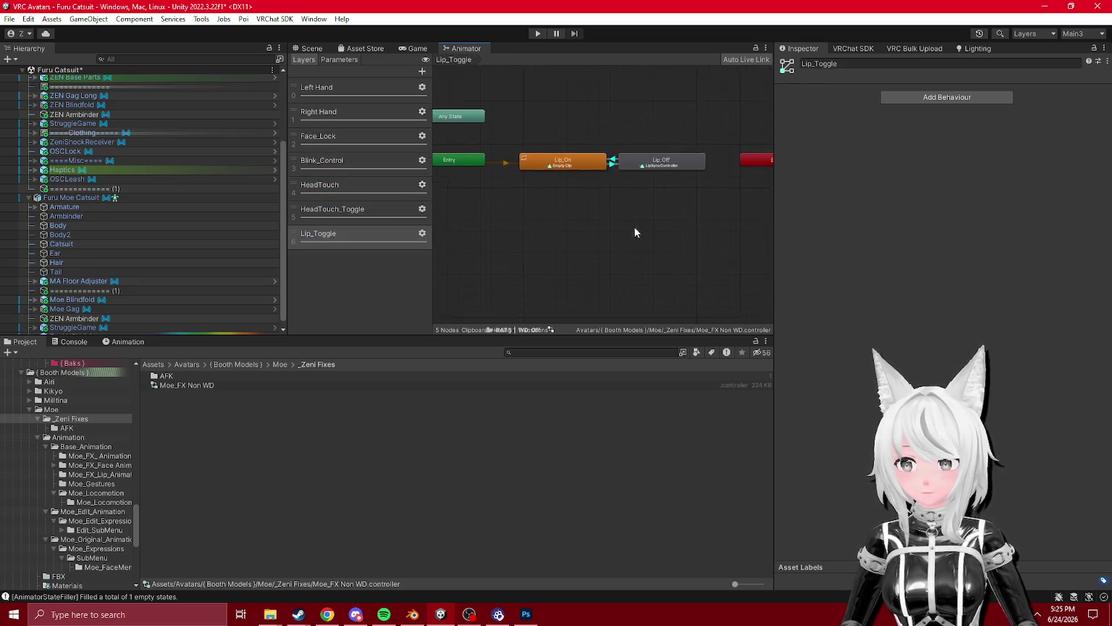
left_click(356, 219)
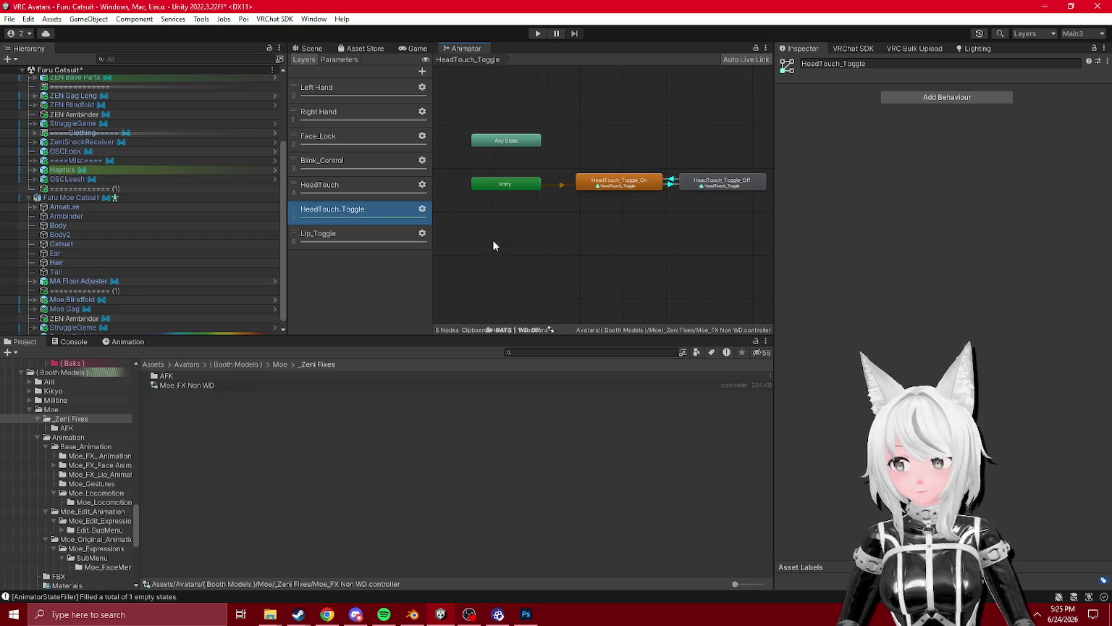
- Rename the Moe_FX Non WD controller to Moe_FX Fixed
left_click(209, 386)
left_click(189, 384)
left_click_drag(187, 384, 242, 387)
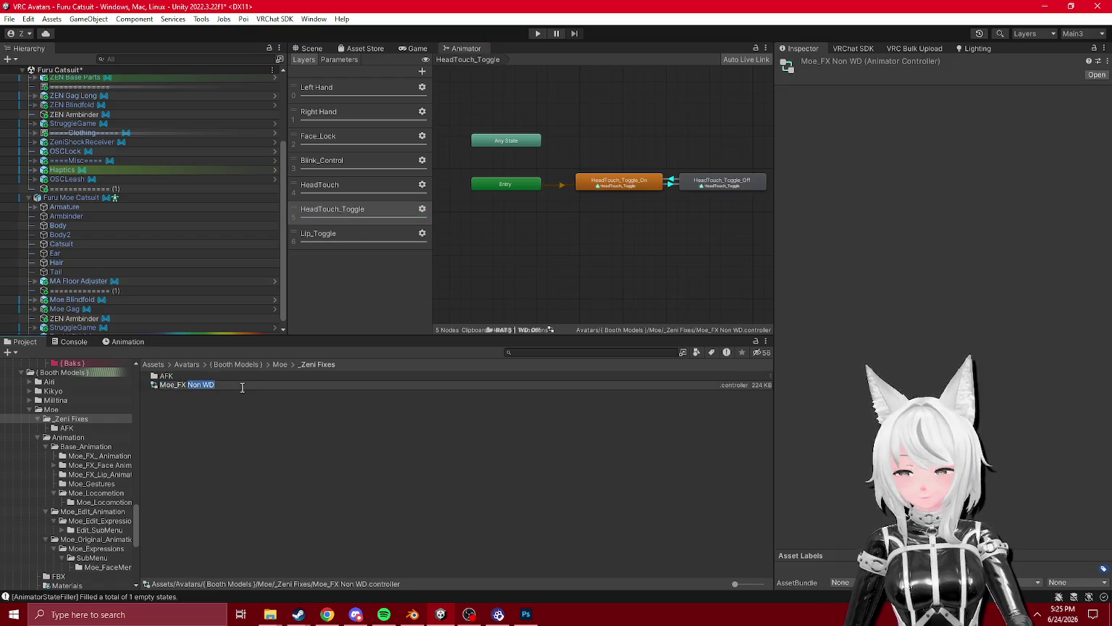
type("Fixed")
key("Return")
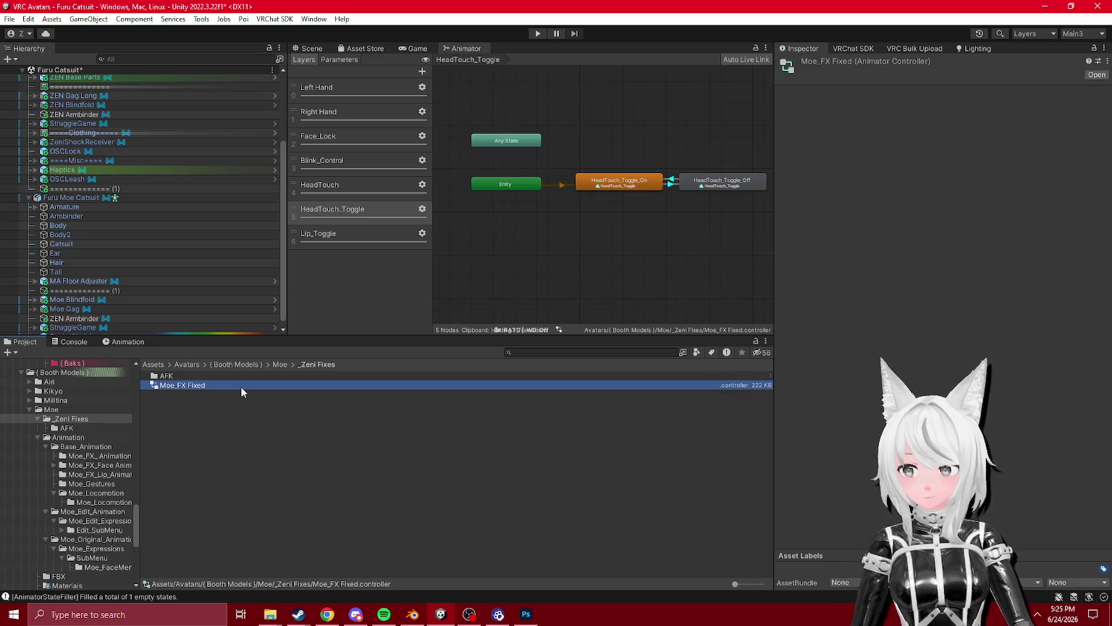
- Recheck the Lip_On and Lip_Off states and their LipSyncController clip, then the HeadTouch layers
left_click(305, 233)
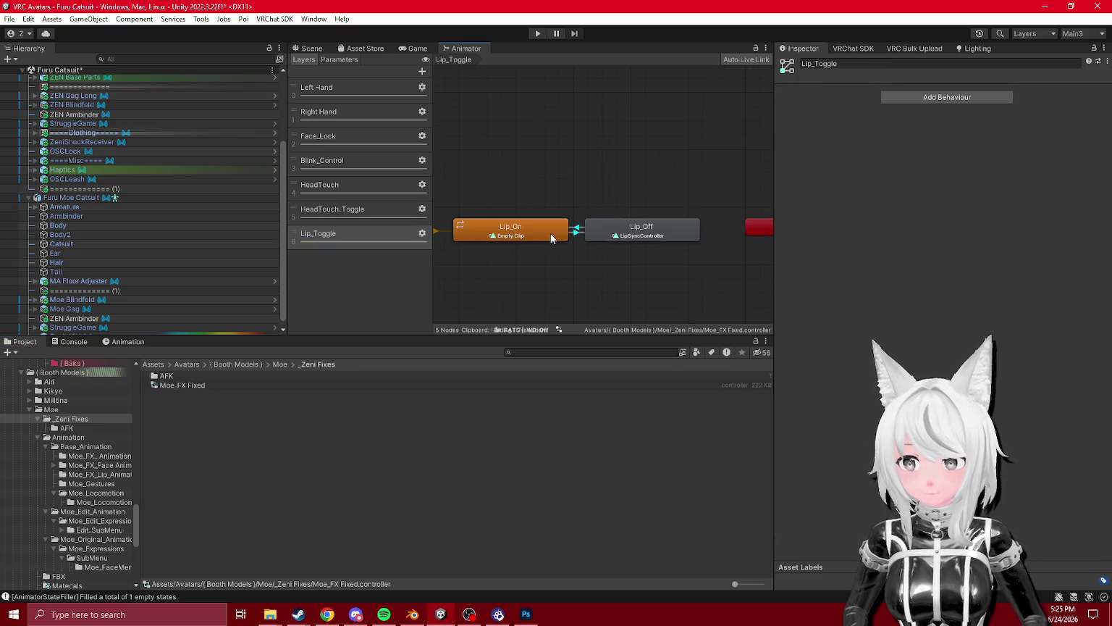
left_click(552, 239)
left_click(608, 230)
left_click(536, 230)
left_click(691, 232)
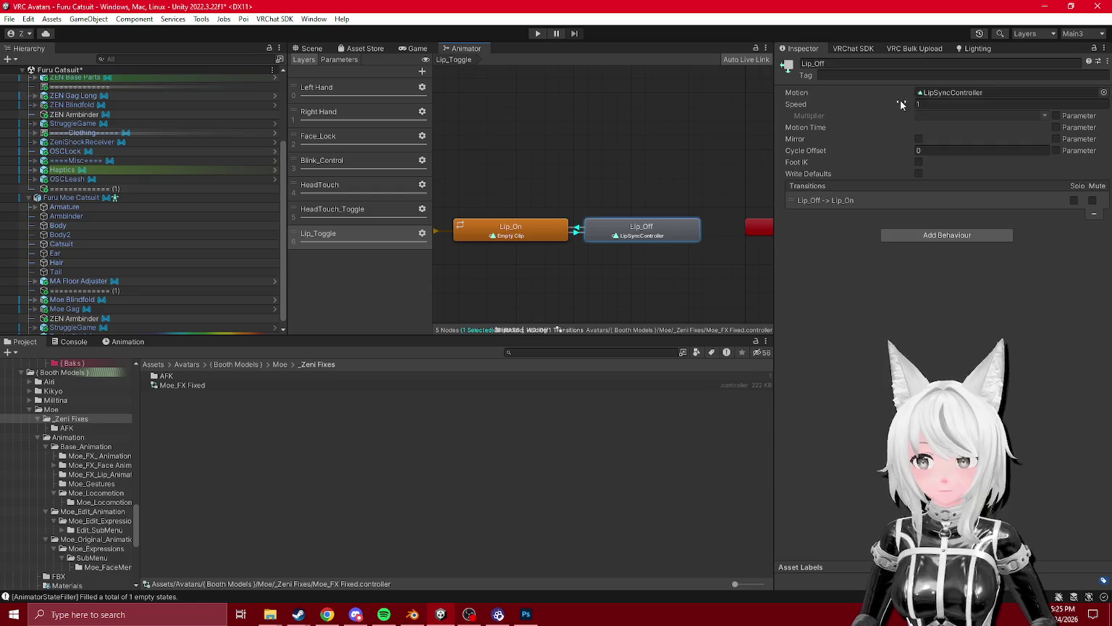
left_click(945, 93)
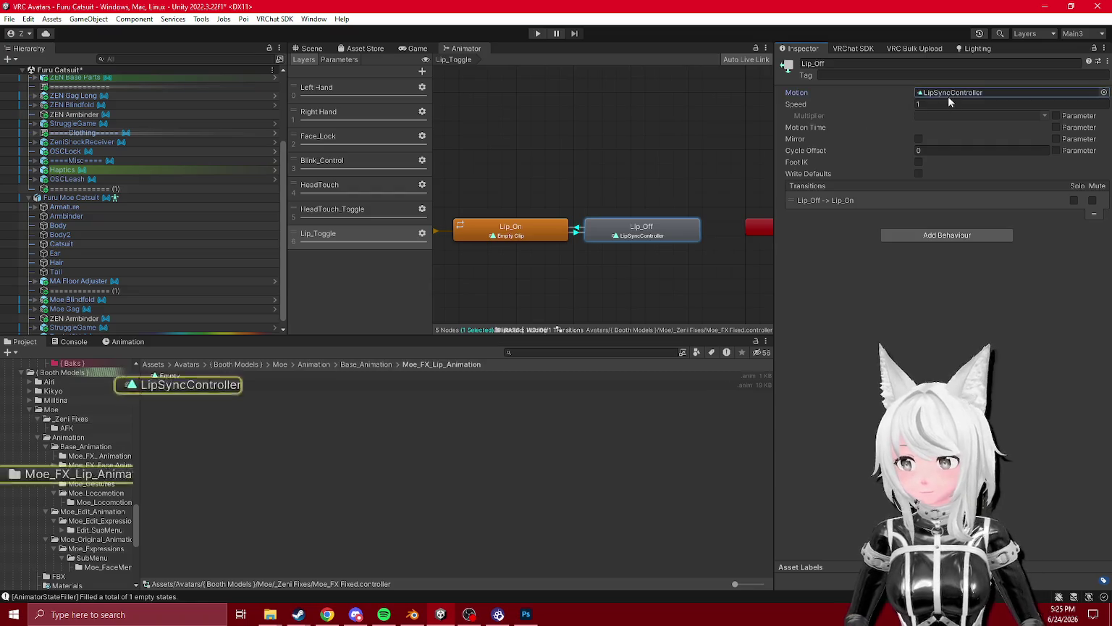
left_click(330, 210)
left_click(322, 185)
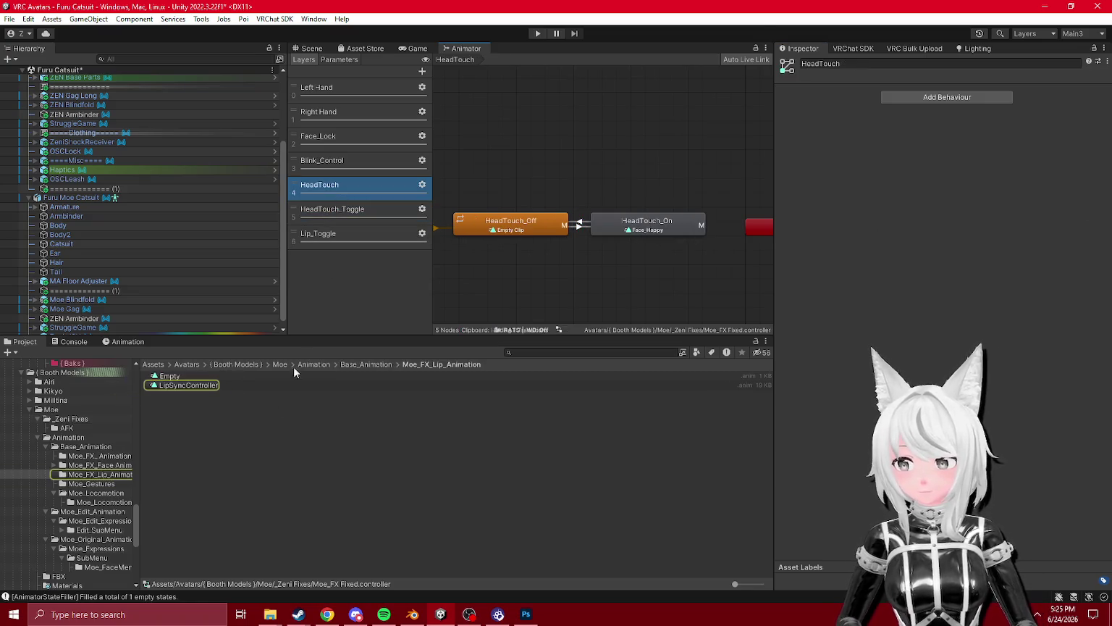
- Create an FX folder inside _Zeni Fixes and move Moe_FX Fixed into it
left_click(71, 429)
right_click(206, 414)
left_click(70, 419)
right_click(233, 383)
mouse_move(330, 151)
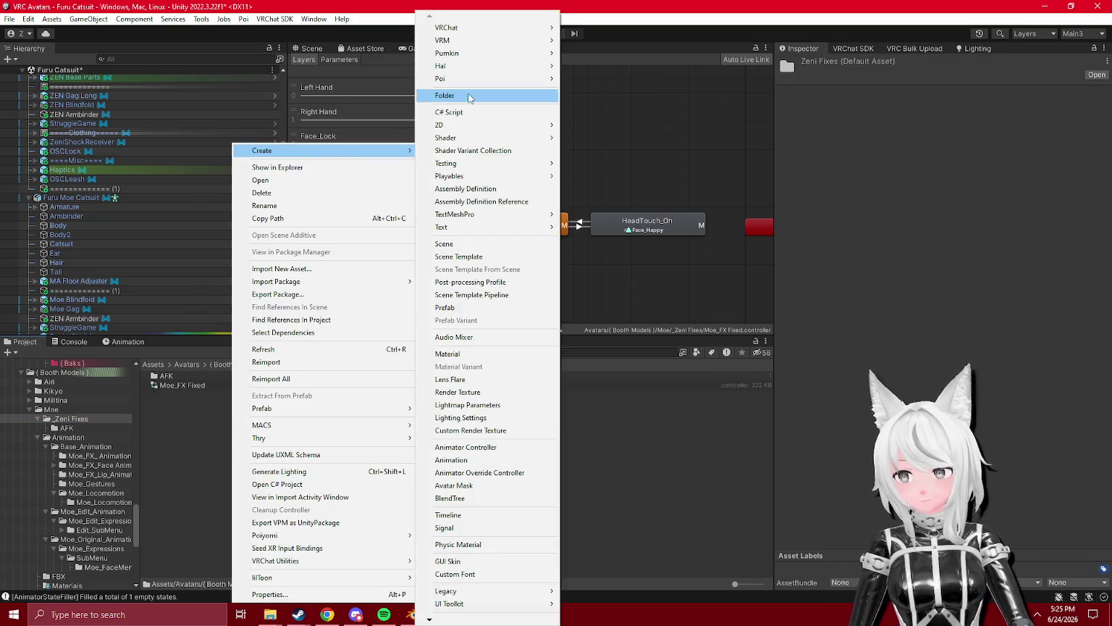
left_click(467, 95)
type("FX")
key("Return")
left_click_drag(179, 395, 163, 385)
- Create a new animation clip in _Zeni Fixes named 'Moe Base Face'
right_click(184, 413)
mouse_move(258, 155)
left_click(435, 467)
type("Moe Base FAc")
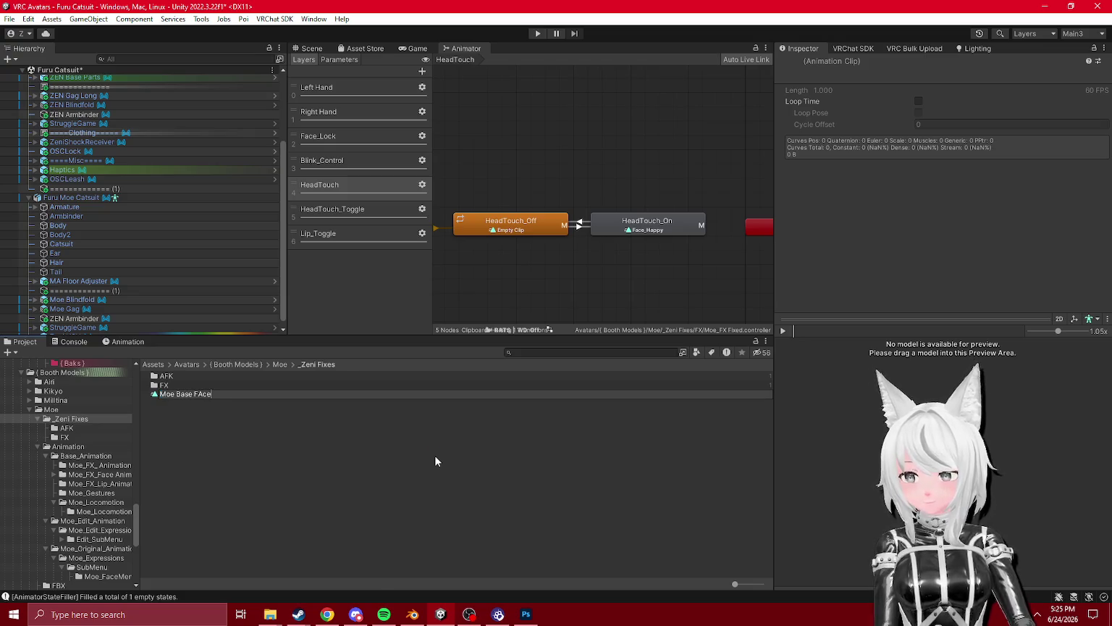
type("e")
key("Return")
type("e")
key("Return")
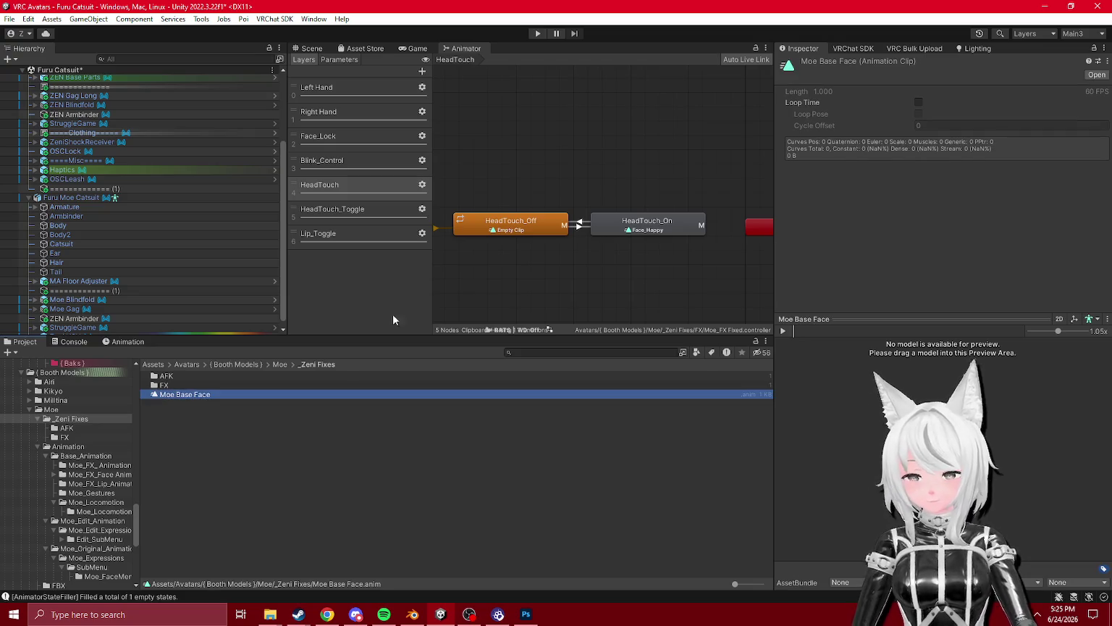
- Inspect the HeadTouch_On state and the Face_Happy clip's animated blendshape values
left_click(665, 229)
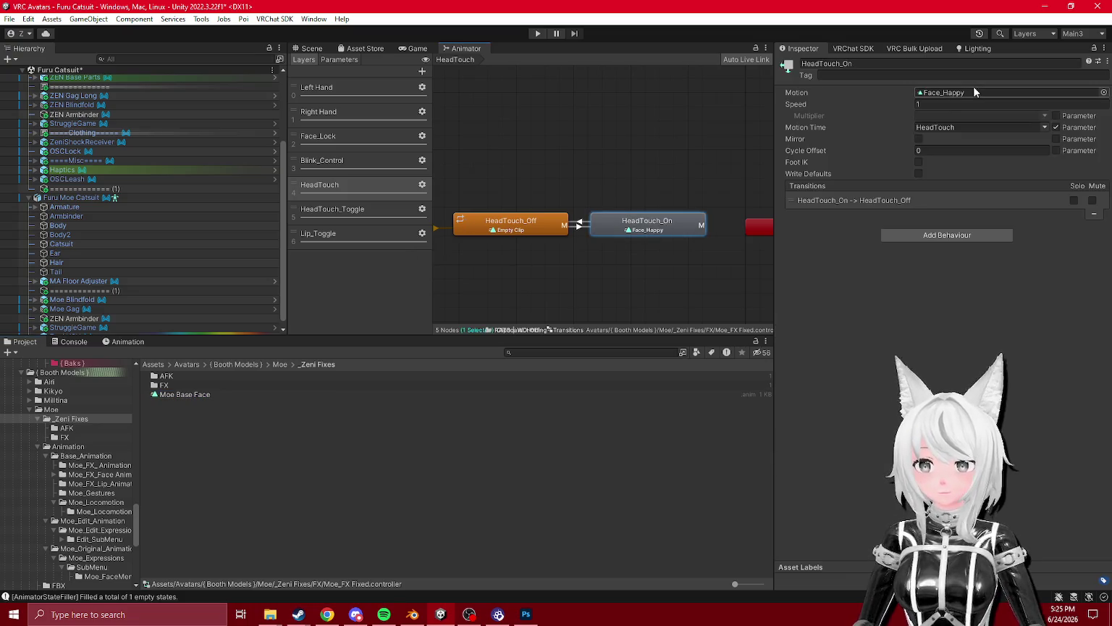
left_click(941, 92)
left_click(180, 376)
left_click(72, 341)
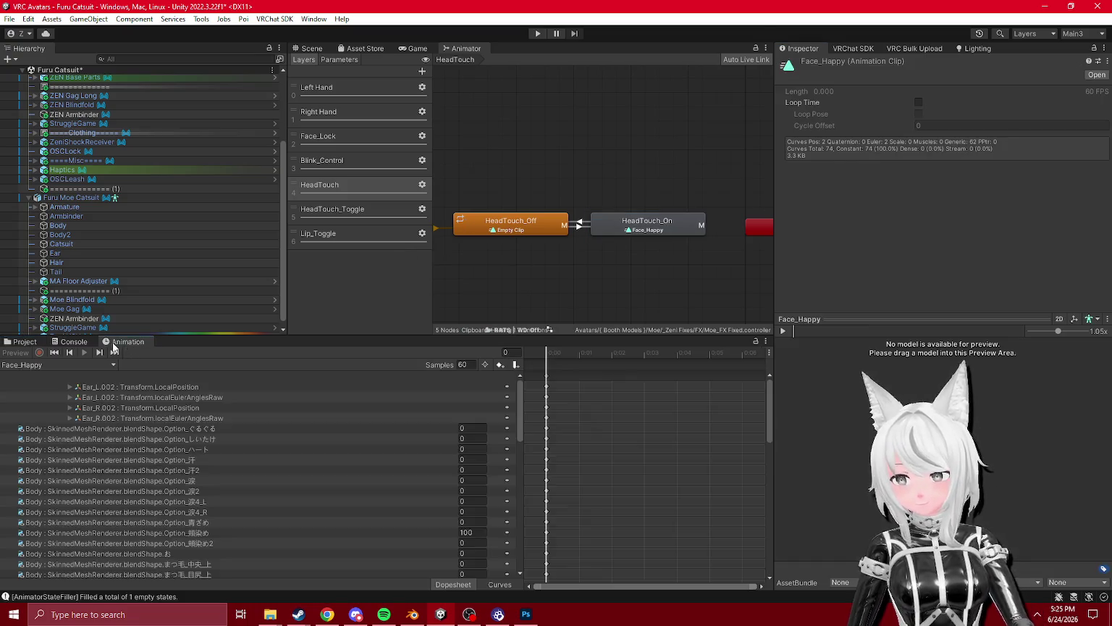
left_click(34, 340)
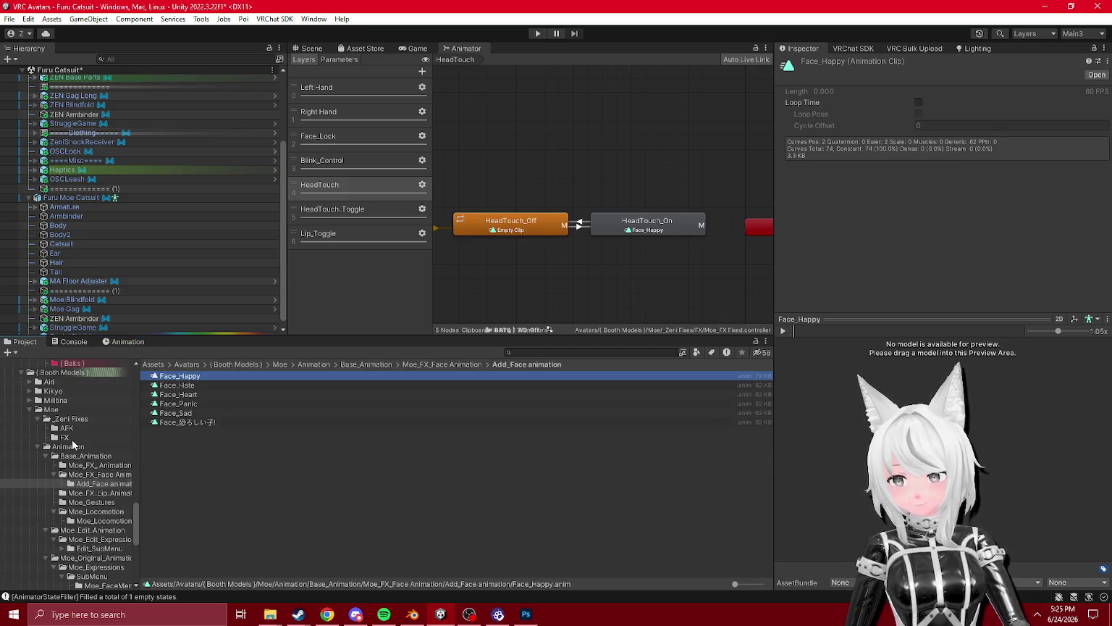
- Open Moe Base Face in the Animation editor, undocked into its own window
left_click(64, 438)
left_click(181, 376)
left_click(128, 341)
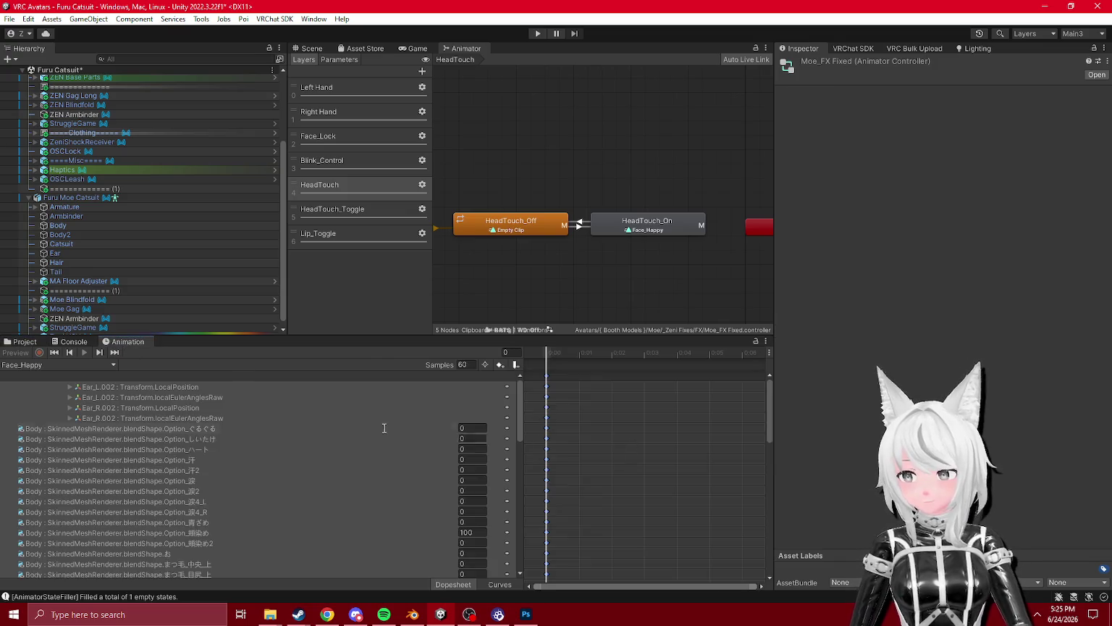
left_click(25, 341)
double_click(181, 376)
mouse_move(128, 341)
left_mouse_down()
mouse_move(306, 351)
mouse_move(1007, 333)
left_mouse_up()
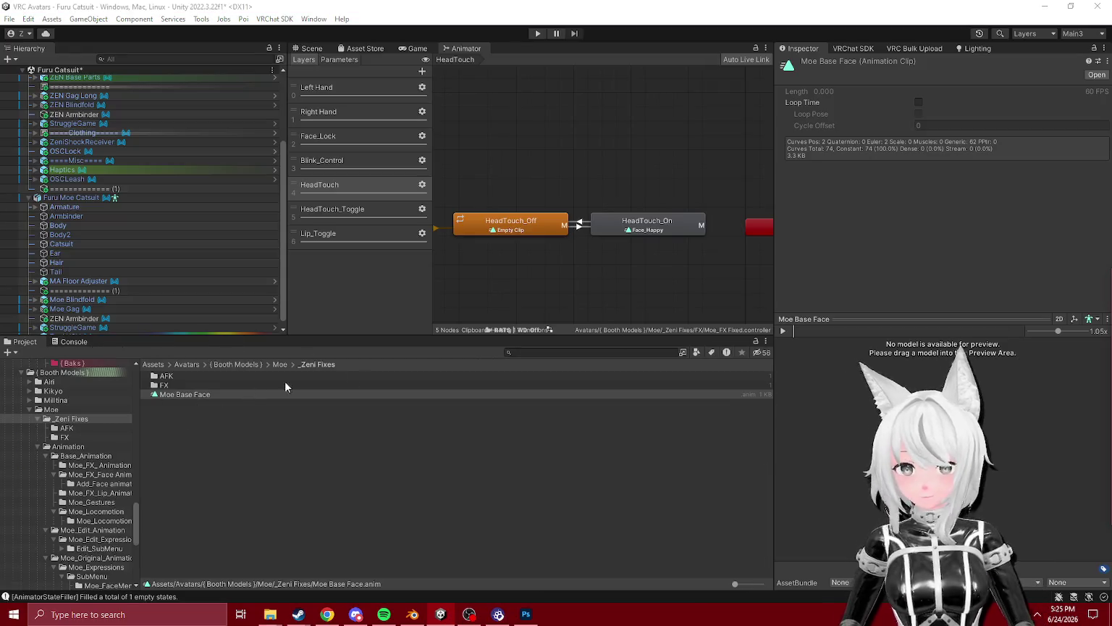
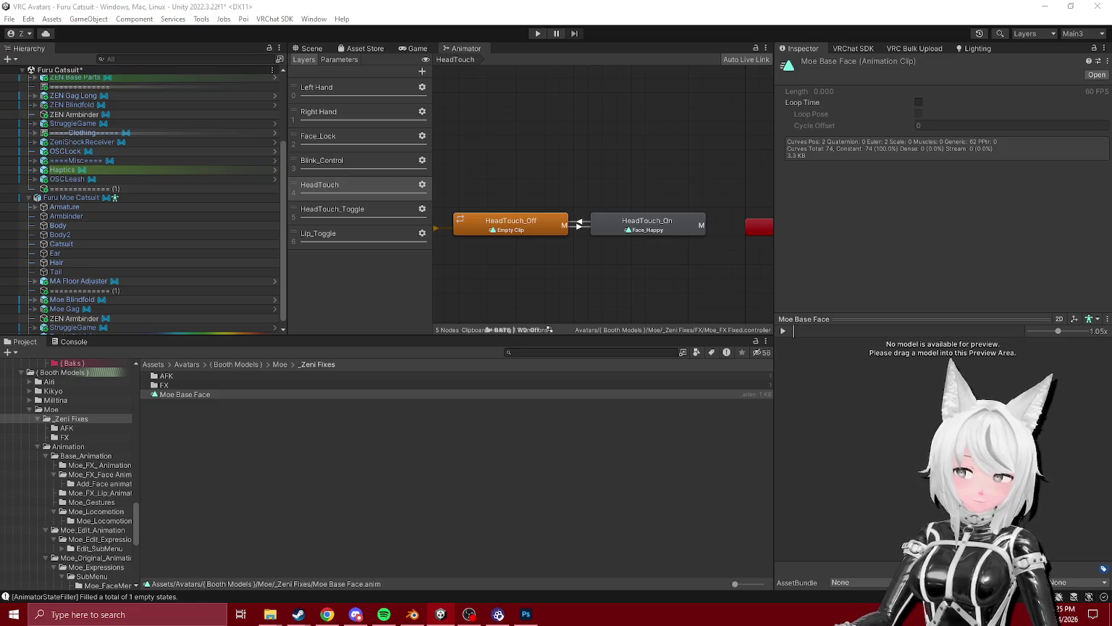
- Add an Animation tab and dock it beside the Project files
left_click(767, 342)
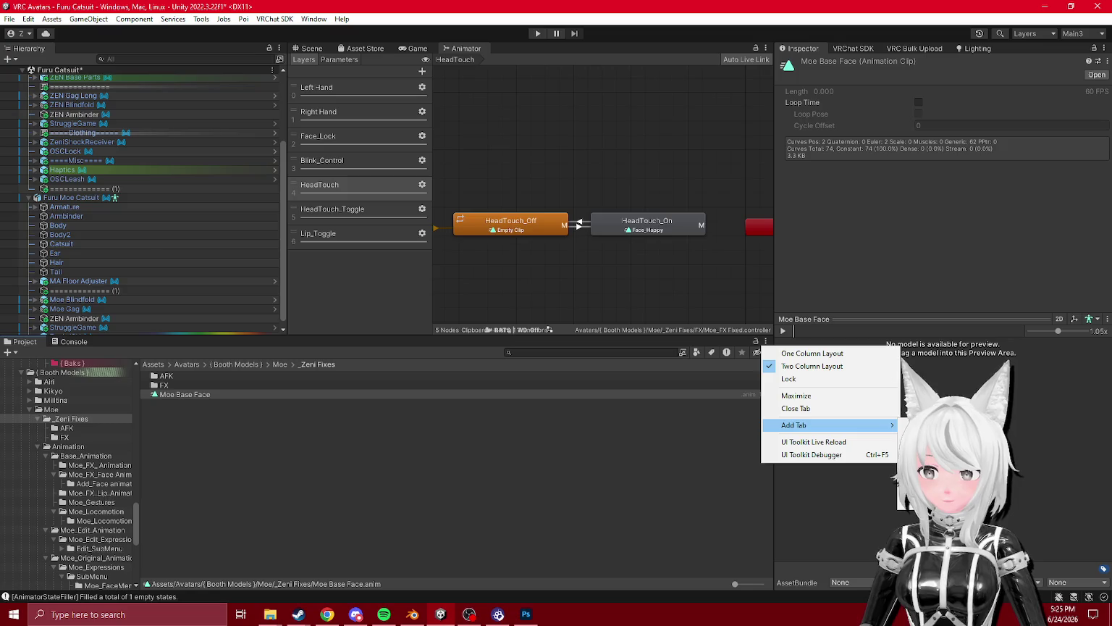
left_click(934, 491)
left_click_drag(113, 340, 666, 427)
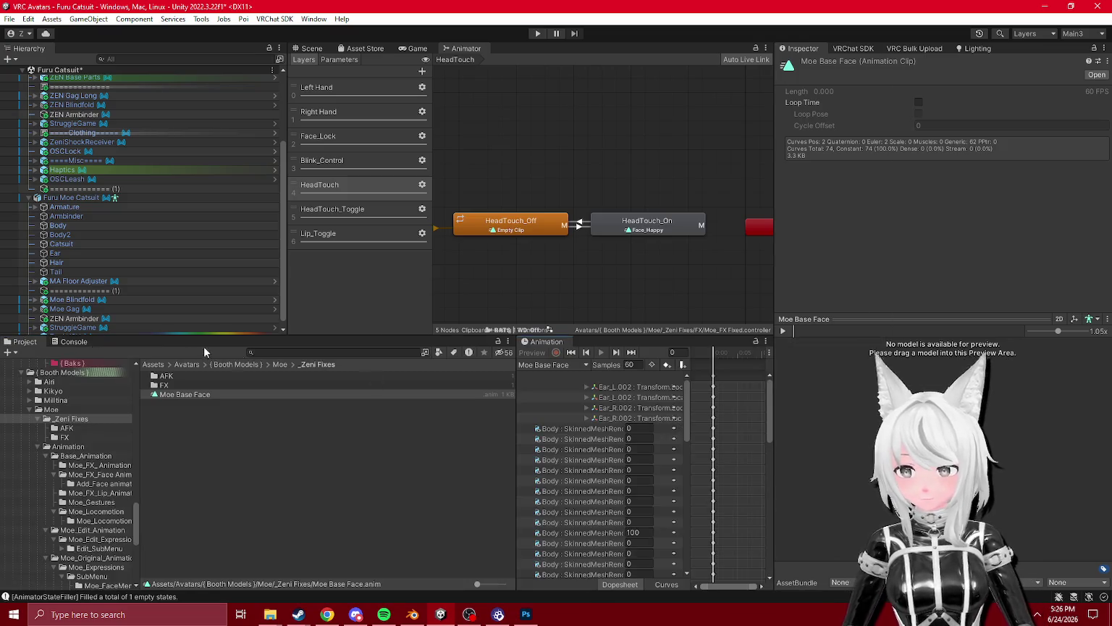
- Inspect the HeadTouch_Toggle layer's HeadTouch_Toggle_Off state and its HeadTouch_Toggle clip
left_click(344, 210)
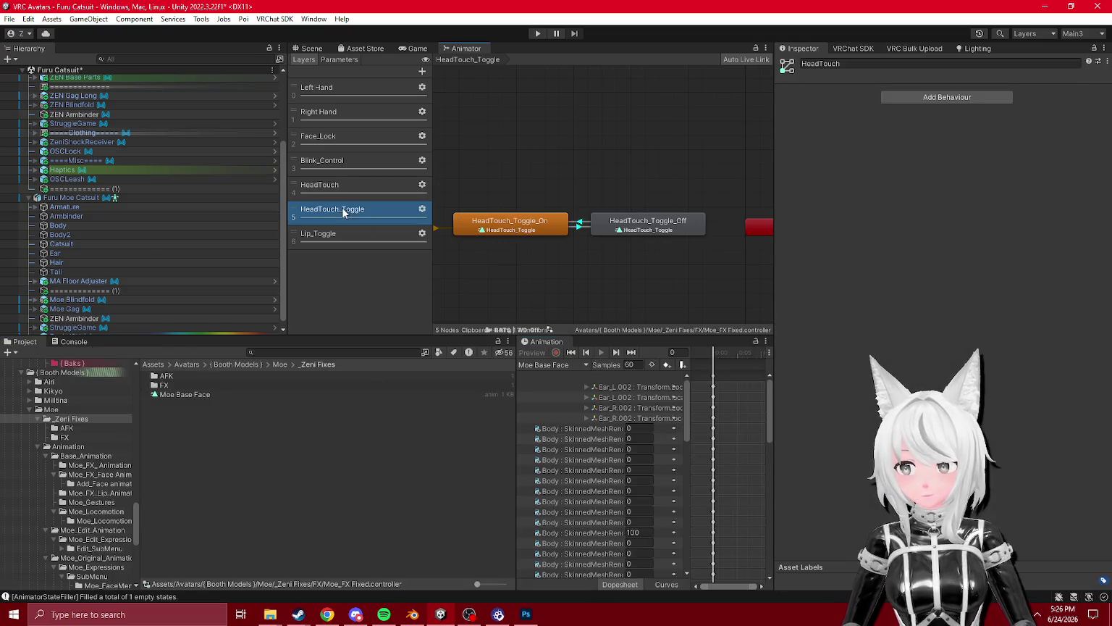
left_click(667, 235)
left_click(956, 92)
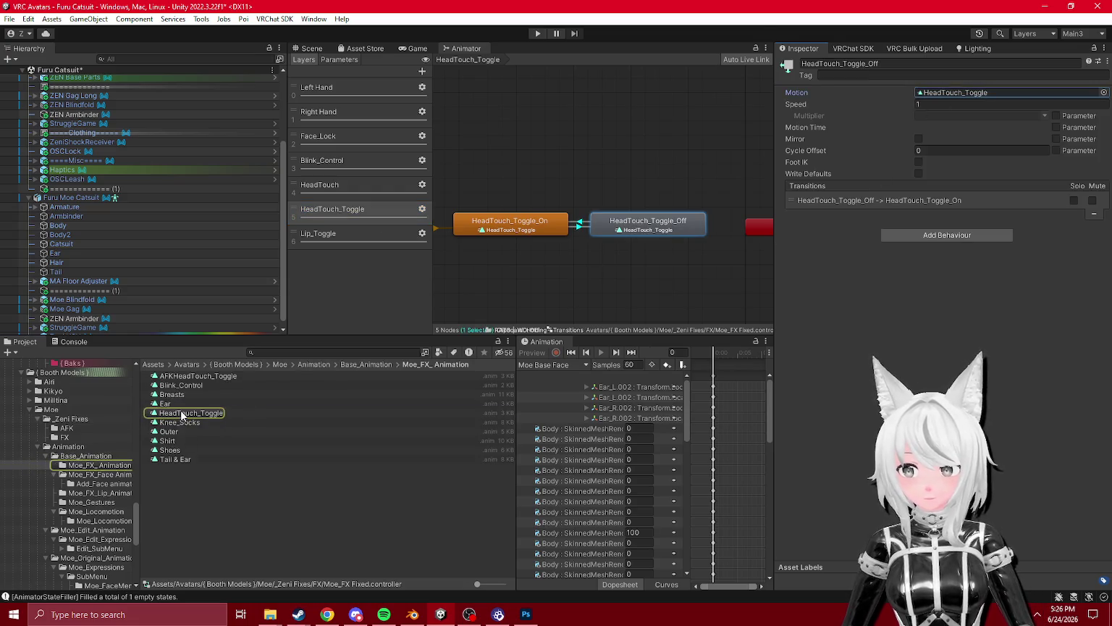
left_click(183, 414)
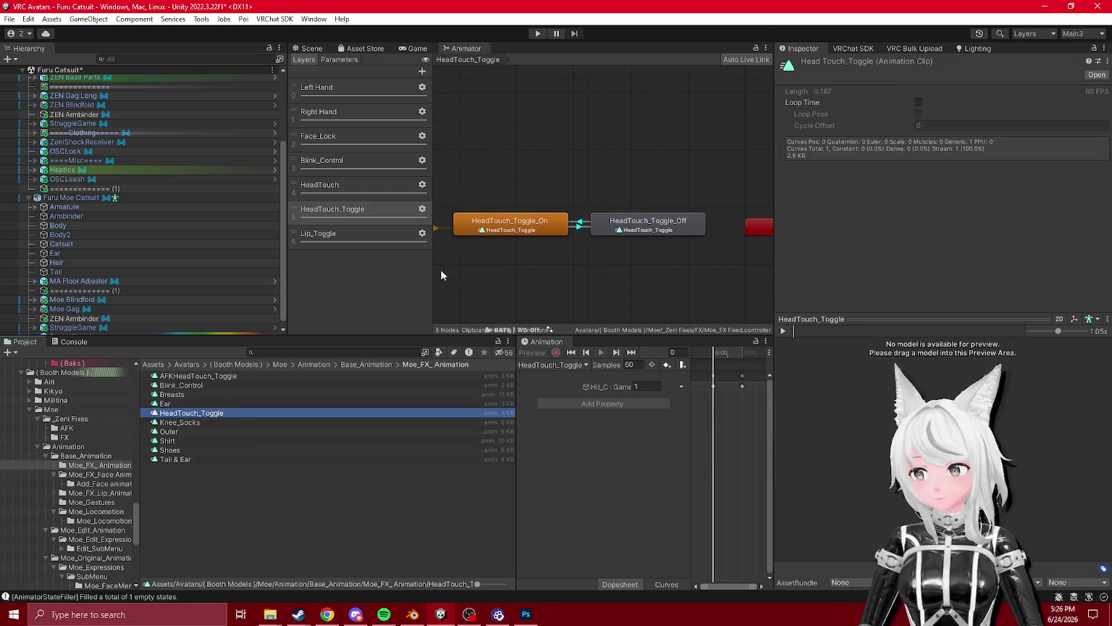
- Move the Moe Base Face clip from the AFK folder into the FX folder
left_click(132, 428)
left_click(78, 437)
left_click_drag(72, 425, 186, 390)
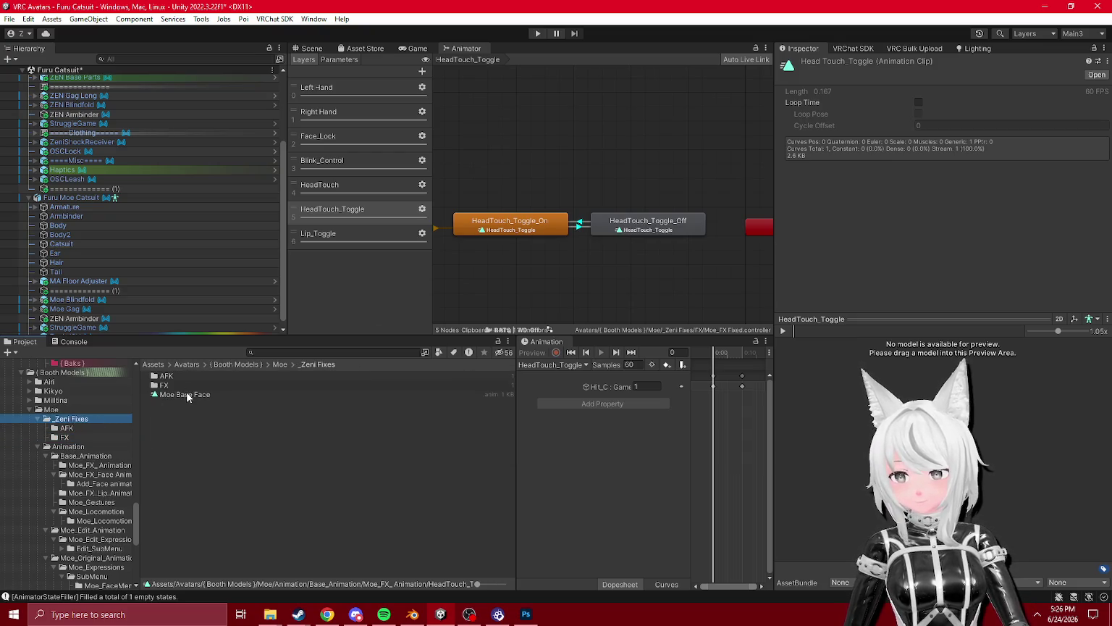
left_click(163, 385)
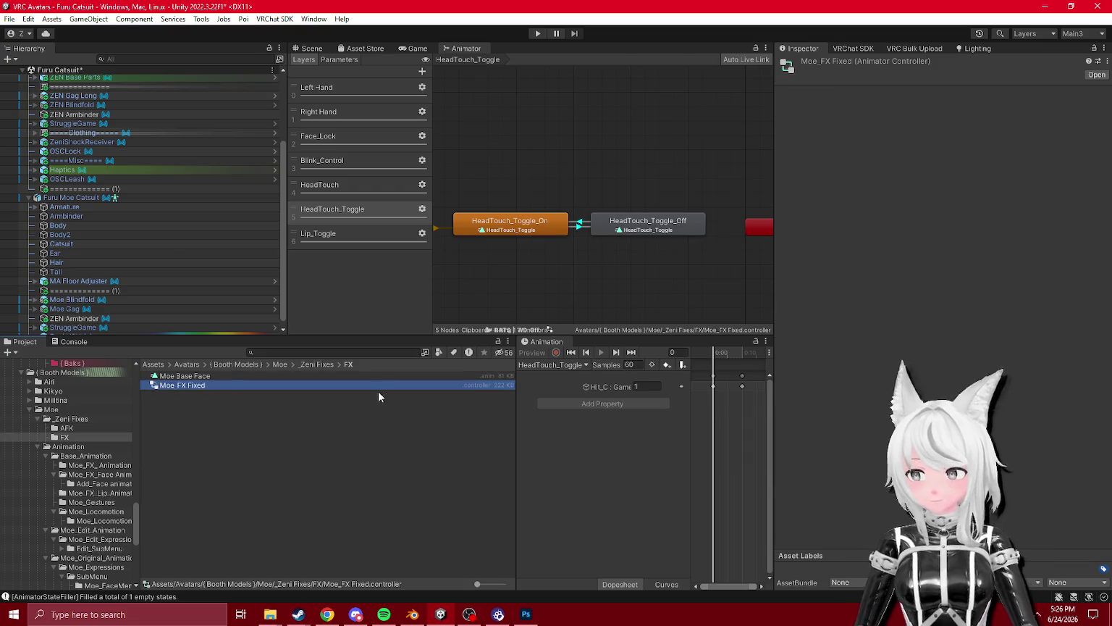
left_click(184, 376)
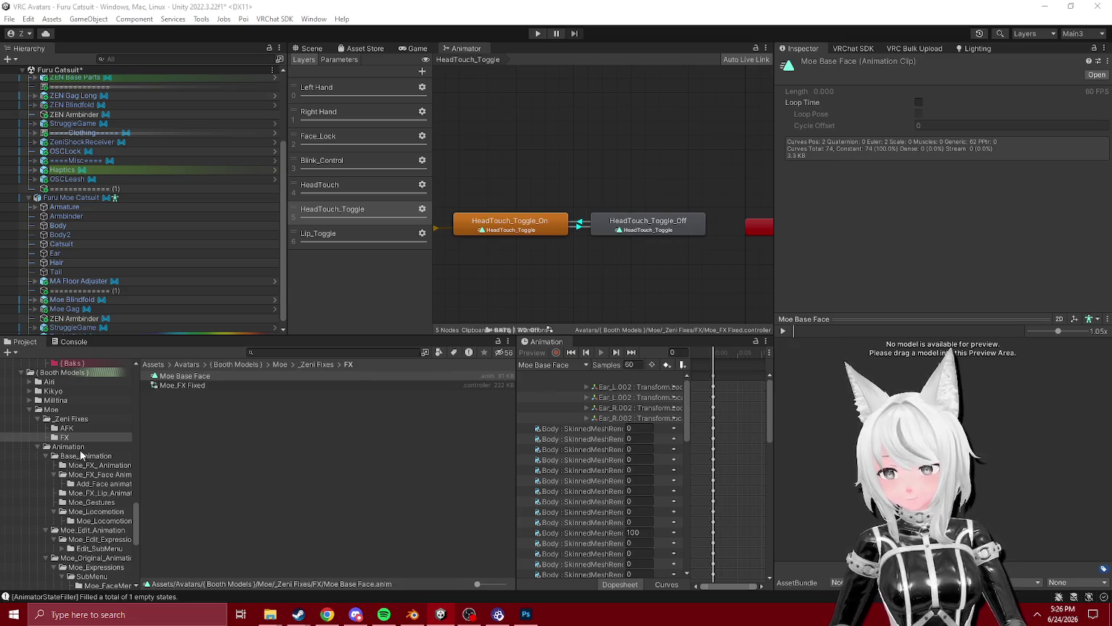
- Review the HeadTouch_Toggle_Off and _On states and the HeadTouch_Toggle clip's Hit_C property
left_click(637, 217)
left_click(834, 139)
left_click(204, 412)
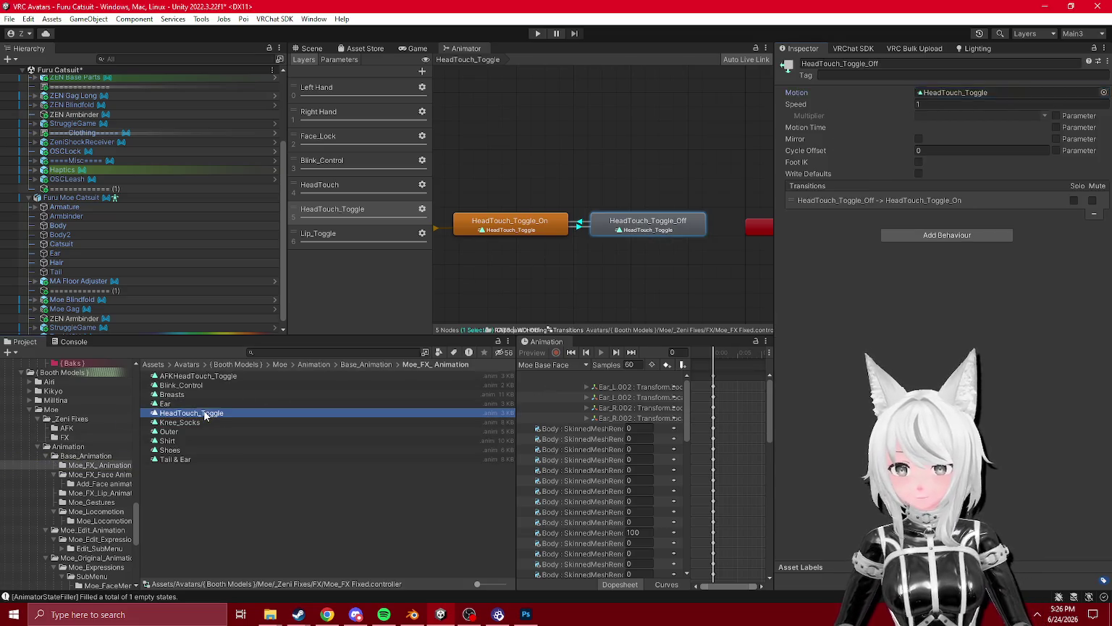
left_click(520, 229)
left_click(956, 92)
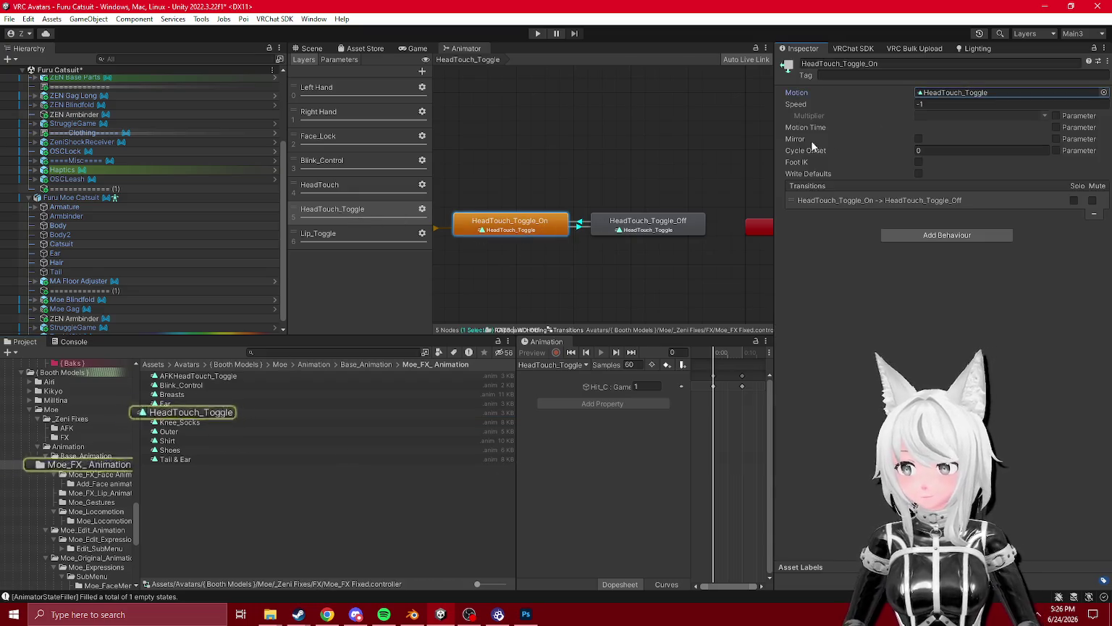
left_click(203, 413)
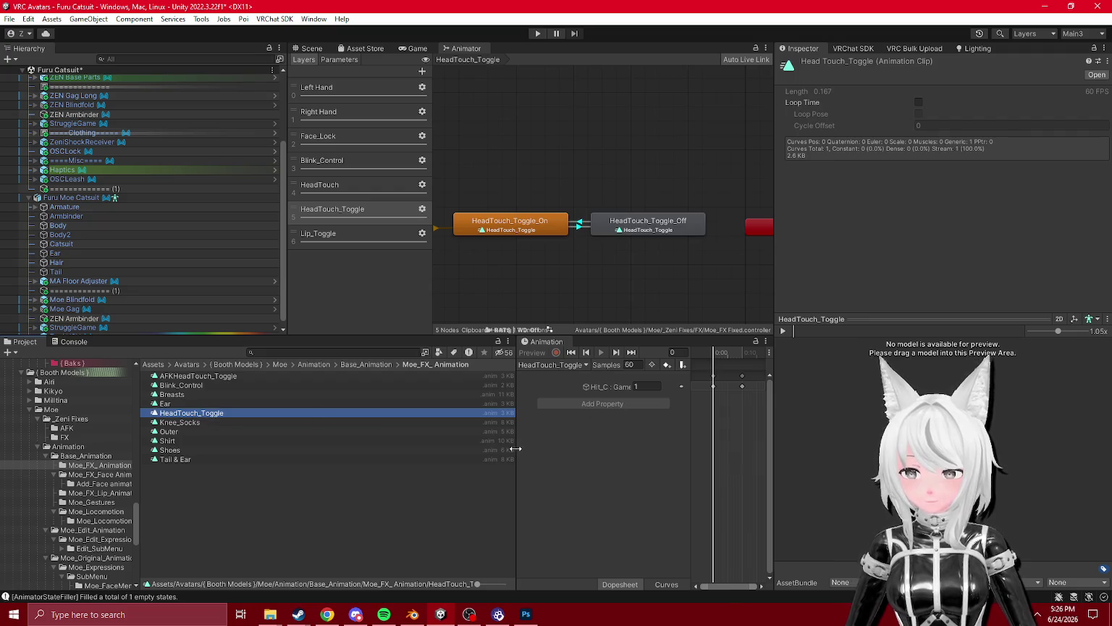
left_click_drag(516, 449, 443, 442)
left_click(536, 387)
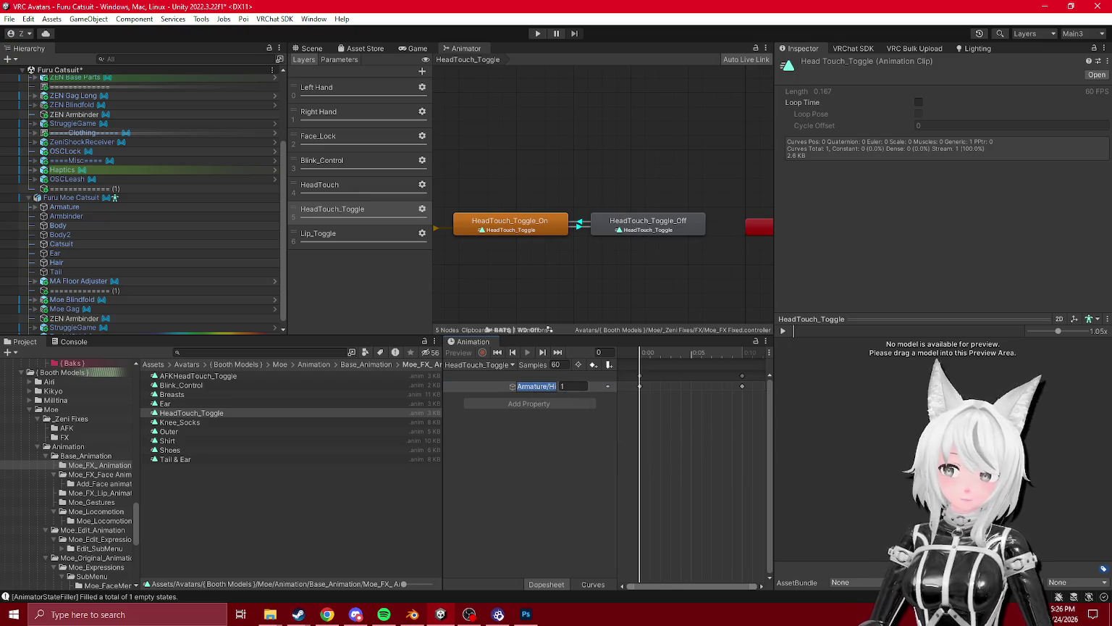
key("alt+Tab")
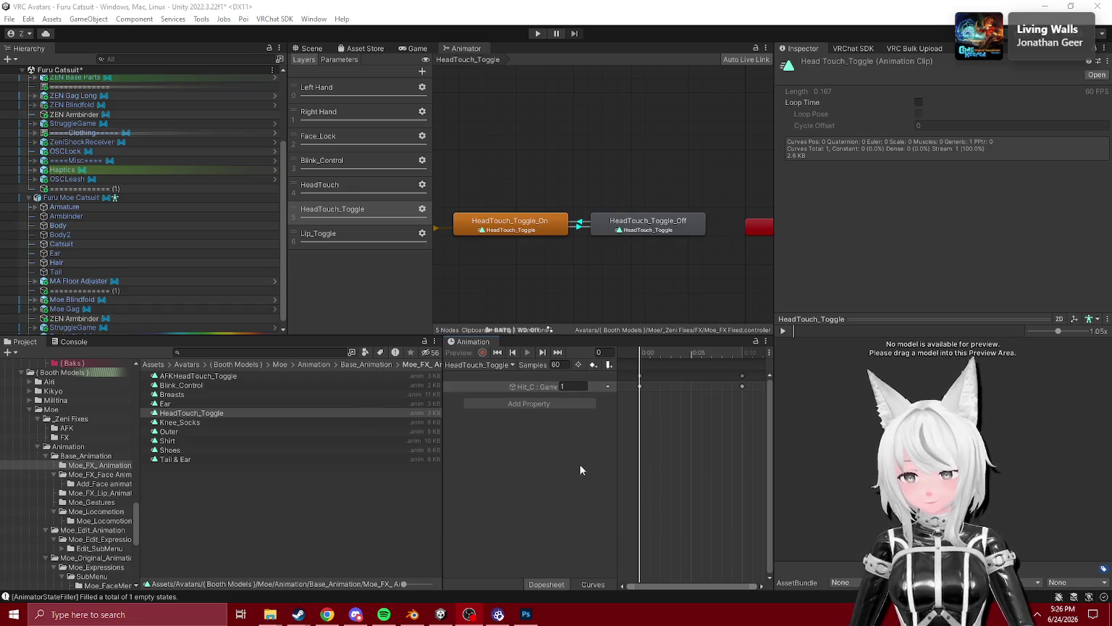
left_click(592, 448)
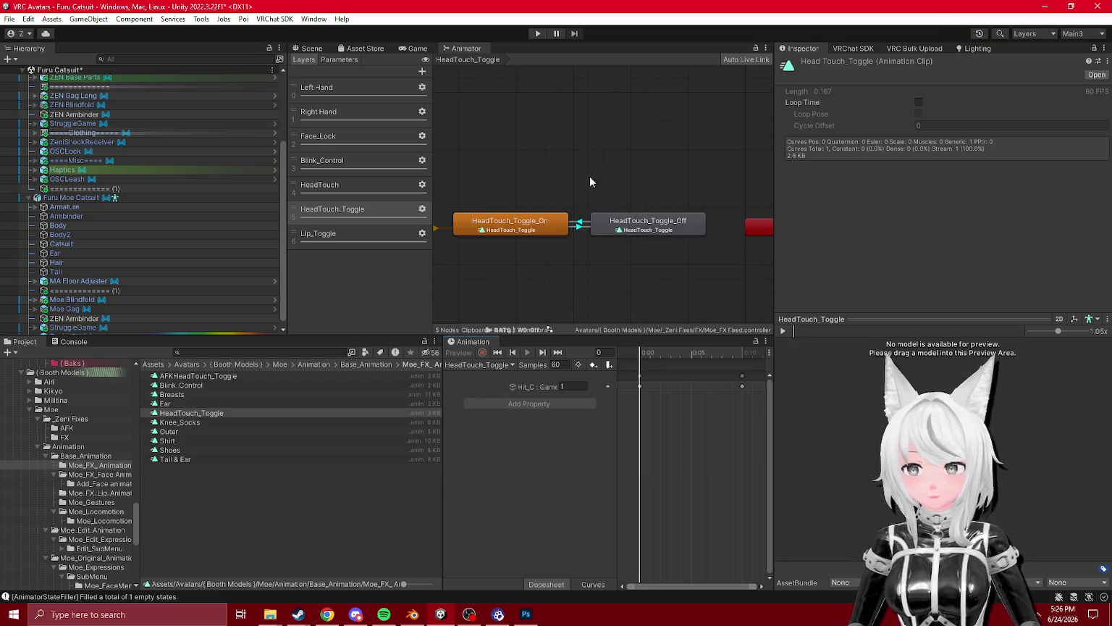
- Delete the HeadTouch_Toggle animator layer
left_click(372, 190)
left_click(372, 203)
key("Delete")
- Add a HeadTouch_Toggle false condition to the HeadTouch Off-to-On transition
left_click(369, 189)
left_click(572, 228)
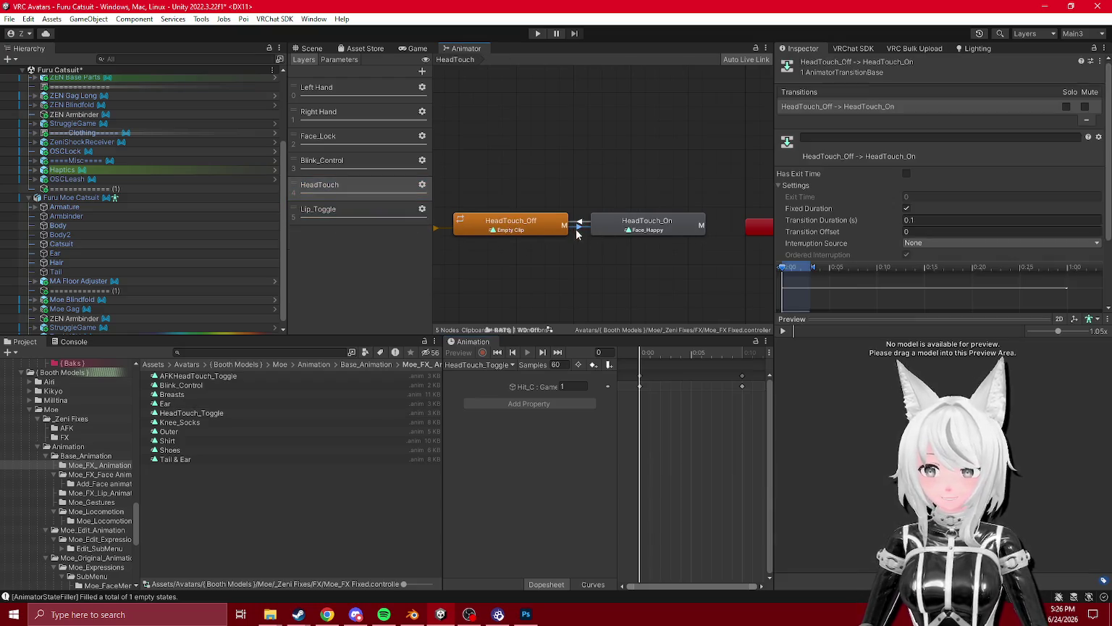
scroll(832, 194, "down", 2)
scroll(833, 194, "up", 2)
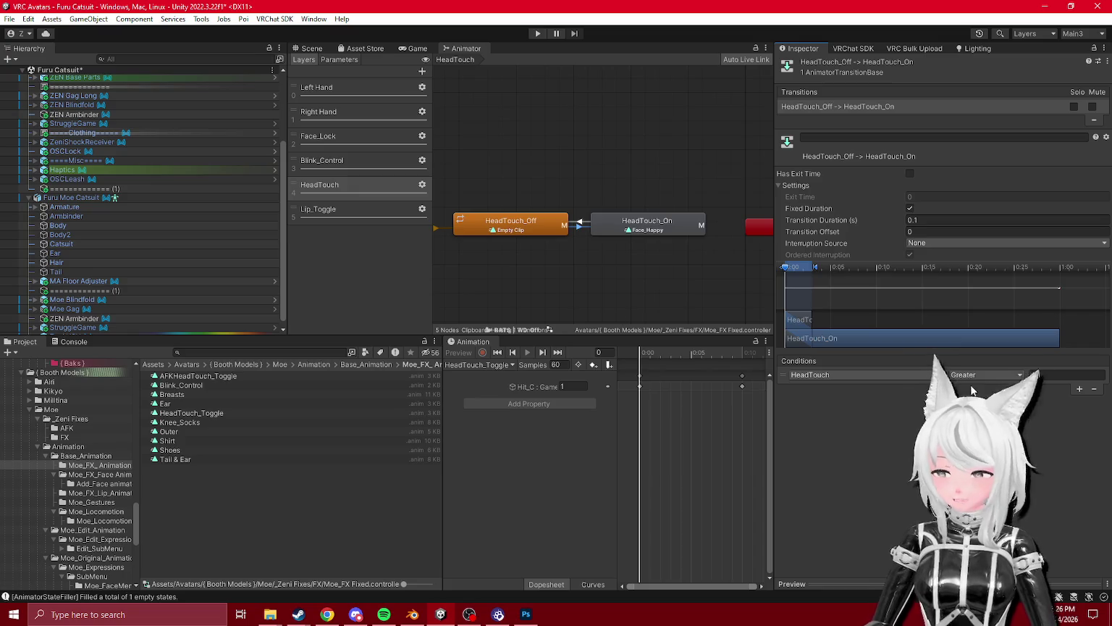
scroll(4, 194, "down", 1)
left_click(1079, 388)
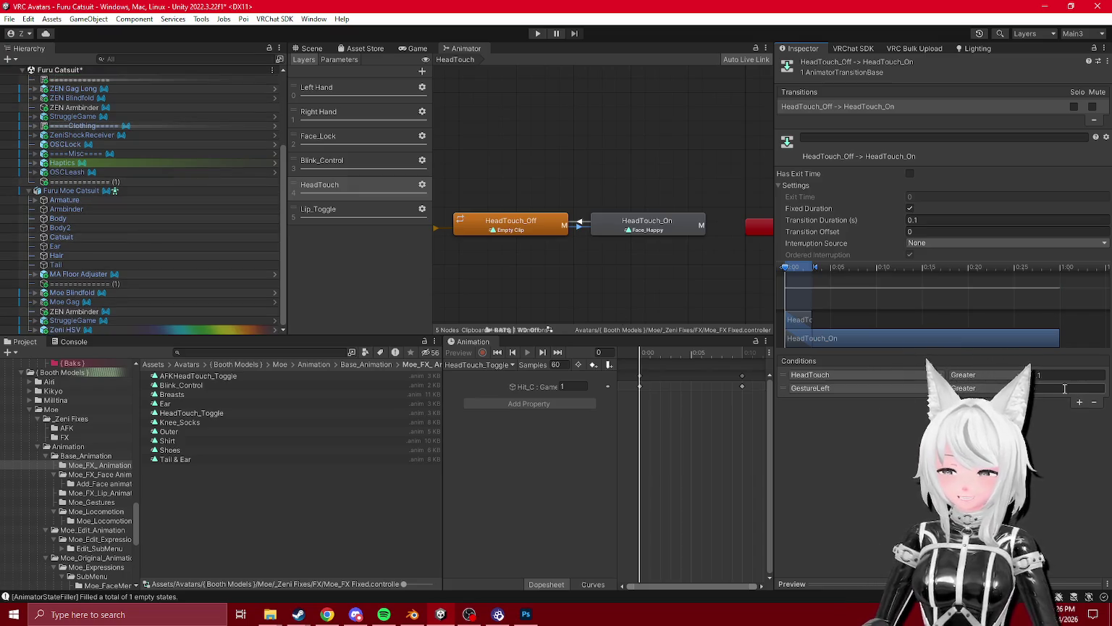
left_click(810, 389)
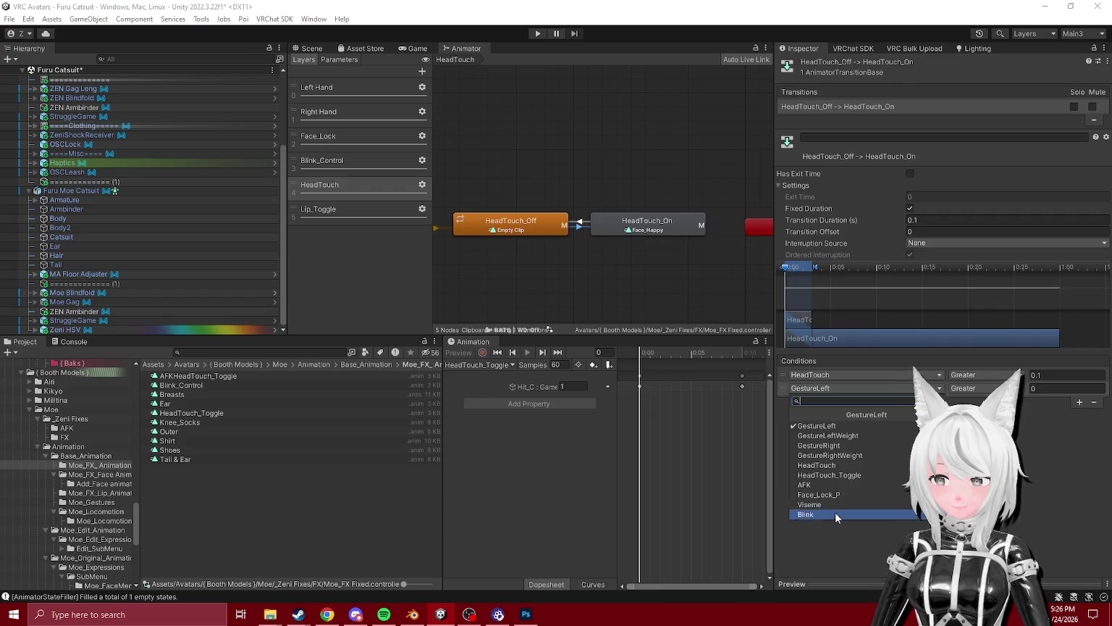
left_click(832, 475)
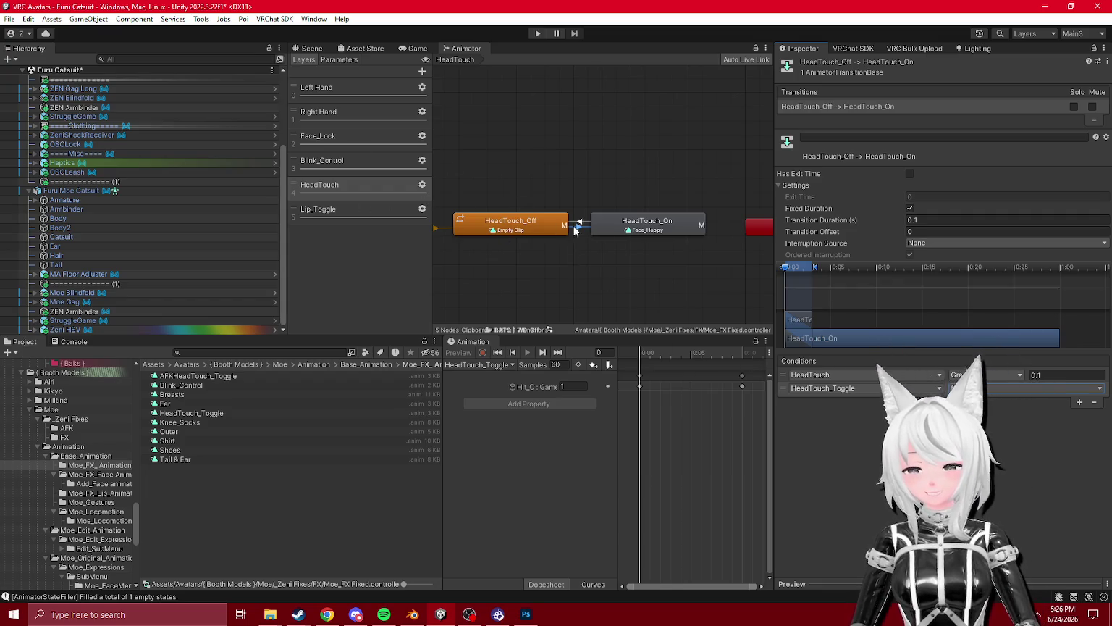
scroll(600, 248, "up", 2)
left_click(652, 217)
left_click(970, 92)
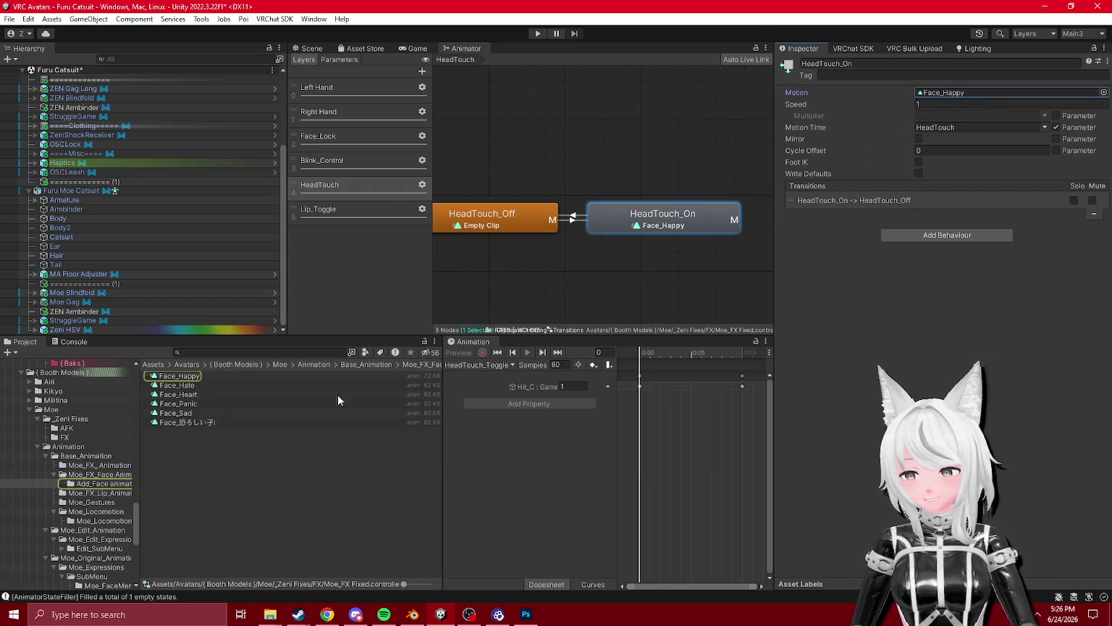
- Inspect the Face_Happy, Face_Hate and Face_Heart clips and their keyframes
left_click(179, 375)
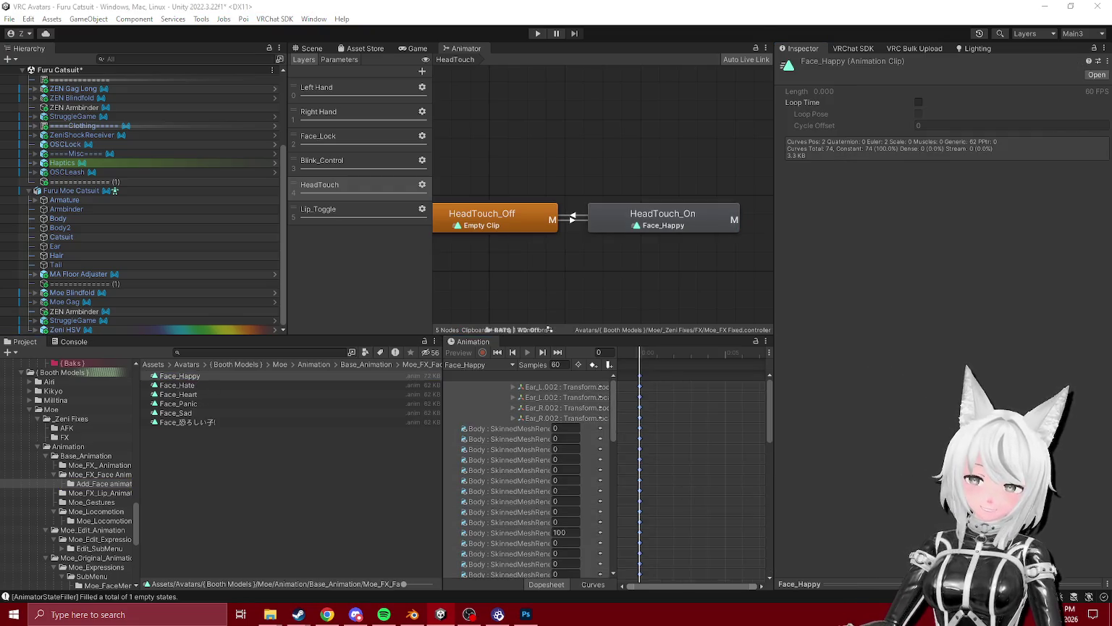
key("Down")
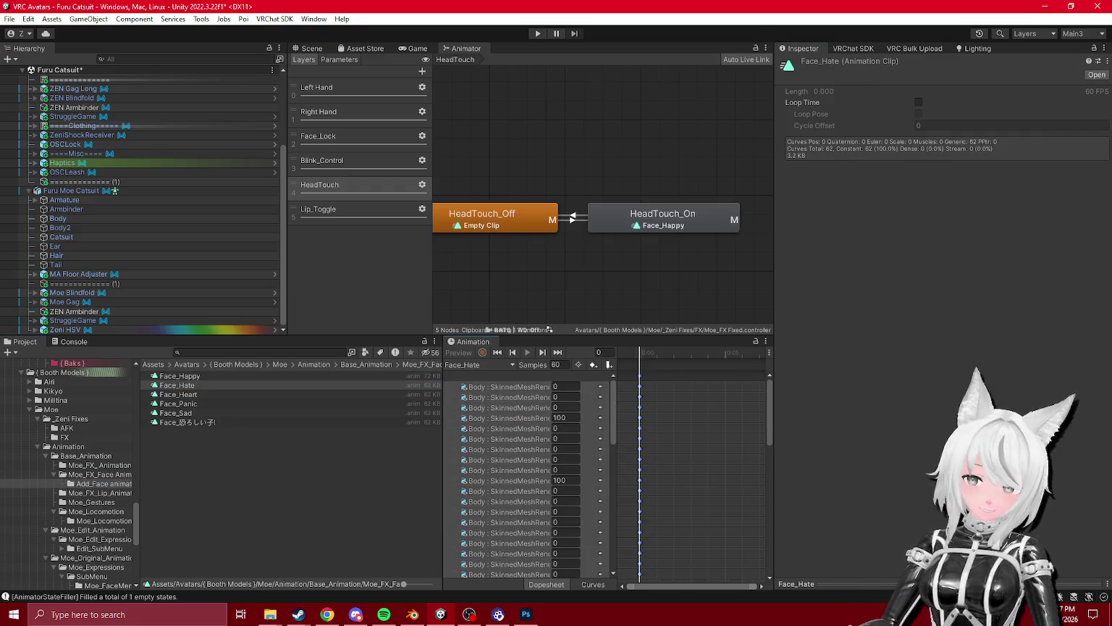
key("Down")
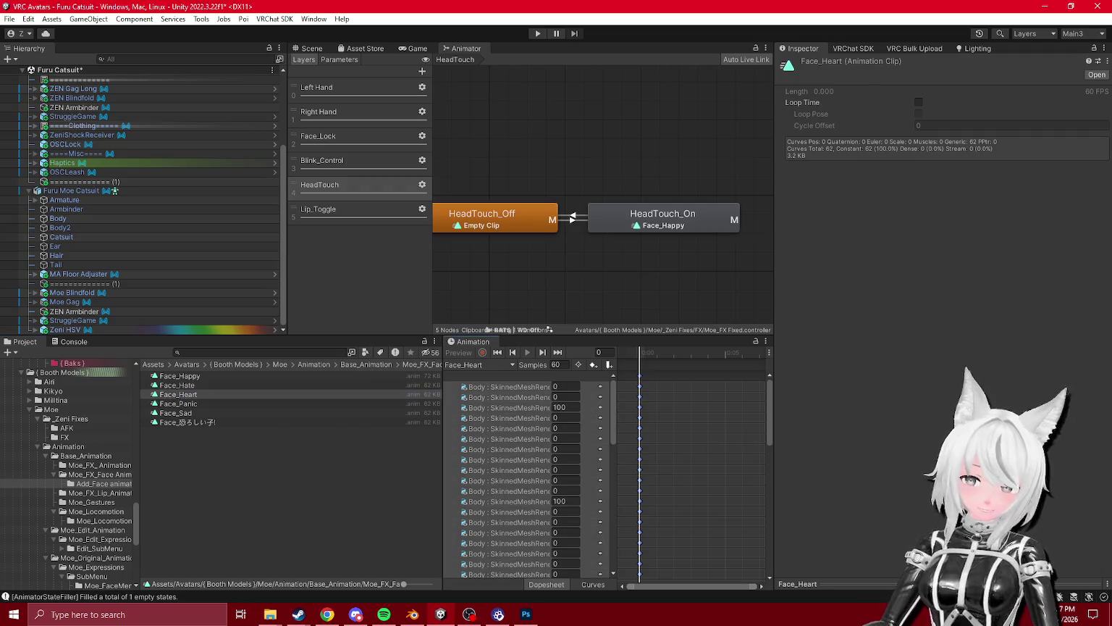
key("ctrl+a")
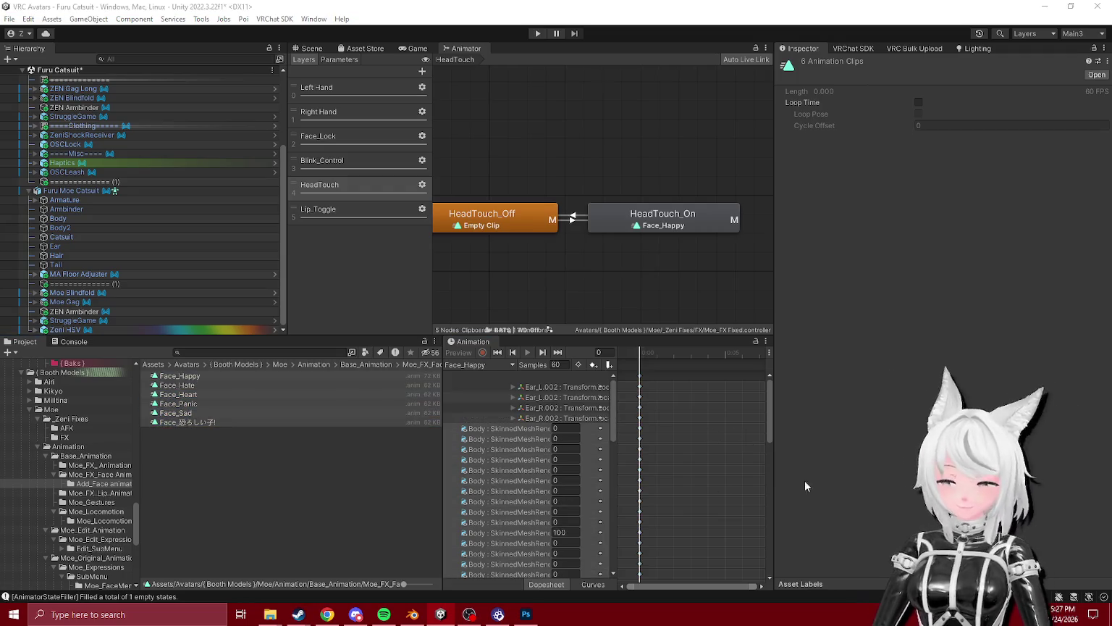
left_click(701, 449)
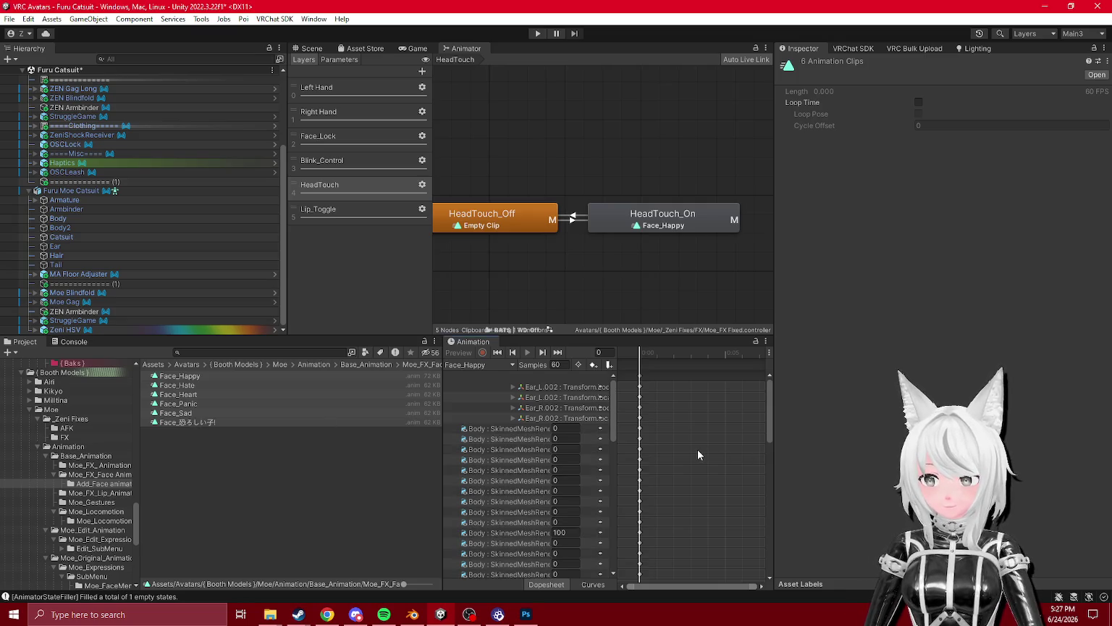
left_click(1070, 472)
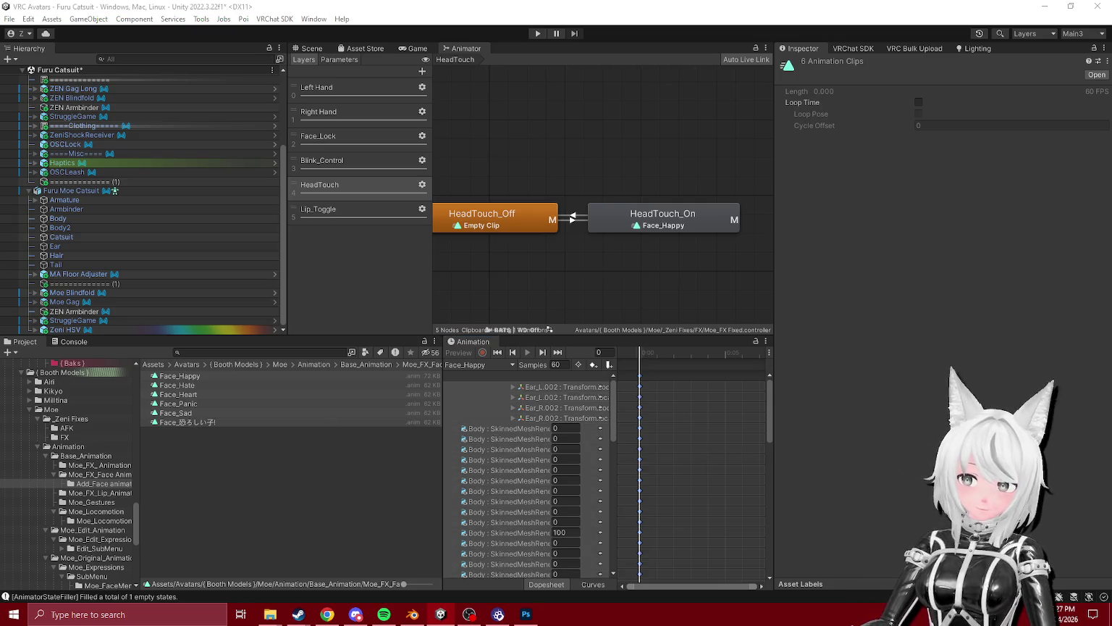
- Preview the Face_Hate, Face_Heart, Face_Panic, Face_Sad and Face_恐ろしい子! clips
left_click(192, 386)
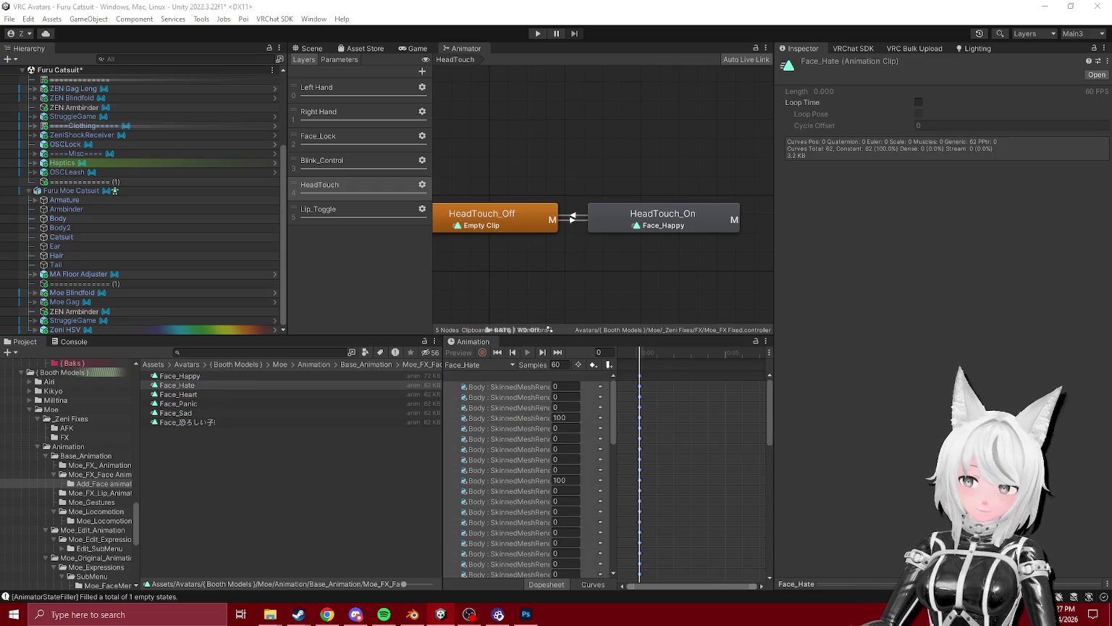
left_click(220, 395)
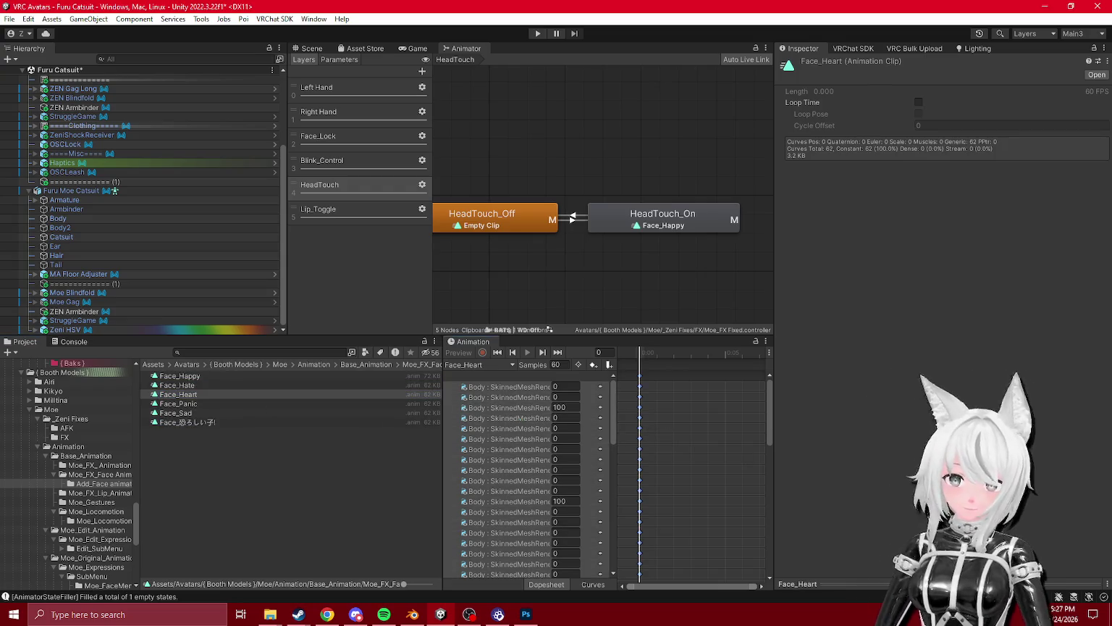
left_click(194, 403)
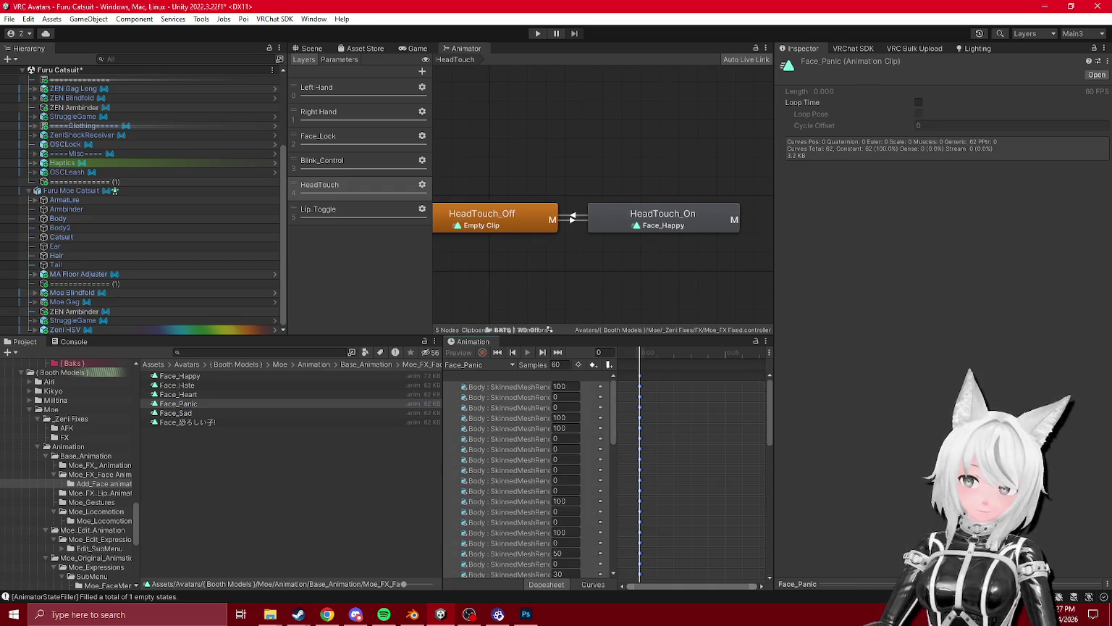
left_click(1100, 456)
left_click(176, 412)
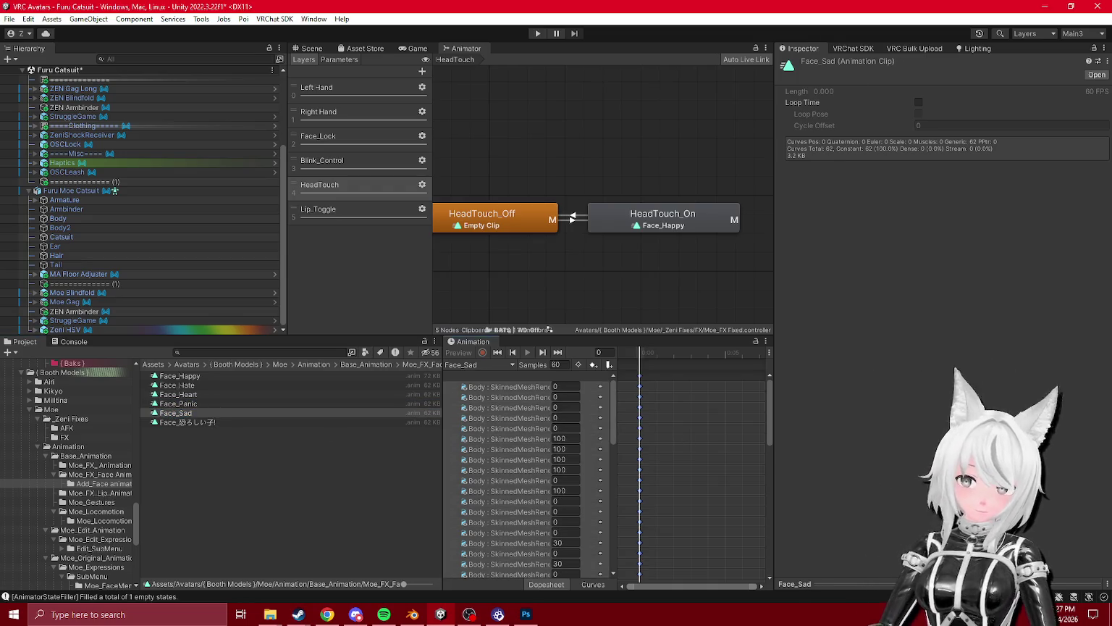
left_click(1100, 456)
left_click(192, 421)
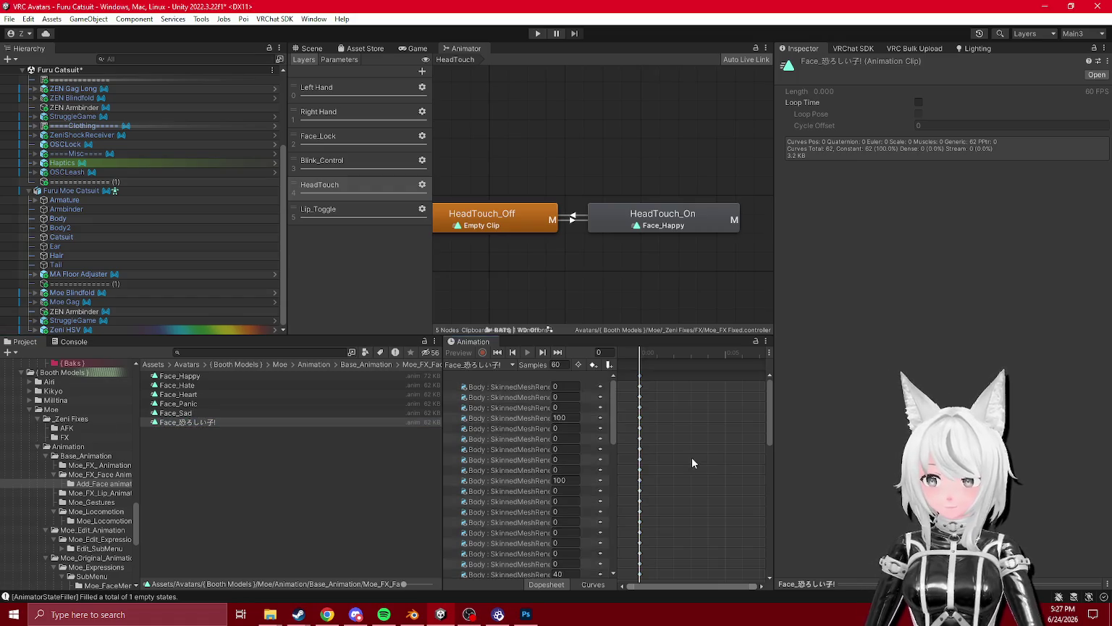
- In the Moe_FX_Face Animation folder, preview the Face_Fist, Face_Gun and Face_Idle clips
left_click(82, 476)
left_click(175, 385)
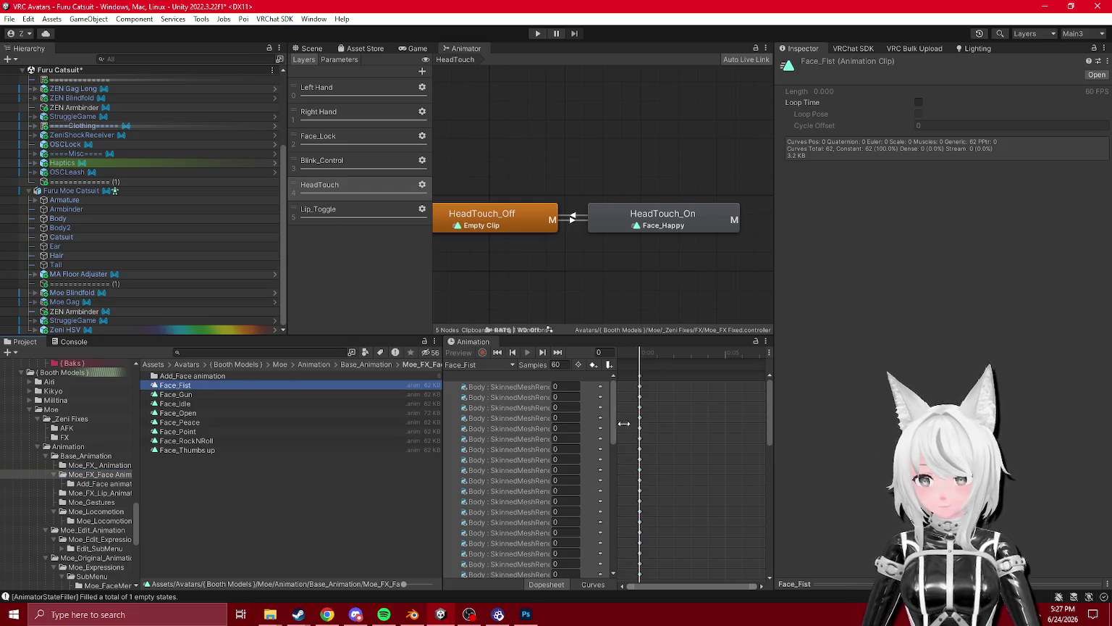
left_click(1065, 410)
left_click(175, 394)
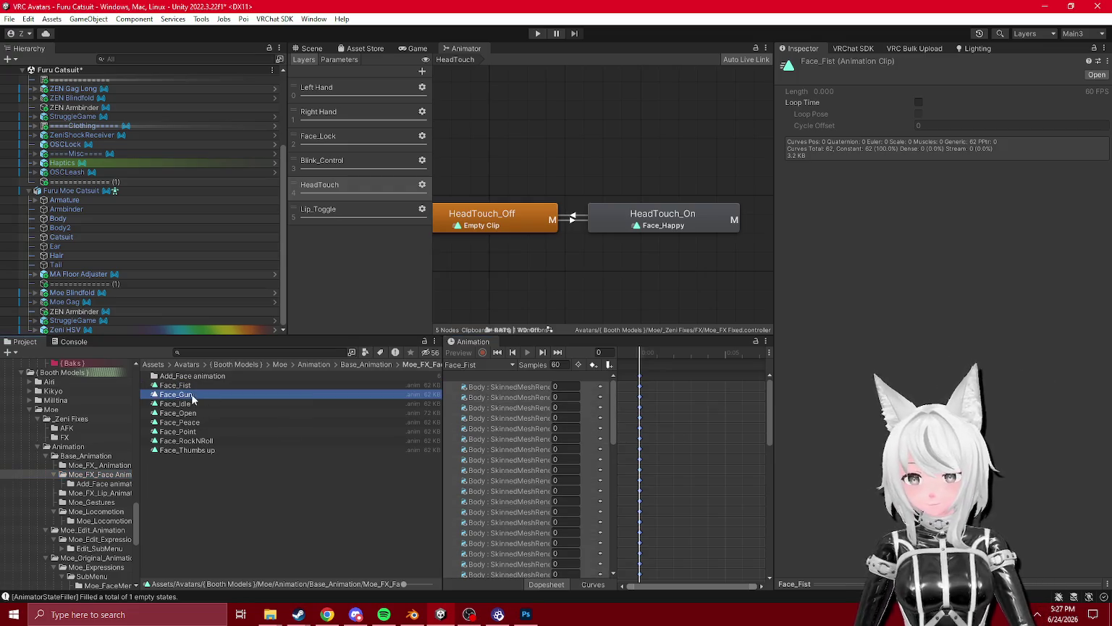
left_click(1061, 405)
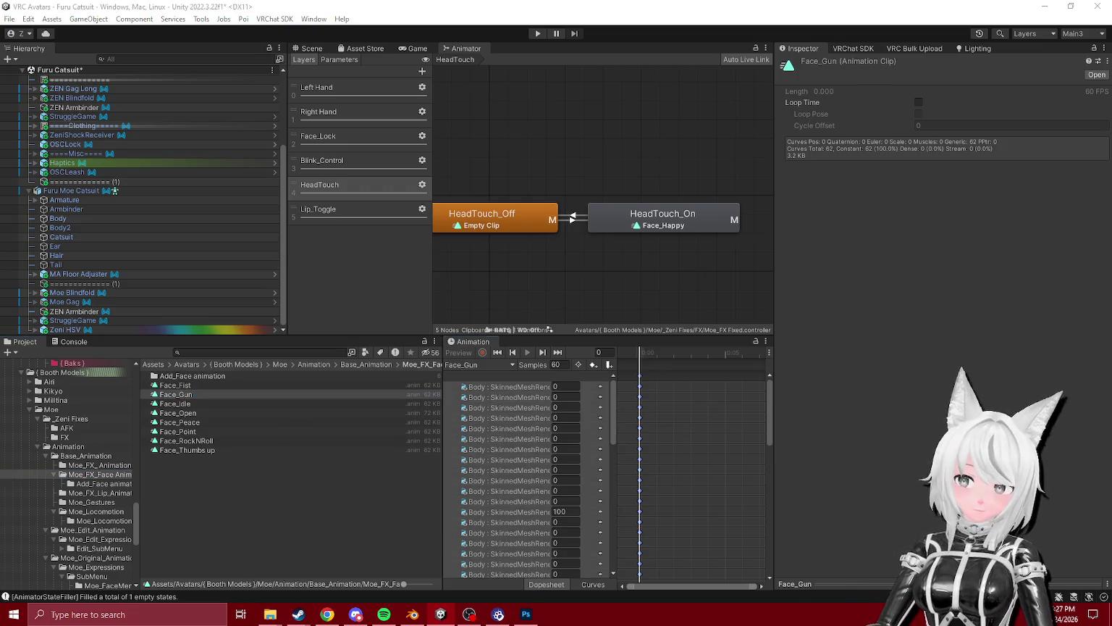
left_click(197, 405)
left_click(1062, 406)
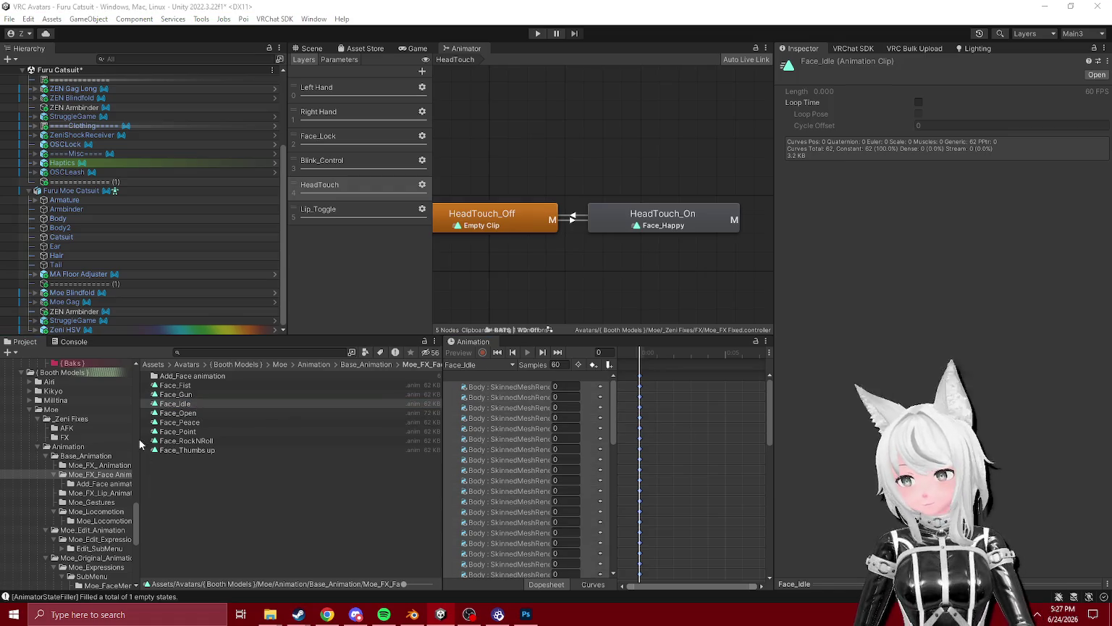
- Preview the Face_Open, Face_Peace, Face_Point, Face_RockNRoll and Face_Thumbs up clips
left_click(175, 413)
left_click(1062, 406)
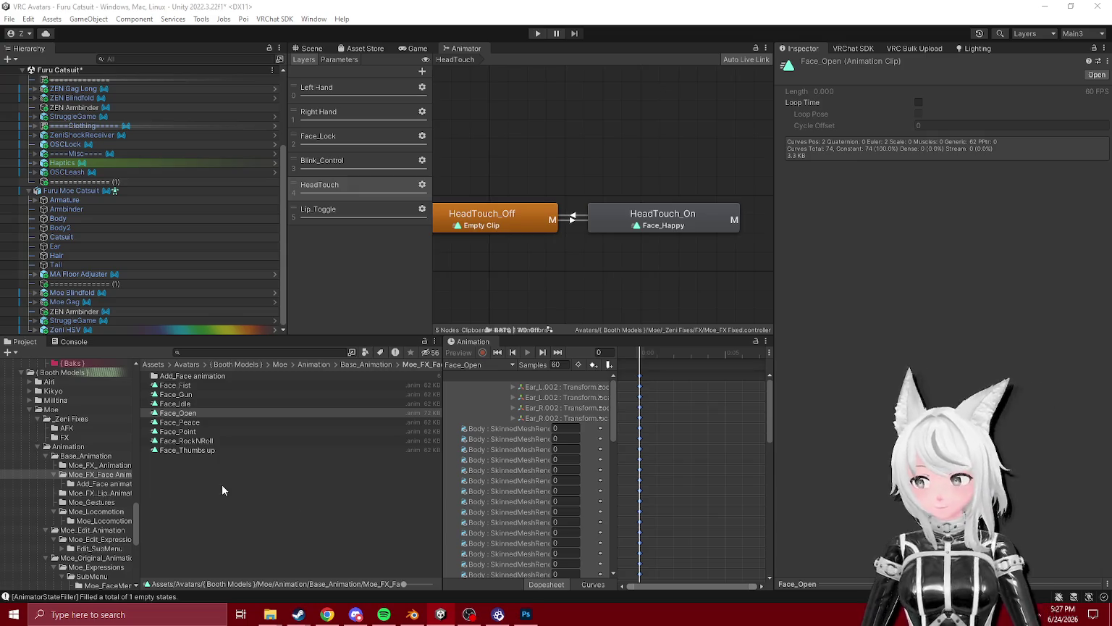
left_click(179, 422)
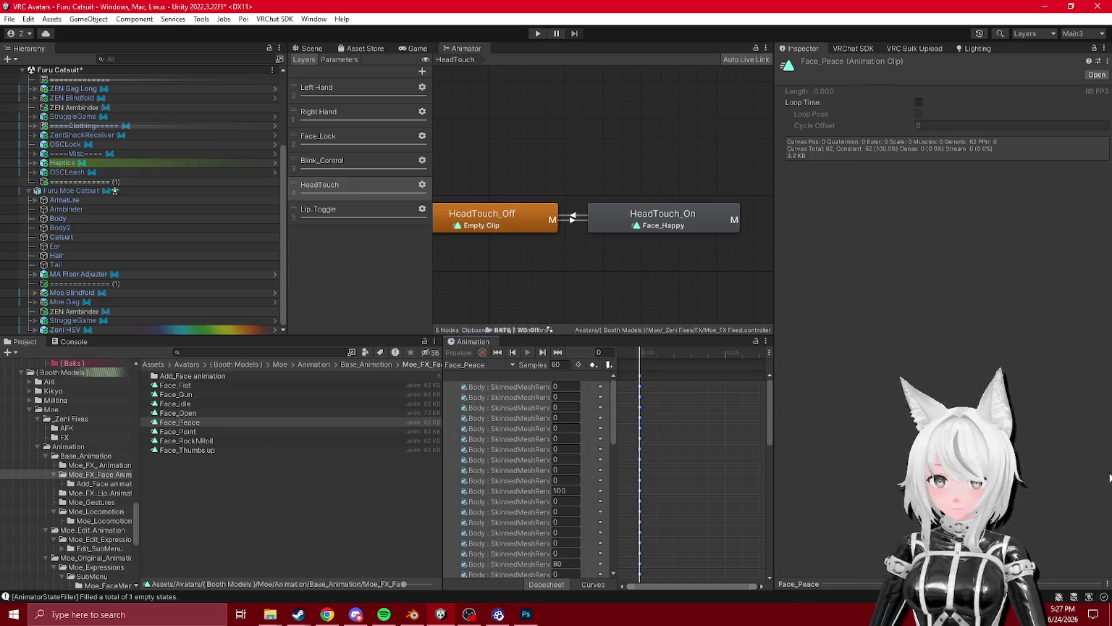
left_click(190, 433)
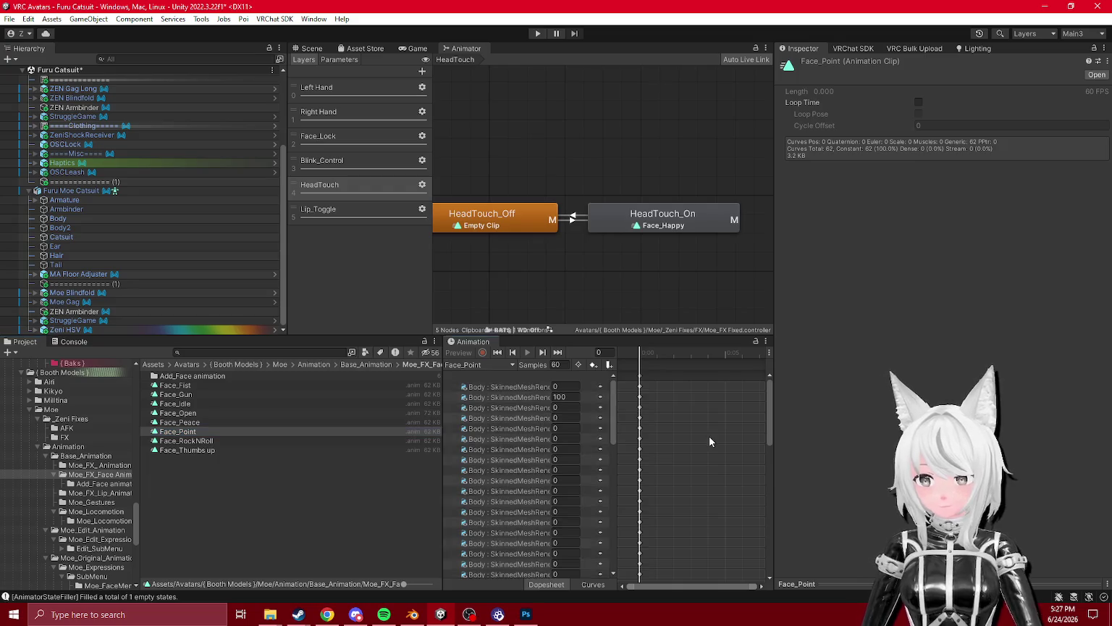
left_click(189, 441)
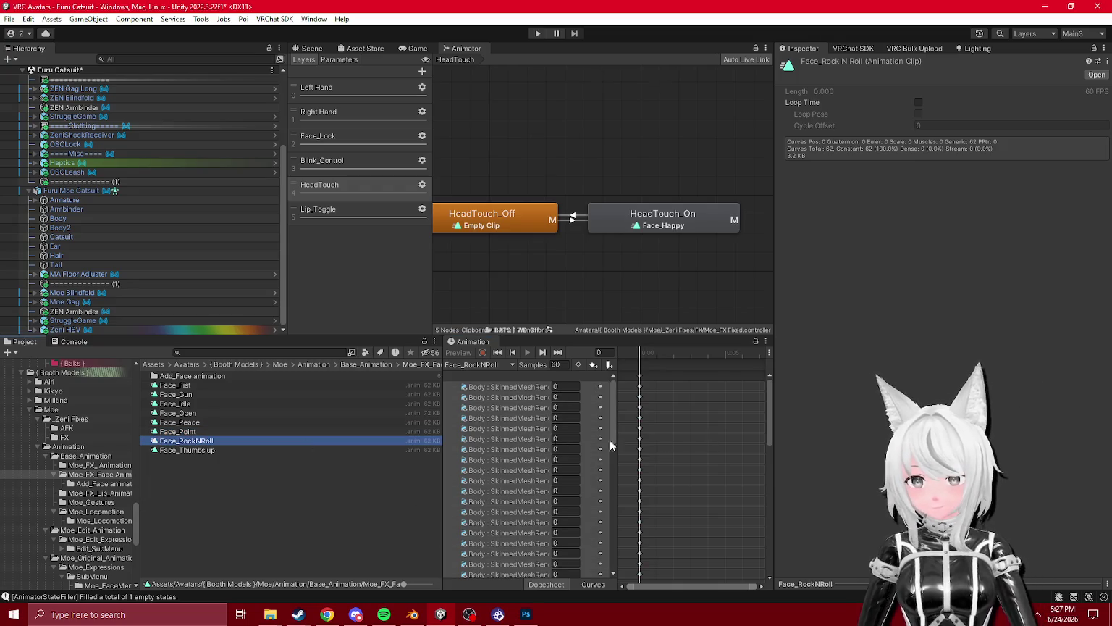
left_click(208, 450)
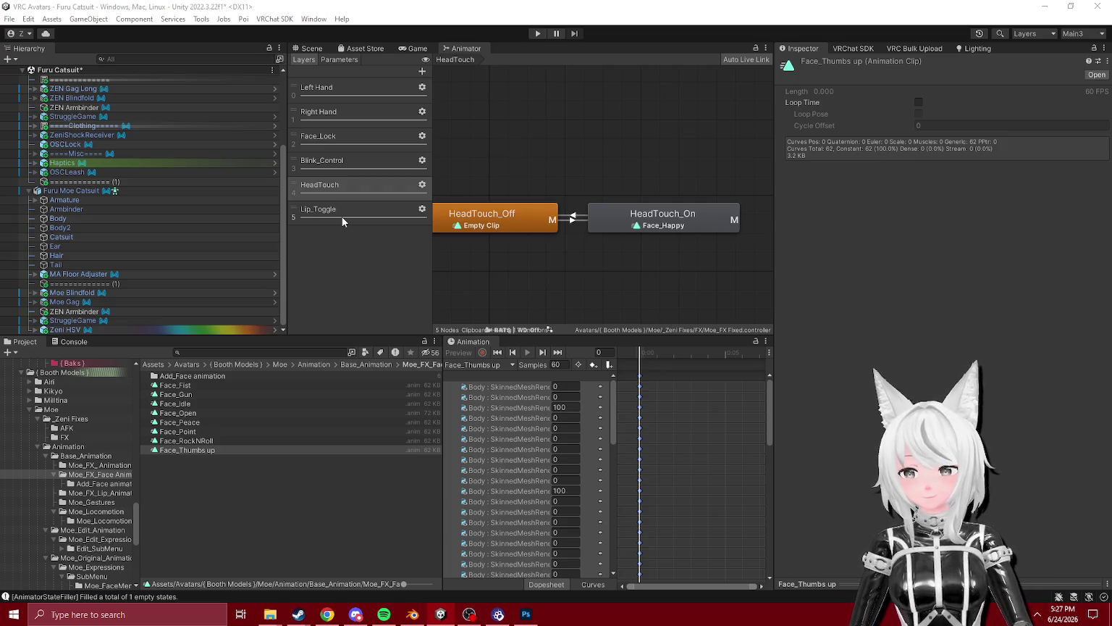
- Inspect the Blink_Control layer's Blink_OFF state and edit its clip's blink blend shape value
left_click(352, 166)
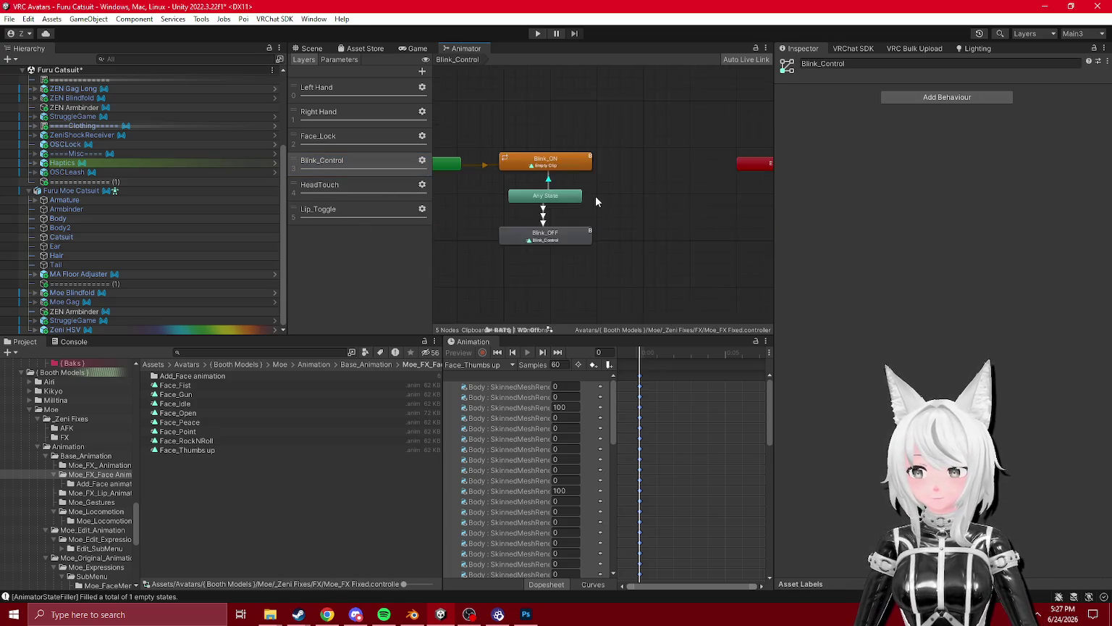
scroll(597, 194, "up", 2)
left_click(561, 245)
left_click(959, 92)
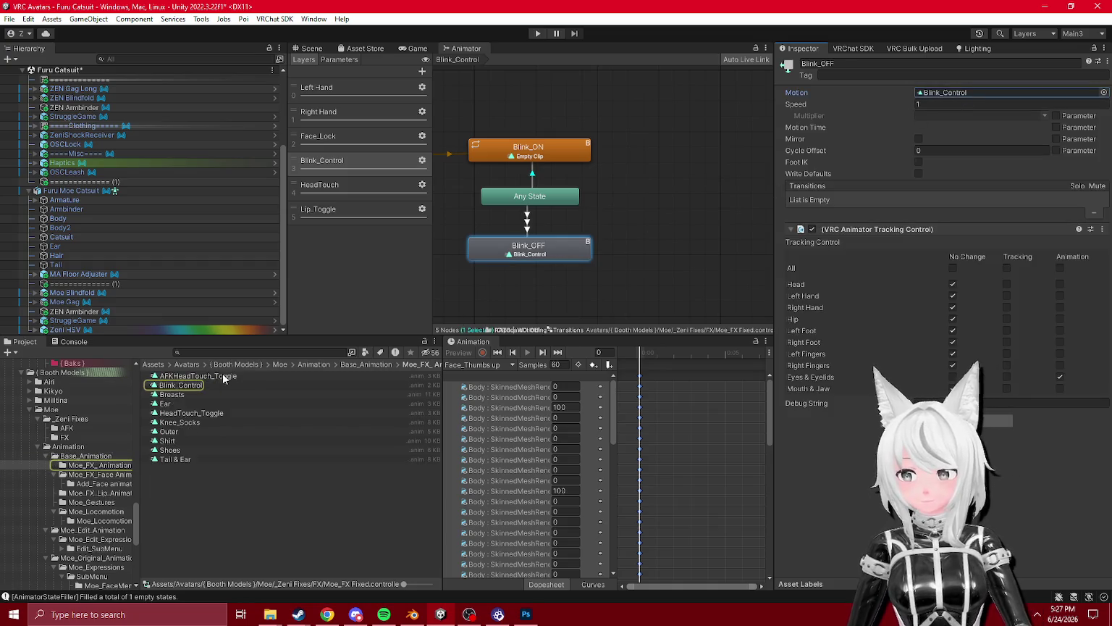
left_click(170, 386)
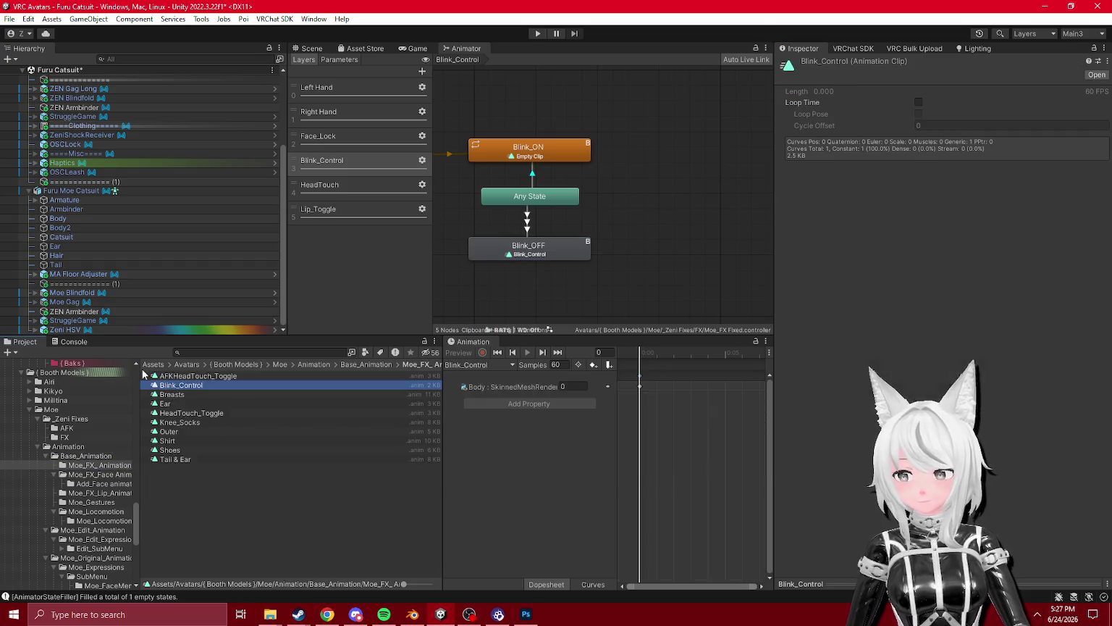
left_click(616, 430)
left_click(556, 262)
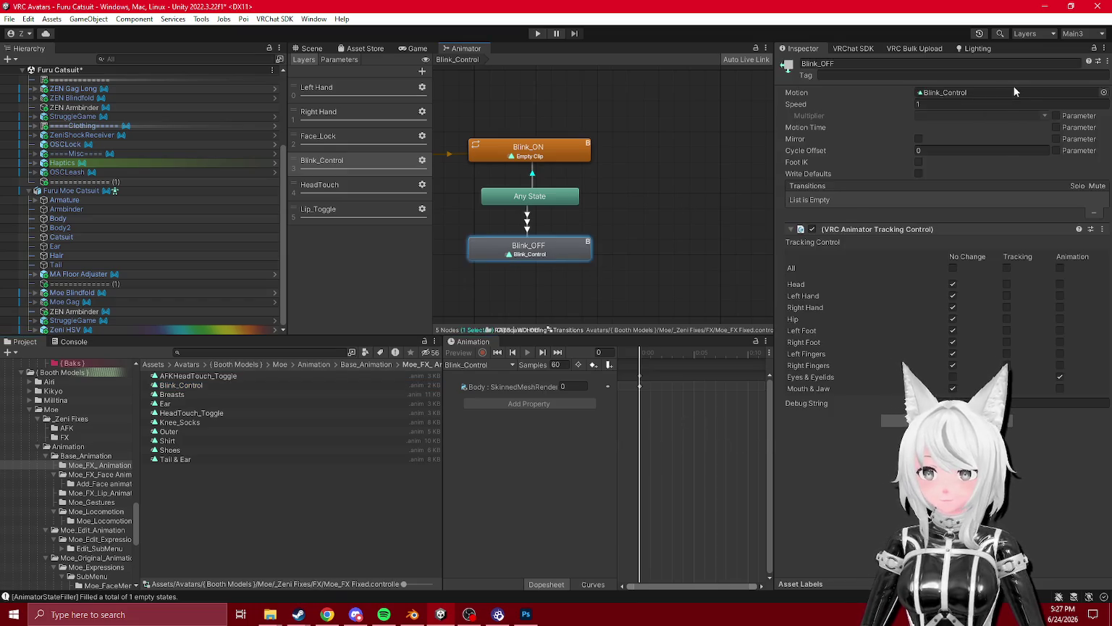
left_click(185, 386)
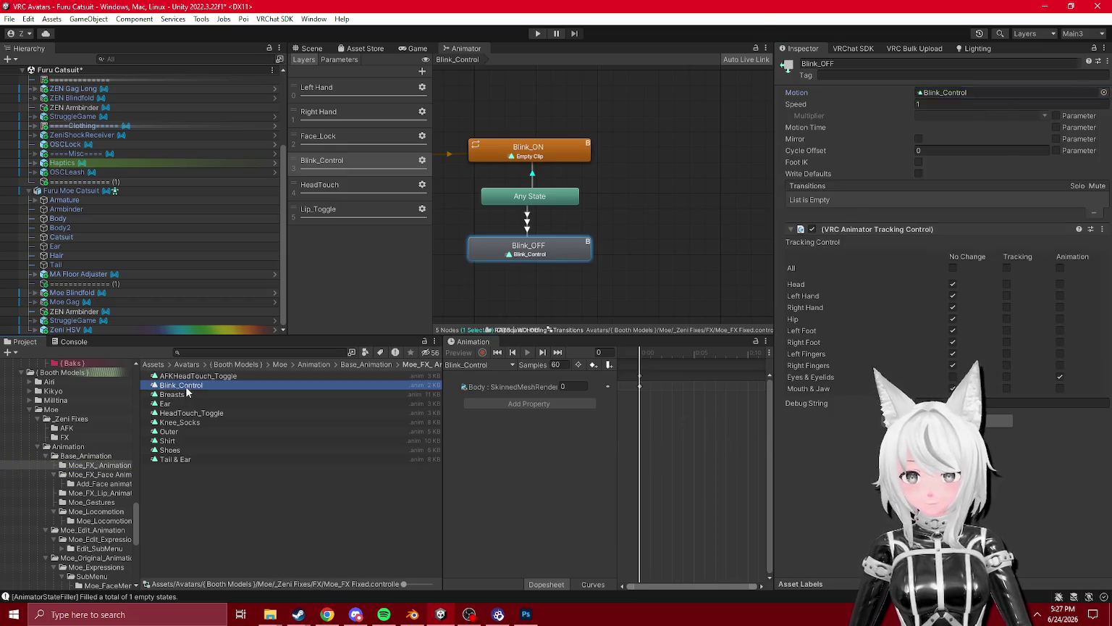
left_click(614, 450)
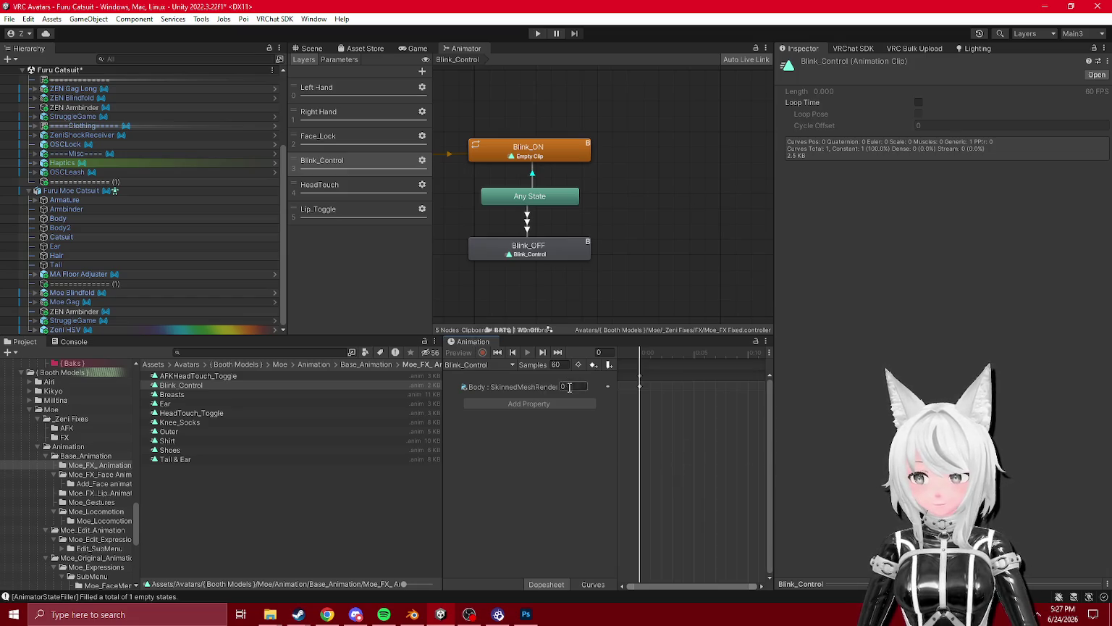
key("Return")
- Re-dock the Animation editor beside the Project browser
left_click_drag(470, 342, 272, 344)
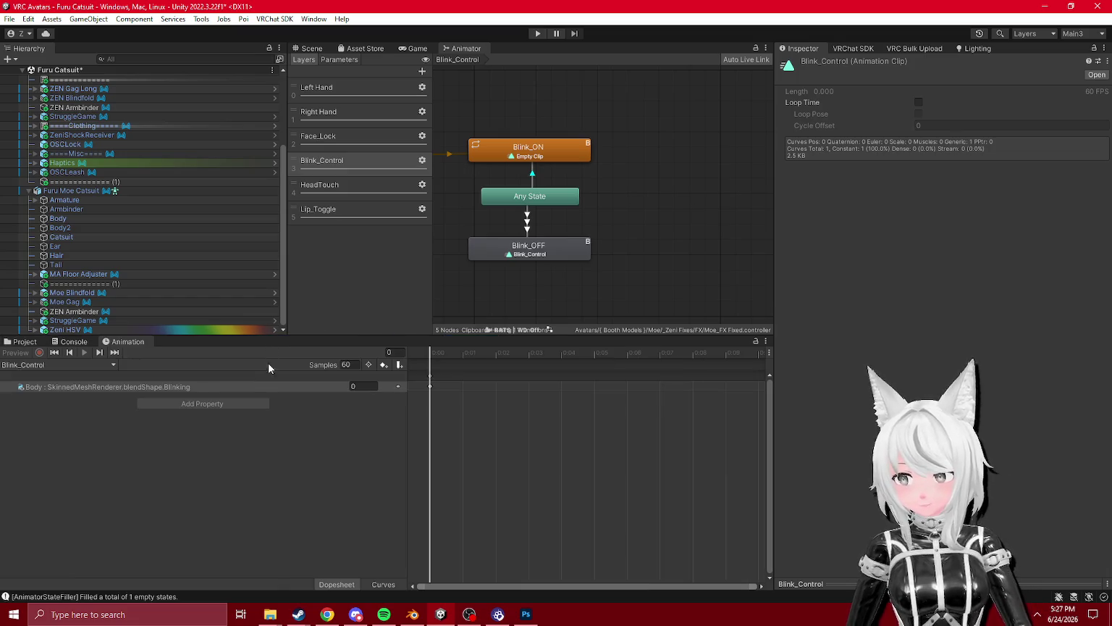
mouse_move(124, 341)
left_mouse_down()
mouse_move(511, 440)
mouse_move(666, 443)
left_mouse_up()
left_click(541, 253)
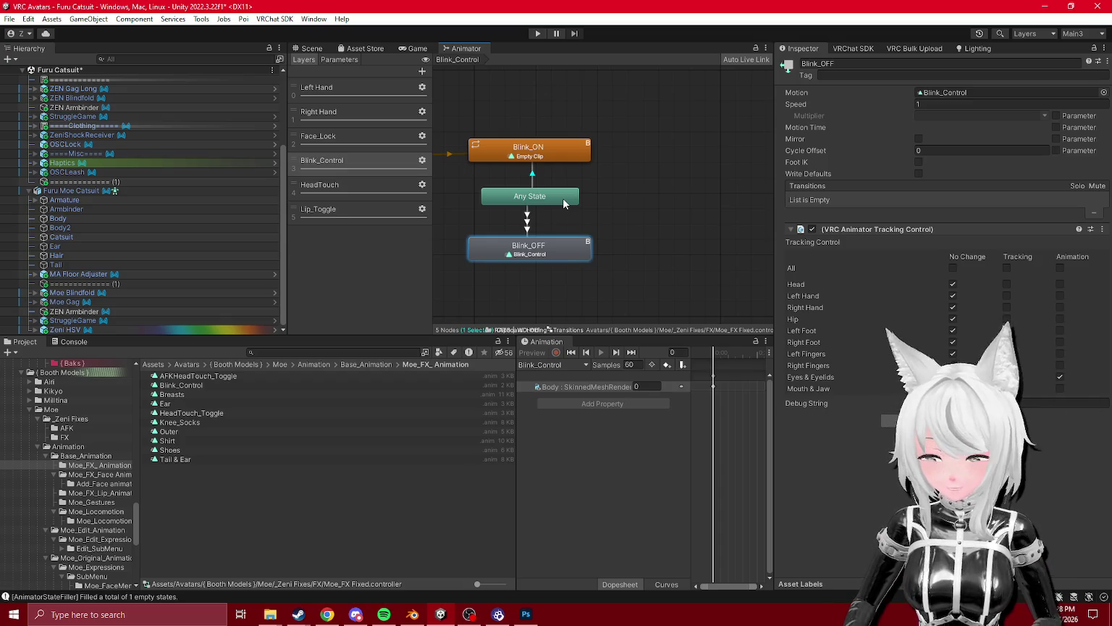
key("alt+Tab")
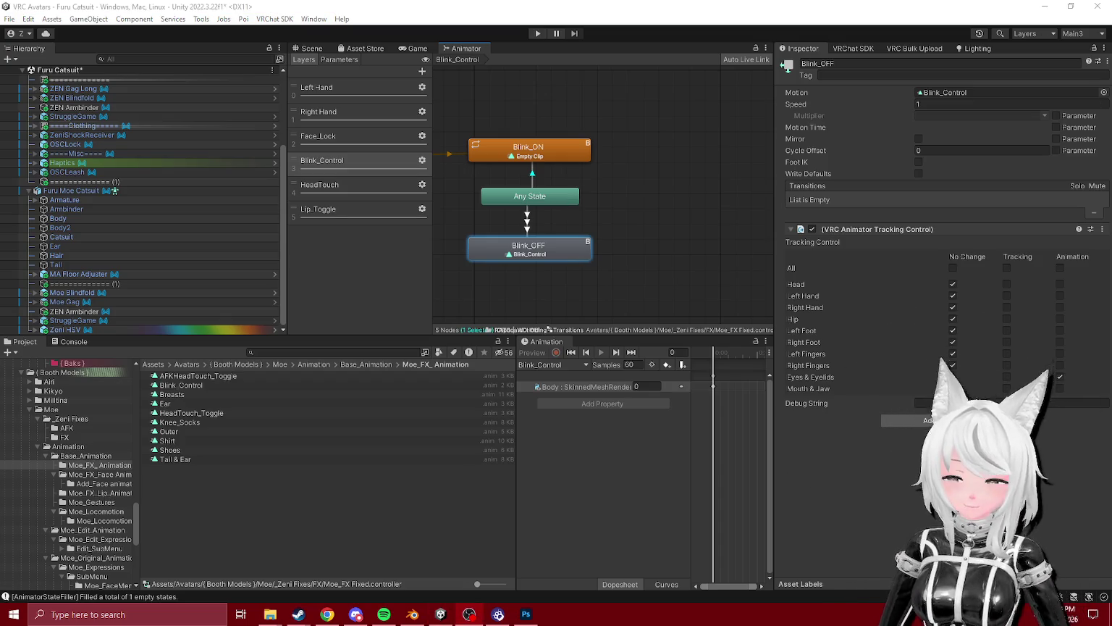
- Locate Blink_OFF's motion clip, then show the Face_Lock layer's Peace state
left_click(951, 92)
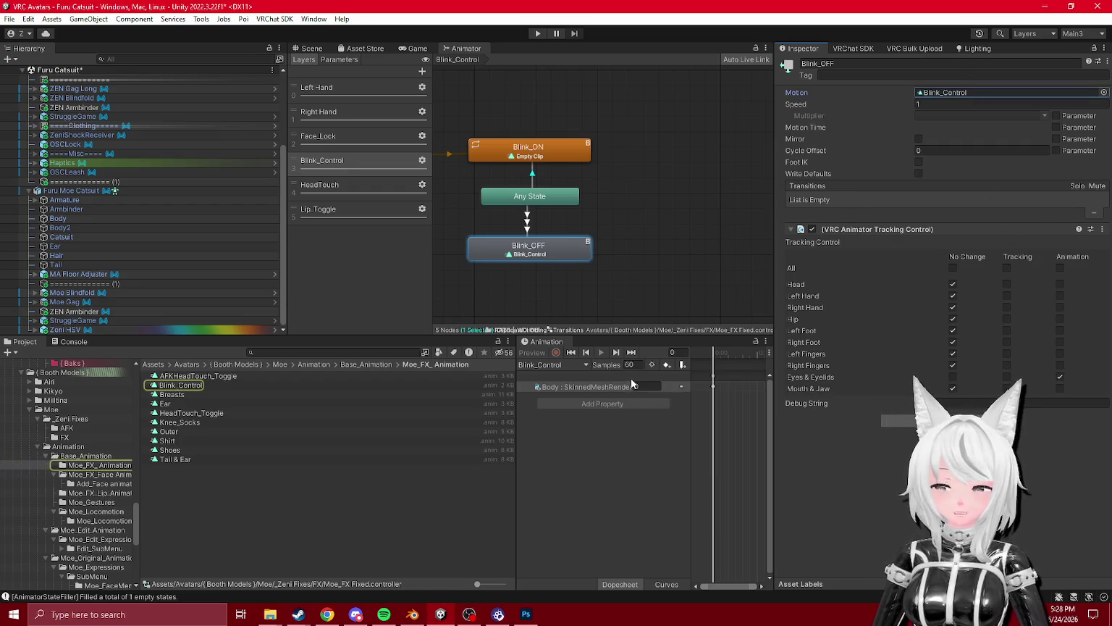
left_click(328, 136)
left_click(529, 142)
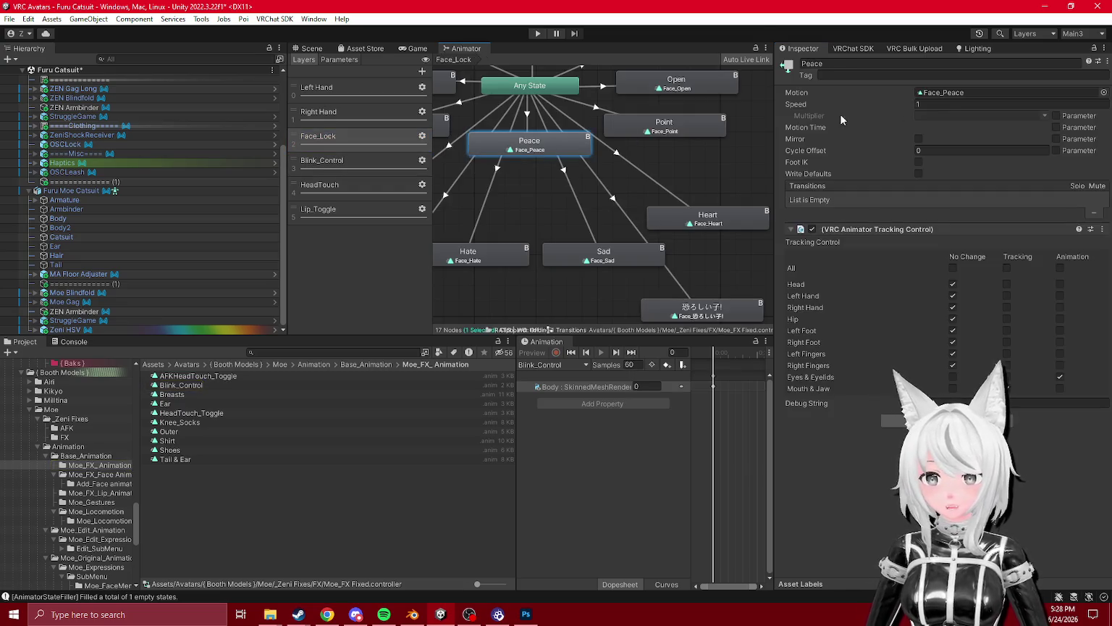
- Open the Peace state's Face_Peace clip, then the Blink_Control layer's clip for comparison
left_click(880, 92)
left_click(180, 422)
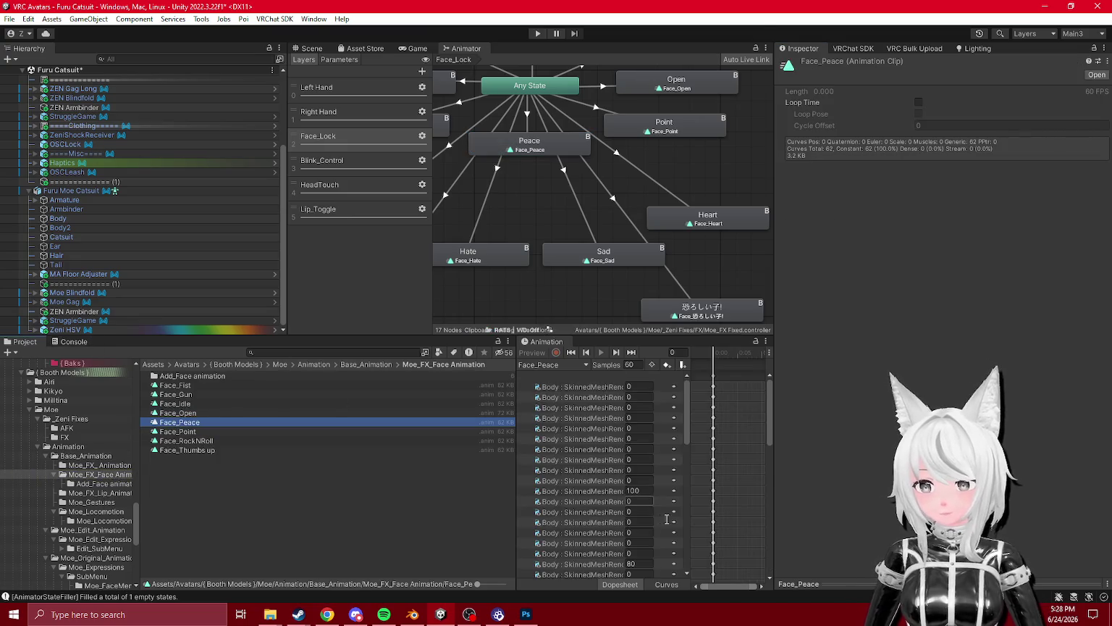
scroll(695, 500, "down", 3)
left_click(689, 505)
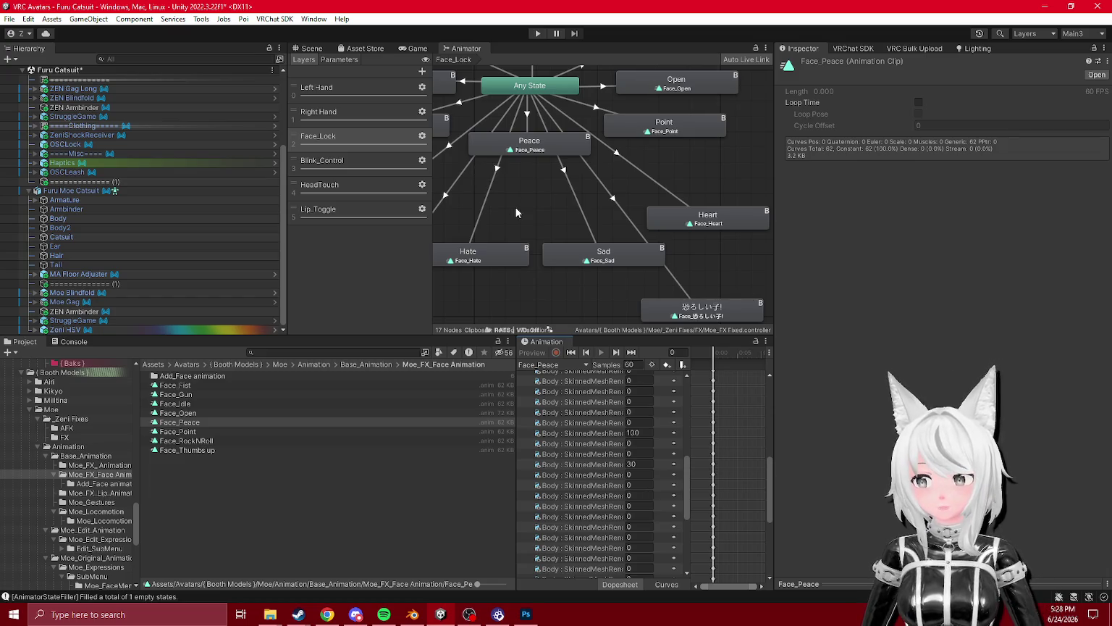
left_click(349, 160)
left_click(562, 247)
left_click(972, 93)
left_click(174, 384)
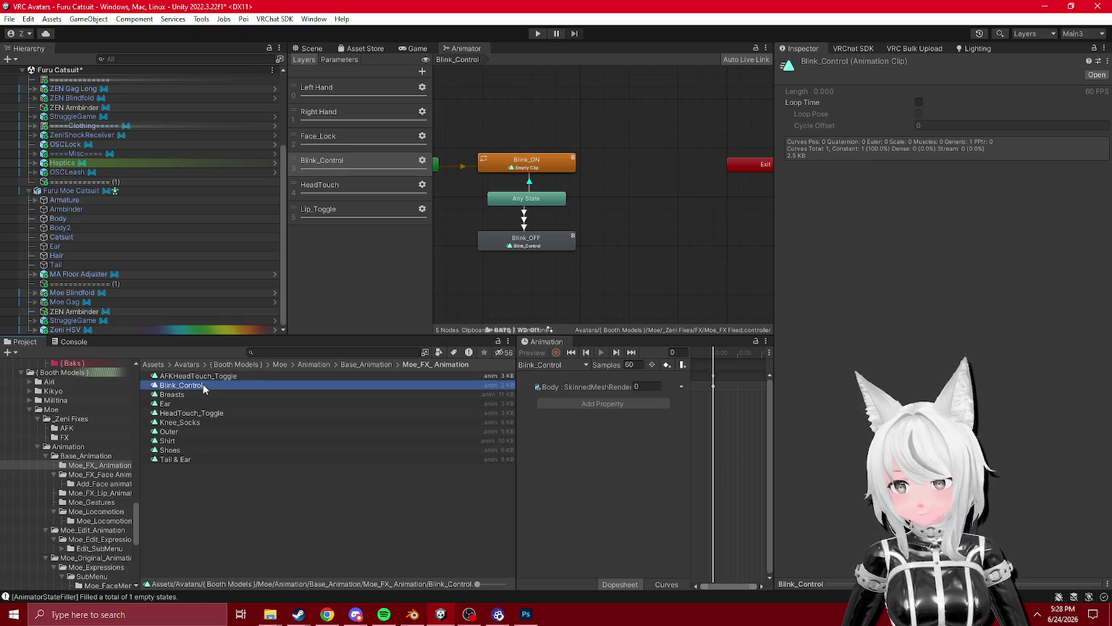
- Browse back to the Base_Animation folder and show the Face_Lock layer
left_click(85, 456)
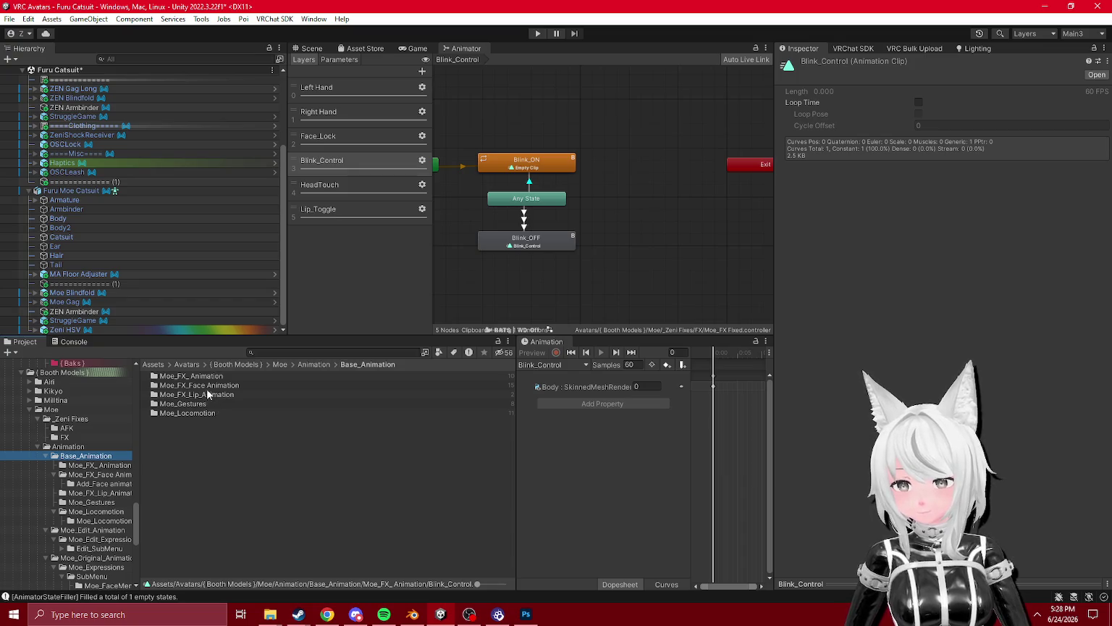
double_click(205, 386)
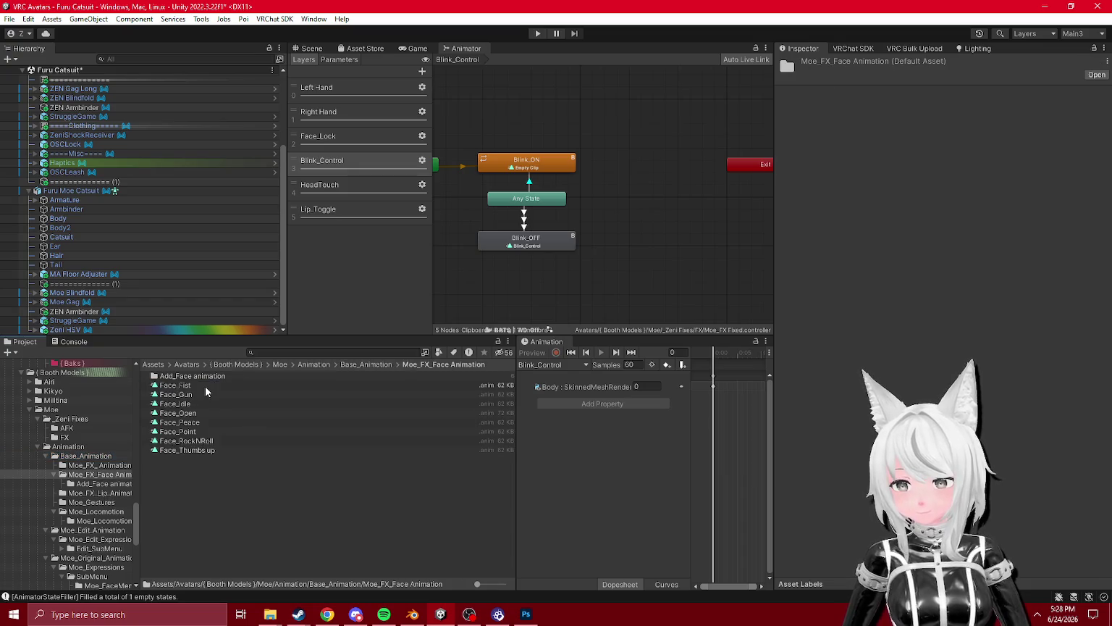
left_click(82, 456)
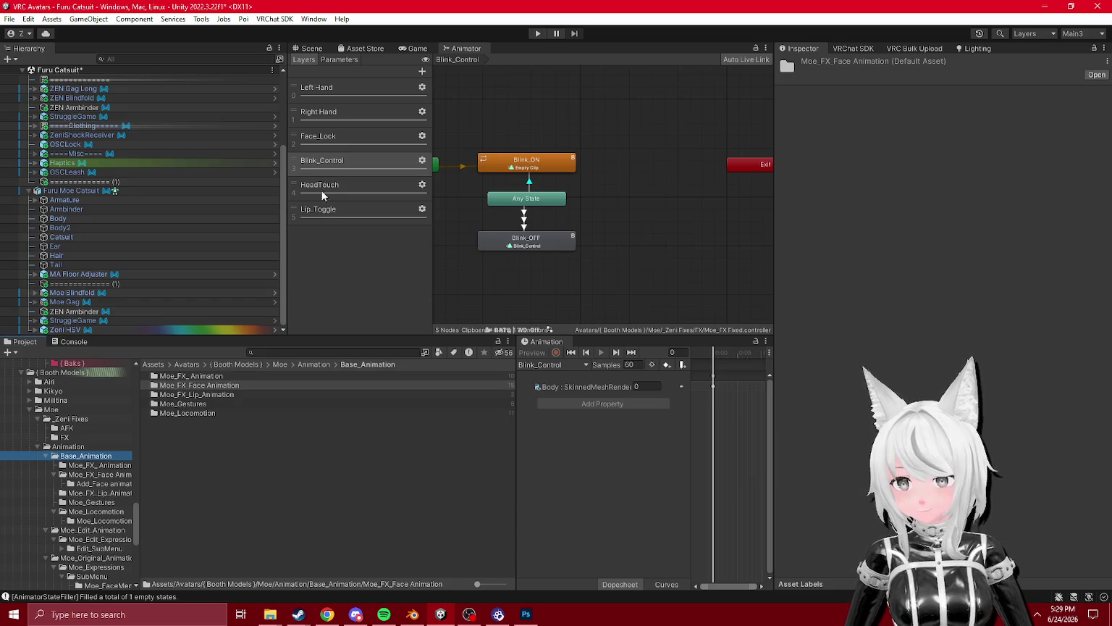
left_click(334, 142)
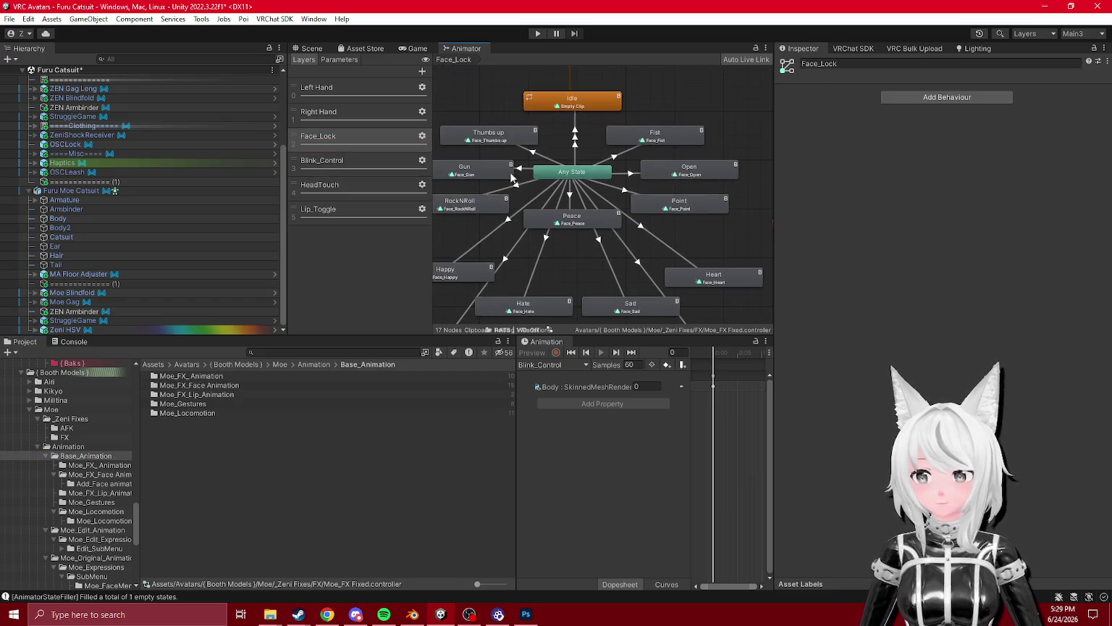
left_click(613, 158)
scroll(604, 224, "down", 2)
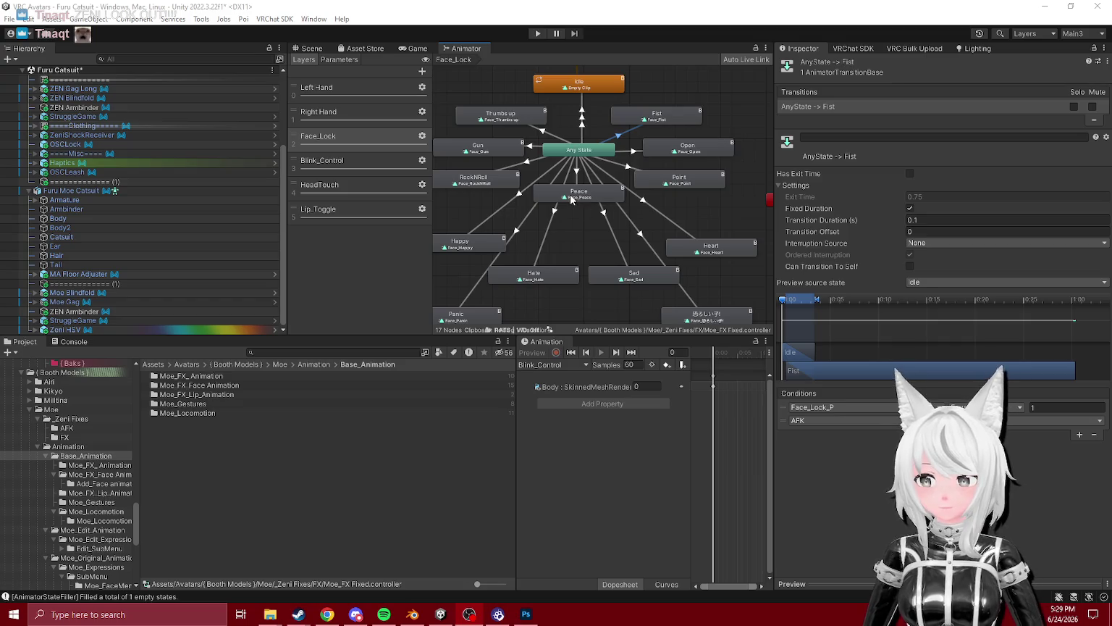
left_click(588, 112)
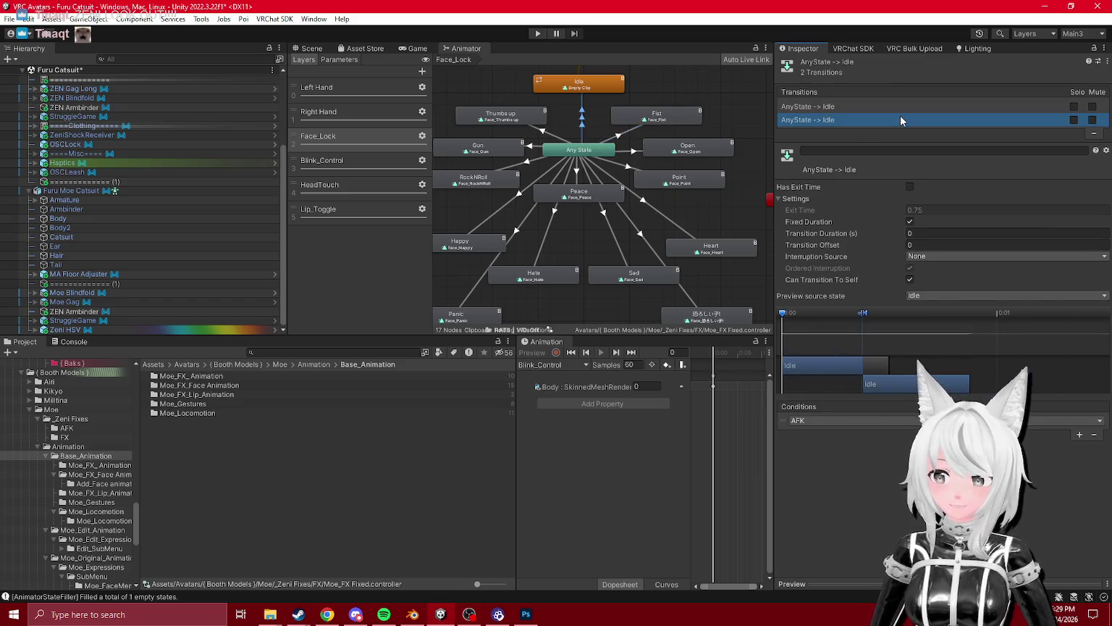
key("alt+Tab")
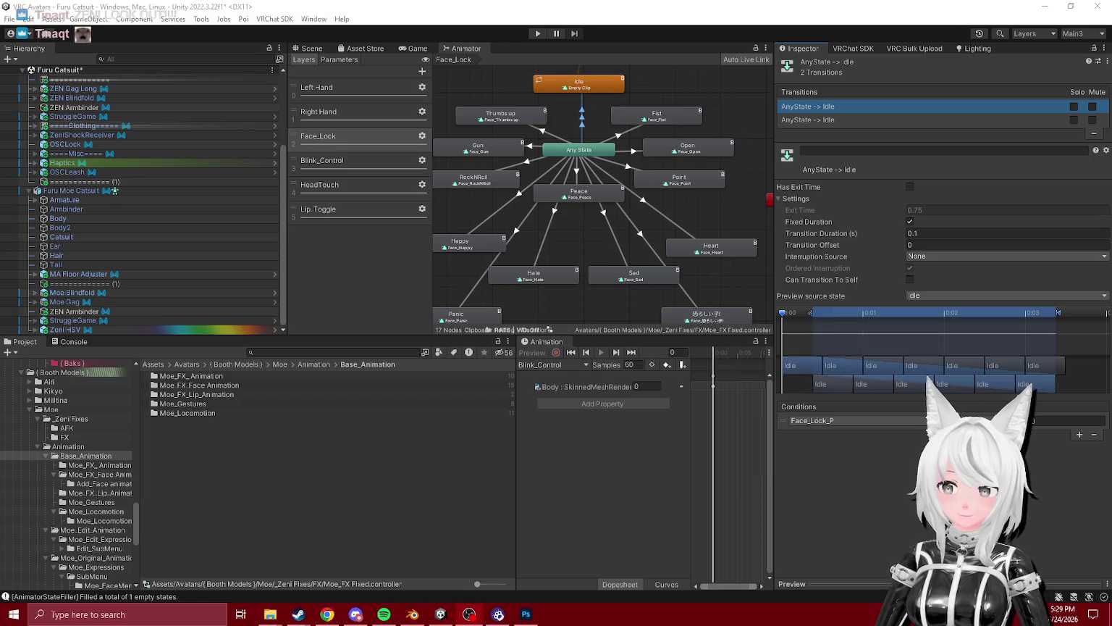
scroll(630, 184, "down", 5)
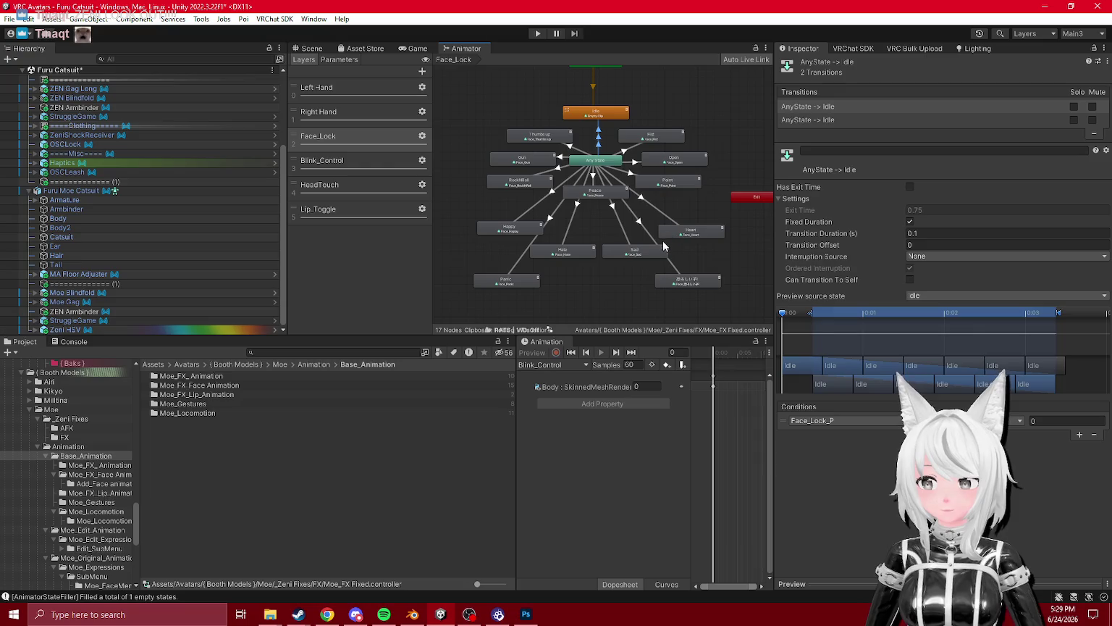
left_click_drag(655, 242, 668, 205)
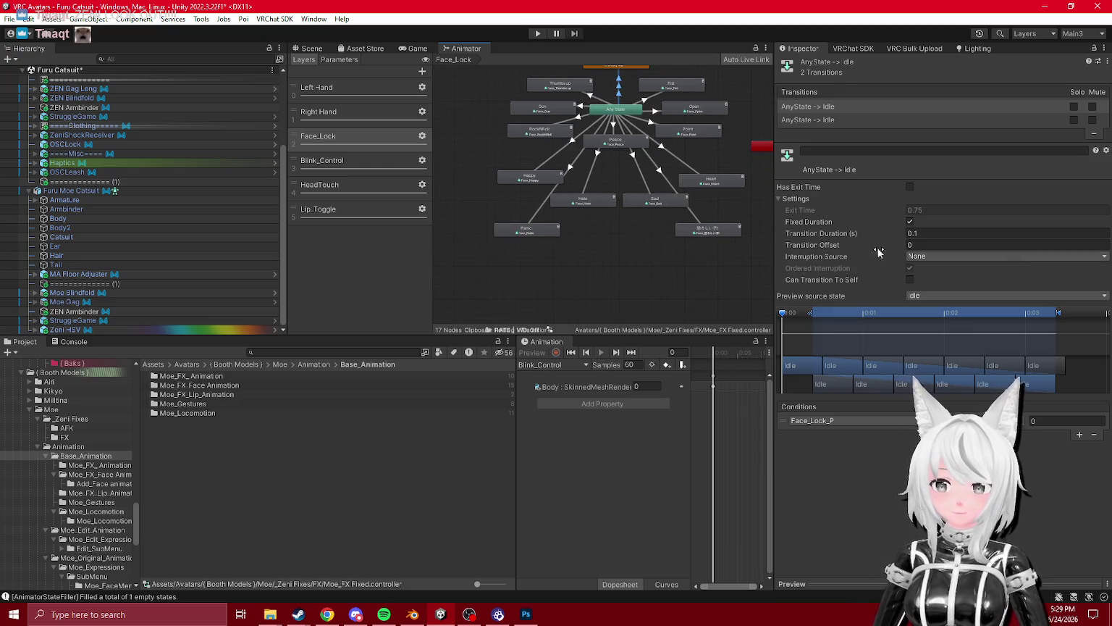
key("alt+Tab")
left_click(627, 223)
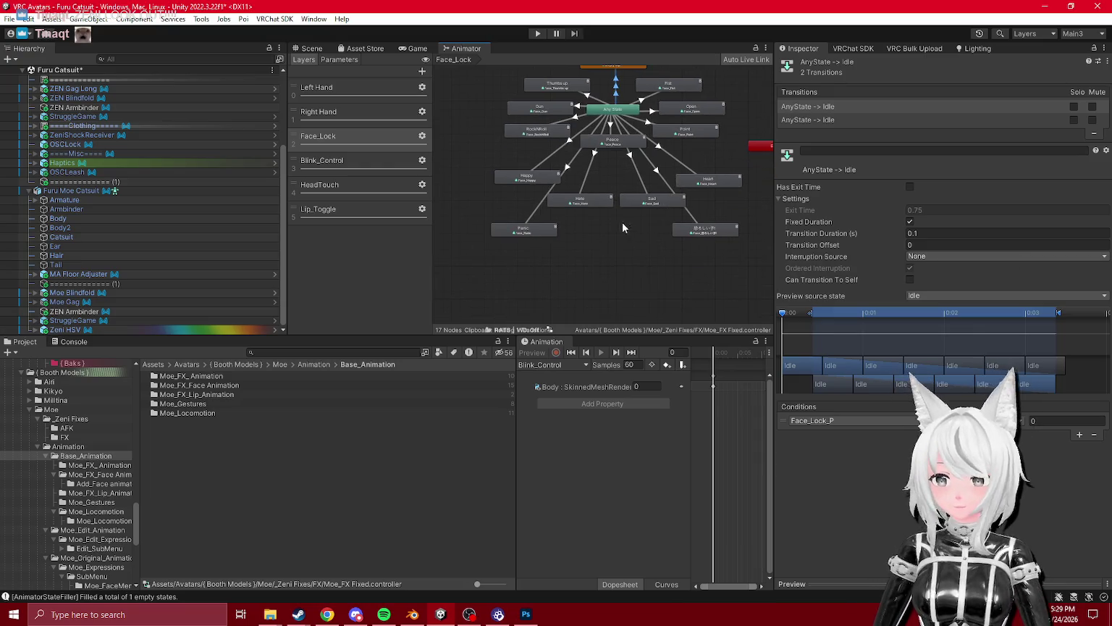
right_click(619, 219)
left_click(580, 238)
mouse_move(638, 147)
left_mouse_down()
mouse_move(623, 180)
mouse_move(585, 192)
left_mouse_up()
mouse_move(708, 154)
left_mouse_down()
mouse_move(700, 124)
mouse_move(720, 155)
mouse_move(580, 73)
left_mouse_up()
left_click_drag(595, 187, 591, 158)
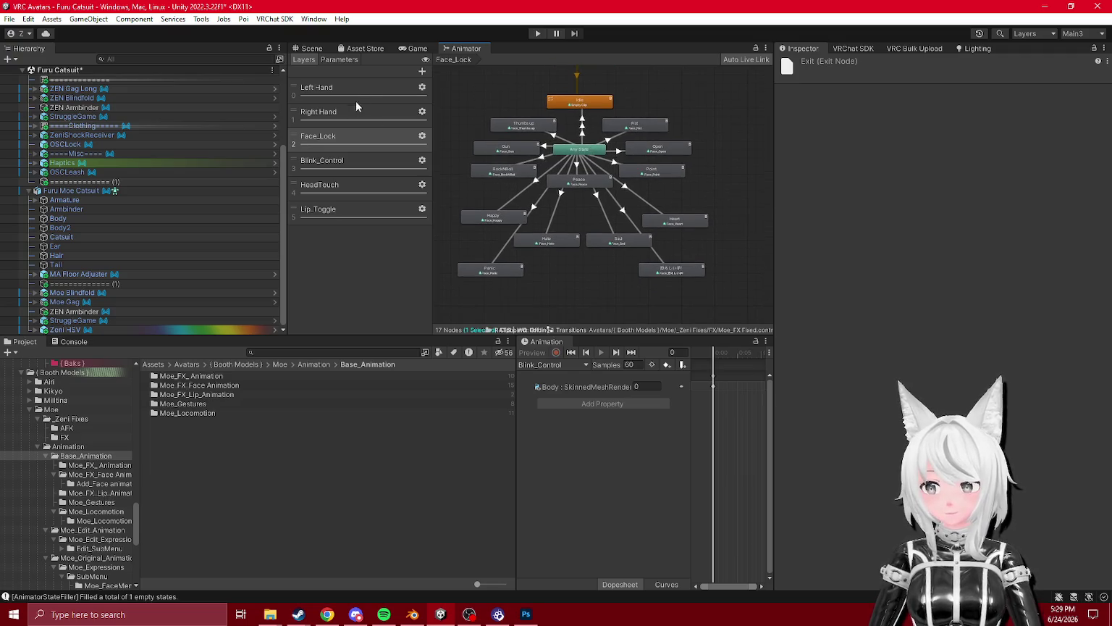
- Add and delete a test empty state, then move Entry back above Idle
right_click(583, 284)
left_click(739, 289)
scroll(579, 275, "up", 2)
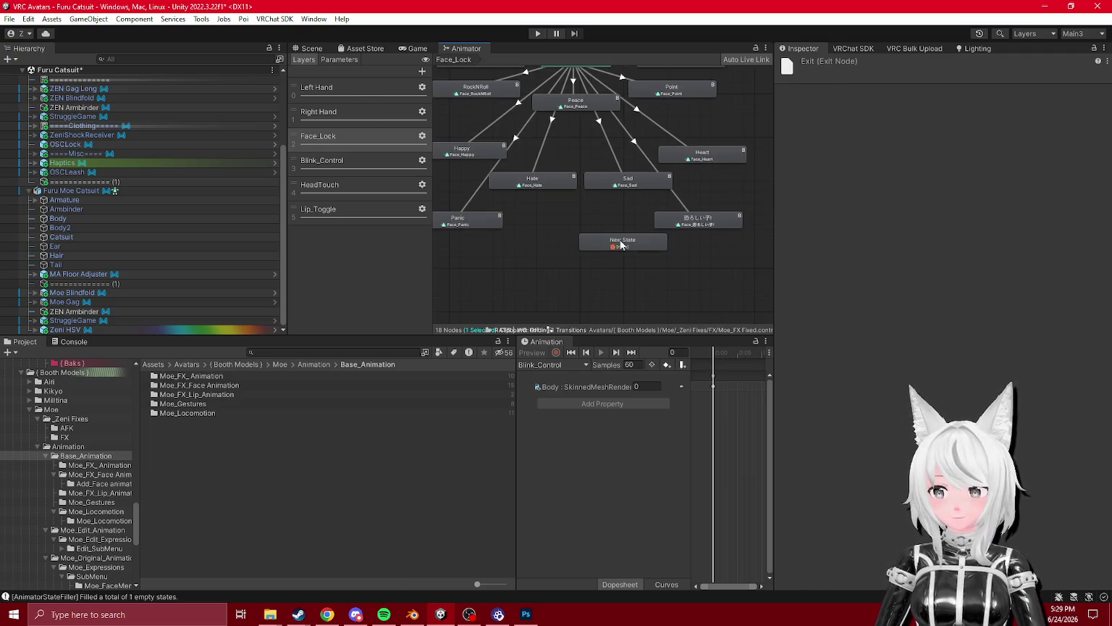
key("Delete")
scroll(581, 243, "down", 5)
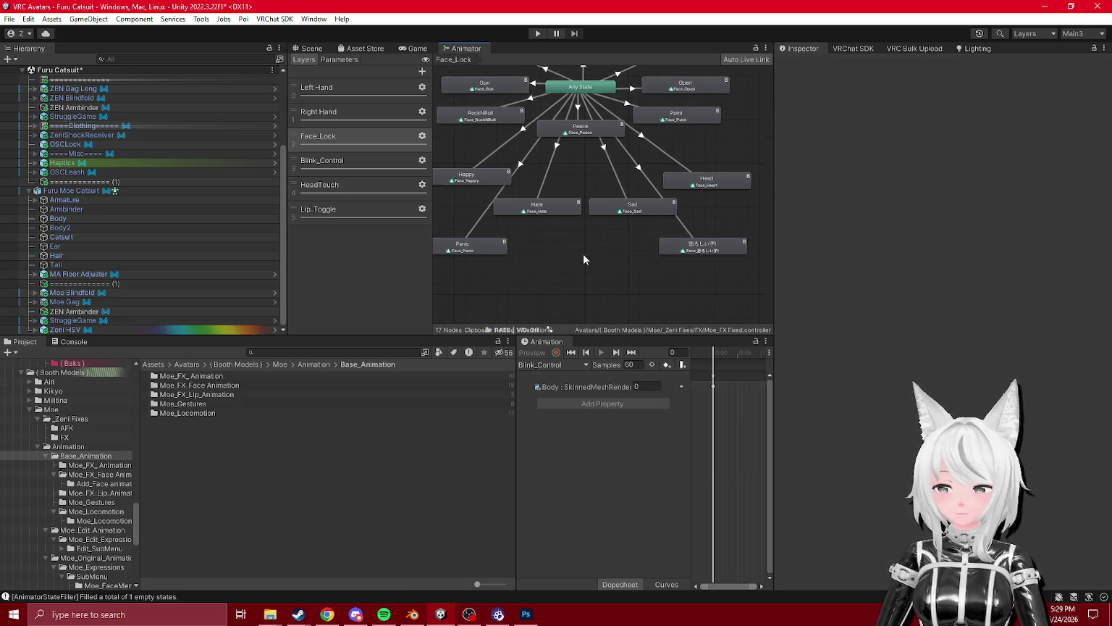
mouse_move(599, 109)
left_mouse_down()
mouse_move(529, 179)
mouse_move(757, 224)
mouse_move(500, 192)
left_mouse_up()
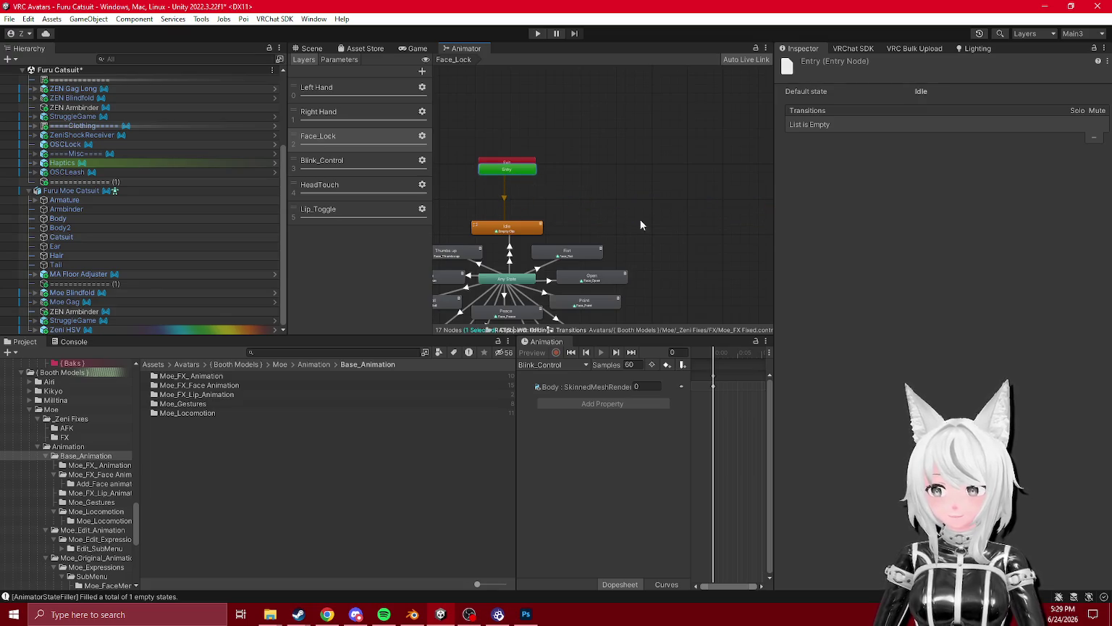
- Create a default state named Select, then delete it from the Face_Lock graph
right_click(756, 249)
mouse_move(785, 255)
left_click(918, 256)
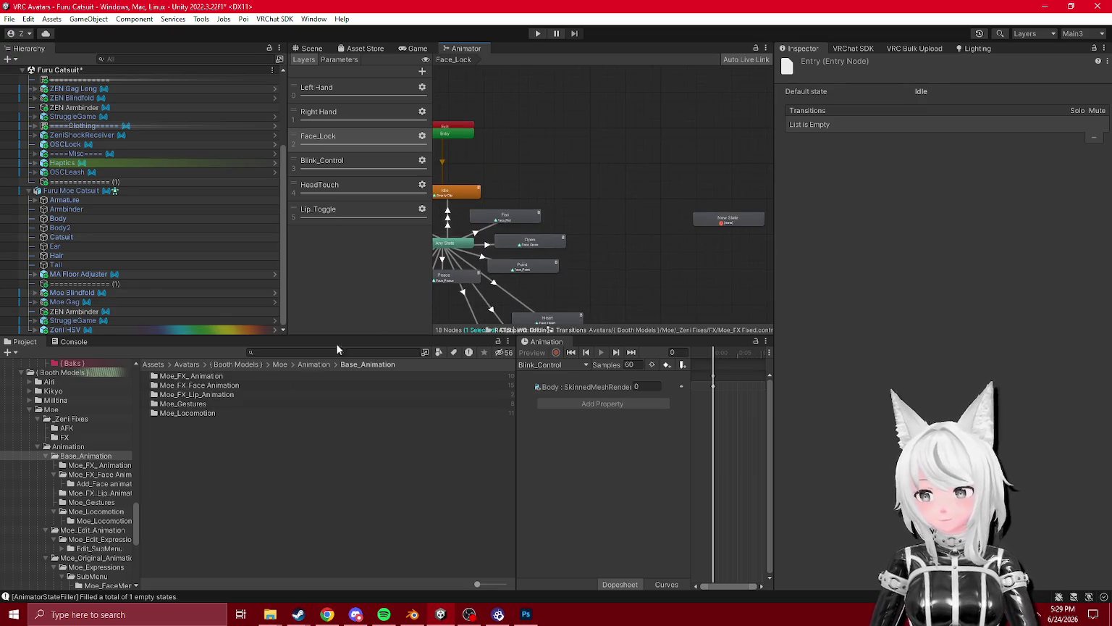
left_click_drag(720, 218, 617, 207)
right_click(617, 207)
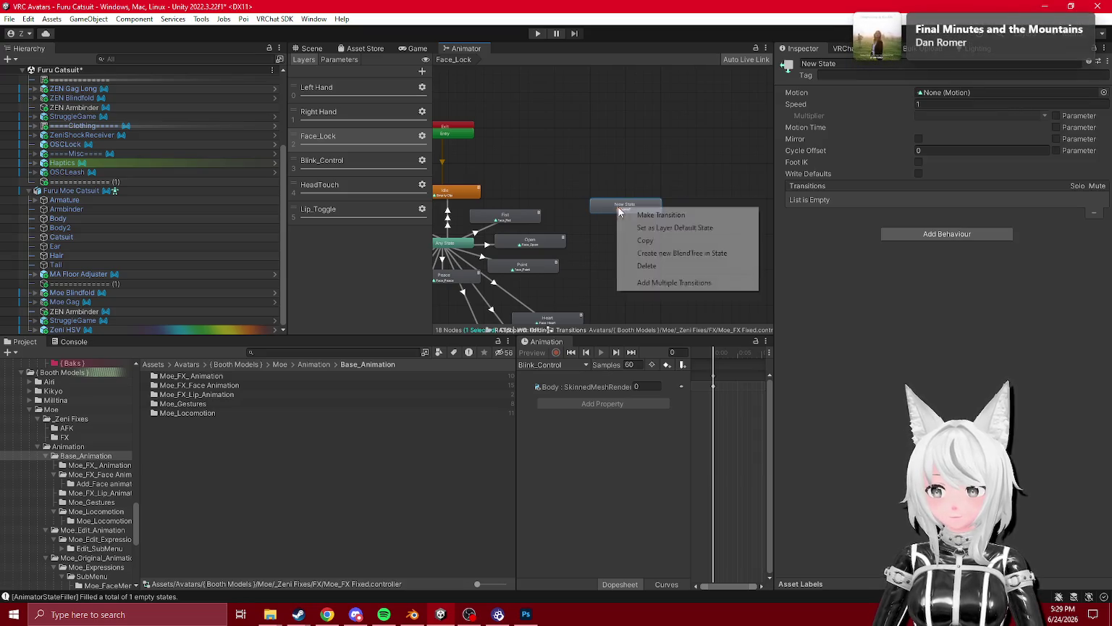
left_click(656, 227)
left_click(862, 64)
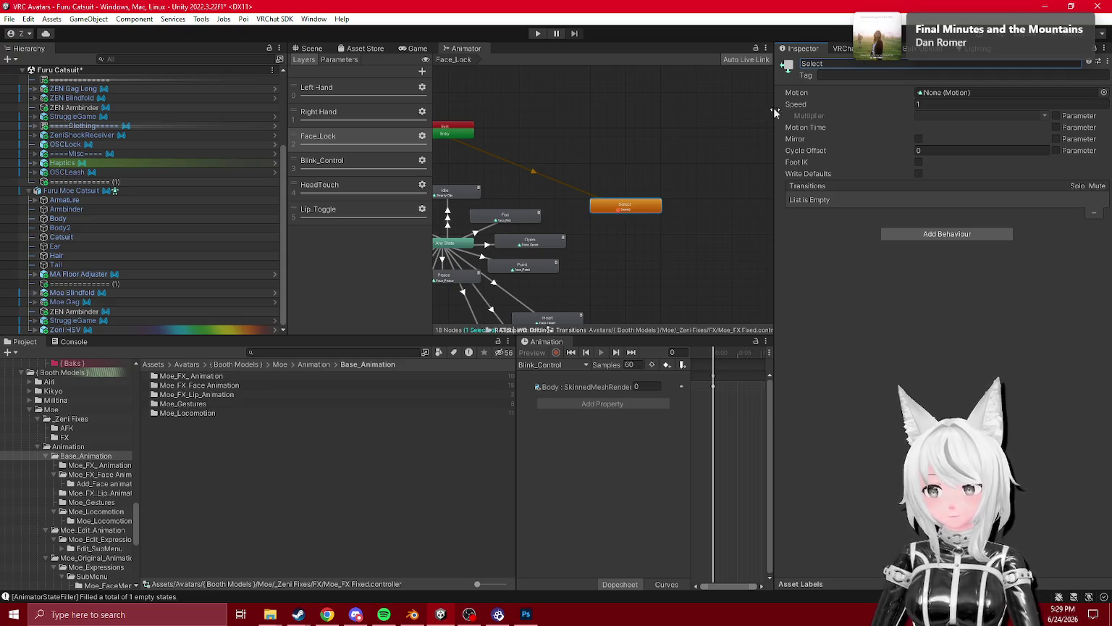
key("Return")
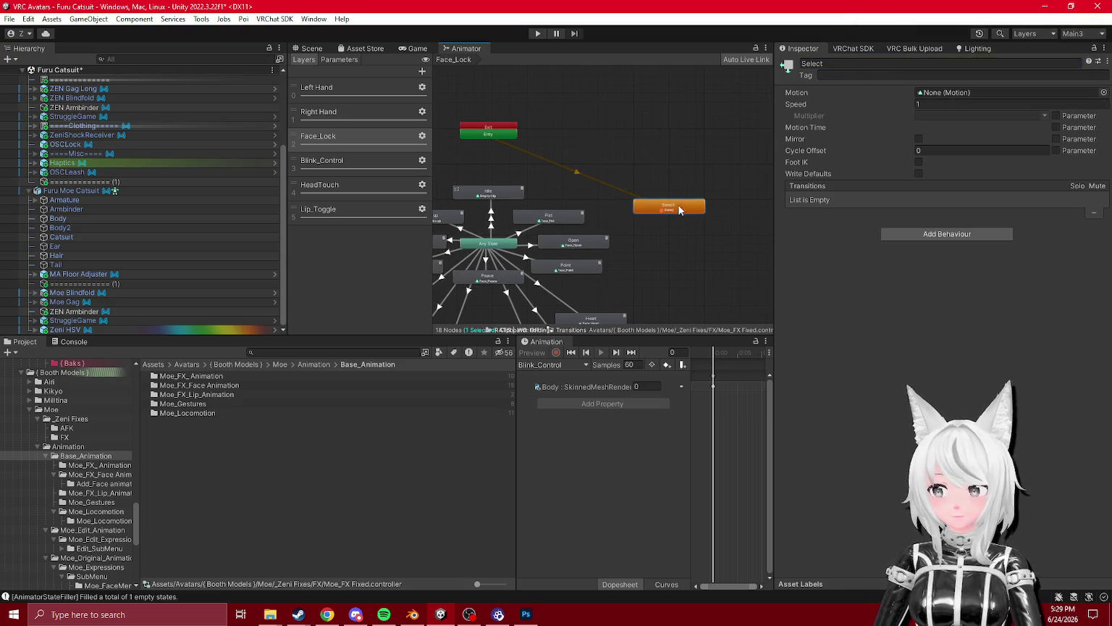
key("Delete")
key("f")
- Rename the Idle state to None, reposition it, and add a new animator layer
mouse_move(571, 182)
left_mouse_down()
mouse_move(433, 166)
mouse_move(424, 186)
left_mouse_up()
left_click(846, 65)
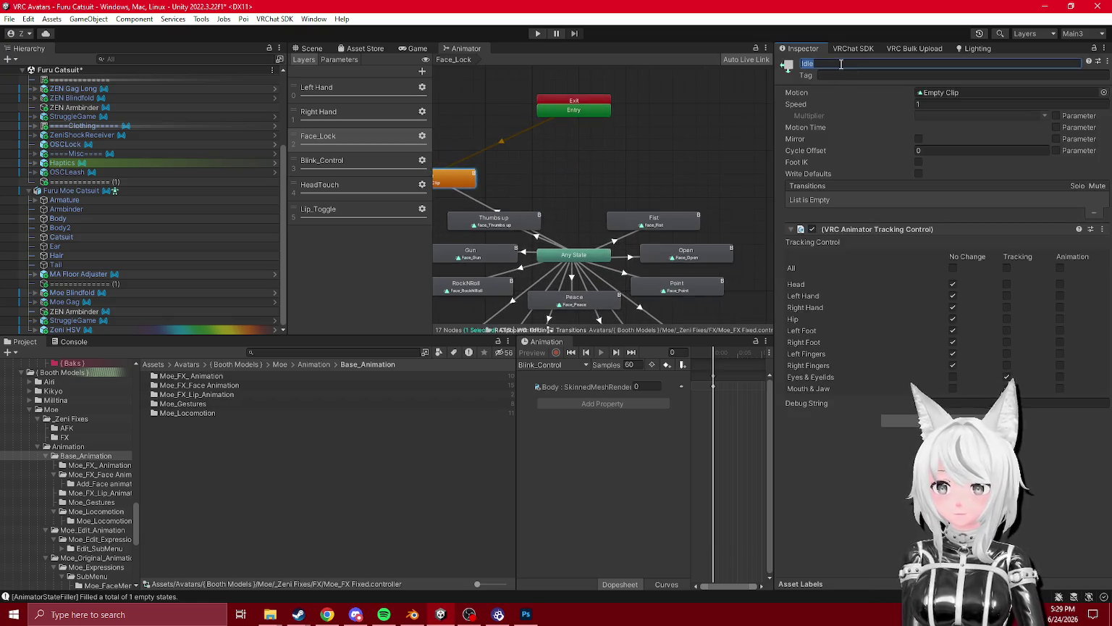
key("Return")
left_click_drag(525, 177, 584, 161)
right_click(552, 161)
mouse_move(585, 167)
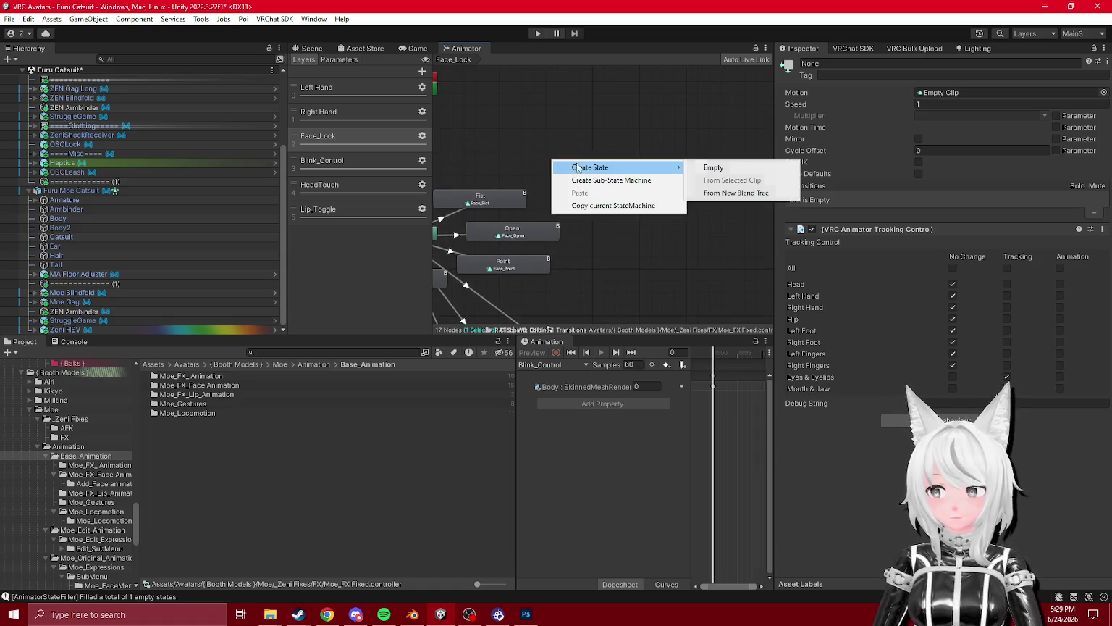
left_click(448, 97)
key("a")
left_click(422, 71)
type("Face_EmoteTogg")
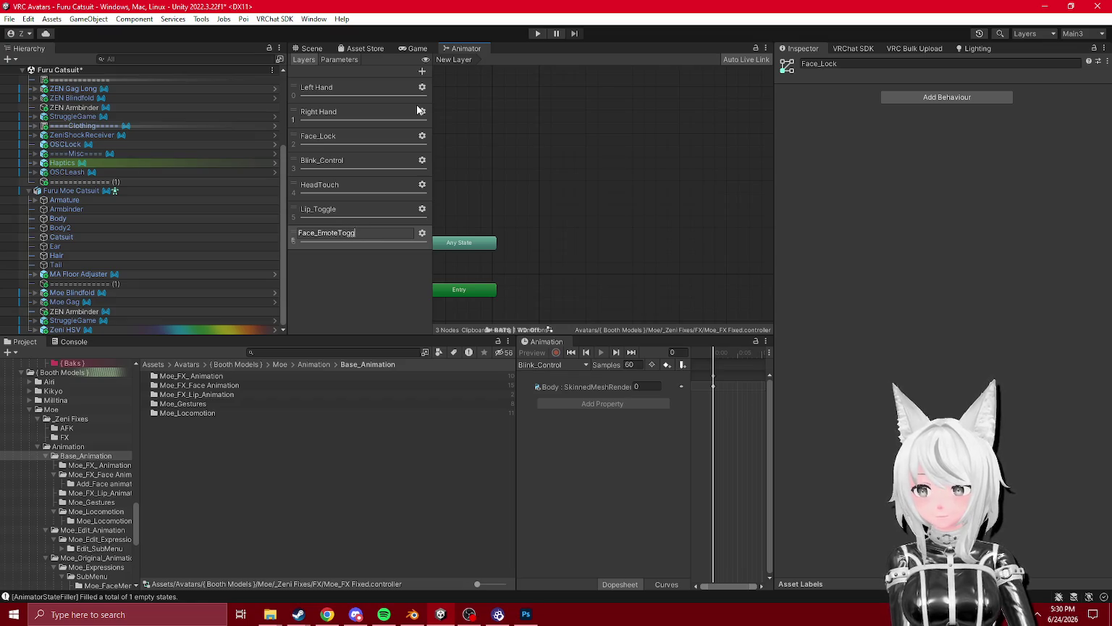
- Name the layer Face_EmoteToggles and move it directly below Face_Lock
type("les")
key("Return")
left_click_drag(330, 233, 342, 170)
- Stack the Entry, Any State and Exit nodes vertically in Face_EmoteToggles
left_click(362, 155)
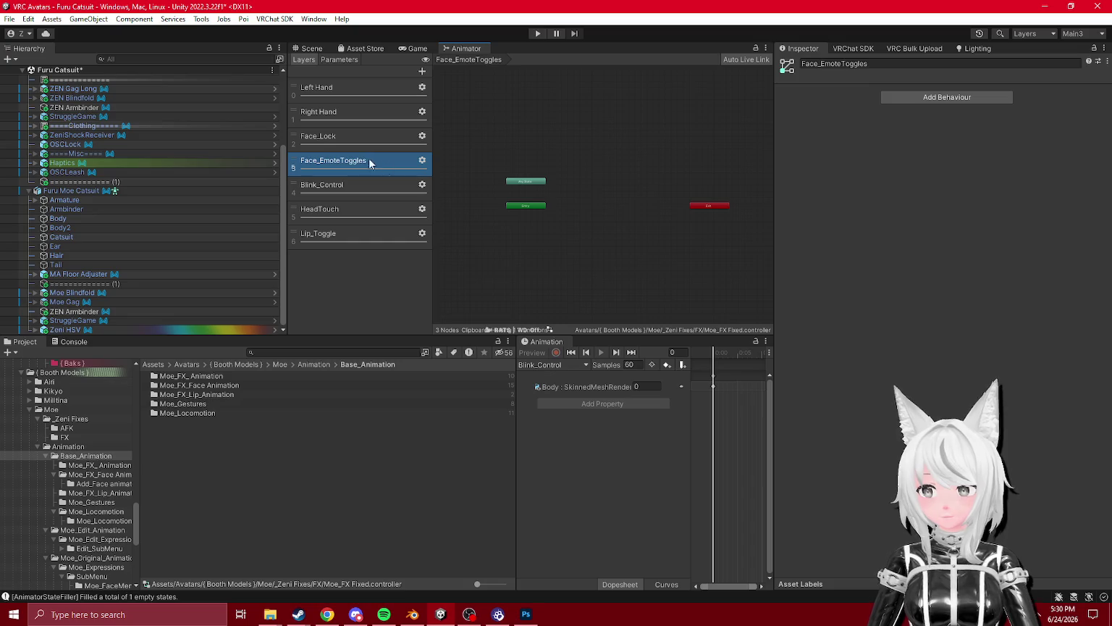
scroll(565, 209, "up", 5)
left_click(529, 165)
left_click_drag(529, 165, 522, 152)
left_click_drag(520, 110, 517, 170)
scroll(512, 181, "down", 5)
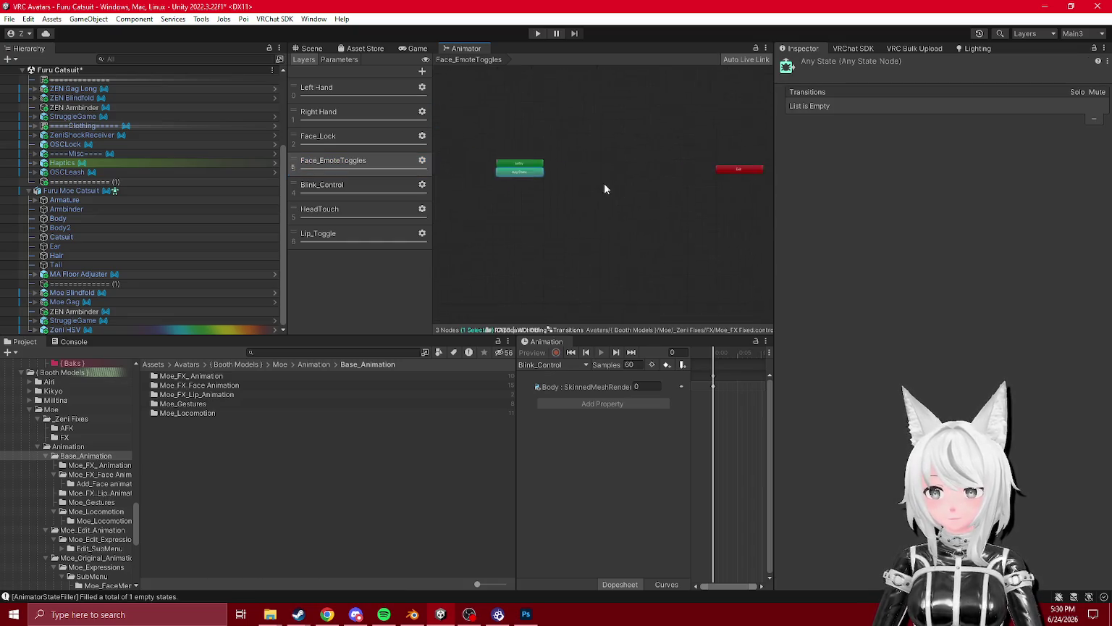
left_click_drag(659, 163, 517, 187)
scroll(499, 165, "up", 3)
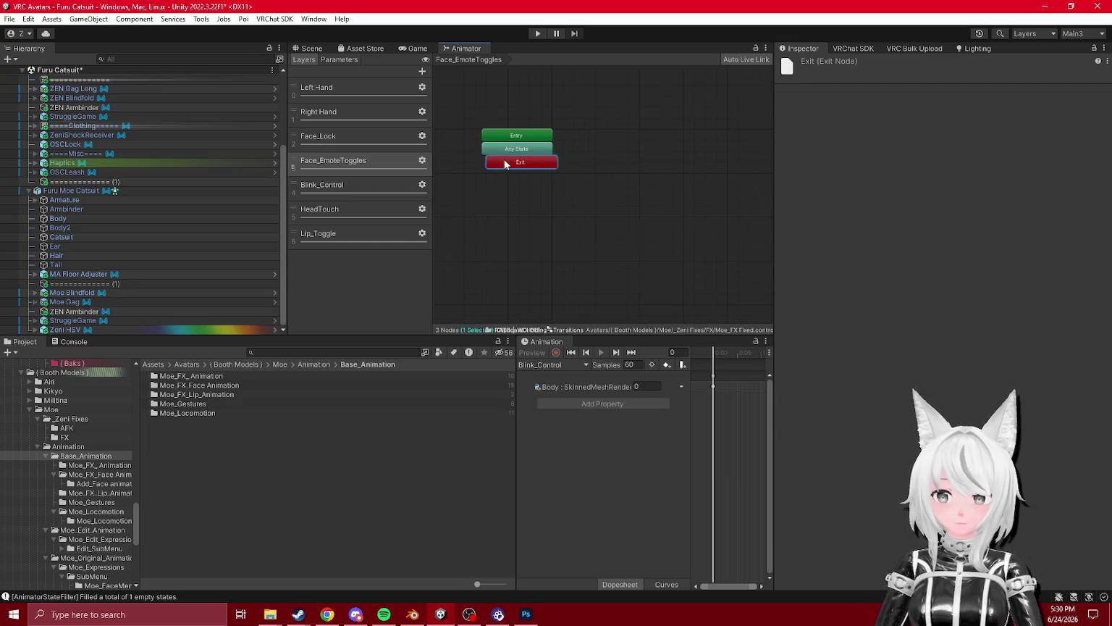
left_click_drag(588, 193, 566, 226)
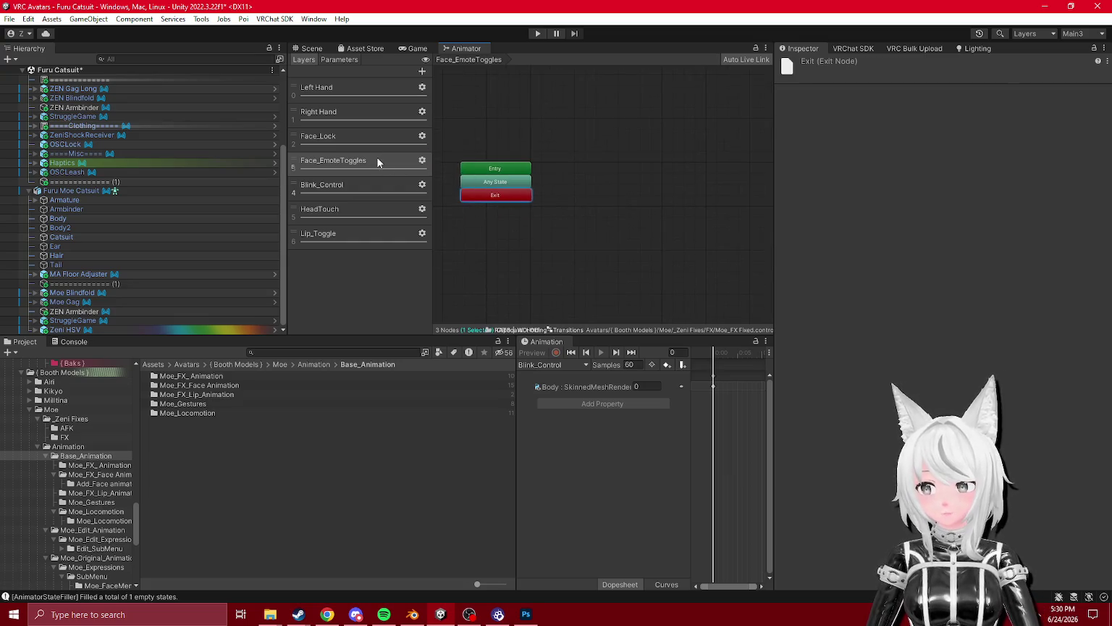
- Switch between the Face_Lock and Face_EmoteToggles layers, ending on Face_EmoteToggles
left_click(326, 137)
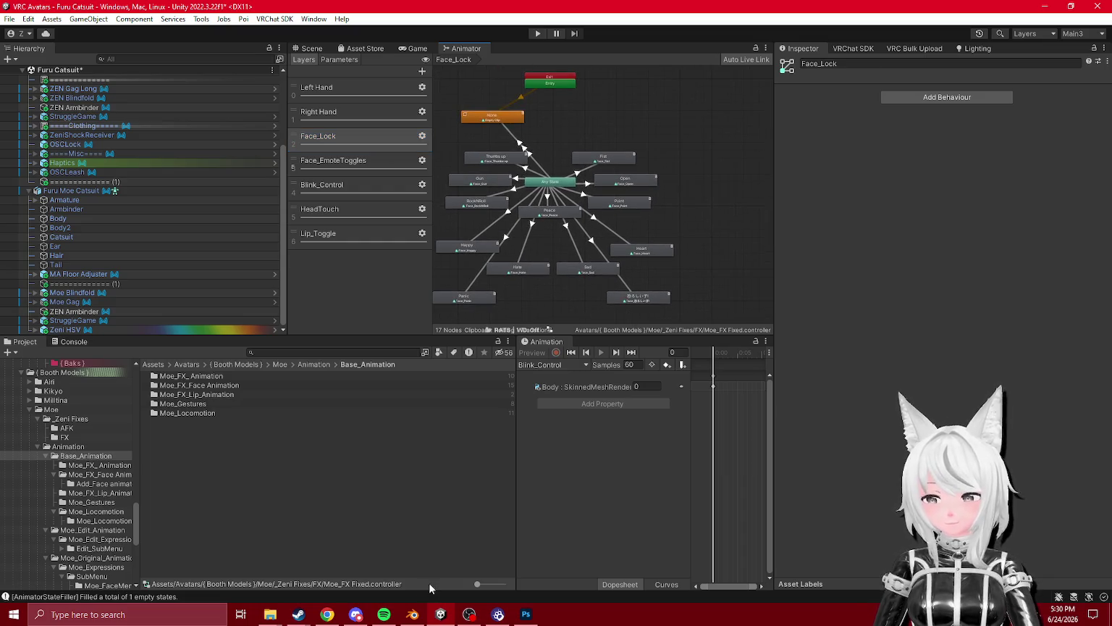
left_click(384, 614)
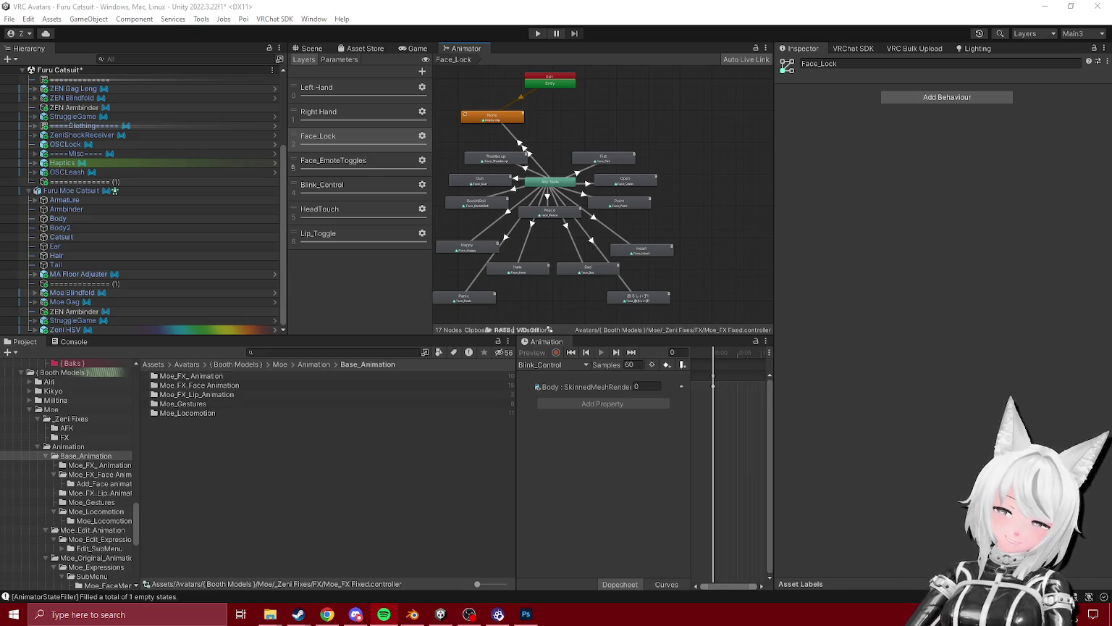
left_click(340, 160)
left_click(360, 136)
left_click(347, 160)
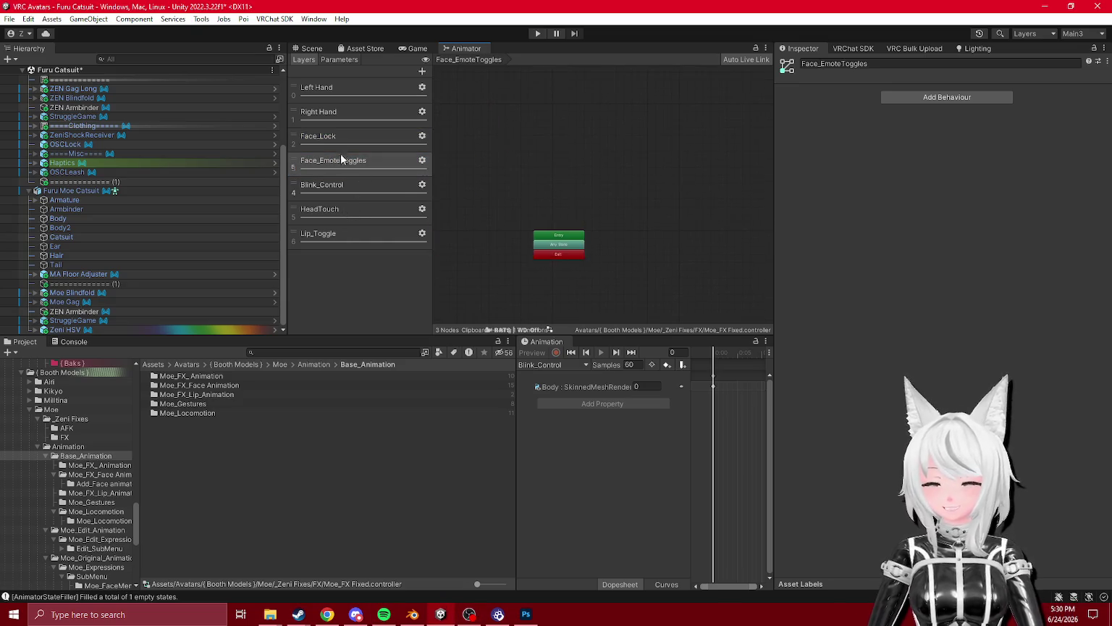
- Add an empty state to the Face_EmoteToggles graph and move it left
right_click(670, 187)
mouse_move(670, 187)
left_click(771, 186)
mouse_move(637, 179)
left_mouse_down()
mouse_move(579, 190)
mouse_move(553, 181)
left_mouse_up()
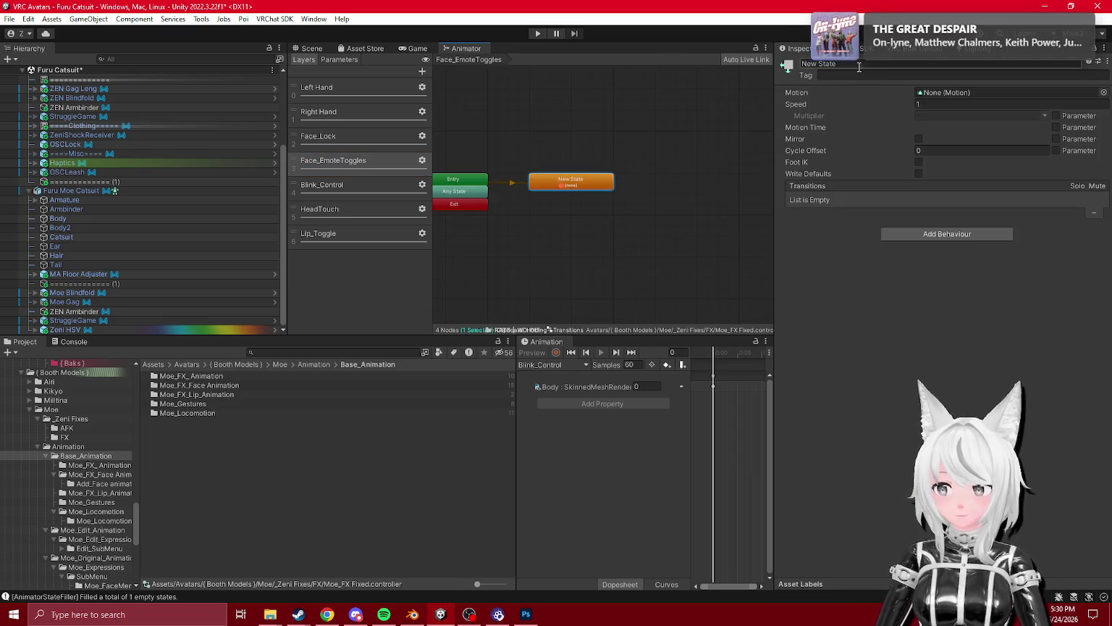
- Paste the emote states and transitions from the Face_Lock layer into Face_EmoteToggles
left_click(333, 137)
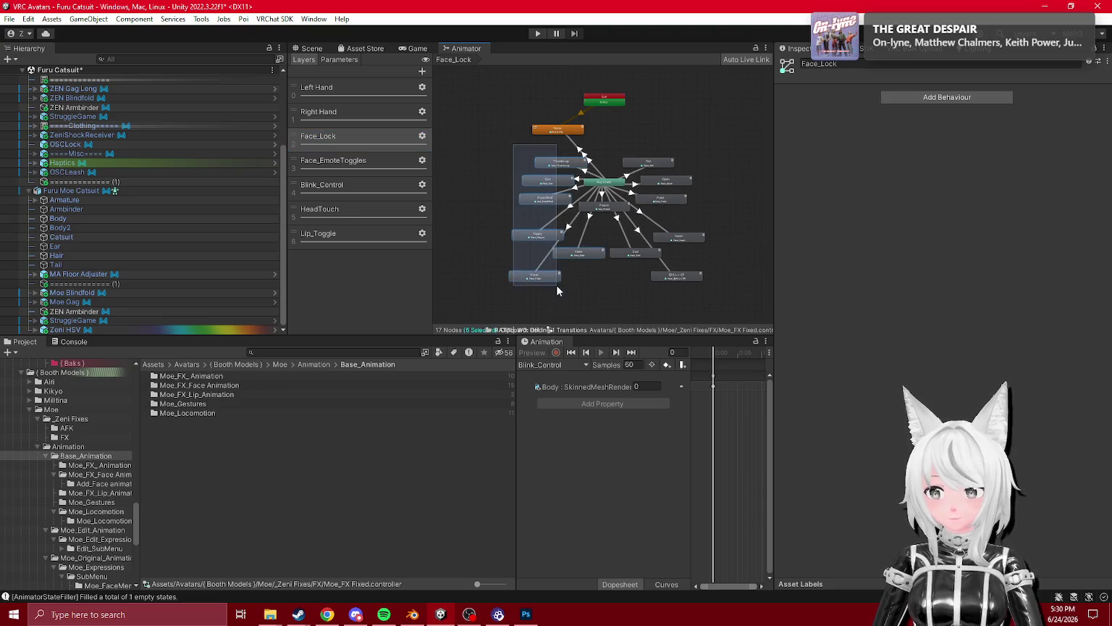
left_click_drag(724, 296, 534, 114)
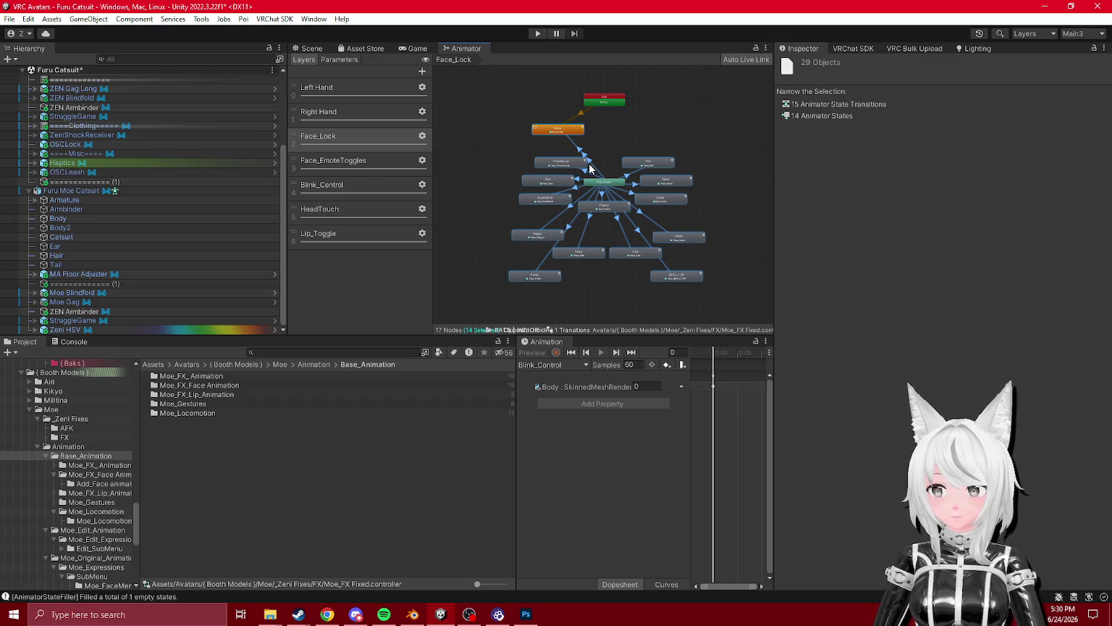
left_click(360, 161)
left_click(600, 186)
key("ctrl+v")
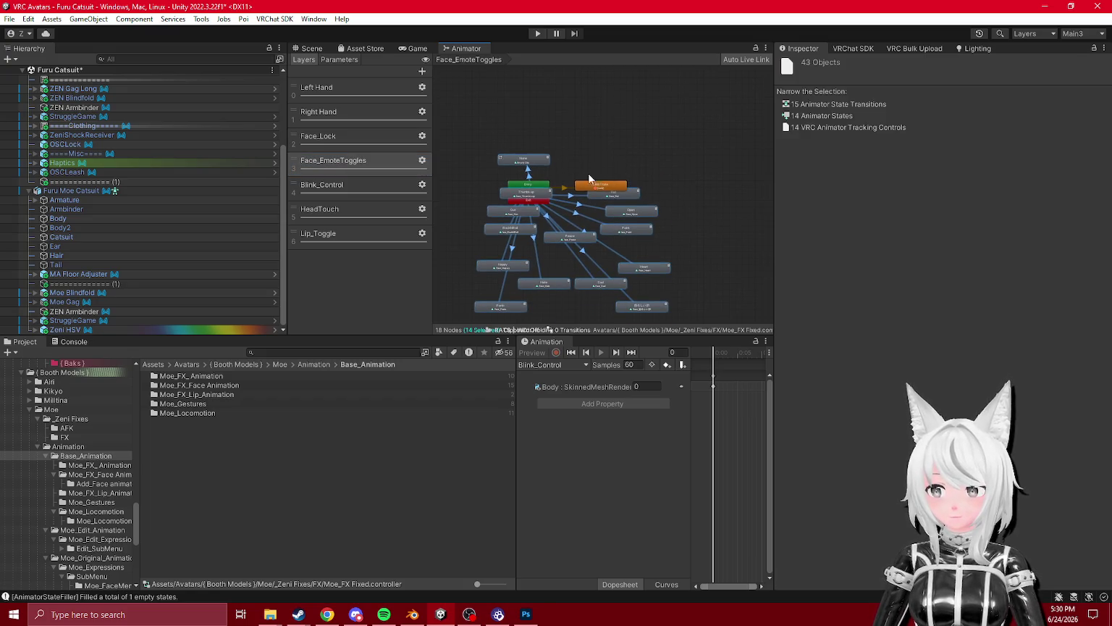
scroll(642, 178, "up", 3)
left_click(582, 215)
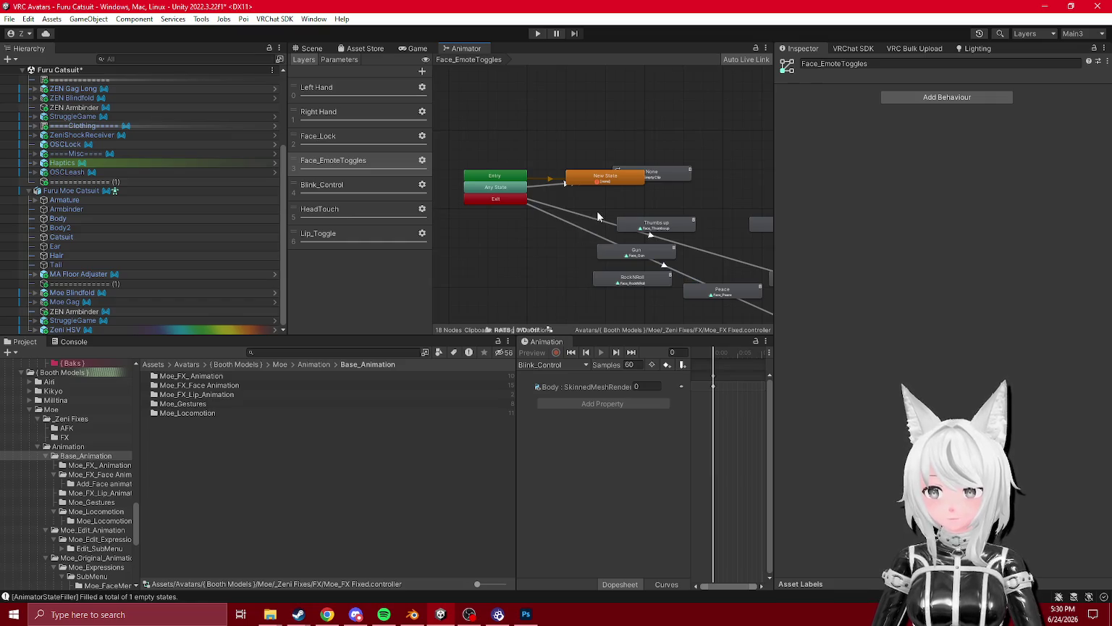
left_click(581, 230)
left_click_drag(628, 232, 538, 187)
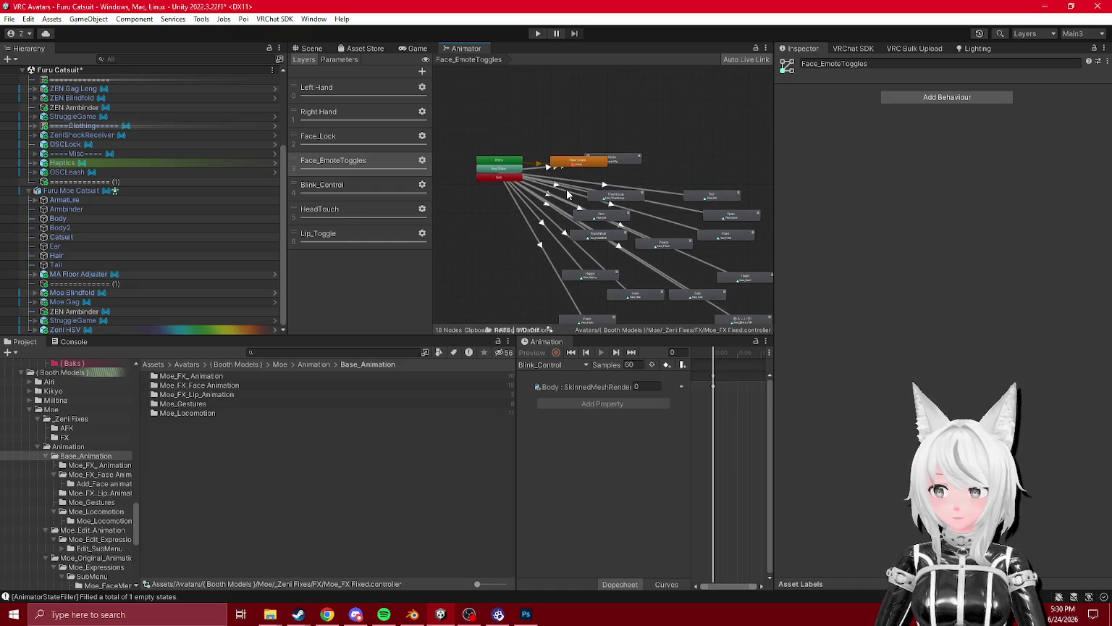
- Rearrange the graph, moving New State off None and Entry to the upper right
left_click(459, 204)
left_click_drag(566, 154, 578, 98)
left_click(569, 150)
left_click_drag(506, 217, 532, 269)
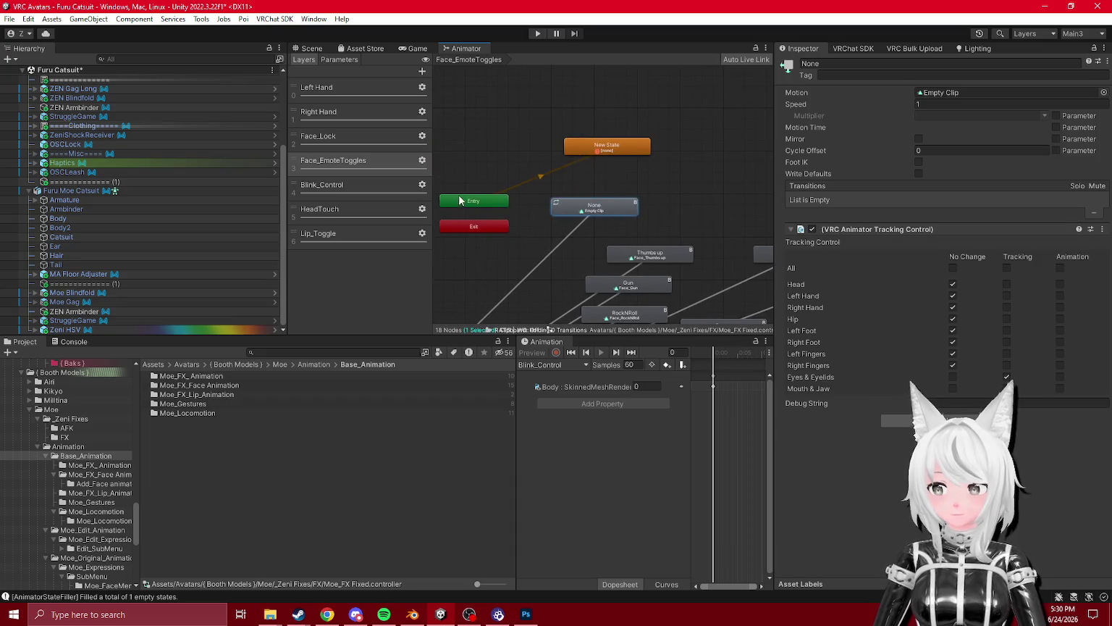
left_click_drag(459, 198, 667, 127)
left_click_drag(586, 157, 457, 197)
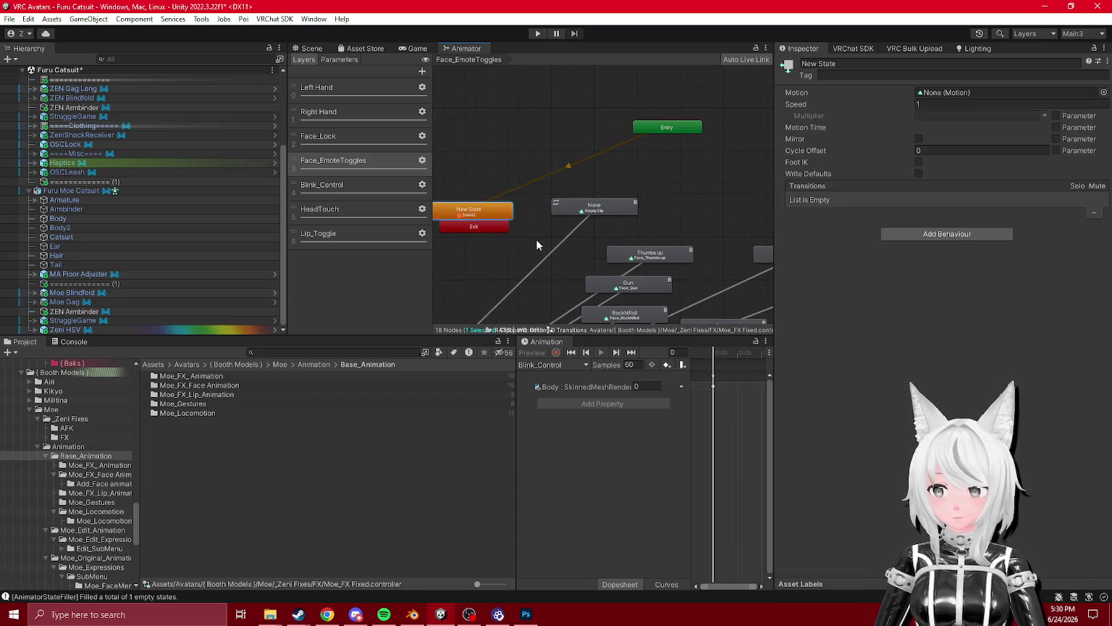
left_click(568, 240)
- Create an Entry to None transition and add a condition to it
right_click(644, 132)
left_click(666, 139)
left_click(606, 209)
left_click(612, 191)
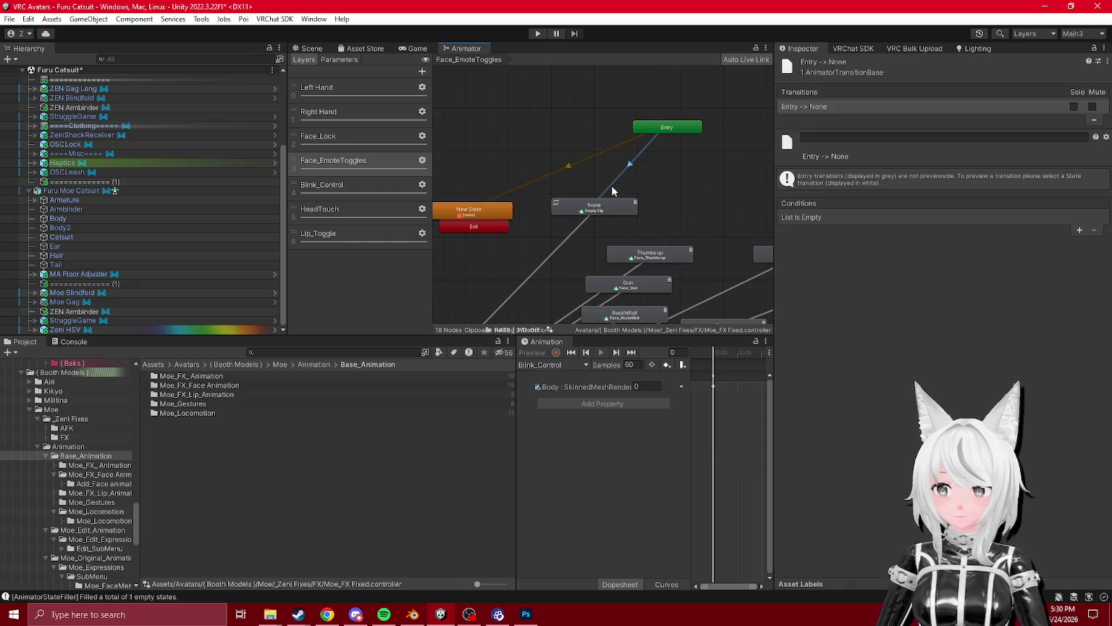
left_click(568, 237)
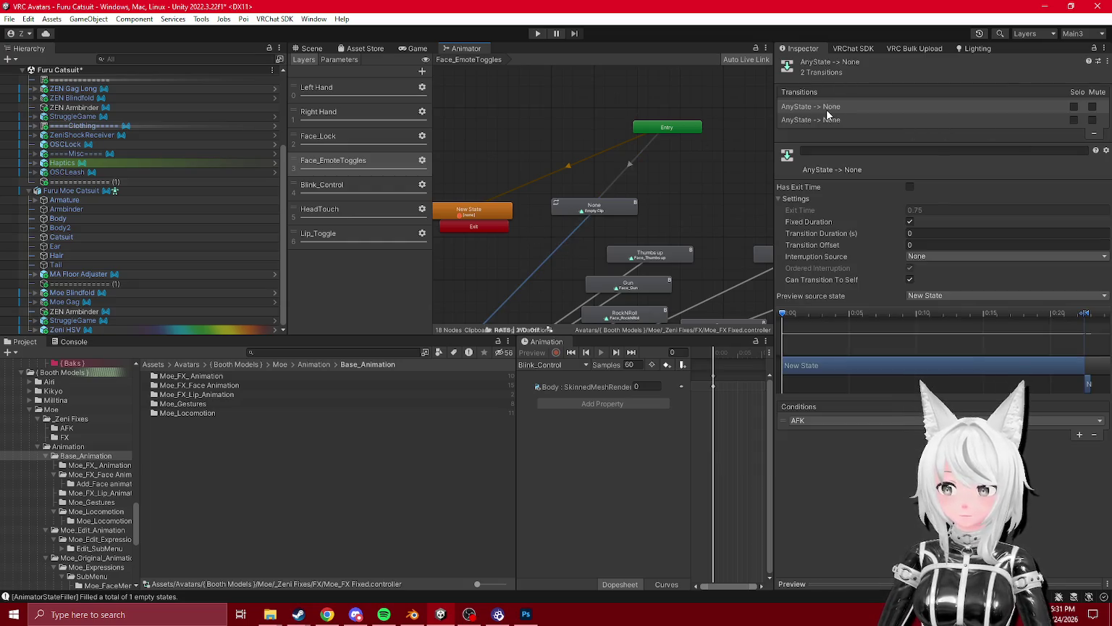
left_click(631, 162)
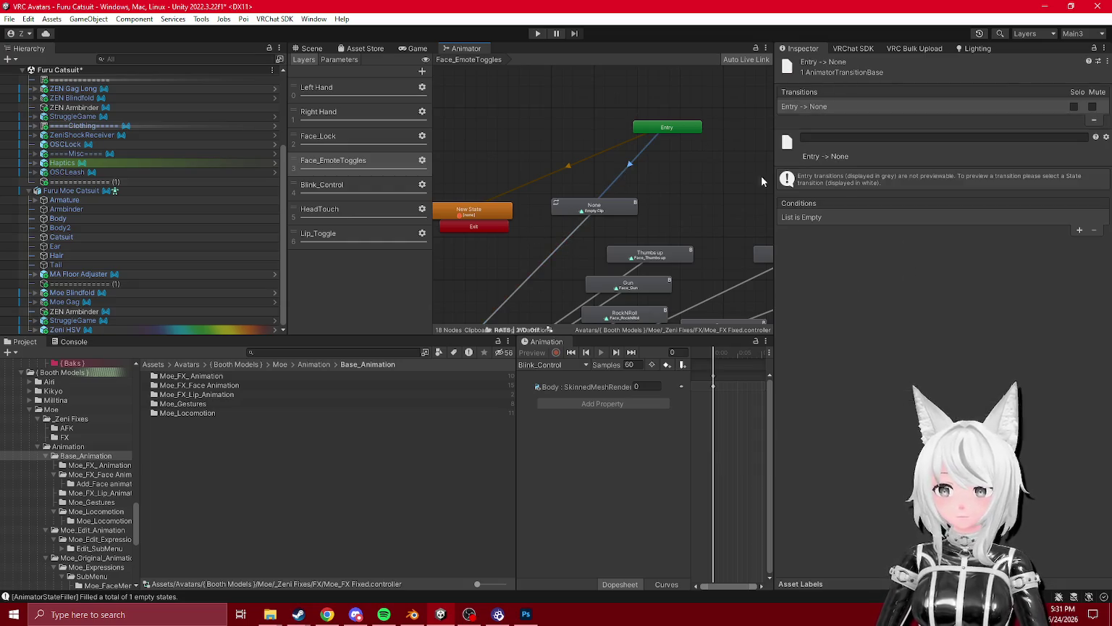
left_click(1079, 231)
left_click(828, 214)
left_click(824, 252)
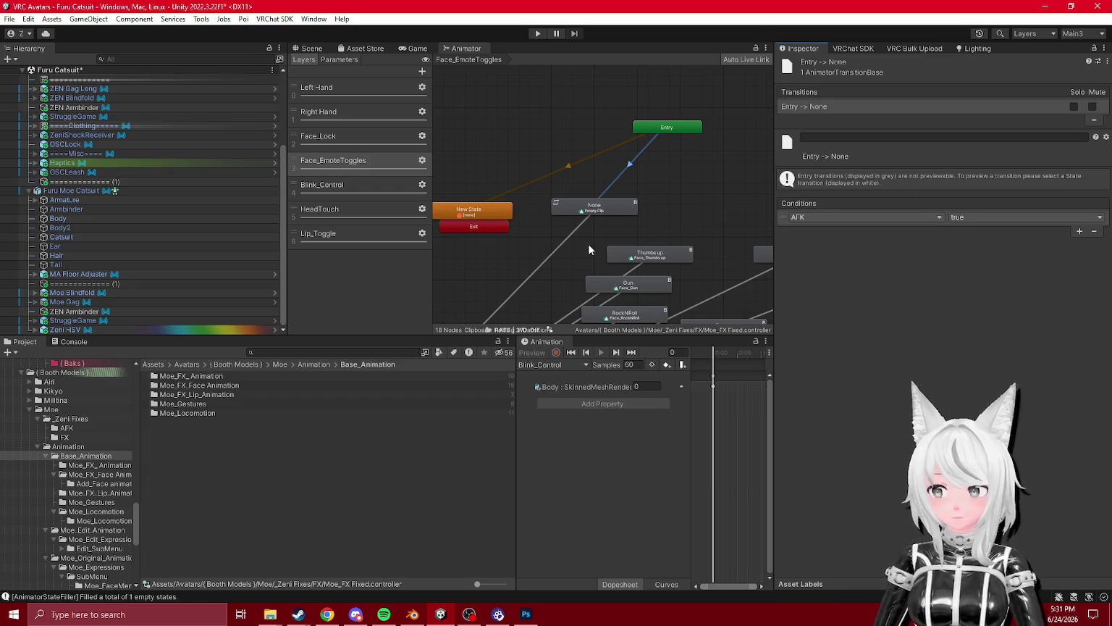
- Inspect the two Any State to None transitions
left_click(572, 235)
left_click(869, 120)
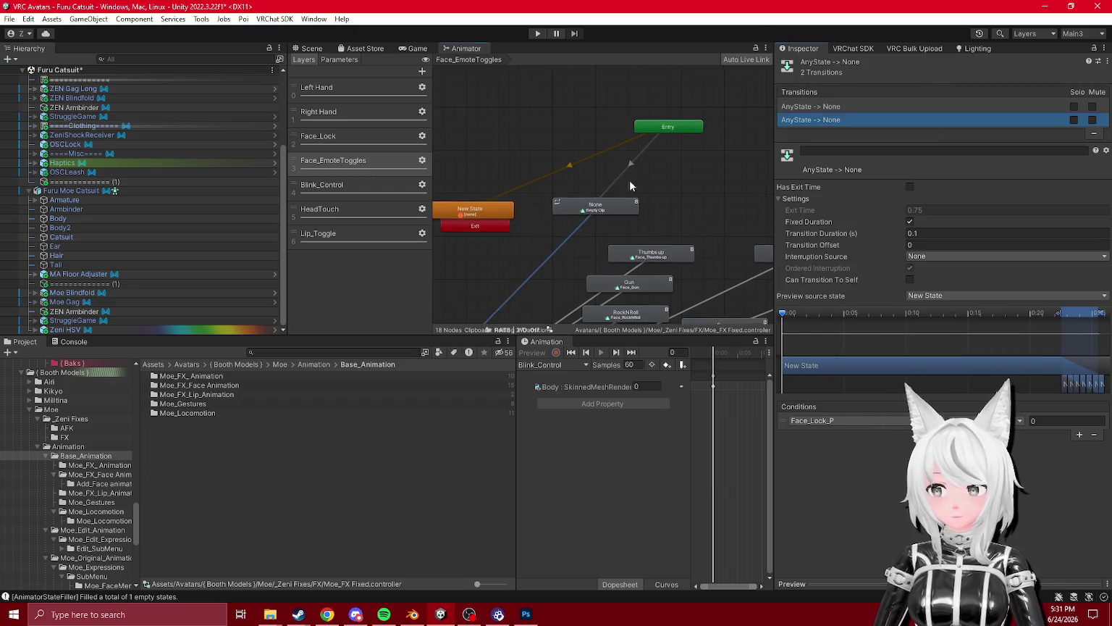
scroll(630, 186, "down", 3)
right_click(499, 304)
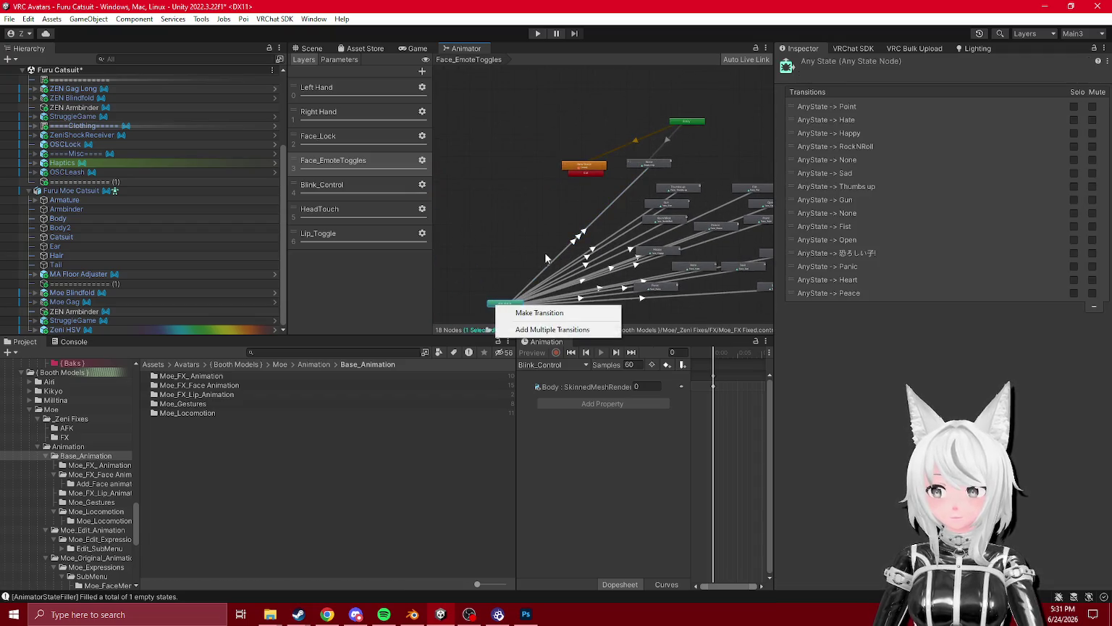
left_click(541, 262)
left_click(569, 259)
left_click(840, 120)
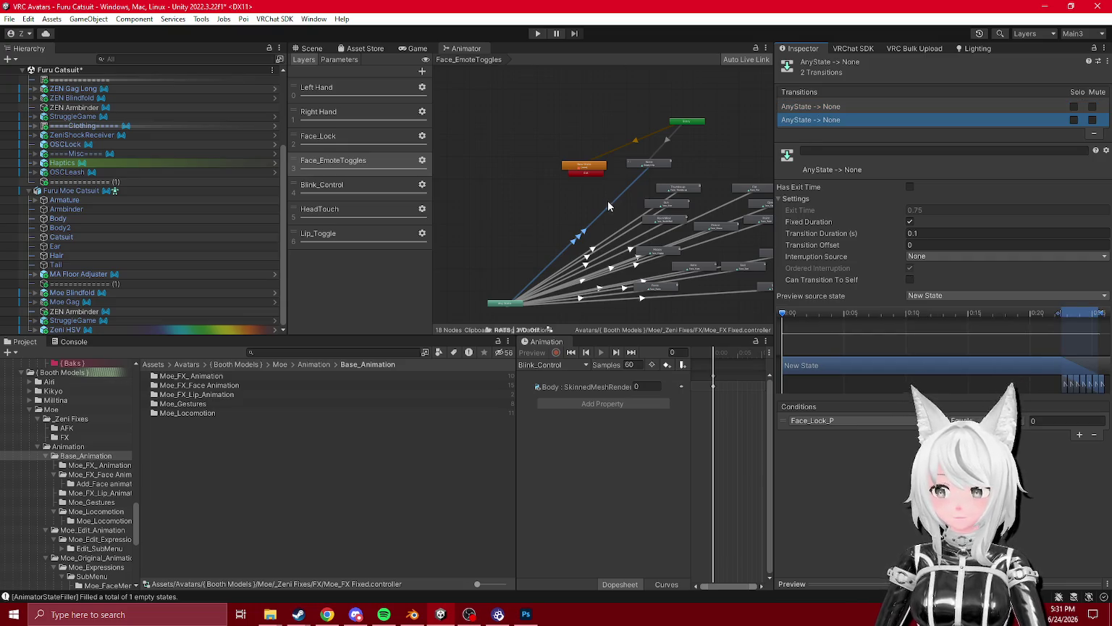
scroll(660, 151, "up", 3)
- Draw a second Entry to None transition and compare it with the first
left_click(673, 133)
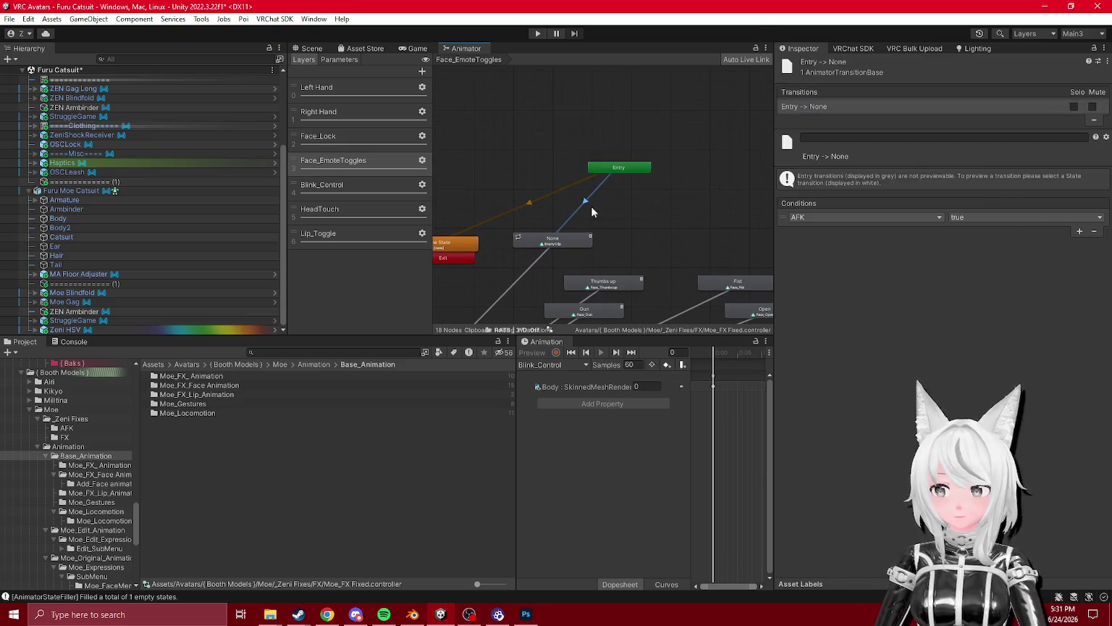
right_click(611, 168)
left_click(628, 171)
left_click(554, 239)
left_click(853, 121)
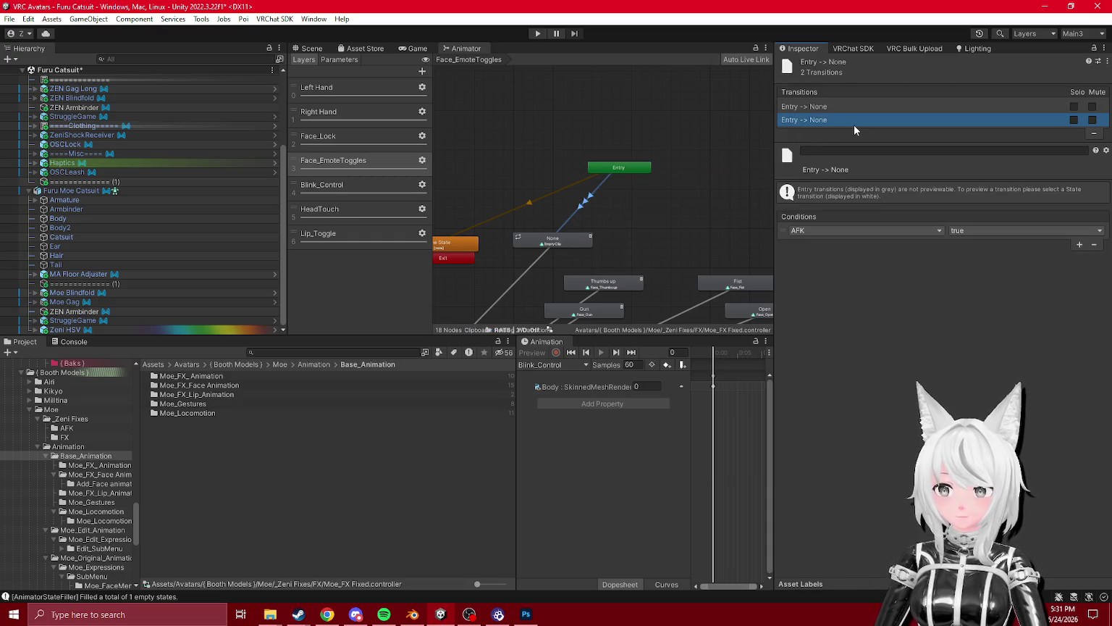
left_click(828, 106)
left_click(833, 120)
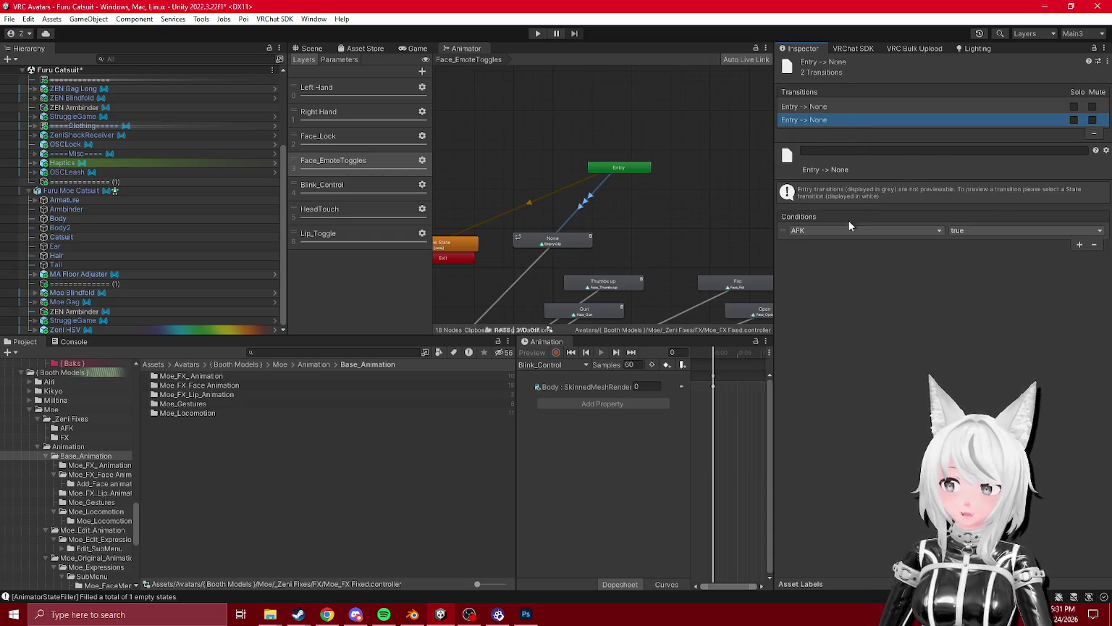
- Set the new transition's condition to Face_Lock_P Equals 0 and delete the redundant one
left_click(838, 230)
left_click(818, 266)
left_click(973, 229)
left_click(979, 268)
left_click(832, 107)
left_click(1094, 133)
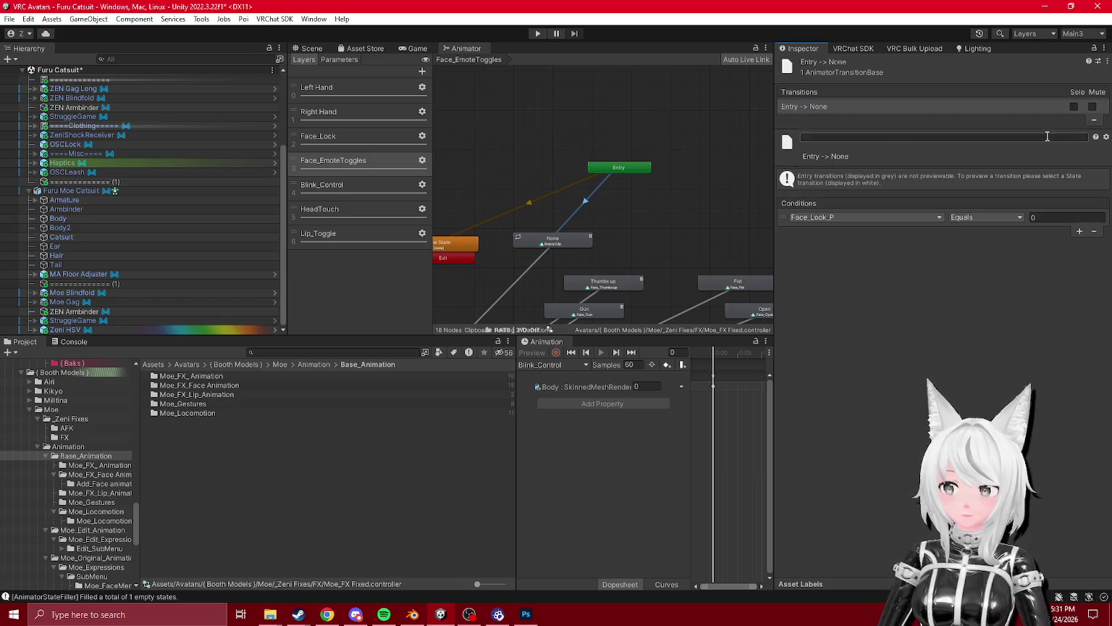
- Fit the graph in view, move Any State up, and delete the duplicate Any State to None transition
left_click_drag(618, 237, 626, 194)
key("a")
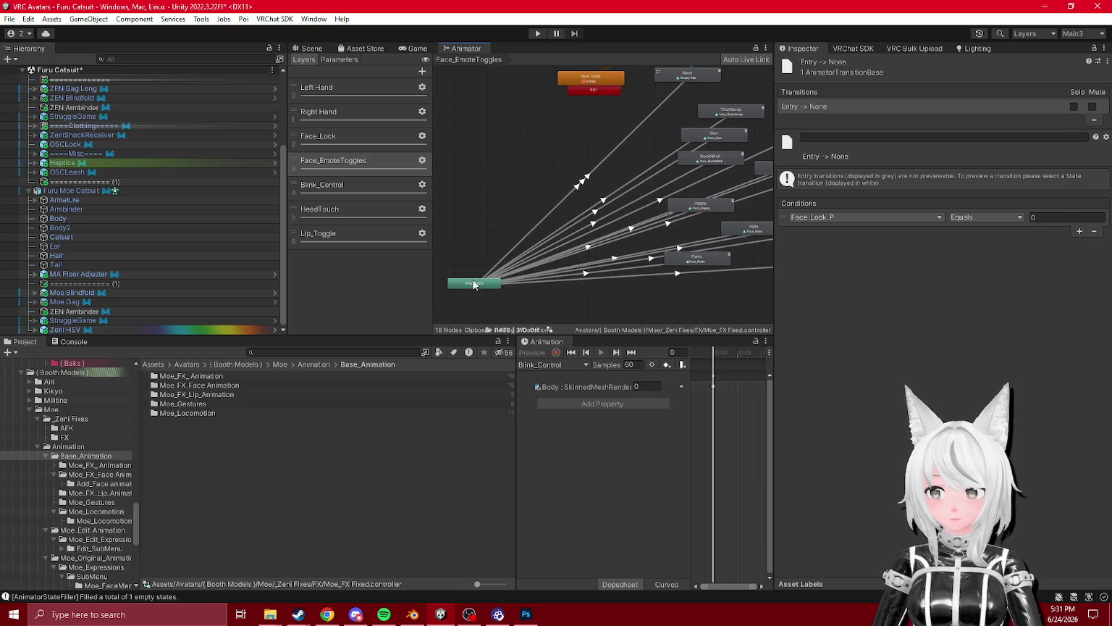
left_click_drag(477, 273, 582, 155)
scroll(582, 155, "up", 2)
left_click(741, 152)
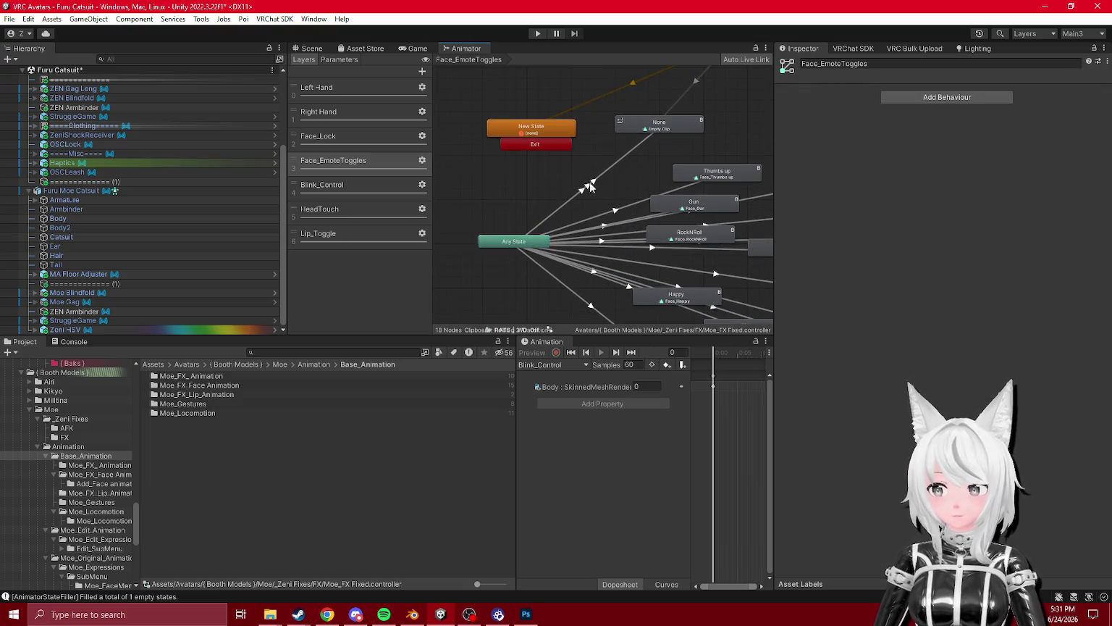
left_click(591, 187)
left_click(851, 120)
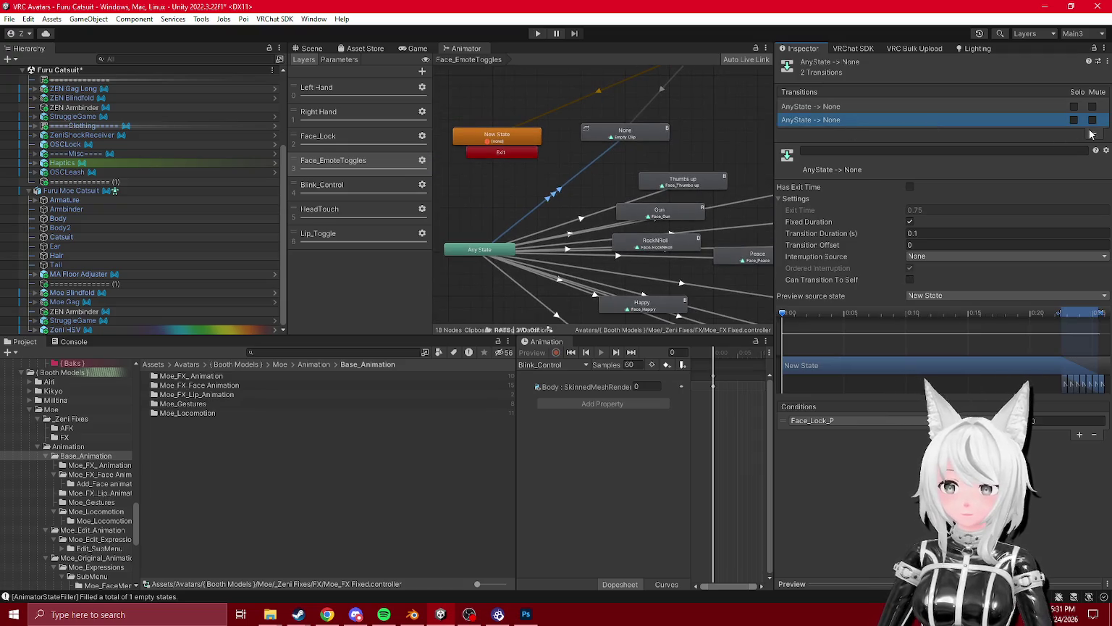
left_click(1093, 134)
left_click(550, 217)
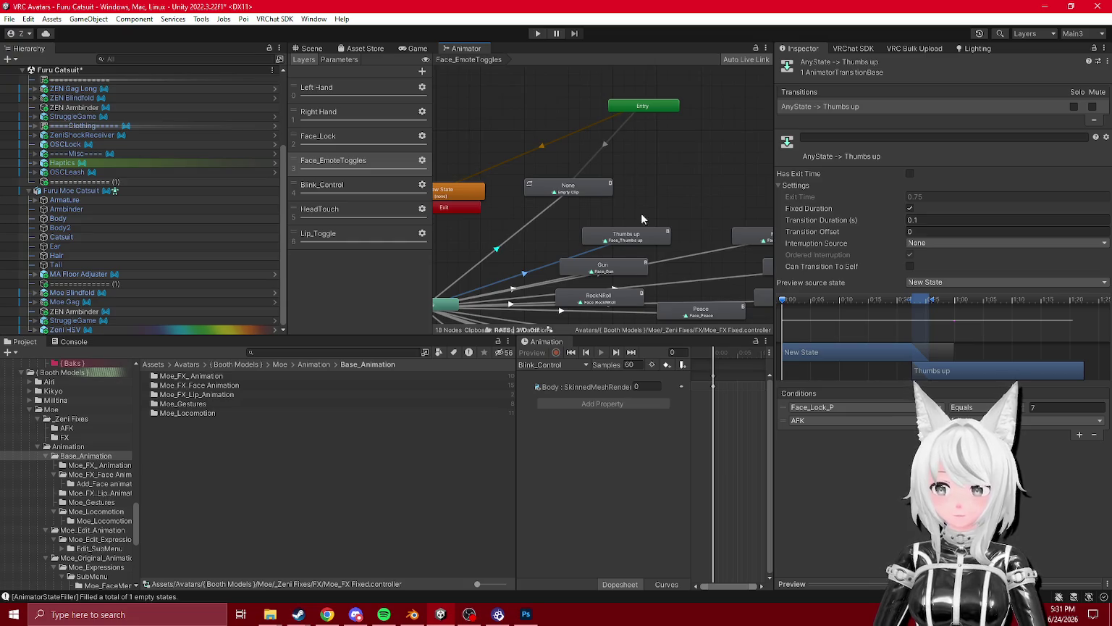
- Create an Entry to Thumbs up transition with a condition, moving Face_Lock_P to the top of the parameters
right_click(650, 106)
left_click(681, 112)
left_click(626, 233)
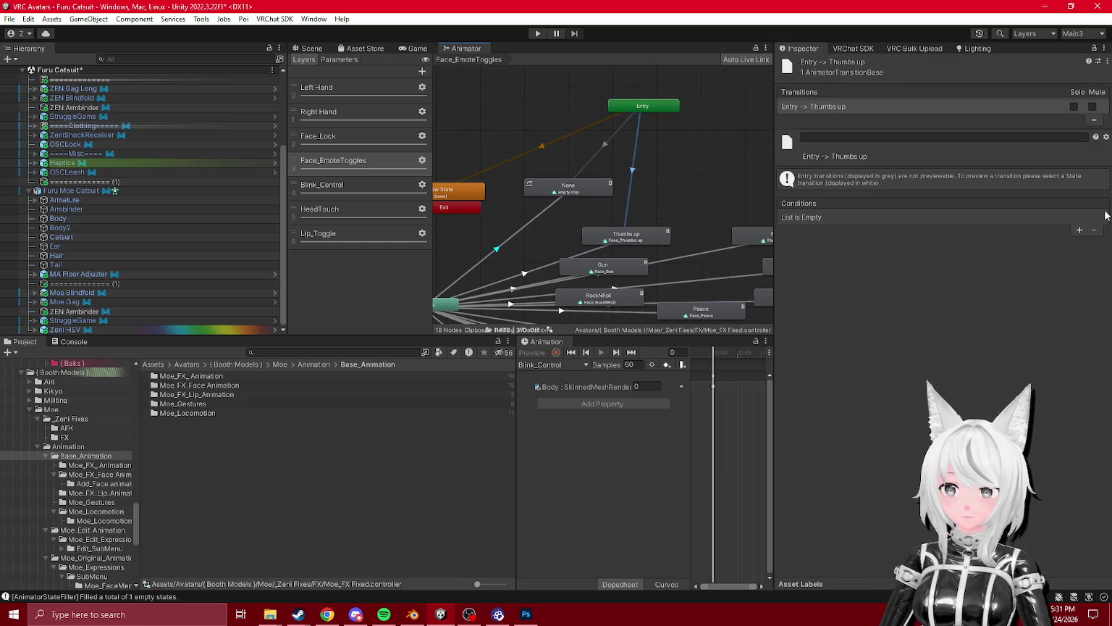
left_click(1080, 230)
left_click(339, 60)
mouse_move(340, 187)
left_mouse_down()
mouse_move(352, 71)
mouse_move(352, 81)
left_mouse_up()
- Set the Entry to Thumbs up condition to Face_Lock_P Equals 7 and nudge the Thumbs up state
left_click(885, 216)
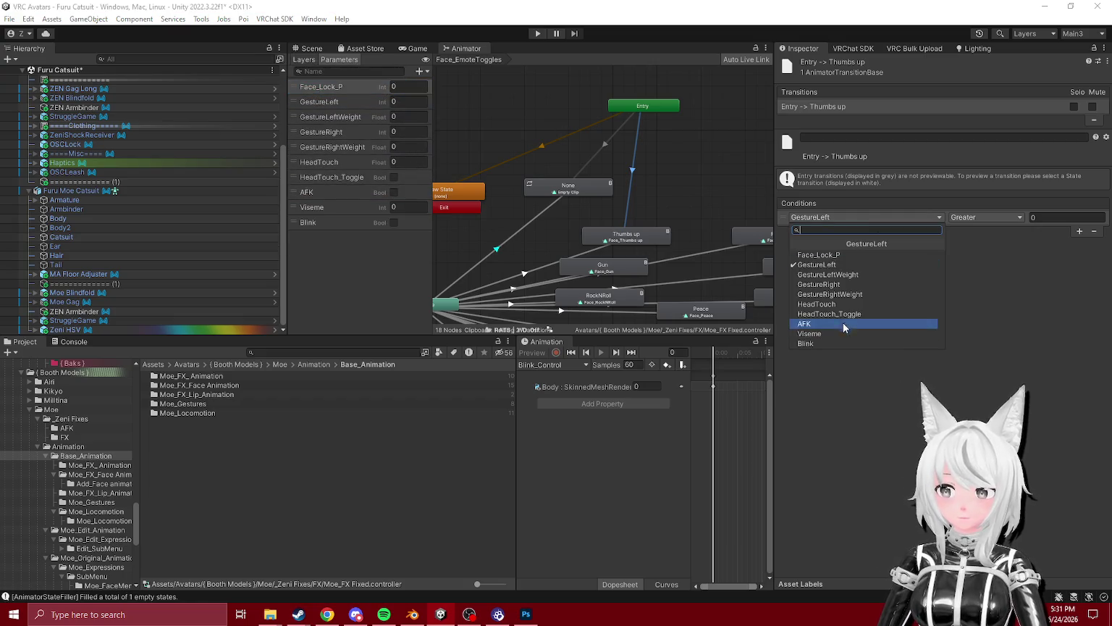
left_click(841, 254)
left_click(999, 218)
left_click(979, 256)
left_click(1032, 217)
left_click(667, 206)
mouse_move(625, 241)
left_mouse_down()
mouse_move(638, 230)
mouse_move(593, 230)
mouse_move(580, 181)
mouse_move(602, 203)
mouse_move(584, 246)
left_mouse_up()
- Create an Entry to Gun transition with a Face_Lock_P condition
left_click(573, 233)
right_click(615, 111)
left_click(631, 113)
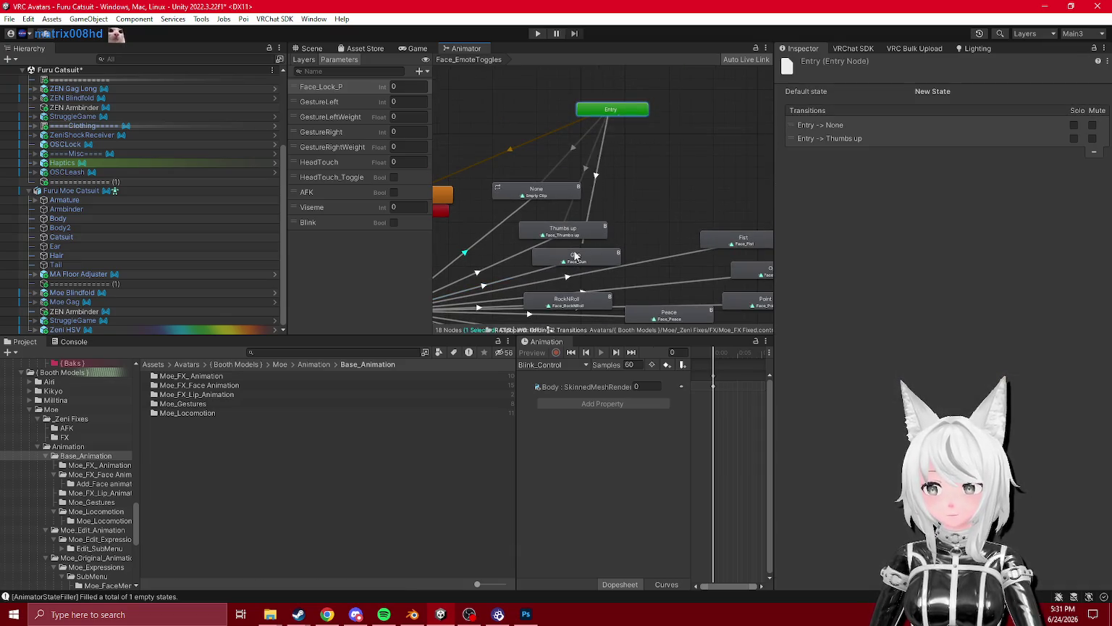
left_click(576, 255)
left_click(1080, 230)
left_click(870, 217)
left_click(819, 228)
left_click(984, 217)
- Check the Thumbs up value, enter 99999 on Entry to Gun, and dismiss the failed copy attempts
left_click(579, 170)
left_click(584, 171)
left_click(589, 184)
left_click(1048, 216)
type("99999")
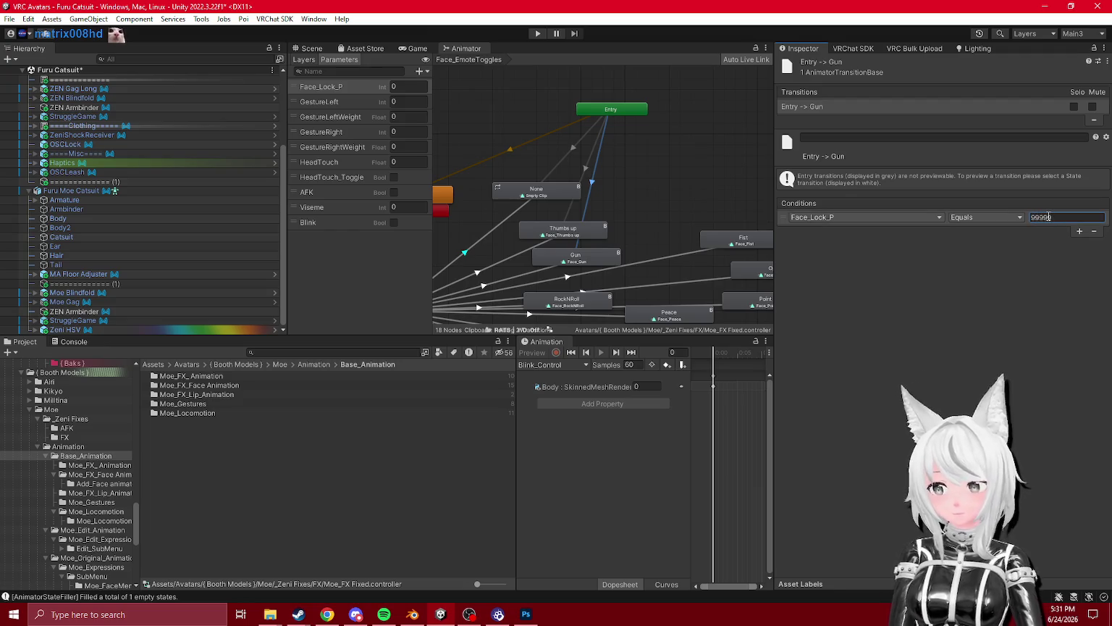
key("Return")
key("ctrl+c")
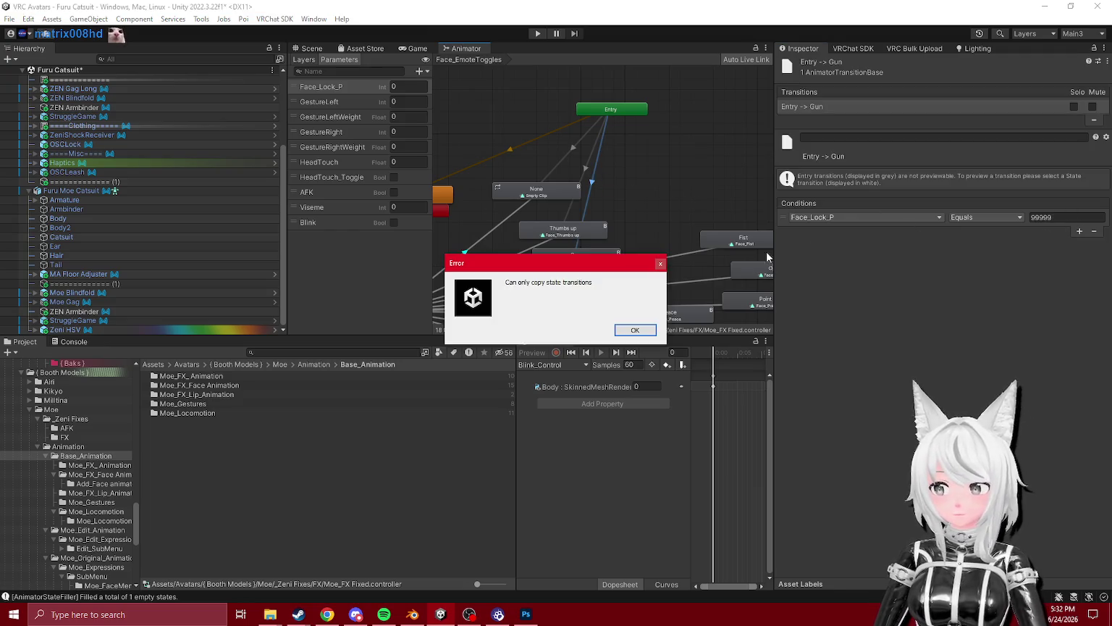
key("Return")
left_click(593, 183)
key("ctrl+c")
key("Return")
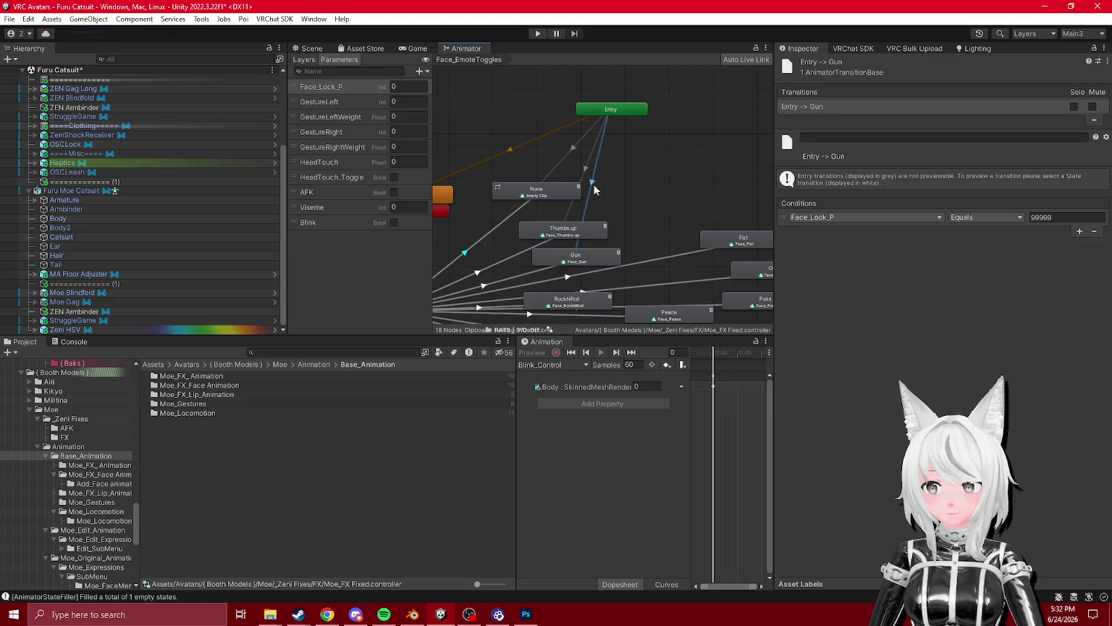
- Change the Entry to Gun condition value to 6
left_click(1049, 217)
type("6")
right_click(836, 108)
left_click(850, 113)
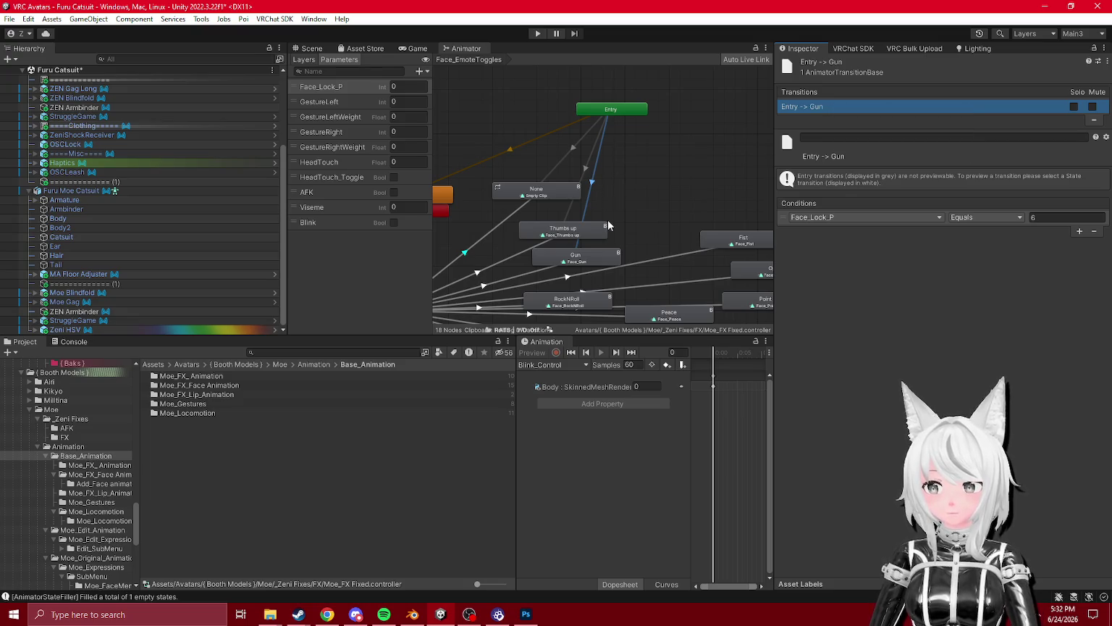
right_click(648, 139)
- Create a new empty state and rename it Init
mouse_move(677, 150)
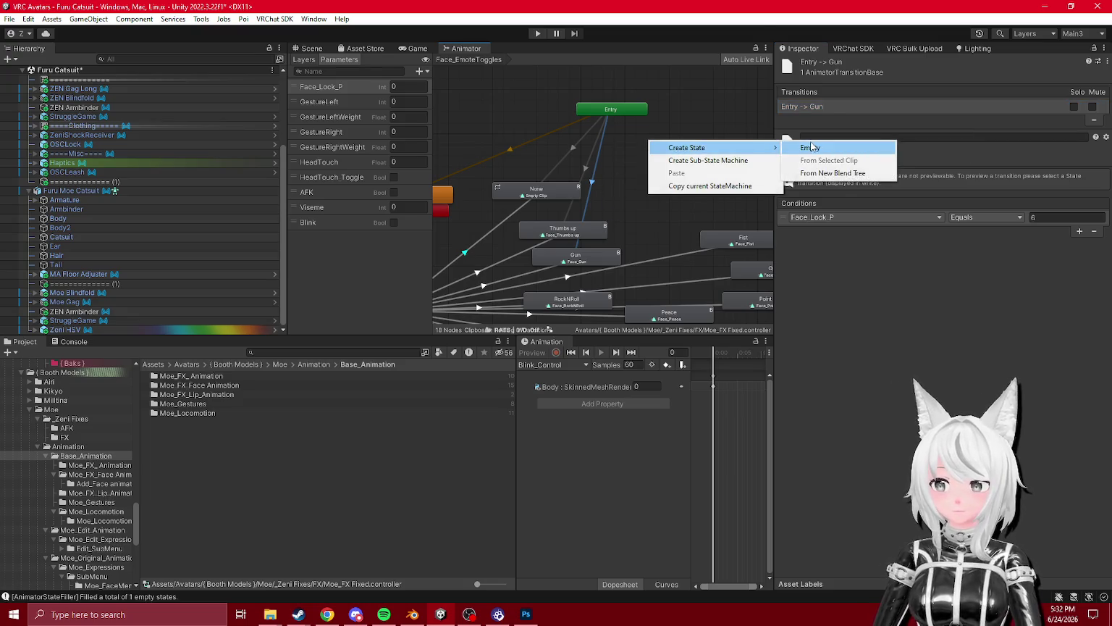
left_click(808, 150)
left_click_drag(695, 150, 669, 158)
left_click(883, 63)
type("Init")
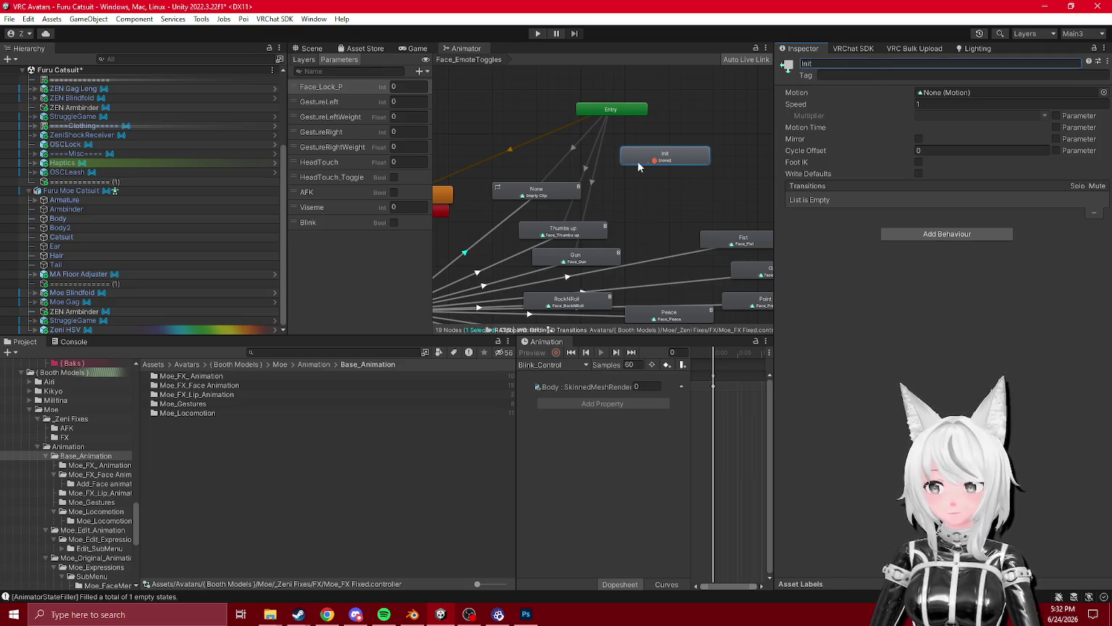
left_click(573, 147)
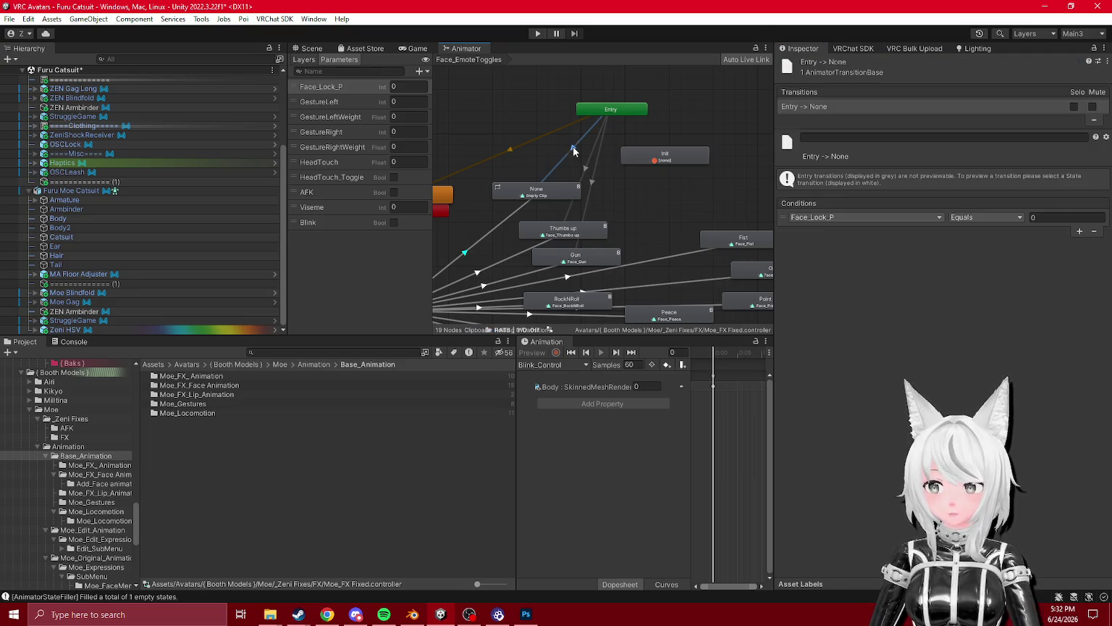
- Connect Init to None with a Face_Lock_P condition, deleting an unwanted duplicate transition
right_click(650, 157)
left_click(696, 166)
left_click(554, 188)
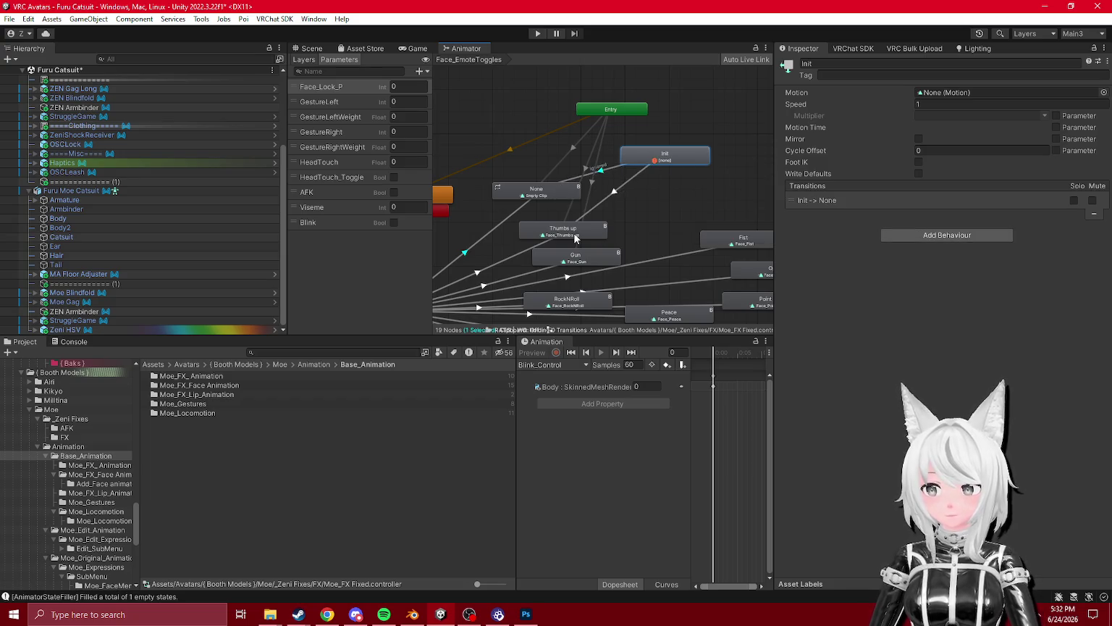
left_click(646, 169)
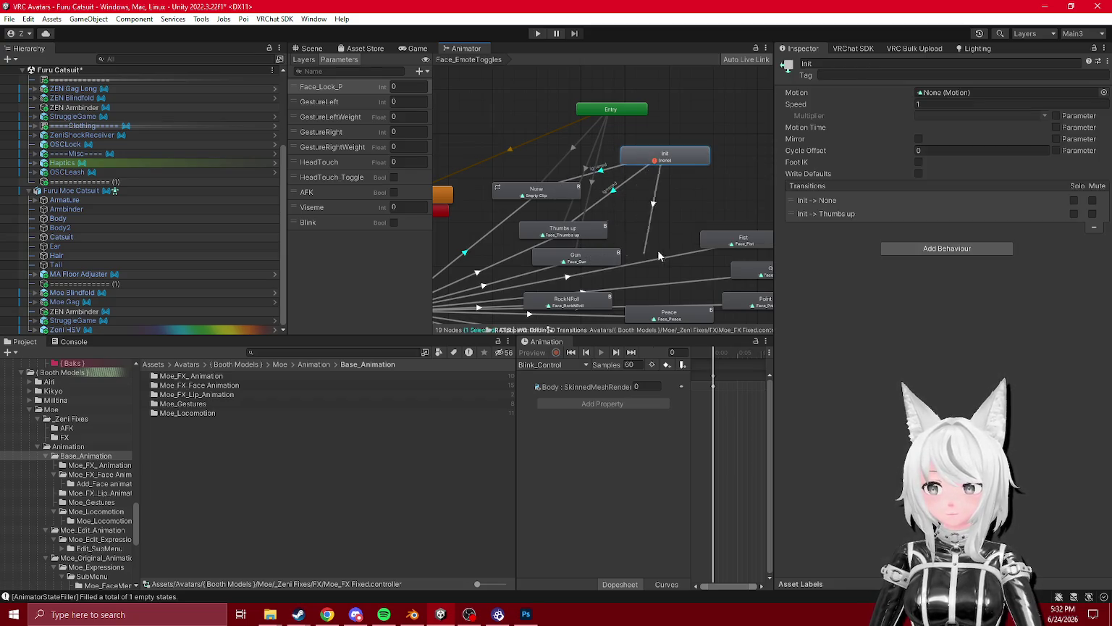
key("Delete")
left_click(609, 175)
left_click(1082, 386)
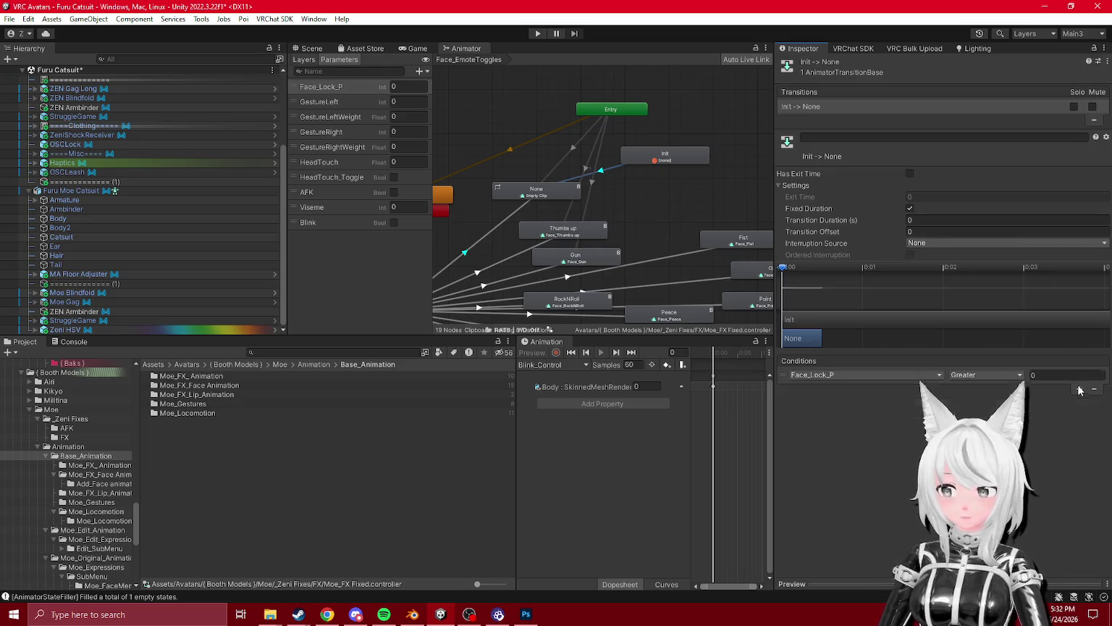
left_click(995, 426)
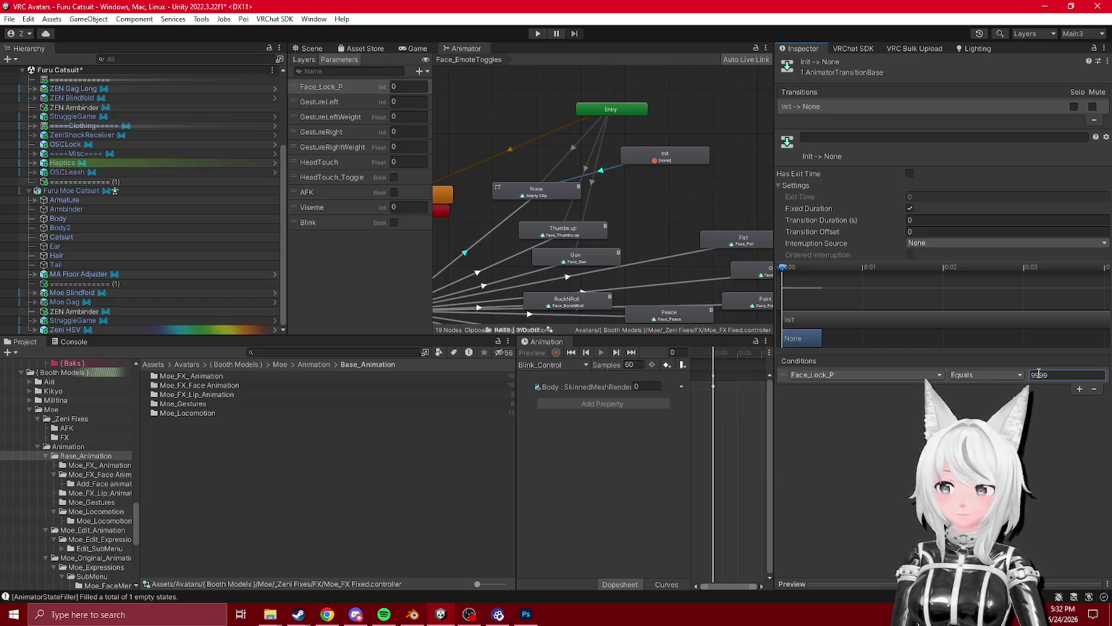
- Connect Init to Thumbs up and Gun, setting the Face_Lock_P Equals 9999 condition values
left_click(607, 173)
left_click(659, 160)
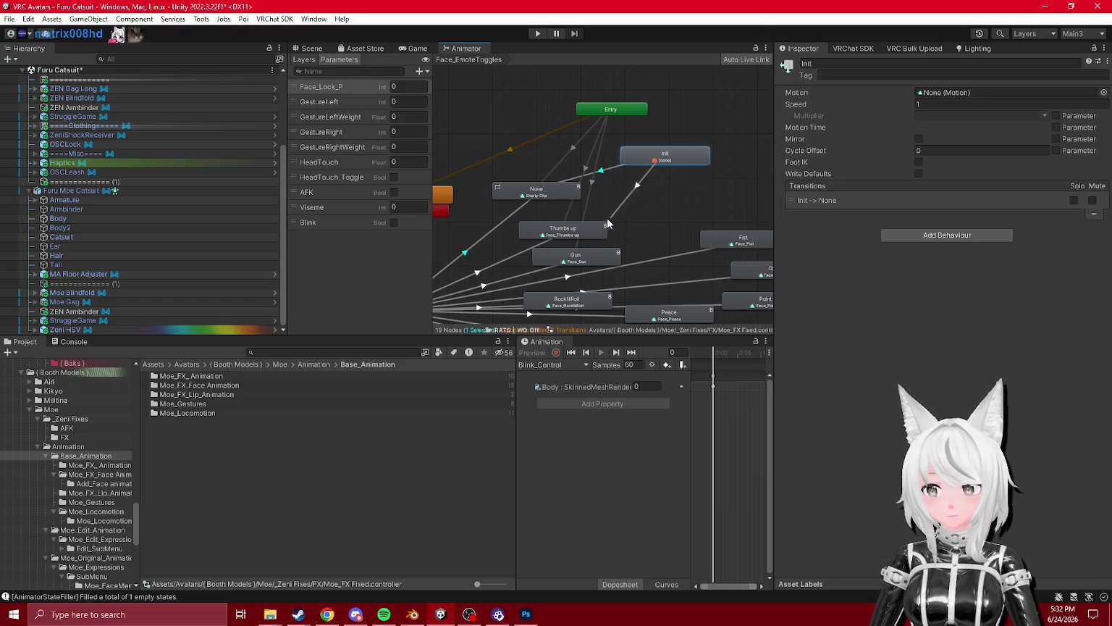
left_click(606, 174)
left_click(1076, 374)
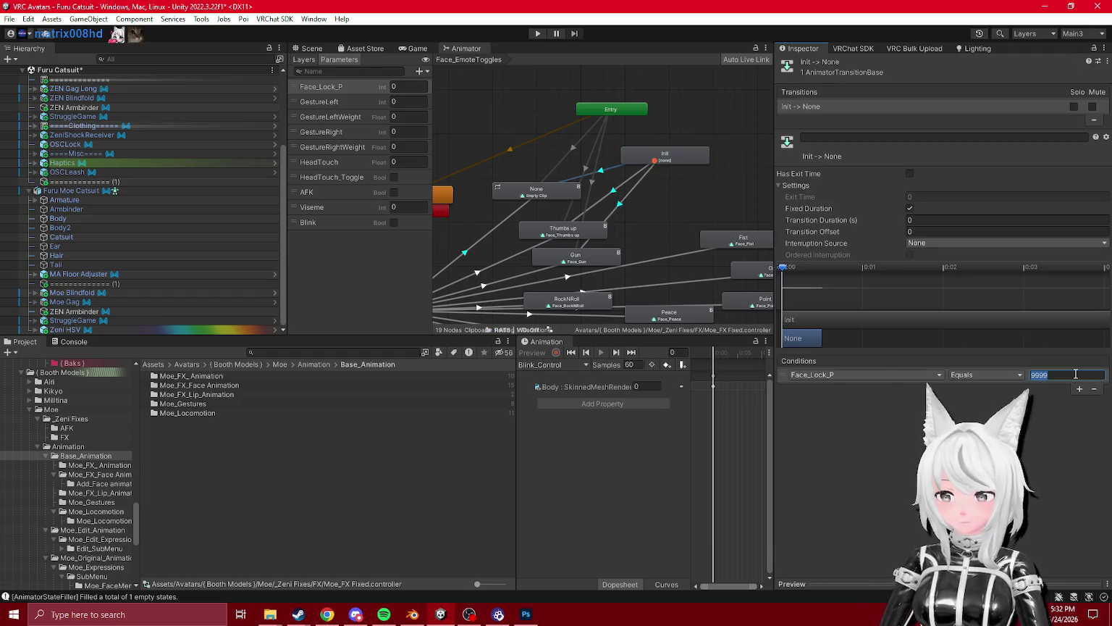
left_click(619, 218)
left_click(627, 209)
left_click(1051, 376)
- Assign Empty Clip as Init's Motion and move the Thumbs up and Gun nodes up-right
left_click(655, 155)
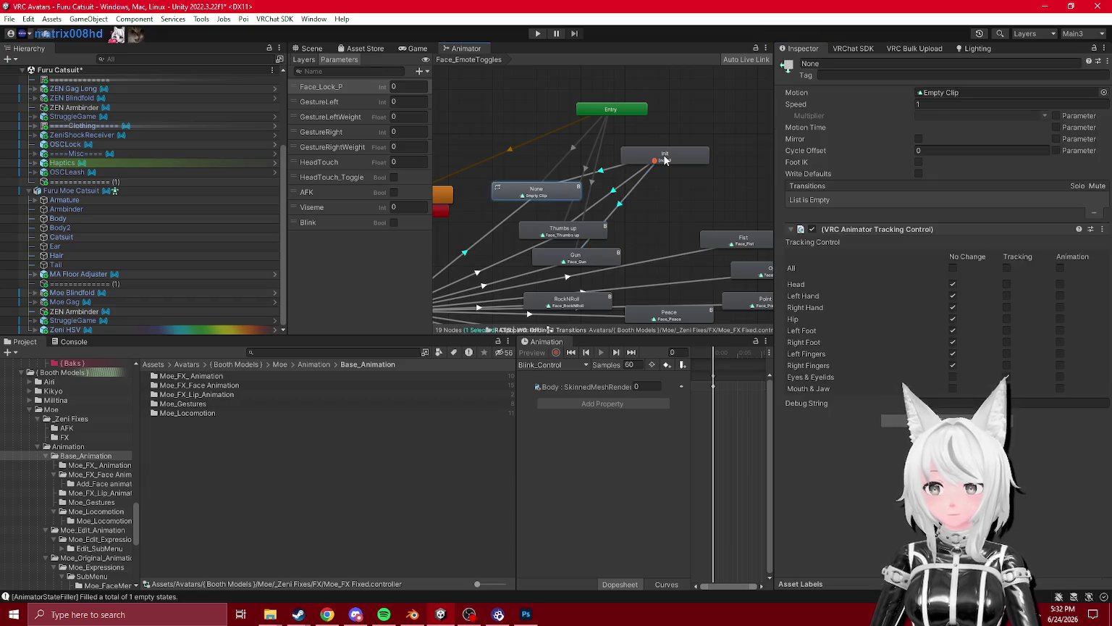
left_click(536, 189)
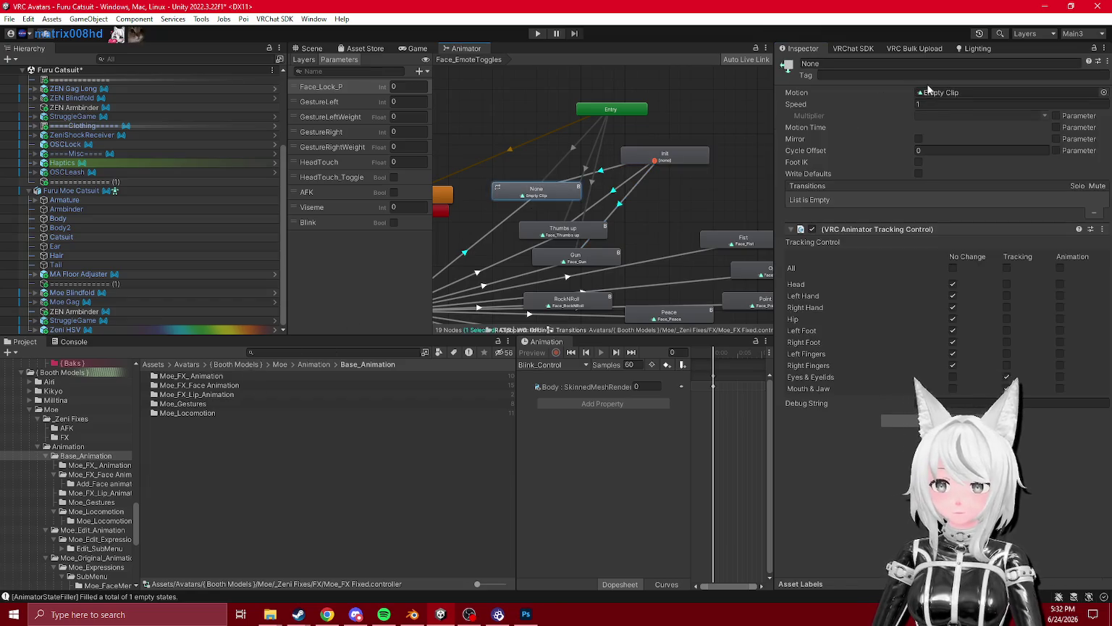
left_click(946, 92)
left_click(664, 156)
mouse_move(177, 413)
left_mouse_down()
mouse_move(863, 148)
mouse_move(934, 92)
left_mouse_up()
left_click(629, 196)
left_click_drag(571, 213, 633, 187)
mouse_move(584, 240)
left_mouse_down()
mouse_move(649, 213)
mouse_move(635, 184)
mouse_move(716, 101)
mouse_move(711, 83)
left_mouse_up()
left_click(568, 248)
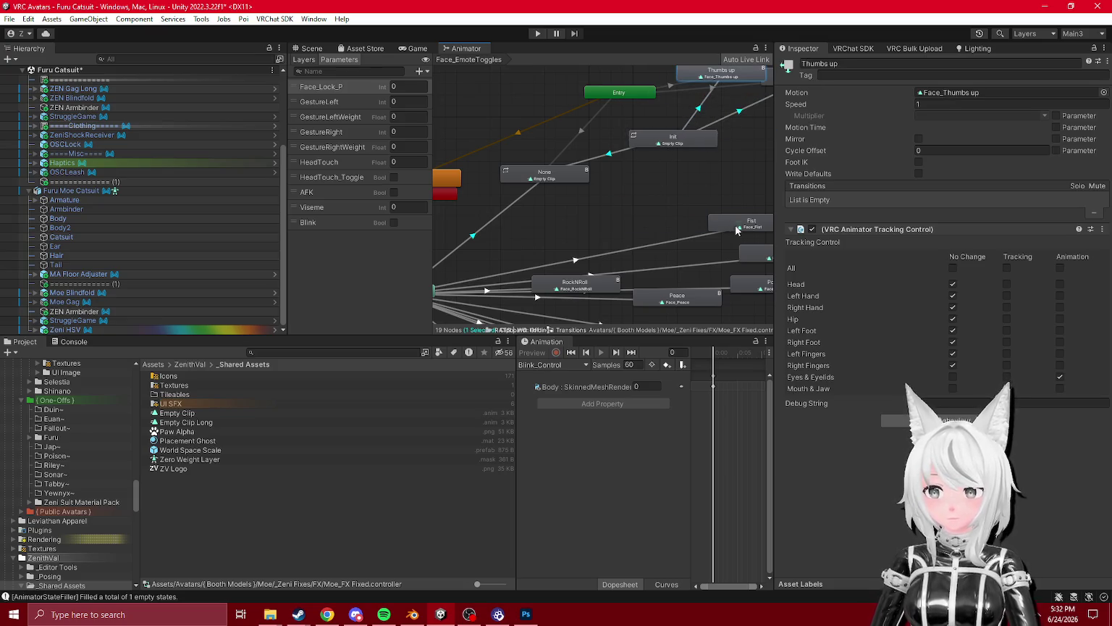
- Add a transition from Init to Fist and move the Fist node left
left_click_drag(749, 223, 607, 224)
left_click(623, 210)
right_click(641, 160)
left_click(655, 168)
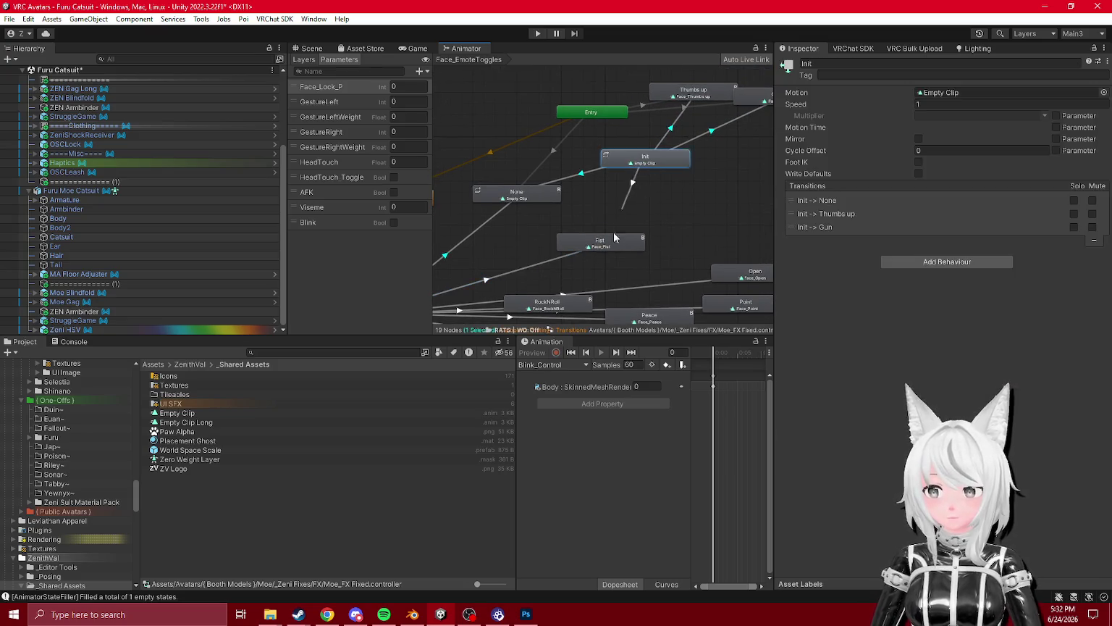
left_click(600, 244)
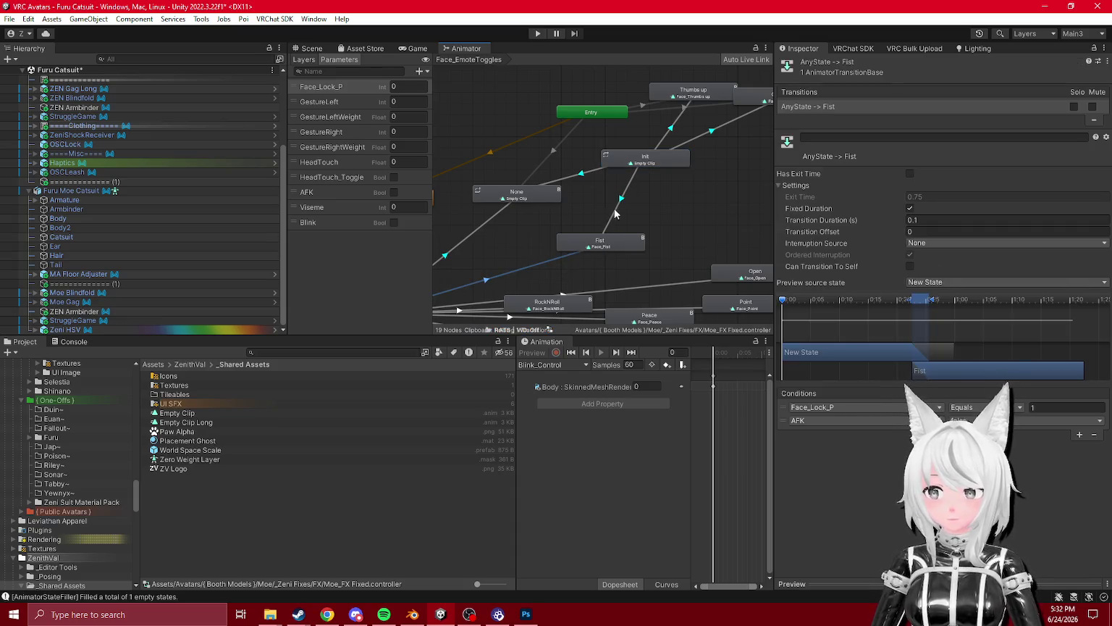
mouse_move(609, 244)
left_mouse_down()
mouse_move(548, 242)
mouse_move(708, 214)
mouse_move(572, 257)
mouse_move(579, 217)
mouse_move(567, 228)
left_mouse_up()
left_click(556, 232)
- Rename the states to 1 Fist, 7 Thumbs up and 6 Gun, tidying node positions
left_click(835, 64)
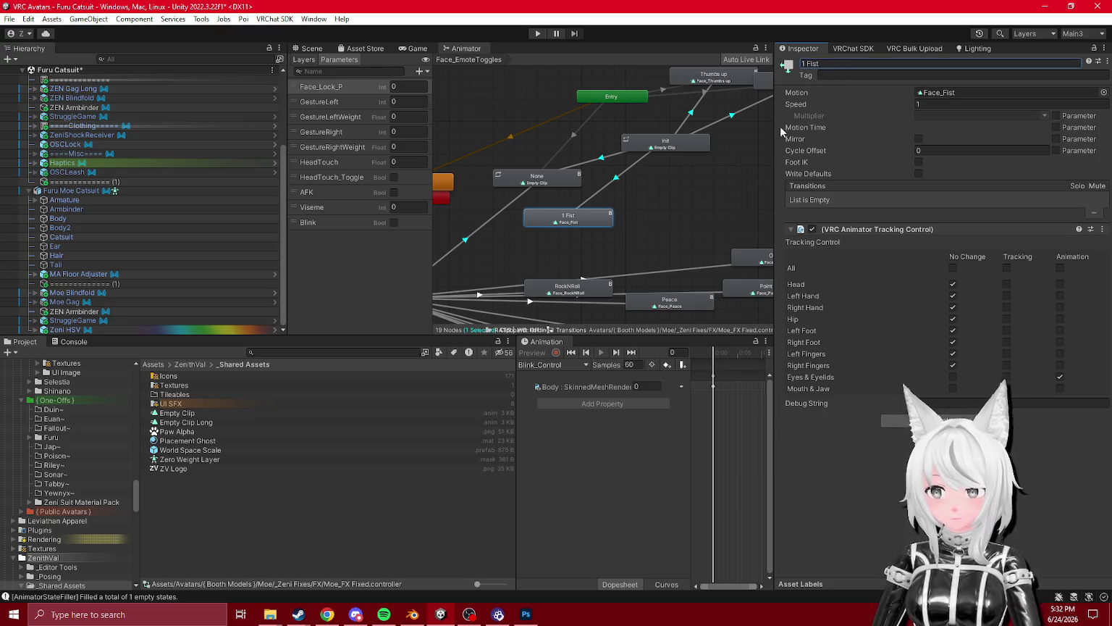
mouse_move(735, 255)
left_mouse_down()
mouse_move(673, 239)
mouse_move(683, 230)
left_mouse_up()
left_click(693, 114)
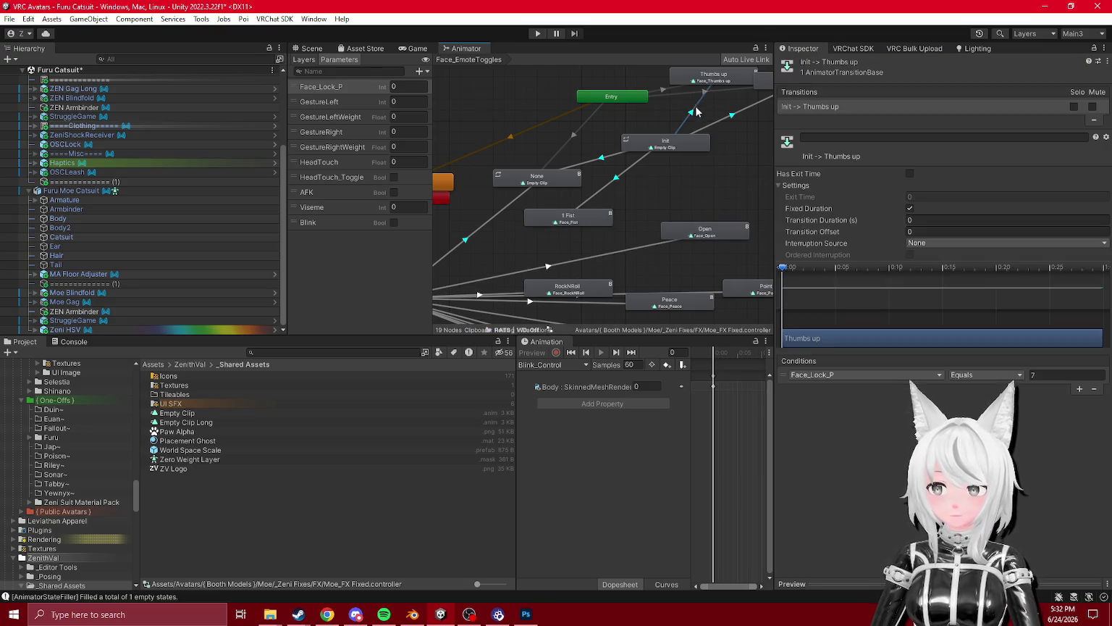
left_click_drag(703, 78, 691, 205)
left_click(811, 64)
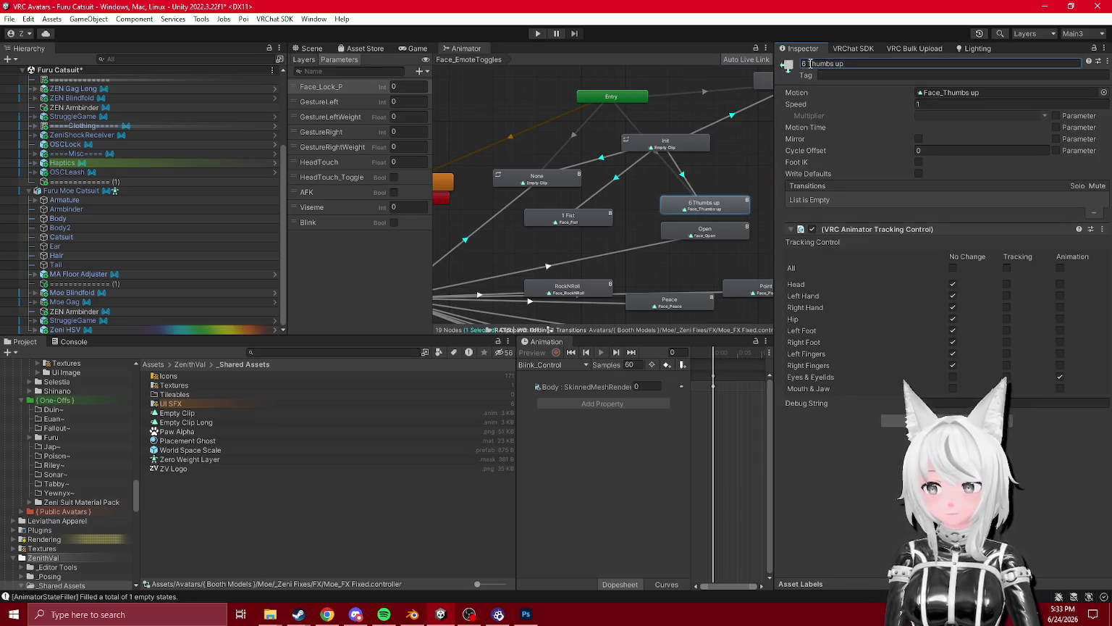
key("BackSpace")
key("BackSpace")
key("Return")
left_click(817, 61)
left_click(817, 61)
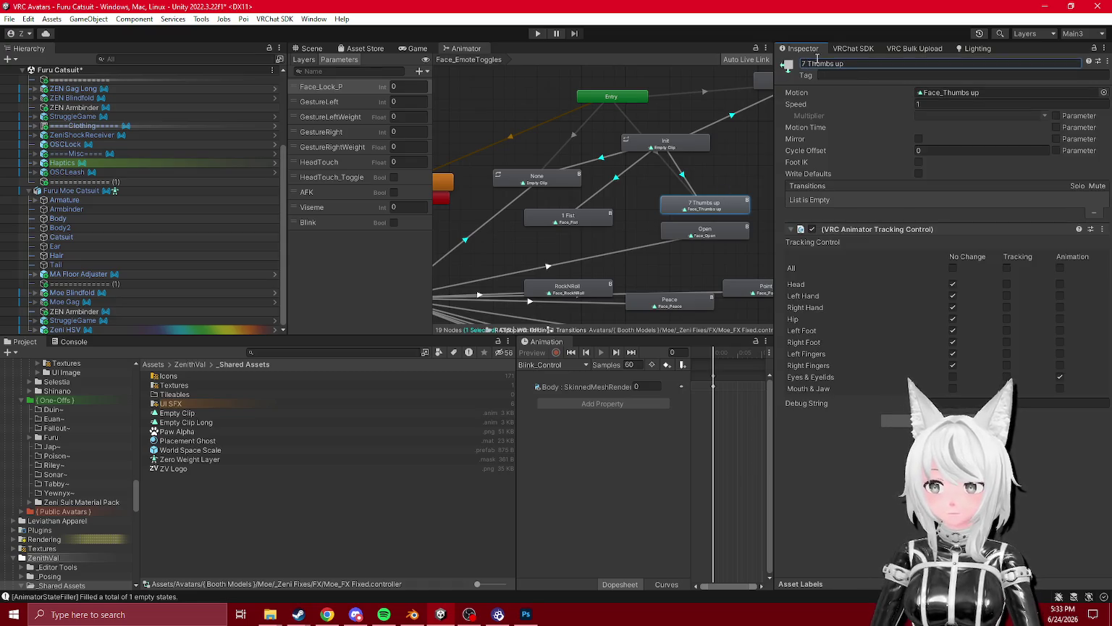
mouse_move(698, 217)
left_mouse_down()
mouse_move(700, 96)
mouse_move(597, 86)
left_mouse_up()
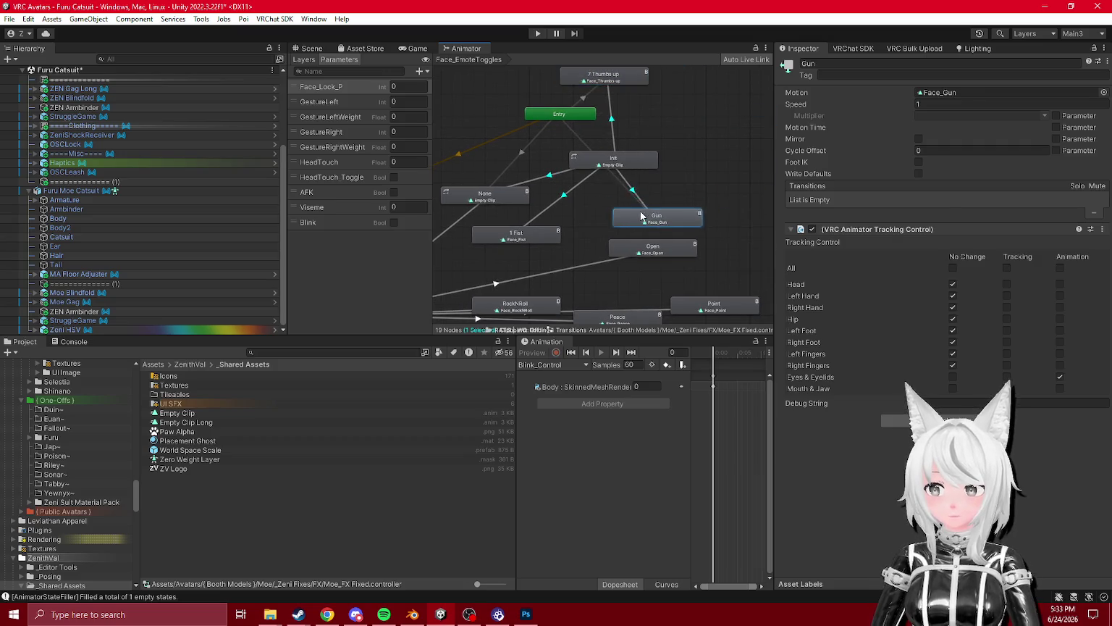
left_click(637, 199)
left_click(660, 223)
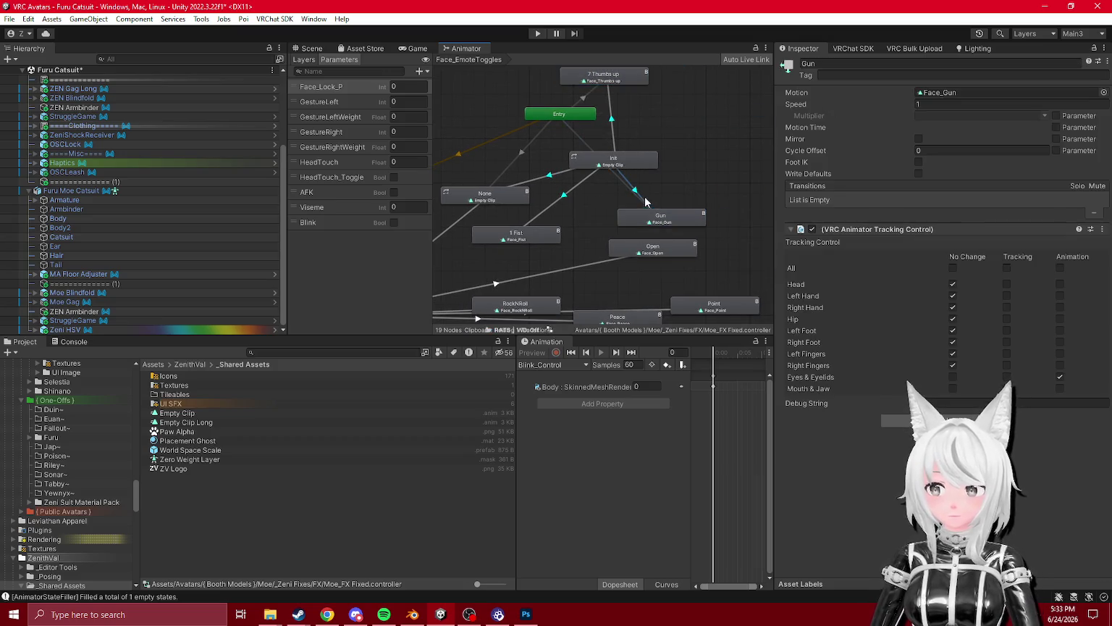
left_click(831, 65)
type("6")
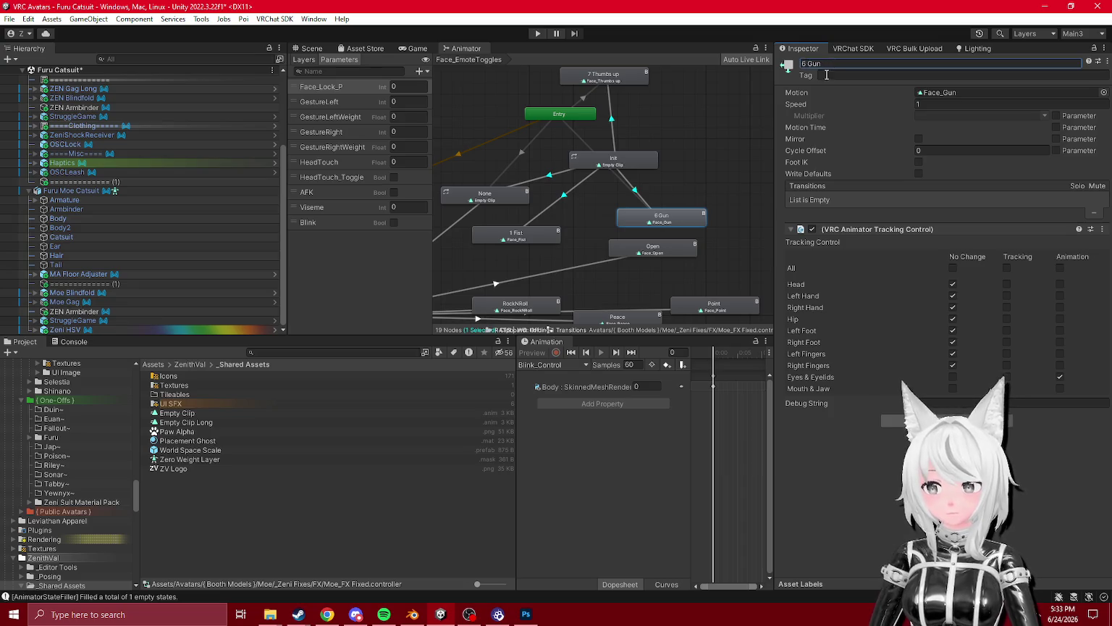
- Add an Init to Open transition with its condition, rename it 2 Open, place beside 1 Fist
left_click_drag(610, 175, 627, 134)
left_click(628, 122)
left_click(646, 210)
left_click(648, 211)
left_click(835, 66)
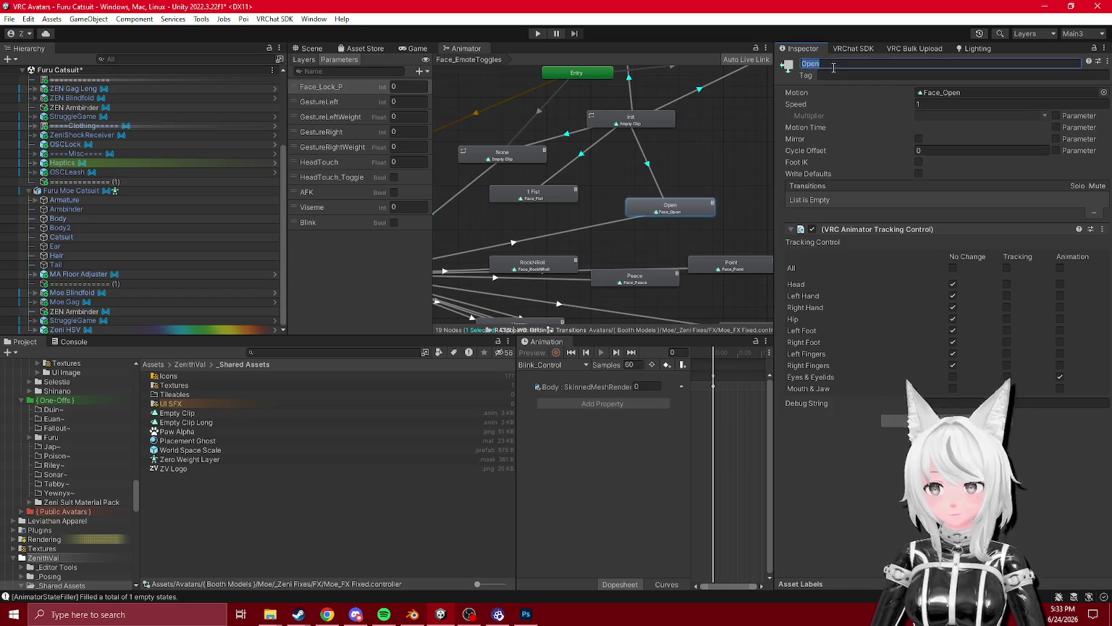
left_click(645, 165)
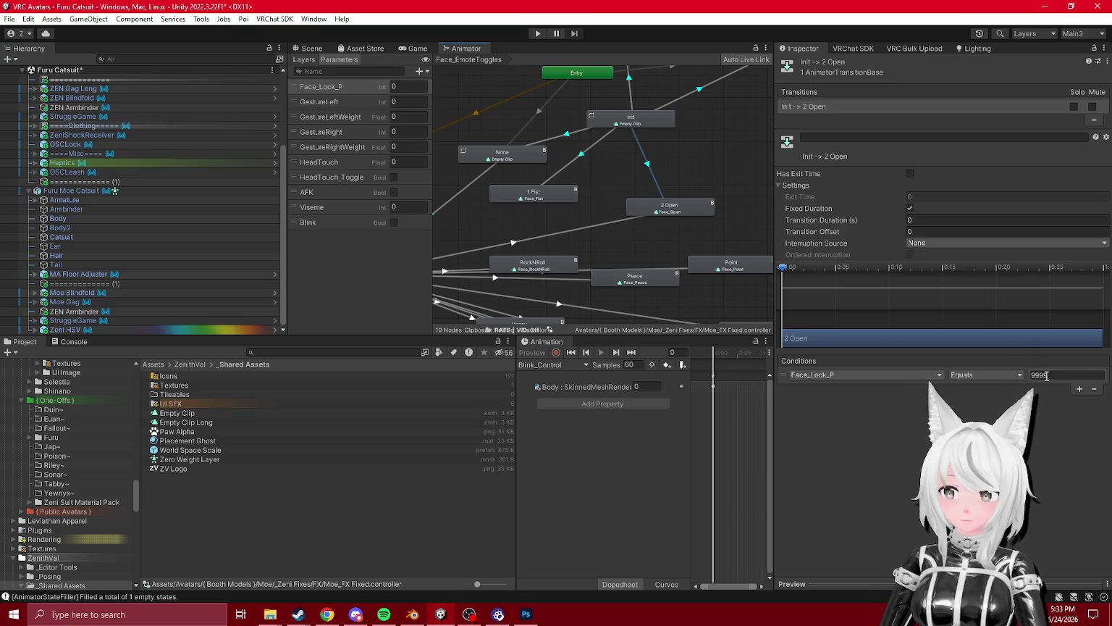
left_click(566, 226)
left_click(591, 229)
left_click(671, 213)
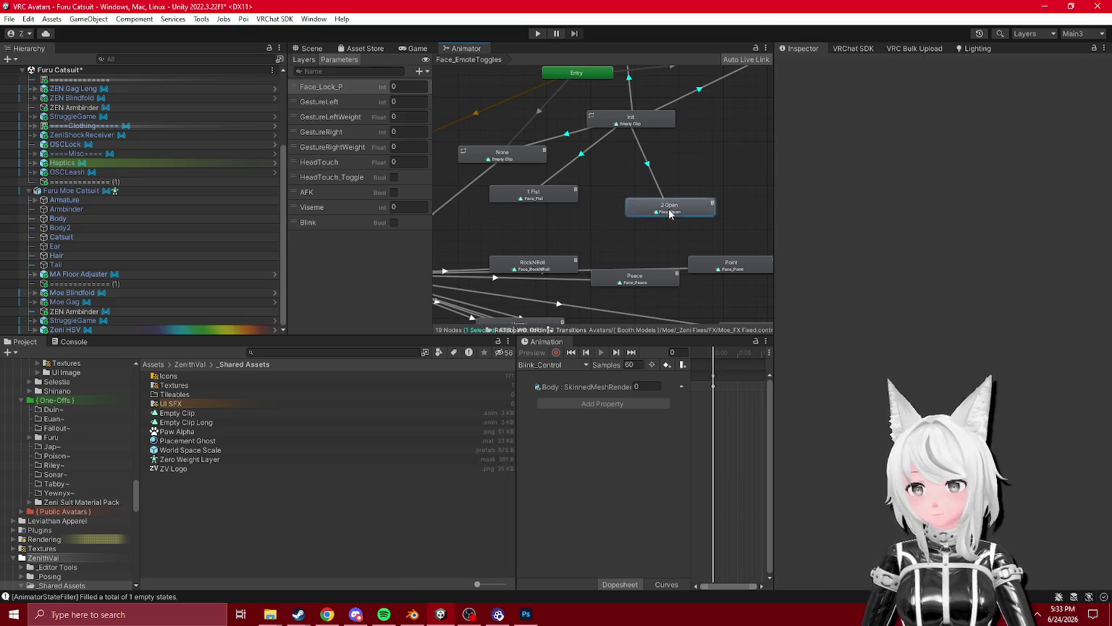
left_click_drag(672, 213, 536, 222)
- Add an Init to RockNRoll transition and set its condition value
mouse_move(568, 262)
left_mouse_down()
mouse_move(736, 232)
mouse_move(710, 210)
left_mouse_up()
left_click(653, 220)
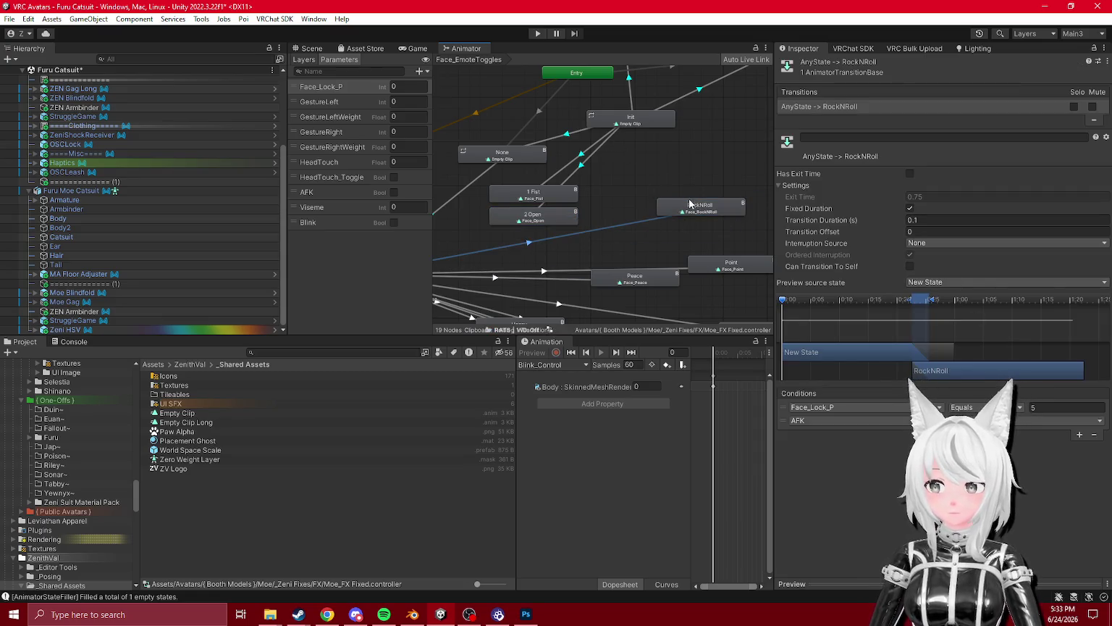
right_click(632, 119)
left_click(655, 127)
left_click(695, 207)
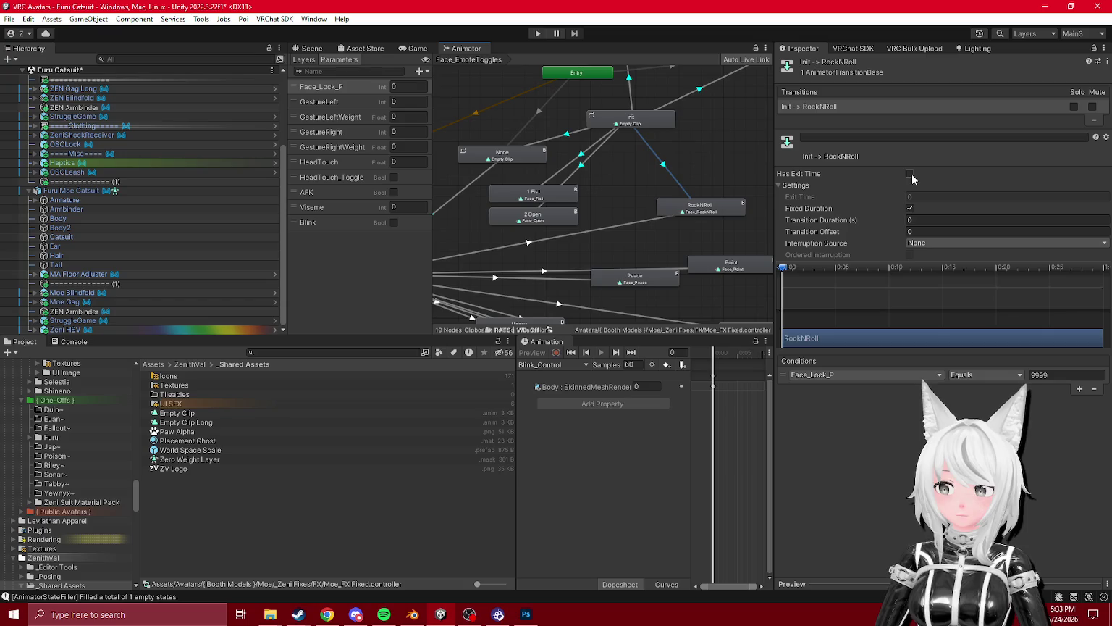
left_click(1049, 376)
left_click(648, 216)
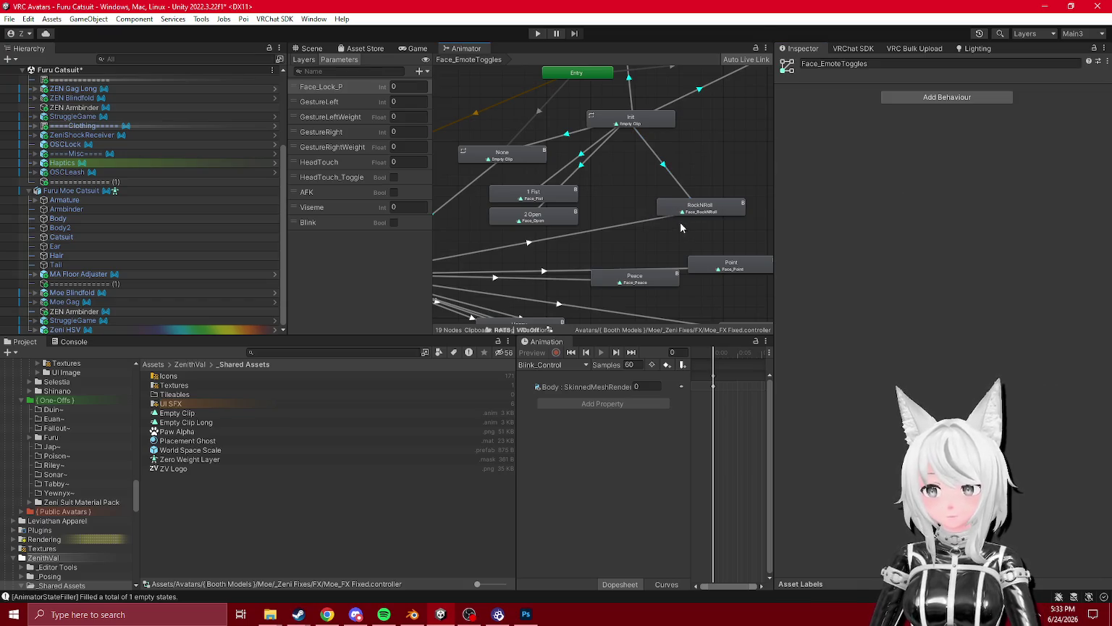
left_click(646, 218)
mouse_move(707, 212)
left_mouse_down()
mouse_move(558, 248)
mouse_move(606, 244)
left_mouse_up()
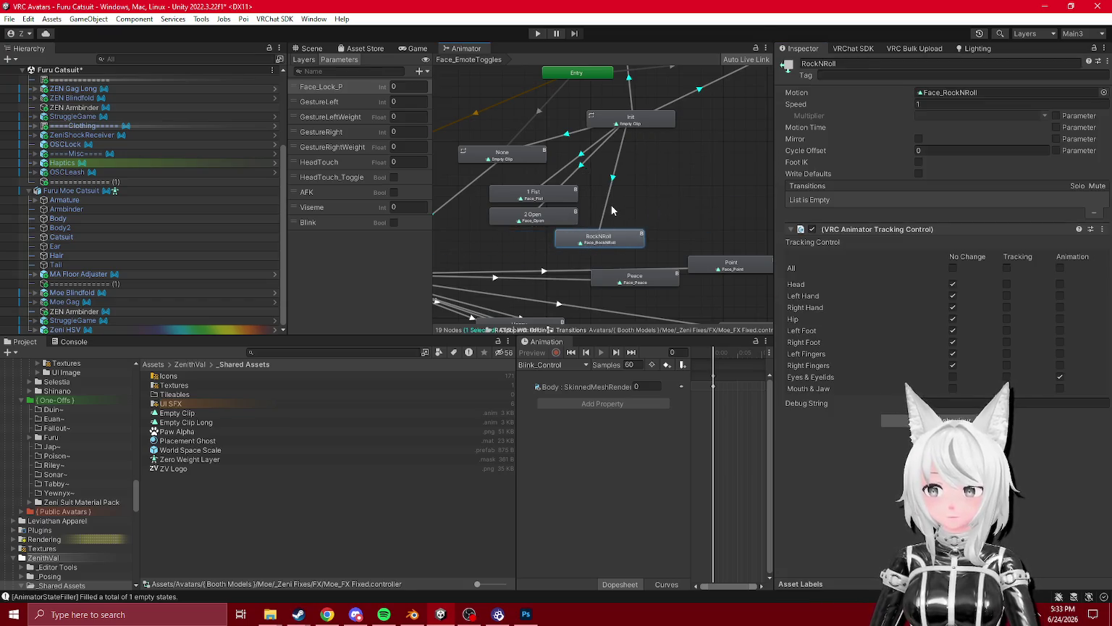
- Review the RockNRoll transition condition, place RockNRoll under 2 Open, then show the avatar scene
left_click(613, 210)
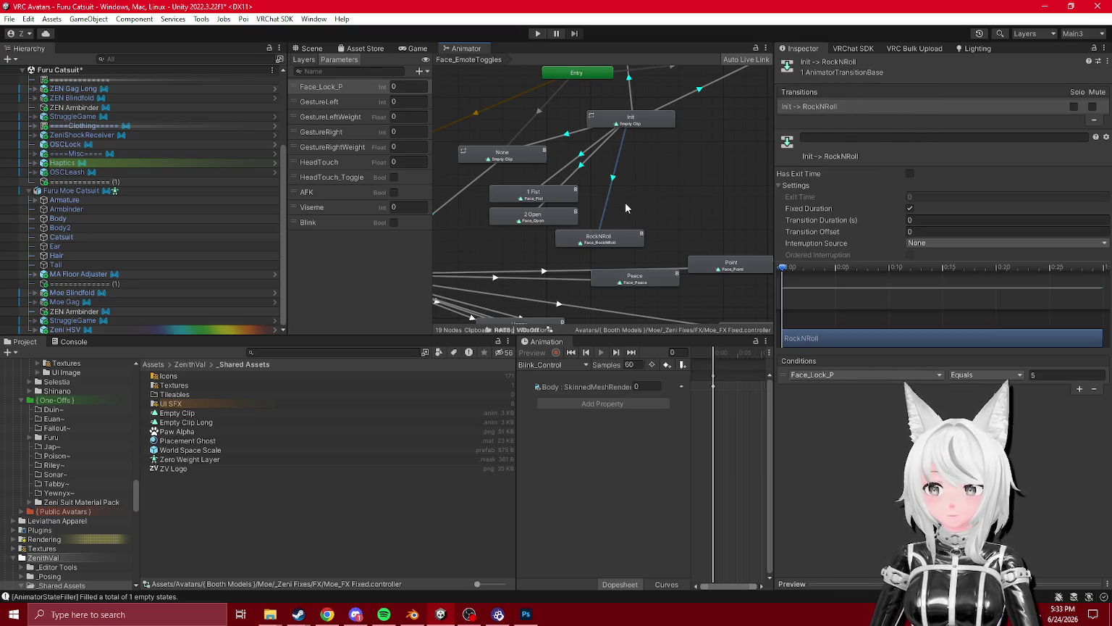
left_click(605, 194)
left_click(596, 196)
left_click(584, 250)
left_click(599, 207)
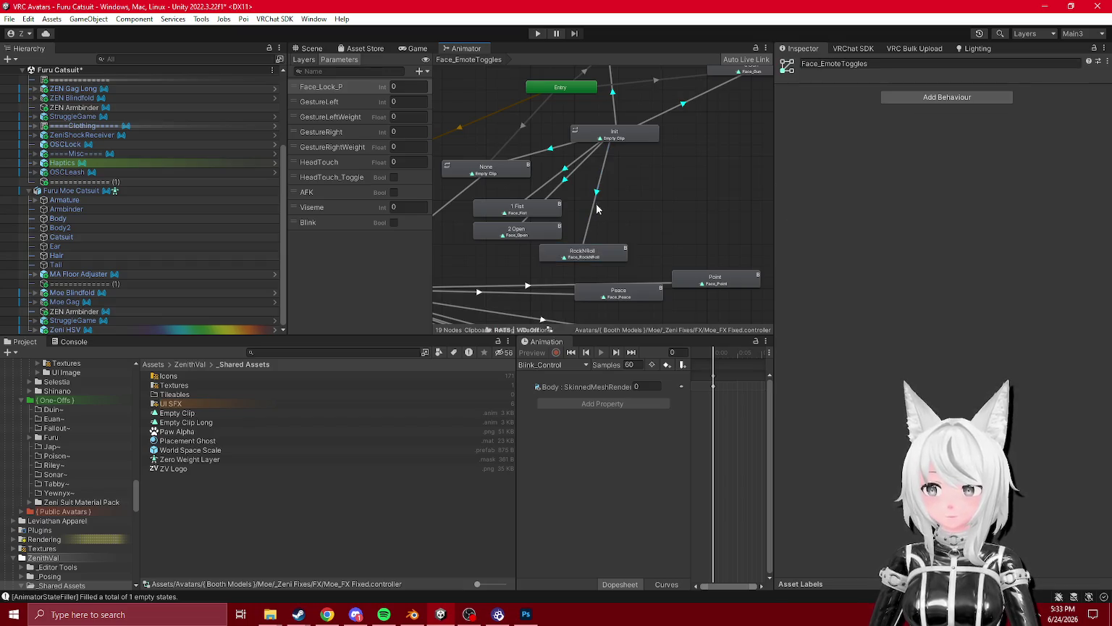
left_click(595, 203)
scroll(626, 179, "down", 2)
scroll(640, 172, "up", 2)
left_click_drag(615, 237, 538, 239)
left_click(356, 614)
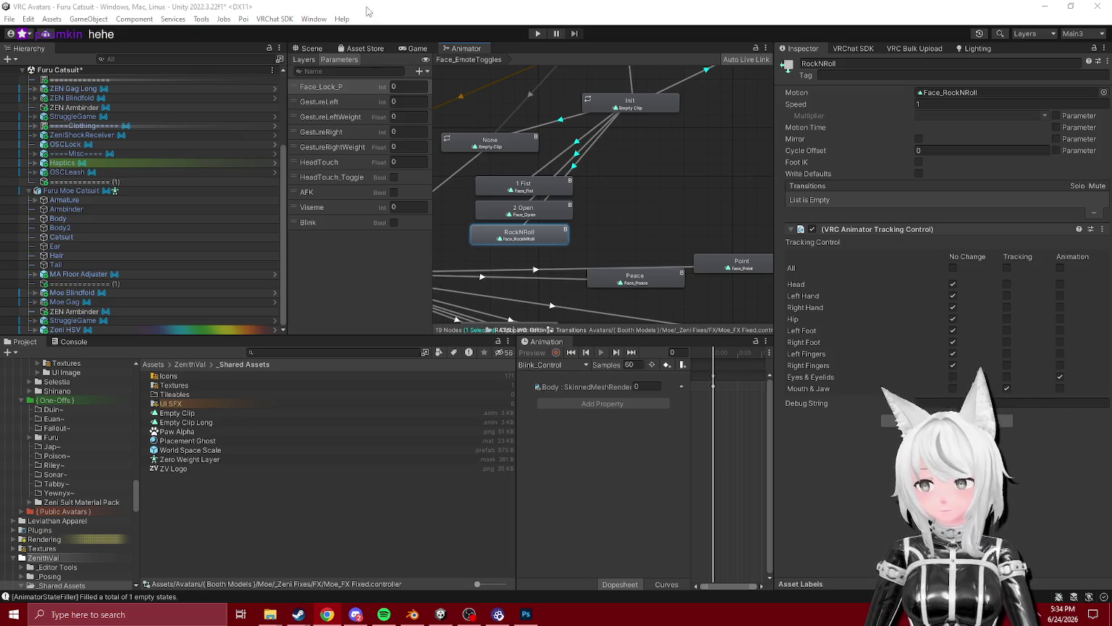
left_click(530, 179)
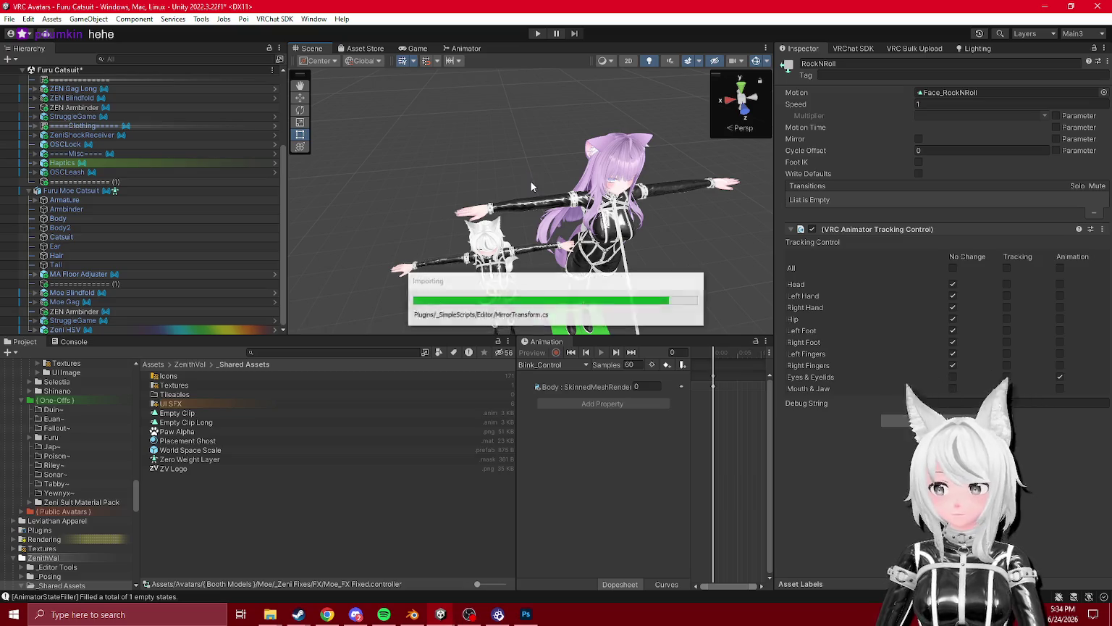
- Leave ZEN Blindfold's Transform menu unused and select Armbinder to view its Skinned Mesh Renderer
left_click(71, 101)
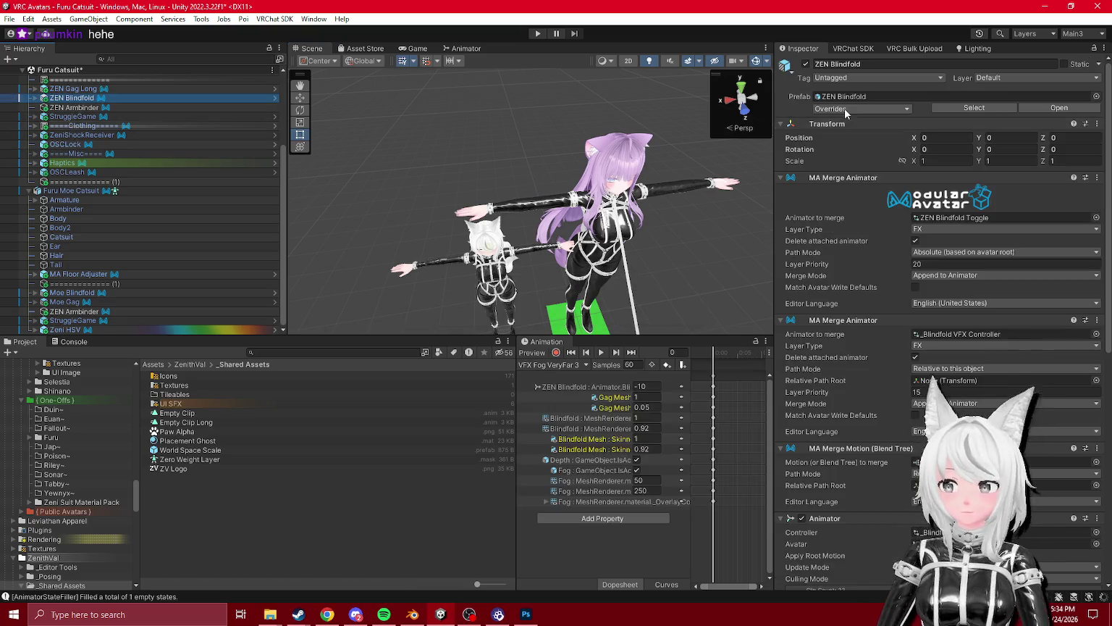
right_click(829, 124)
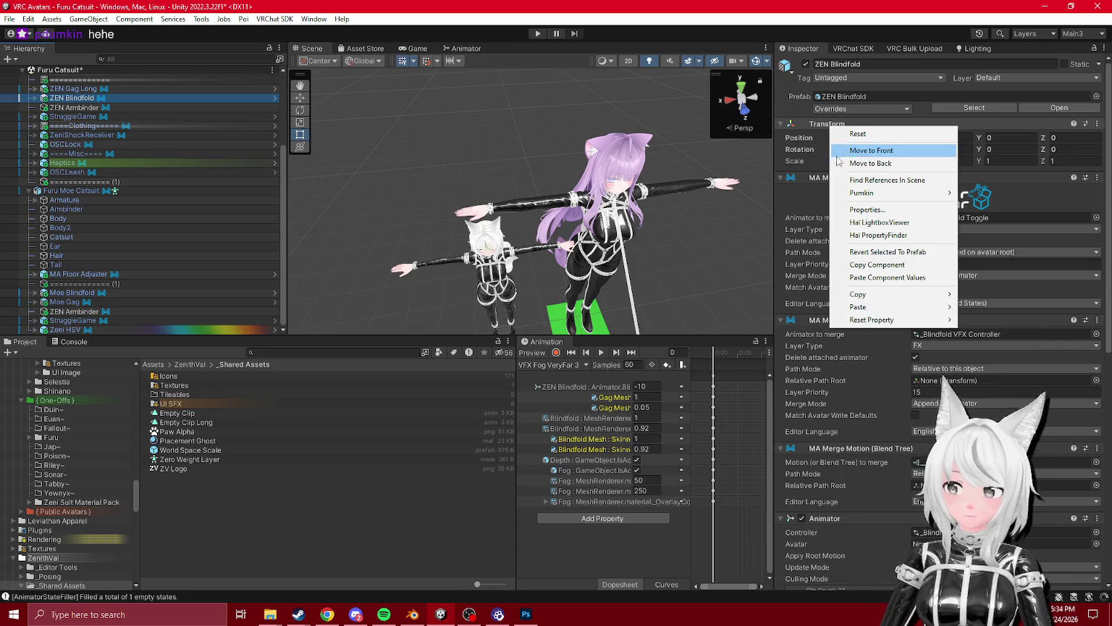
left_click(591, 153)
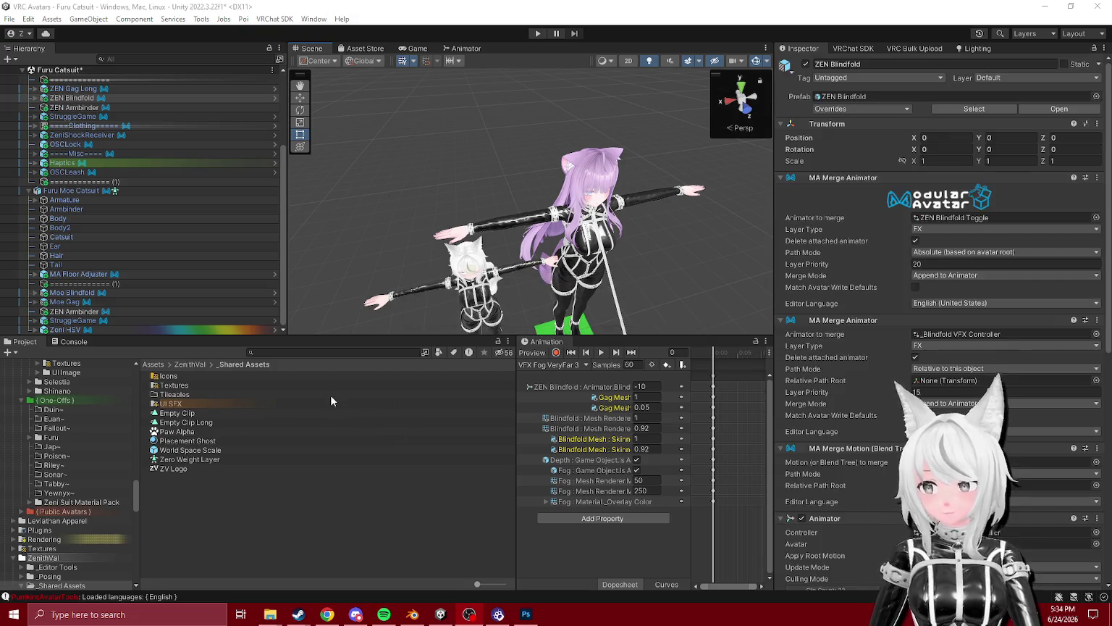
left_click(68, 209)
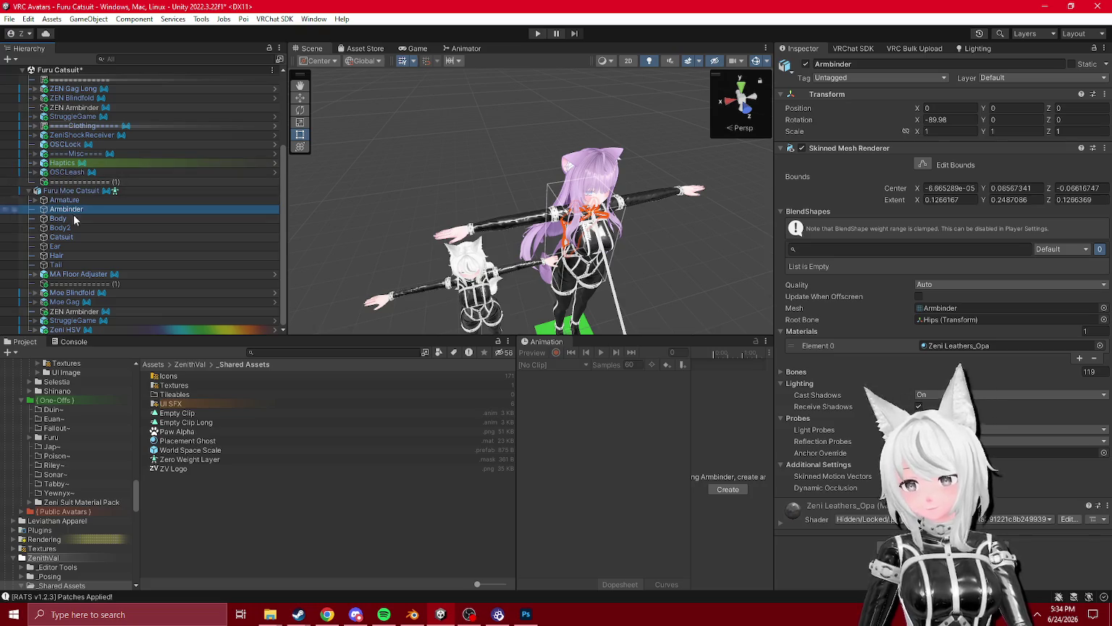
right_click(76, 208)
mouse_move(145, 311)
left_click(228, 312)
left_click(300, 98)
right_click(825, 94)
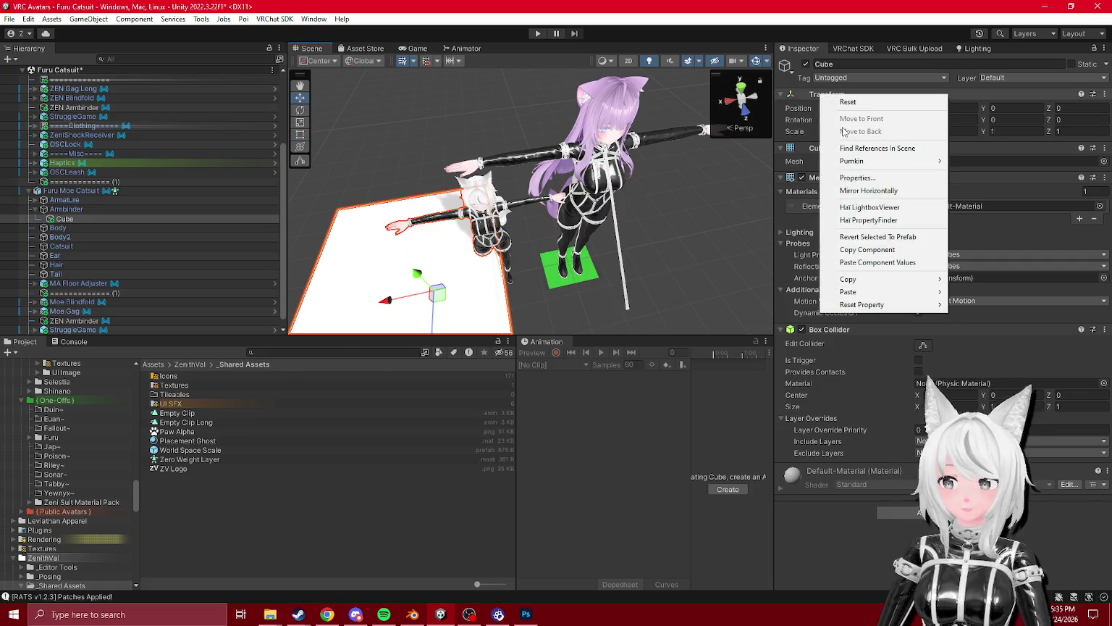
left_click(872, 191)
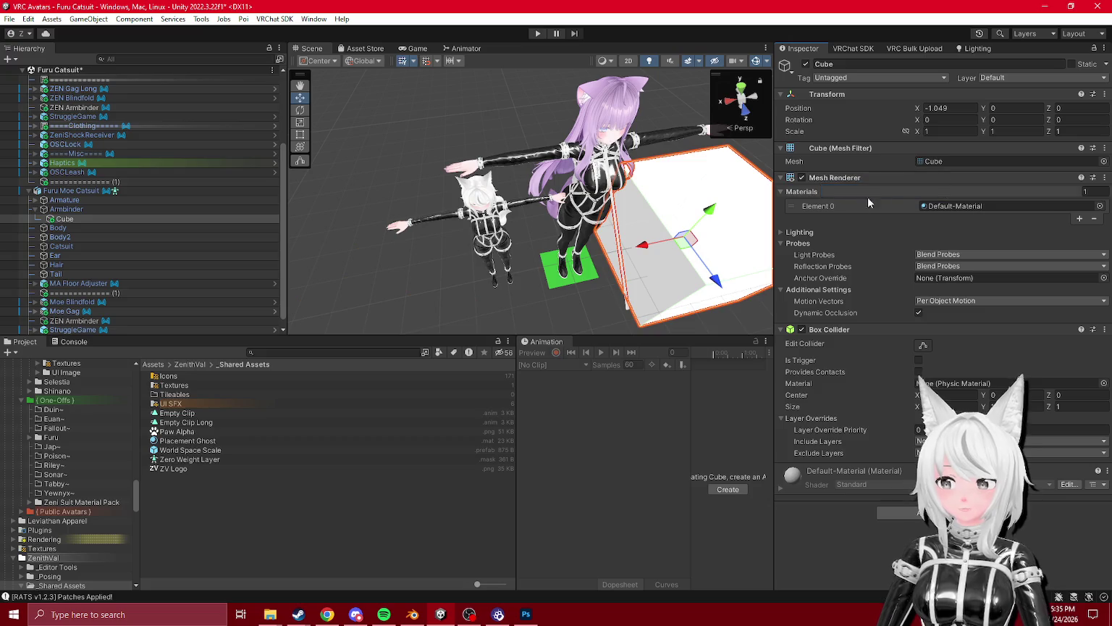
key("ctrl+z")
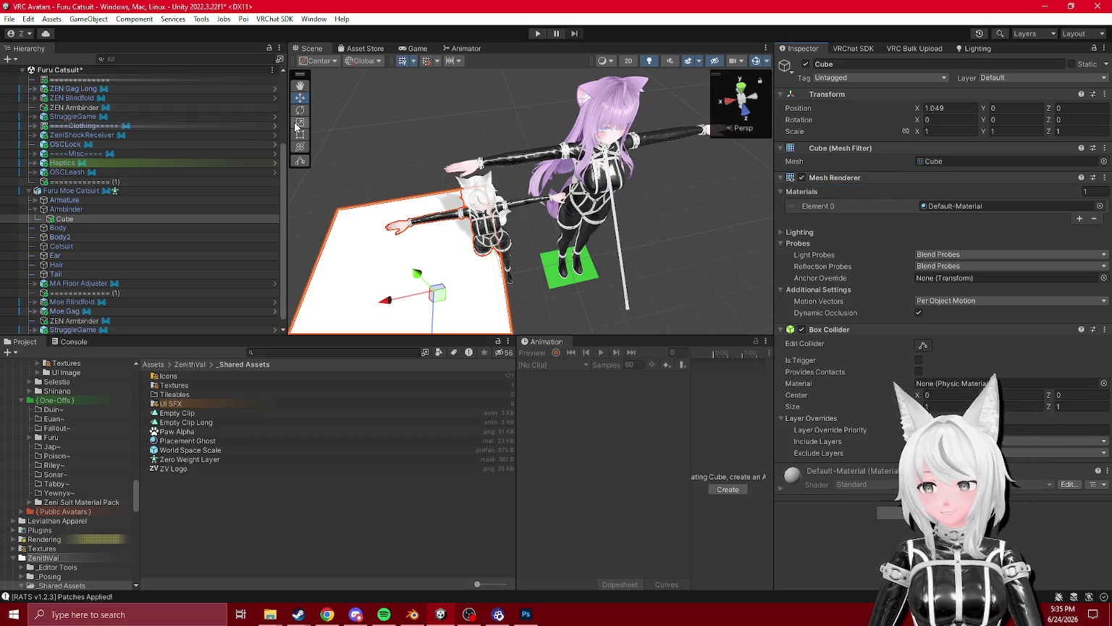
left_click(300, 110)
mouse_move(427, 231)
left_mouse_down()
mouse_move(444, 247)
mouse_move(434, 249)
mouse_move(449, 239)
mouse_move(347, 133)
left_mouse_up()
left_click(299, 123)
right_click(80, 219)
mouse_move(174, 315)
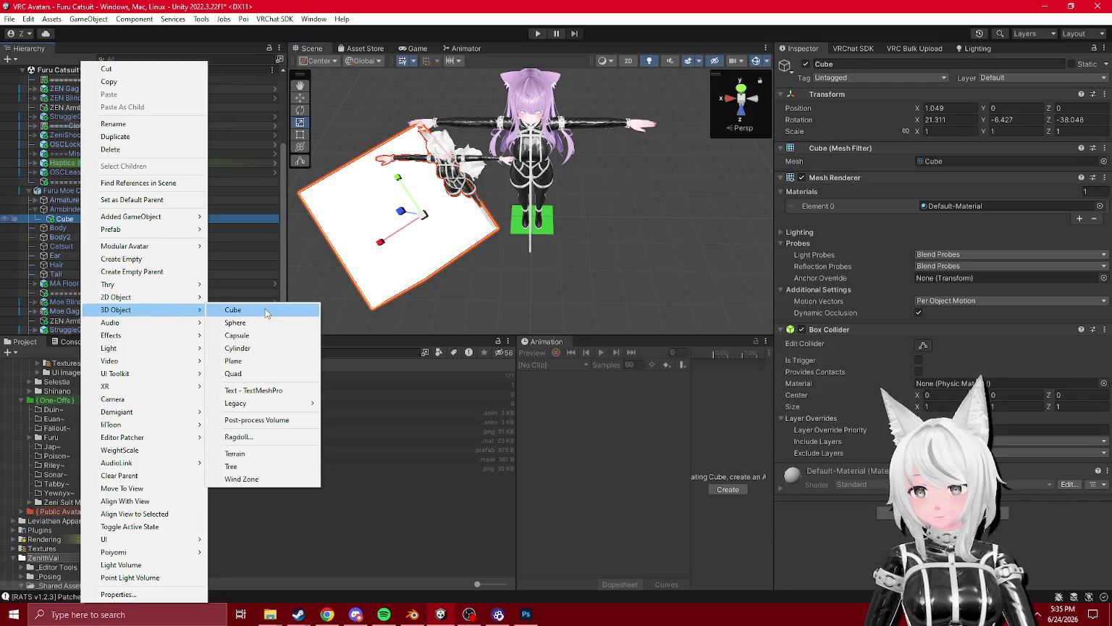
left_click(225, 310)
left_click(299, 101)
left_click(366, 61)
left_click(365, 87)
mouse_move(409, 189)
left_mouse_down()
mouse_move(442, 243)
mouse_move(456, 284)
mouse_move(448, 292)
left_mouse_up()
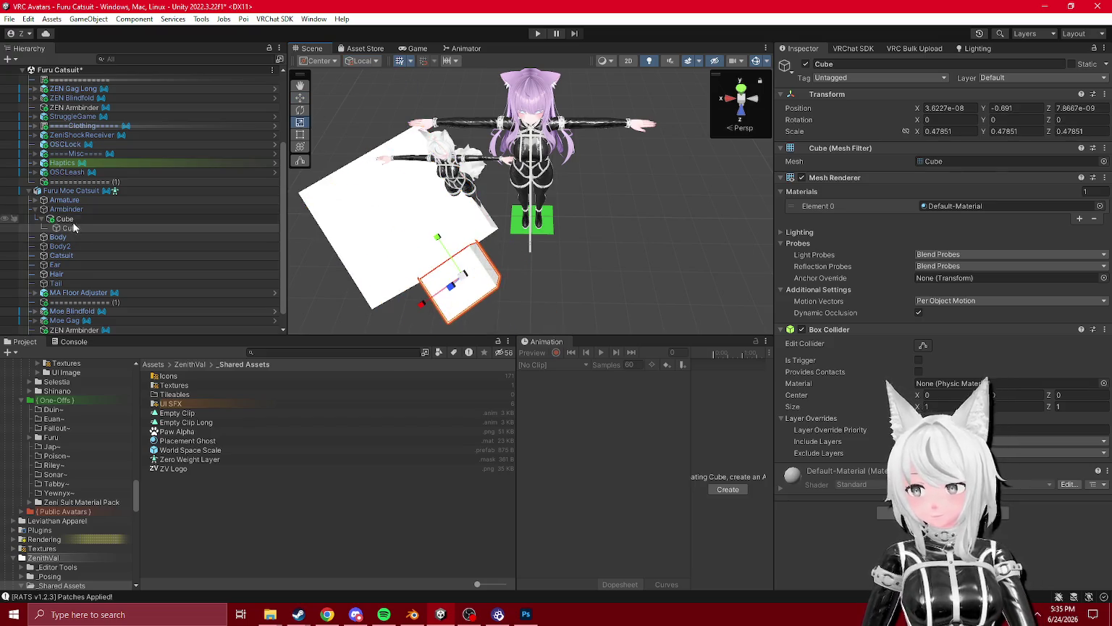
left_click(74, 221)
right_click(857, 94)
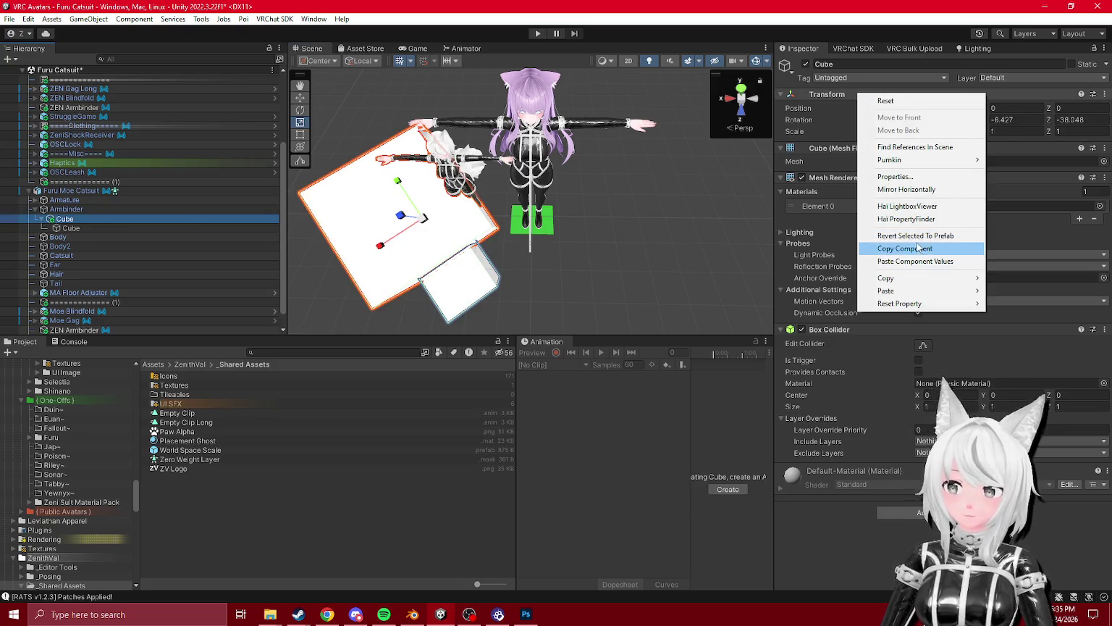
left_click(907, 189)
key("ctrl+z")
key("ctrl+y")
key("ctrl+z")
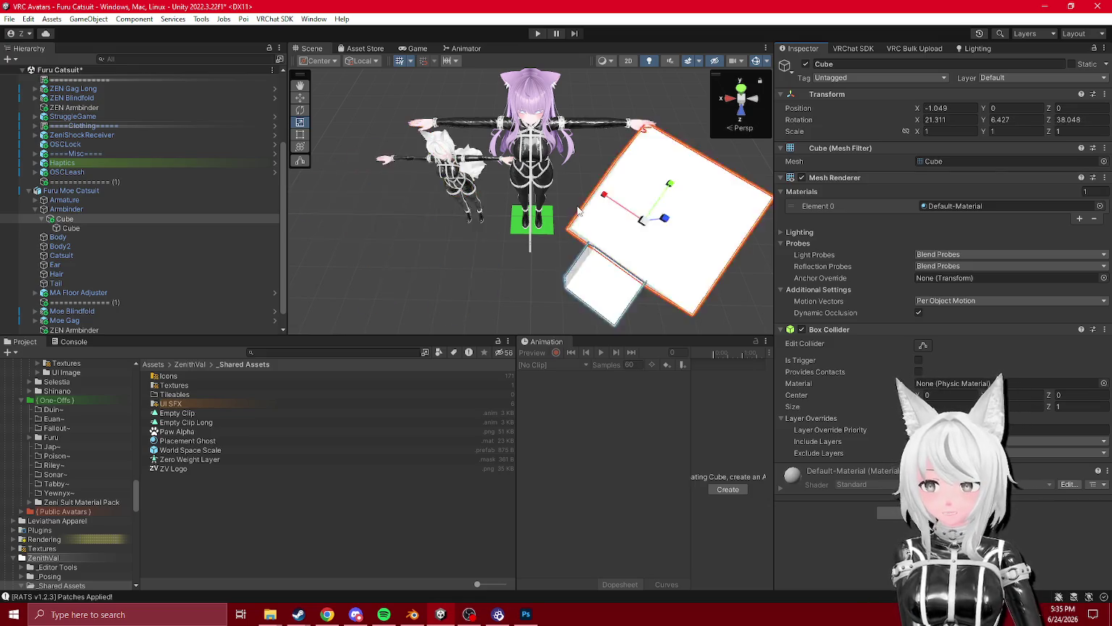
key("ctrl+y")
key("ctrl+z")
key("ctrl+y")
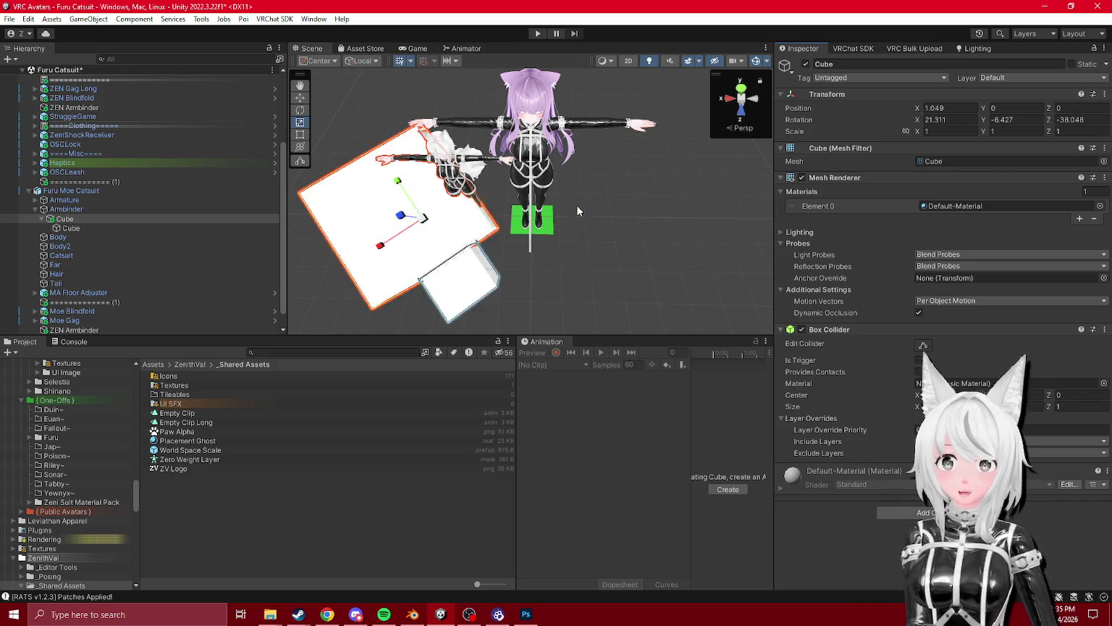
key("ctrl+z")
left_click(88, 220)
key("Delete")
left_click_drag(495, 231, 487, 265)
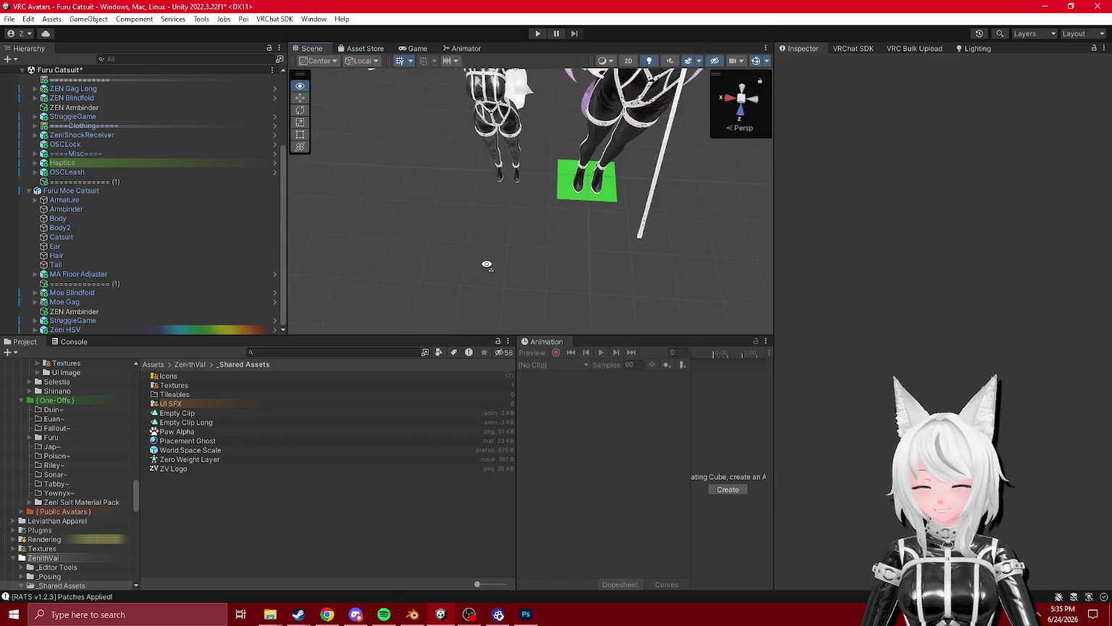
- Show Animator Layers and compare the ZEN Armbinder, StruggleGame, Zeni HSV and Moe Gag controllers
scroll(486, 265, "up", 5)
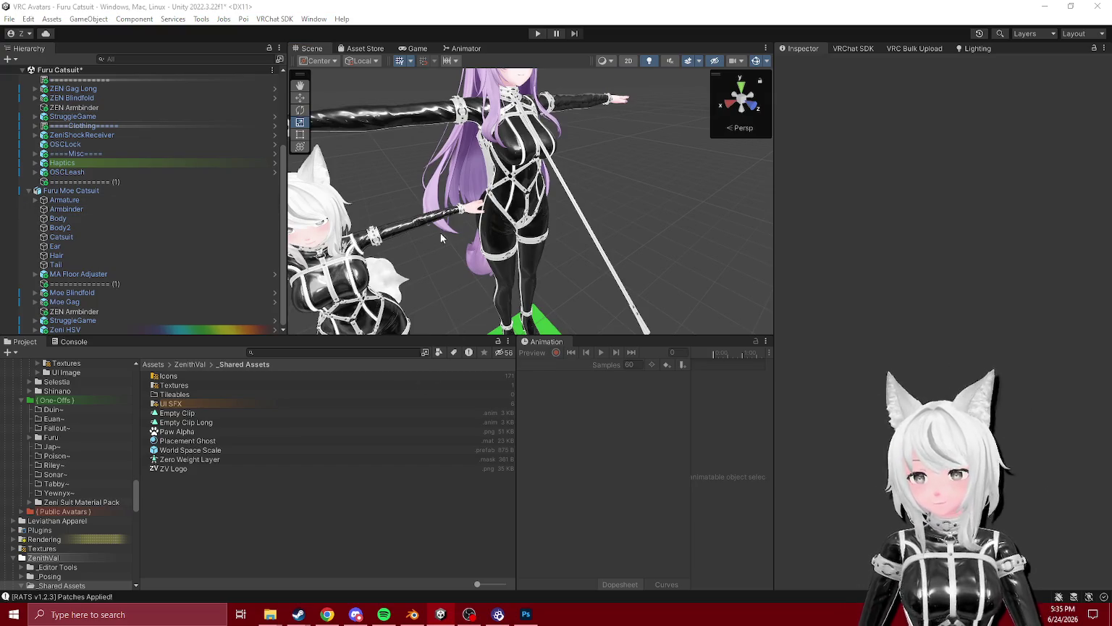
left_click(462, 49)
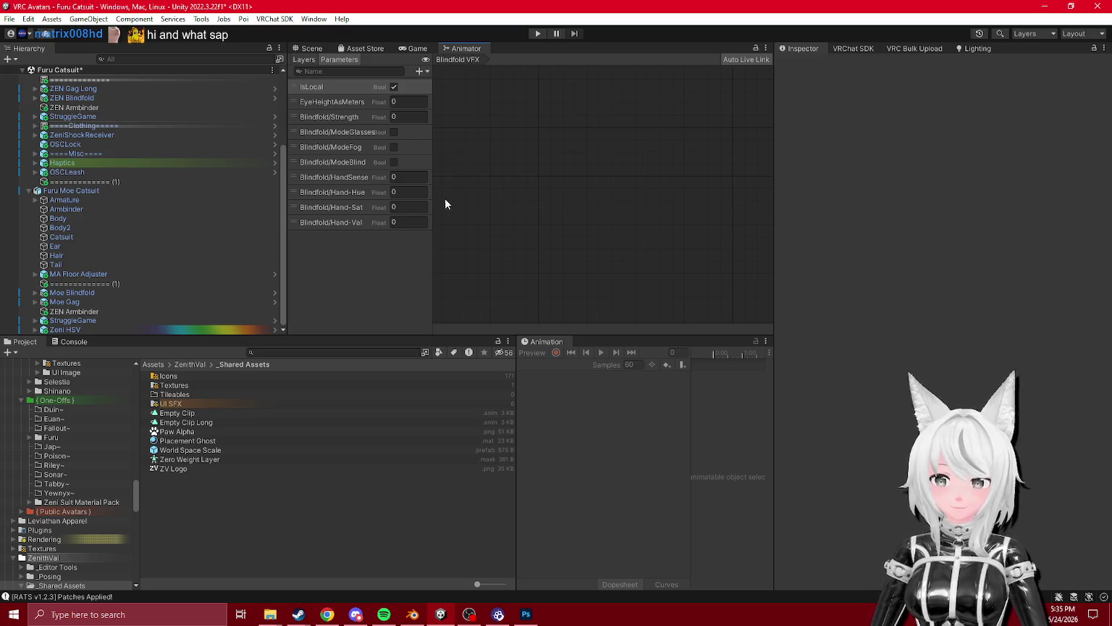
left_click(303, 58)
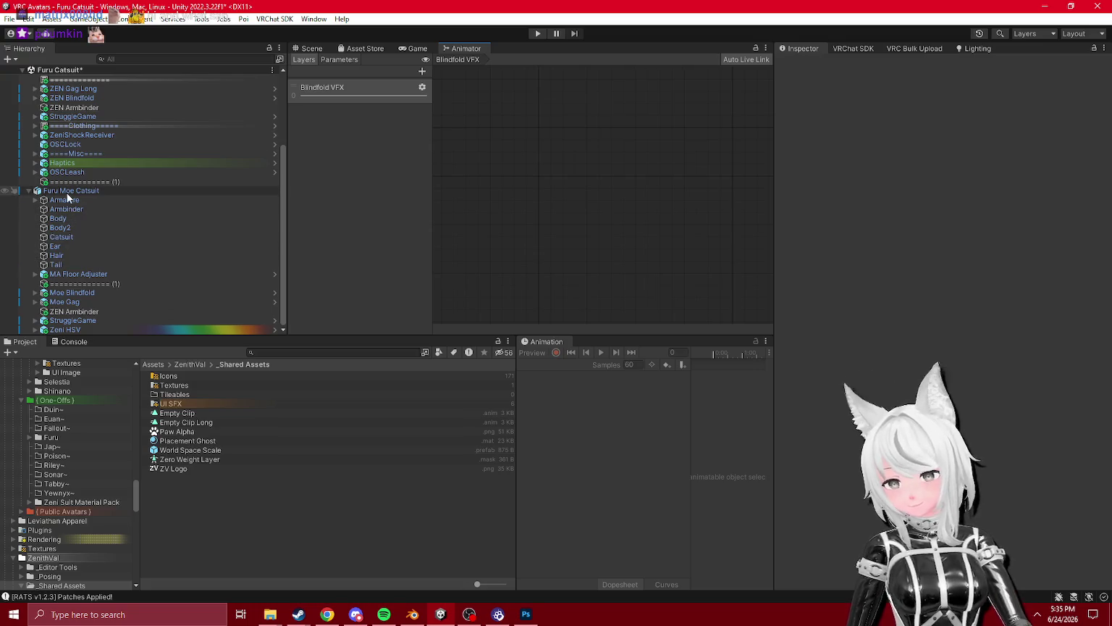
left_click(79, 312)
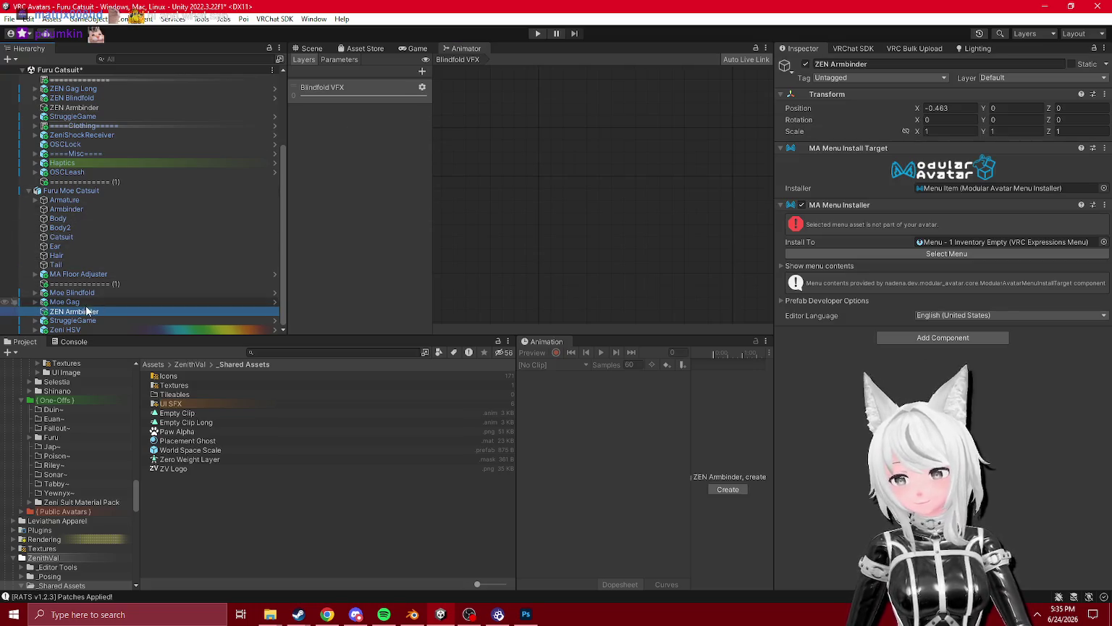
left_click(72, 320)
left_click(75, 327)
left_click(70, 302)
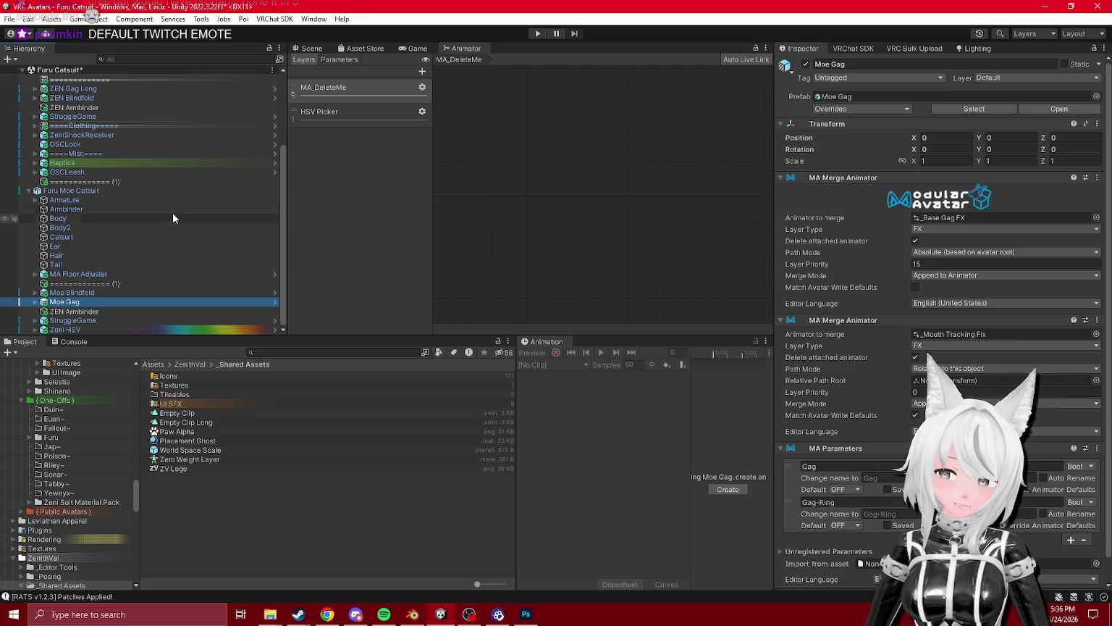
- Check MA Floor Adjuster, Furu Moe Catsuit and StruggleGame, ending on the Struggle Game Animator
left_click(80, 274)
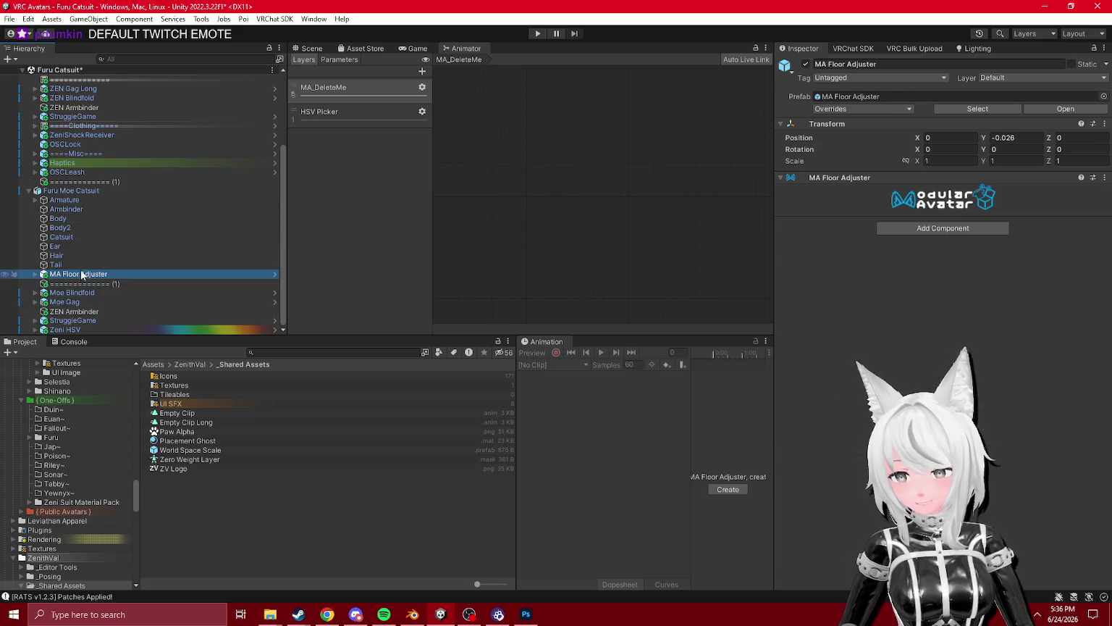
left_click(72, 190)
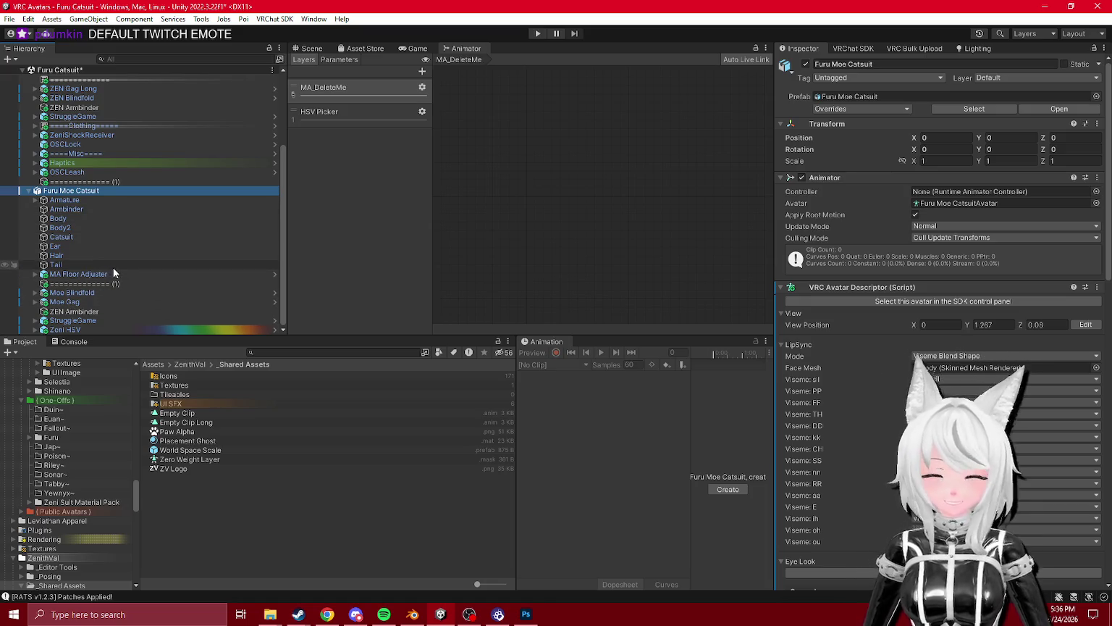
left_click(73, 320)
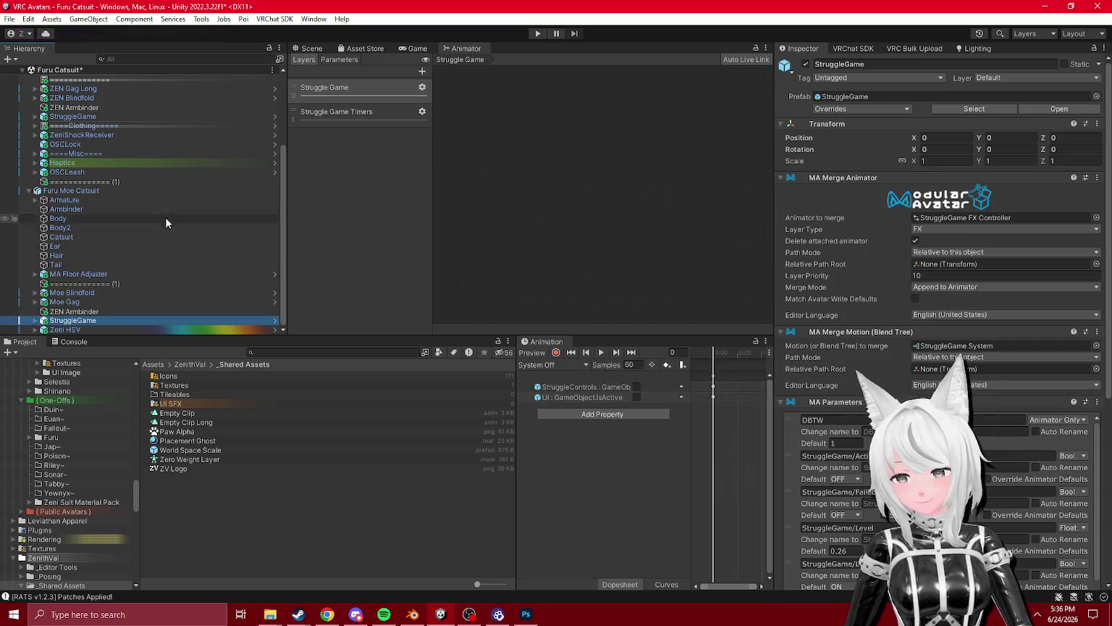
scroll(106, 212, "up", 3)
scroll(105, 209, "down", 3)
left_click(86, 198)
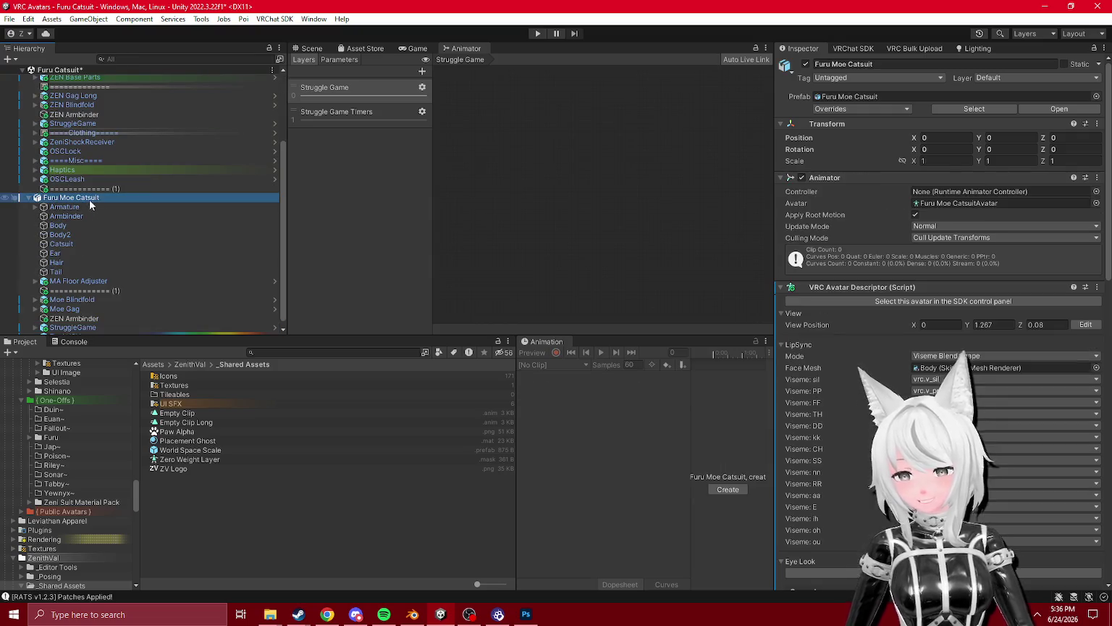
left_click_drag(517, 362, 402, 362)
scroll(79, 249, "down", 1)
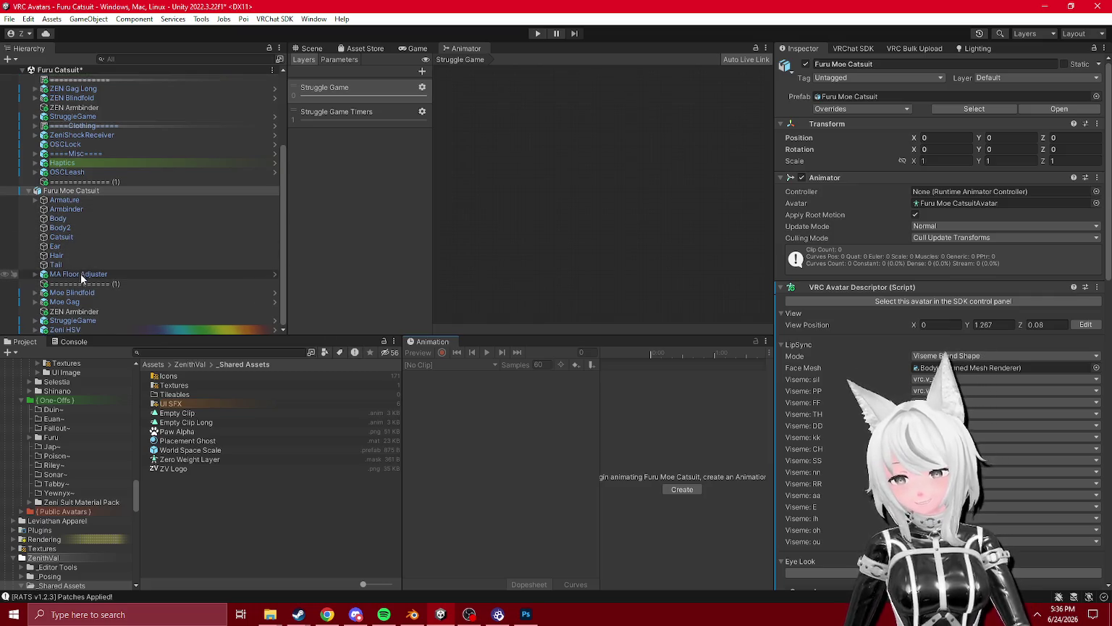
left_click(80, 273)
left_click(315, 48)
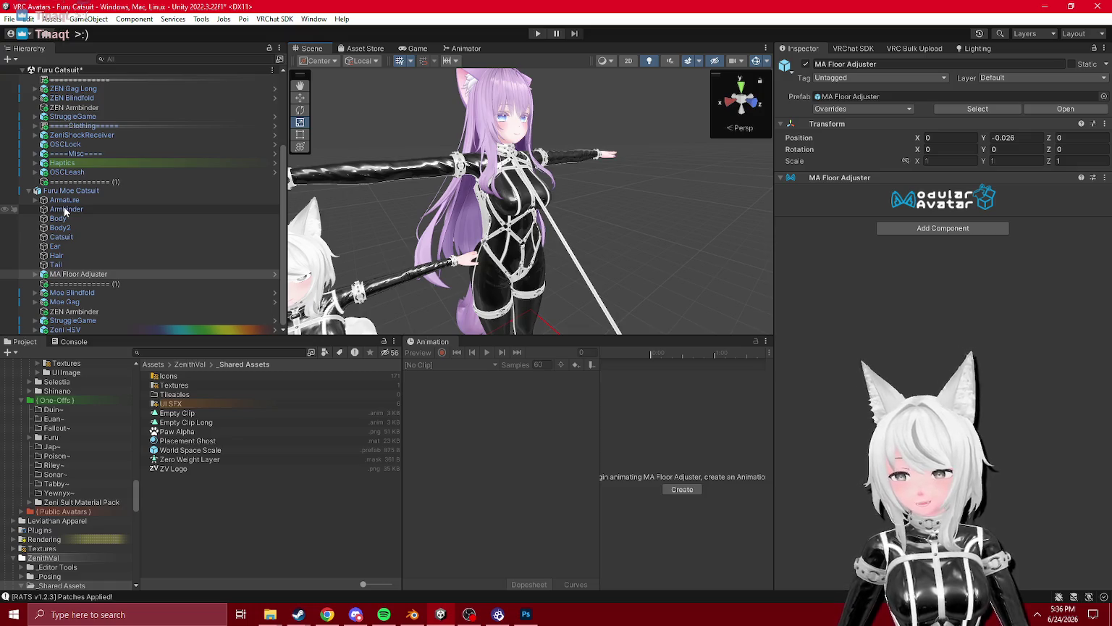
left_click(456, 47)
scroll(145, 217, "up", 4)
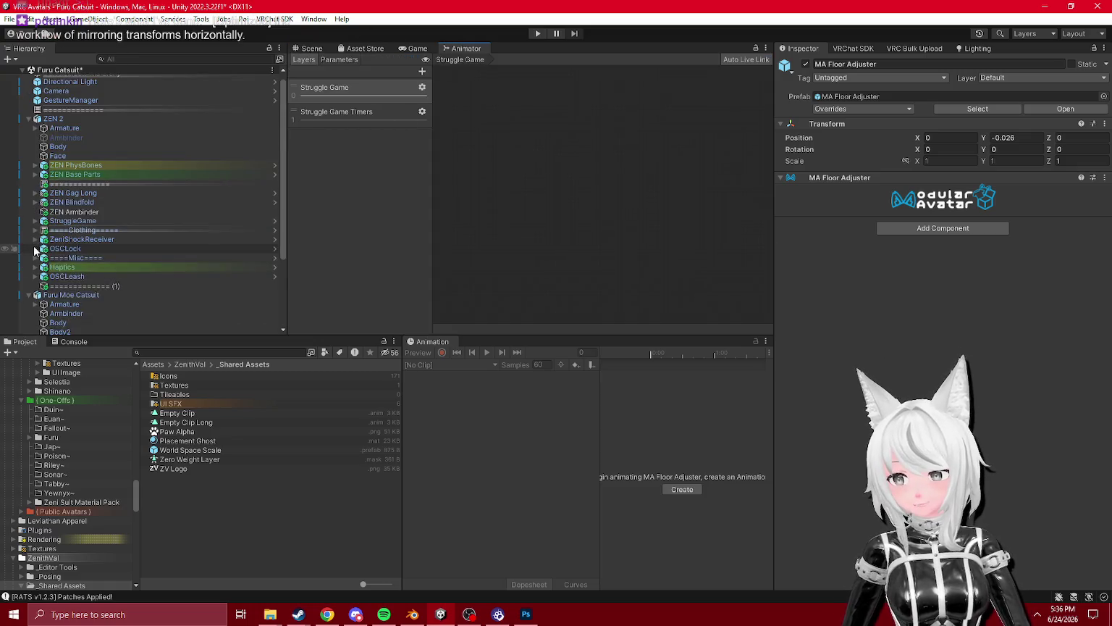
- Locate the avatar's FX controller and open Moe_FX Fixed in the Animator
left_click(71, 295)
scroll(982, 357, "down", 5)
left_click(895, 277)
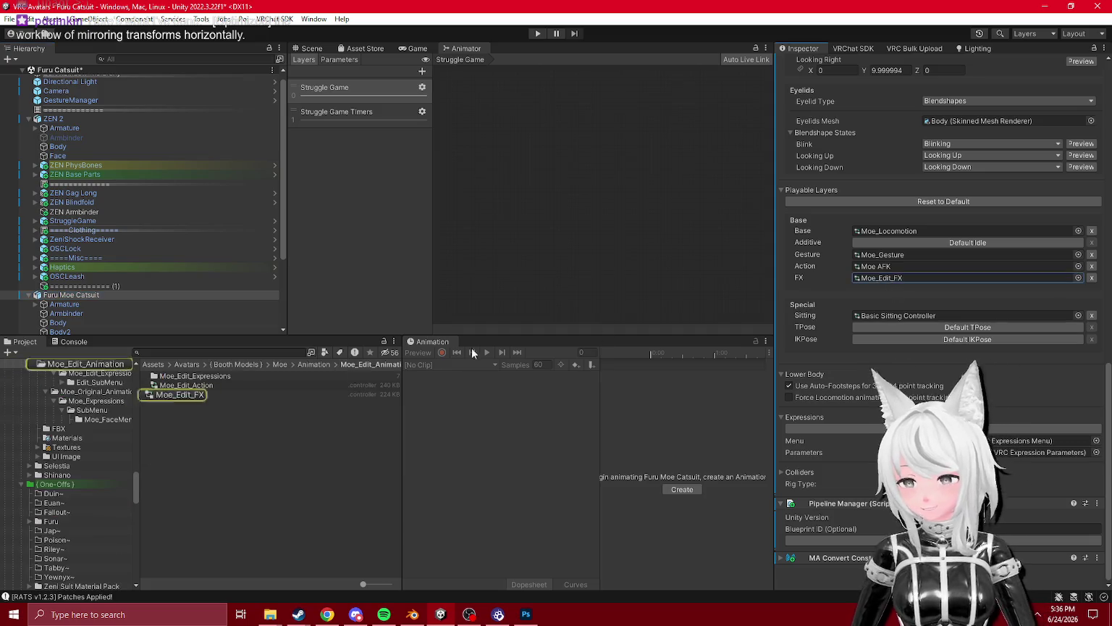
left_click(85, 394)
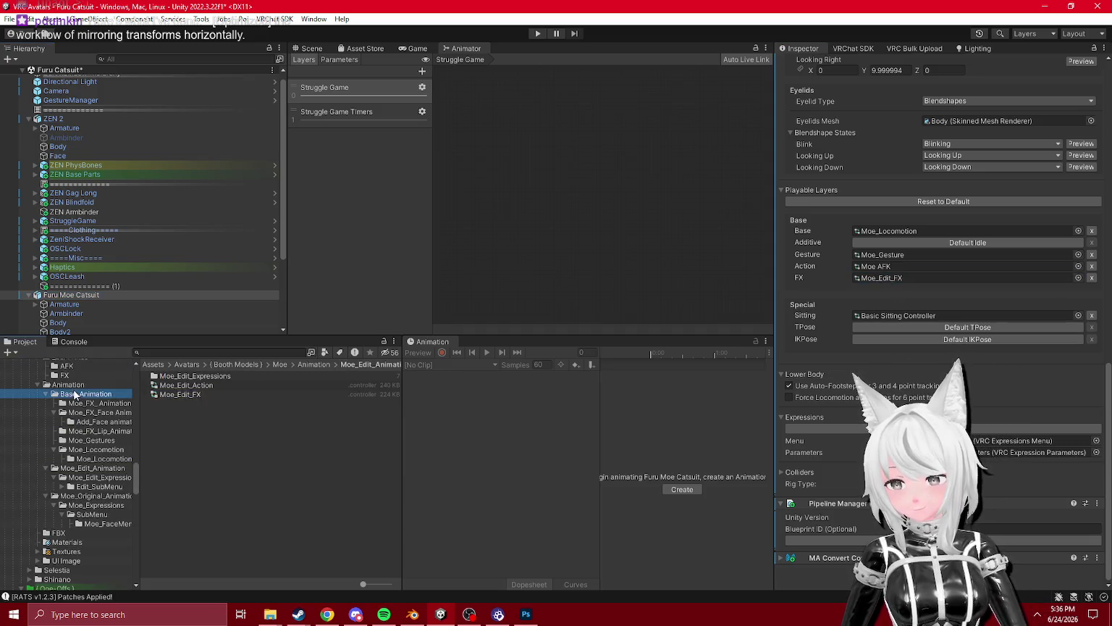
left_click(64, 375)
double_click(197, 386)
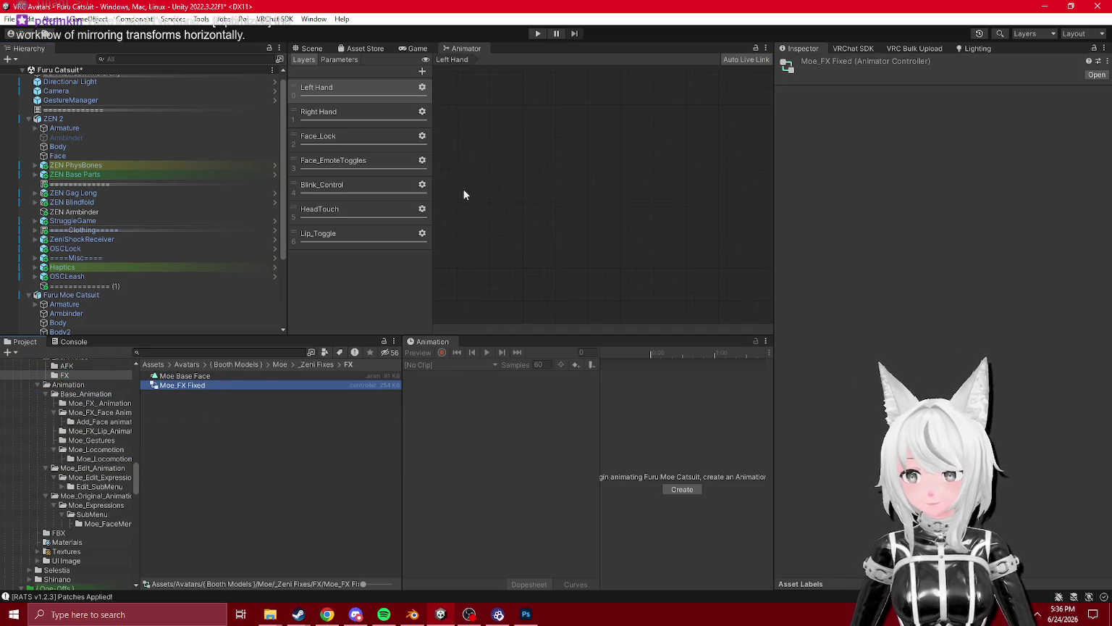
- Clear the Console and browse Face_EmoteToggles, Face_Lock, Blink_Control, Right Hand and Left Hand layers
left_click(345, 160)
left_click(346, 141)
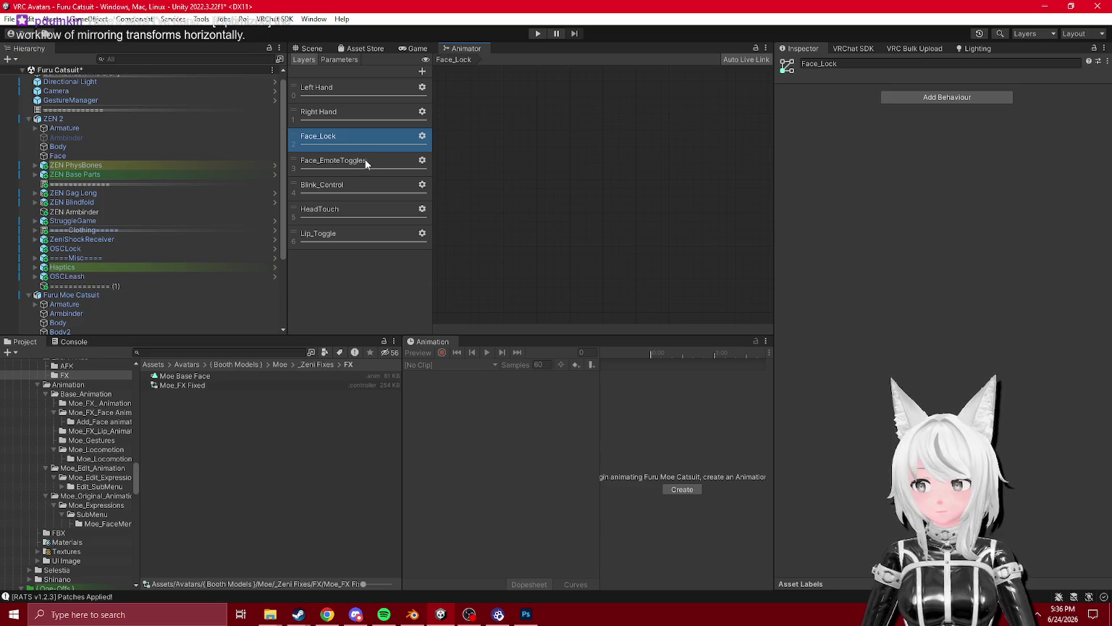
left_click(362, 160)
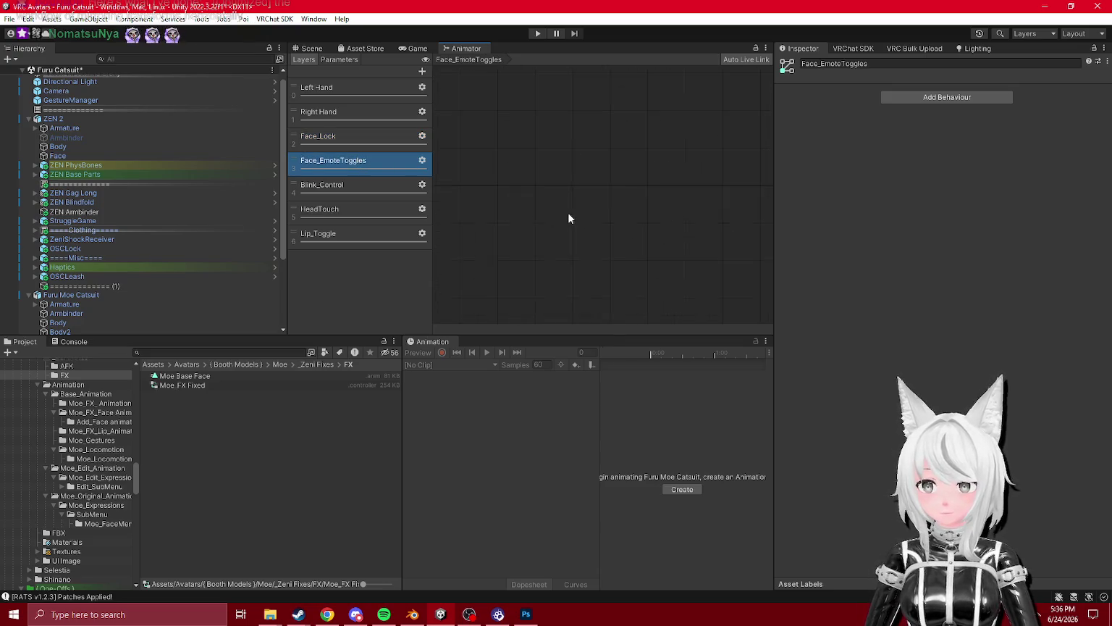
left_click(75, 342)
left_click(11, 353)
left_click(379, 161)
left_click(398, 185)
left_click(373, 114)
left_click(355, 86)
left_click(338, 60)
left_click(305, 59)
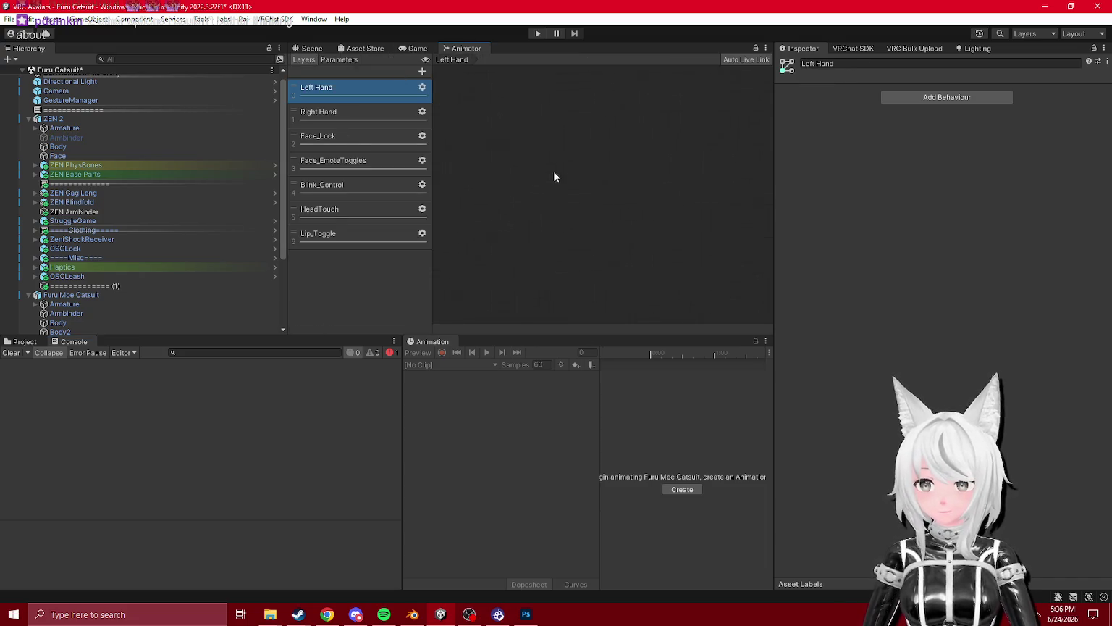
- In the Game view, align the scene Camera to frame the avatar
left_click(408, 49)
left_click(87, 91)
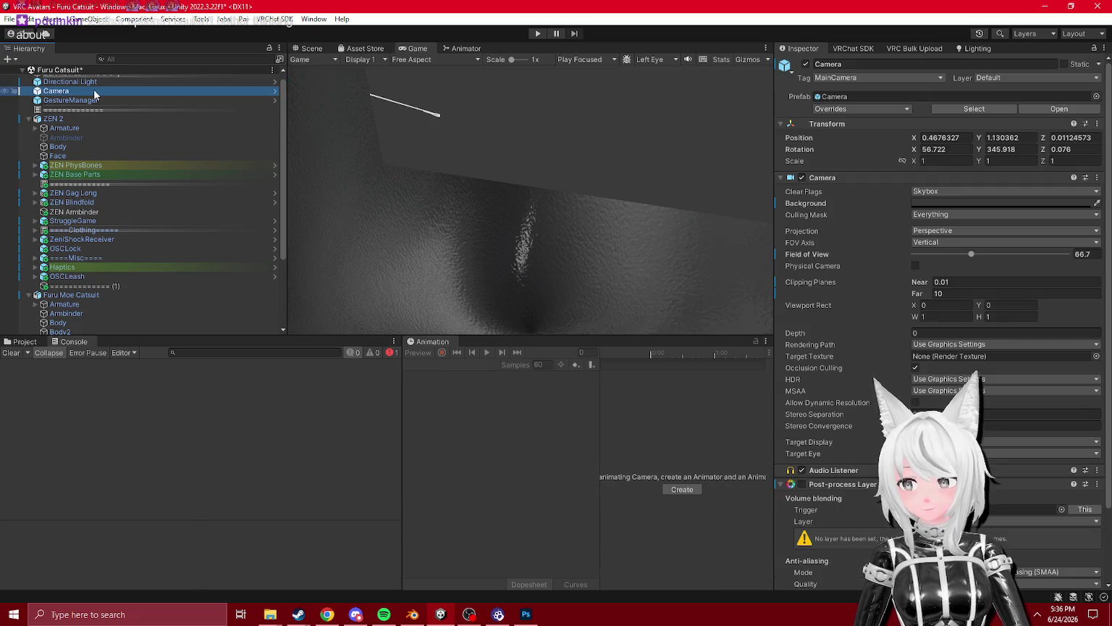
scroll(94, 110, "up", 1)
key("ctrl+shift+f")
- Clear errors, select the HeadTouch layer, view the NullReferenceException stack trace, return to Scene
left_click(455, 49)
left_click(341, 136)
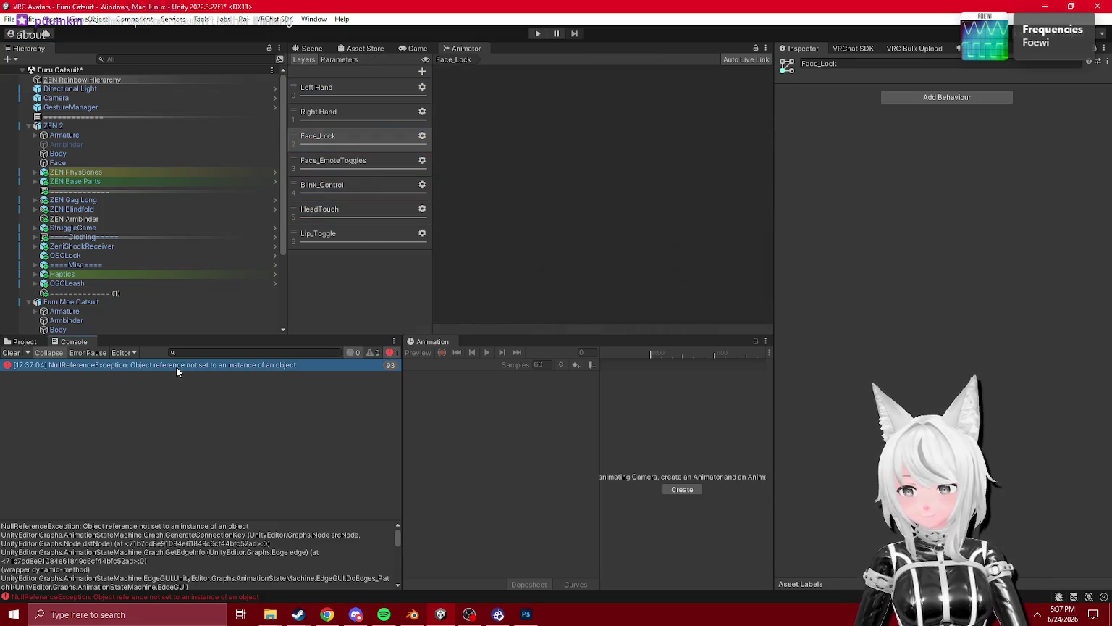
left_click(10, 354)
left_click(340, 208)
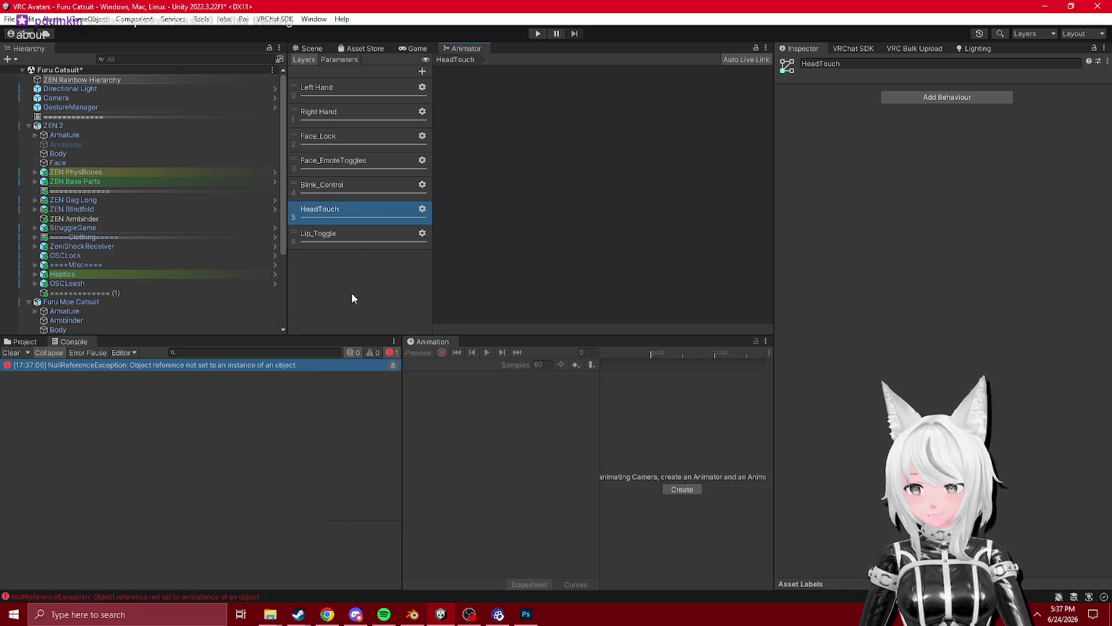
left_click(278, 365)
left_click(312, 49)
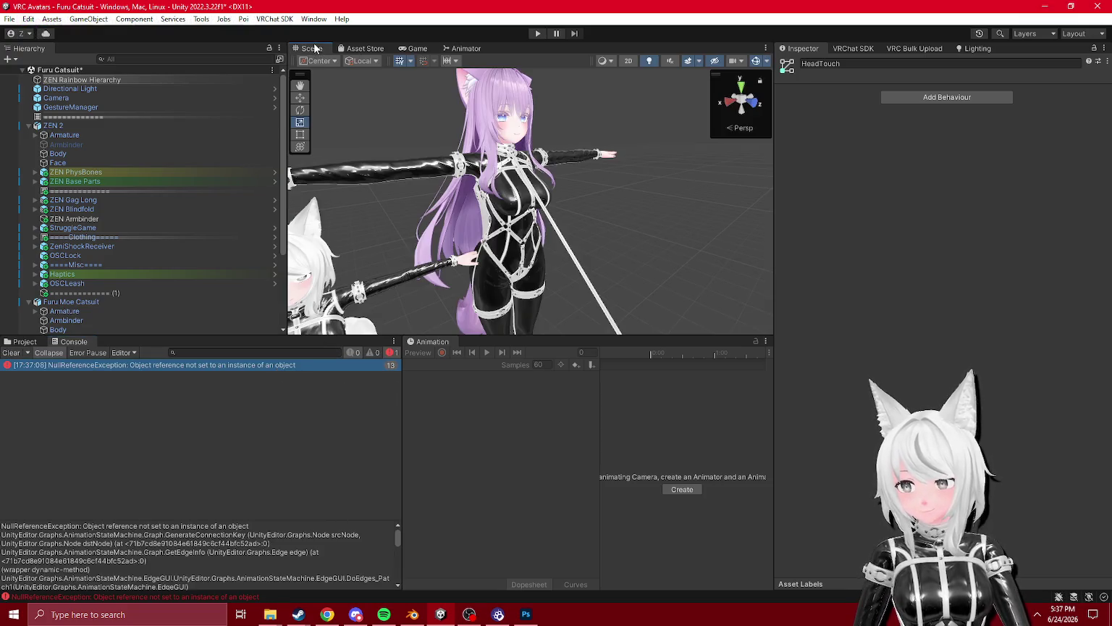
- Save the Furu Catsuit scene and open the ZEN 30 - School scene
right_click(101, 71)
left_click(127, 95)
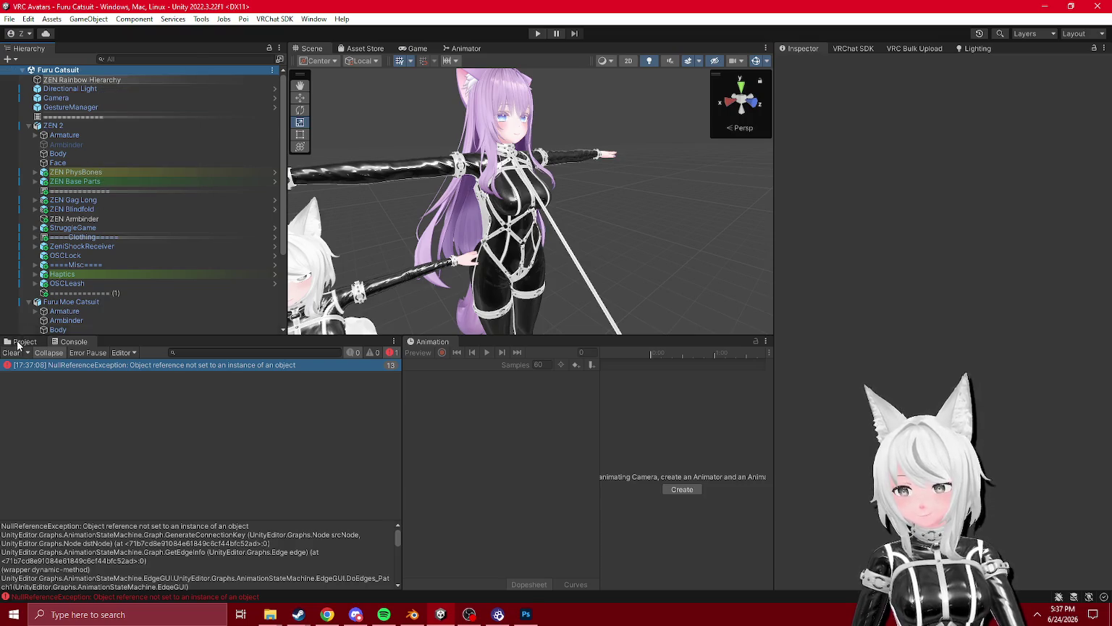
left_click(25, 341)
scroll(102, 440, "up", 10)
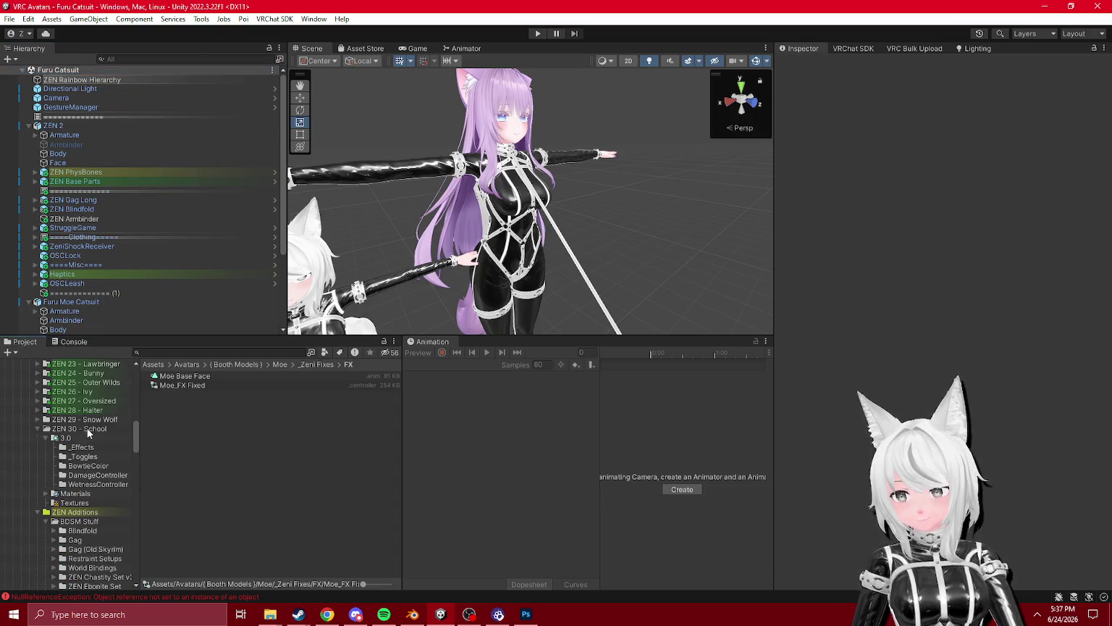
left_click(87, 430)
left_click(181, 413)
double_click(194, 410)
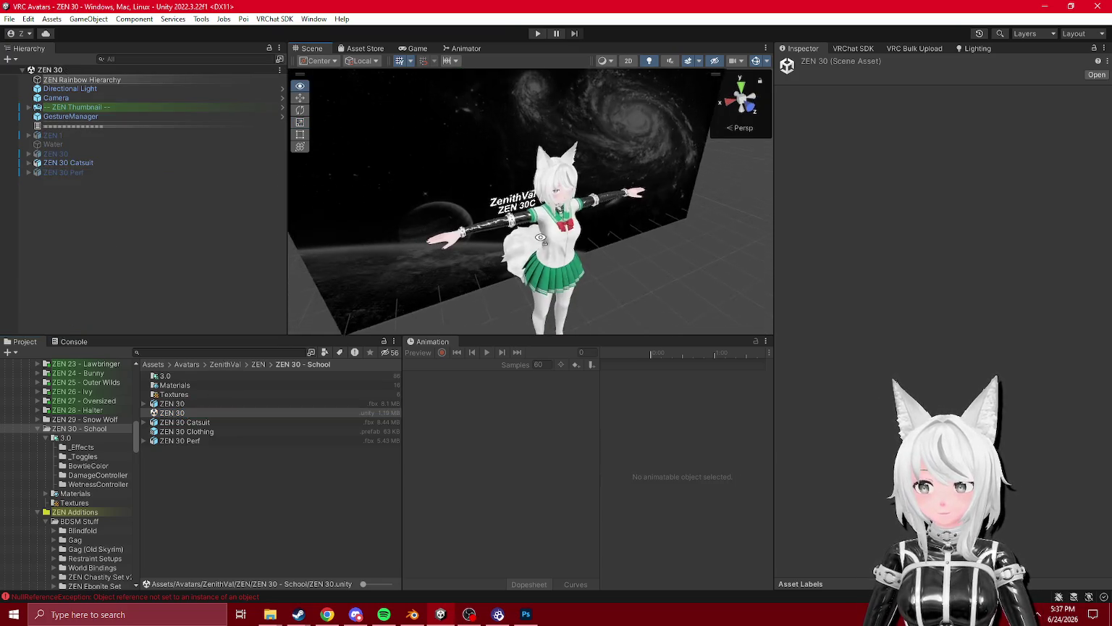
- Deactivate the ZEN Thumbnail object in the ZEN 30 scene
left_click(82, 108)
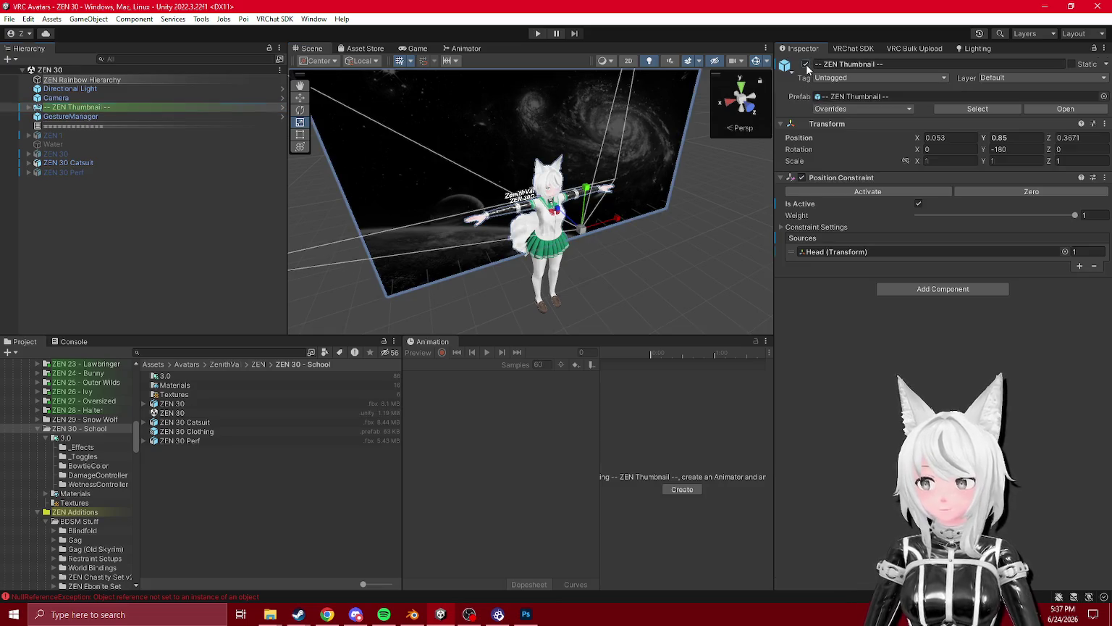
left_click(805, 65)
right_click(87, 70)
left_click(115, 84)
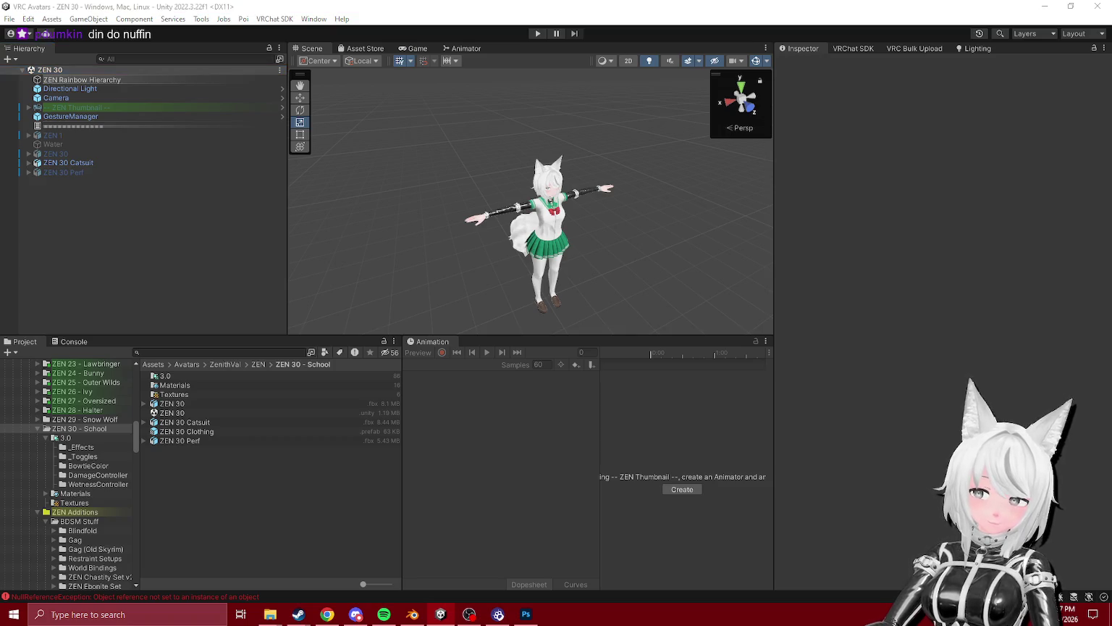
- Reopen Furu Catsuit.unity from the One-Offs/Furu/Catsuit folder
scroll(80, 473, "down", 10)
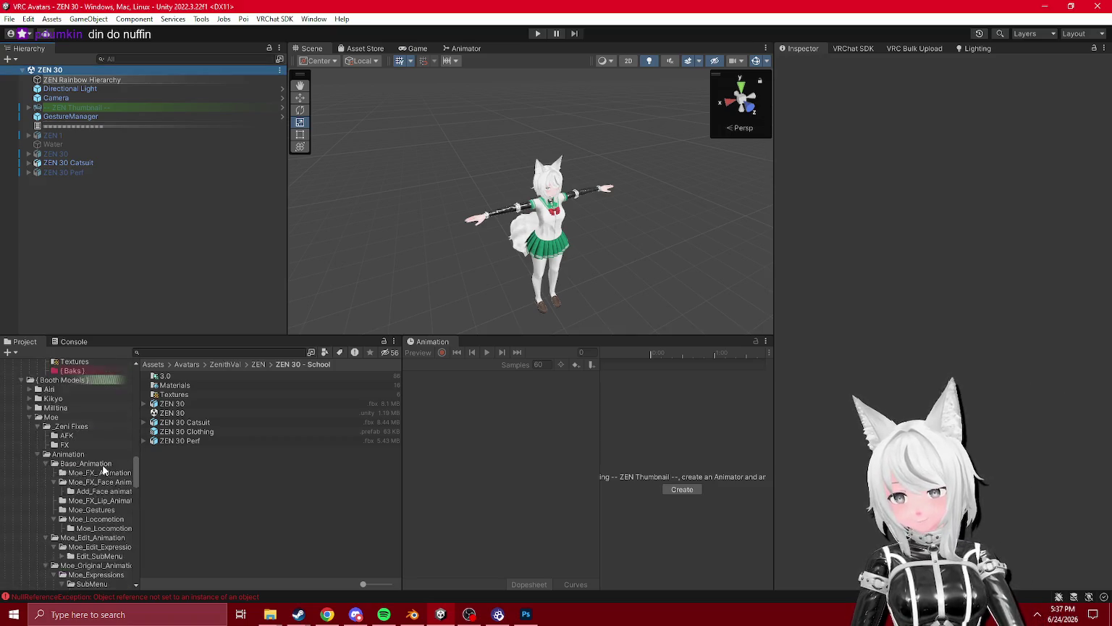
scroll(102, 467, "up", 2)
left_click(70, 452)
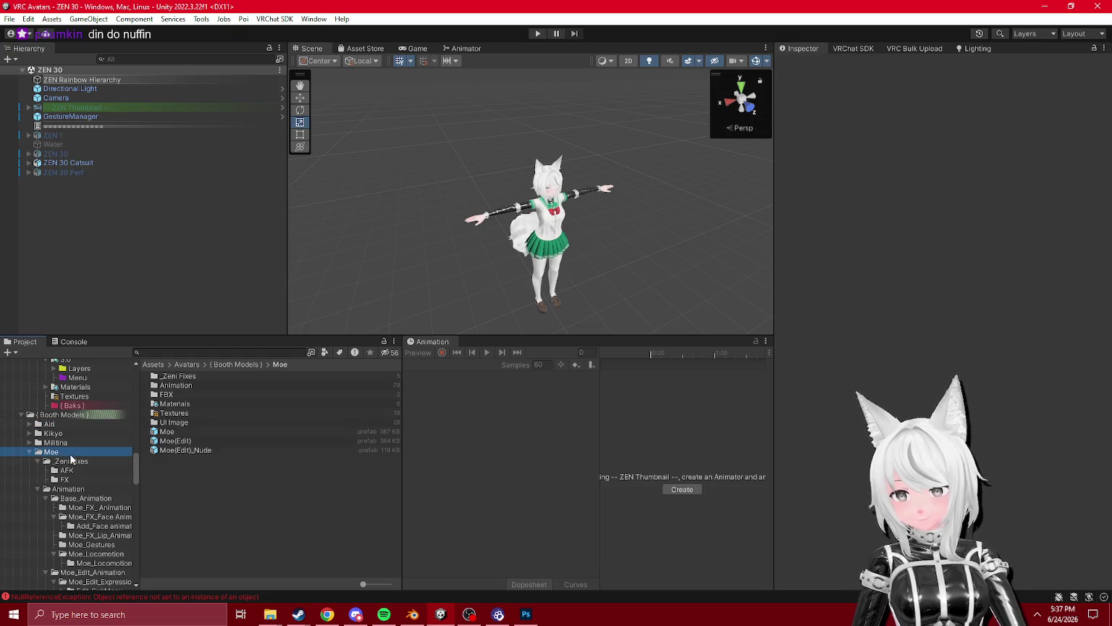
scroll(70, 461, "down", 5)
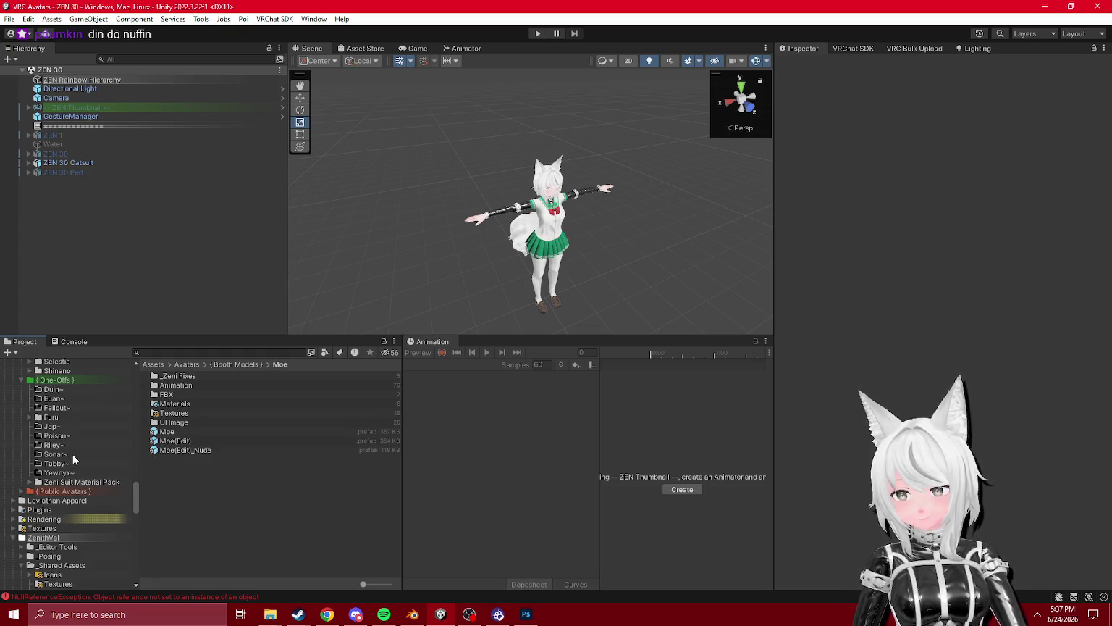
left_click(30, 416)
left_click(63, 426)
double_click(181, 384)
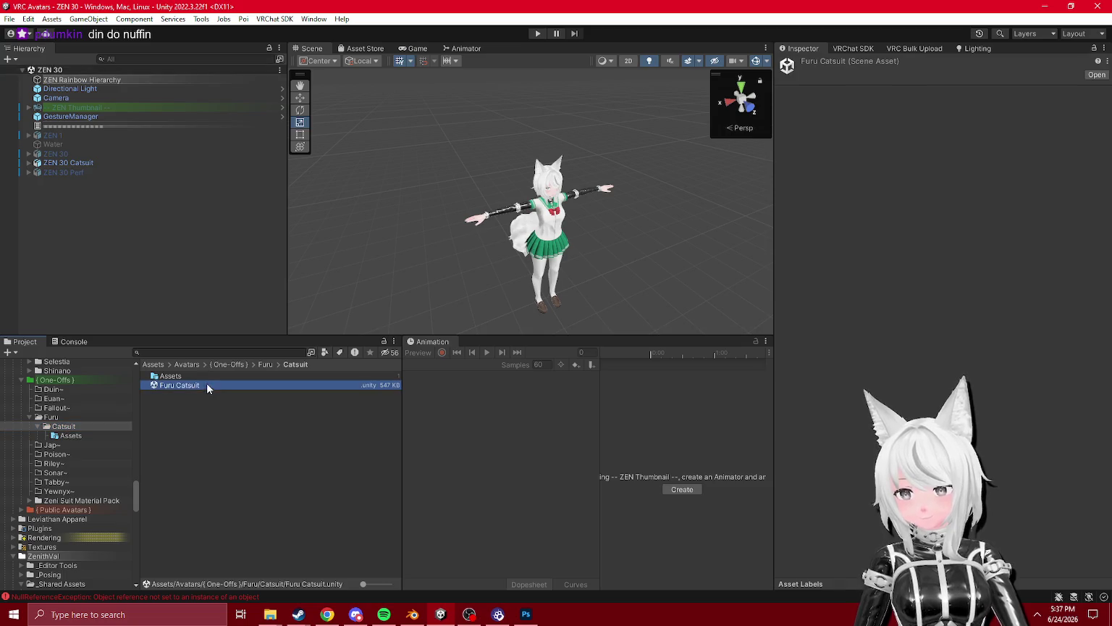
- Select Furu Moe Catsuit, clear the Console, check Playable Layers and the Right Hand layer
left_click(65, 135)
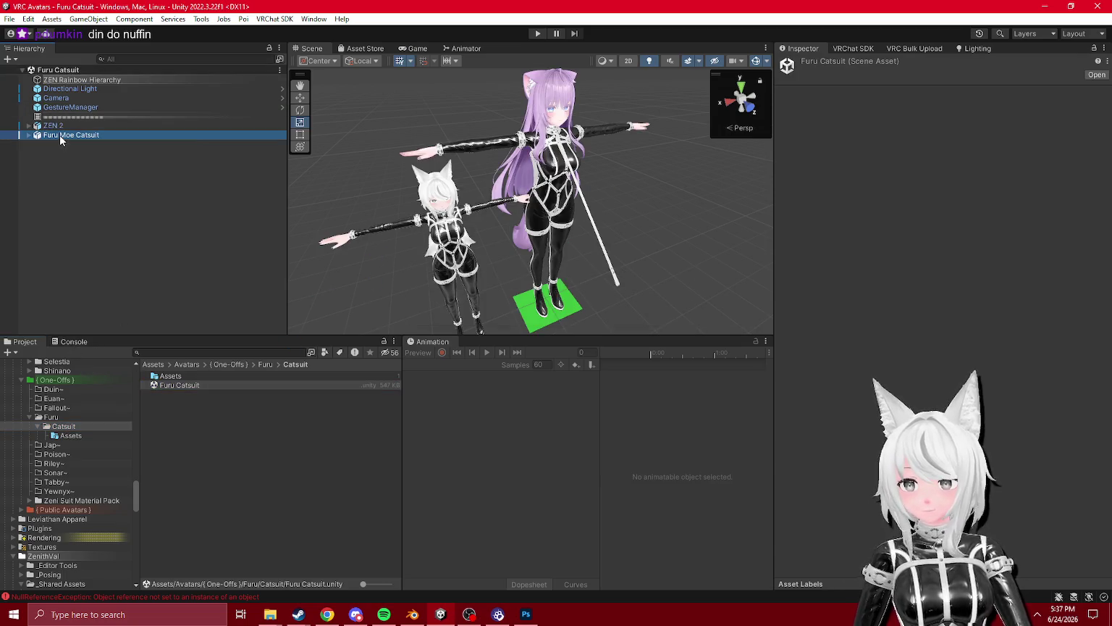
left_click(73, 341)
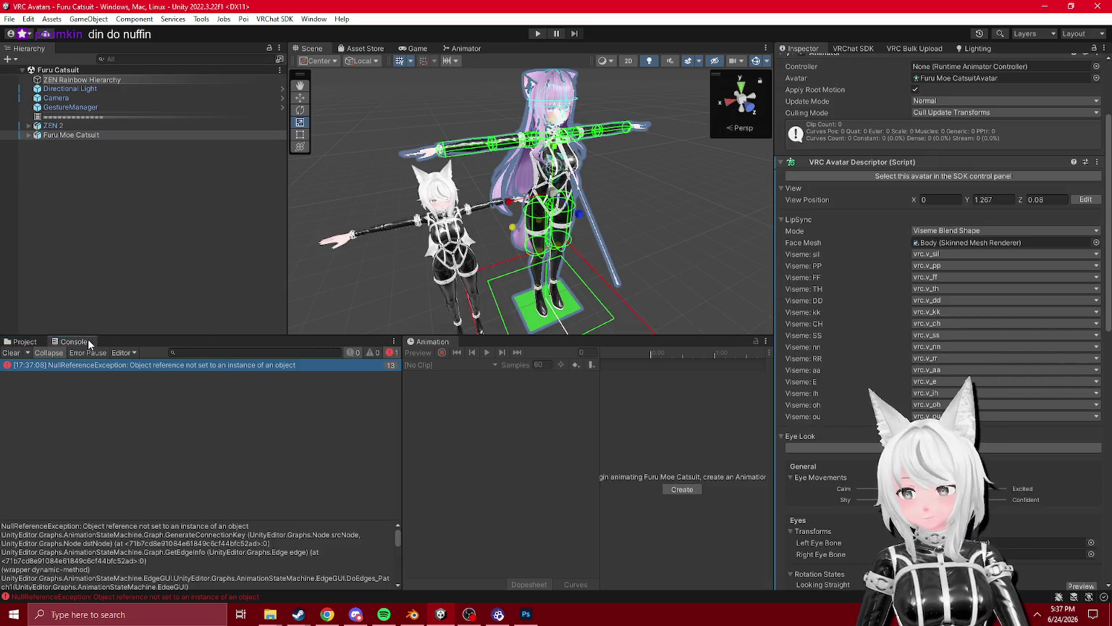
left_click(11, 353)
scroll(941, 326, "down", 5)
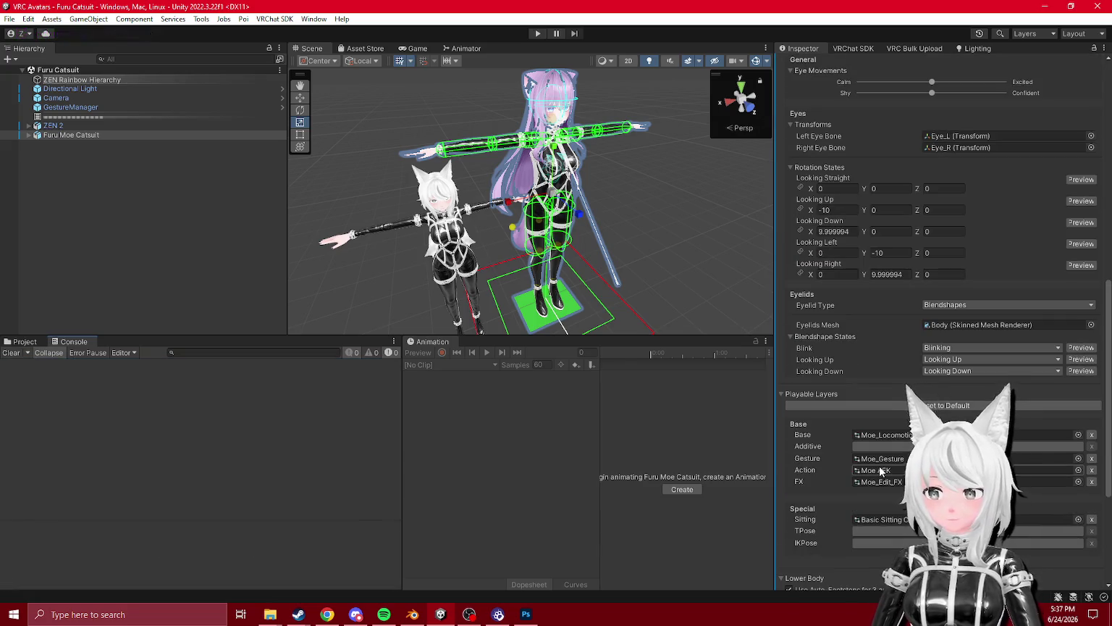
left_click(465, 48)
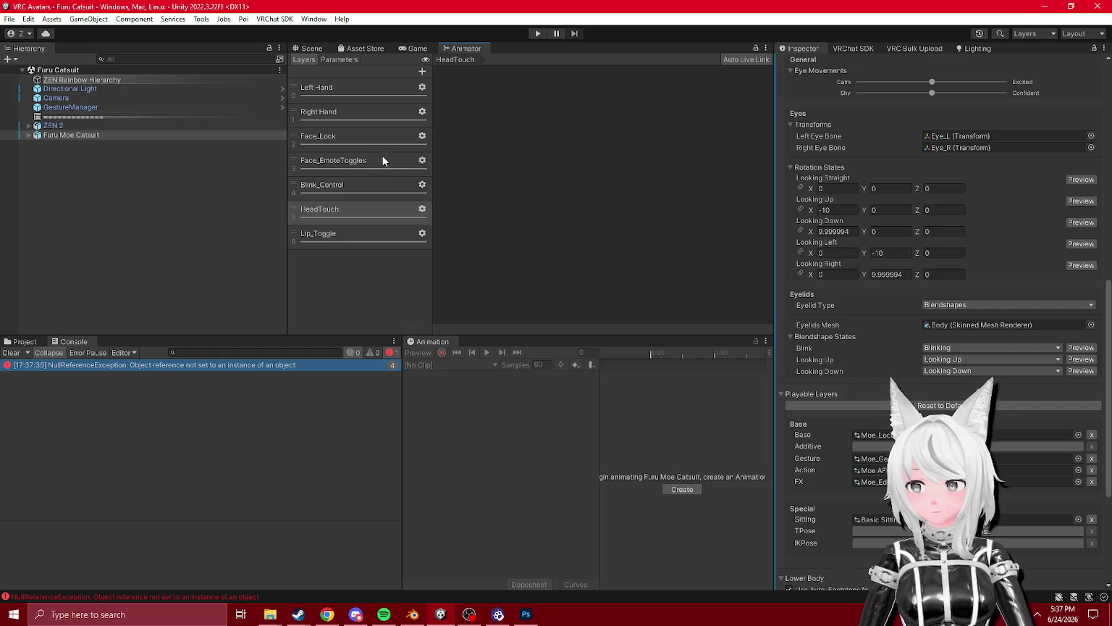
left_click(334, 112)
left_click(71, 135)
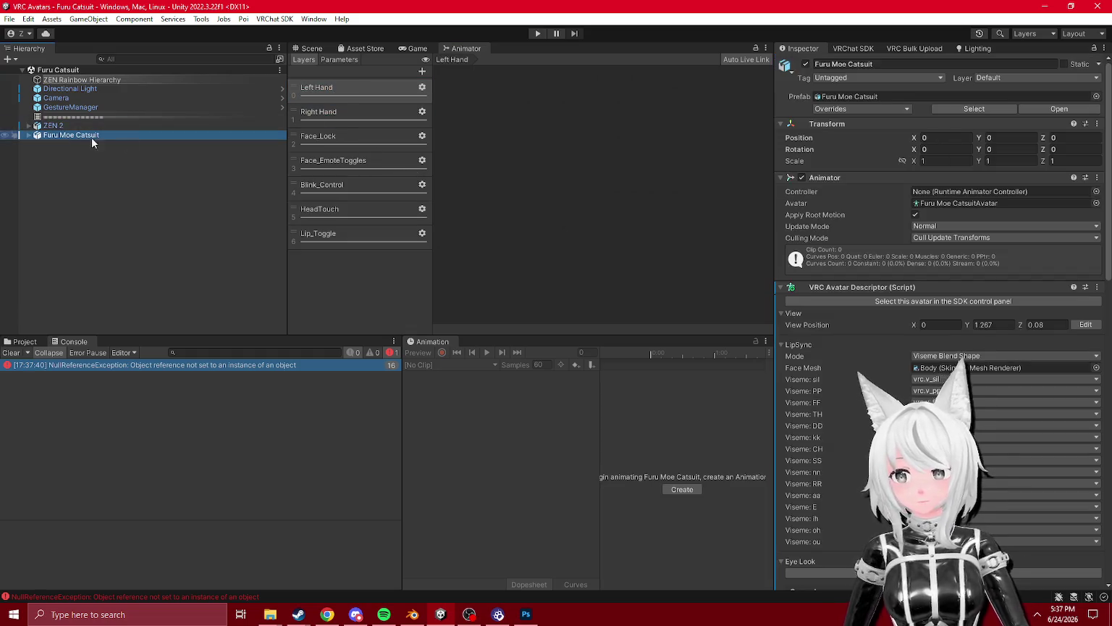
scroll(1041, 366, "down", 5)
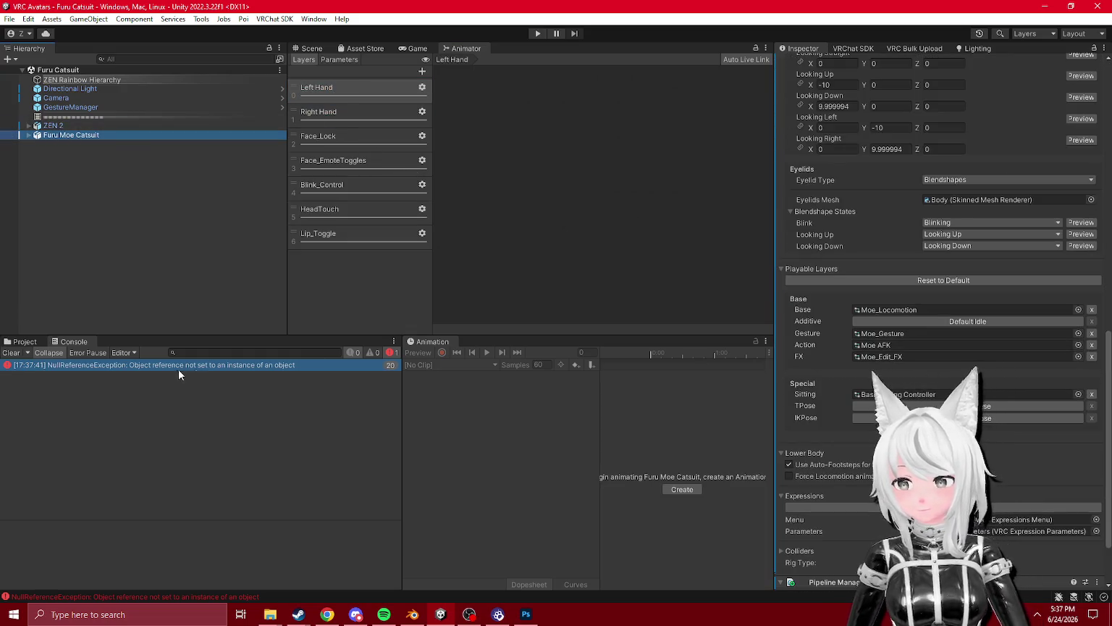
- Inspect the Lip_Toggle and HeadTouch layers and review the logged error stack traces
left_click(318, 233)
left_click(319, 208)
left_click(292, 365)
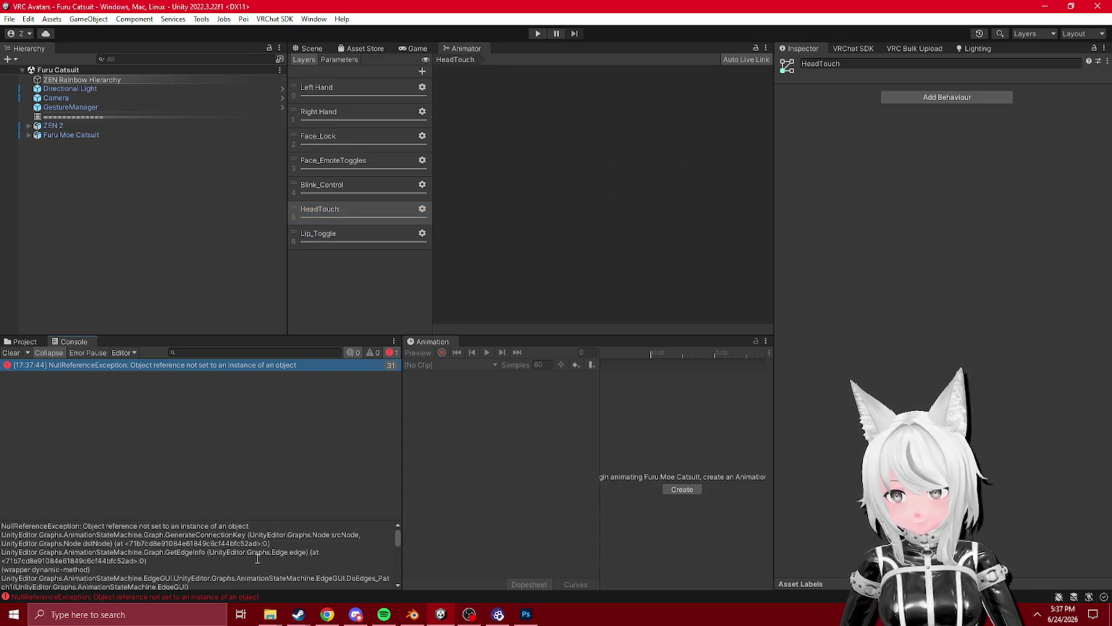
scroll(256, 559, "down", 2)
scroll(254, 556, "down", 3)
left_click(1107, 61)
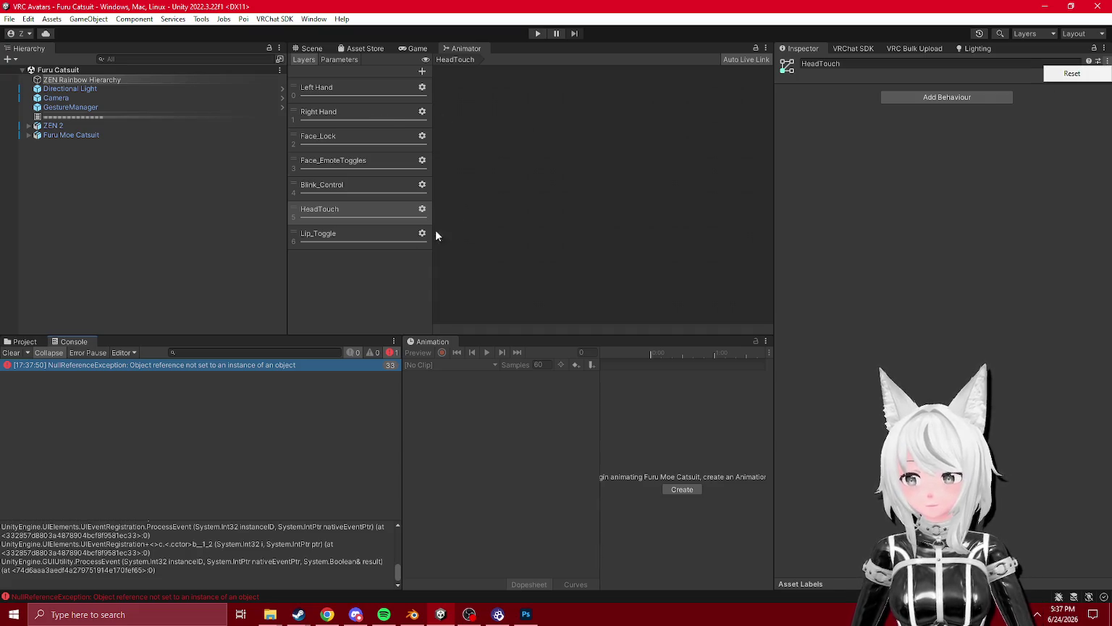
left_click(359, 365)
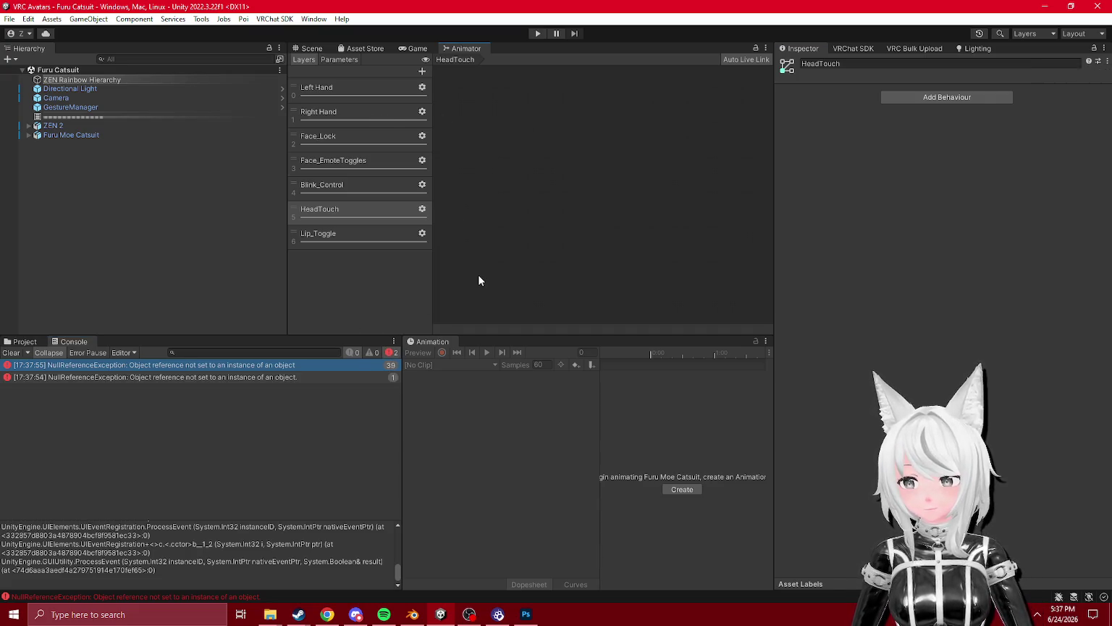
left_click(265, 377)
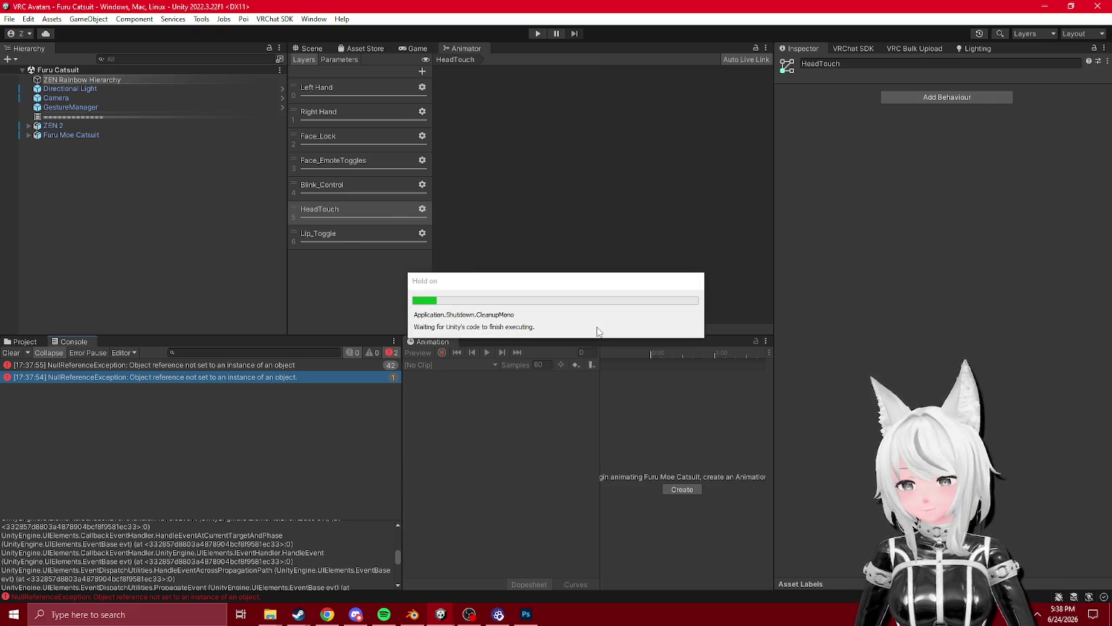
- Close Unity and relaunch the VRC Avatars project from the app launcher
key("alt+Tab")
left_click(13, 614)
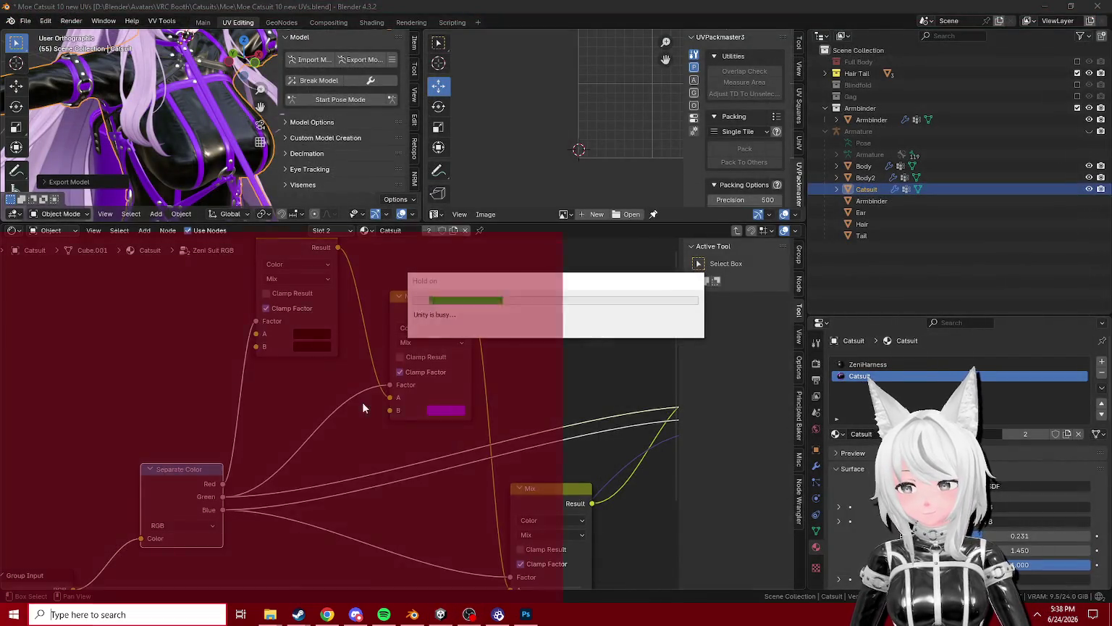
left_click(388, 428)
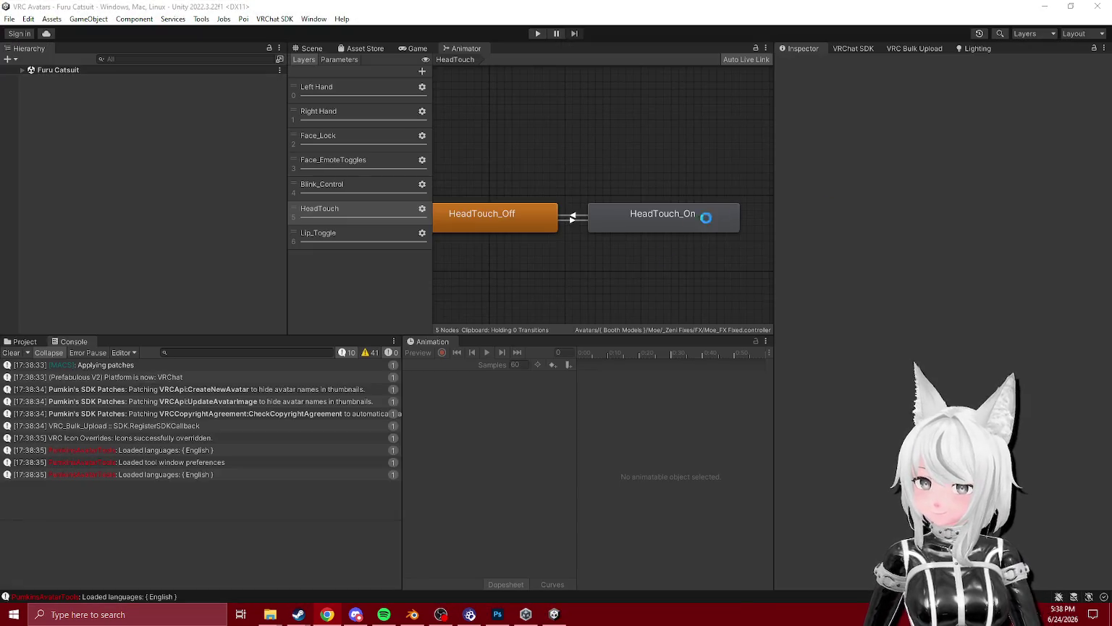
- In the Face_EmoteToggles layer, rename RockNRoll to '5 RockNRoll' and move it beside Peace
left_click(333, 184)
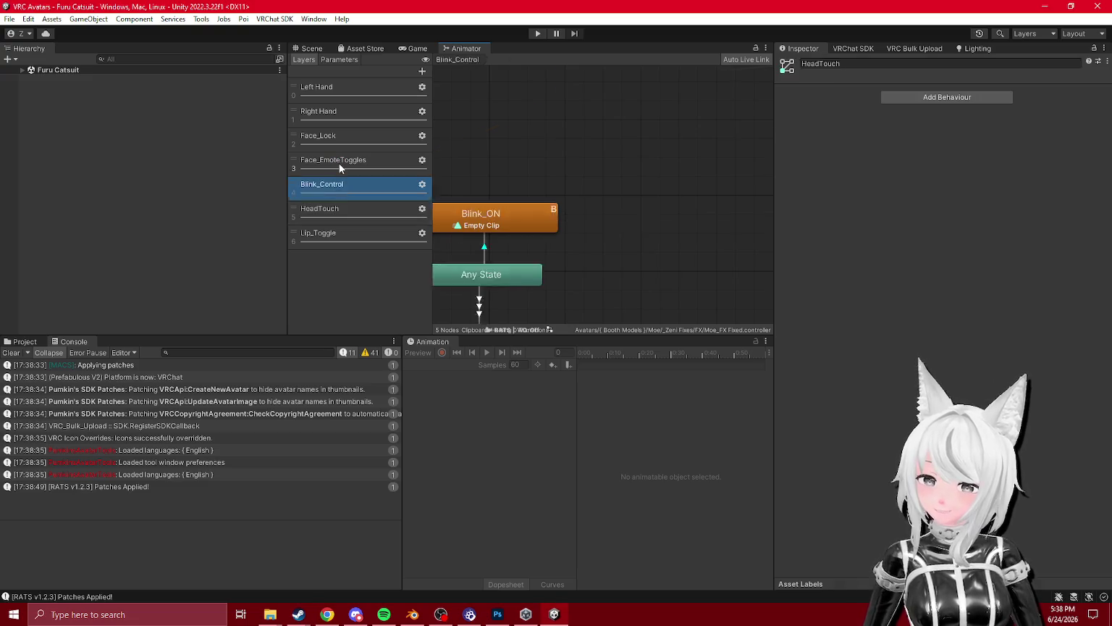
left_click(339, 161)
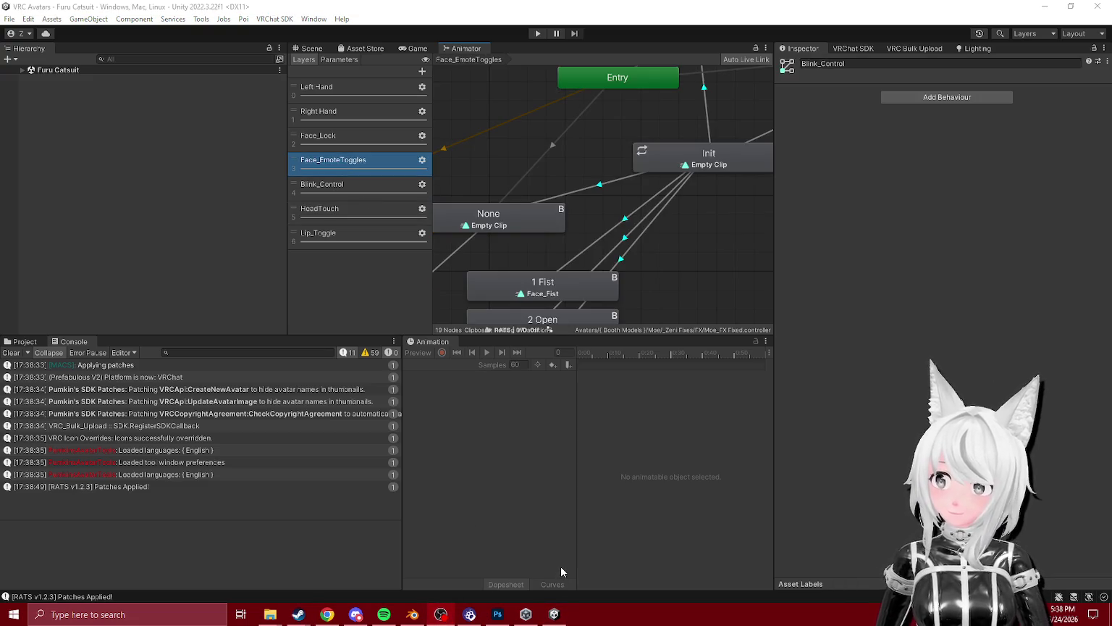
scroll(507, 295, "down", 5)
scroll(566, 174, "up", 3)
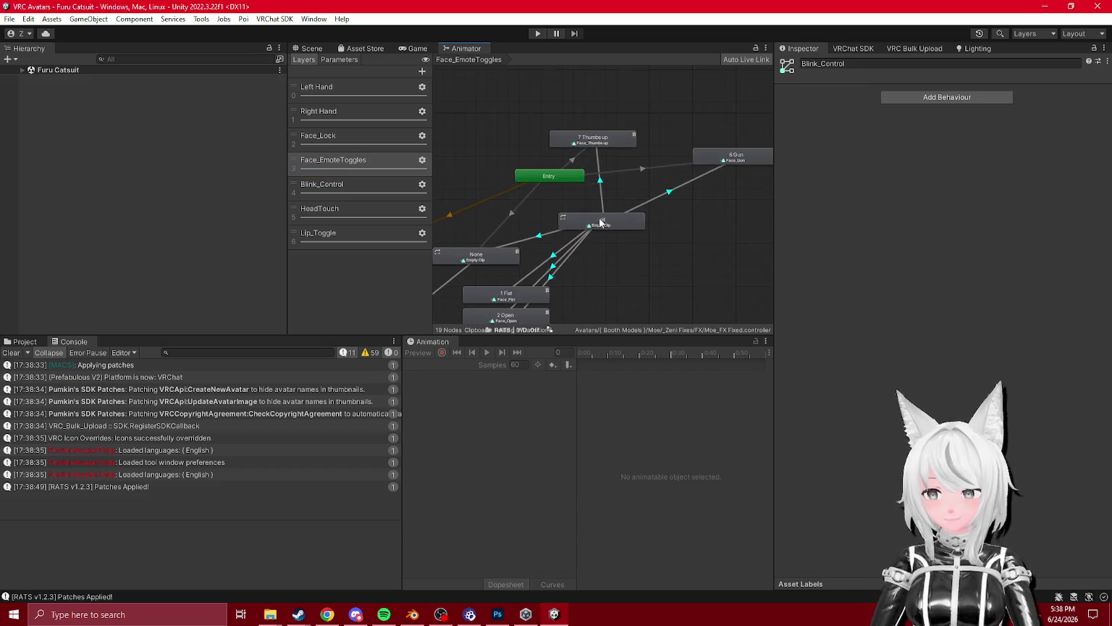
scroll(583, 236, "up", 1)
left_click(528, 262)
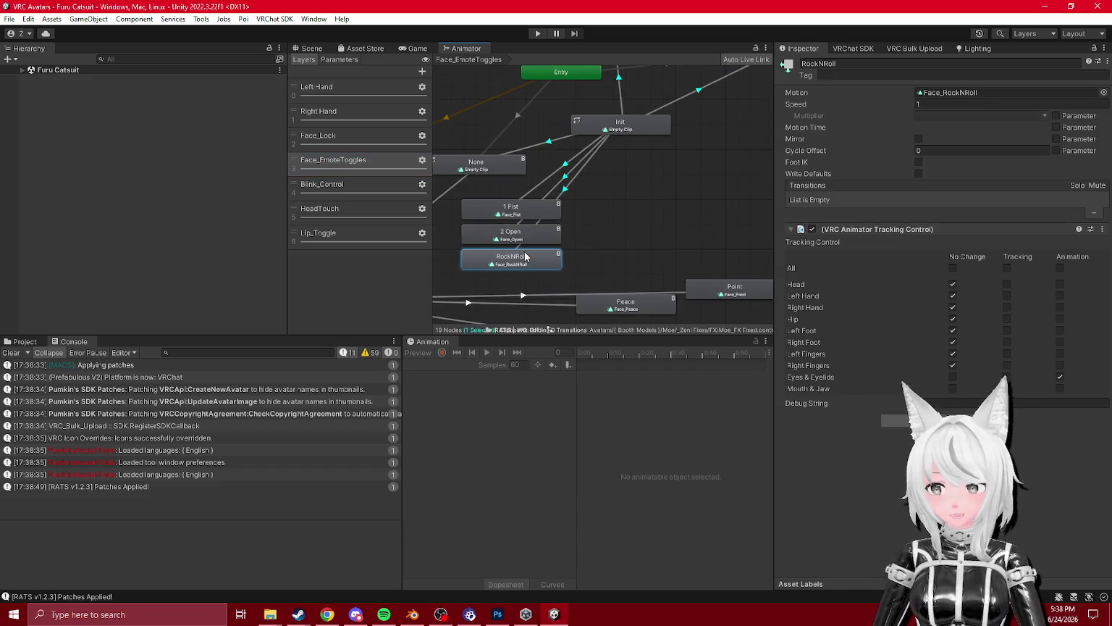
left_click(852, 65)
type("5")
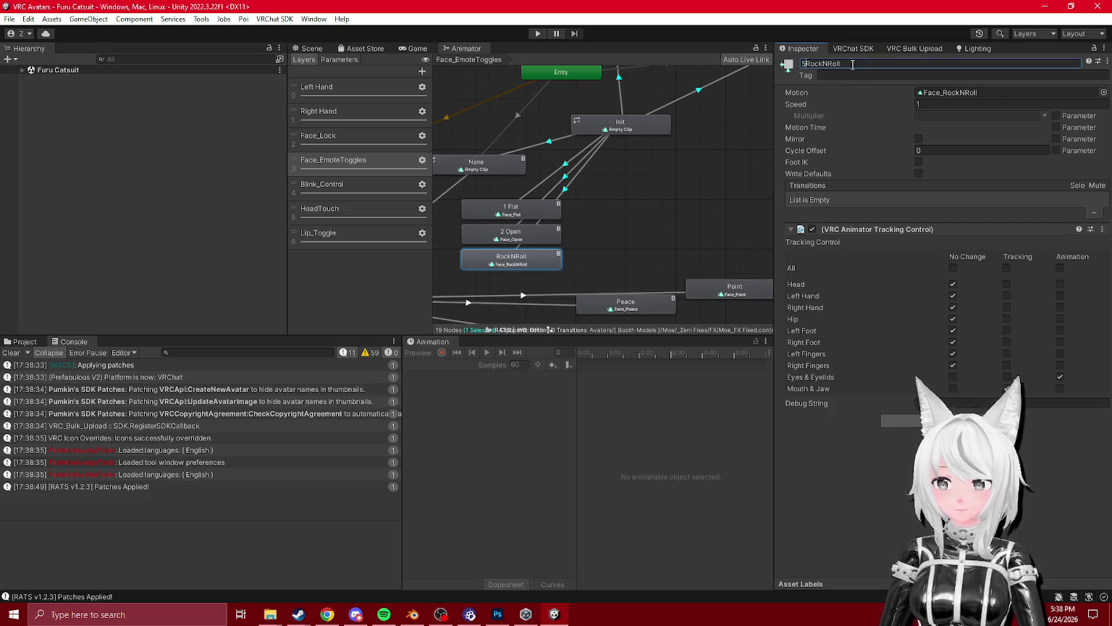
mouse_move(529, 262)
left_mouse_down()
mouse_move(530, 170)
mouse_move(531, 206)
left_mouse_up()
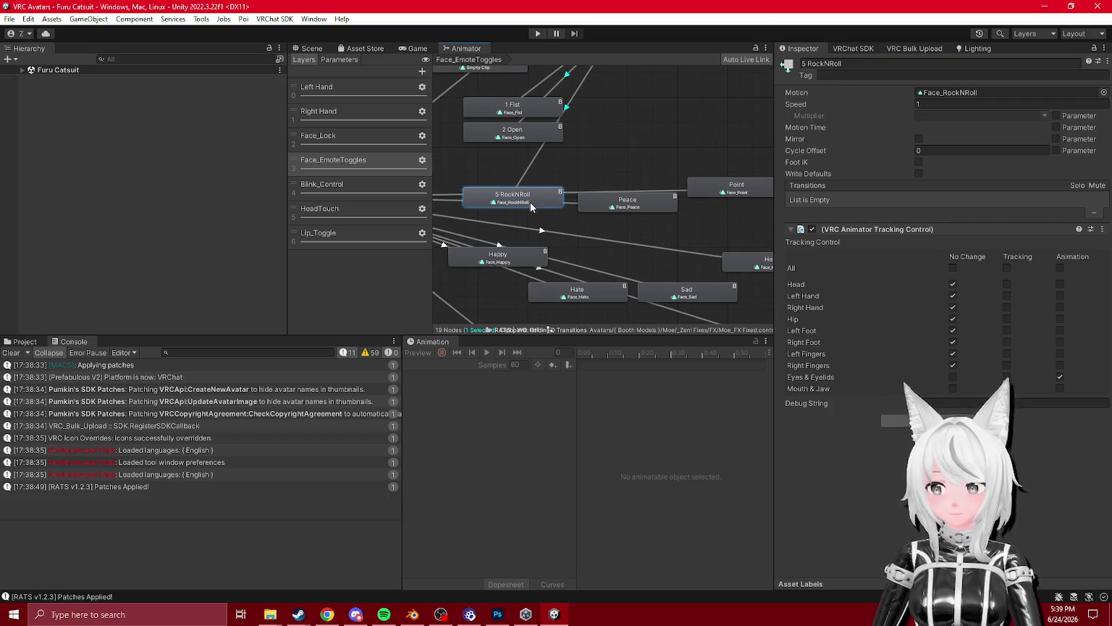
- Add an Init→Peace transition and delete its AFK condition
left_click_drag(635, 210, 665, 160)
left_click_drag(566, 154, 590, 209)
left_click(588, 217)
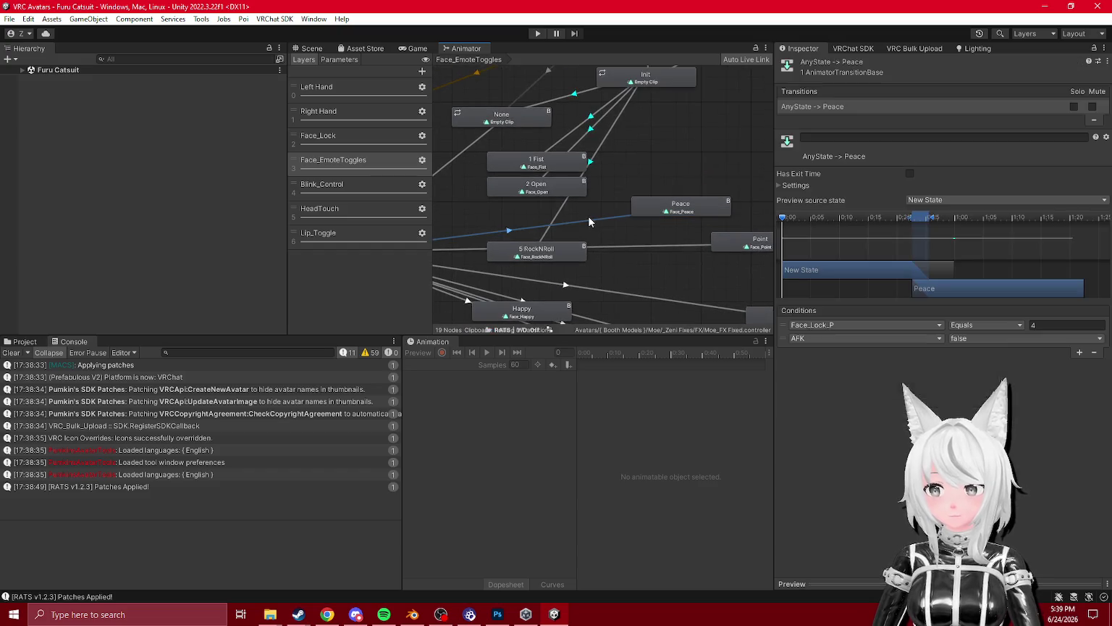
right_click(655, 81)
left_click(684, 89)
left_click(684, 212)
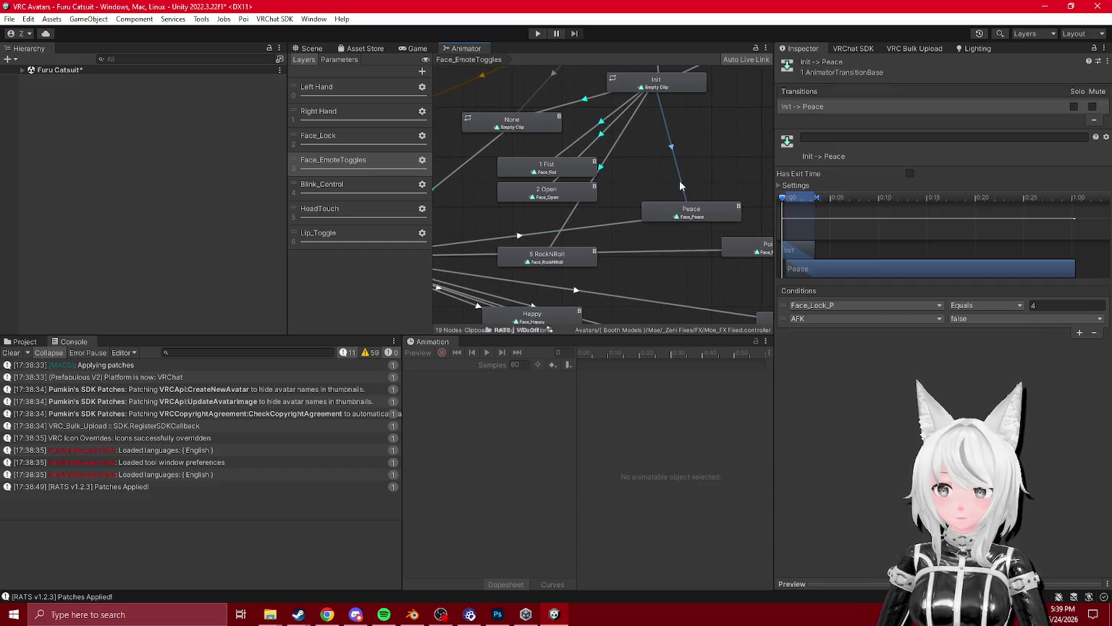
left_click(1095, 332)
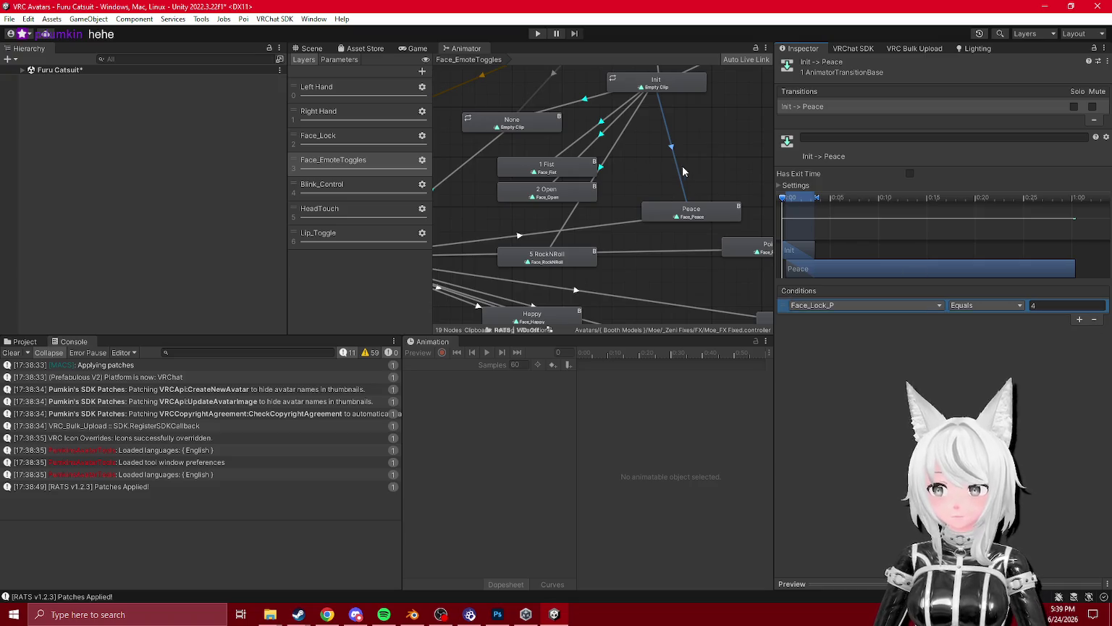
left_click(623, 220)
- Rename Peace to '4 Peace' and place it beside 2 Open
left_click_drag(704, 219, 694, 224)
left_click(862, 64)
type("4")
key("BackSpace")
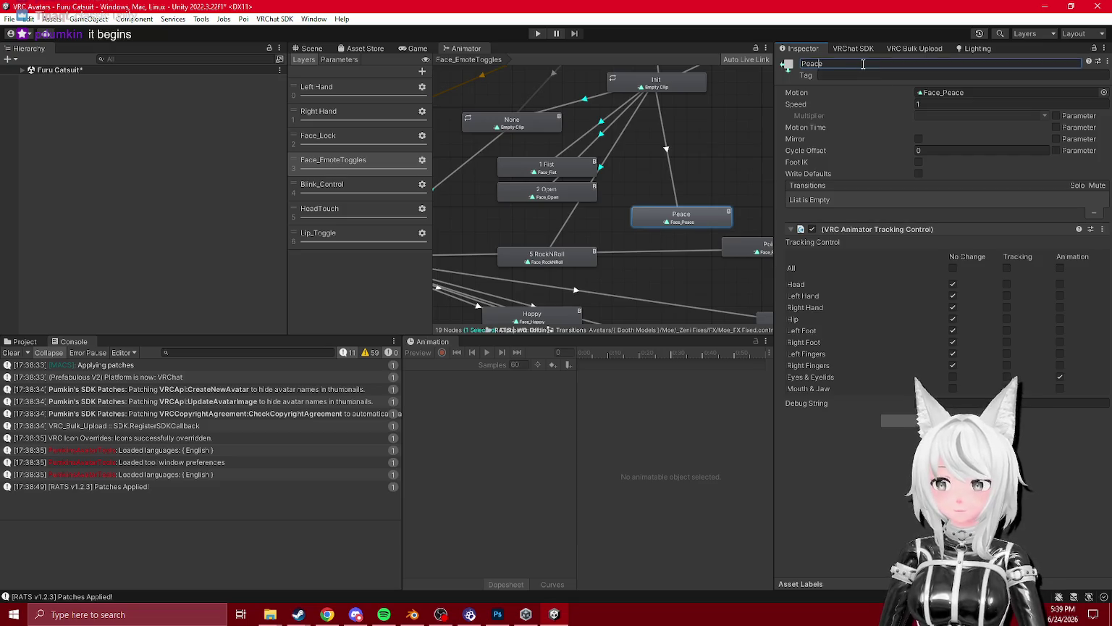
type("4")
mouse_move(710, 222)
left_mouse_down()
mouse_move(574, 226)
mouse_move(542, 245)
left_mouse_up()
- Move the Happy state up and connect a new transition from Init to Happy
left_click(542, 230, "shift")
left_click_drag(548, 291, 684, 181)
left_click(614, 185)
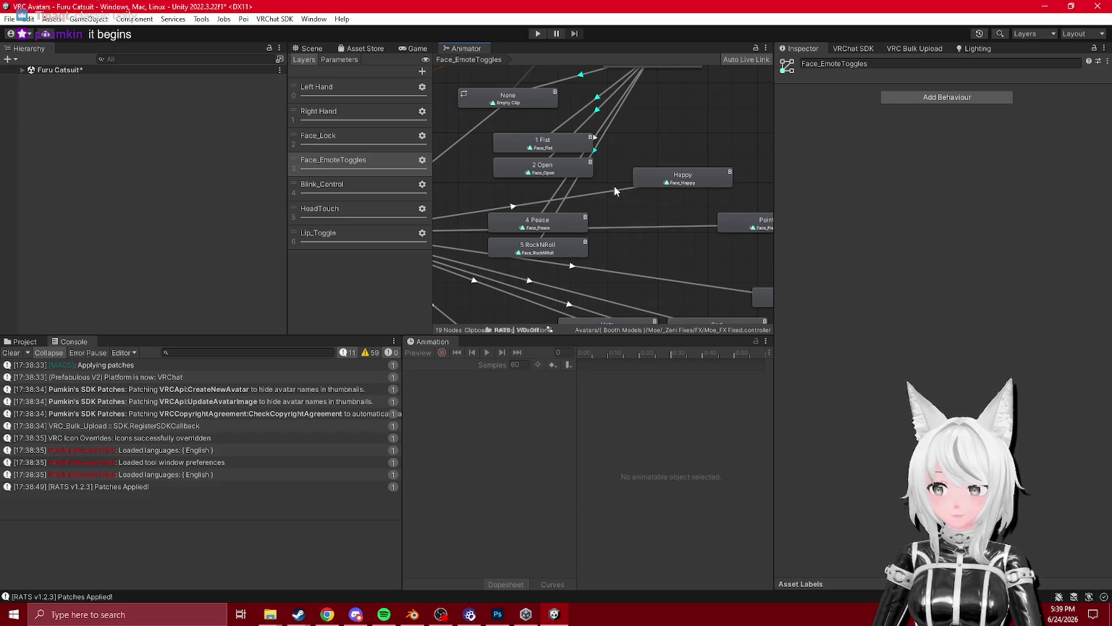
left_click(688, 250)
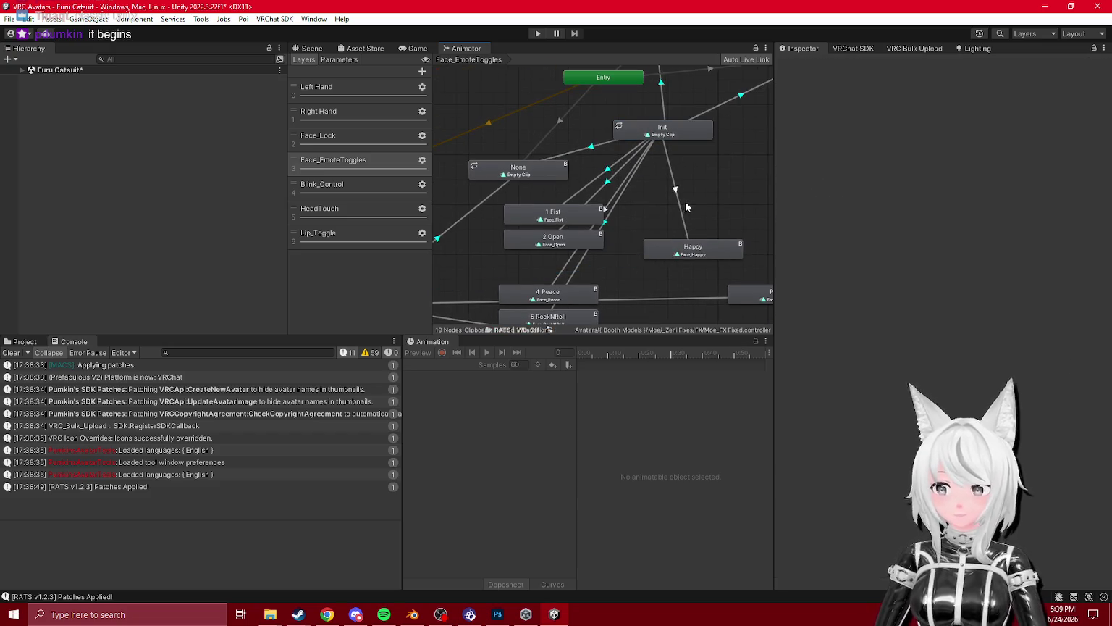
- Delete the AFK condition from Init→Happy and rename the state '8 Happy'
left_click(1094, 332)
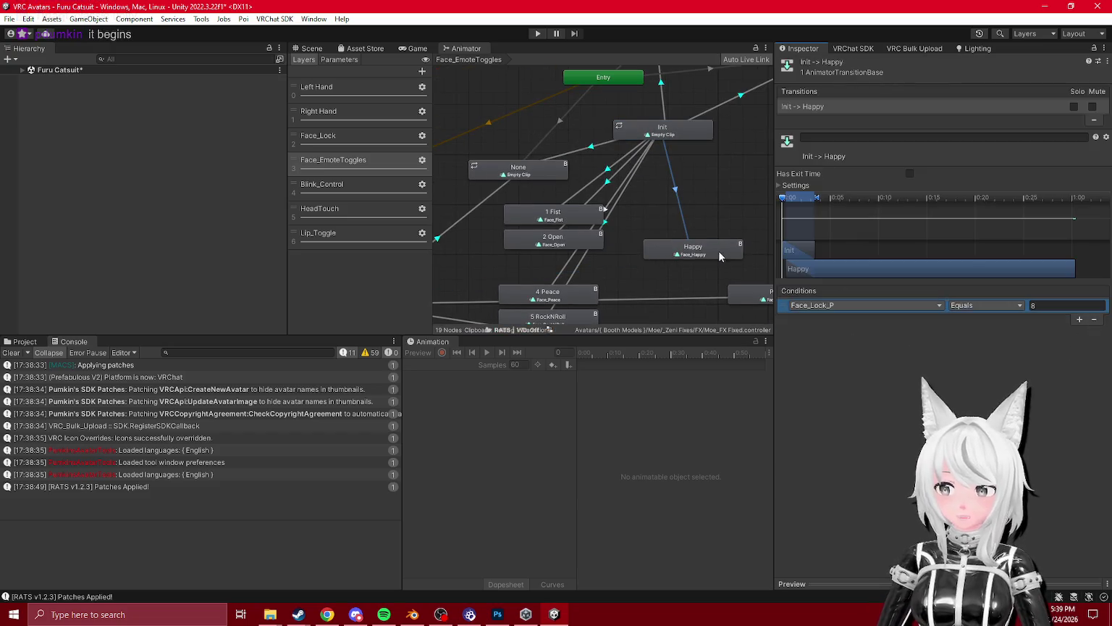
left_click(724, 210)
left_click(693, 248)
left_click(801, 64)
type("8")
- Arrange 1 Fist through 8 Happy into a column beside Init, with Point repositioned
mouse_move(660, 115)
left_mouse_down()
mouse_move(554, 208)
mouse_move(682, 140)
mouse_move(644, 109)
left_mouse_up()
scroll(554, 213, "down", 2)
mouse_move(616, 274)
left_mouse_down()
mouse_move(552, 243)
mouse_move(581, 226)
left_mouse_up()
left_click(552, 242)
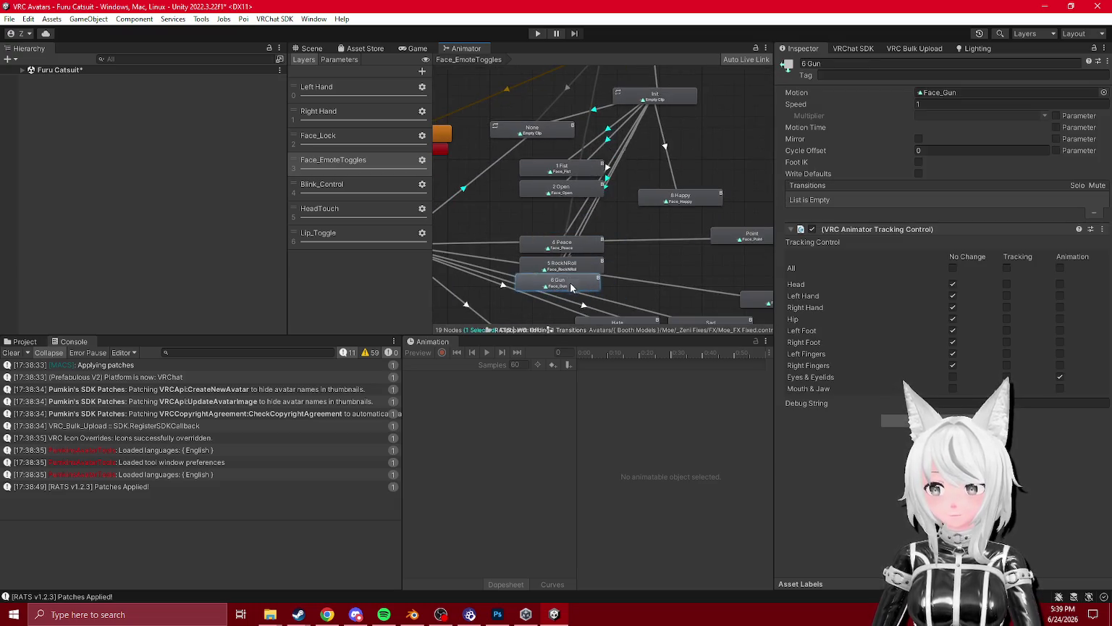
left_click_drag(593, 91, 538, 186)
left_click(538, 187)
mouse_move(590, 110)
left_mouse_down()
mouse_move(565, 294)
mouse_move(570, 281)
mouse_move(581, 305)
mouse_move(621, 248)
mouse_move(641, 284)
mouse_move(631, 242)
mouse_move(507, 217)
mouse_move(620, 288)
mouse_move(536, 149)
left_mouse_up()
left_click(574, 313)
mouse_move(540, 226)
left_mouse_down()
mouse_move(691, 178)
mouse_move(779, 133)
mouse_move(698, 132)
left_mouse_up()
mouse_move(593, 184)
left_mouse_down()
mouse_move(577, 221)
mouse_move(589, 243)
mouse_move(576, 242)
mouse_move(728, 249)
left_mouse_up()
mouse_move(579, 248)
left_mouse_down()
mouse_move(492, 239)
mouse_move(641, 193)
left_mouse_up()
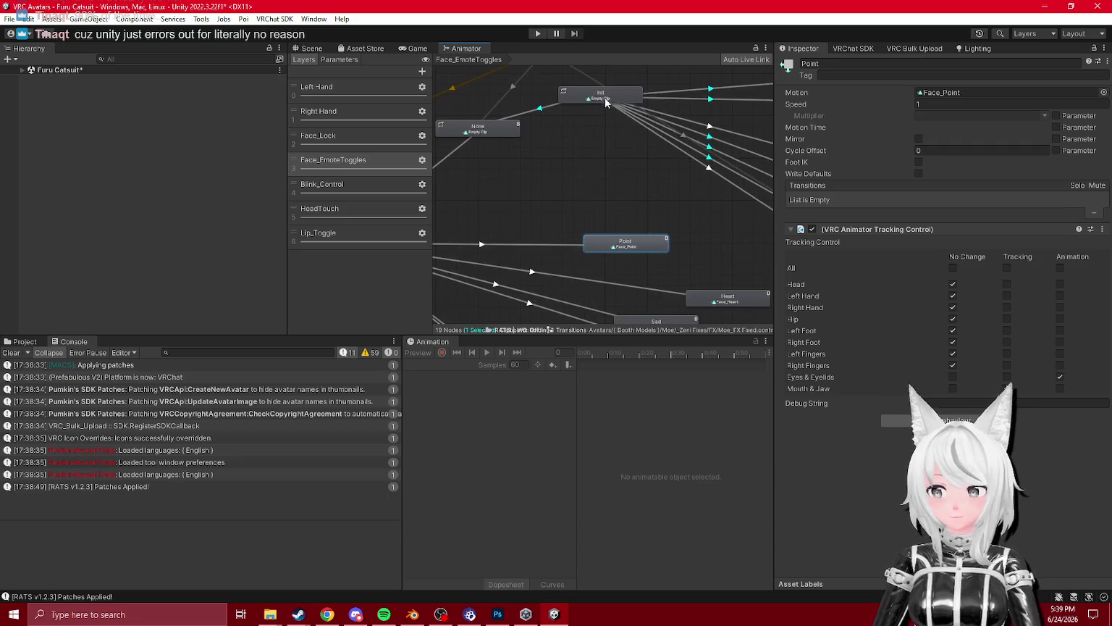
- Check Init's transitions, ending on the Init→8 Happy transition
left_click(605, 99)
left_click(646, 241)
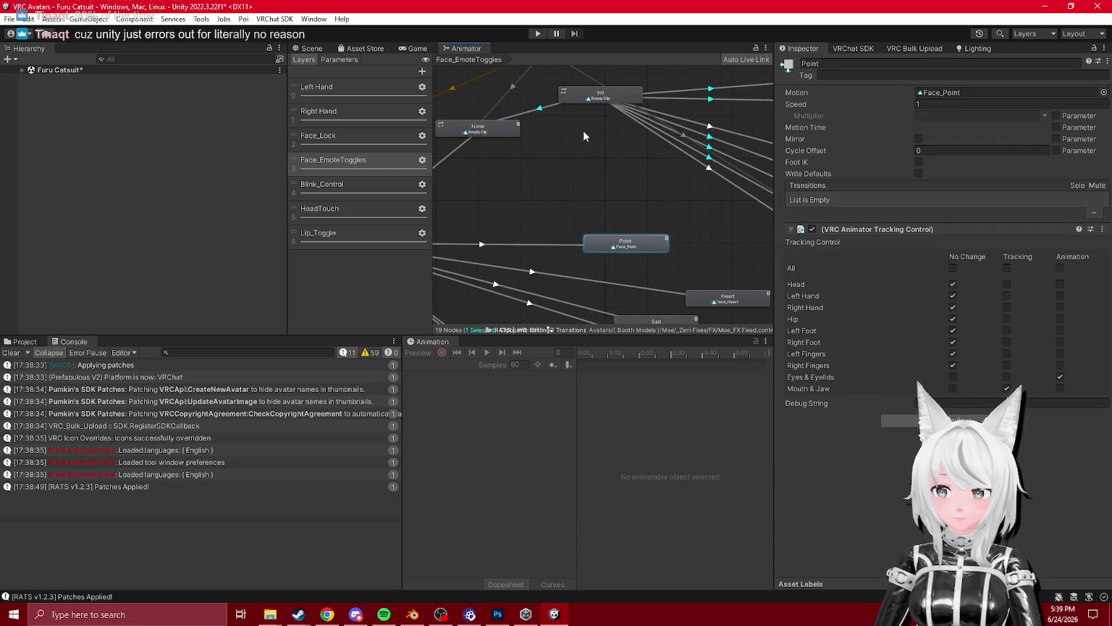
left_click(708, 170)
left_click(715, 174)
left_click(714, 177)
left_click(713, 181)
left_click(713, 180)
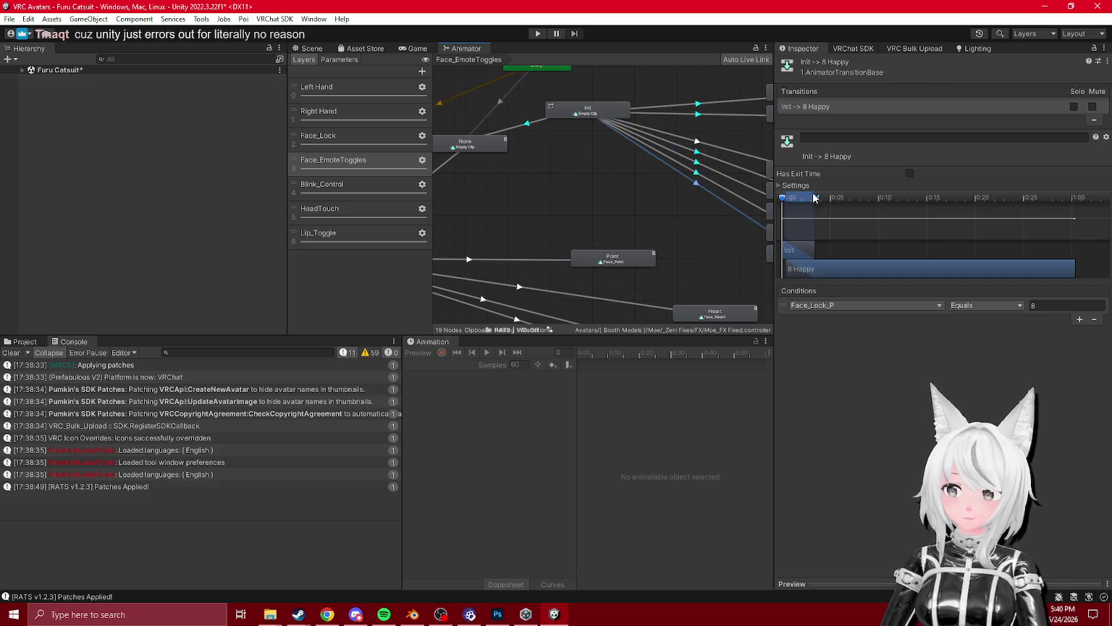
- Set the Init→8 Happy transition duration to 0.1 s
left_click(795, 186)
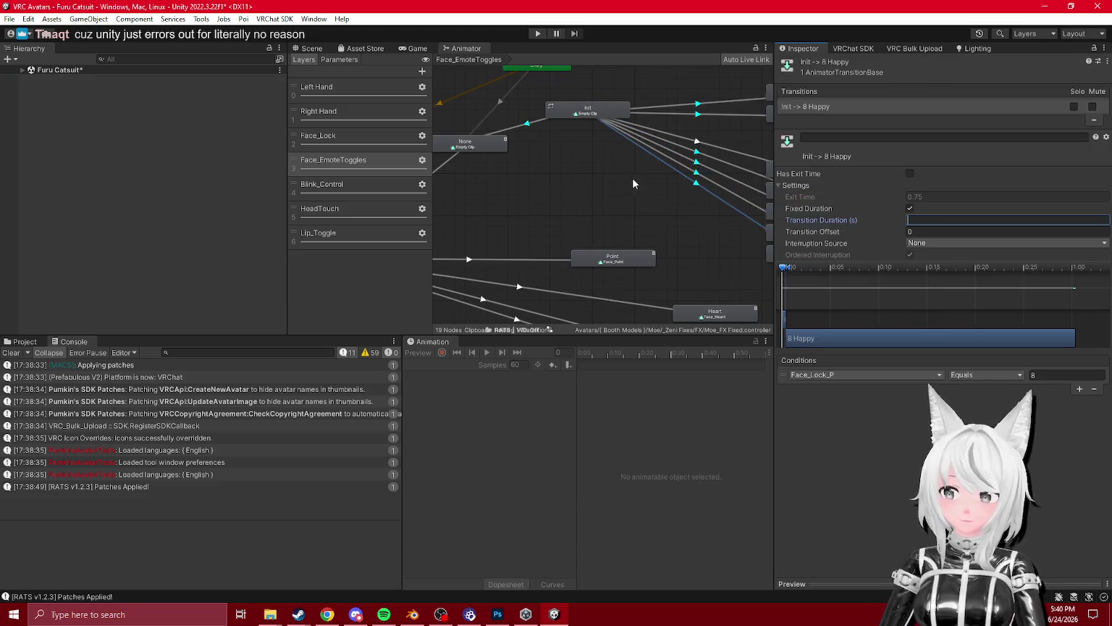
type("0.1")
key("Return")
scroll(590, 198, "down", 3)
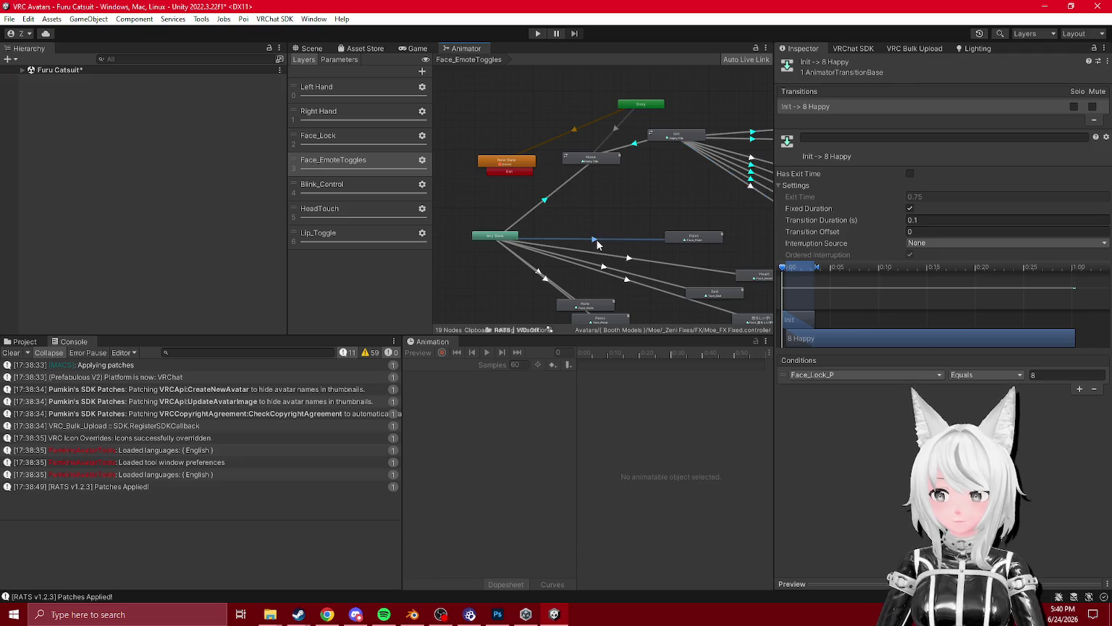
- Give Init→7 Thumbs up a 0.1 s duration and select the Init→6 Gun transition
left_click(594, 239)
left_click(677, 200)
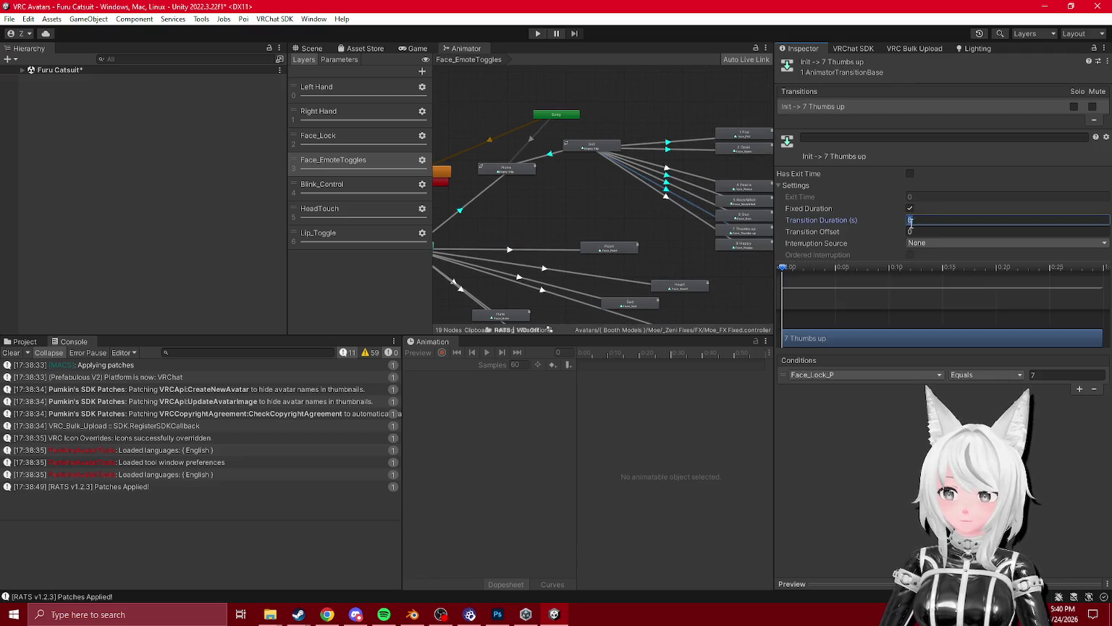
type("0.1")
left_click(674, 183, "ctrl")
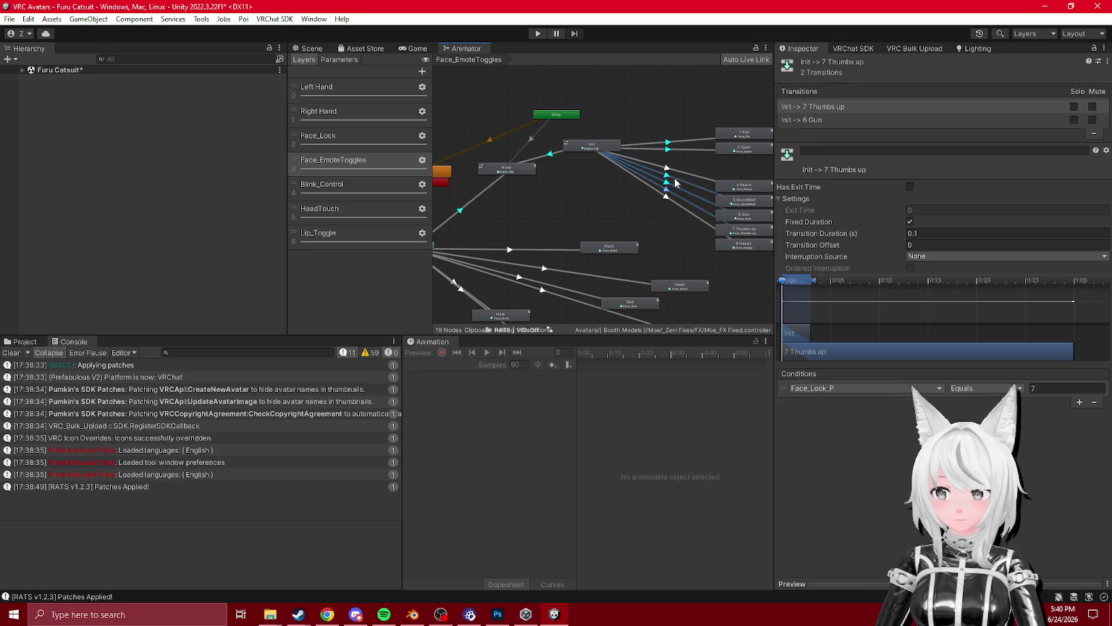
left_click(668, 148, "ctrl")
left_click(667, 143, "ctrl")
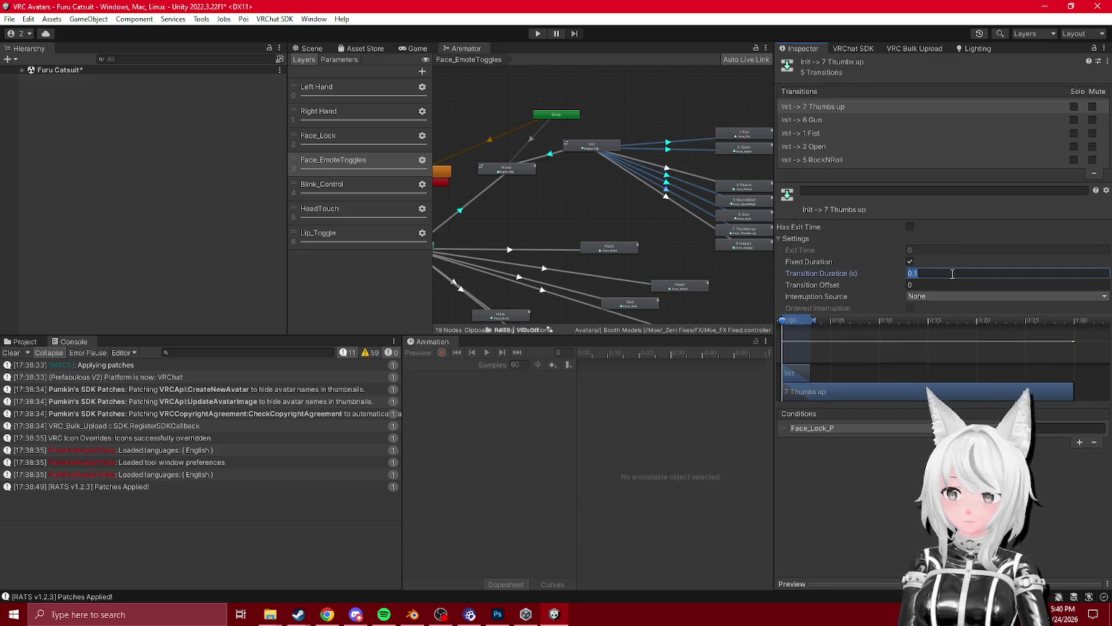
left_click(666, 187)
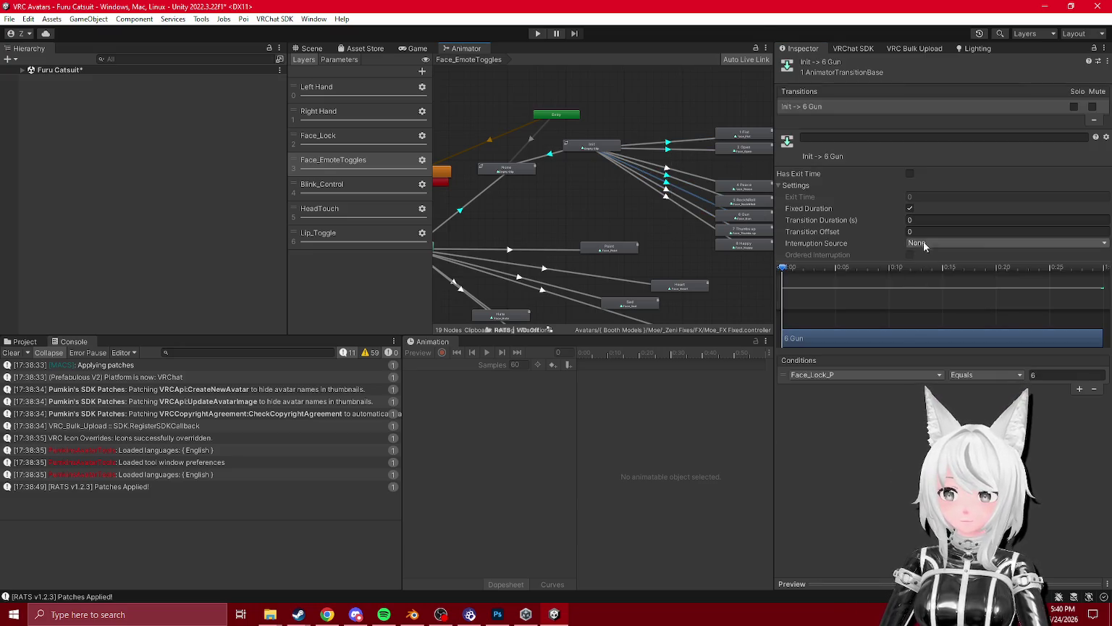
- Set 0.1 s durations on the Init transitions to 5 RockNRoll, 1 Fist and 2 Open
left_click(682, 187)
left_click(945, 220)
left_click(682, 151)
left_click(668, 142)
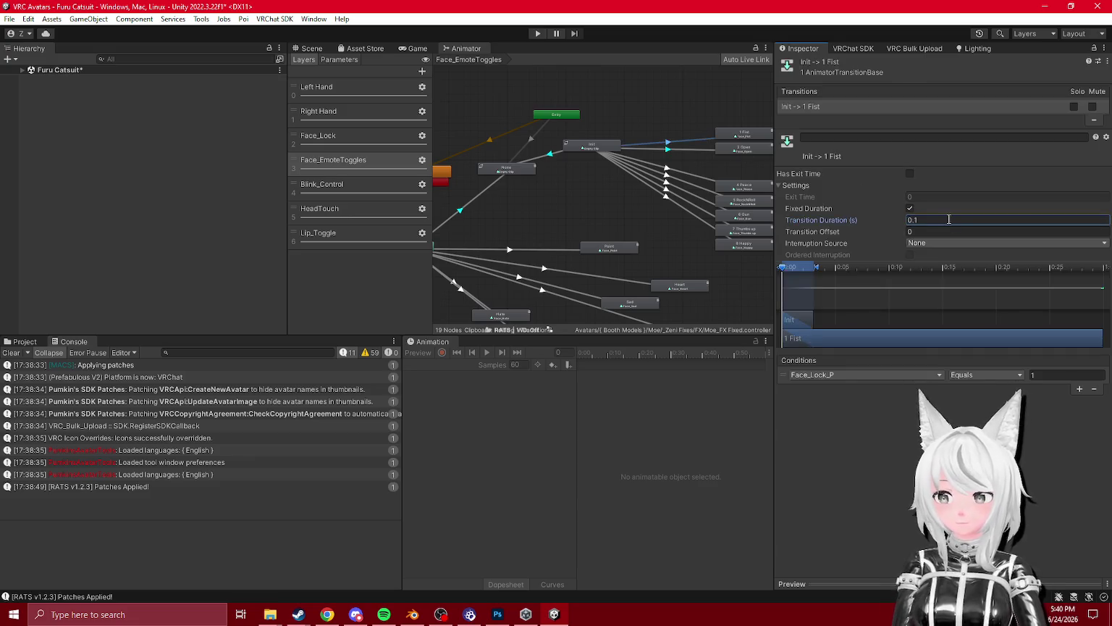
left_click(674, 150)
left_click(667, 149)
left_click(948, 221)
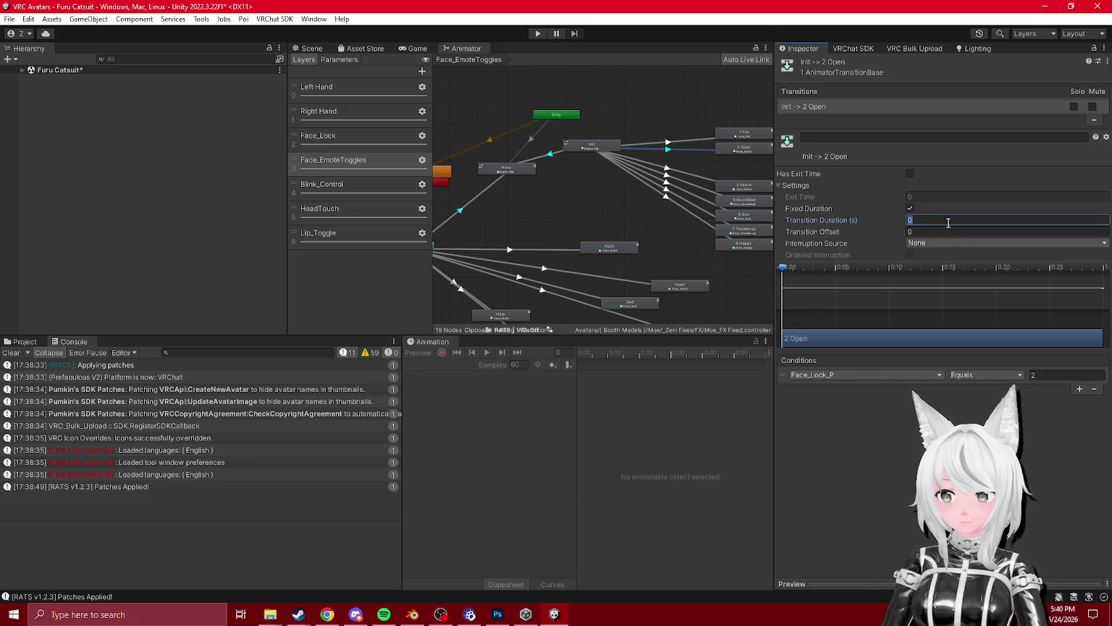
- Add an Init→Point transition requiring only Face_Lock_P equals 3, without AFK
scroll(714, 239, "up", 2)
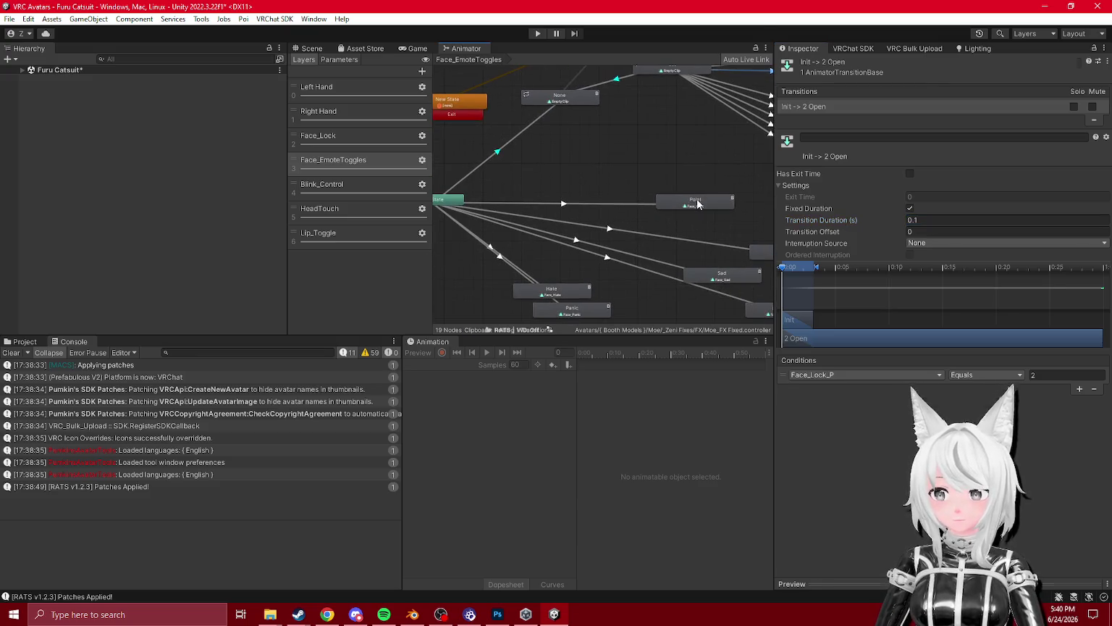
left_click(621, 252)
left_click(536, 255)
right_click(598, 118)
left_click(624, 127)
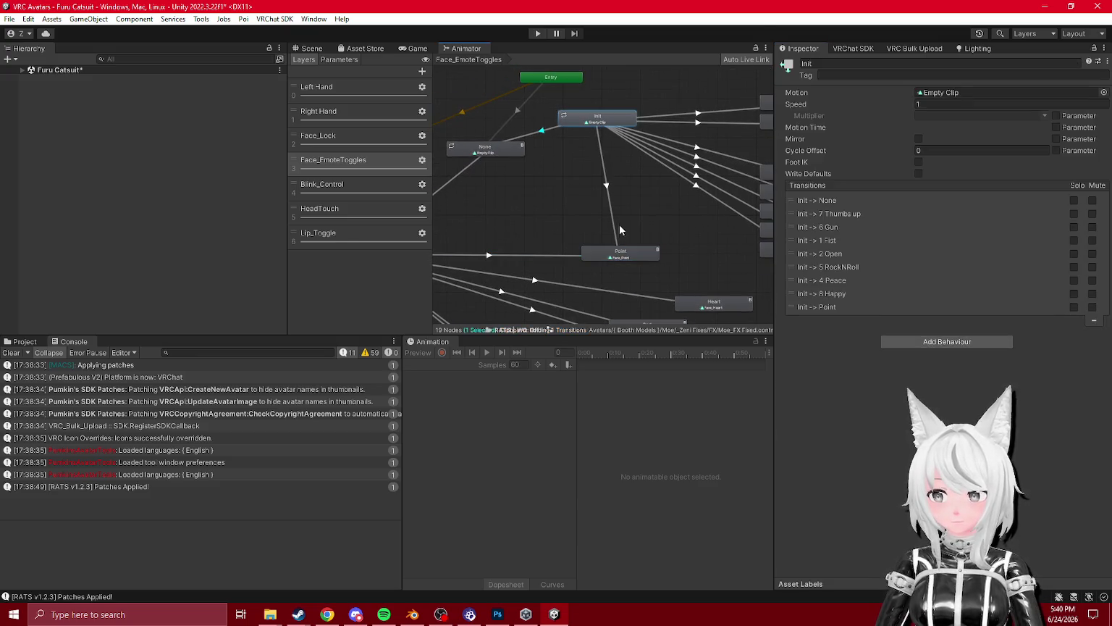
left_click(620, 252)
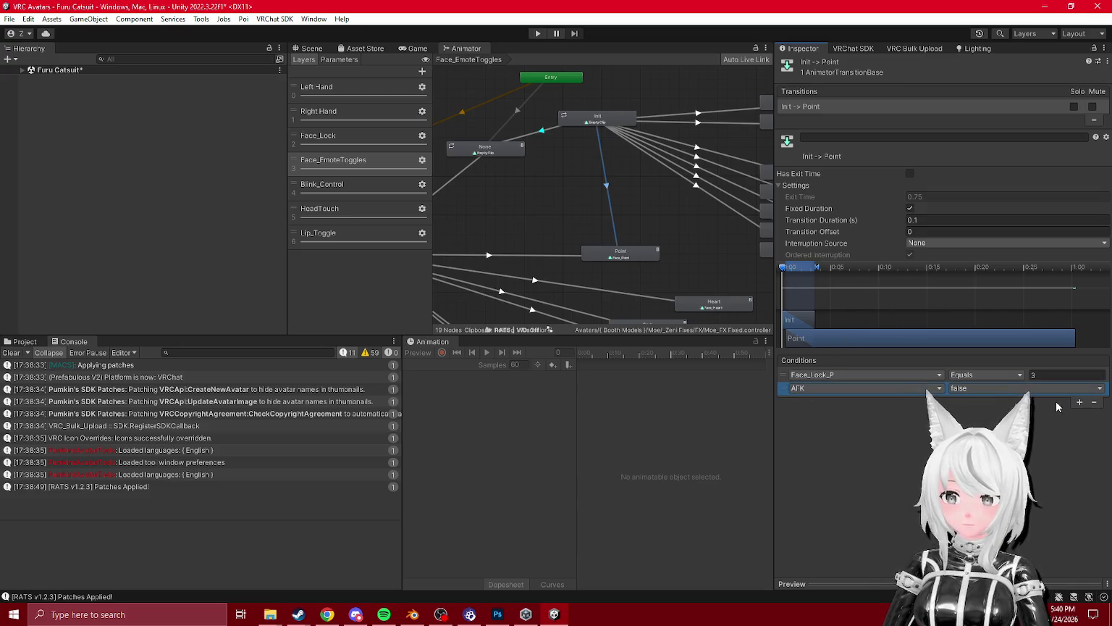
scroll(569, 259, "down", 2)
left_click(569, 258)
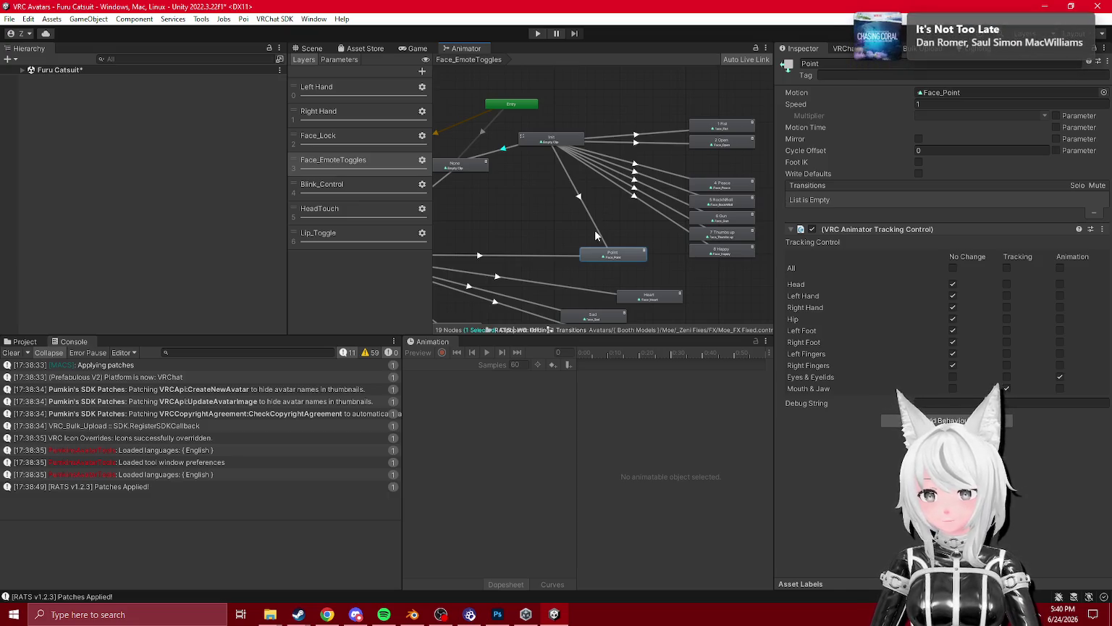
left_click(598, 237)
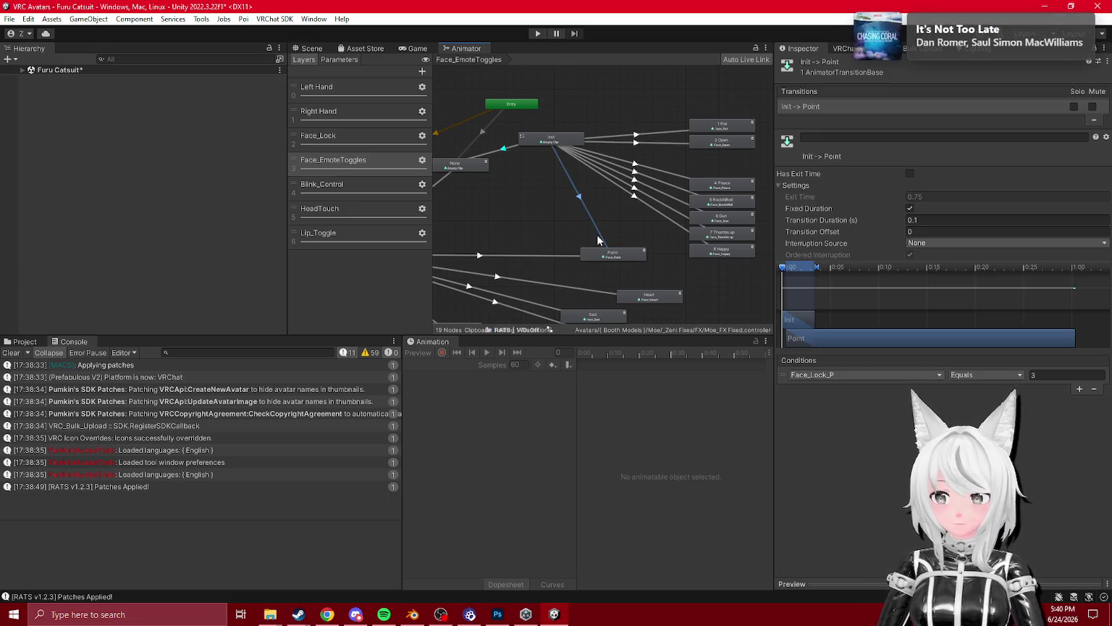
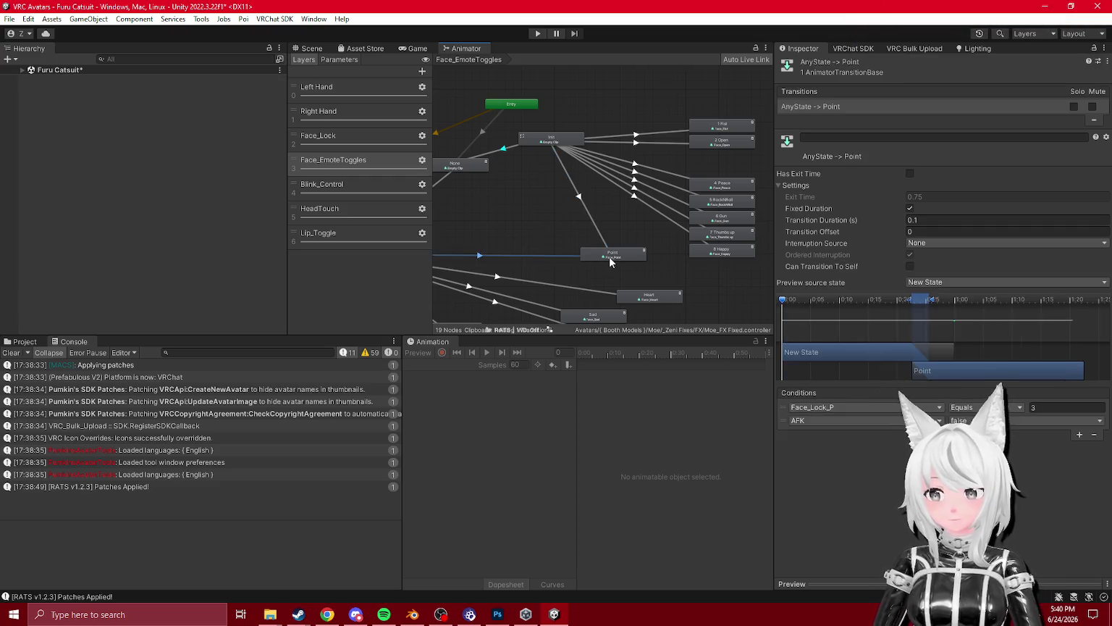
- Rename the Point emote state to '3 Point'
left_click(607, 254)
left_click(877, 64)
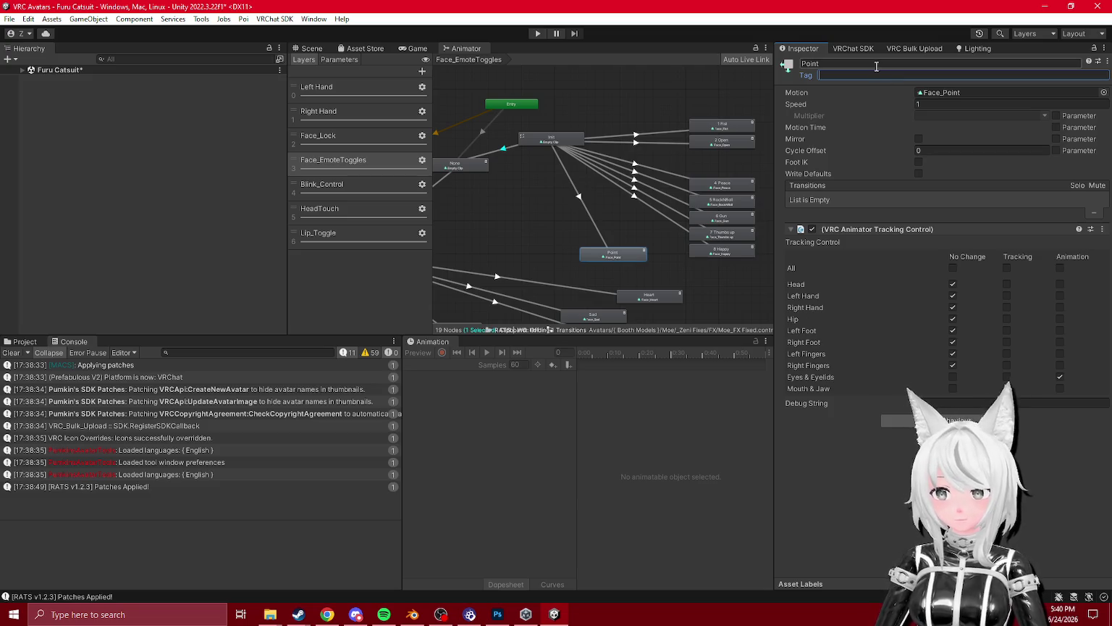
type("5")
scroll(656, 224, "up", 2)
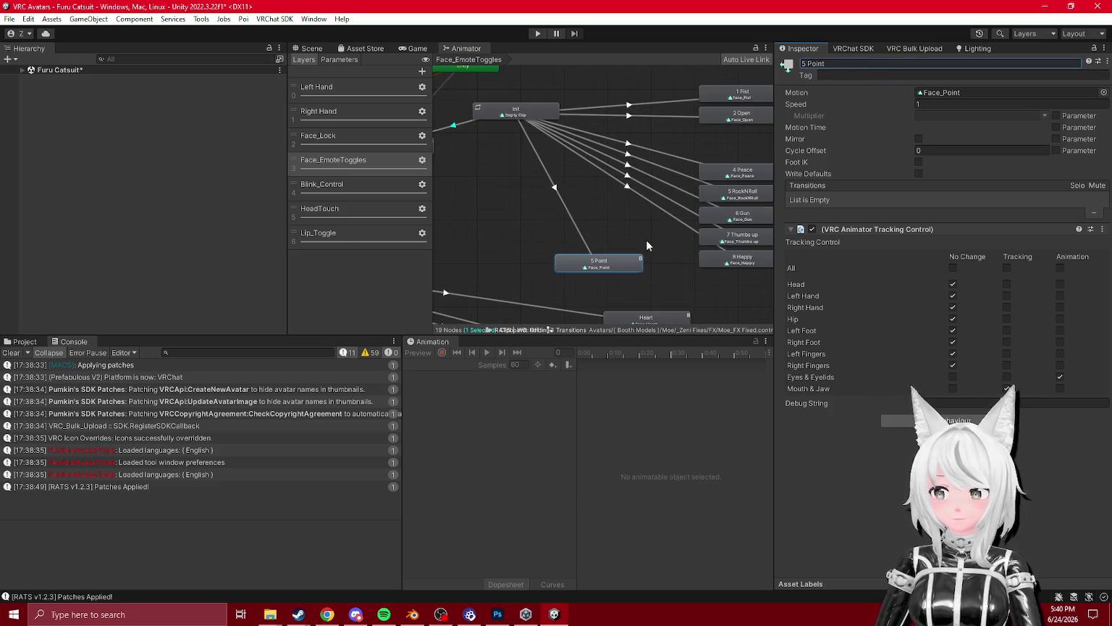
left_click(549, 264)
left_click(598, 262)
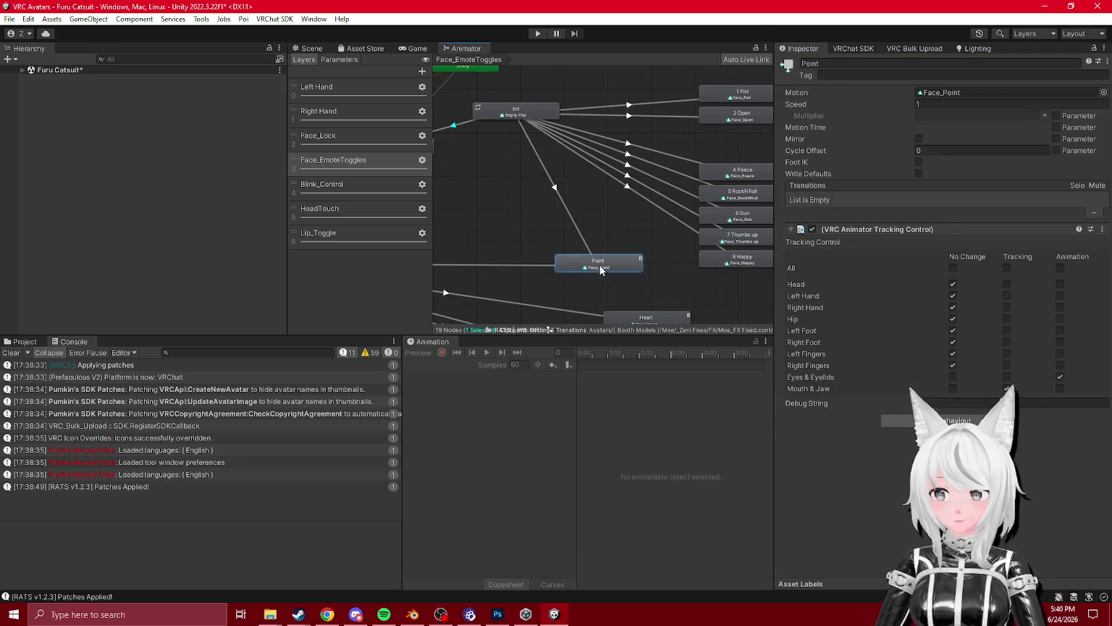
left_click(801, 64)
type("3")
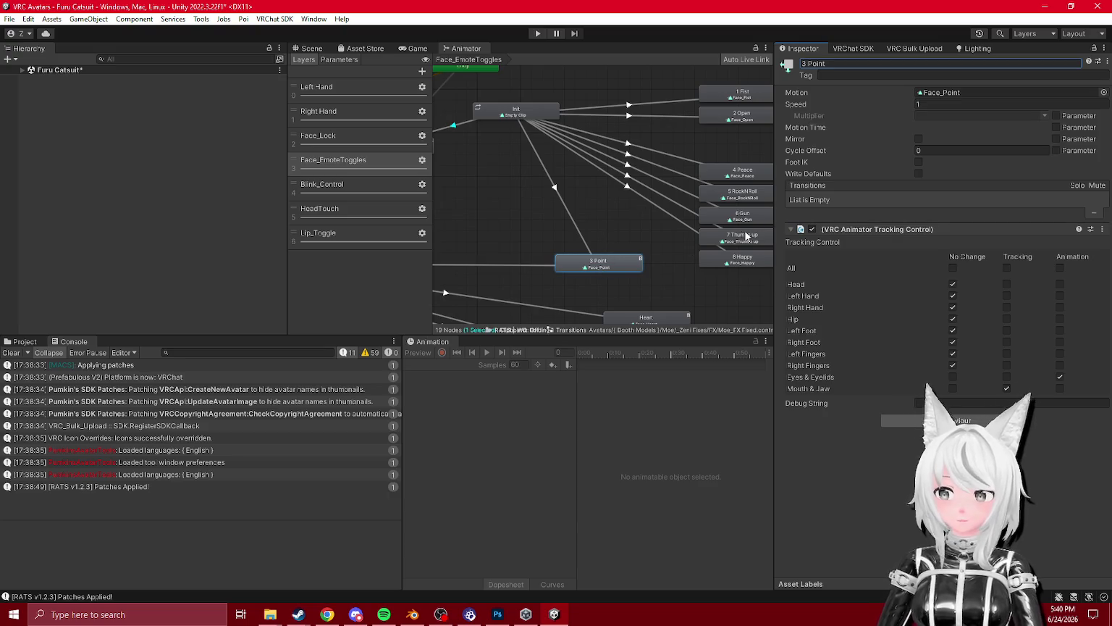
- Stack 3 Point through 8 Happy in numbered order in the emote column below 2 Open
left_click(576, 224)
left_click(1075, 389)
mouse_move(597, 262)
left_mouse_down()
mouse_move(741, 122)
mouse_move(746, 138)
left_mouse_up()
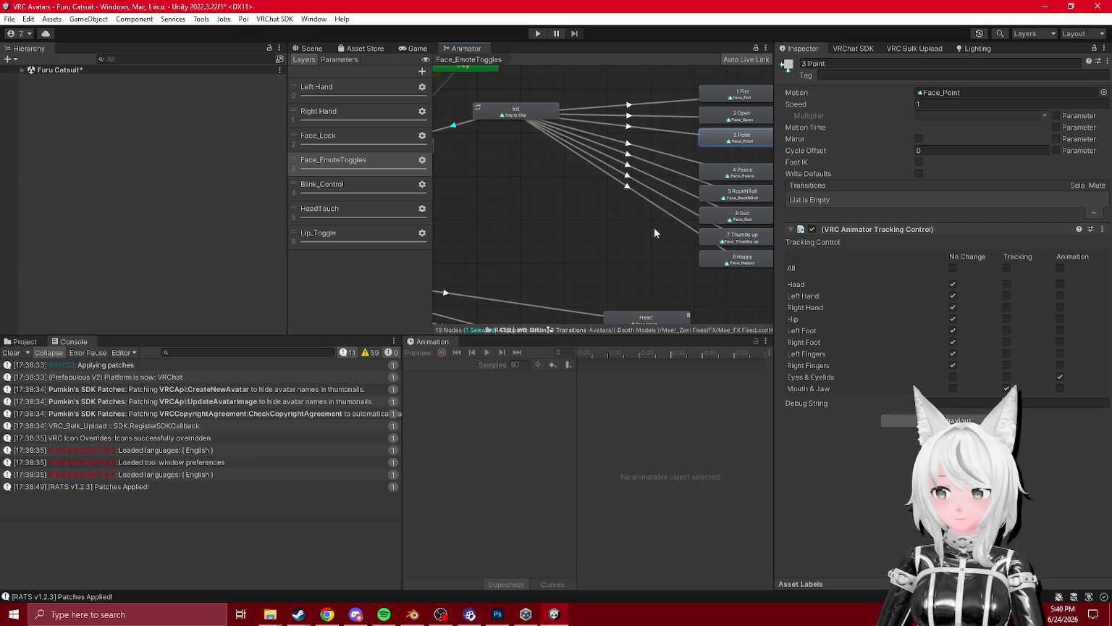
mouse_move(672, 184)
left_mouse_down()
mouse_move(672, 165)
mouse_move(671, 178)
left_mouse_up()
mouse_move(680, 224)
left_mouse_down()
mouse_move(679, 210)
mouse_move(670, 227)
left_mouse_up()
left_click_drag(682, 274, 727, 190)
mouse_move(645, 251)
left_mouse_down()
mouse_move(677, 214)
mouse_move(625, 186)
mouse_move(628, 142)
mouse_move(598, 262)
left_mouse_up()
- Connect a new transition from Init to the Heart state and select Heart's name
left_click(606, 268)
right_click(595, 123)
left_click(630, 130)
left_click(694, 261)
double_click(832, 63)
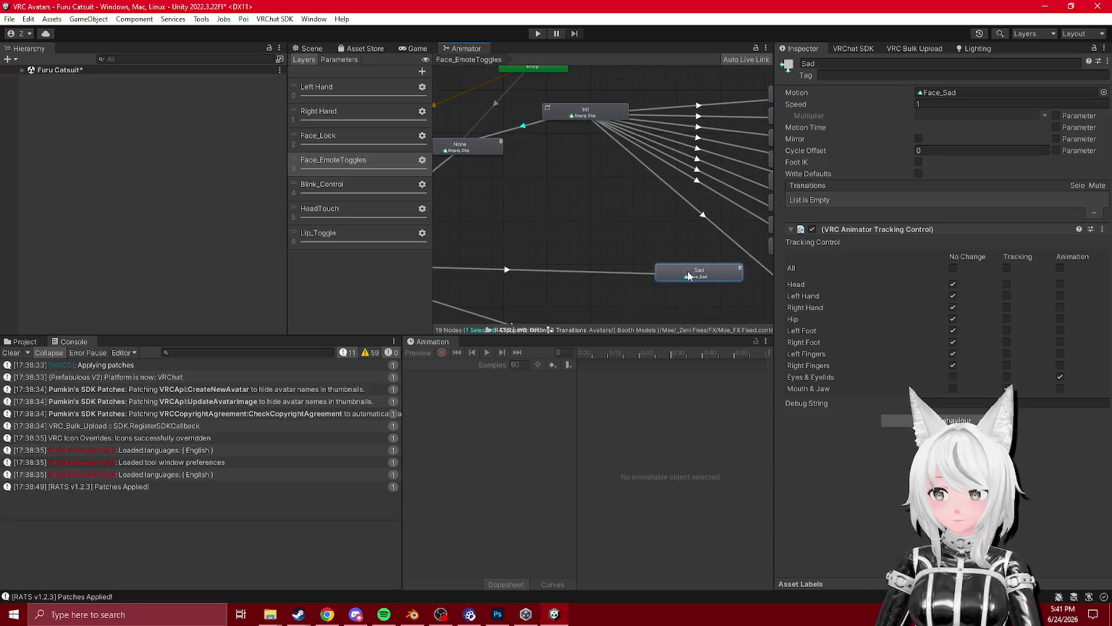
- Remove the AFK condition from Init-to-Sad and move Sad above 13 Heart
left_click(613, 271)
left_click(585, 110)
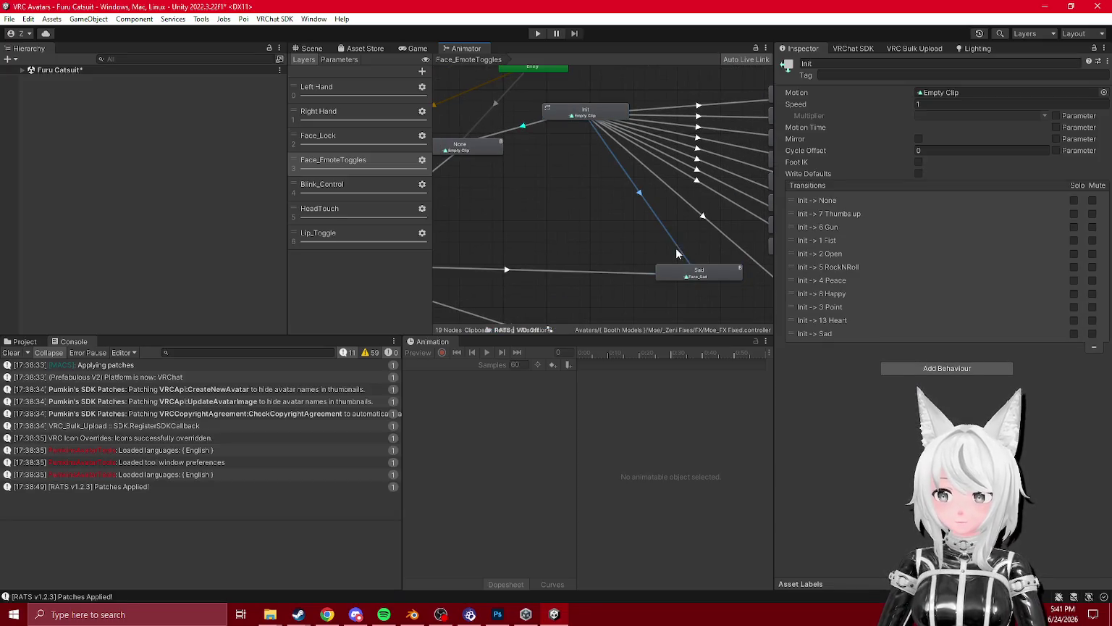
left_click(670, 238)
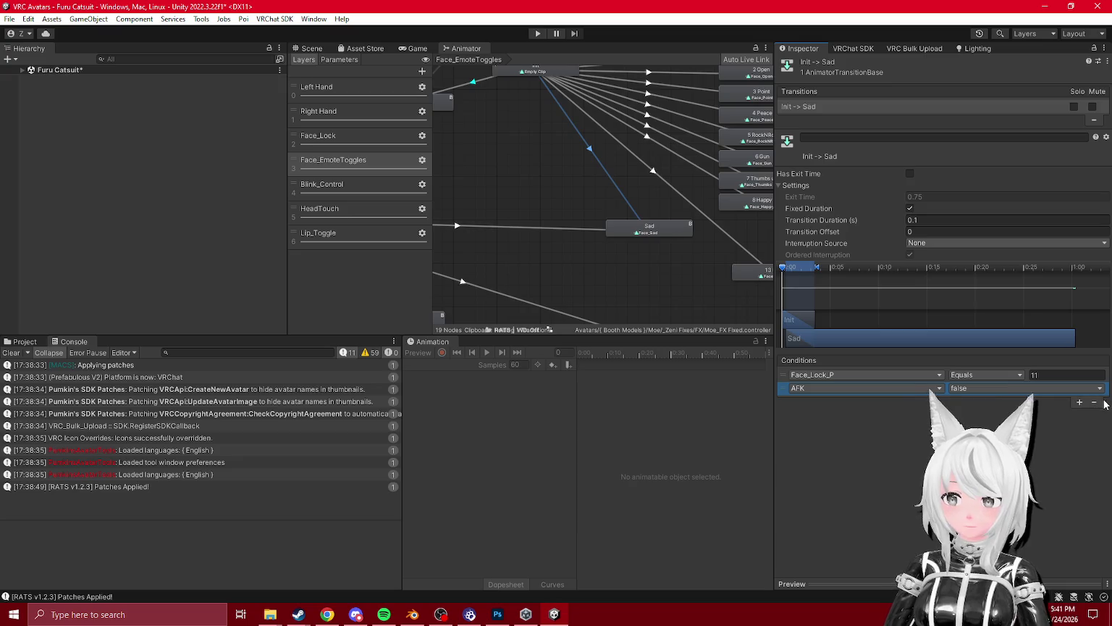
left_click(1093, 402)
left_click(651, 230)
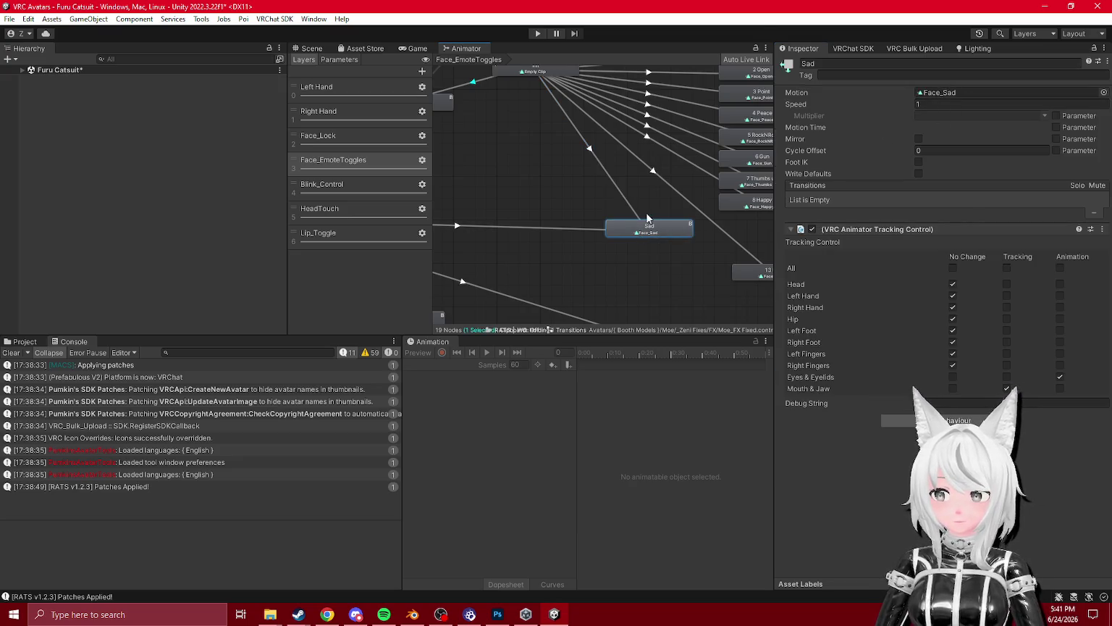
left_click(589, 149)
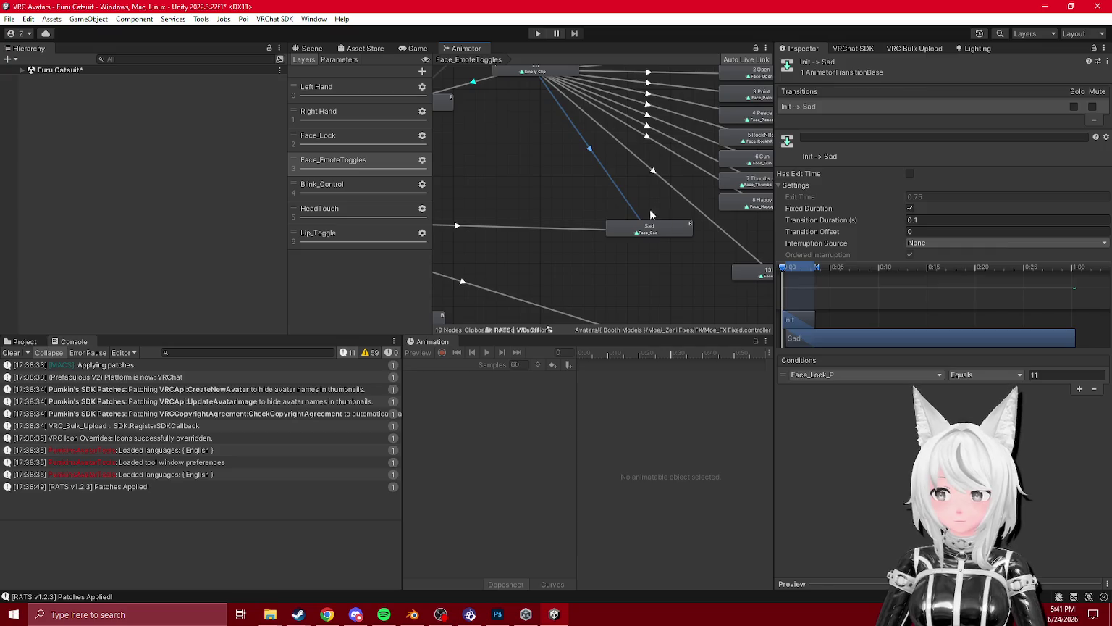
left_click(650, 228)
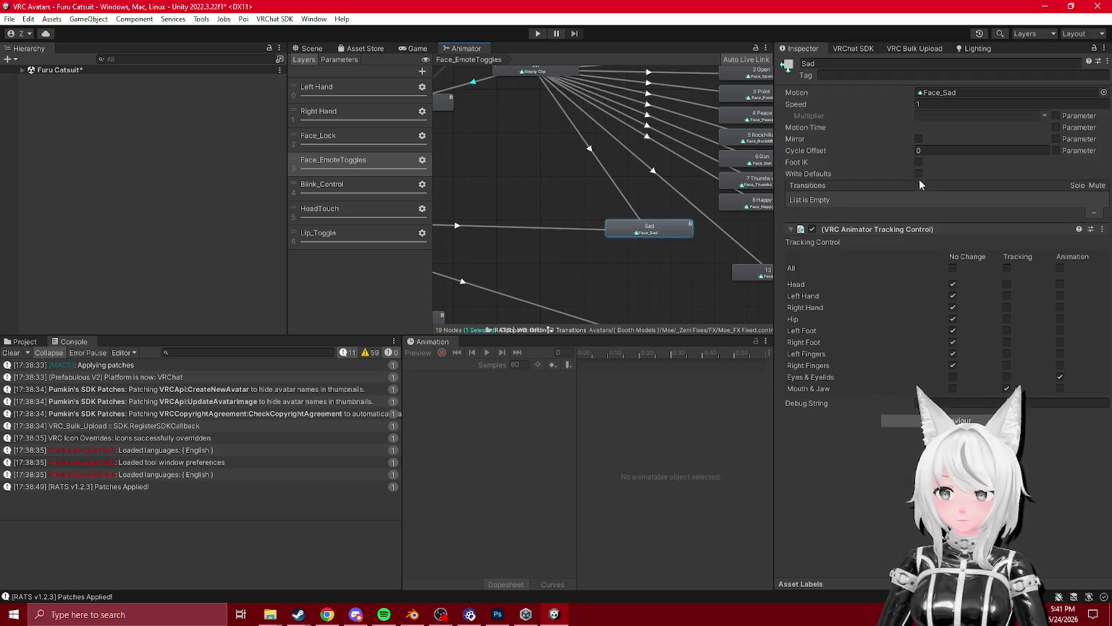
left_click(632, 218)
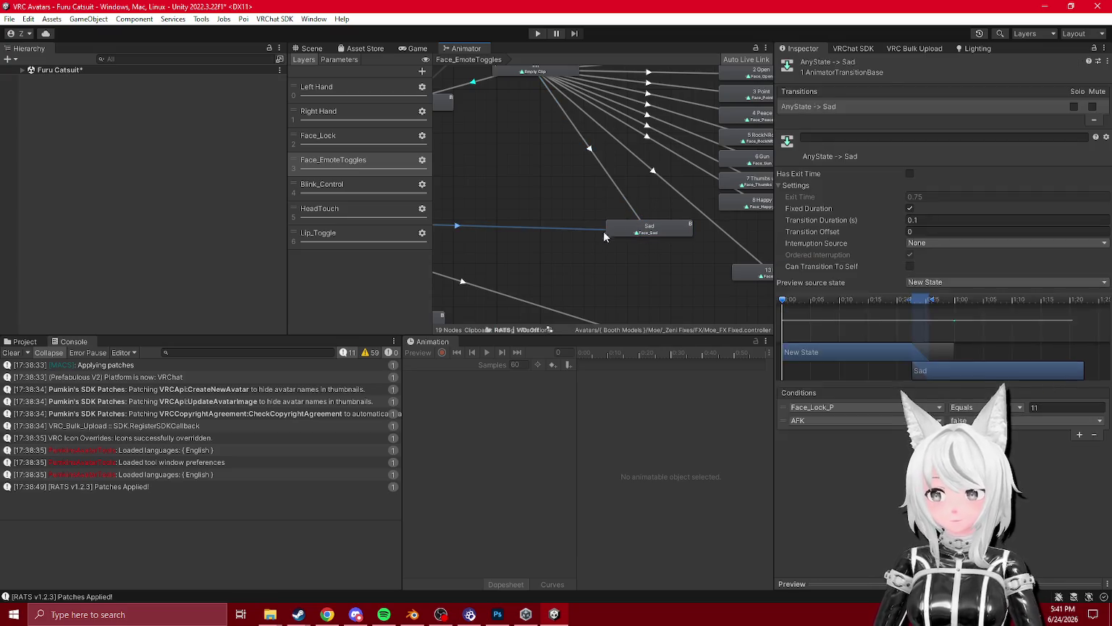
left_click(611, 232)
mouse_move(606, 239)
left_mouse_down()
mouse_move(739, 258)
mouse_move(711, 254)
mouse_move(711, 272)
left_mouse_up()
left_click(843, 63)
- Name the Sad state '11 Sad' and move the 恐ろしい子! state up
type("11 Sad")
key("Return")
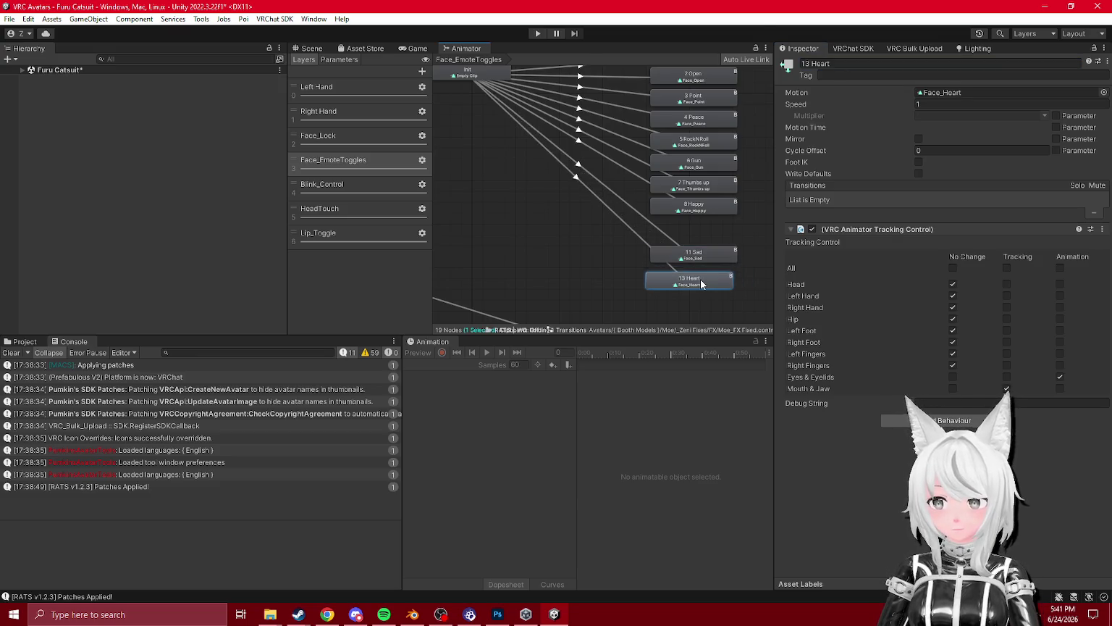
mouse_move(641, 271)
left_mouse_down()
mouse_move(667, 253)
mouse_move(588, 140)
left_mouse_up()
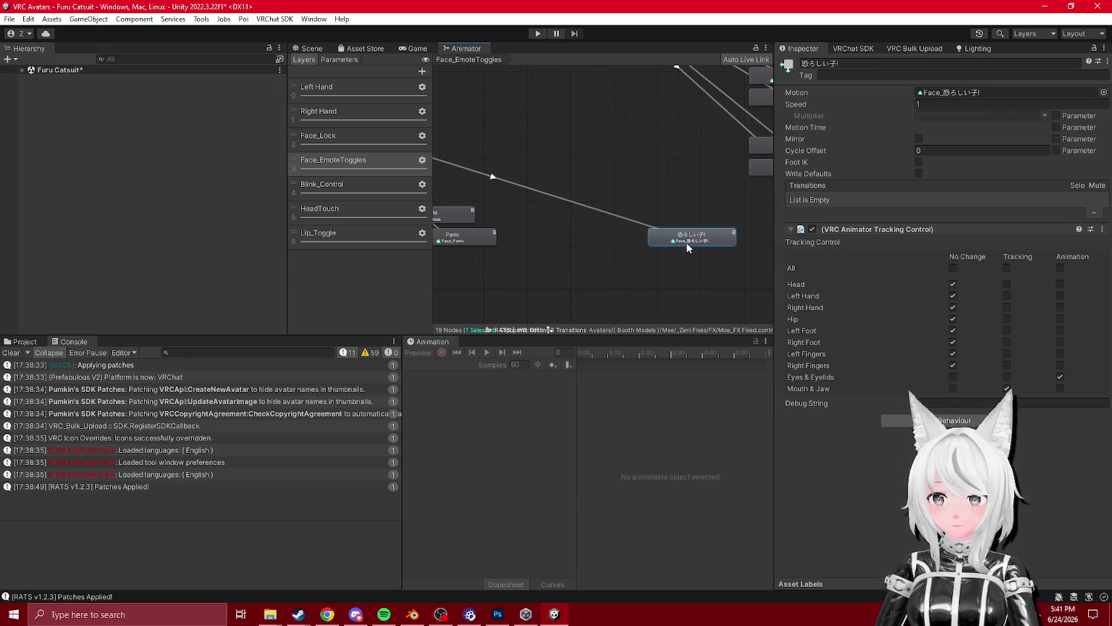
left_click_drag(687, 242, 602, 147)
- Drop AFK from the Init-to-恐ろしい子! transition and rename the state '12恐ろしい子!'
mouse_move(489, 133)
left_mouse_down()
mouse_move(532, 240)
mouse_move(542, 240)
left_mouse_up()
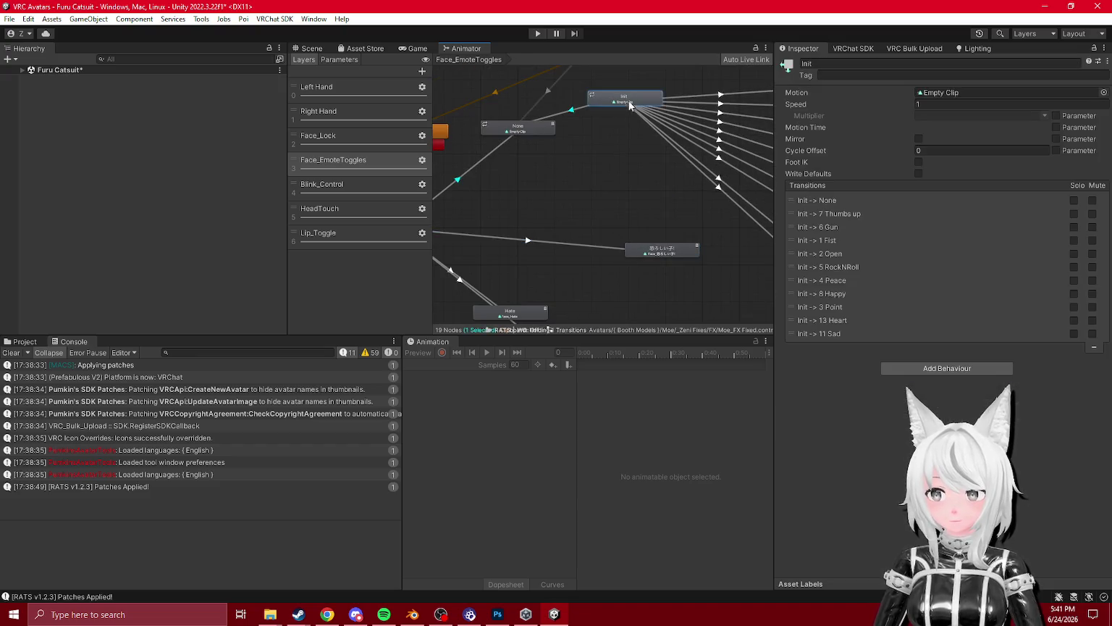
left_click(655, 224)
left_click_drag(668, 258, 635, 221)
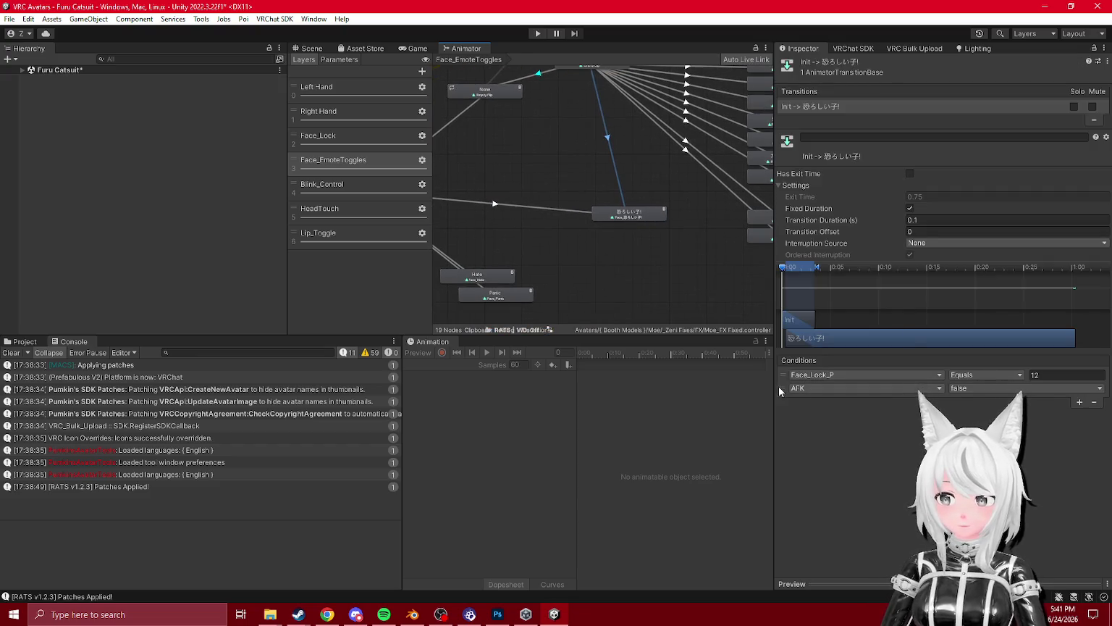
left_click(1094, 403)
left_click_drag(672, 184, 677, 204)
left_click(628, 213)
left_click(864, 65)
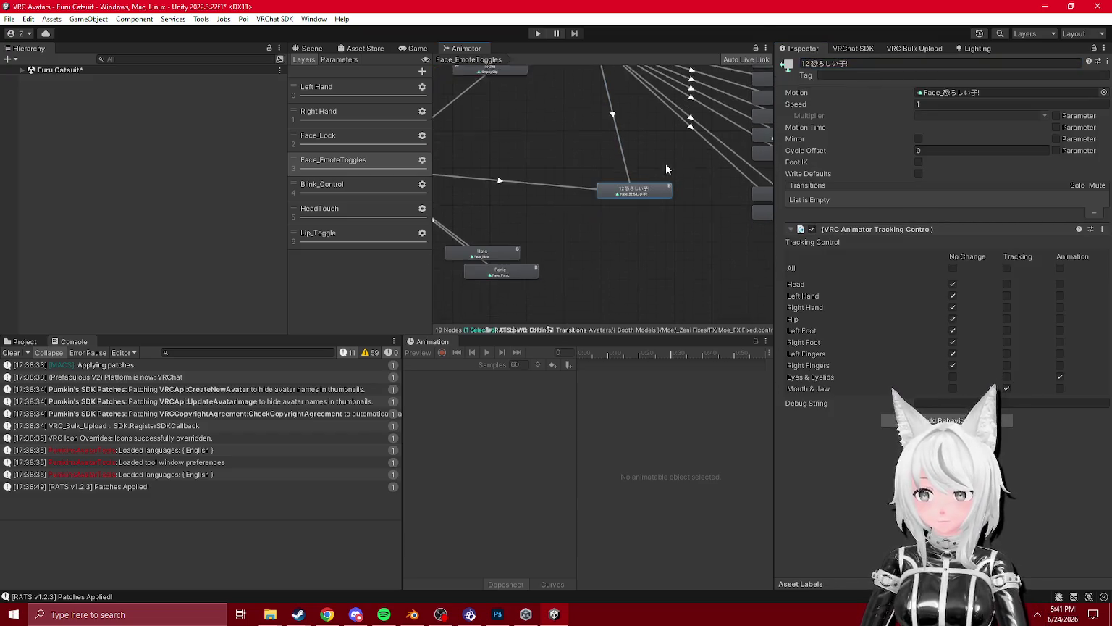
- Add an Init-to-Hate transition without AFK and rename Hate to '10 Hate'
left_click_drag(501, 241, 558, 138)
scroll(594, 144, "up", 1)
left_click(491, 228)
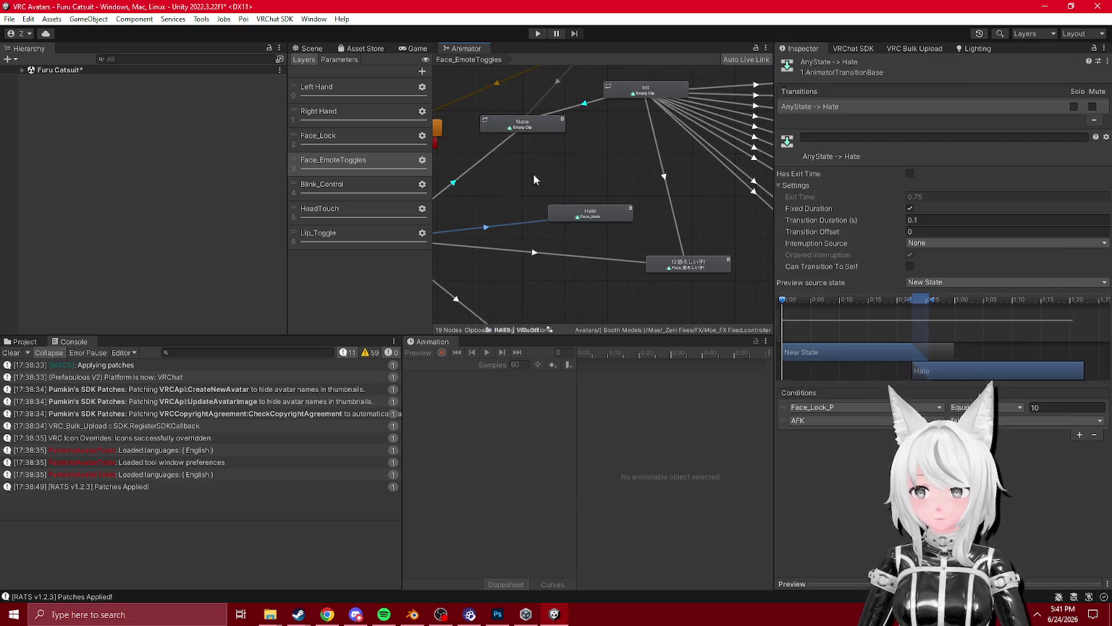
right_click(630, 92)
left_click(659, 103)
left_click(580, 212)
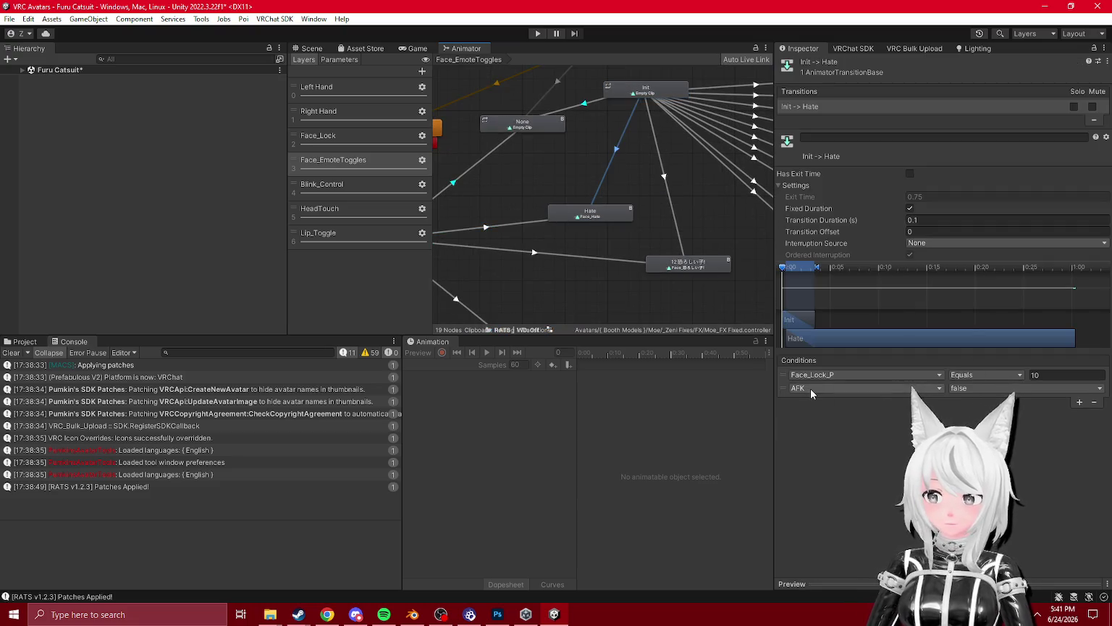
left_click(1093, 401)
left_click(590, 212)
left_click(853, 48)
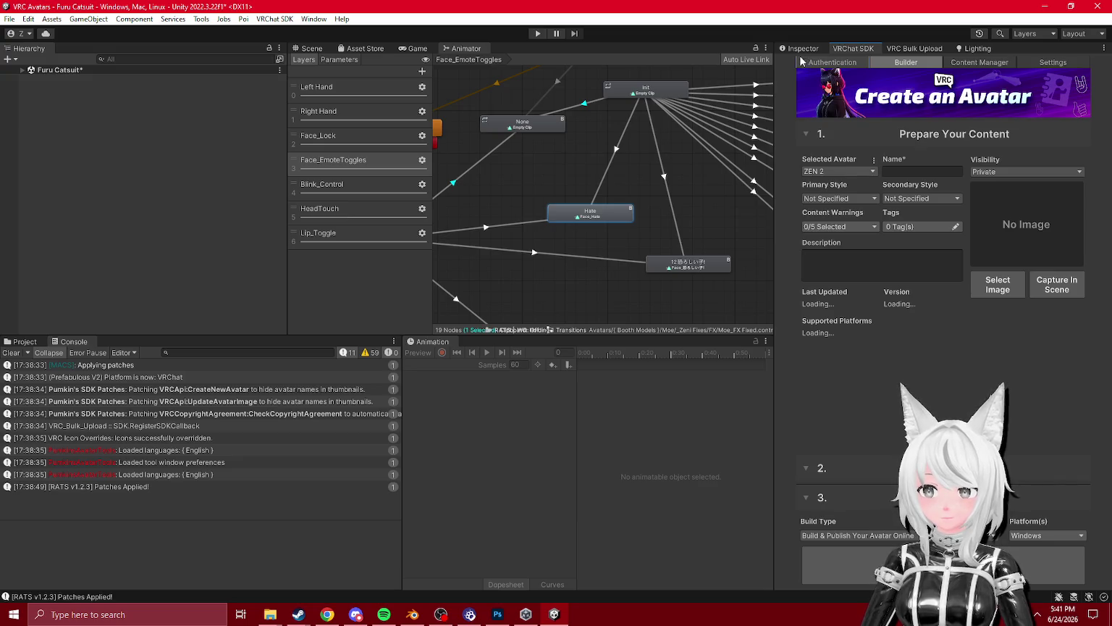
left_click(802, 48)
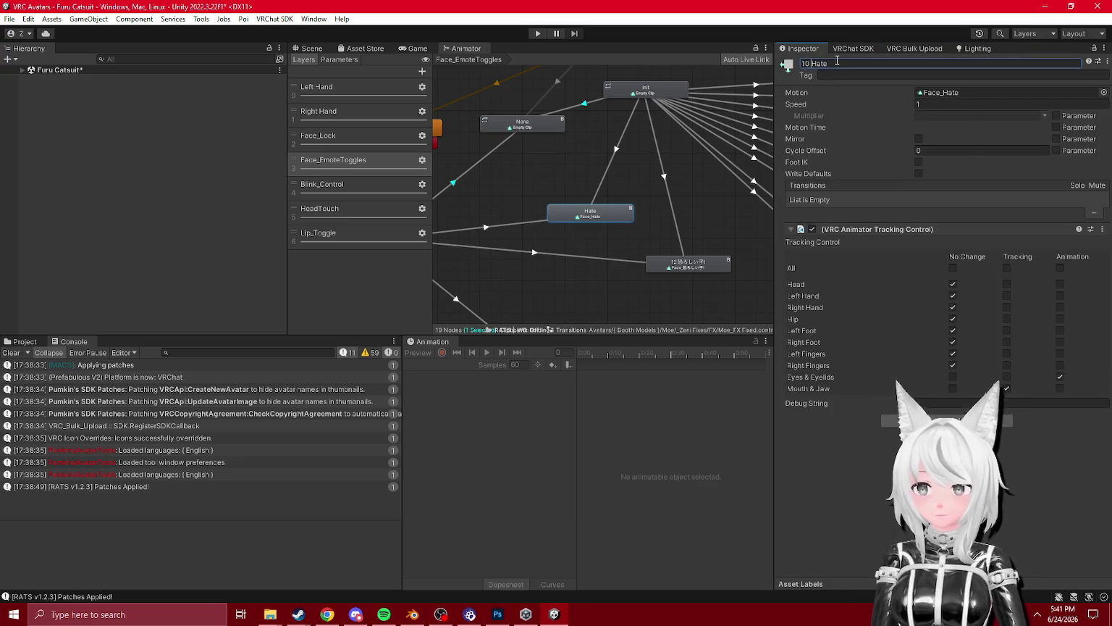
left_click(580, 219)
- Delete the redundant AnyState-to-Panic transition
left_click(556, 239)
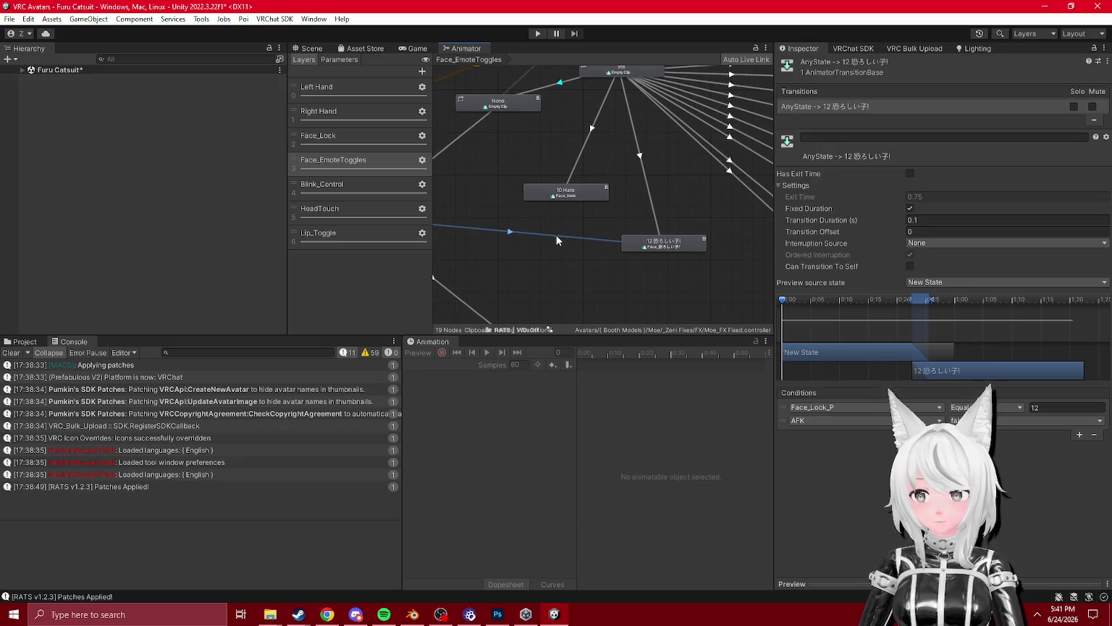
scroll(561, 236, "down", 2)
mouse_move(446, 189)
left_mouse_down()
mouse_move(648, 224)
mouse_move(521, 244)
left_mouse_up()
scroll(611, 276, "down", 2)
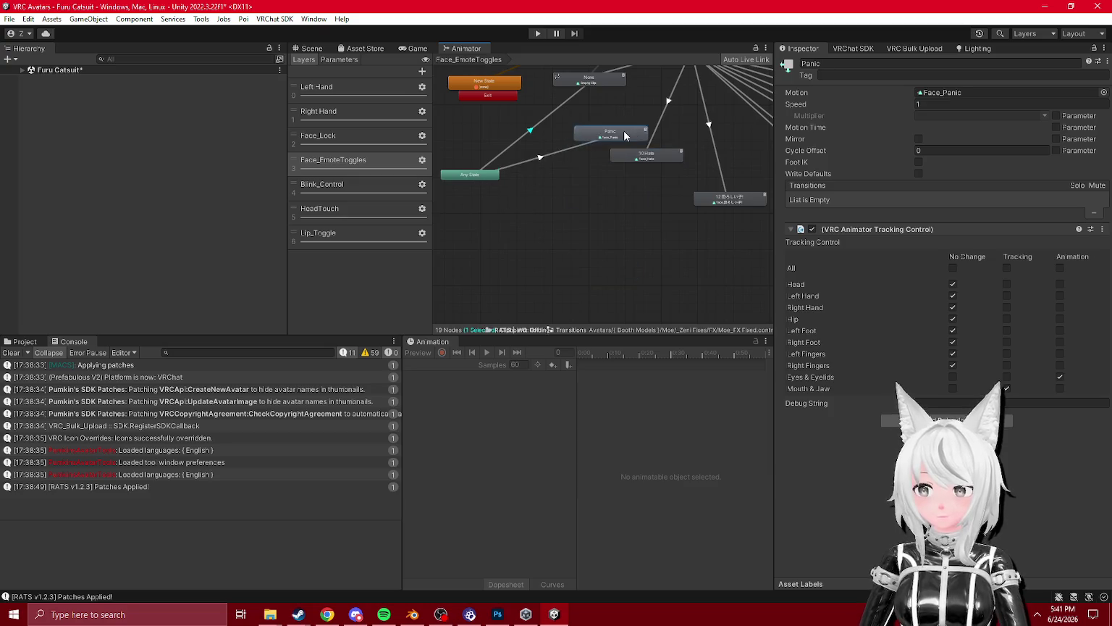
scroll(624, 131, "up", 3)
left_click(517, 239)
left_click(637, 168)
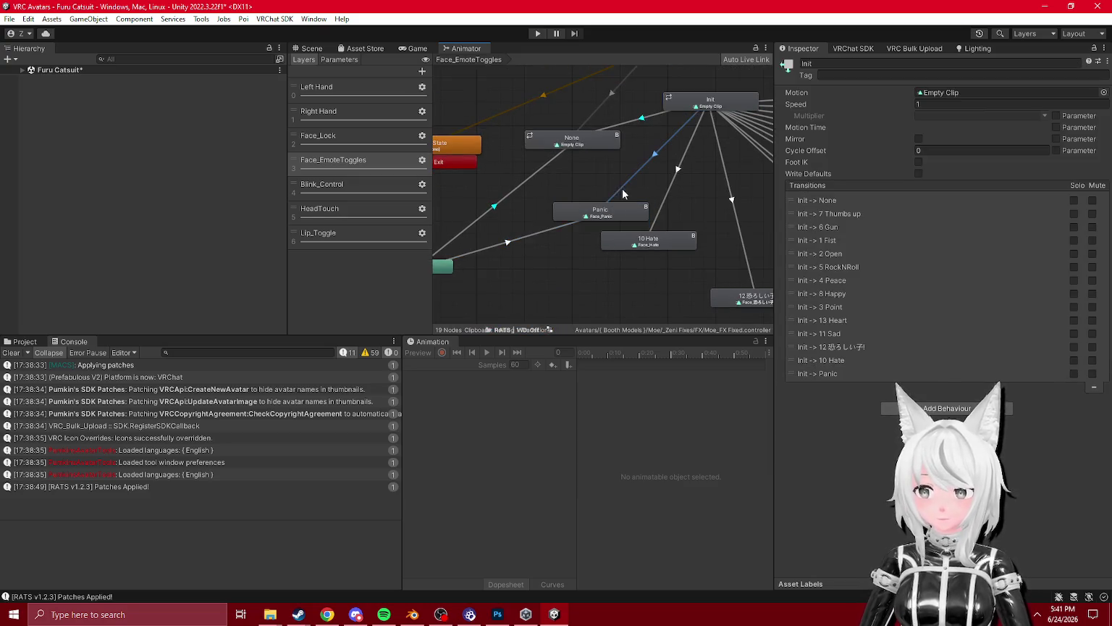
left_click(550, 230)
key("Delete")
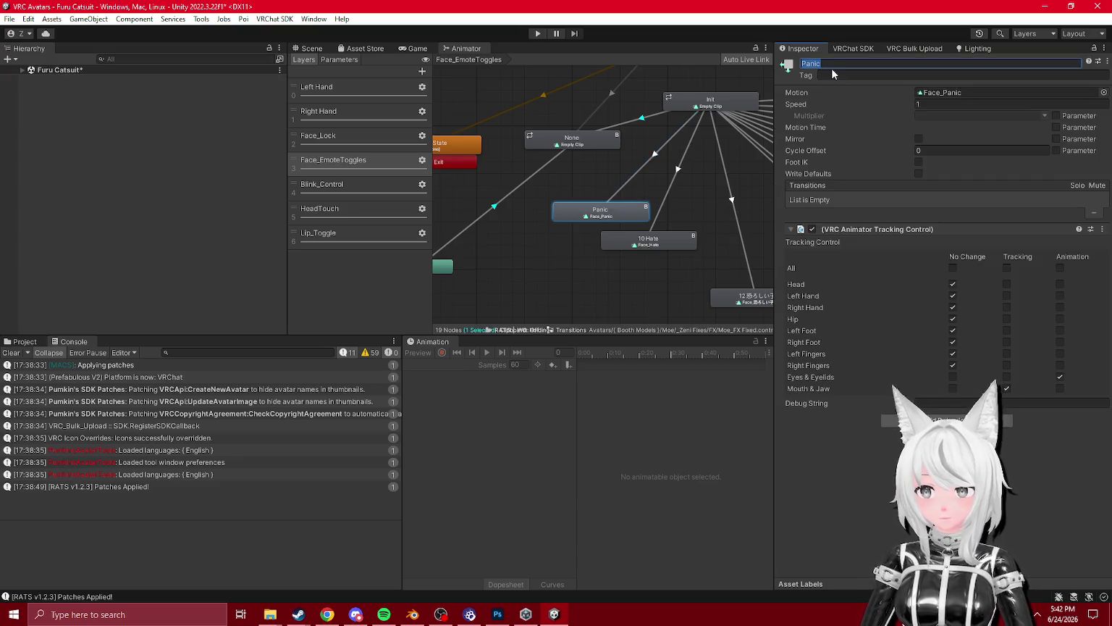
- Rename Panic to '9 Panic', slot it into the column, and shift 11 Sad and 13 Heart down
type("9")
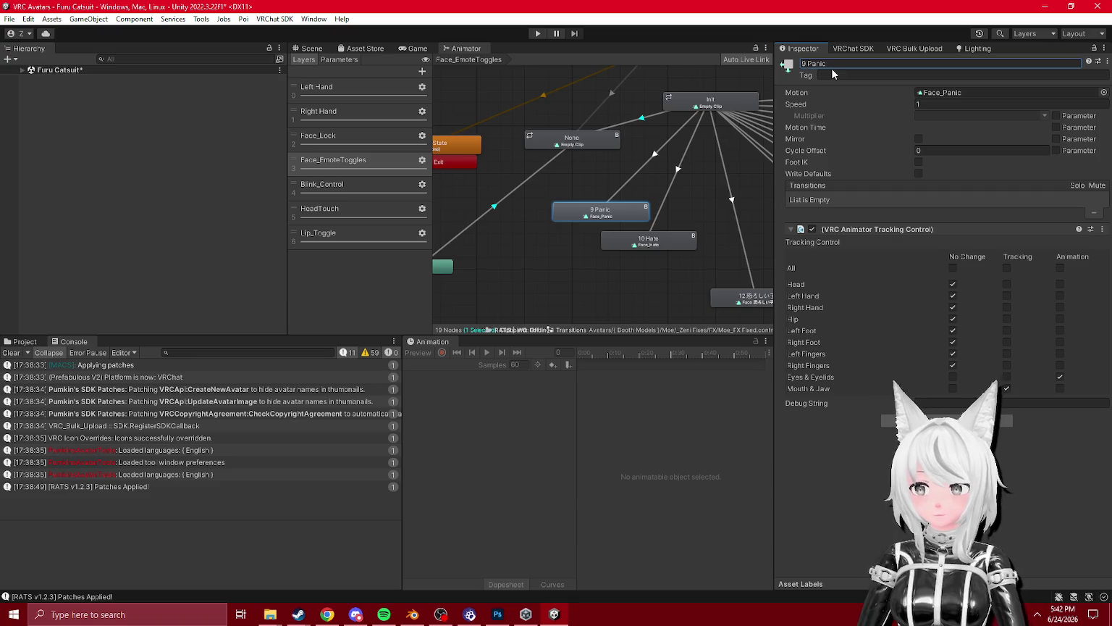
scroll(597, 186, "down", 3)
left_click_drag(616, 190, 730, 203)
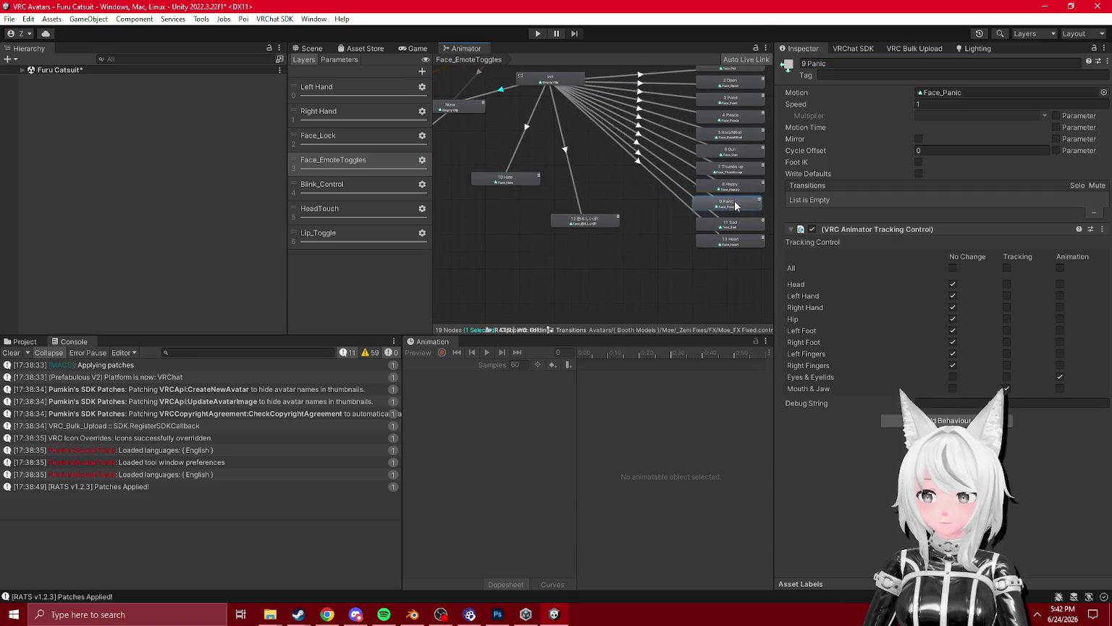
left_click(729, 223)
left_click(730, 239, "ctrl")
key("f")
left_click_drag(613, 199, 672, 245)
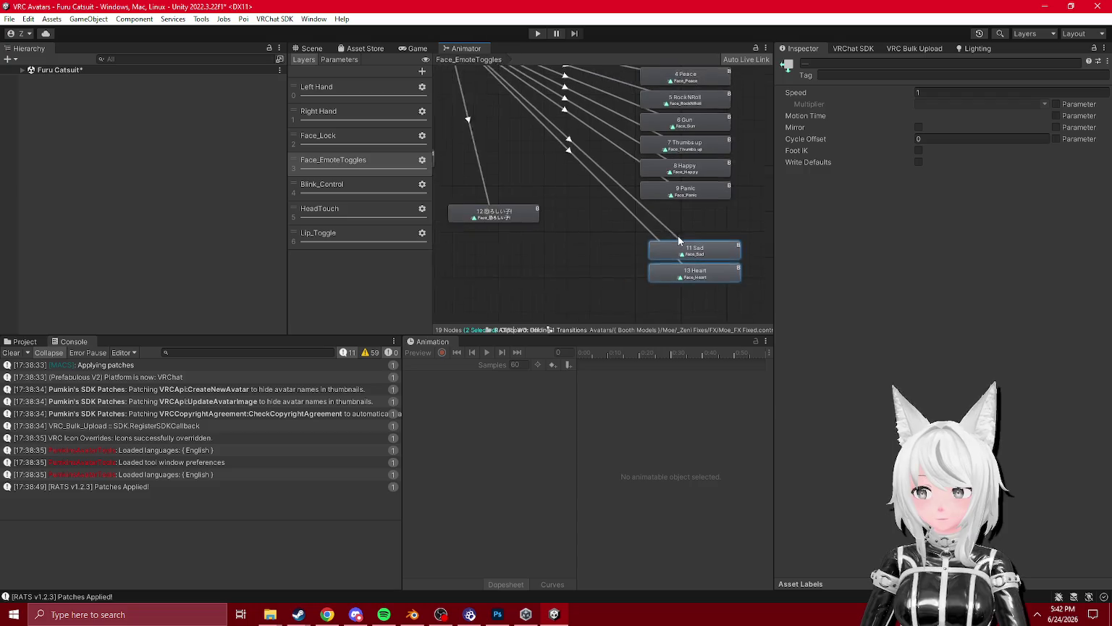
- Slot 10 Hate and 12恐ろしい子! into the column and shift all thirteen emote states up-left
mouse_move(463, 169)
left_mouse_down()
mouse_move(758, 229)
mouse_move(711, 241)
mouse_move(716, 297)
left_mouse_up()
mouse_move(528, 212)
left_mouse_down()
mouse_move(733, 261)
mouse_move(645, 251)
mouse_move(611, 166)
left_mouse_up()
left_click(729, 289)
scroll(707, 246, "down", 3)
scroll(610, 165, "down", 1)
mouse_move(579, 319)
left_mouse_down()
mouse_move(676, 168)
mouse_move(649, 115)
mouse_move(584, 113)
mouse_move(590, 94)
left_mouse_up()
scroll(592, 159, "up", 2)
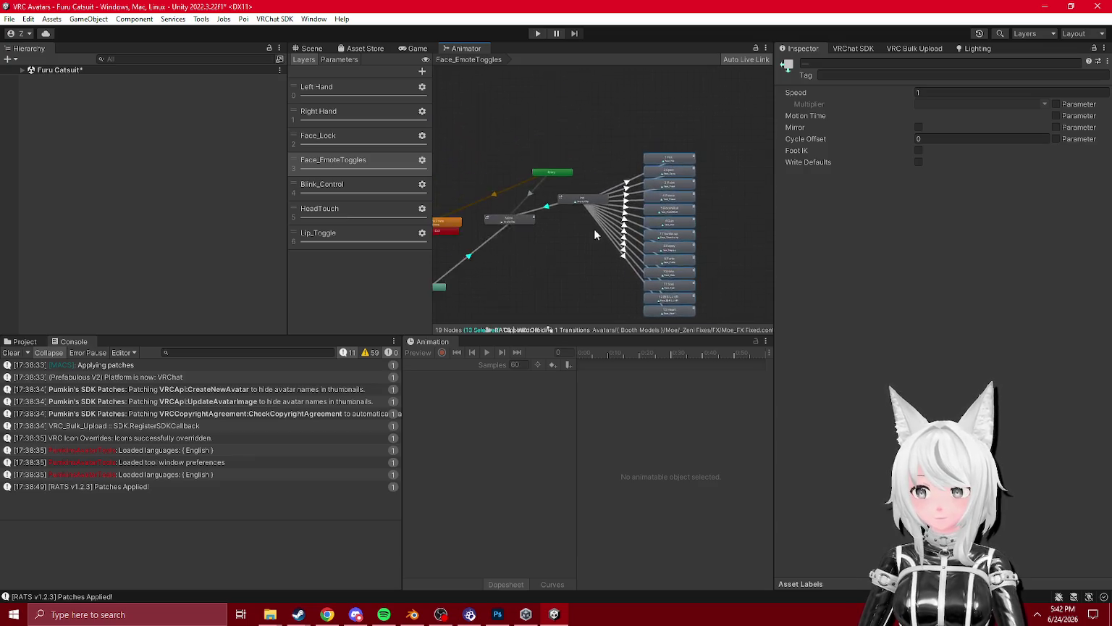
- Move the None state beside Init and make it the layer's default state
left_click(506, 217)
scroll(573, 210, "up", 1)
mouse_move(545, 199)
left_mouse_down()
mouse_move(621, 230)
mouse_move(584, 220)
mouse_move(615, 200)
left_mouse_up()
left_click(611, 192)
right_click(576, 215)
left_click(594, 231)
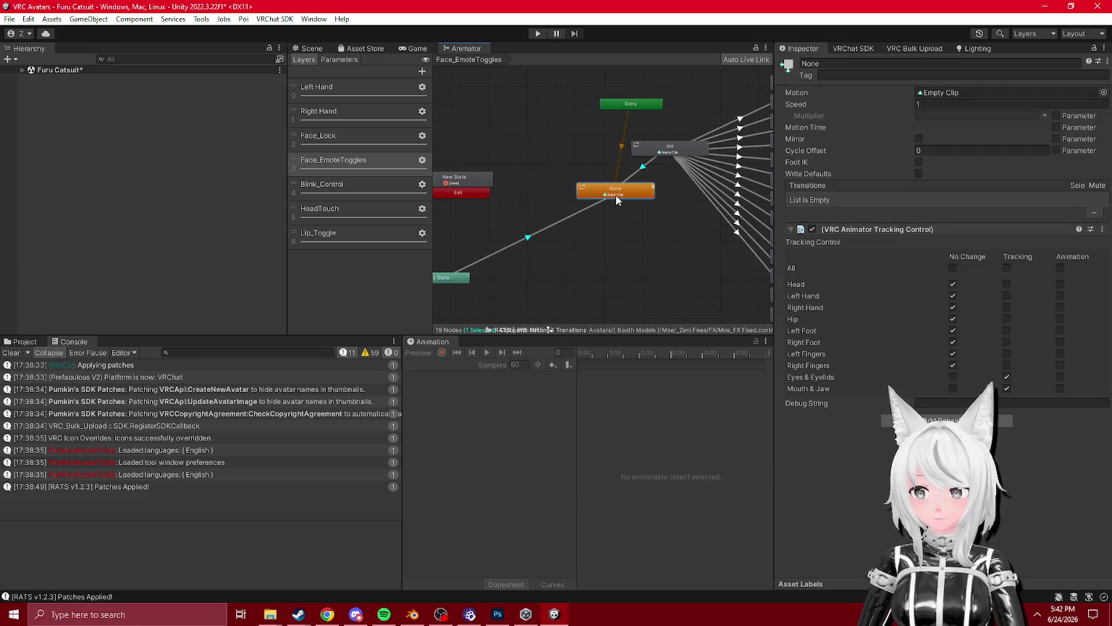
- Place the Exit node below None and review the Init transitions
left_click_drag(463, 200, 677, 268)
scroll(674, 253, "down", 2)
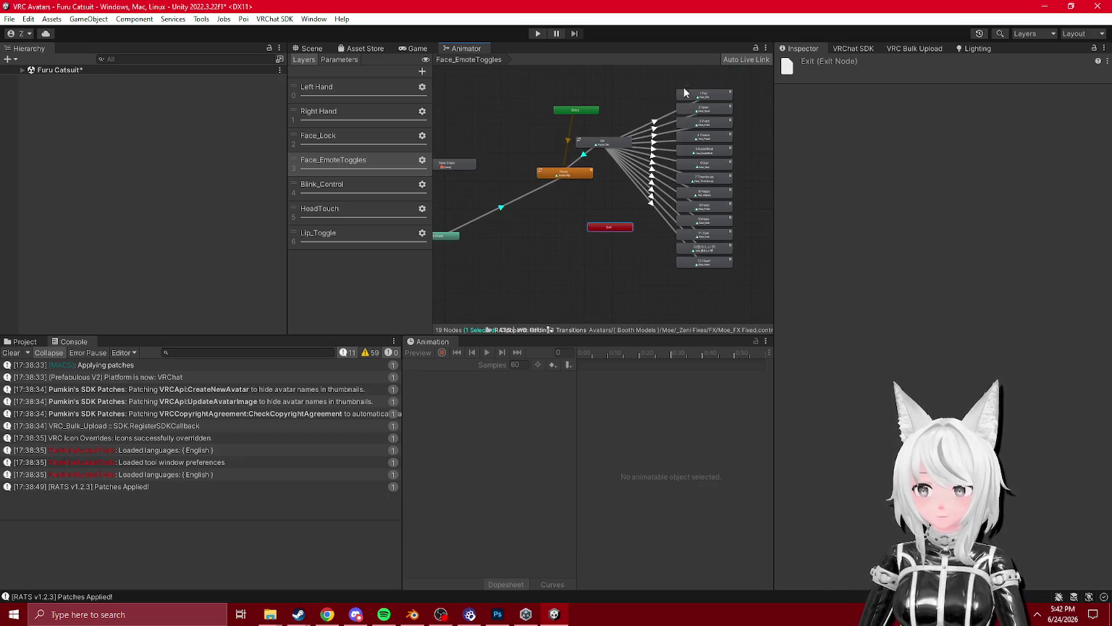
left_click_drag(675, 84, 734, 290)
left_click(628, 215)
left_click_drag(621, 228, 614, 273)
scroll(638, 137, "up", 2)
left_click(624, 115)
left_click(631, 114)
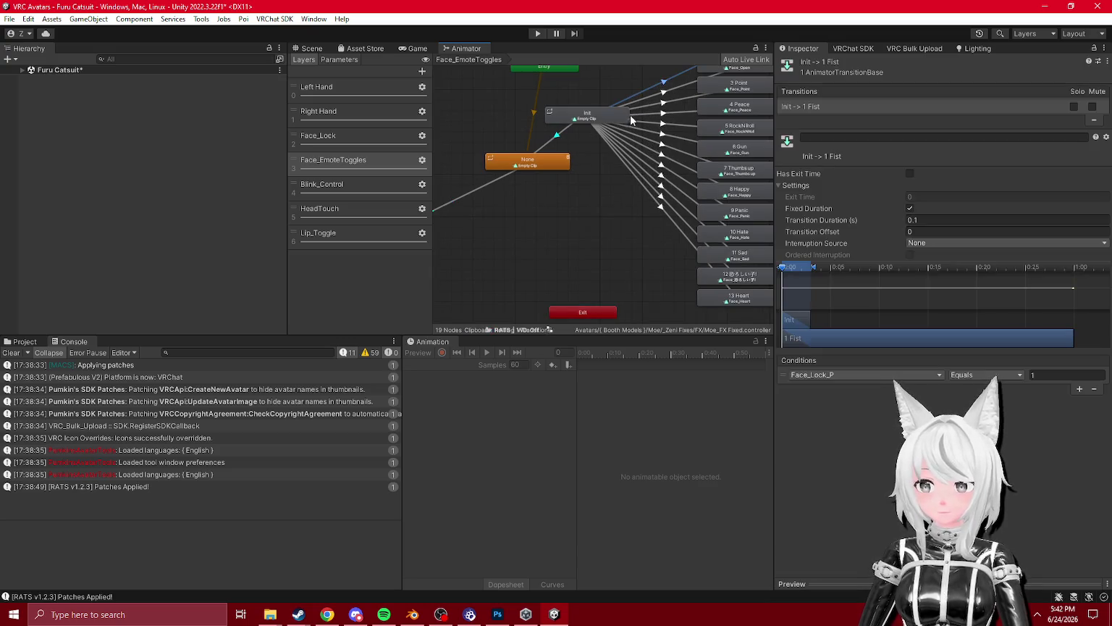
left_click(590, 116)
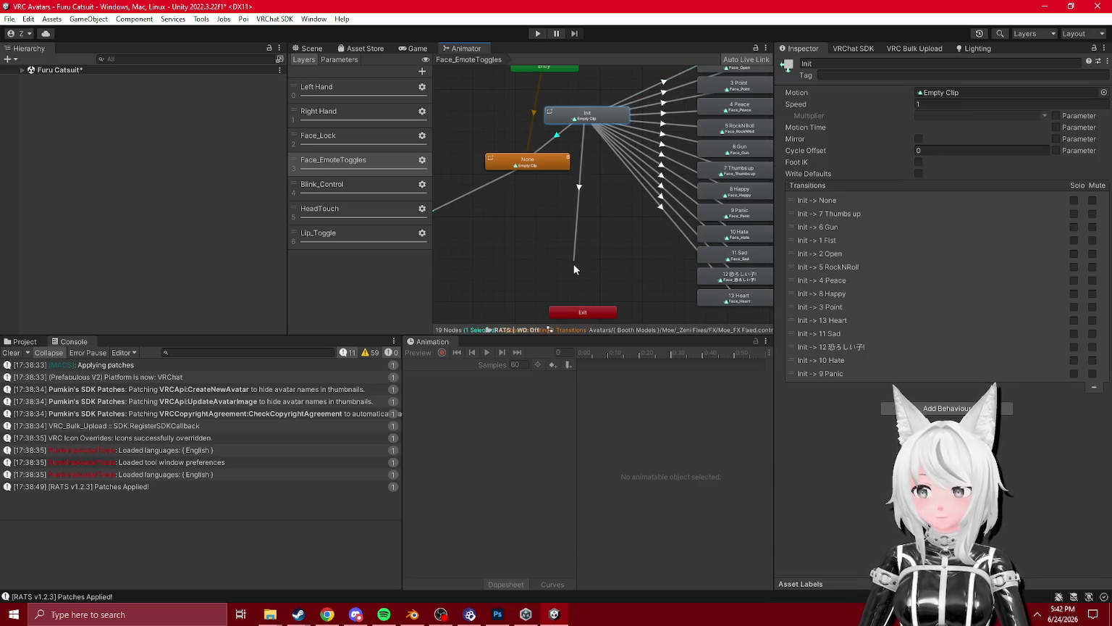
left_click(574, 303)
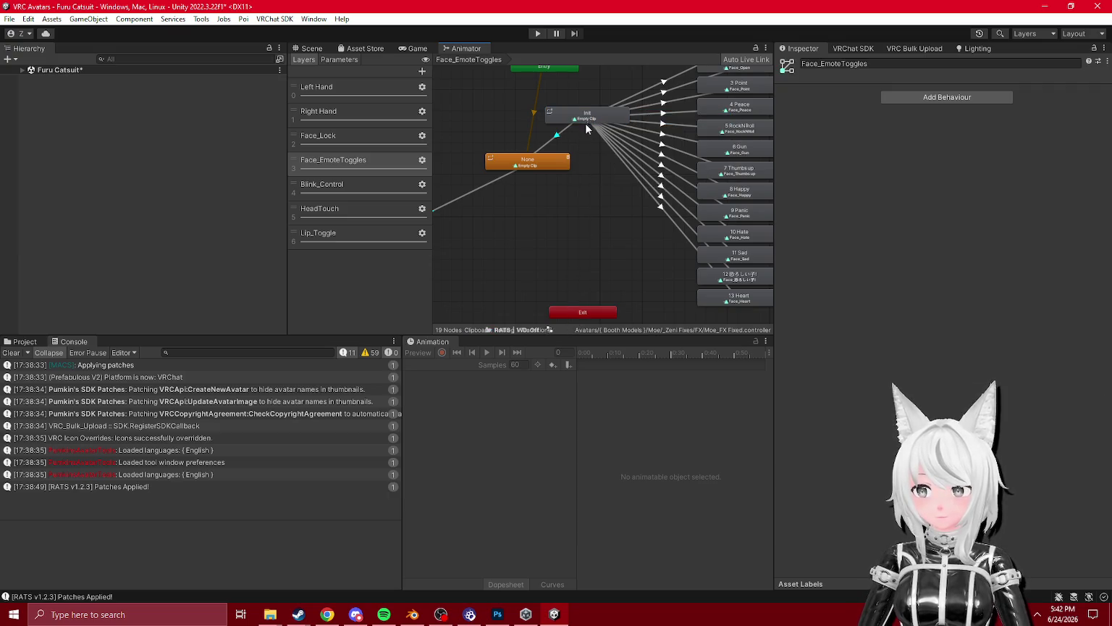
- Add an Init-to-Exit transition with condition Face_Lock_P NotEqual 0
right_click(586, 125)
left_click(655, 124)
left_click(582, 313)
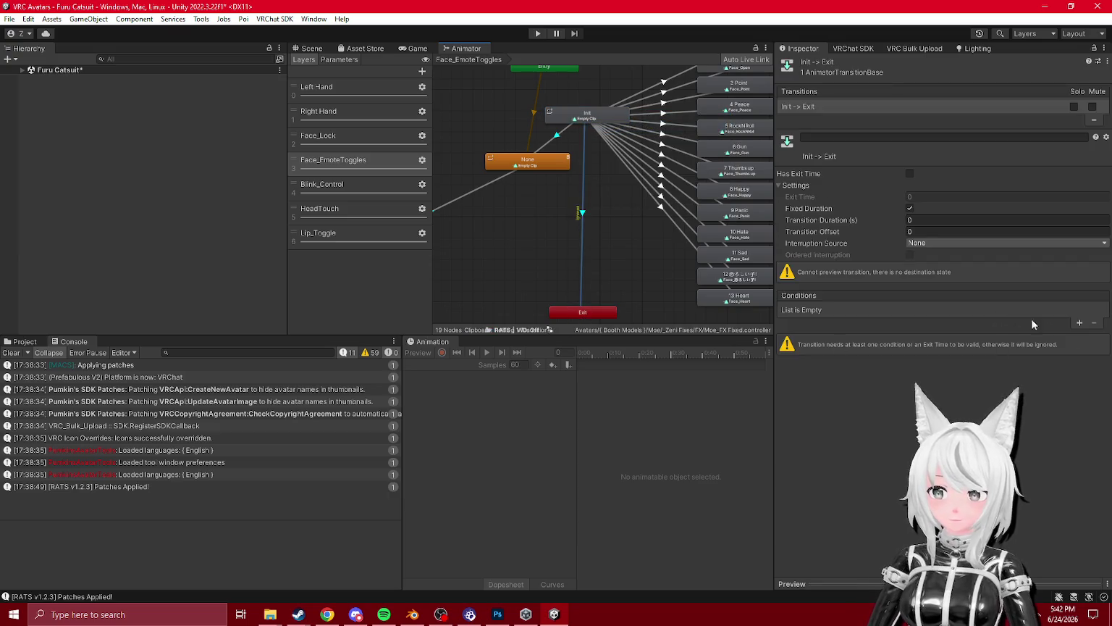
left_click(1080, 324)
left_click(832, 312)
left_click(984, 311)
left_click(989, 362)
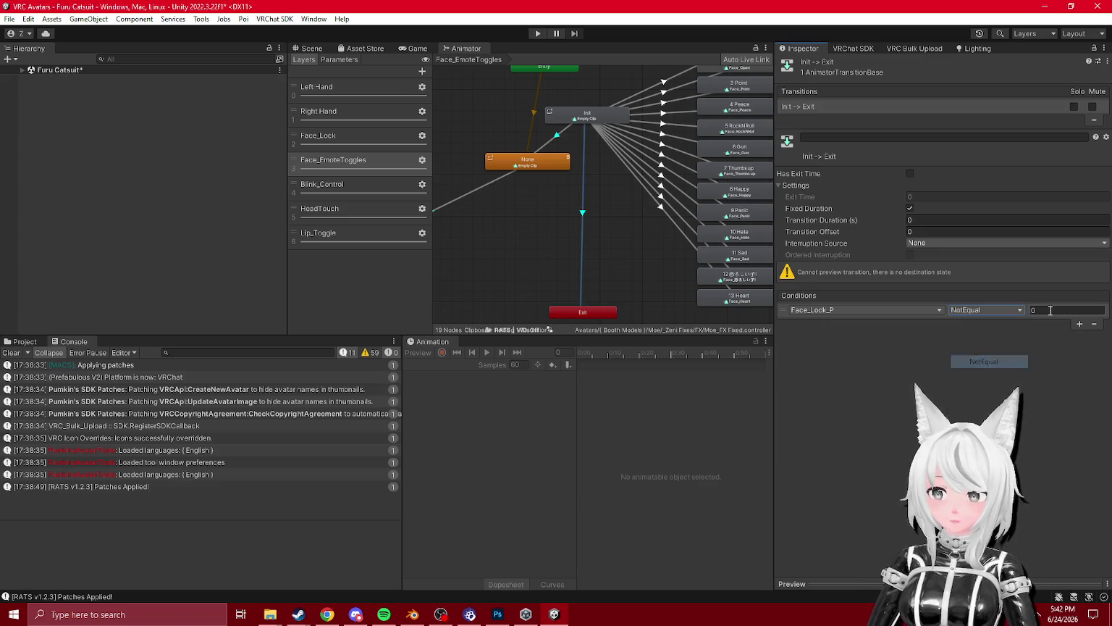
left_click(584, 212)
left_click(582, 176)
- Reposition the Init state and check the None state's settings
scroll(583, 176, "down", 2)
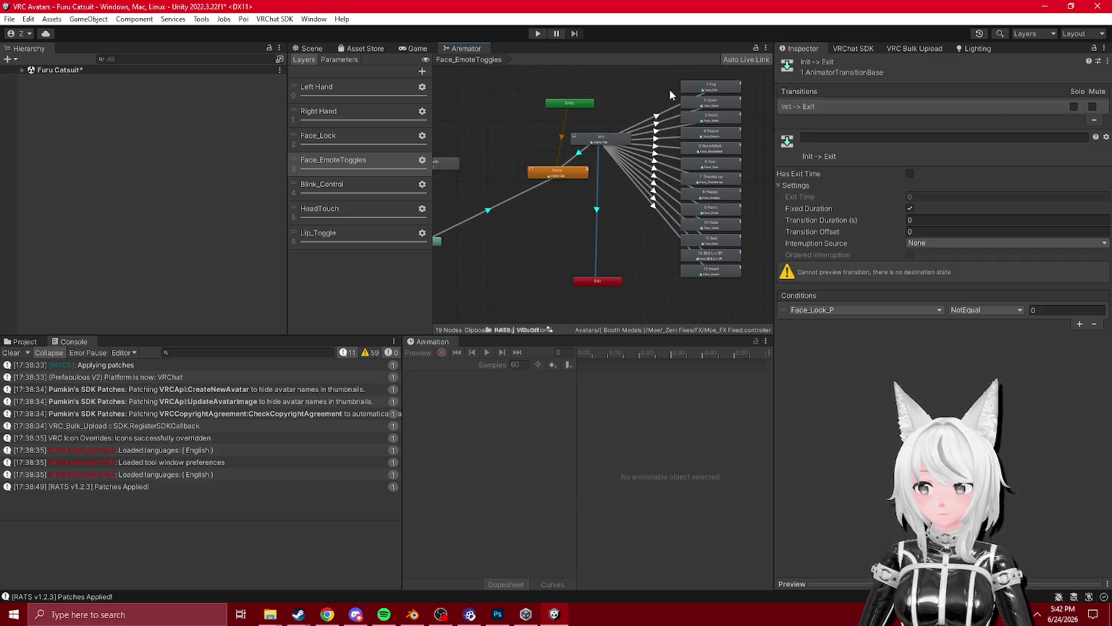
scroll(600, 154, "up", 2)
left_click(633, 141)
left_click_drag(633, 142, 604, 134)
left_click(592, 202)
left_click(549, 172)
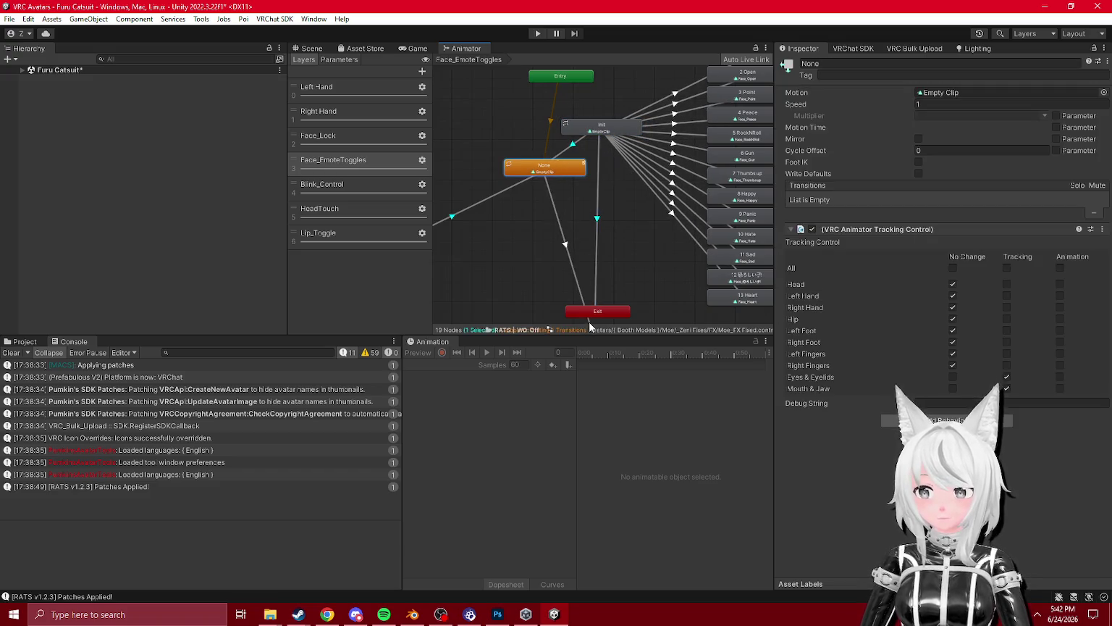
left_click(575, 115)
scroll(606, 164, "down", 2)
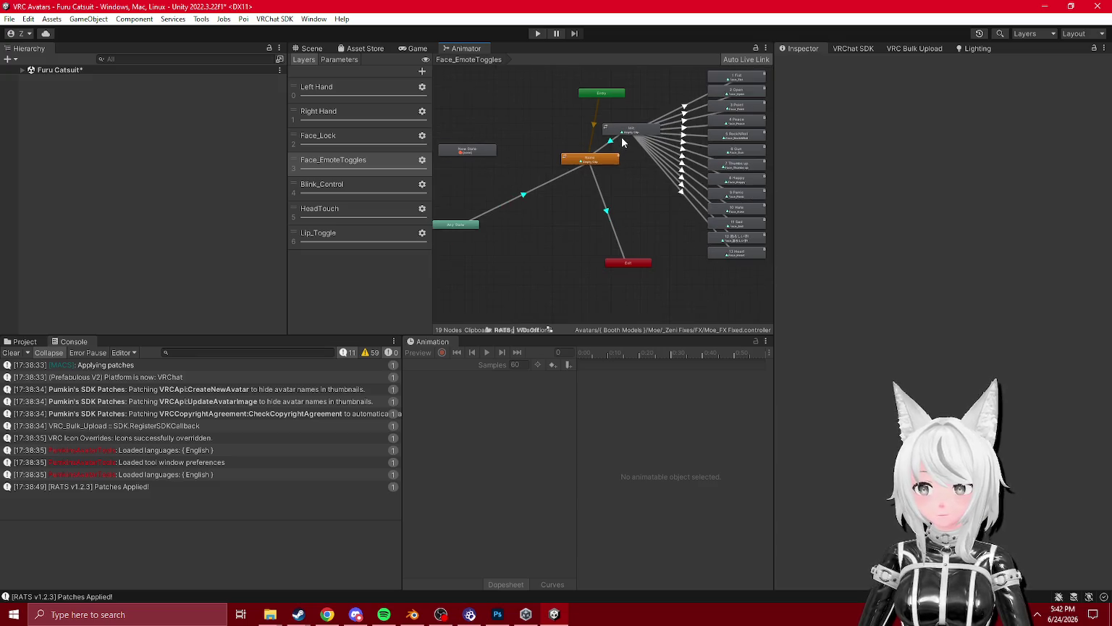
scroll(621, 136, "up", 2)
- Move Init and Entry left, delete the unused New State, and place Any State beside Init
left_click_drag(622, 126, 581, 128)
mouse_move(594, 84)
left_mouse_down()
mouse_move(523, 176)
mouse_move(548, 177)
left_mouse_up()
left_click(550, 163)
key("Delete")
mouse_move(549, 257)
left_mouse_down()
mouse_move(628, 203)
mouse_move(627, 144)
left_mouse_up()
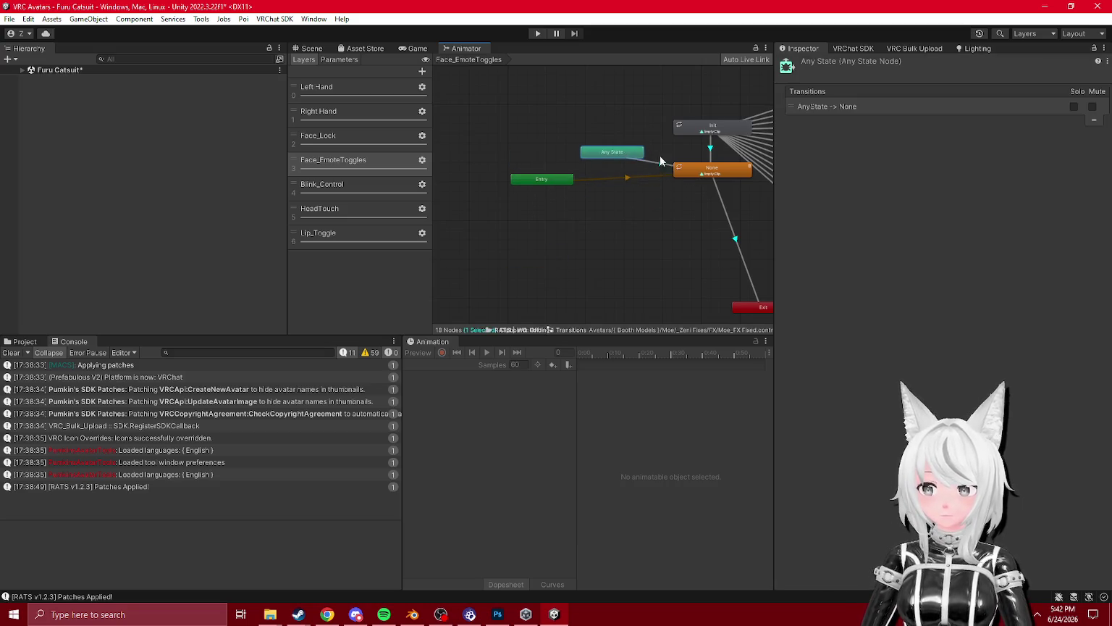
- Add an AFK condition to the None-to-Exit transition alongside Face_Lock_P NotEqual 0
scroll(577, 192, "up", 2)
left_click(671, 246)
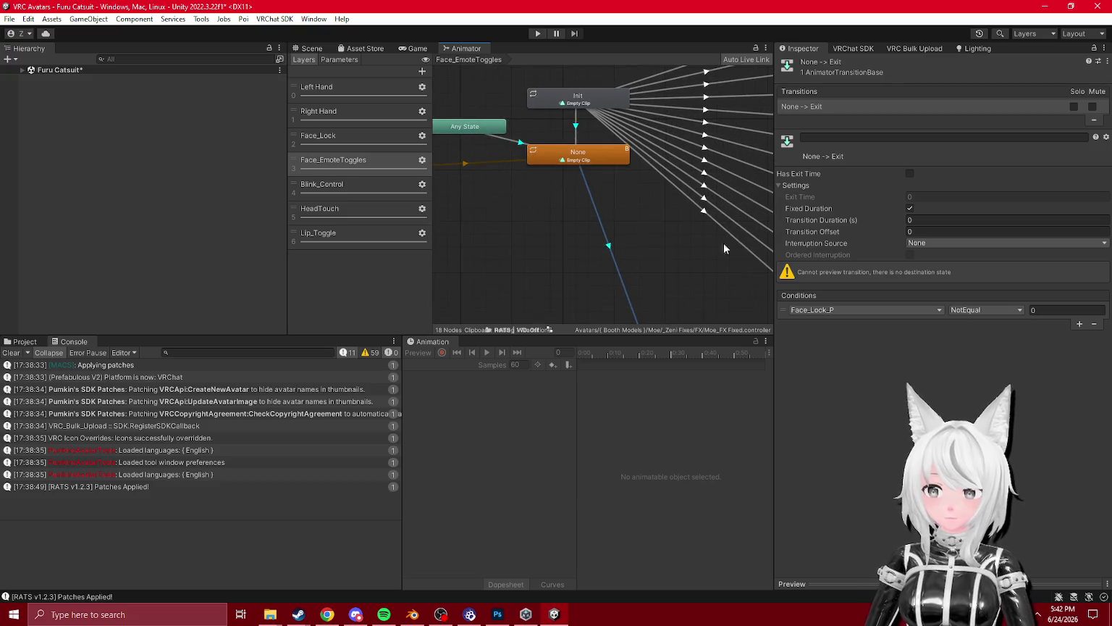
left_click(1079, 337)
left_click(837, 322)
type("afk")
left_click(826, 361)
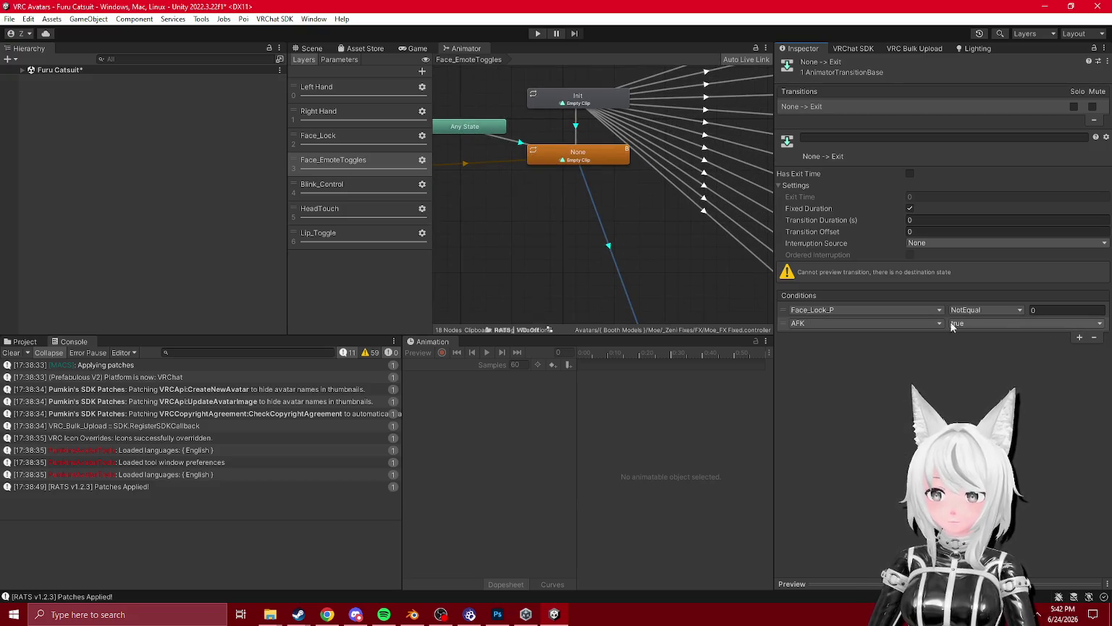
- Nudge the Entry node and move the Exit node down and left
scroll(509, 159, "down", 1)
left_click(516, 146)
scroll(563, 214, "down", 1)
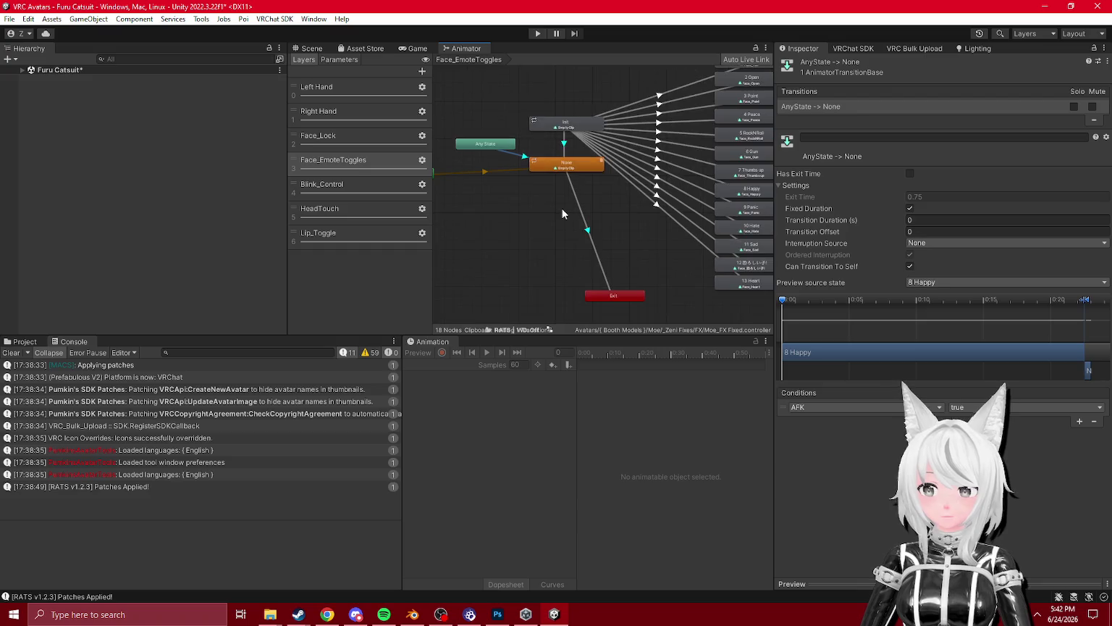
scroll(564, 213, "down", 1)
scroll(554, 172, "down", 2)
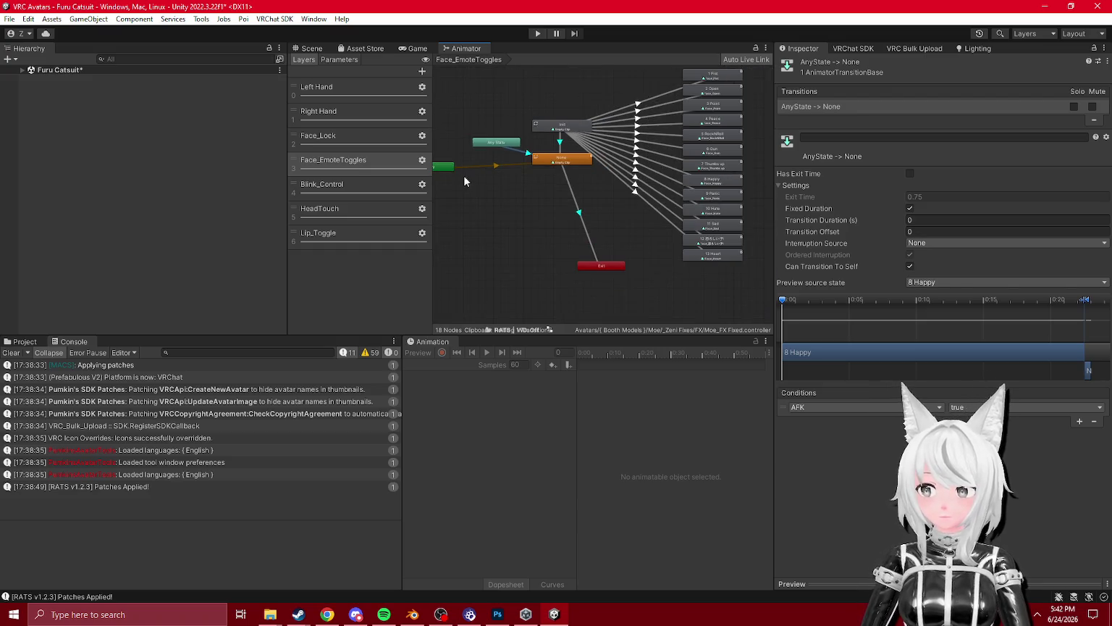
left_click_drag(443, 166, 488, 162)
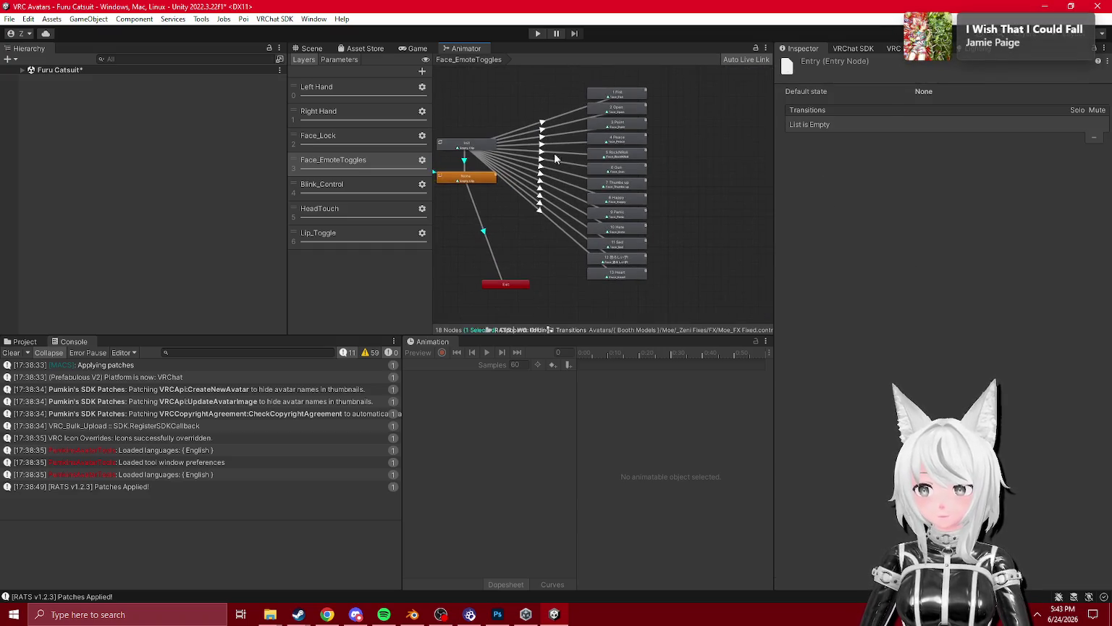
left_click(501, 287)
left_click_drag(502, 287, 456, 305)
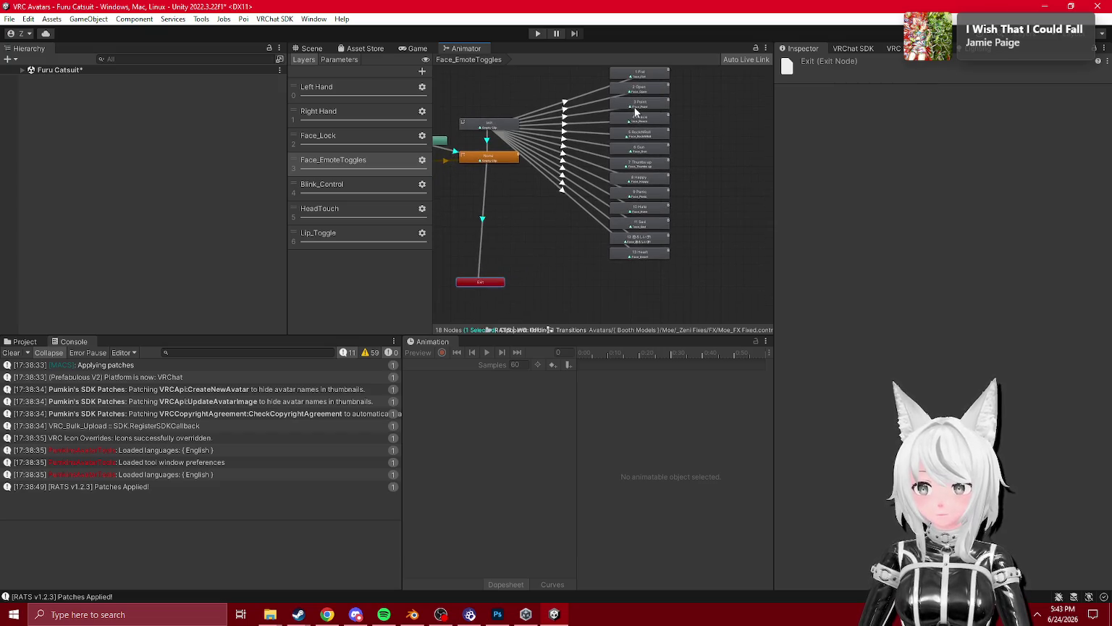
- Add a 1 Fist to Exit transition with Face_Lock_P NotEqual 1, removing the AFK condition
left_click(722, 94)
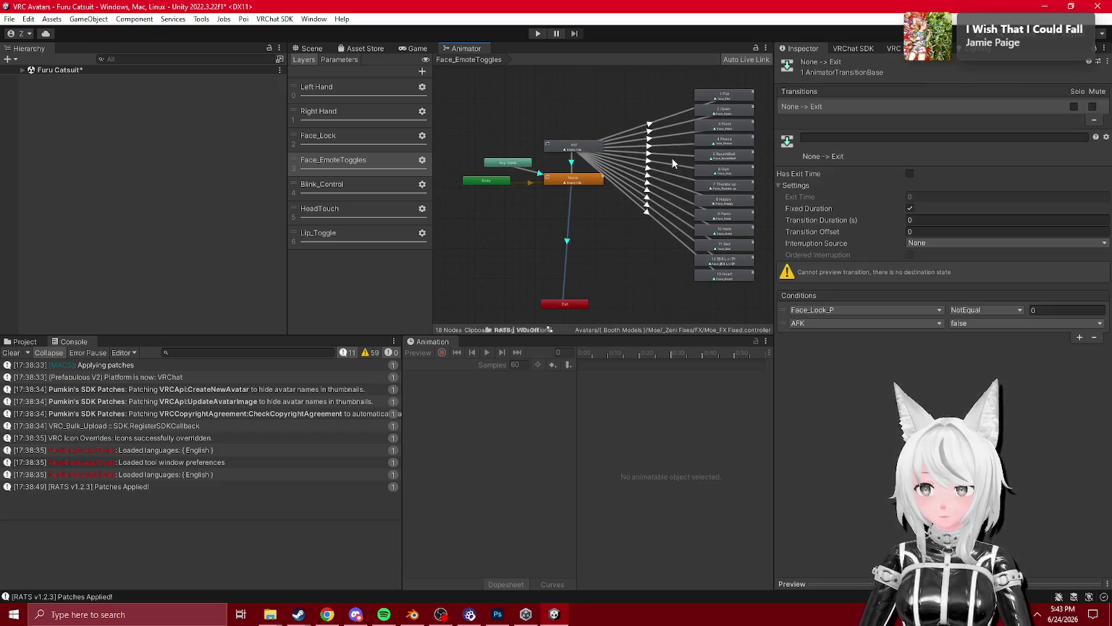
left_click(575, 302)
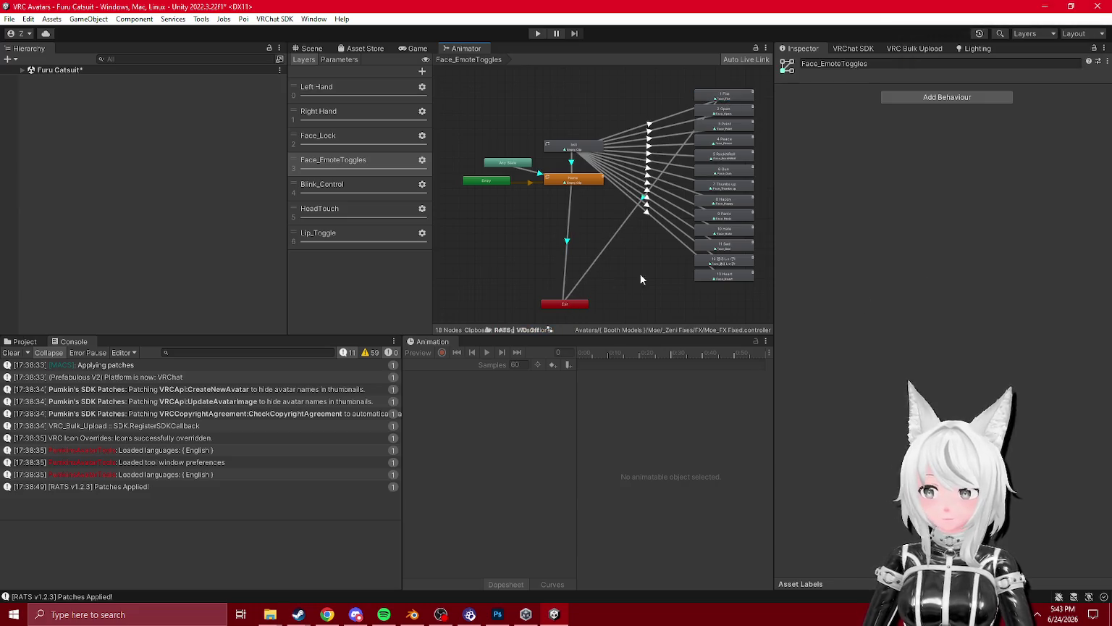
left_click(594, 257)
left_click(1042, 309)
type("1")
left_click(836, 323)
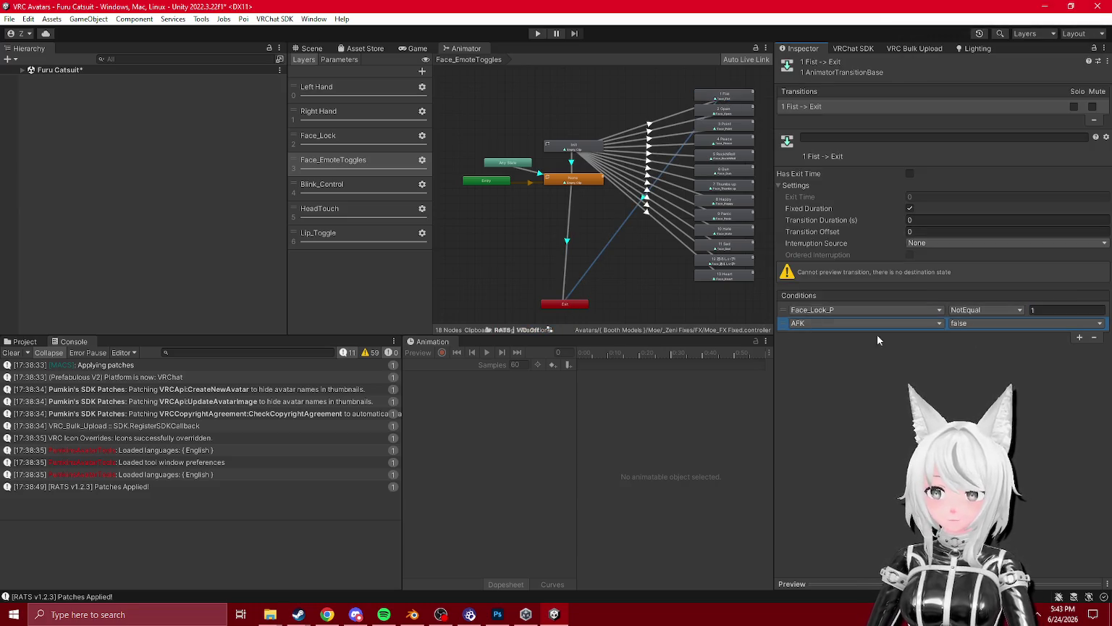
left_click(1094, 338)
left_click(622, 229)
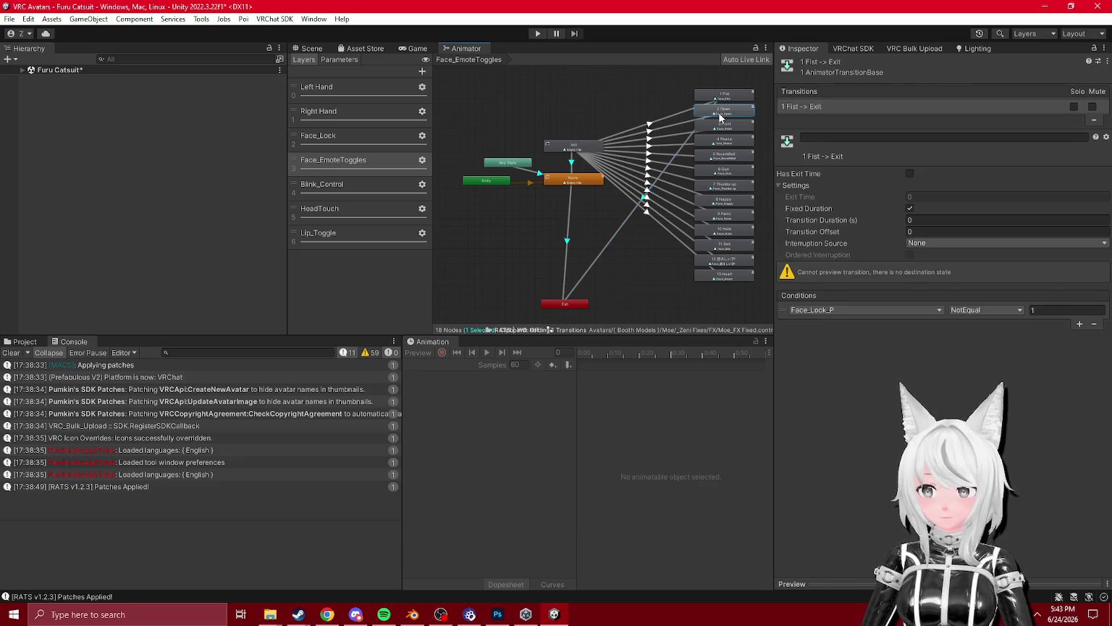
- Add a 2 Open to Exit transition with Face_Lock_P NotEqual 2
right_click(723, 108)
left_click(753, 116)
left_click(564, 303)
left_click(637, 197)
left_click(1044, 310)
type("2")
- Set the 3 Point to Exit condition value to 3
left_click(724, 124)
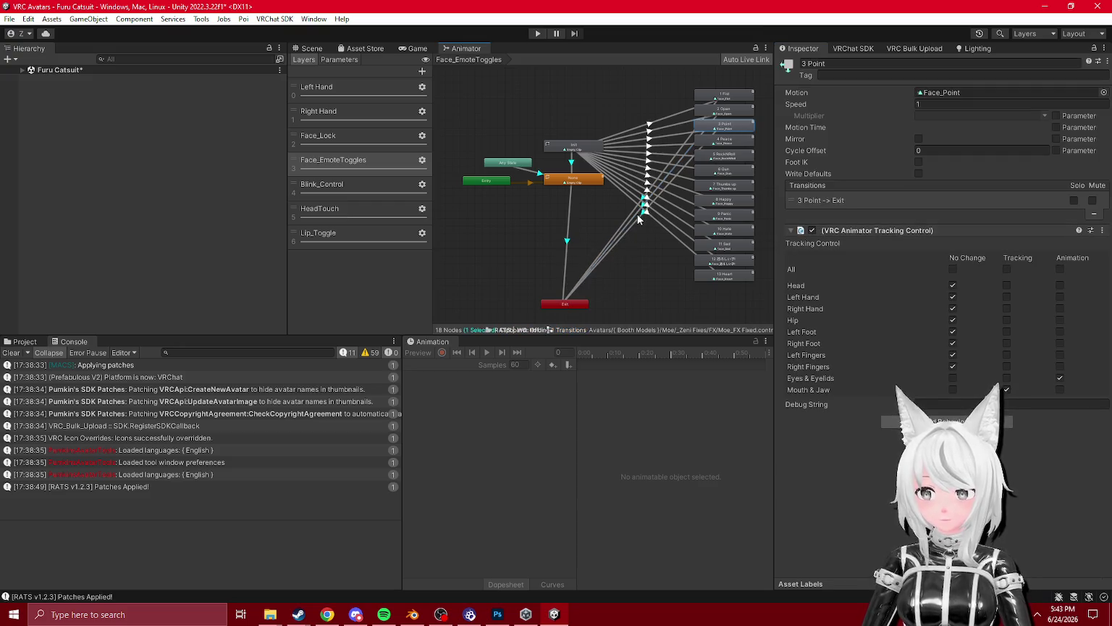
left_click(636, 220)
left_click(1042, 310)
type("3")
left_click(728, 146)
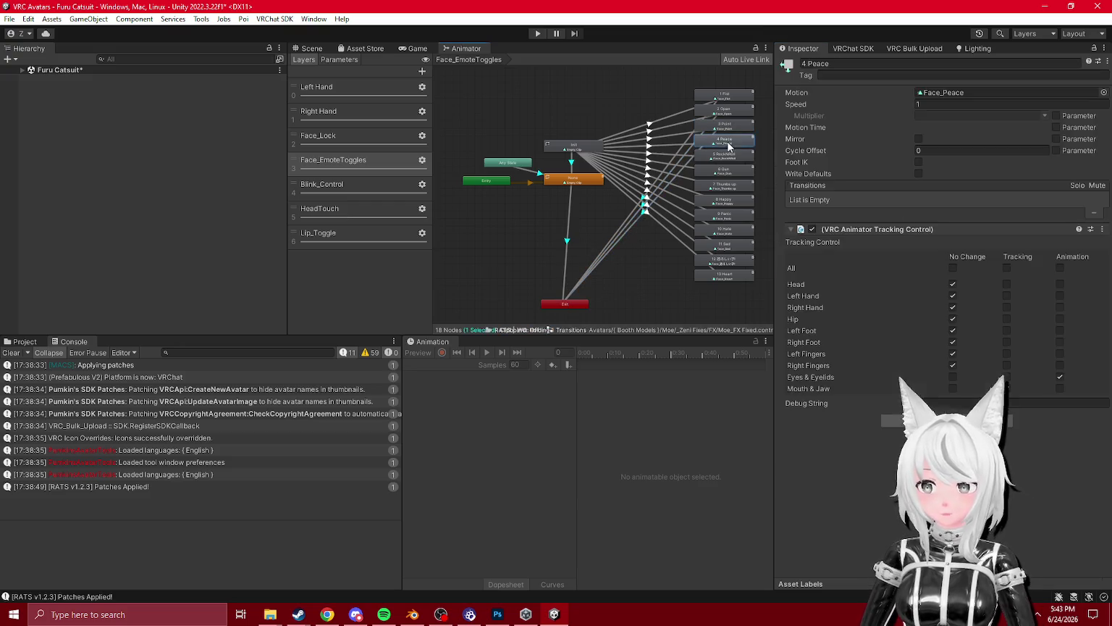
left_click(591, 290)
- Shift states 1–3 left and connect 4 Peace to Exit
key("a")
mouse_move(653, 71)
left_mouse_down()
mouse_move(714, 121)
mouse_move(463, 223)
left_mouse_up()
left_click_drag(650, 128, 542, 219)
left_click(528, 293)
left_click(528, 269)
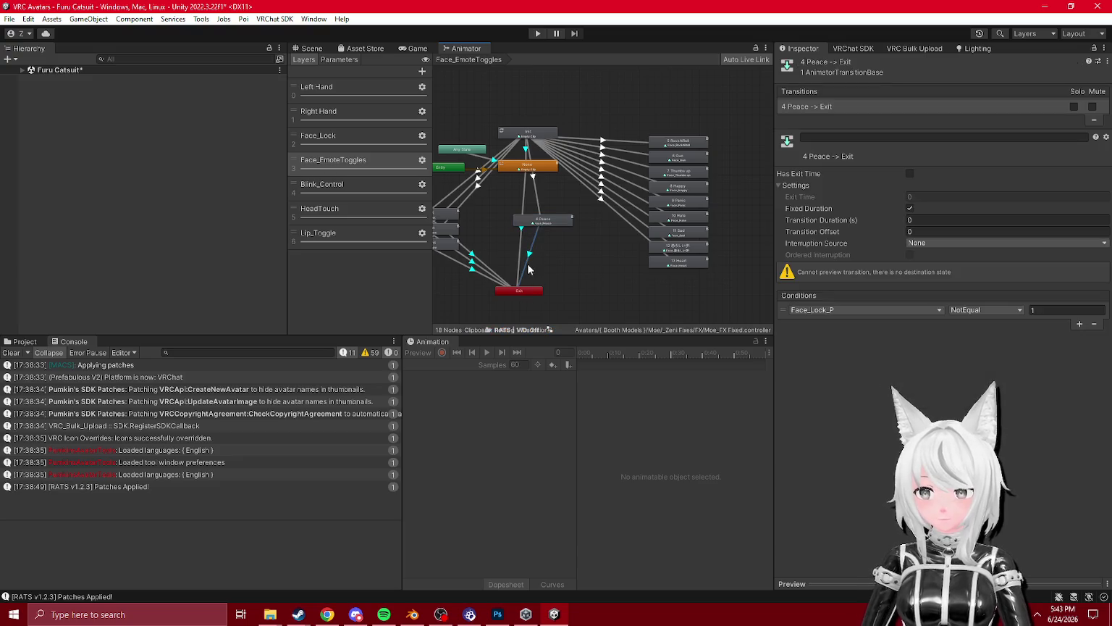
- Move 5 RockNRoll beside 4 Peace and connect it to Exit
scroll(591, 265, "up", 3)
left_click_drag(607, 197, 530, 187)
mouse_move(710, 115)
left_mouse_down()
mouse_move(484, 242)
mouse_move(540, 215)
mouse_move(615, 209)
mouse_move(540, 210)
left_mouse_up()
left_click(573, 302)
key("f")
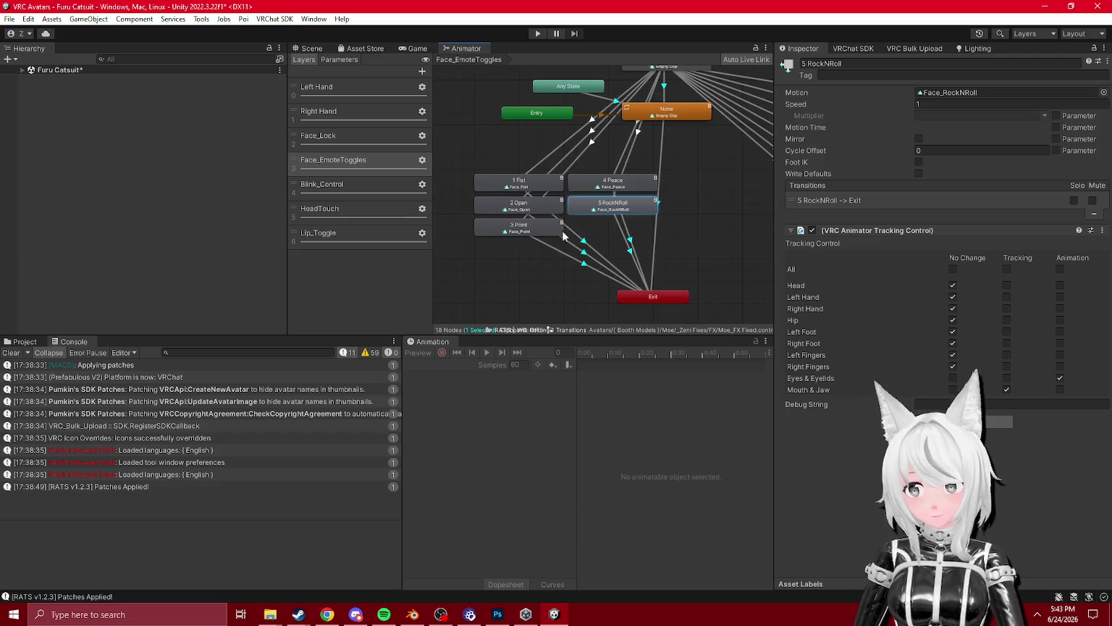
- Set Interruption Source to Next State on the 3 Point and 2 Open exits
left_click(578, 265)
left_click(941, 243)
left_click(935, 281)
left_click(928, 220)
left_click(584, 252)
left_click(936, 243)
left_click(934, 280)
- Set Interruption Source to Next State on the 5 RockNRoll and 4 Peace exits
left_click(630, 252)
left_click(629, 247)
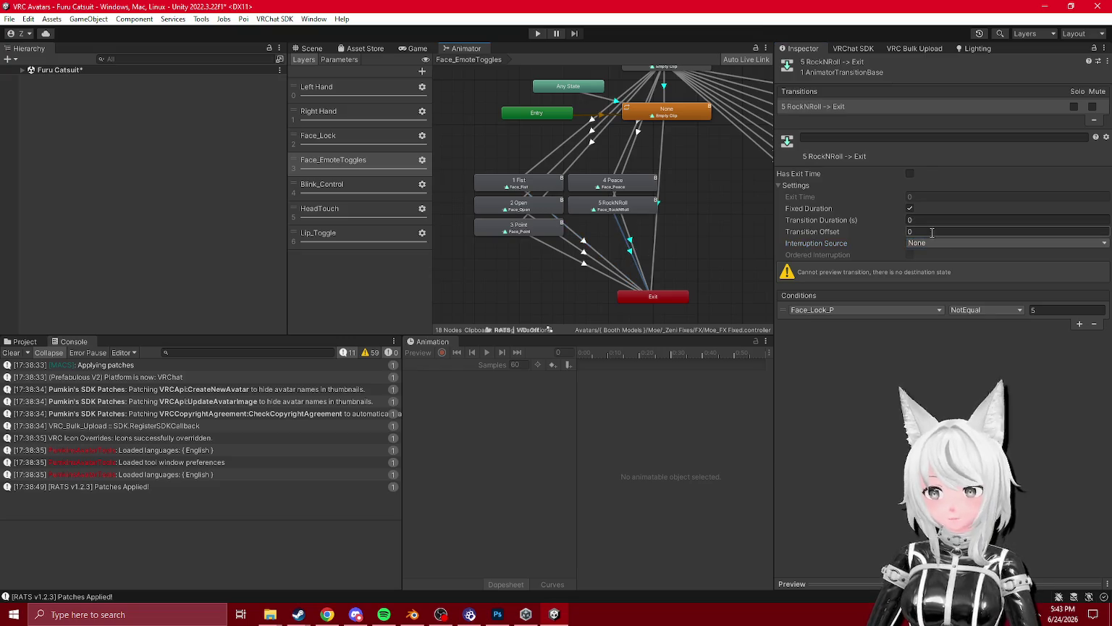
left_click(941, 244)
left_click(942, 281)
left_click(629, 243)
left_click(941, 244)
left_click(941, 281)
- Move the None state down beside Exit and shift Init down
left_click(657, 235)
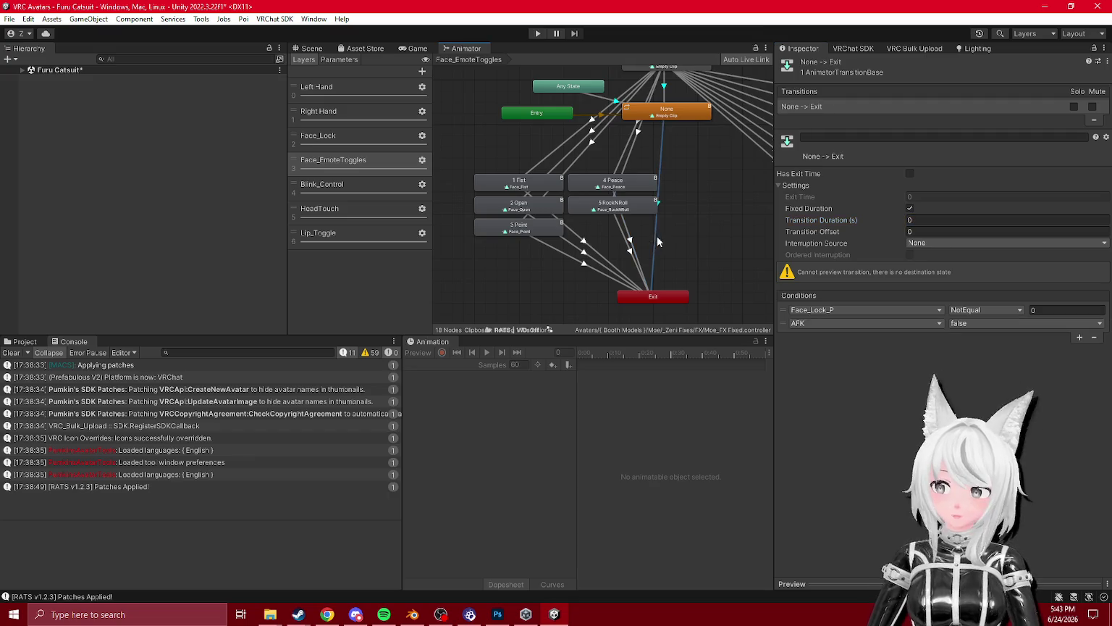
left_click_drag(663, 243, 567, 267)
scroll(566, 267, "down", 1)
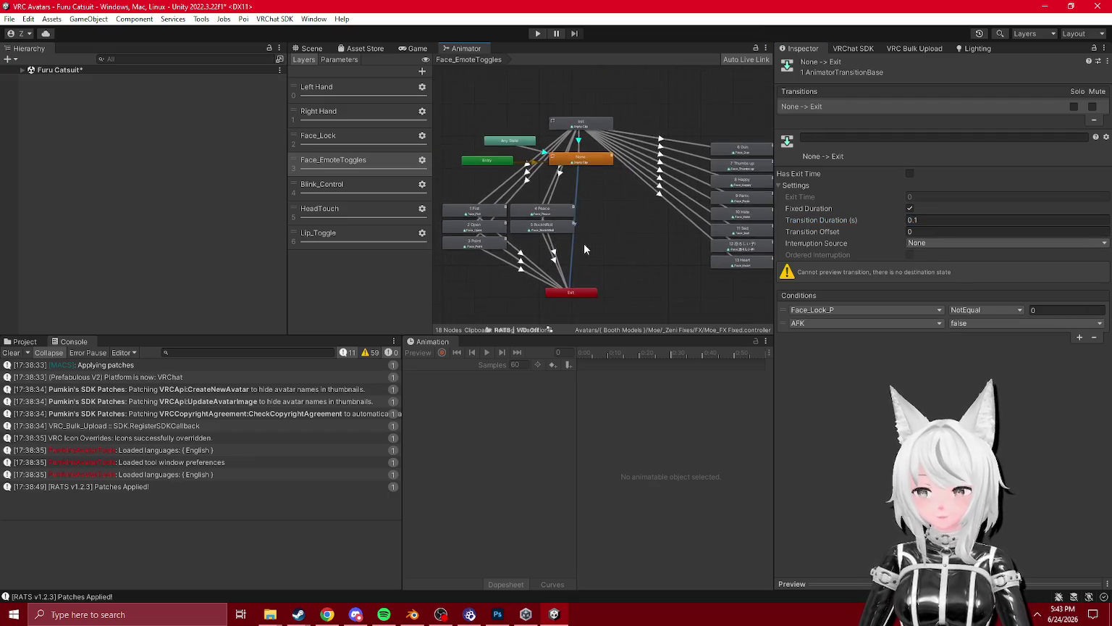
mouse_move(599, 129)
left_mouse_down()
mouse_move(602, 298)
mouse_move(645, 297)
left_mouse_up()
mouse_move(652, 133)
left_mouse_down()
mouse_move(684, 136)
mouse_move(676, 108)
mouse_move(479, 297)
left_mouse_up()
scroll(613, 120, "down", 1)
mouse_move(613, 120)
left_mouse_down()
mouse_move(590, 137)
mouse_move(606, 149)
left_mouse_up()
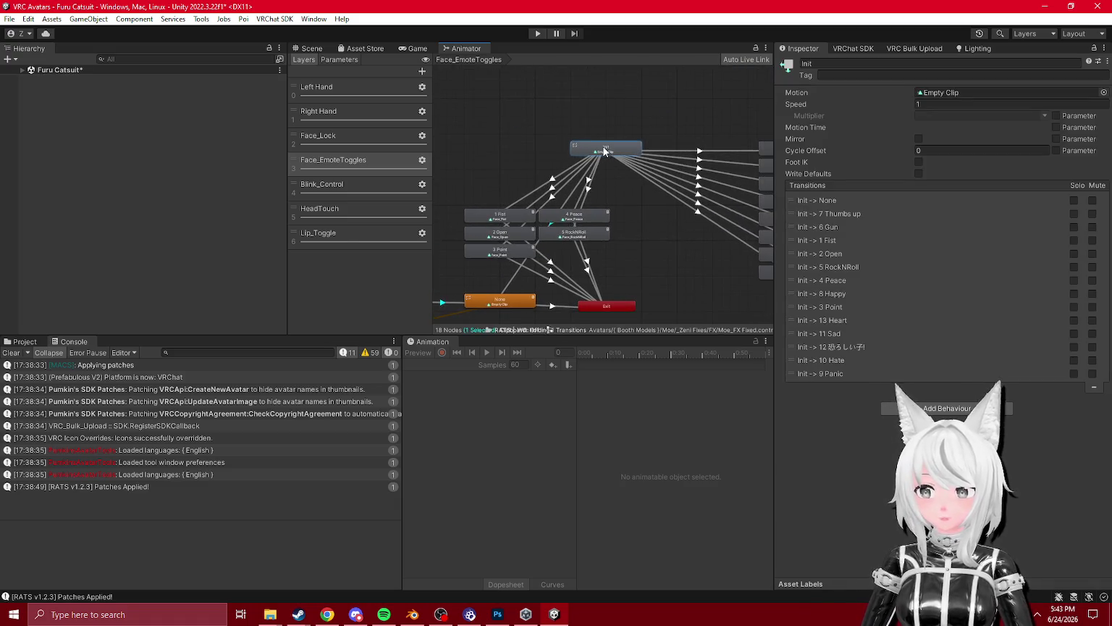
- Bring Entry and states 6–13 into view and move 6 Gun to the centre
mouse_move(450, 318)
left_mouse_down()
mouse_move(510, 261)
mouse_move(593, 239)
left_mouse_up()
left_click(653, 271)
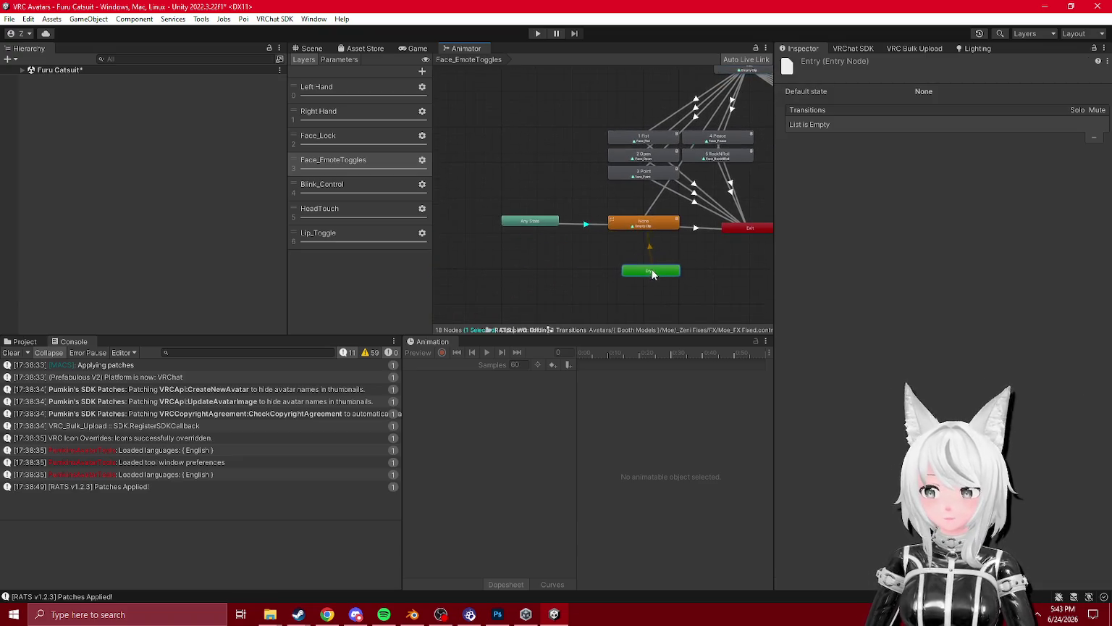
mouse_move(650, 266)
left_mouse_down()
mouse_move(551, 252)
mouse_move(638, 250)
mouse_move(596, 276)
left_mouse_up()
mouse_move(736, 106)
left_mouse_down()
mouse_move(524, 203)
mouse_move(590, 204)
left_mouse_up()
- Finish the 6 Gun exit and connect 7 Thumbs up to Exit
left_click(570, 227)
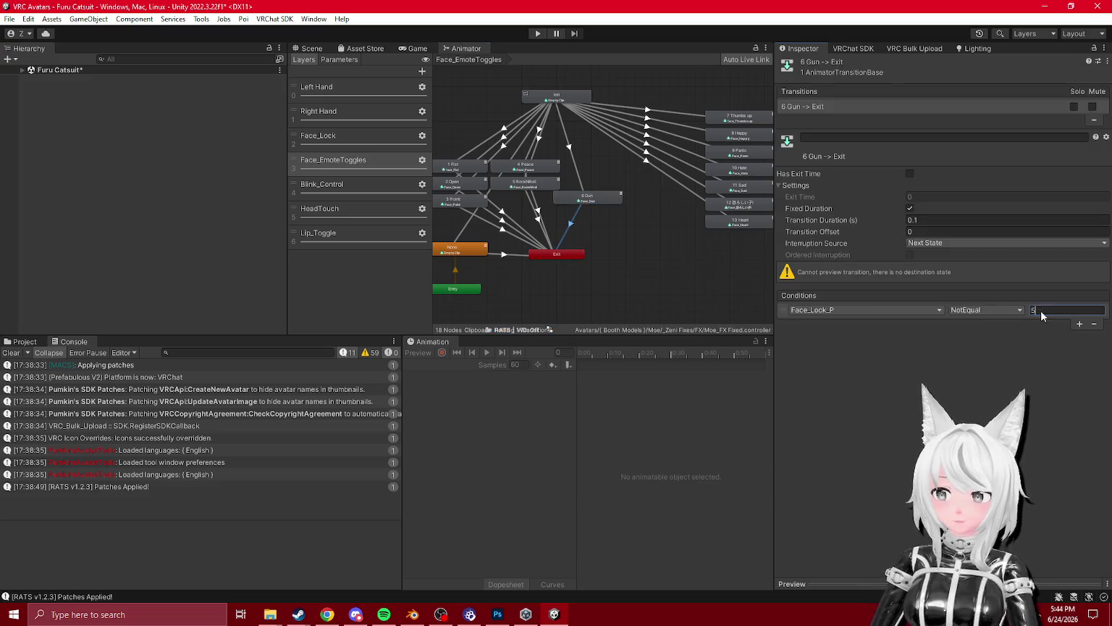
scroll(587, 190, "up", 2)
left_click(588, 190)
mouse_move(596, 181)
left_mouse_down()
mouse_move(672, 131)
mouse_move(507, 181)
mouse_move(593, 163)
left_mouse_up()
left_click(545, 273)
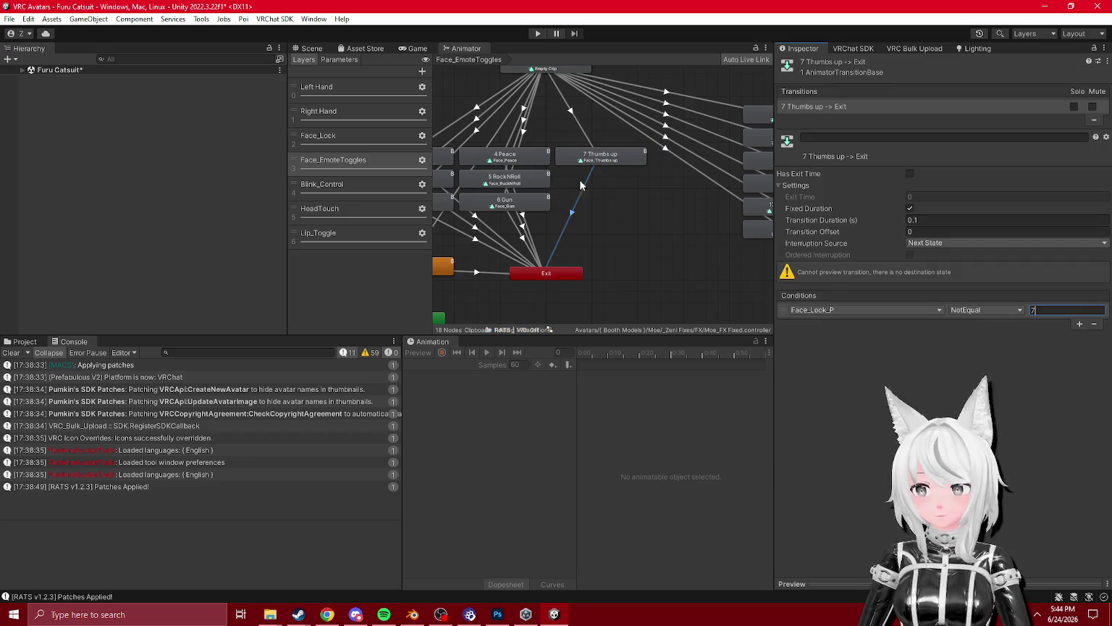
left_click(593, 158)
- Move 8 Happy in from the right and connect it to Exit
scroll(591, 170, "down", 2)
mouse_move(770, 167)
left_mouse_down()
mouse_move(657, 212)
mouse_move(643, 243)
left_mouse_up()
scroll(637, 227, "up", 2)
left_click(585, 297)
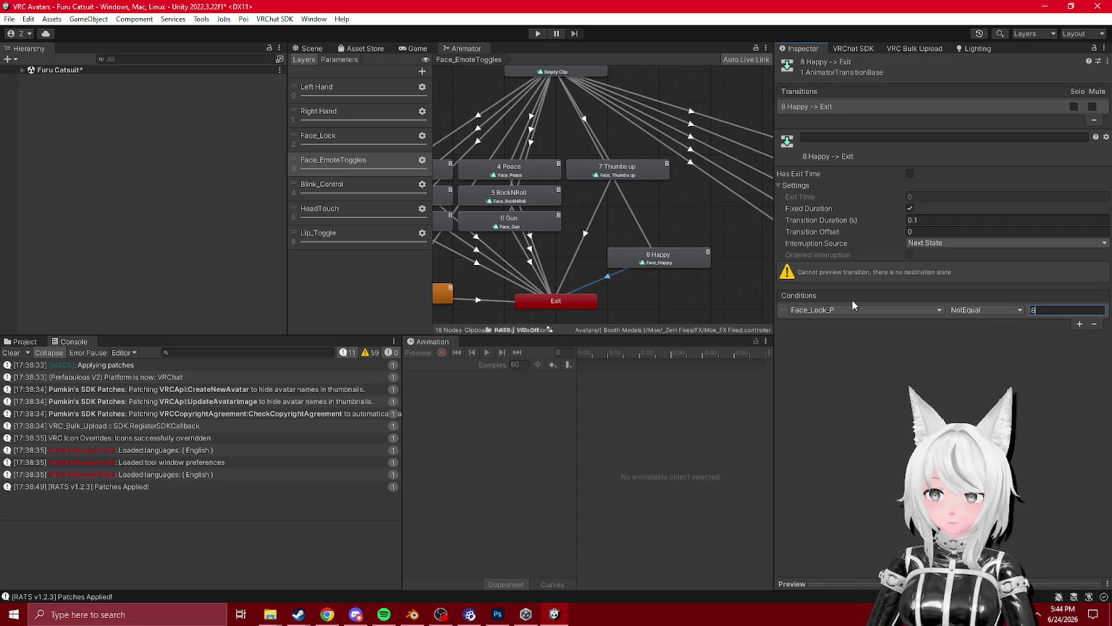
left_click(676, 286)
left_click(658, 259)
- Move 9 Panic and 10 Hate near Exit and connect both to it
scroll(653, 246, "down", 3)
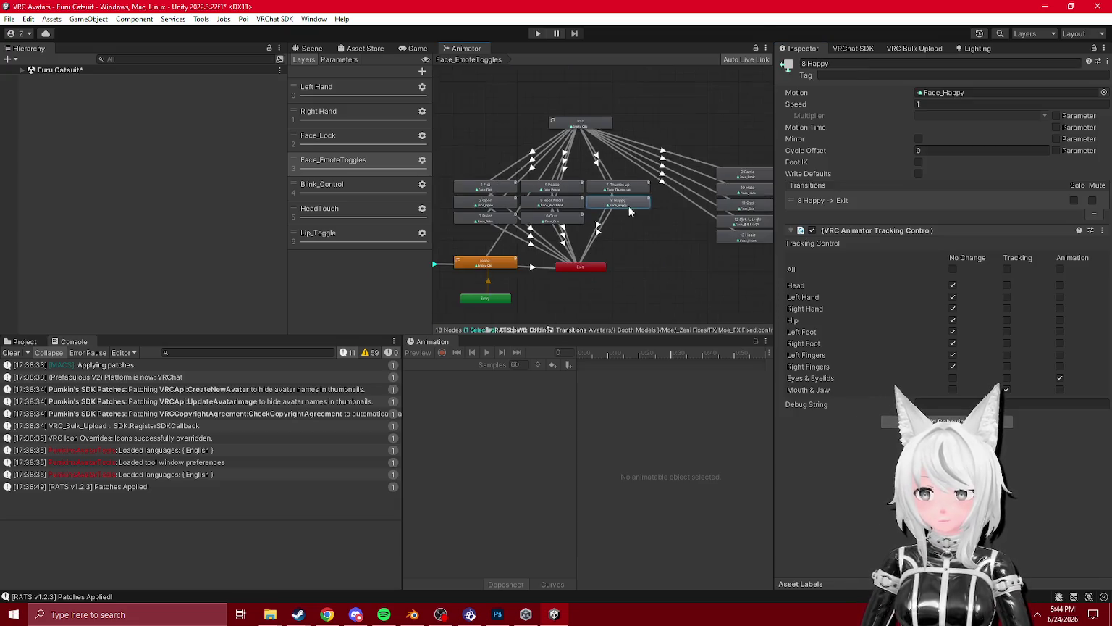
left_click_drag(697, 171, 609, 256)
scroll(630, 246, "up", 2)
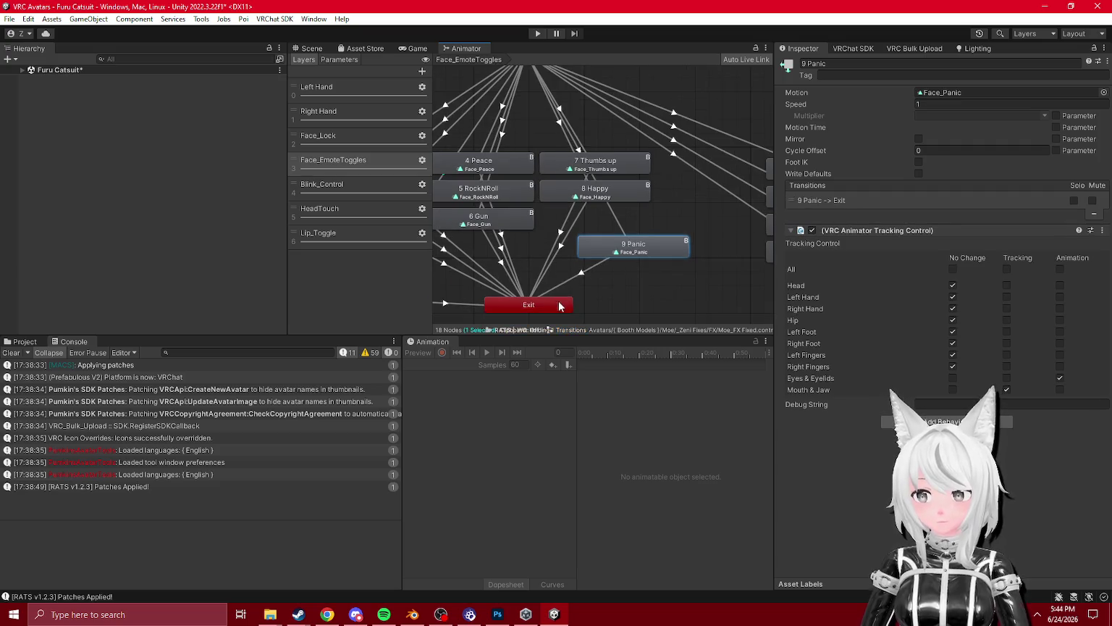
left_click(560, 305)
mouse_move(769, 166)
left_mouse_down()
mouse_move(596, 231)
mouse_move(665, 267)
left_mouse_up()
scroll(651, 246, "down", 2)
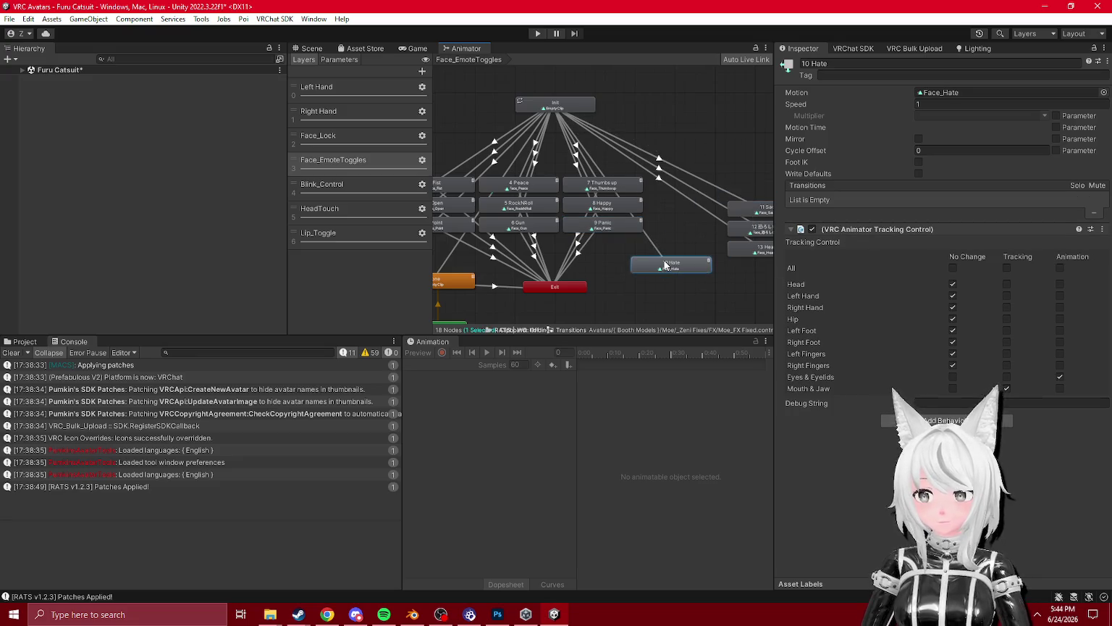
left_click(566, 290)
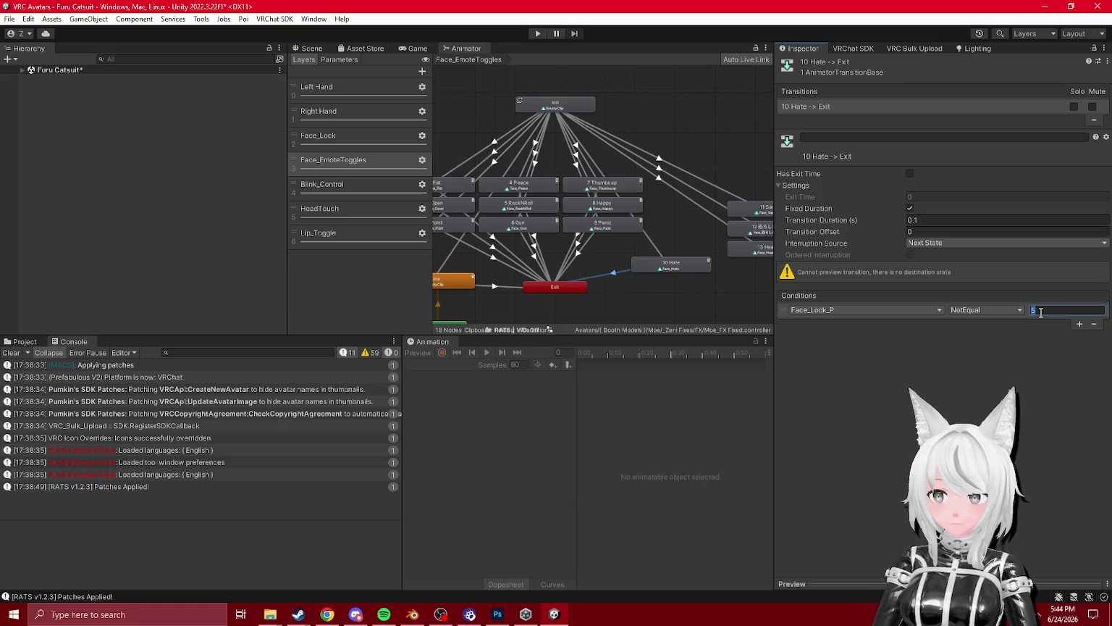
left_click(666, 303)
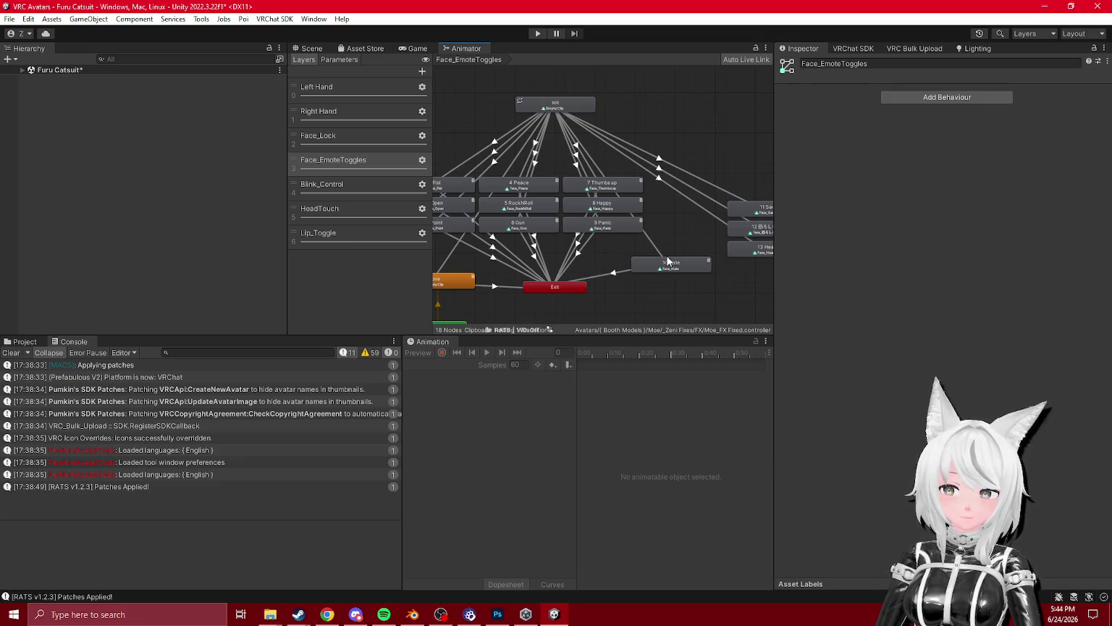
- Place 11 Sad under 10 Hate and connect it to Exit
mouse_move(667, 260)
left_mouse_down()
mouse_move(686, 194)
mouse_move(546, 218)
left_mouse_up()
scroll(546, 224, "up", 2)
mouse_move(624, 201)
left_mouse_down()
mouse_move(524, 198)
mouse_move(623, 171)
left_mouse_up()
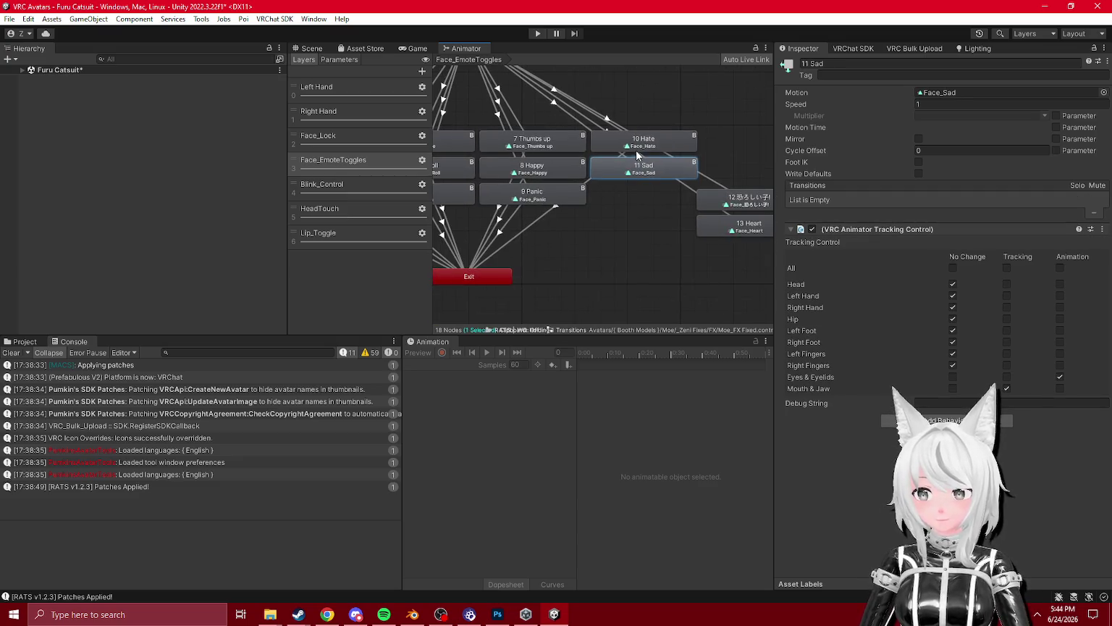
left_click(537, 221)
left_click(640, 170)
left_click(551, 220)
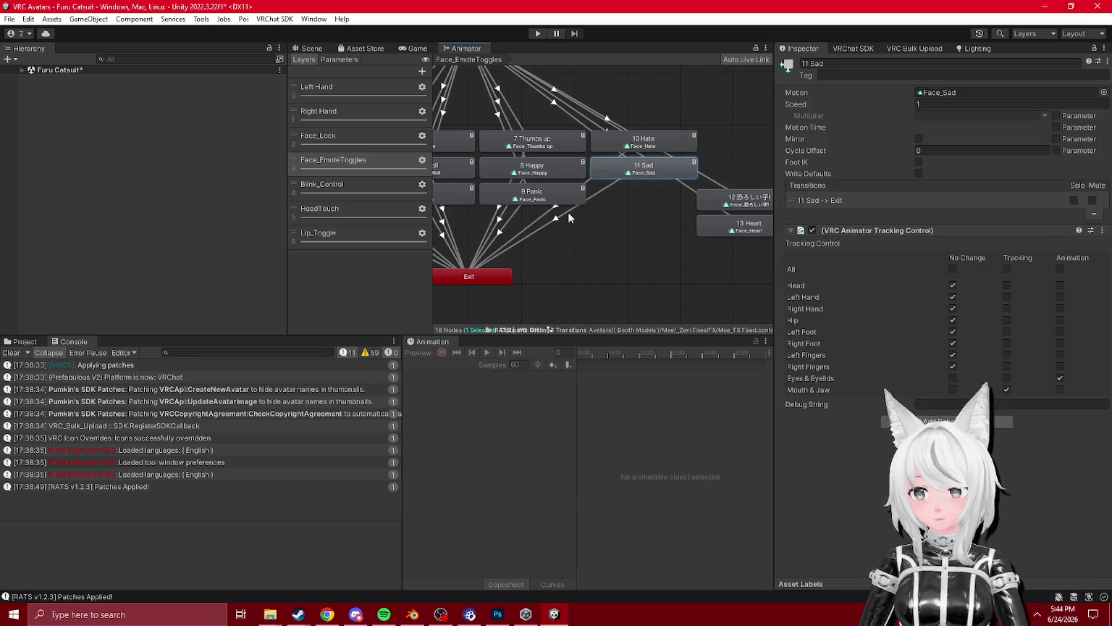
- Move states 12 and 13 Heart into place and connect both to Exit
mouse_move(738, 200)
left_mouse_down()
mouse_move(633, 195)
mouse_move(627, 271)
mouse_move(676, 268)
mouse_move(681, 193)
left_mouse_up()
left_click(501, 282)
mouse_move(675, 244)
left_mouse_down()
mouse_move(700, 178)
mouse_move(690, 171)
left_mouse_up()
right_click(690, 171)
left_click(720, 180)
left_click(457, 302)
left_click(666, 185)
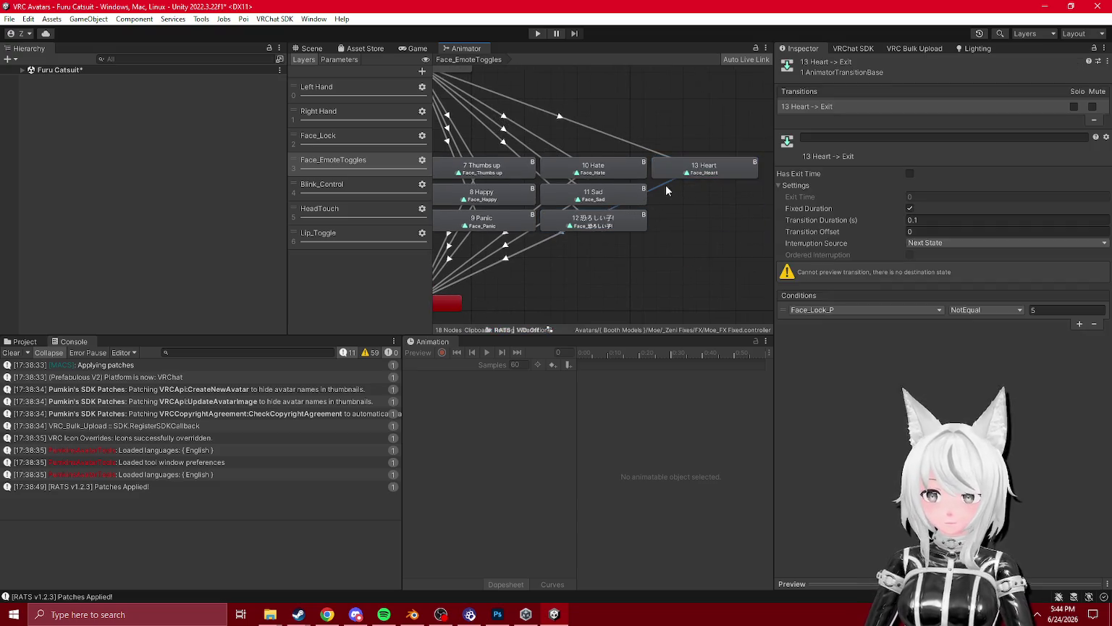
left_click(597, 275)
- Put None beside 1 Fist and arrange 1–3 and 4 Peace–7 Thumbs up columns
key("f")
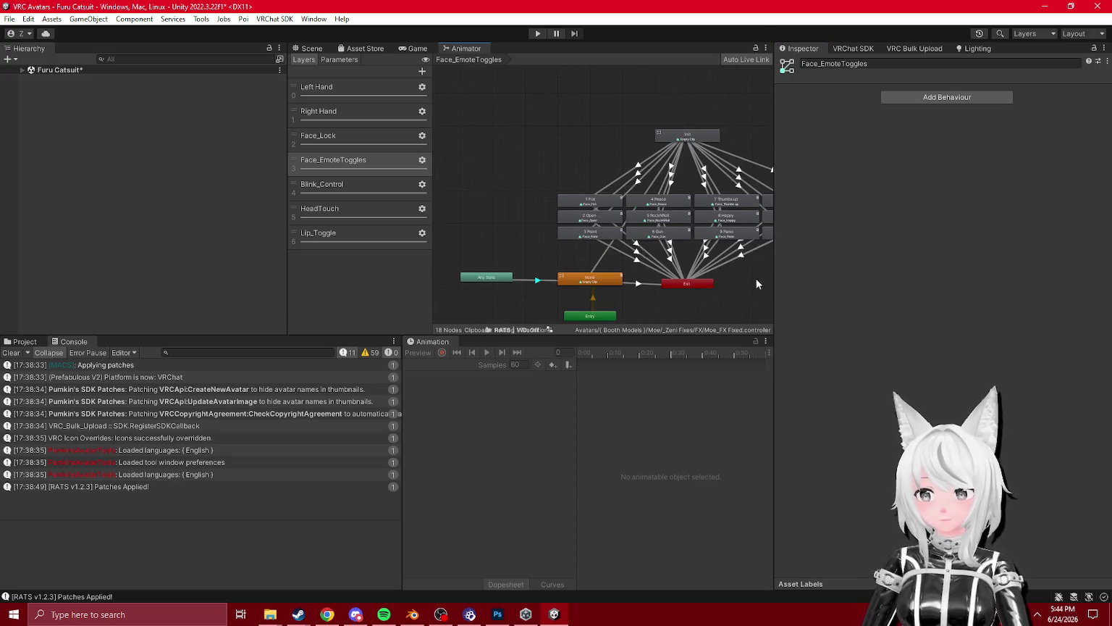
scroll(564, 216, "up", 1)
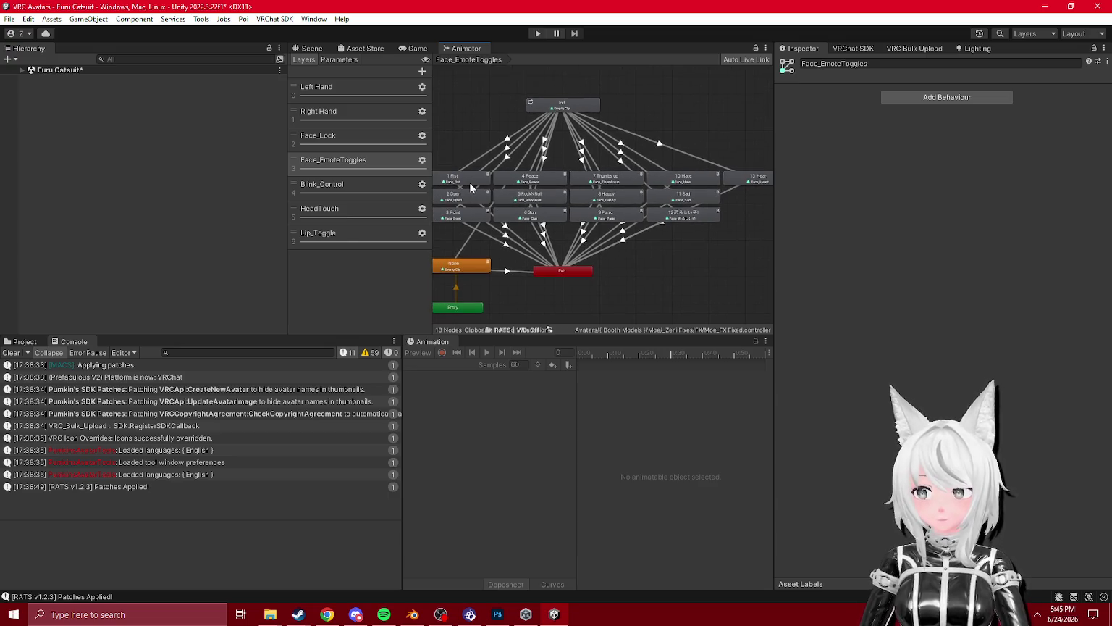
scroll(688, 186, "up", 2)
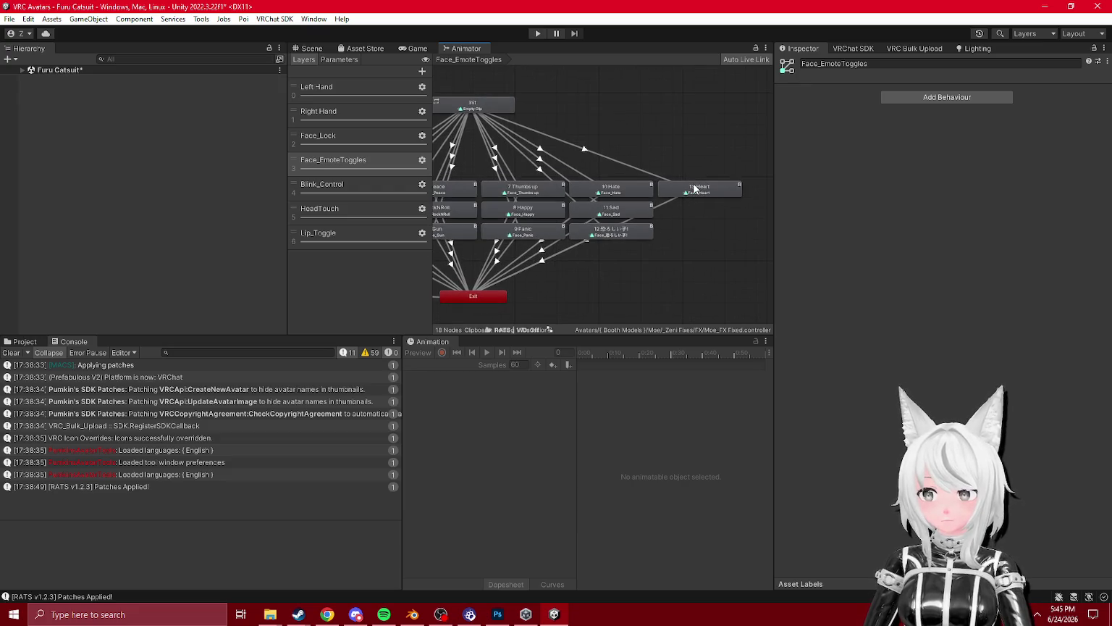
mouse_move(510, 254)
left_mouse_down()
mouse_move(444, 167)
mouse_move(420, 154)
left_mouse_up()
mouse_move(521, 184)
left_mouse_down()
mouse_move(619, 207)
mouse_move(614, 192)
mouse_move(520, 210)
left_mouse_up()
left_click_drag(616, 217, 741, 172)
left_click_drag(695, 204, 608, 210)
left_click(682, 159)
left_click_drag(719, 184, 549, 244)
- Move 8 Happy–11 Sad into the middle column and place 13 Heart above 12
left_click_drag(601, 304, 506, 314)
mouse_move(685, 193)
left_mouse_down()
mouse_move(623, 239)
mouse_move(549, 210)
left_mouse_up()
mouse_move(677, 174)
left_mouse_down()
mouse_move(767, 218)
mouse_move(558, 254)
left_mouse_up()
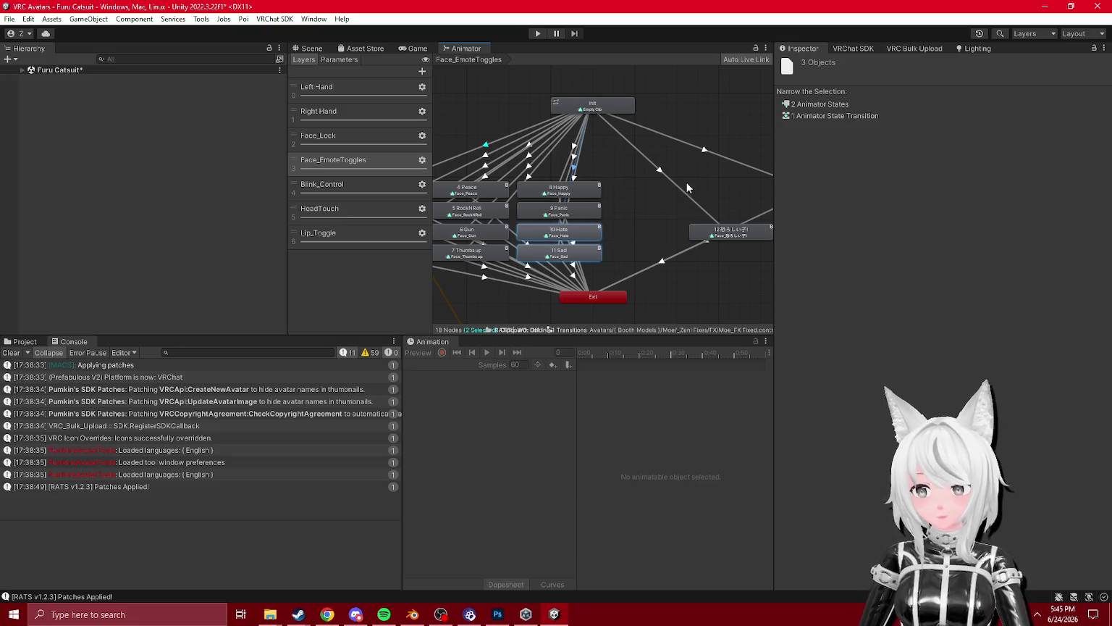
left_click_drag(639, 211, 612, 201)
left_click_drag(698, 186, 552, 181)
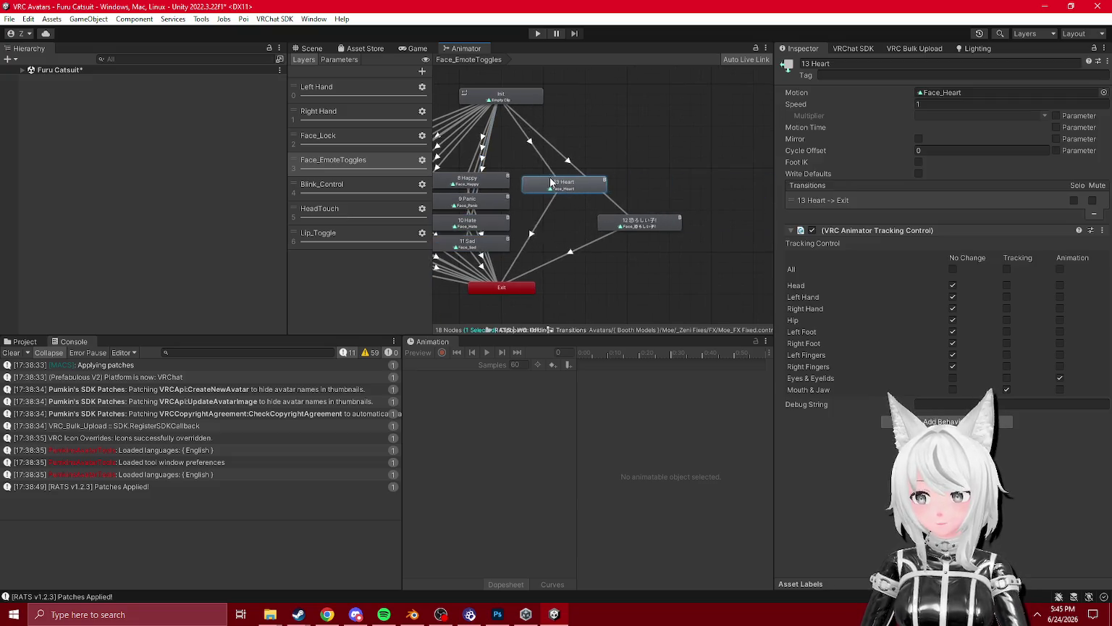
left_click_drag(627, 220, 552, 200)
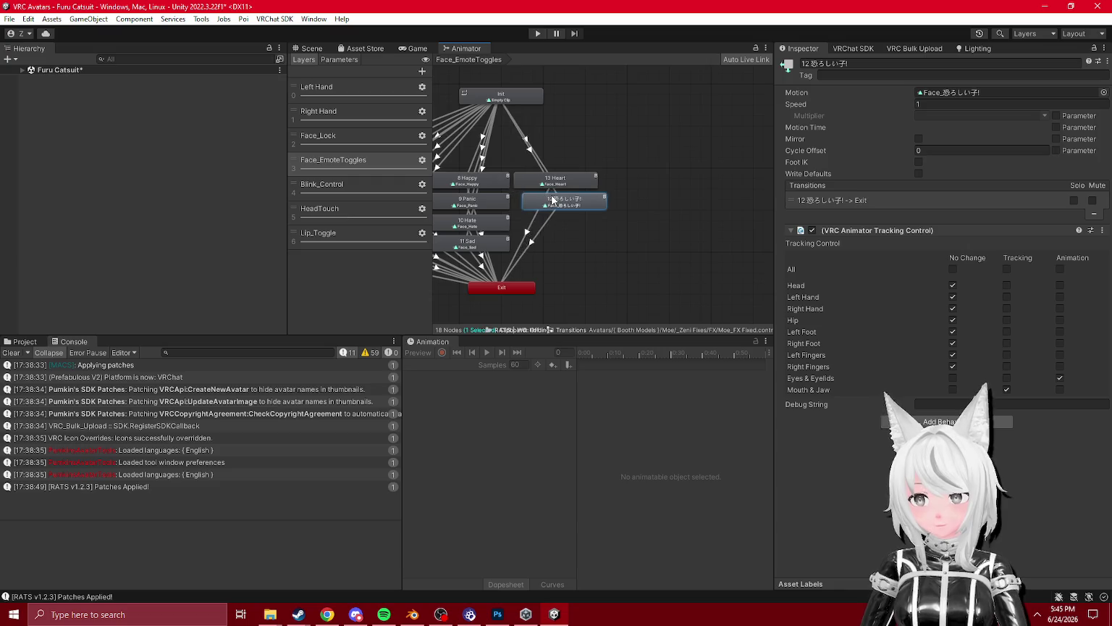
- Box-select all the emote states and shift them together as a group
scroll(544, 200, "down", 2)
left_click_drag(450, 166, 637, 226)
mouse_move(479, 194)
left_mouse_down()
mouse_move(584, 193)
mouse_move(566, 188)
left_mouse_up()
left_click(693, 262)
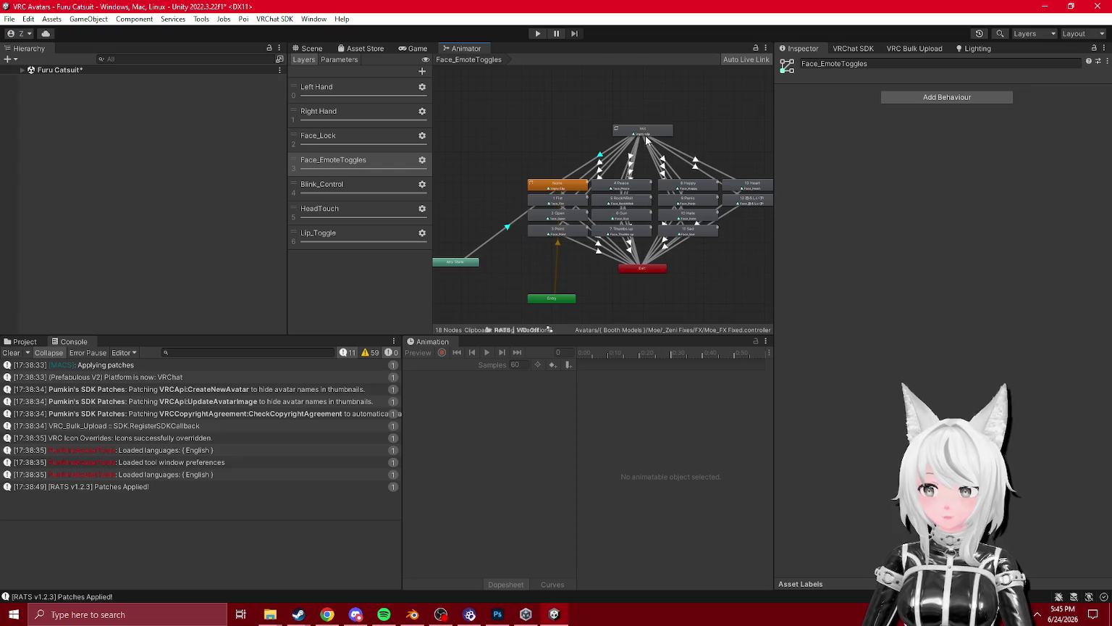
left_click(642, 131)
- Move Entry above None and Any State up beside None
left_click_drag(645, 179, 575, 177)
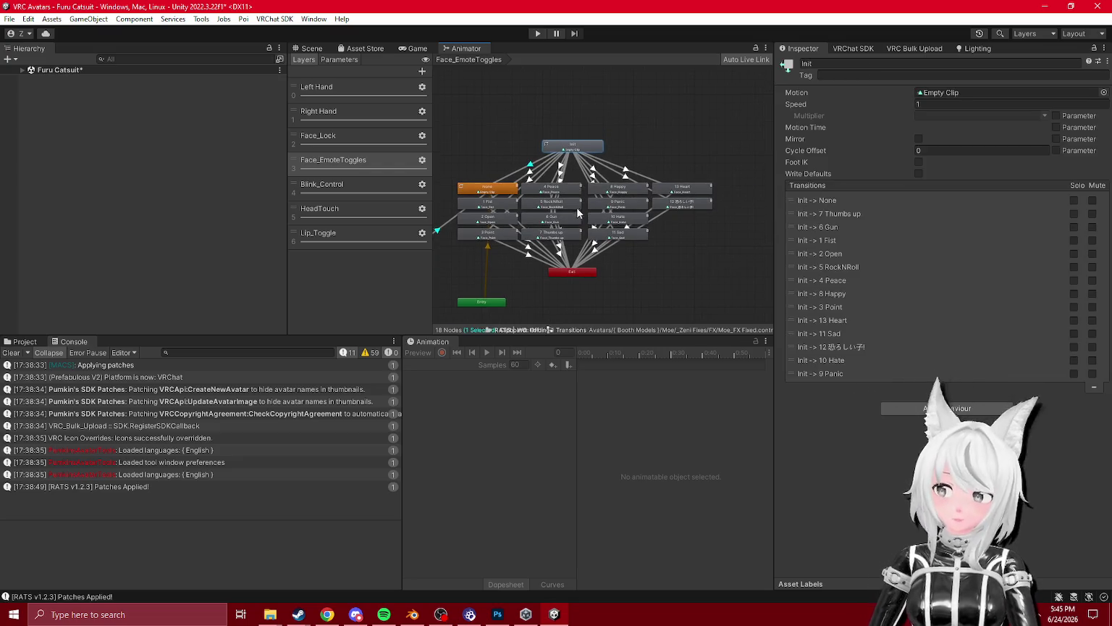
scroll(577, 210, "up", 2)
left_click(543, 269)
mouse_move(549, 242)
left_mouse_down()
mouse_move(525, 210)
mouse_move(519, 255)
mouse_move(534, 137)
left_mouse_up()
mouse_move(516, 257)
left_mouse_down()
mouse_move(569, 114)
mouse_move(578, 139)
left_mouse_up()
mouse_move(463, 286)
left_mouse_down()
mouse_move(525, 128)
mouse_move(494, 186)
left_mouse_up()
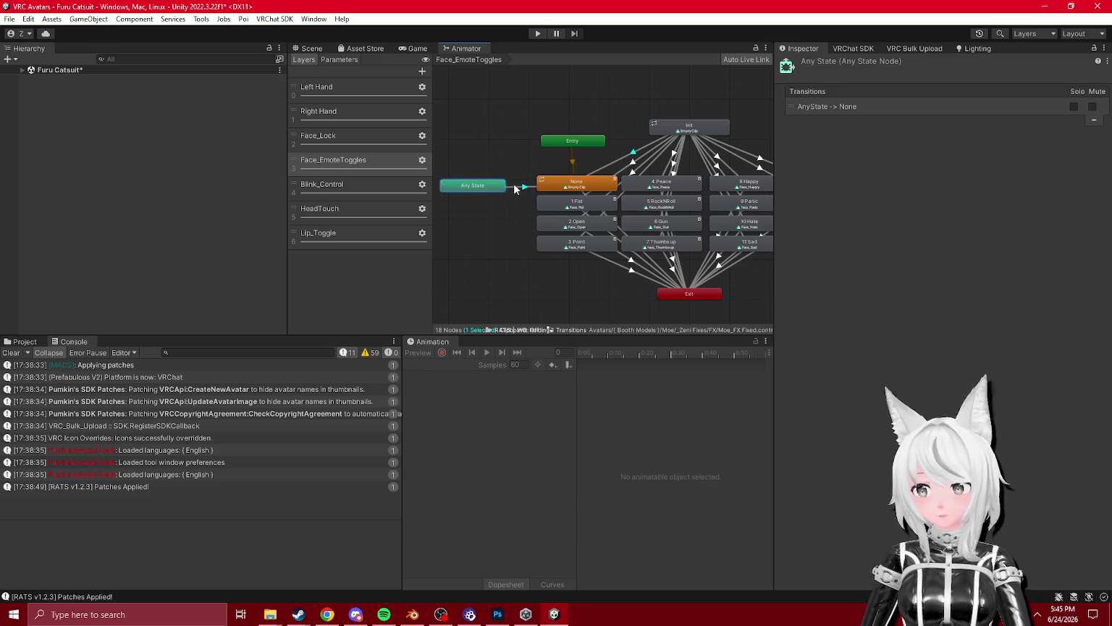
- Reorder Init's transitions so 1 Fist, 3 Point, 9 Panic and 12 sit in numeric order
left_click(514, 189)
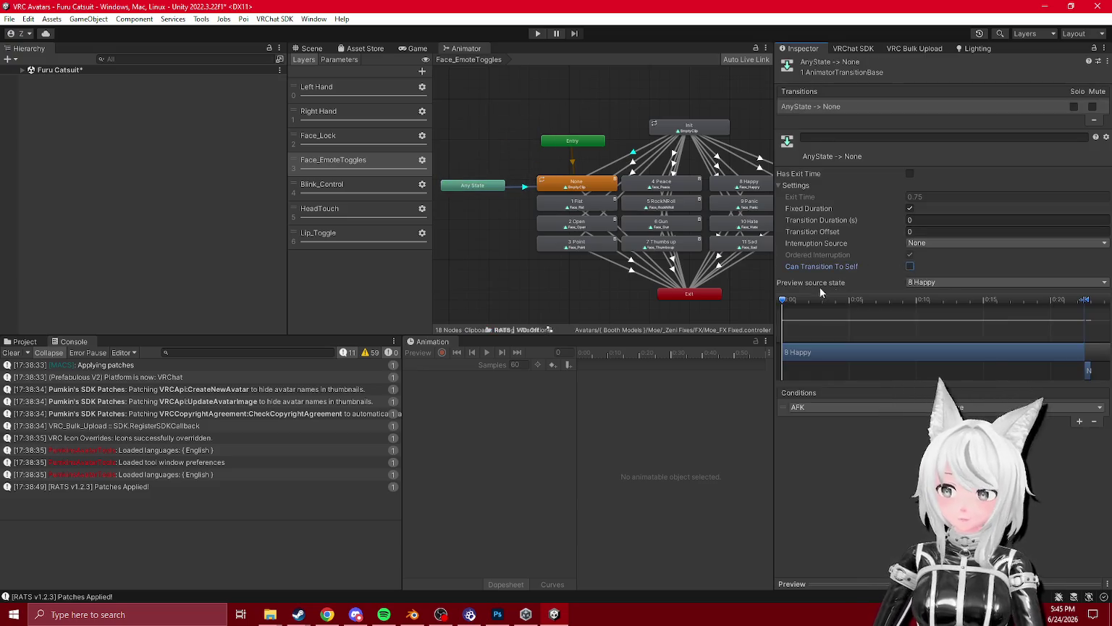
left_click_drag(568, 187, 493, 207)
left_click(648, 144)
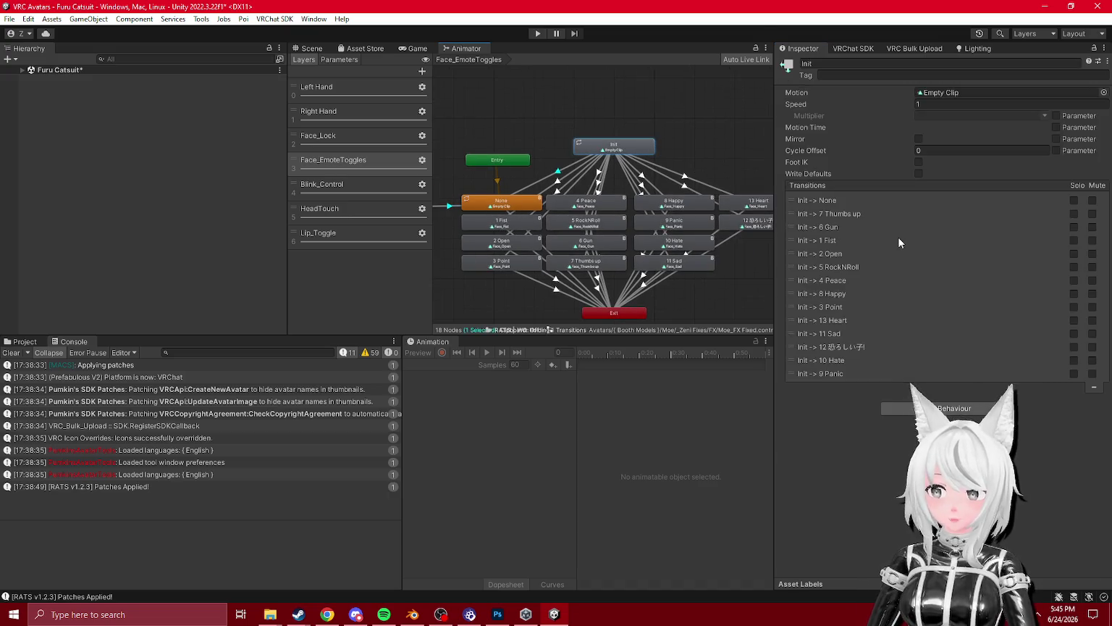
mouse_move(833, 239)
left_mouse_down()
mouse_move(833, 211)
mouse_move(835, 259)
mouse_move(836, 230)
left_mouse_up()
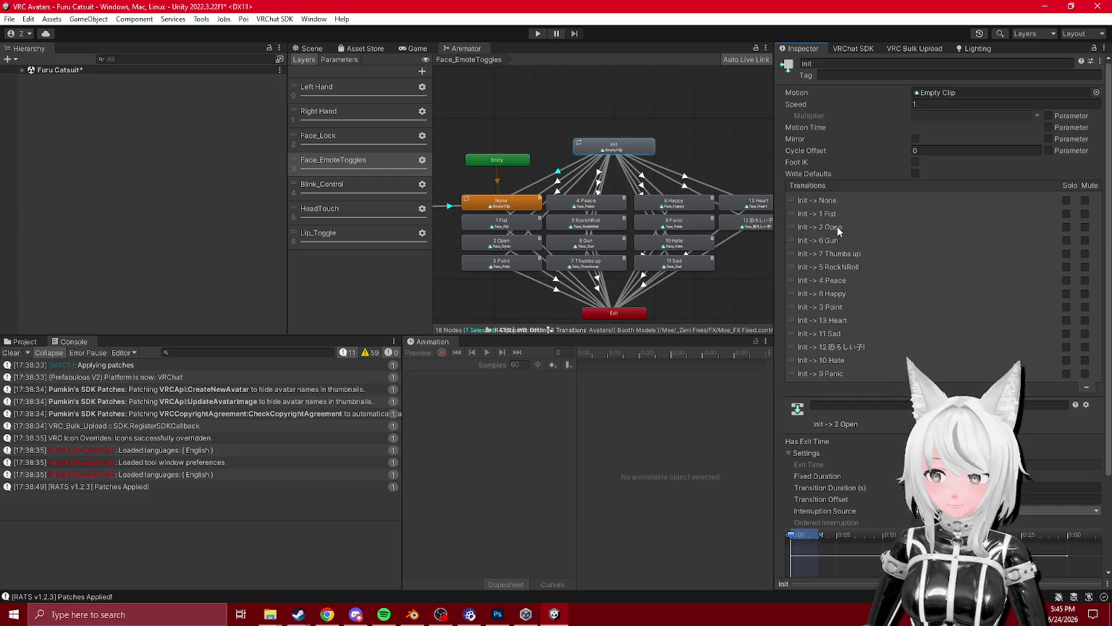
mouse_move(828, 305)
left_mouse_down()
mouse_move(839, 216)
mouse_move(846, 277)
left_mouse_up()
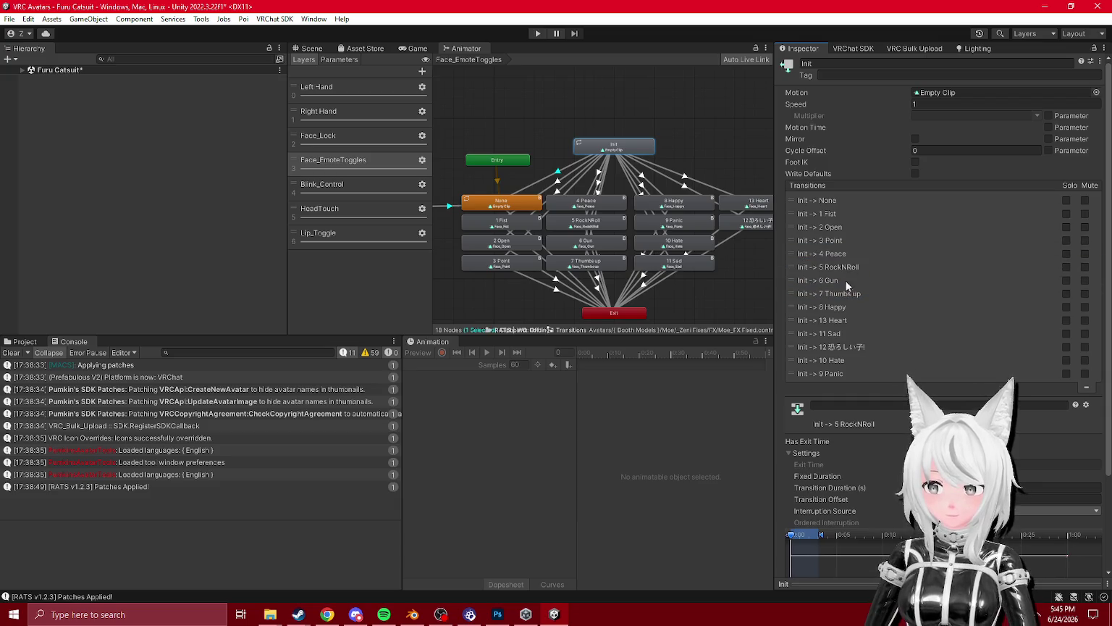
mouse_move(833, 373)
left_mouse_down()
mouse_move(836, 320)
mouse_move(836, 366)
mouse_move(835, 324)
mouse_move(834, 346)
left_mouse_up()
left_click_drag(833, 373, 839, 358)
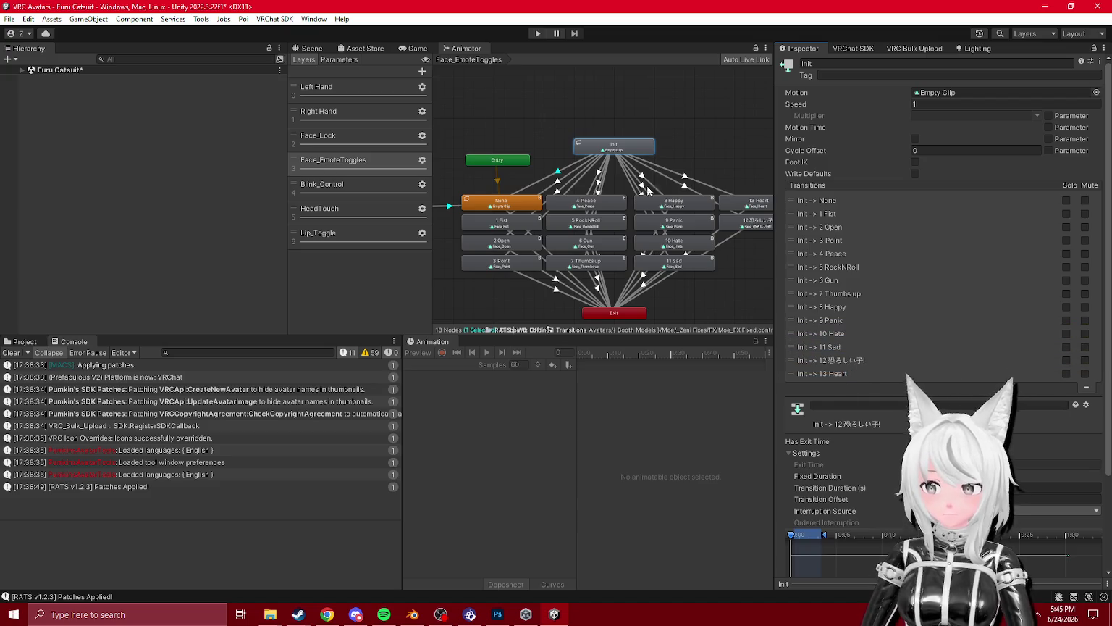
- Nudge the right-hand states left and fit the whole graph in view
scroll(638, 169, "down", 2)
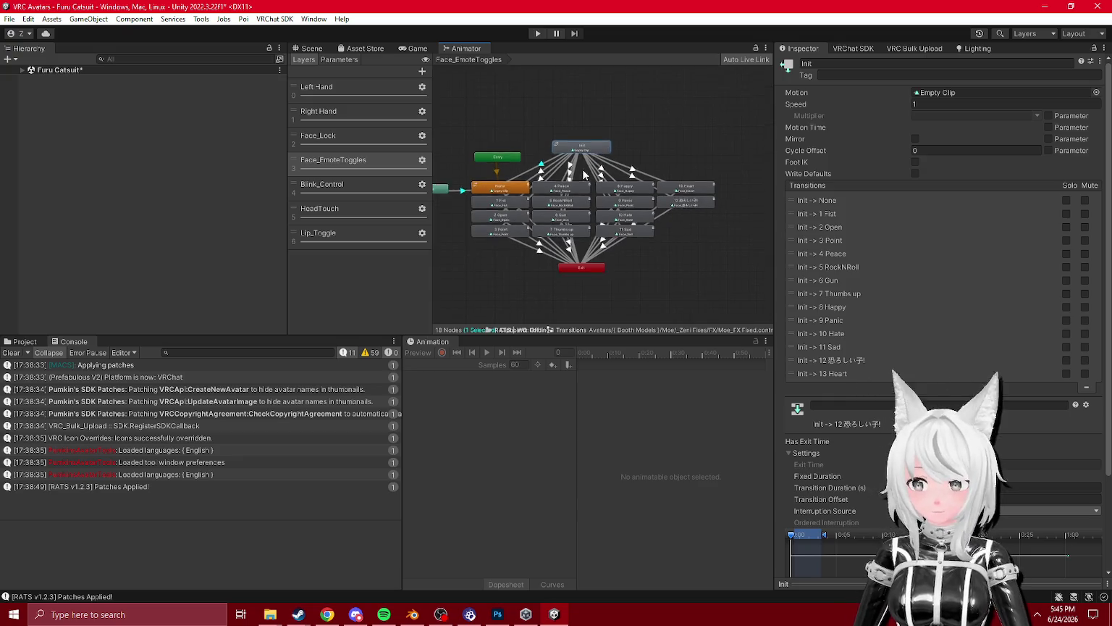
left_click(544, 132)
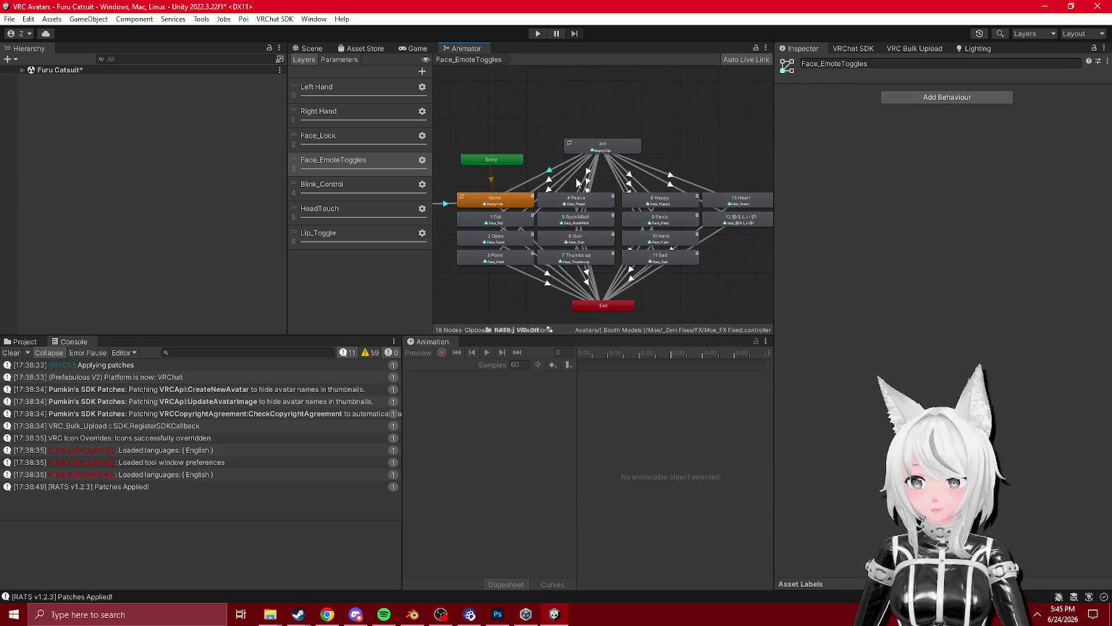
mouse_move(668, 170)
left_mouse_down()
mouse_move(668, 275)
mouse_move(662, 262)
left_mouse_up()
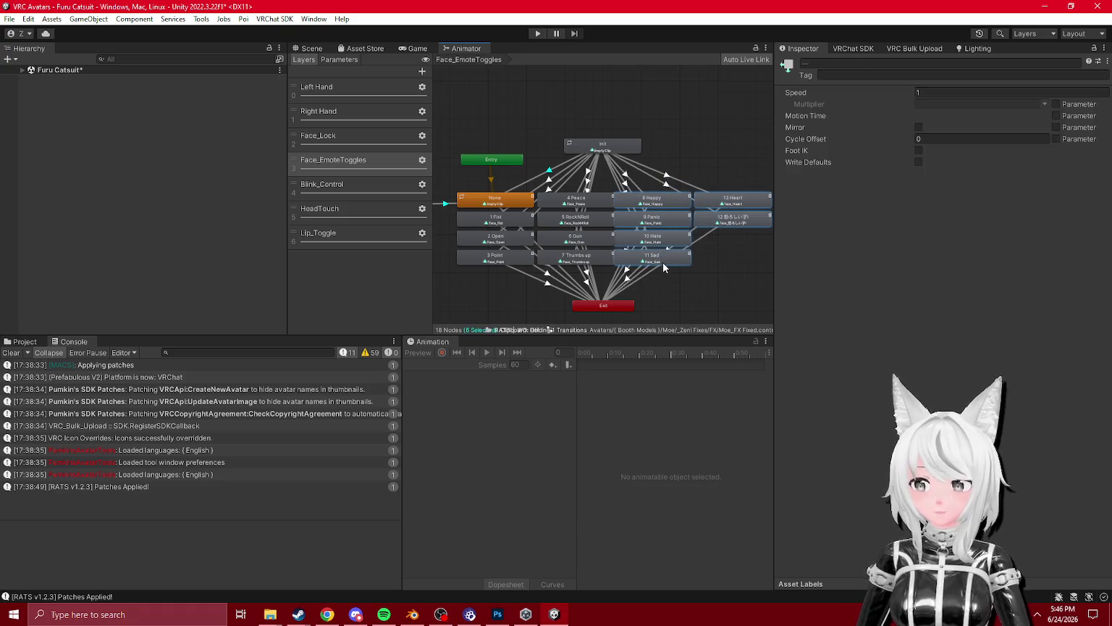
left_click(693, 280)
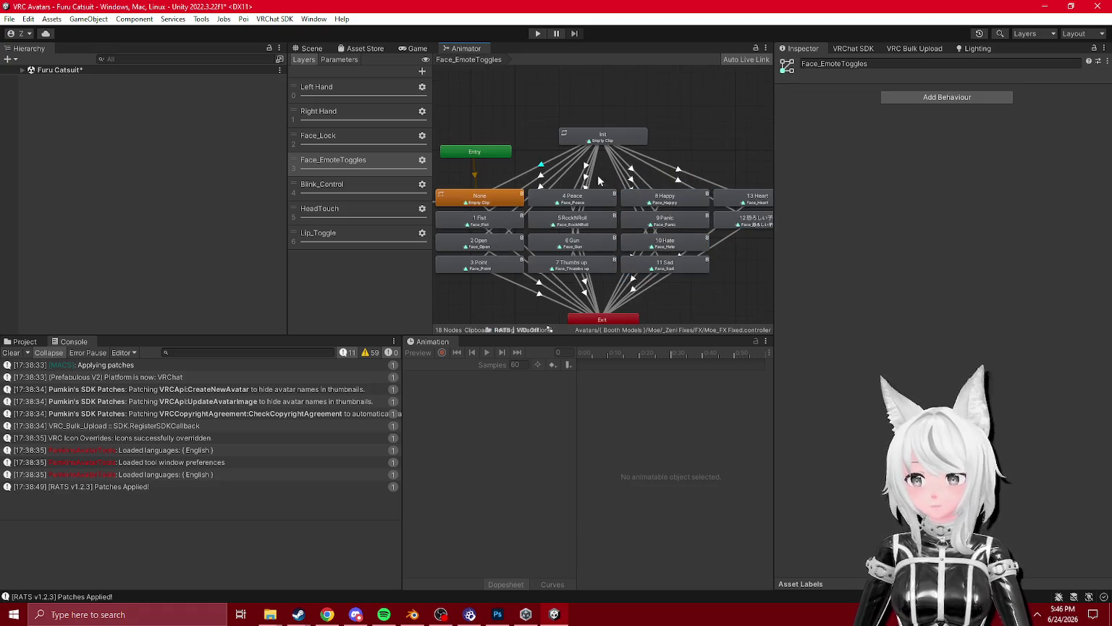
key("a")
left_click(357, 144)
- Compare the Face_Lock, Face_EmoteToggles and Right Hand layer graphs, framing and selecting their nodes
key("a")
left_click(359, 159)
key("a")
left_click_drag(502, 153, 739, 310)
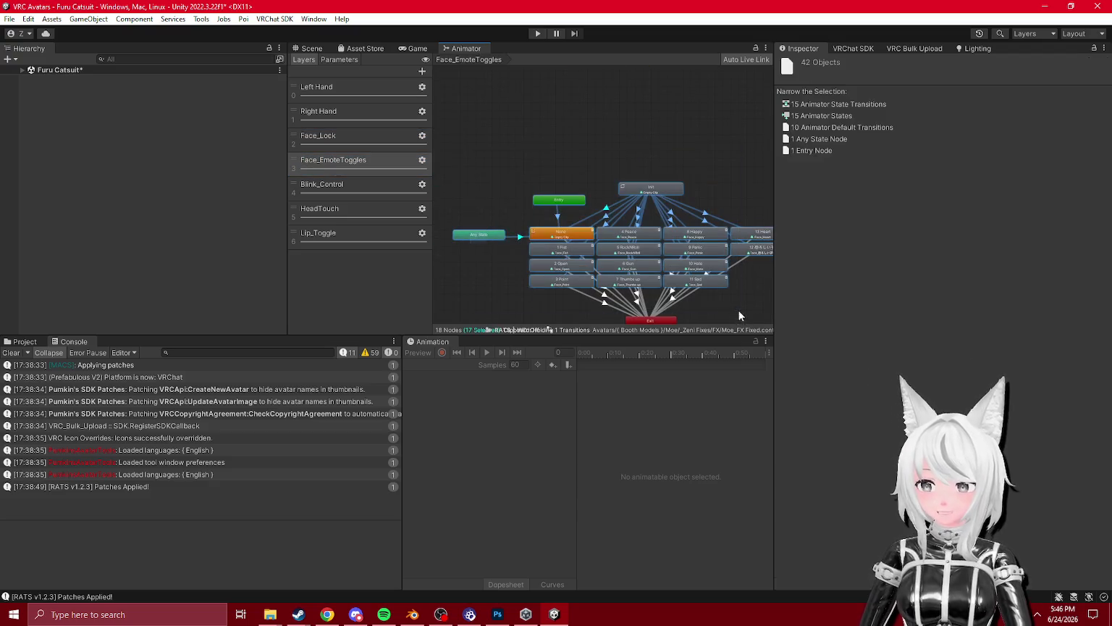
left_click(315, 111)
left_click(350, 156)
left_click_drag(492, 146, 757, 321)
key("f")
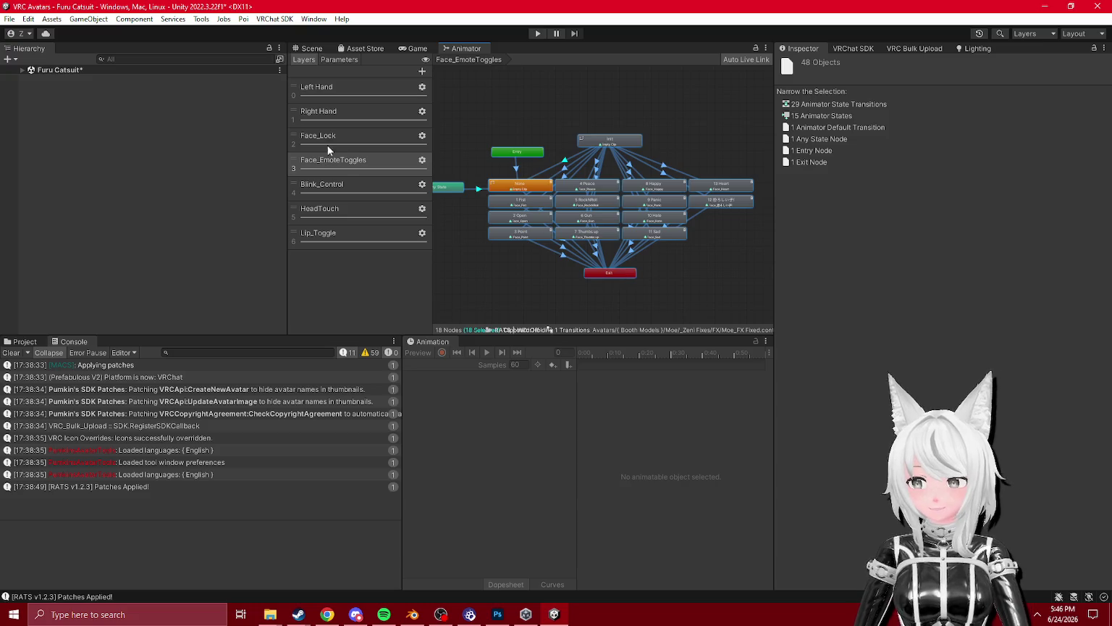
- Delete the Face_Lock layer, then bring up the Right Hand layer's graph
left_click(328, 147)
left_click(331, 159)
left_click(332, 139)
key("Delete")
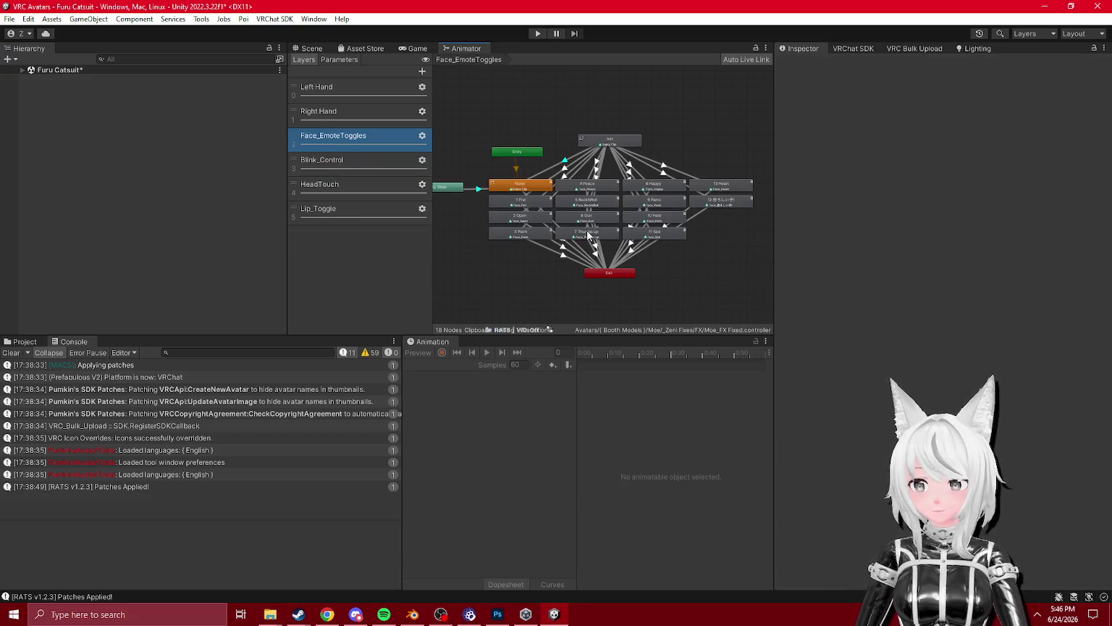
left_click(341, 112)
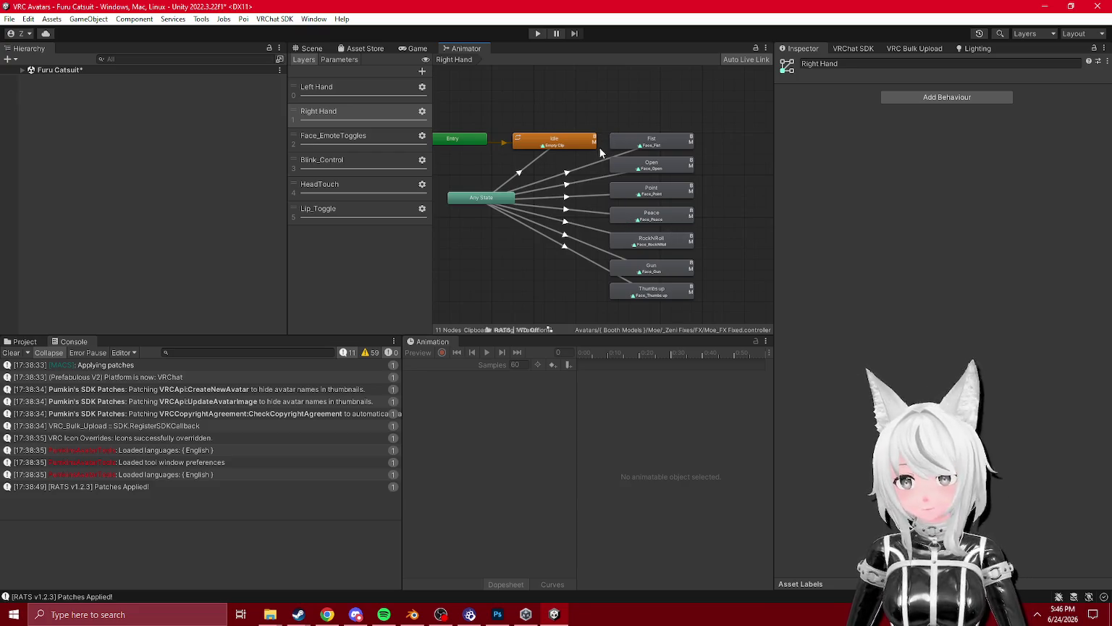
- Check face clips on the Right Hand Open, Point, Peace, RockNRoll, Thumbs up and Fist states
left_click(658, 162)
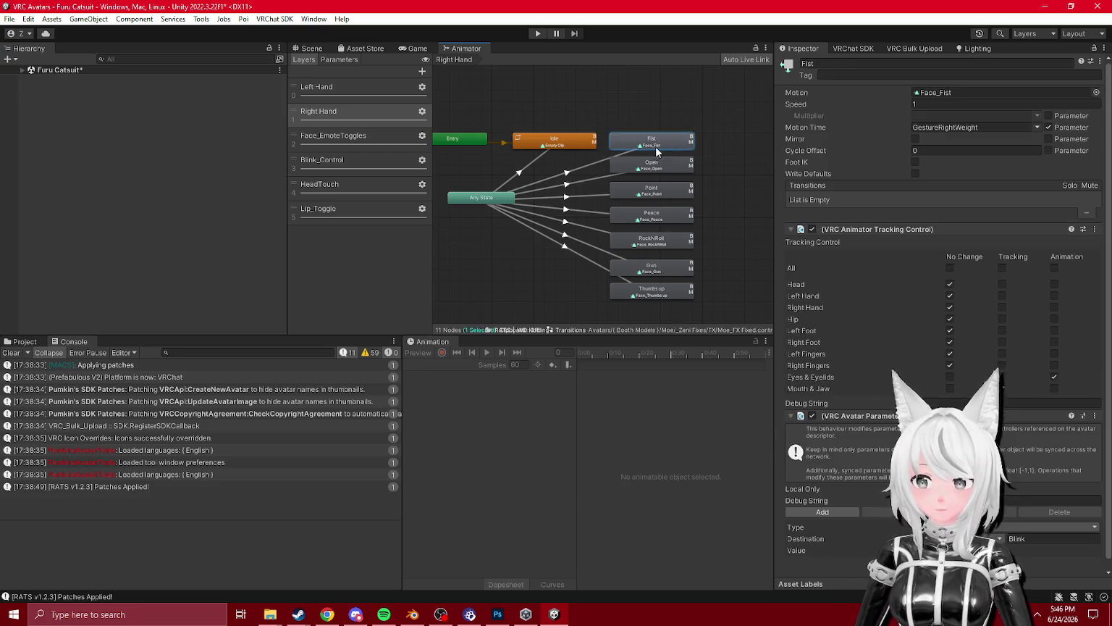
left_click(655, 189)
left_click(654, 215)
left_click(656, 227)
left_click(656, 237)
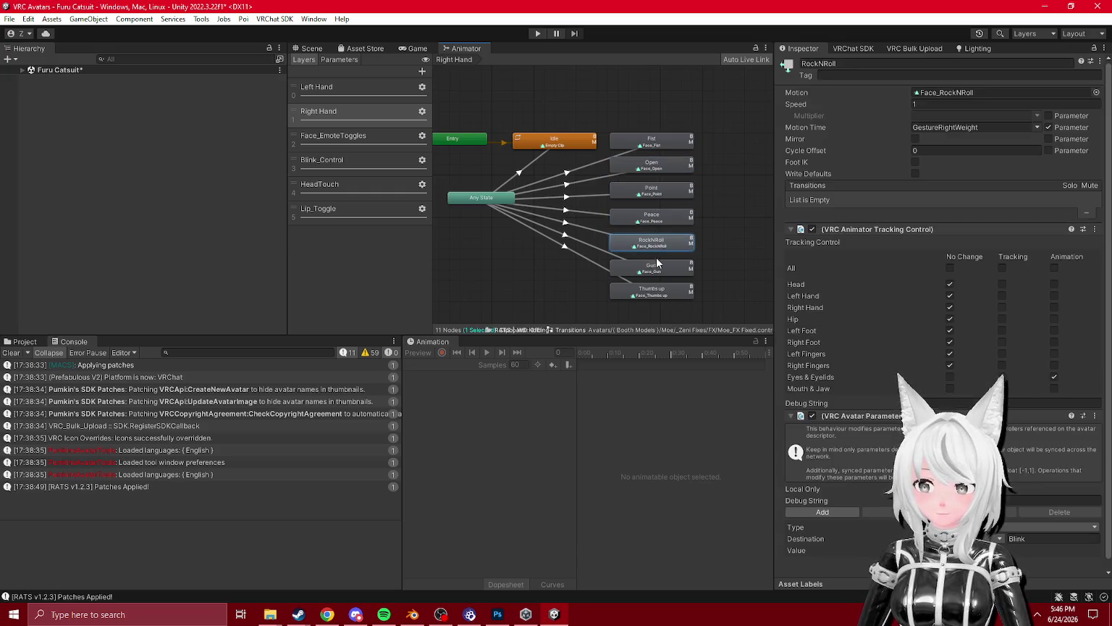
left_click(660, 290)
left_click(663, 279)
left_click(654, 217)
left_click(654, 192)
left_click(657, 169)
left_click(659, 141)
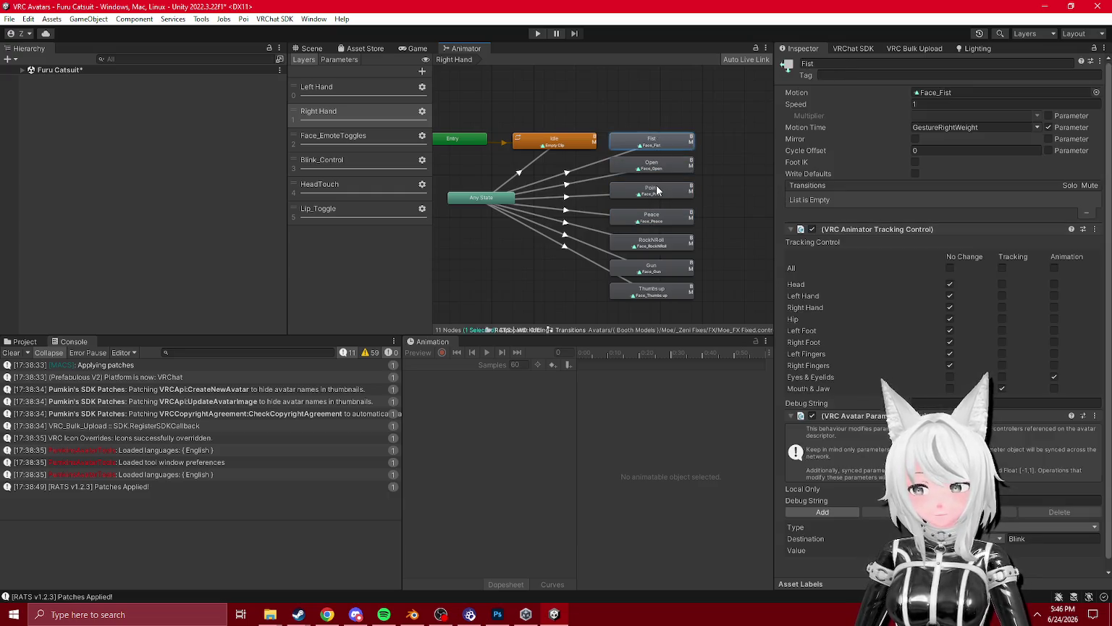
- Recheck Right Hand Idle through Thumbs up, confirming Thumbs up plays Face_Thumbs up
left_click(554, 141)
left_click(648, 165)
left_click(648, 191)
left_click(641, 210)
left_click(651, 242)
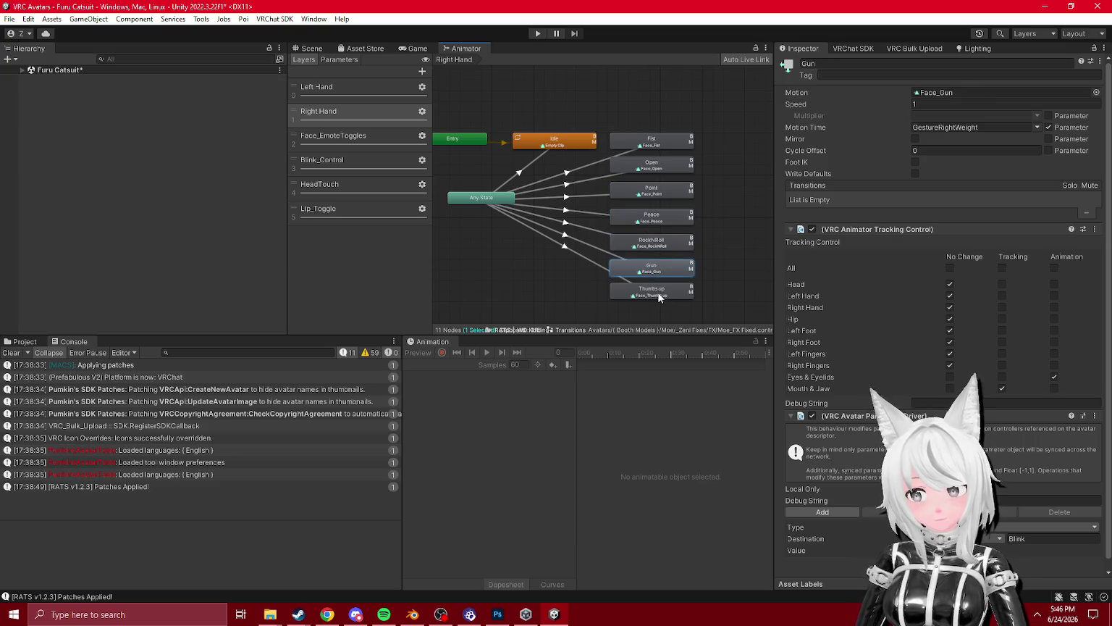
left_click(661, 297)
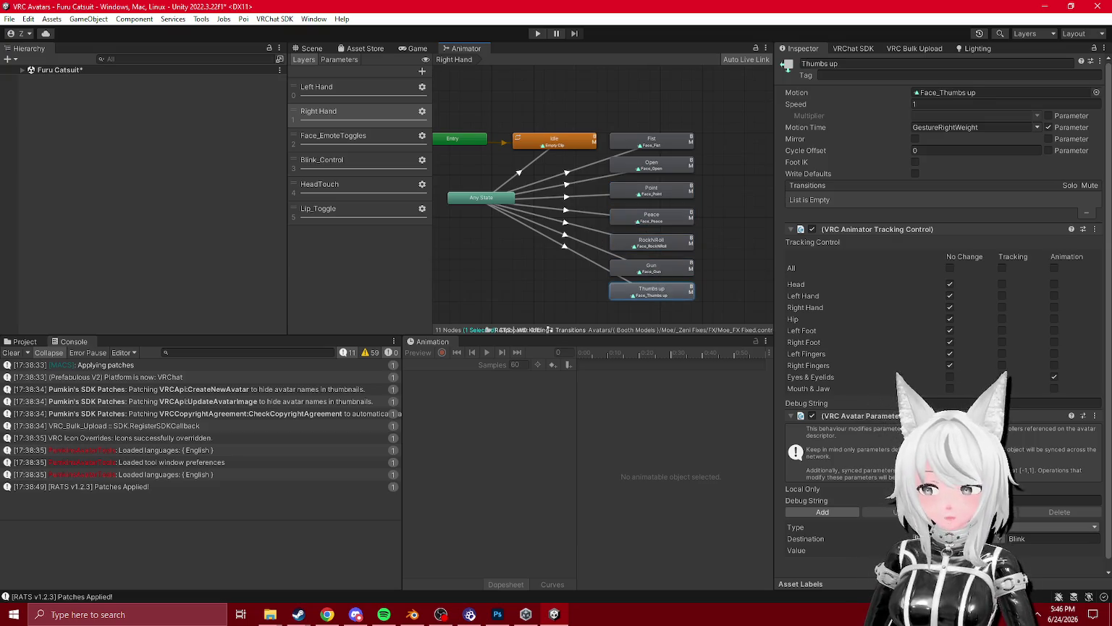
- Review the Left Hand layer's Open and Thumbs up states, then show the project folders
left_click(346, 93)
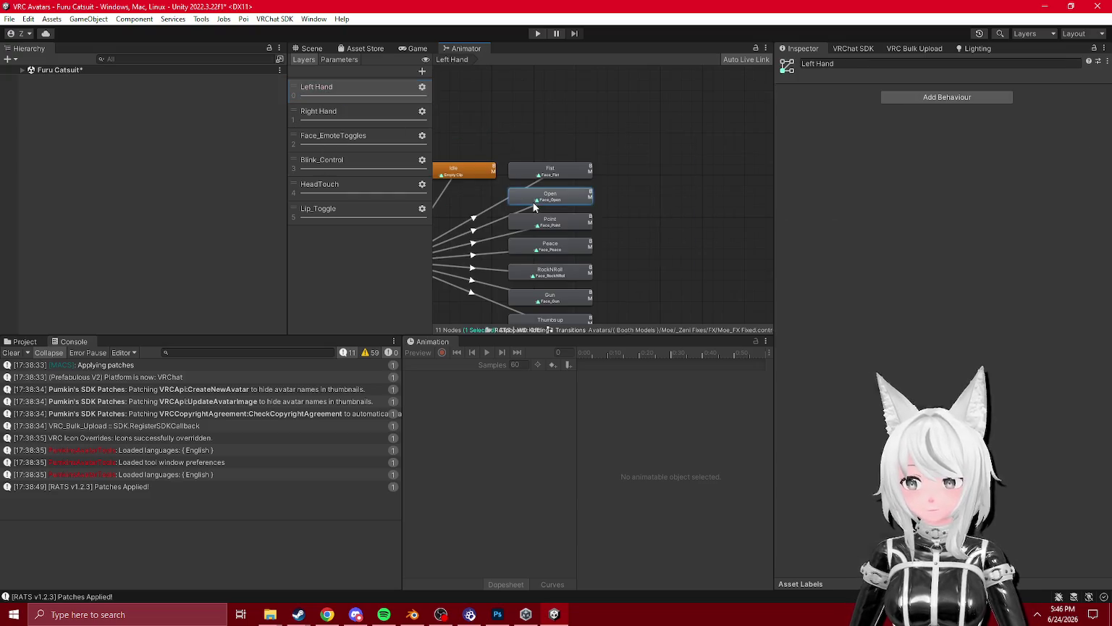
left_click(534, 205)
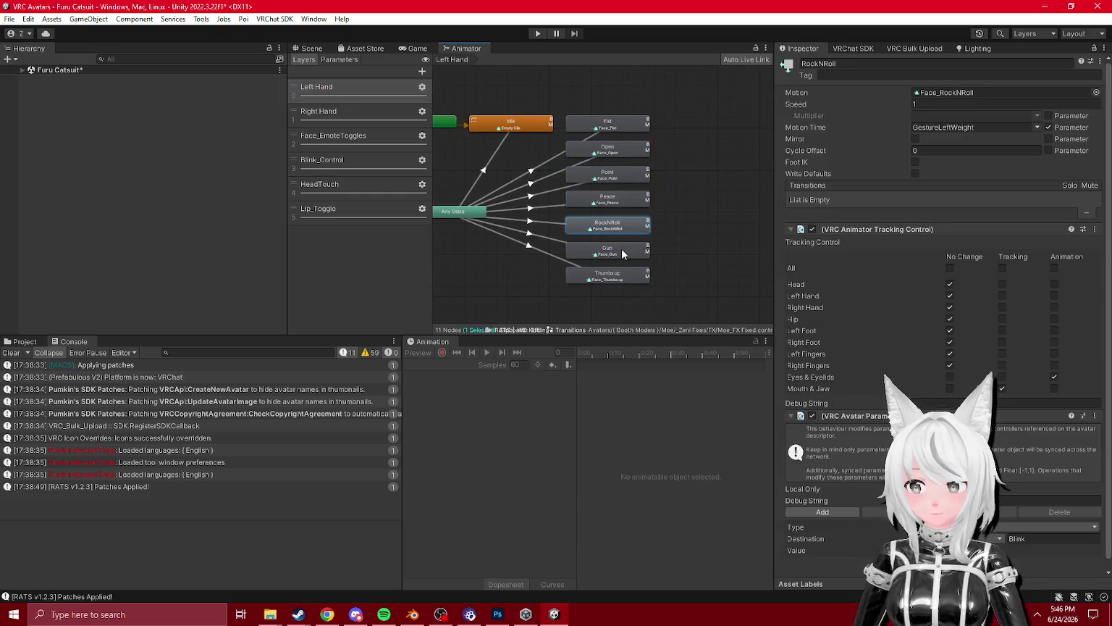
left_click(620, 282)
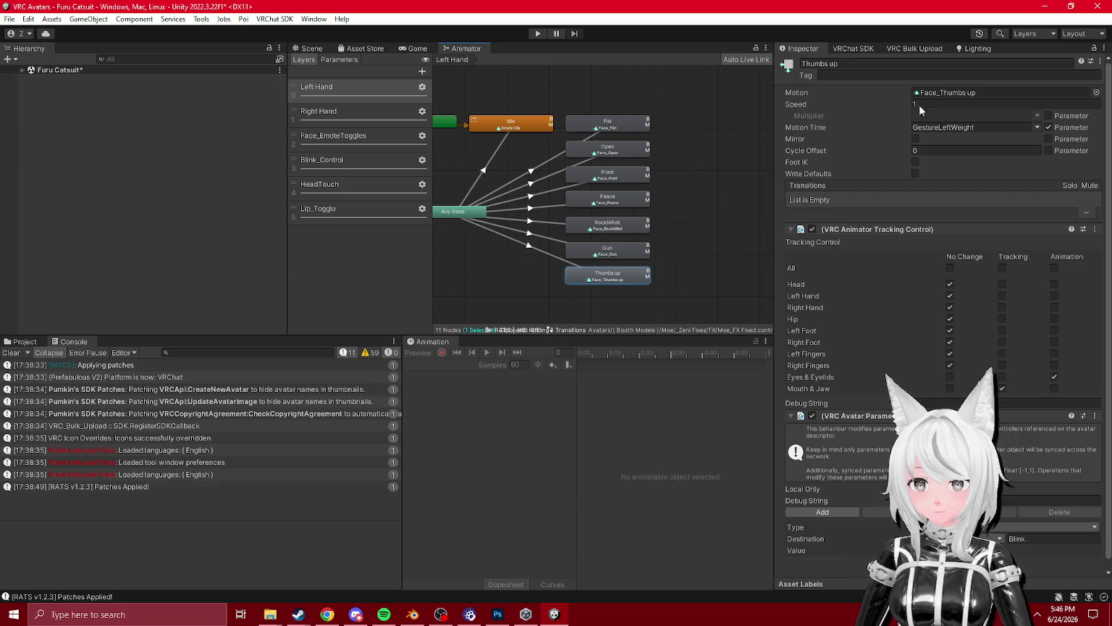
left_click(29, 342)
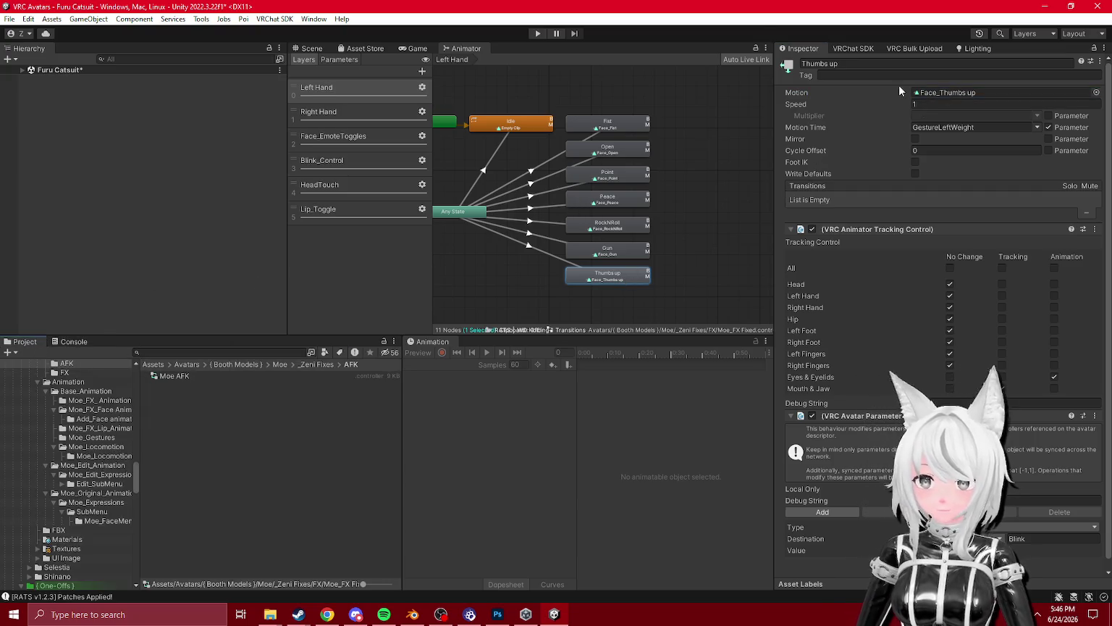
- Inspect the Blink_Control layer's Blink_ON and Blink_OFF states and locate Blink_OFF's clip
left_click(940, 93)
left_click(337, 162)
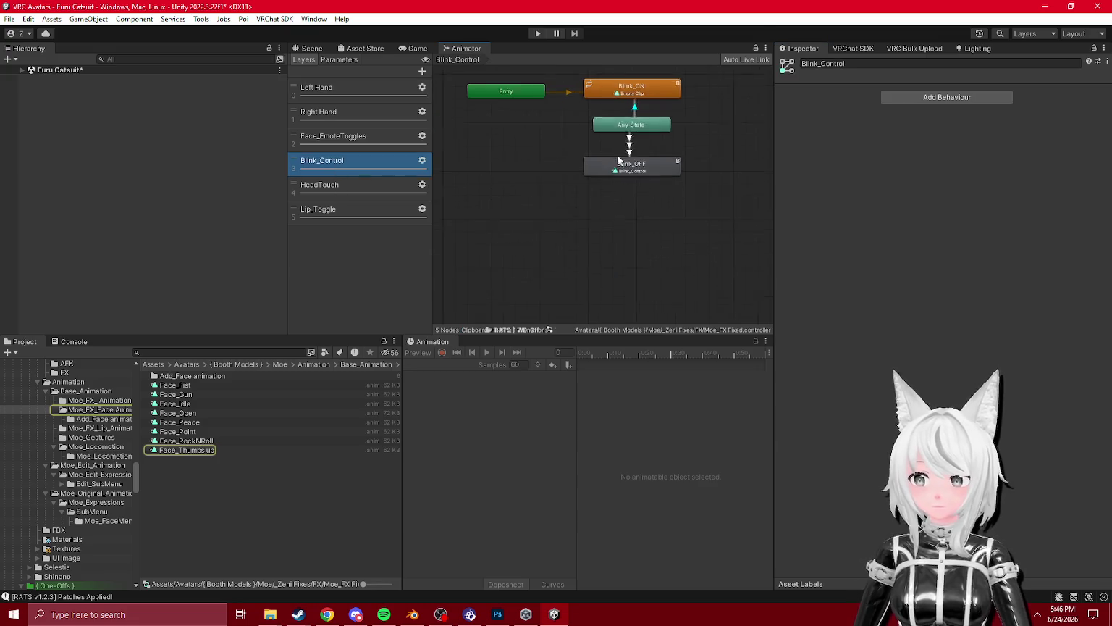
left_click(621, 148)
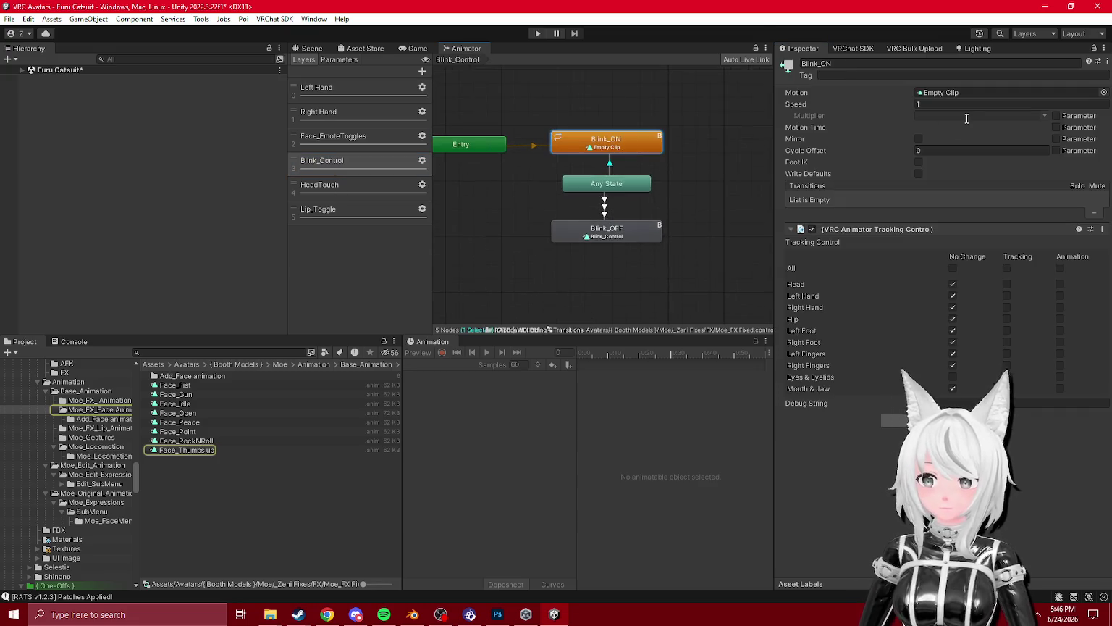
left_click(620, 235)
left_click(1006, 92)
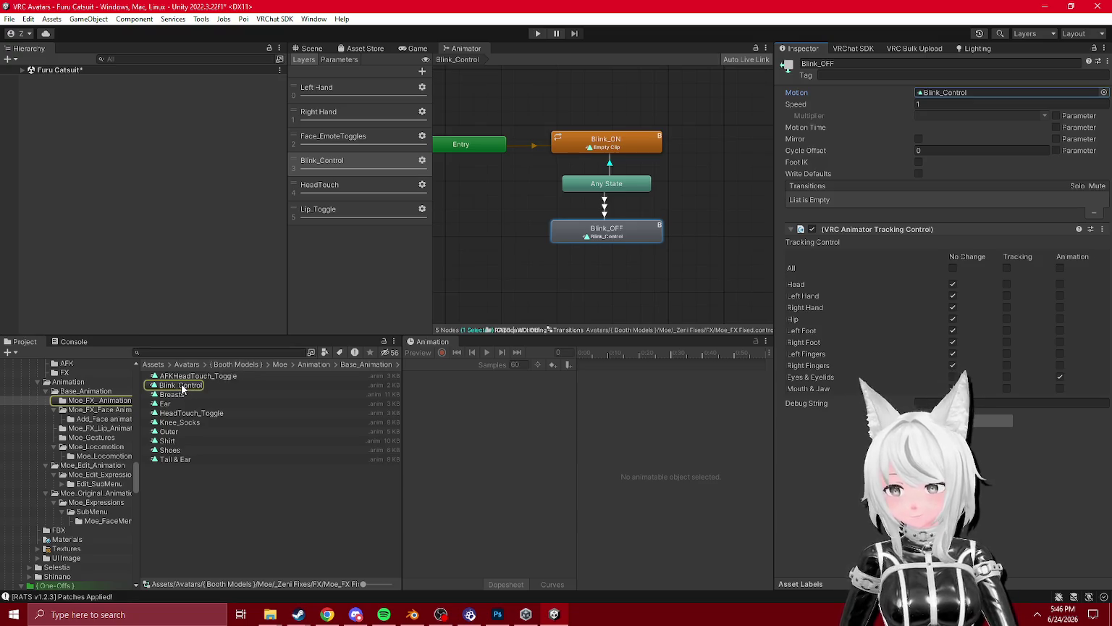
- Search 'blink' in the Animation folder and open Blink_Control, showing its Blinking keys at 0
scroll(84, 389, "up", 5)
left_click(68, 451)
type("blink")
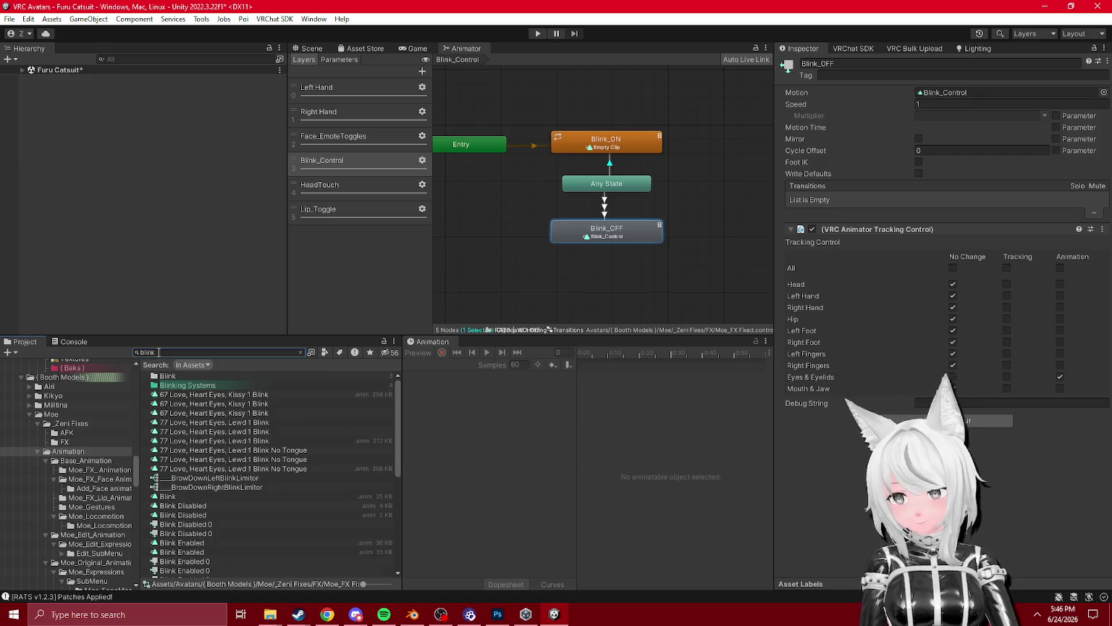
left_click(192, 366)
left_click(215, 410)
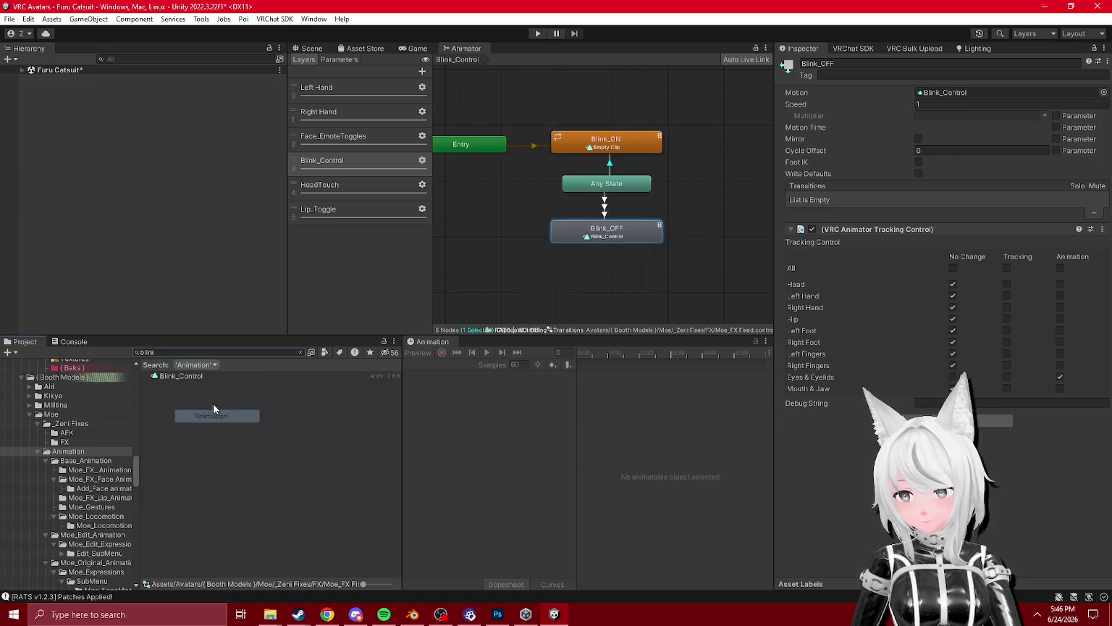
left_click(191, 376)
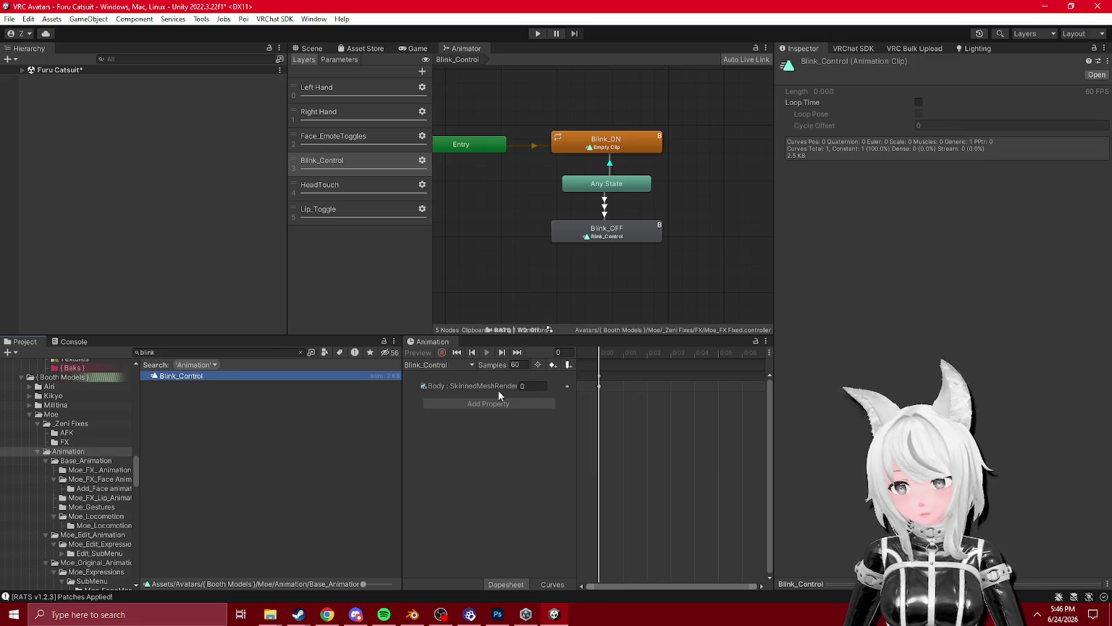
left_click_drag(583, 419, 749, 420)
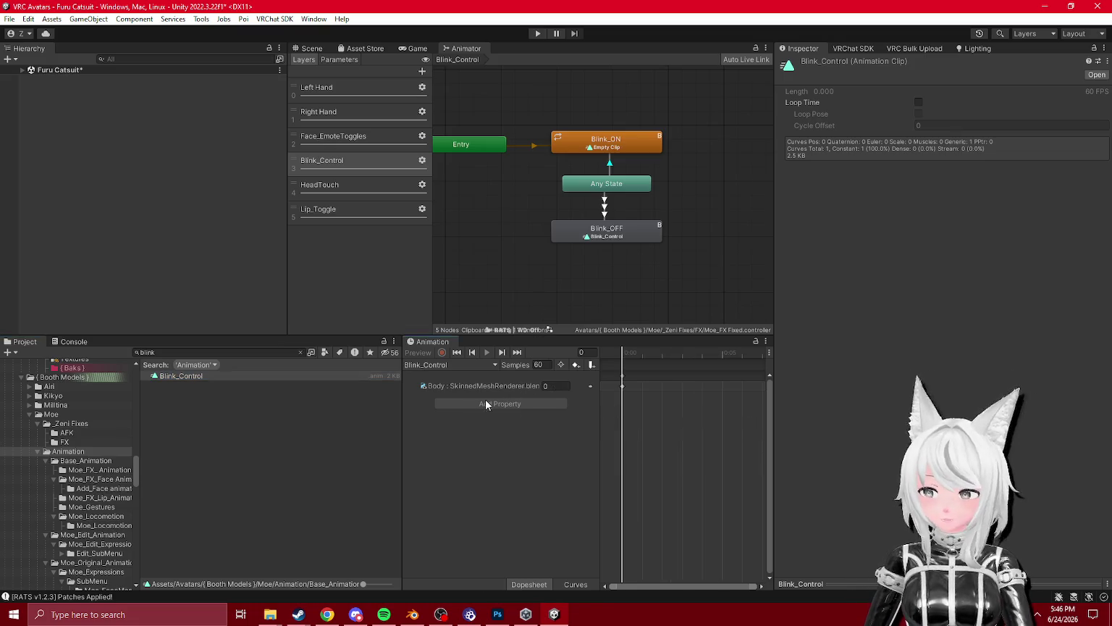
left_click_drag(423, 346, 302, 345)
left_click_drag(480, 424, 413, 370)
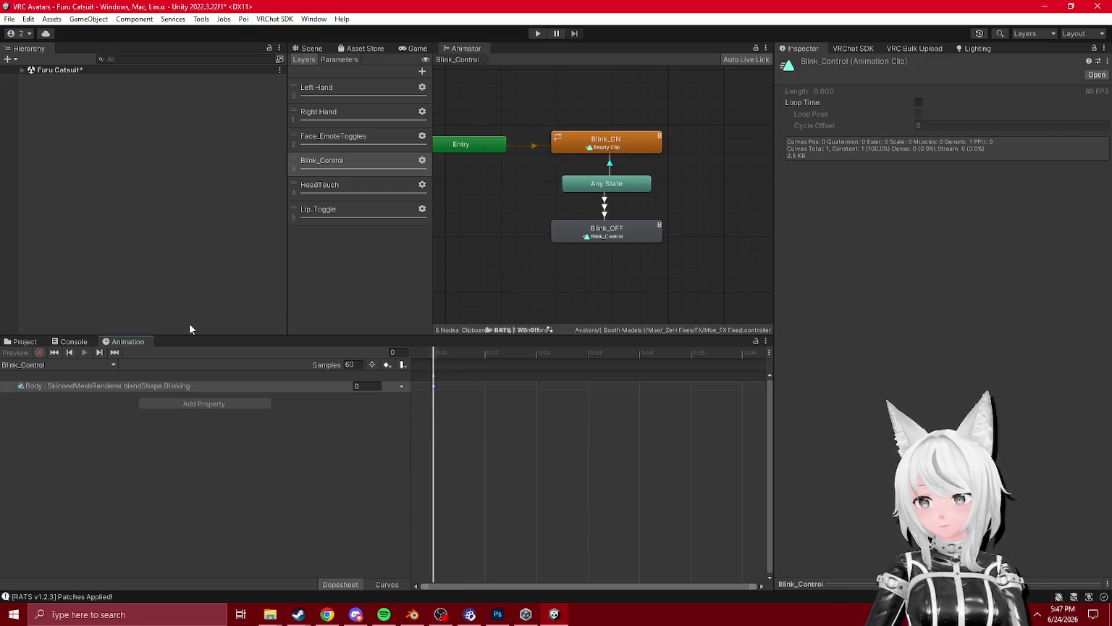
left_click(22, 341)
- Check the Face_EmoteToggles None state, then return to the Left Hand layer
left_click(332, 138)
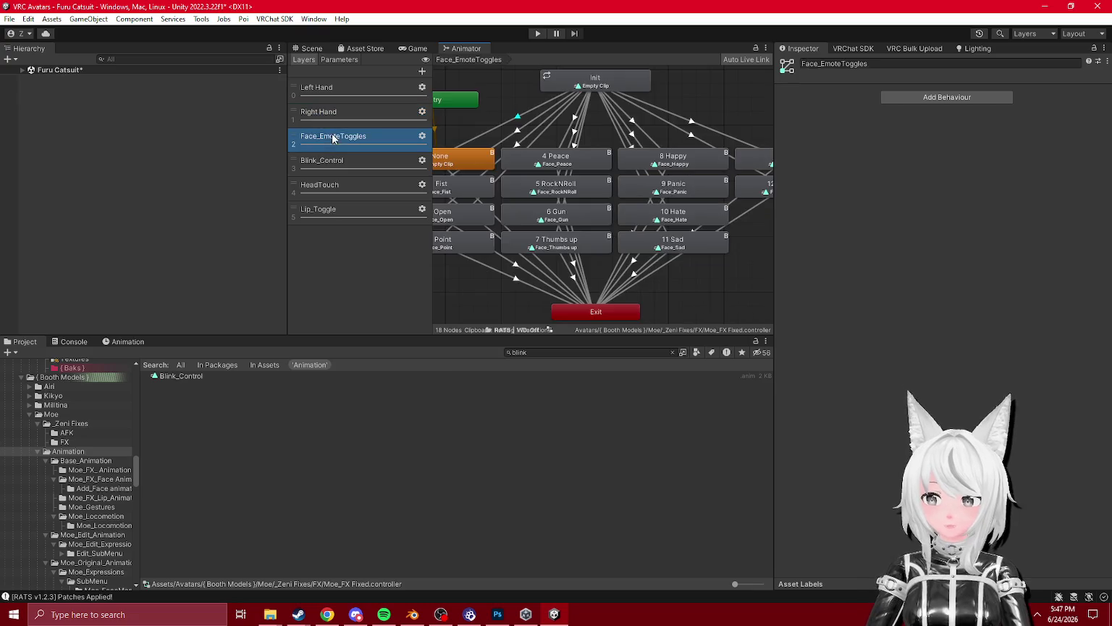
scroll(569, 164, "up", 2)
left_click(606, 181)
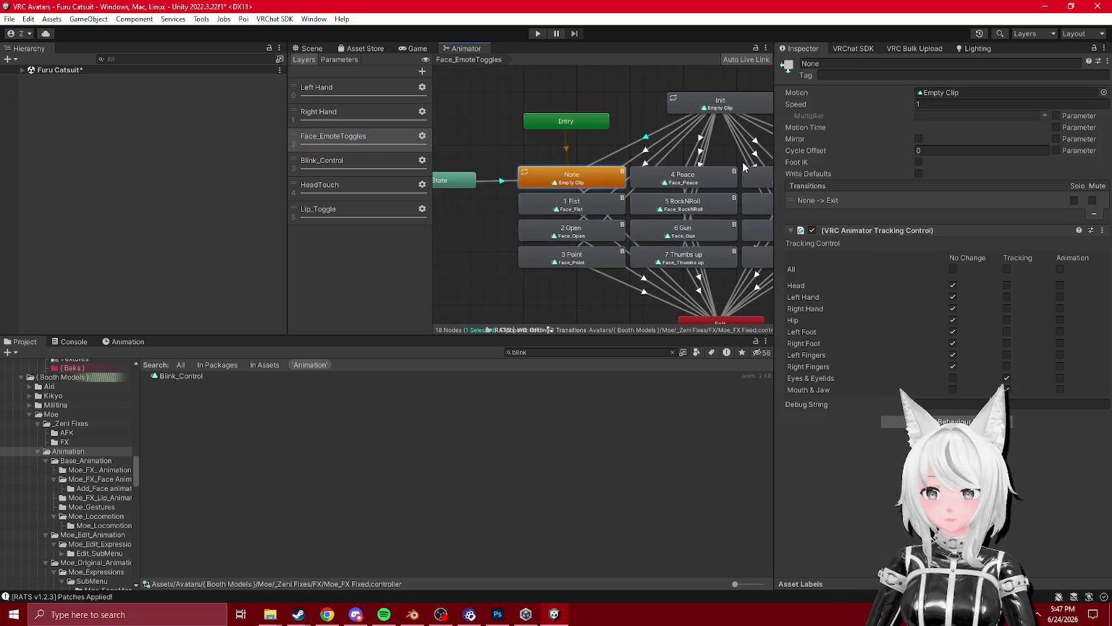
left_click(346, 89)
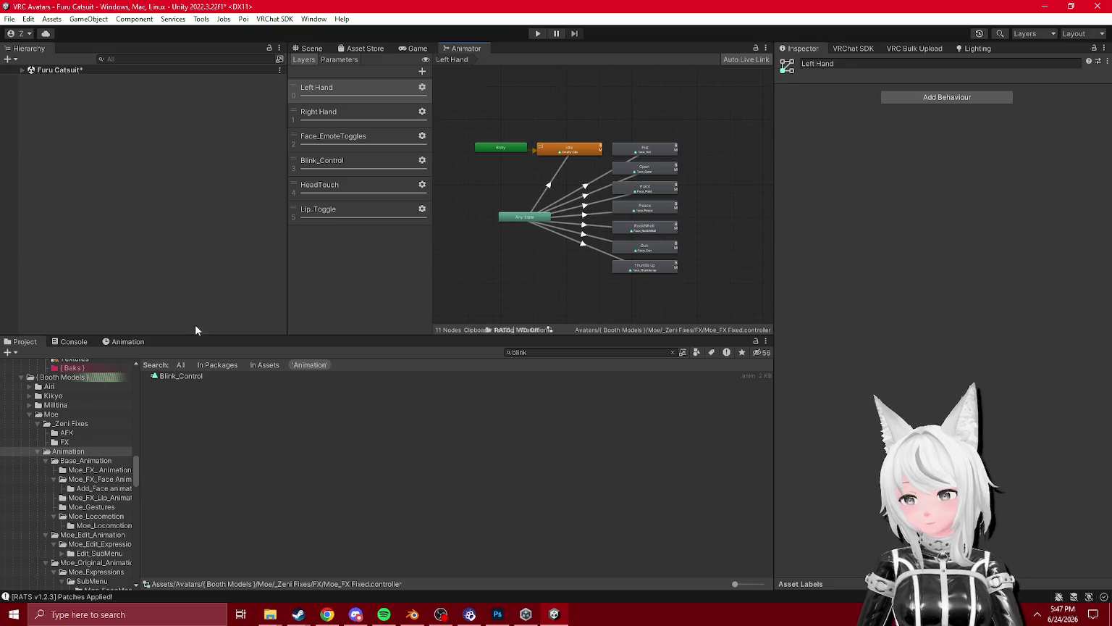
- Browse the Base_Animation, Moe_Original_Animation, Moe_Expressions, Moe_Gestures and Moe_FX_Animation folders
left_click(91, 460)
scroll(102, 442, "down", 3)
left_click(92, 495)
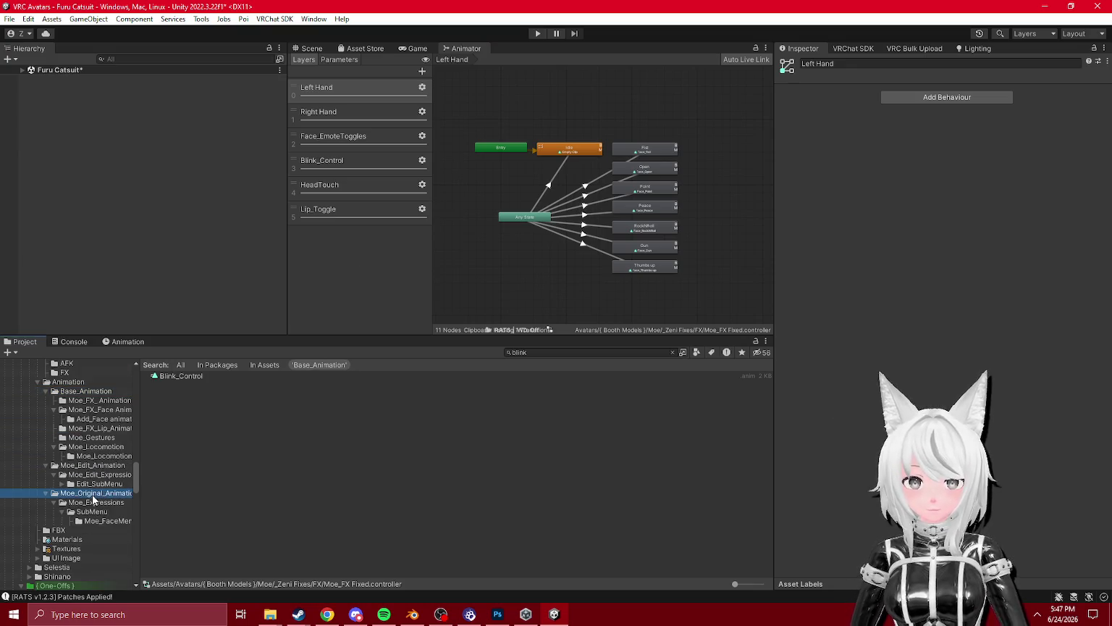
left_click(92, 504)
left_click(94, 484)
left_click(94, 474)
left_click(95, 454)
left_click(93, 437)
left_click(94, 419)
left_click(93, 410)
left_click(90, 403)
left_click(89, 391)
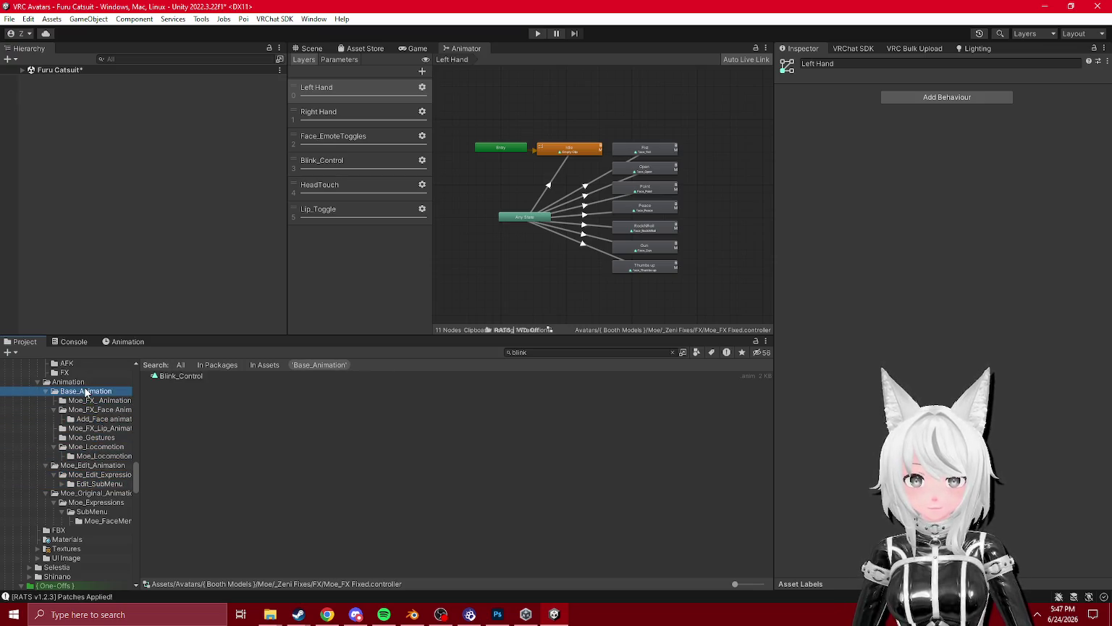
- Expand Furu Catsuit and browse Moe_Original_Animation, Moe_Edit_Expressions and Edit_SubMenu folders
left_click(23, 71)
scroll(72, 470, "up", 3)
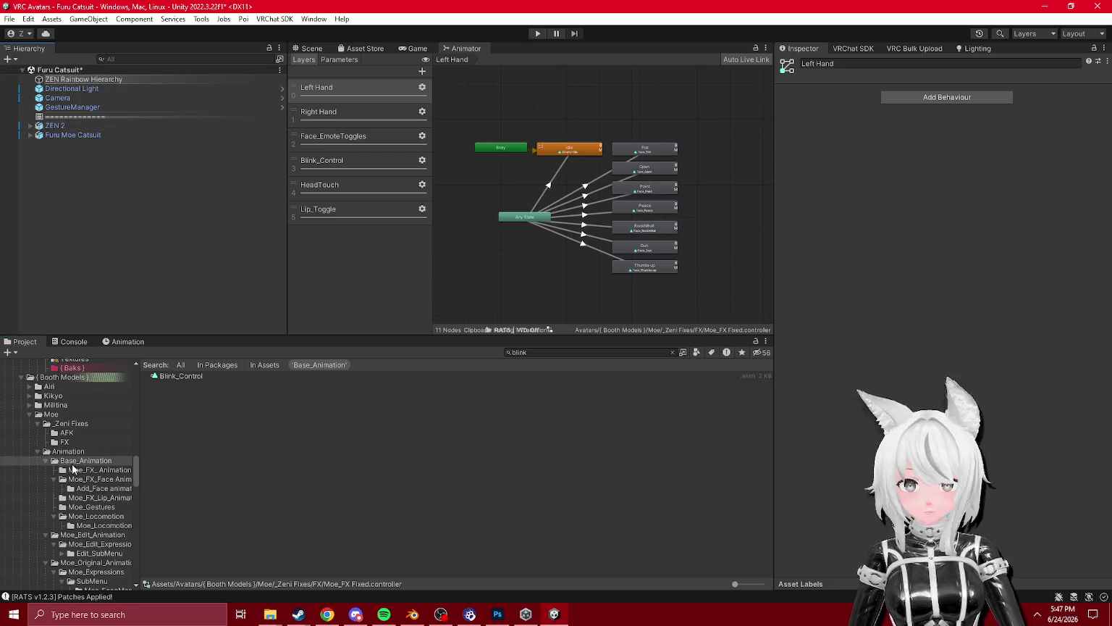
left_click(72, 451)
scroll(78, 486, "down", 5)
left_click(69, 472)
left_click(71, 462)
left_click(76, 452)
left_click(78, 443)
left_click(80, 433)
left_click(80, 426)
left_click(82, 432)
scroll(81, 435, "up", 4)
left_click(91, 466)
left_click(94, 475)
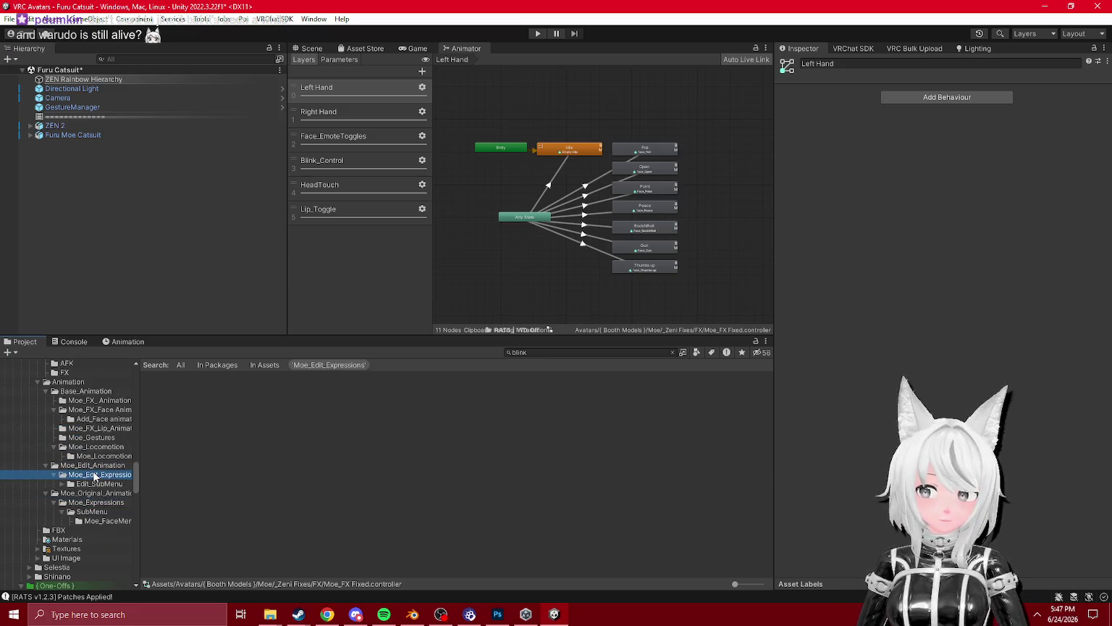
left_click(94, 484)
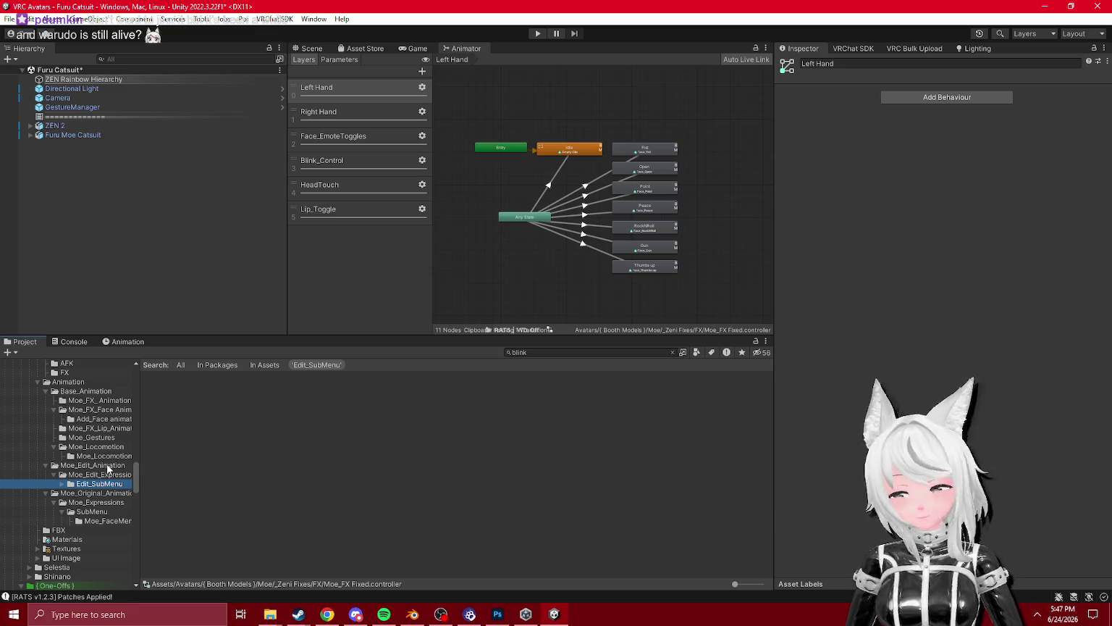
- Step through Moe_Locomotion, Base_Animation, FX and Animation folders, ending on the Moe folder
key("Up")
key("Up")
key("Up")
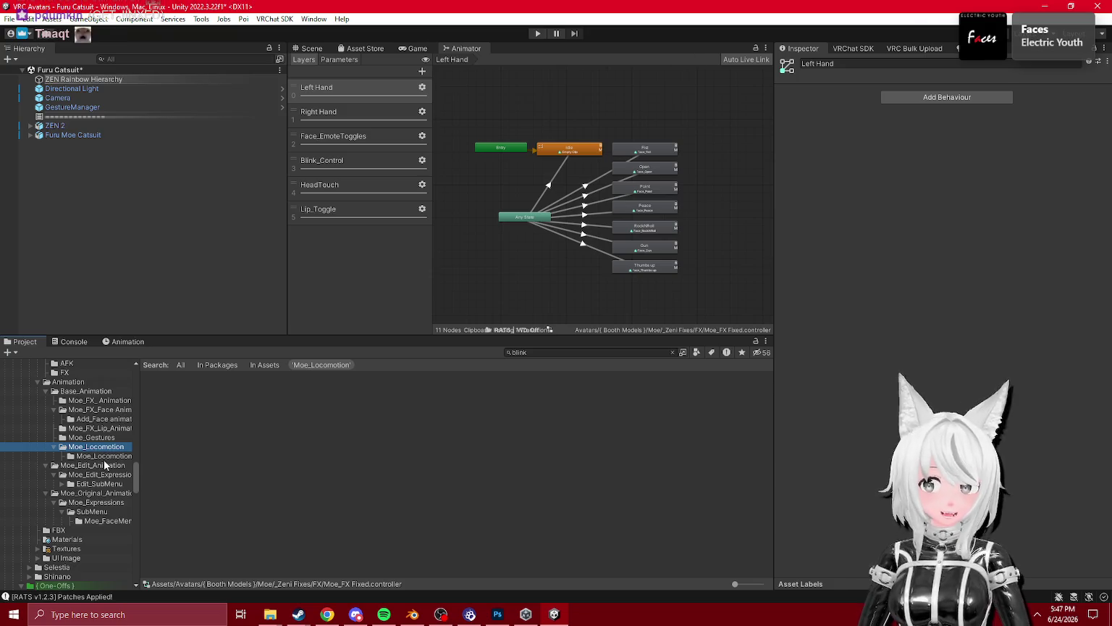
key("Up")
key("Up")
key("Up")
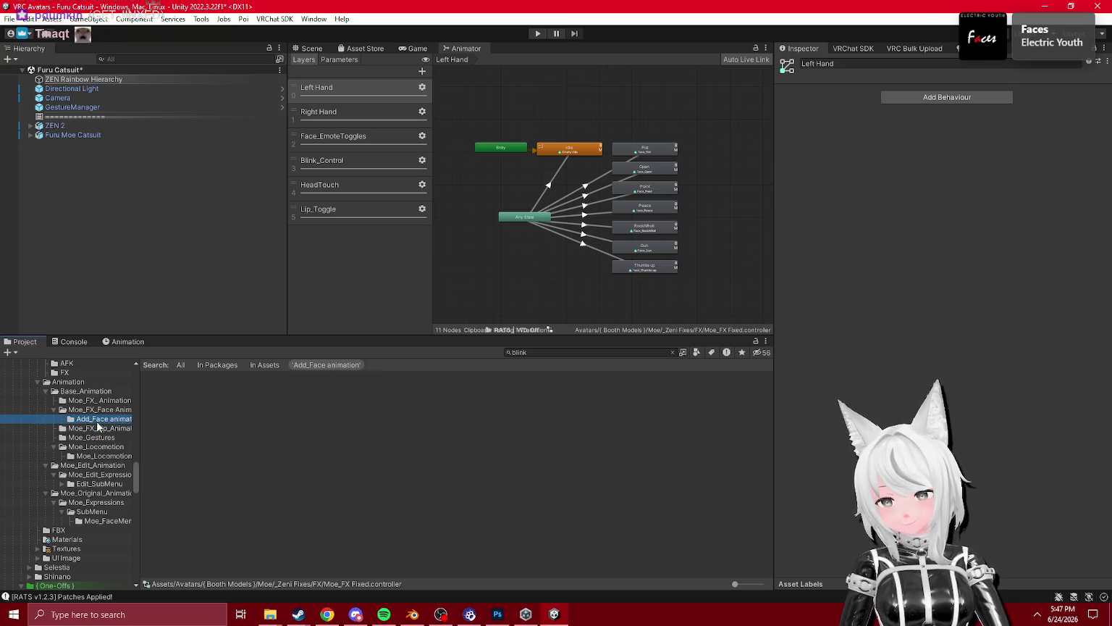
scroll(70, 412, "up", 2)
left_click(70, 409)
left_click(69, 416)
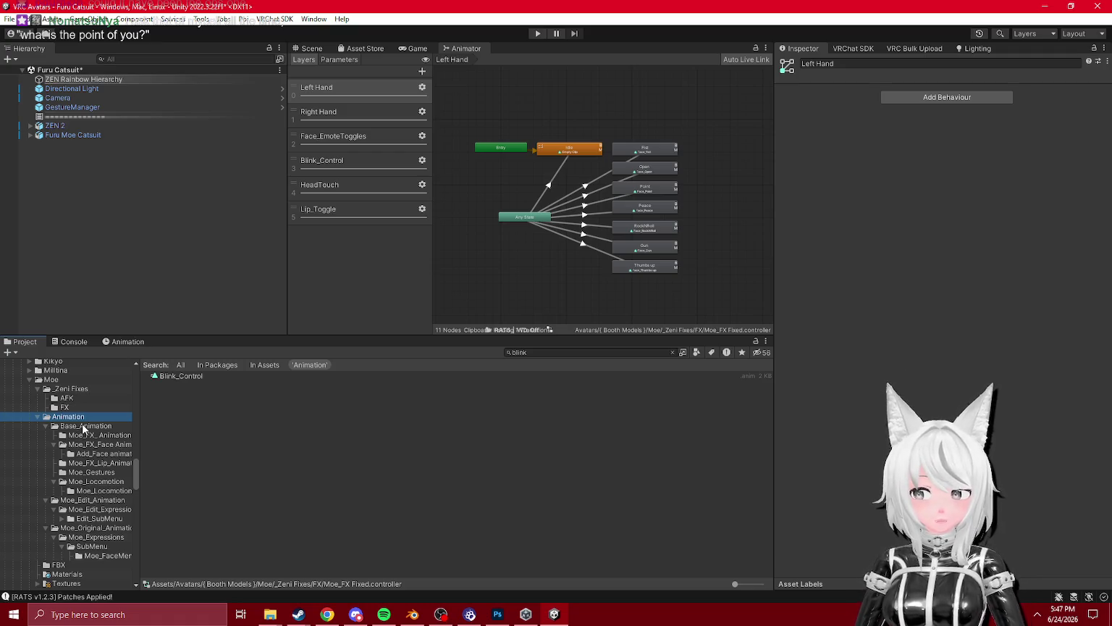
scroll(81, 470, "down", 5)
scroll(81, 471, "up", 7)
left_click(51, 414)
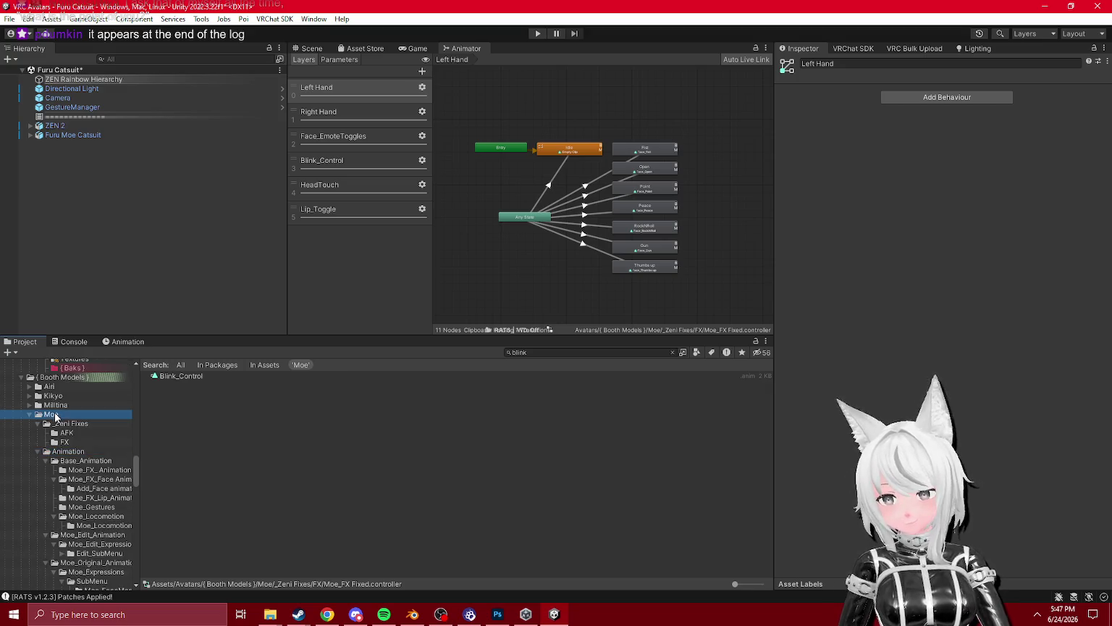
- Clear the blink search and browse Moe's FBX, Materials and Textures folders
left_click(37, 451)
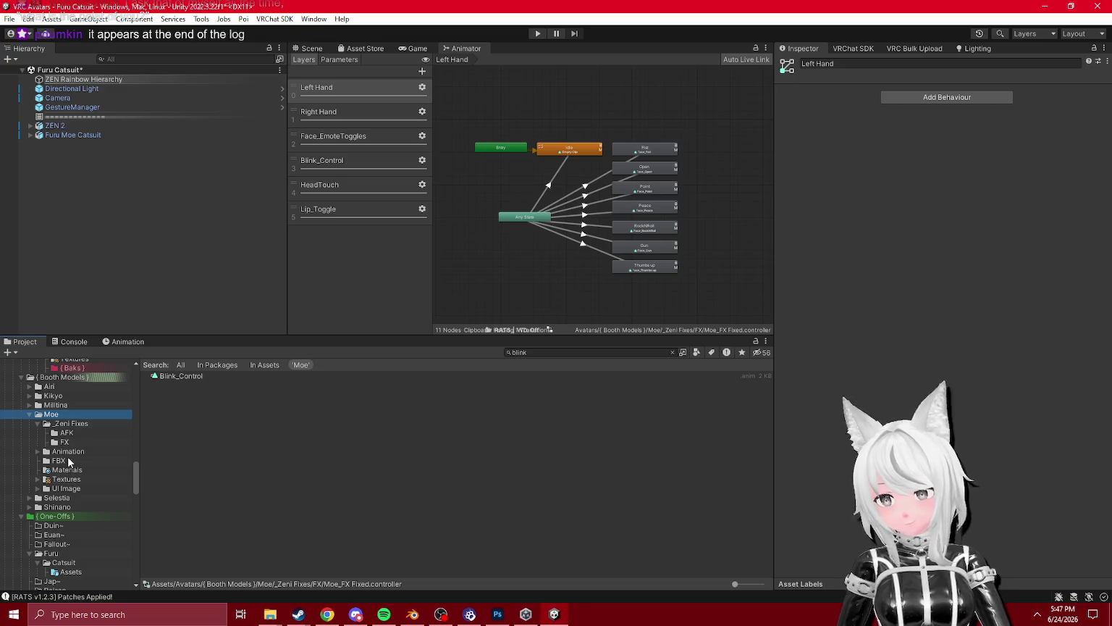
left_click(63, 461)
left_click(68, 470)
left_click(673, 352)
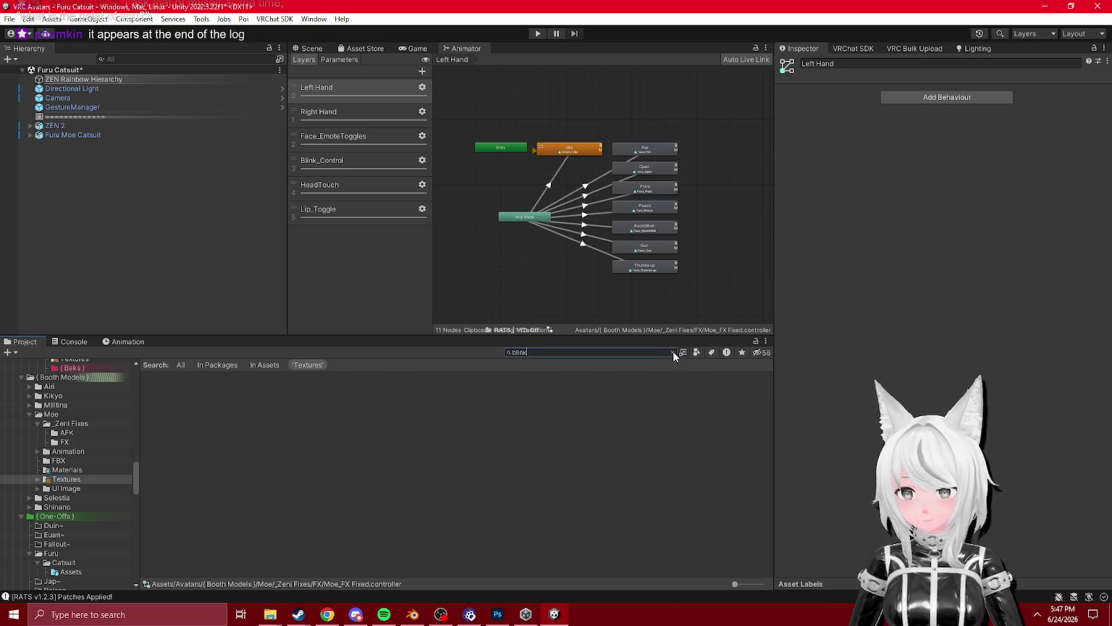
left_click(70, 441)
key("Down")
key("Down")
key("Down")
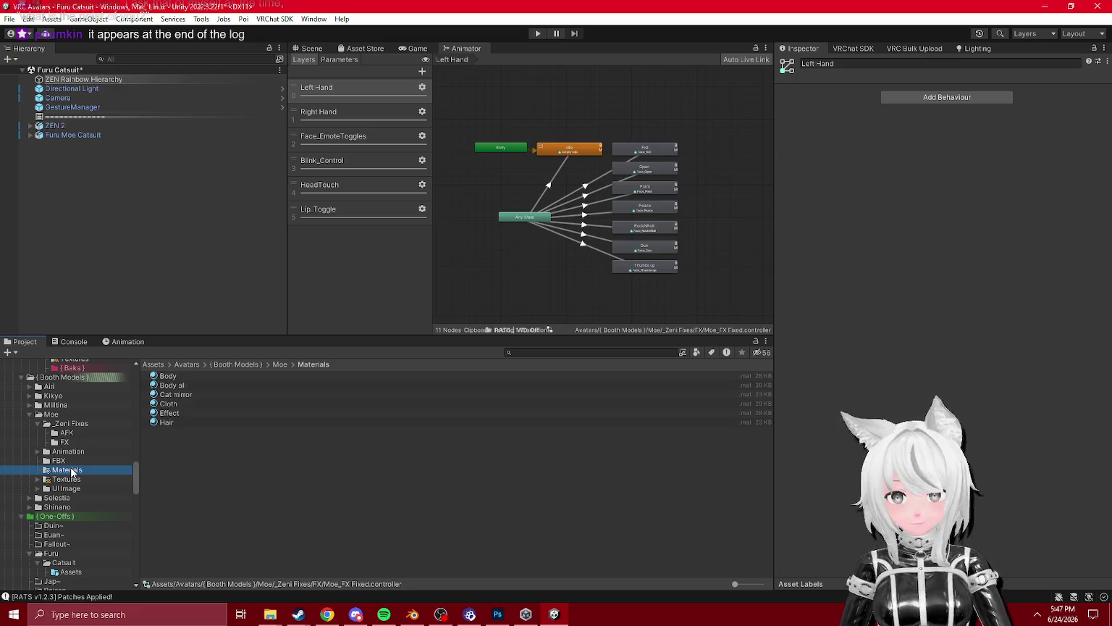
left_click(50, 415)
- Open the Moe(Edit) prefab, locate Moe_Edit_Action, and load Moe_Edit_FX into the Animator
left_click(181, 442)
double_click(181, 442)
scroll(865, 372, "down", 10)
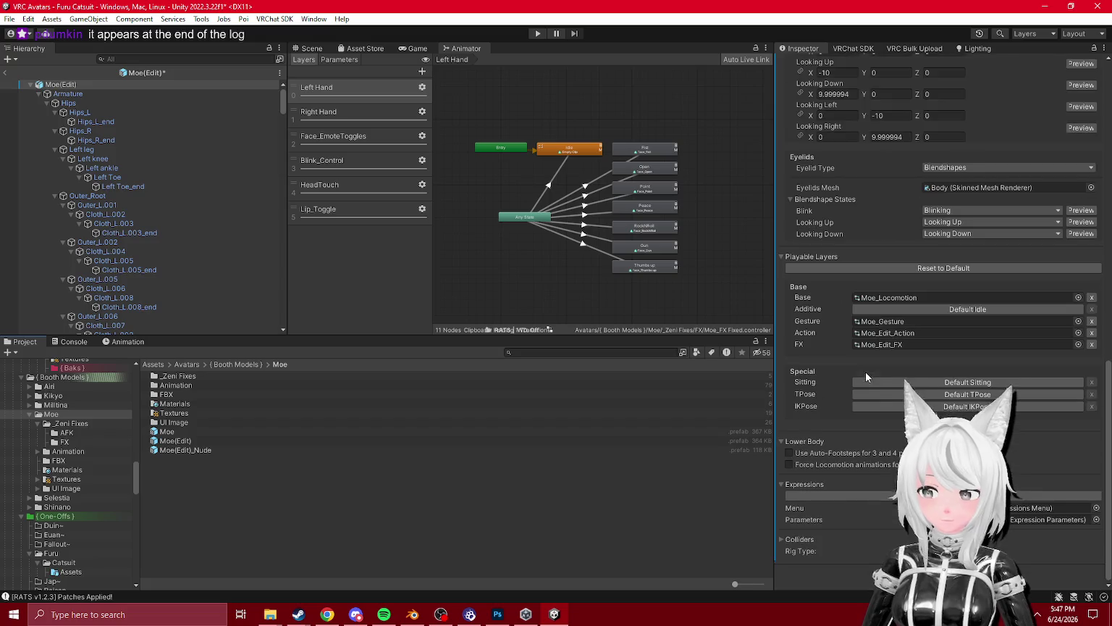
left_click(884, 333)
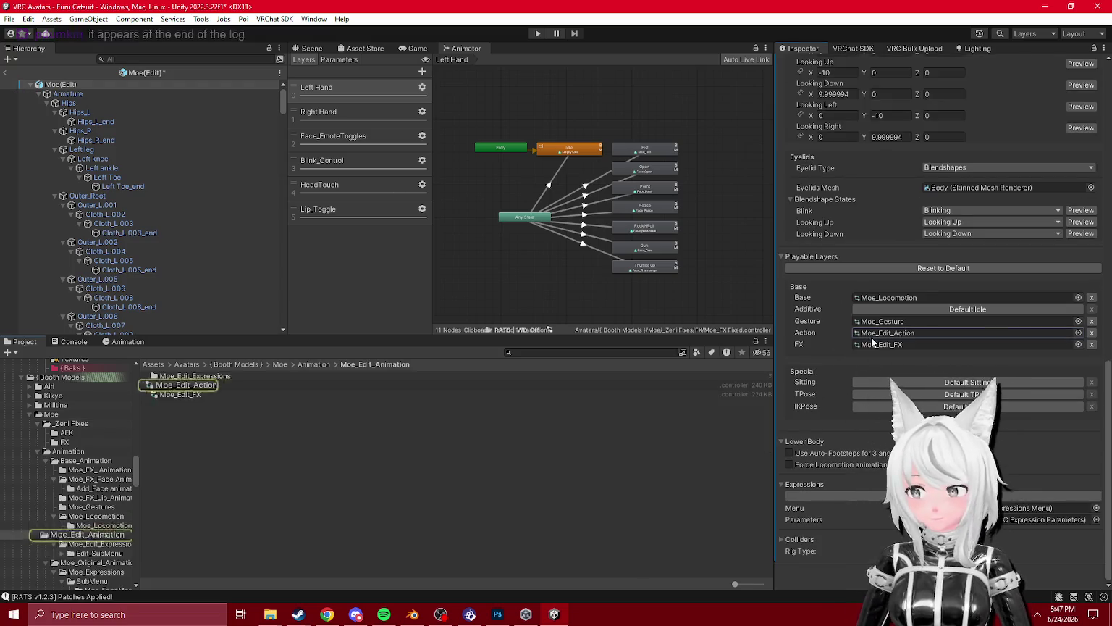
left_click(179, 394)
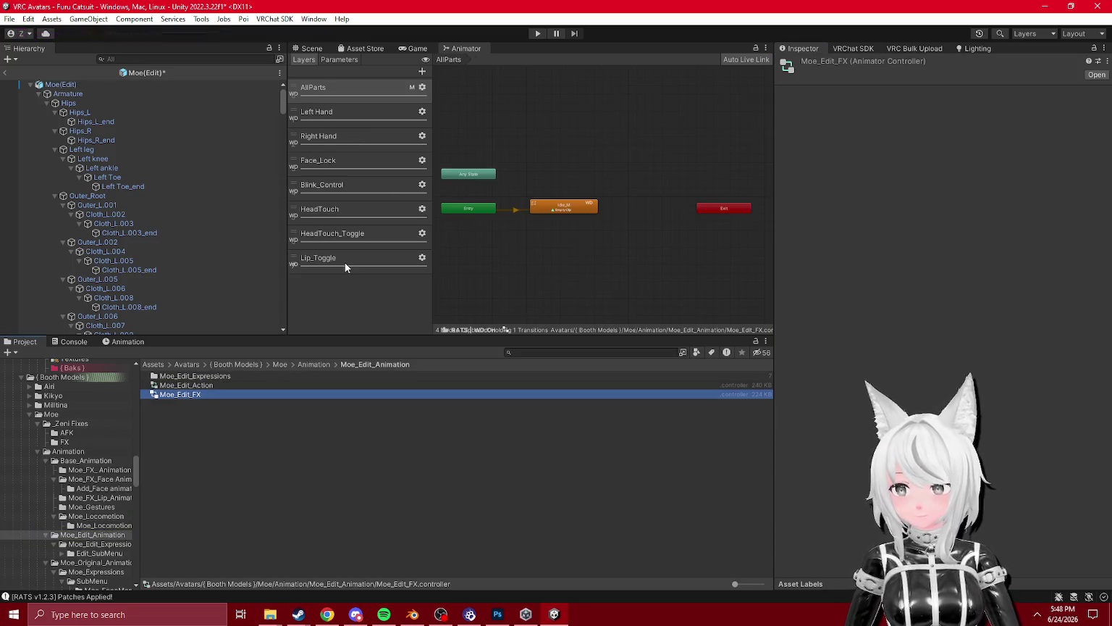
- Review the Left Hand layer's gesture states, from Fist through Thumbs up
left_click(340, 112)
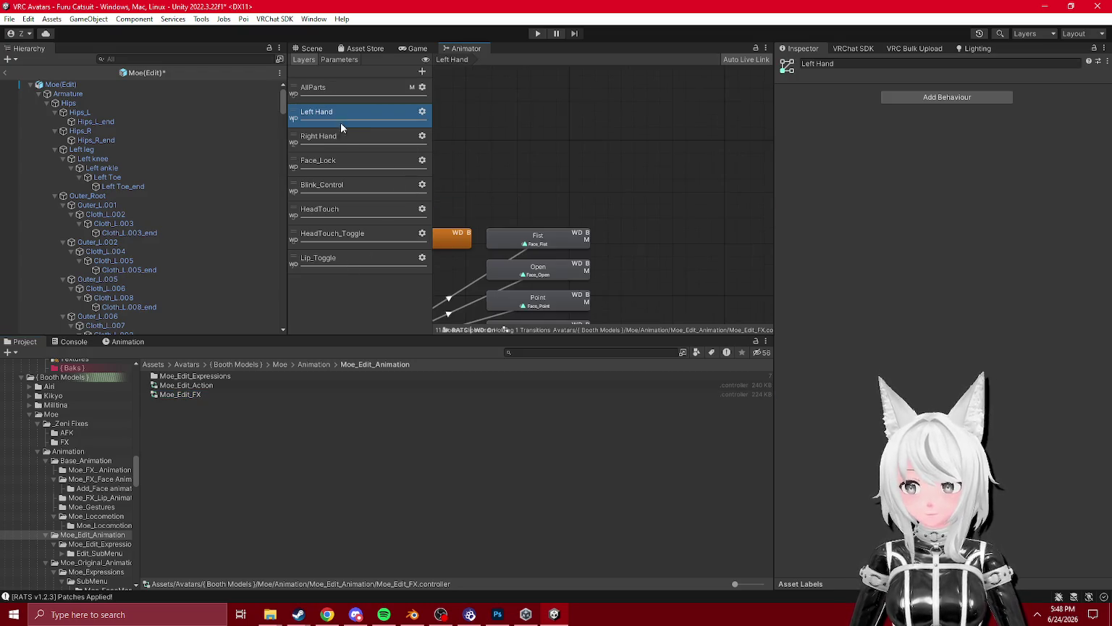
left_click(629, 174)
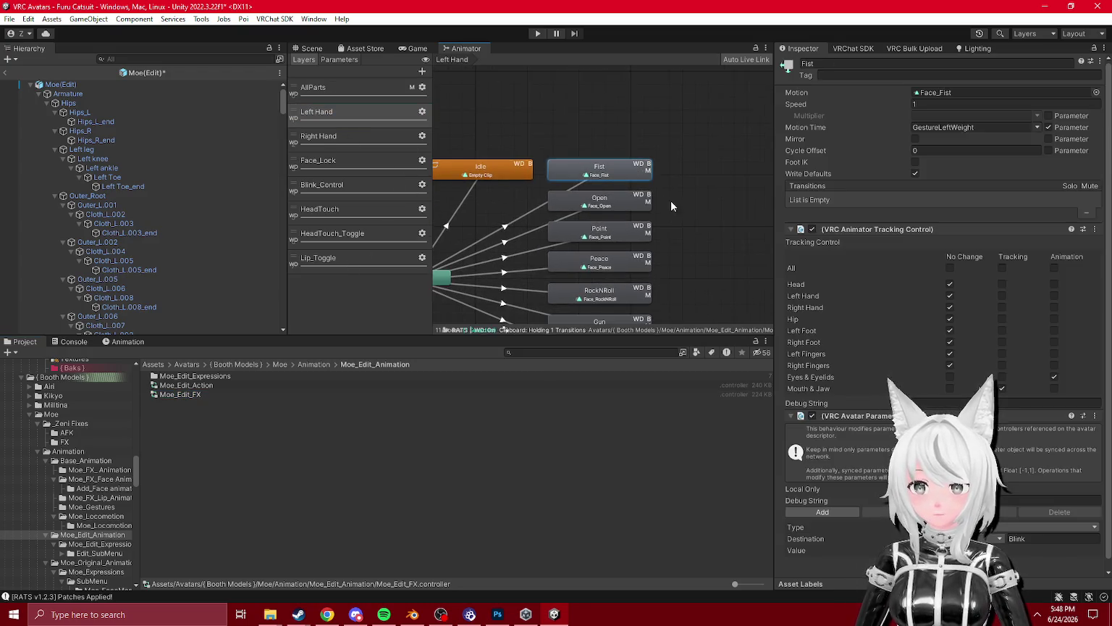
left_click(613, 207)
left_click(612, 236)
left_click(612, 264)
left_click(615, 257)
left_click(624, 289)
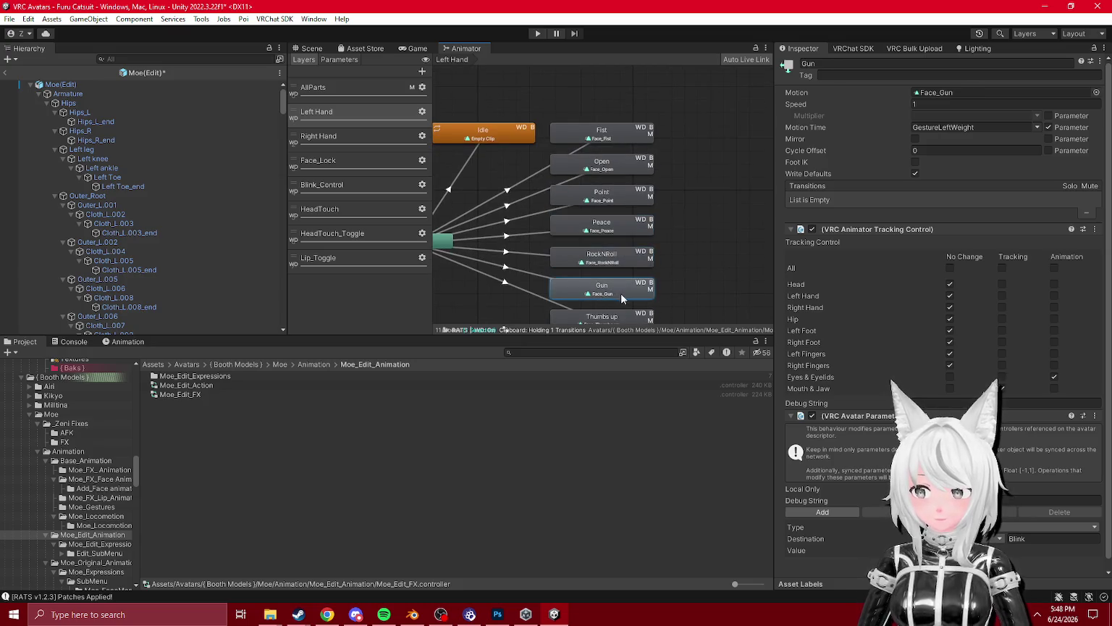
left_click(635, 253)
- Review the Right Hand, Face_Lock Sad and Blink_Control Blink_OFF states
left_click(319, 137)
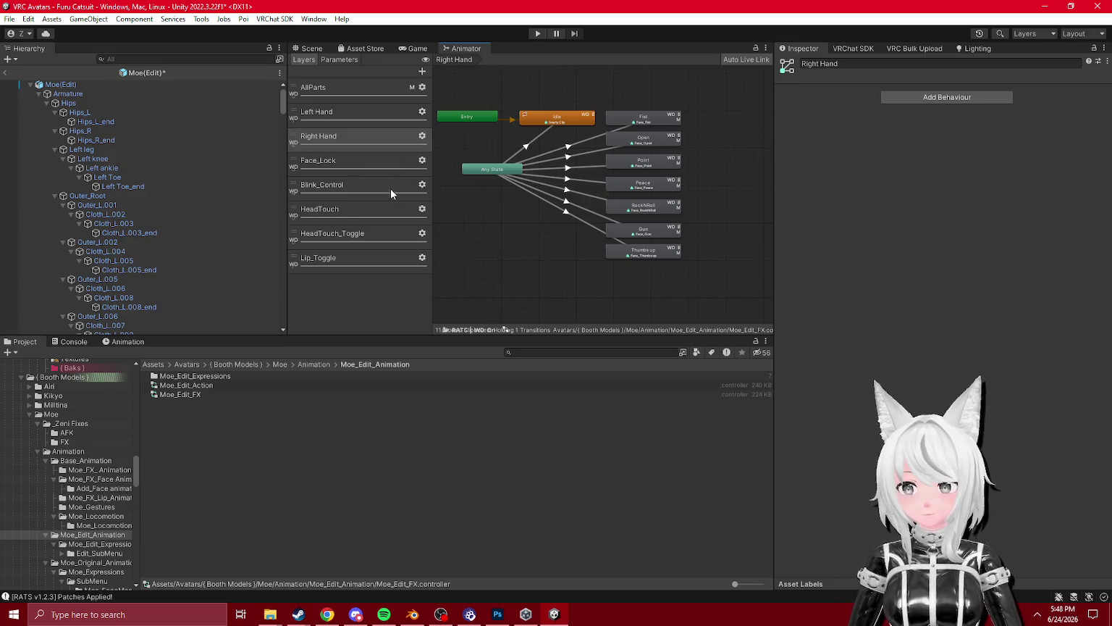
scroll(573, 205, "up", 3)
left_click(331, 161)
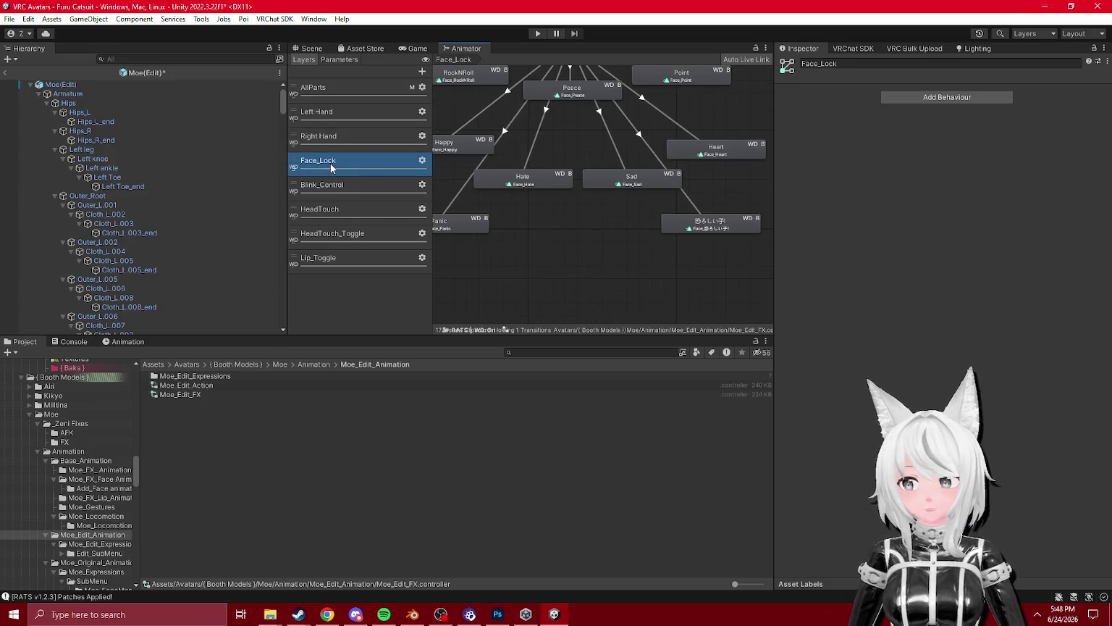
left_click(649, 239)
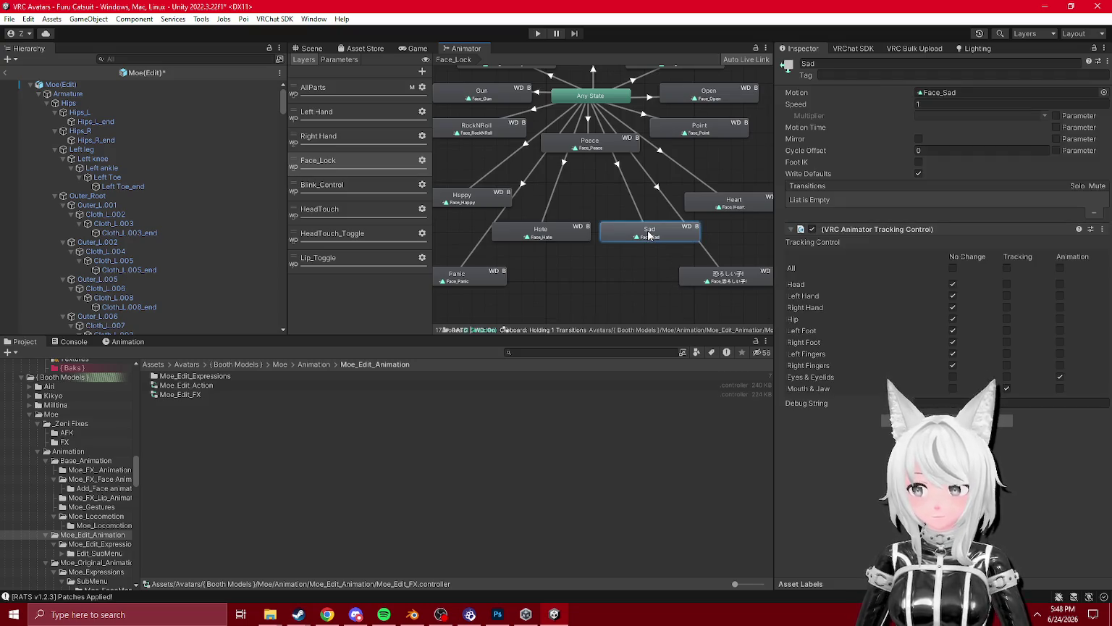
left_click(323, 185)
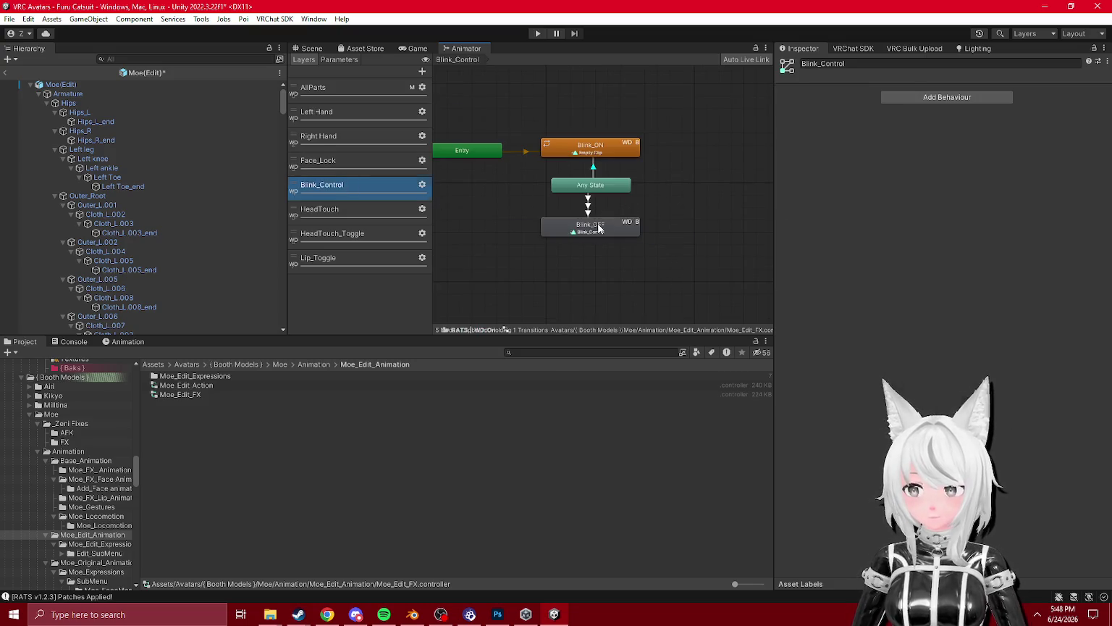
left_click(599, 230)
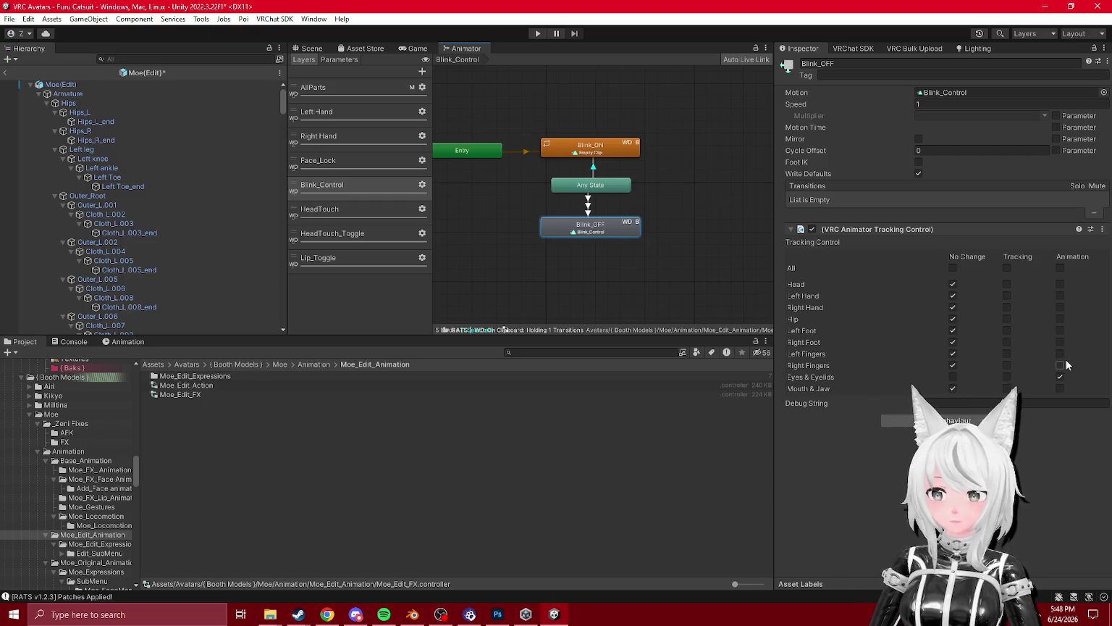
- Leave the Moe(Edit) prefab discarding changes, then trace the Blink_OFF state's clip
left_click(6, 72)
left_click(577, 331)
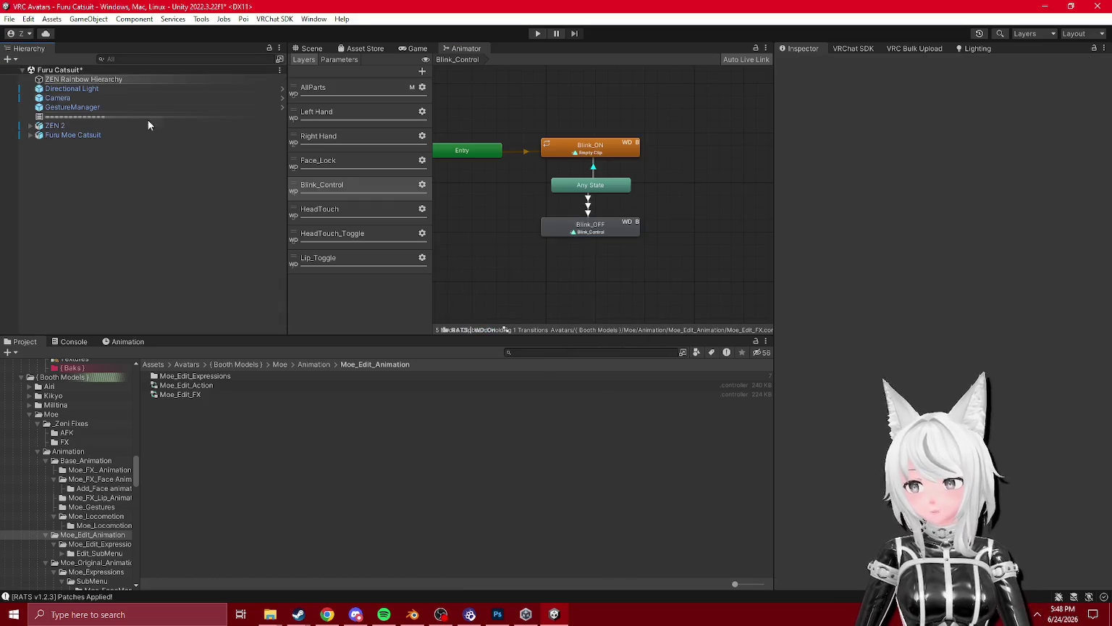
left_click(567, 220)
left_click(862, 92)
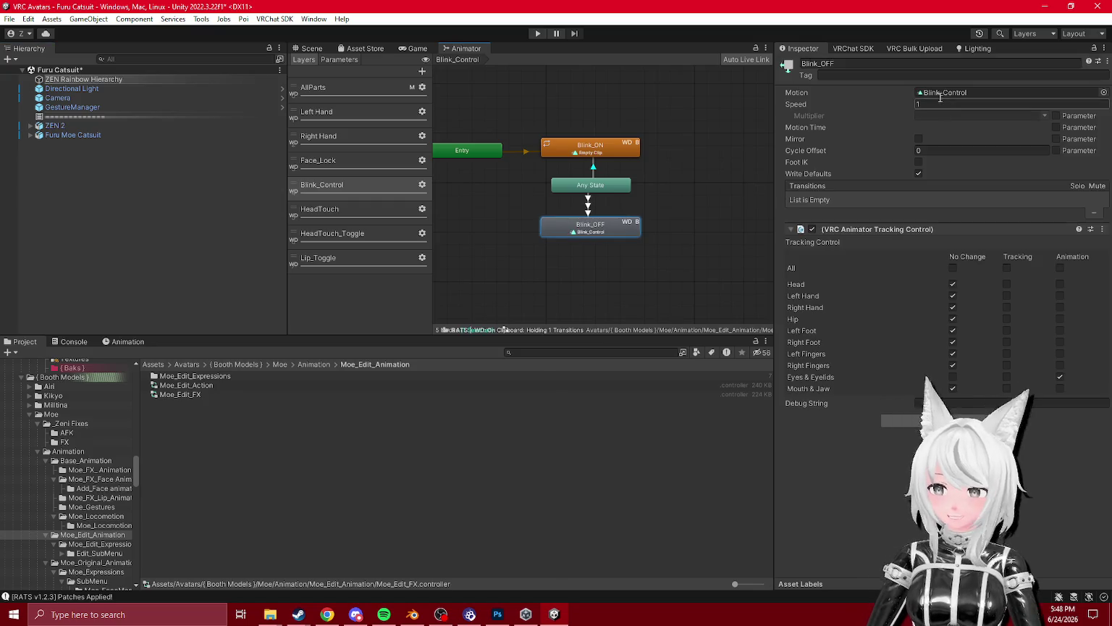
left_click(180, 386)
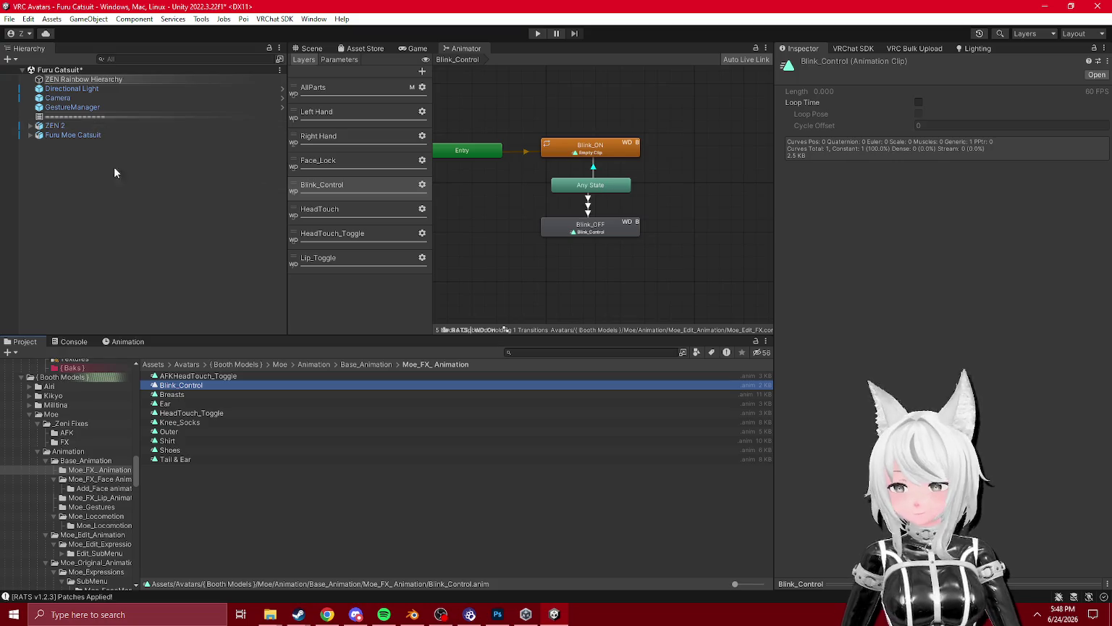
- Browse the FX fixes folder, inspect the Moe Base Face clip, and list the Add_Face clips
scroll(73, 471, "up", 3)
left_click(93, 511)
right_click(180, 450)
left_click(167, 440)
right_click(167, 439)
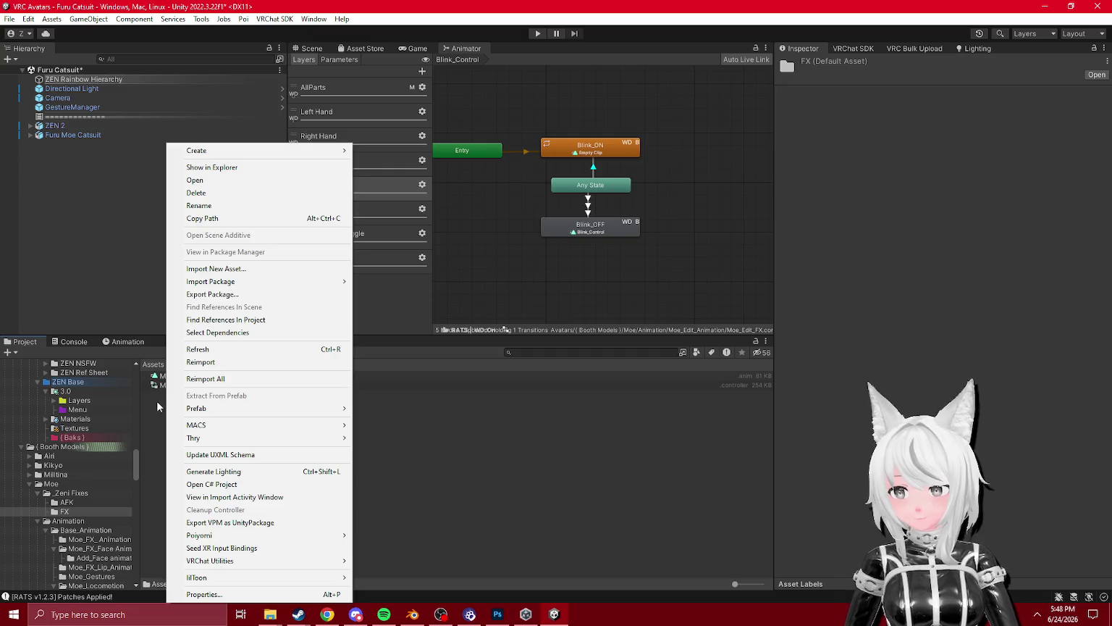
left_click(157, 402)
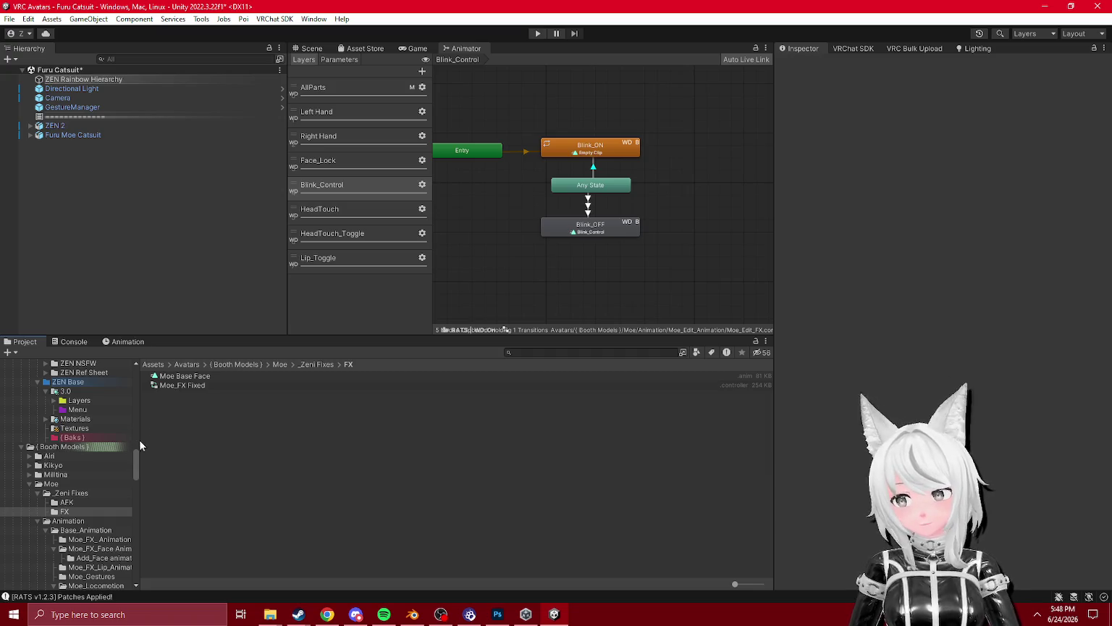
left_click(183, 377)
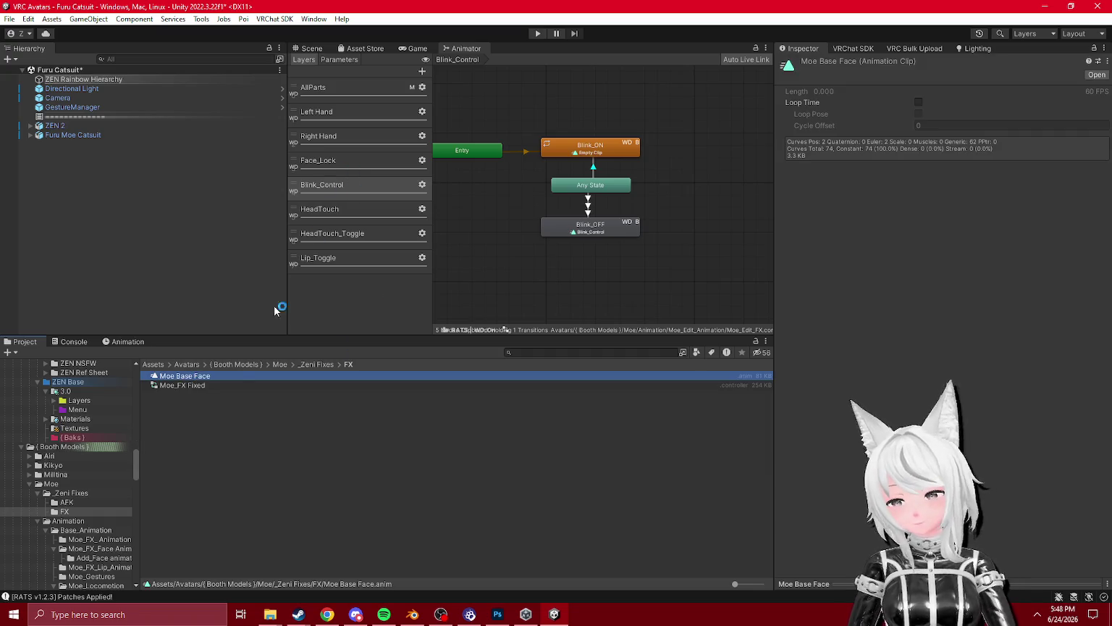
scroll(116, 510, "down", 1)
left_click(114, 505)
left_click(106, 524)
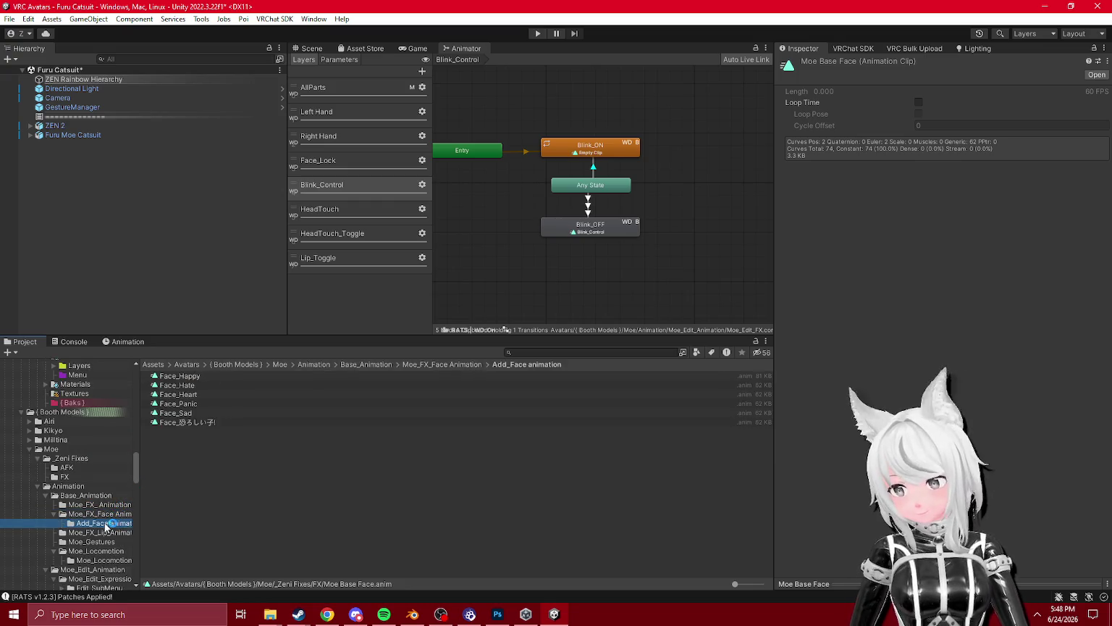
- Trace the face clips used by the Left Hand and Right Hand Fist states
left_click(339, 115)
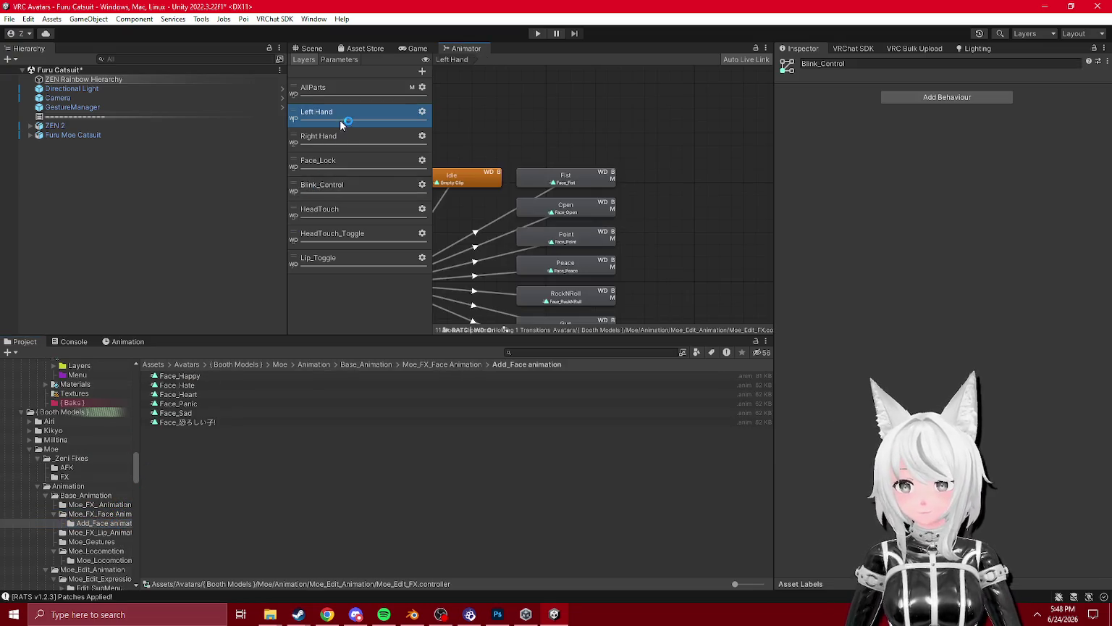
left_click(568, 183)
left_click(945, 92)
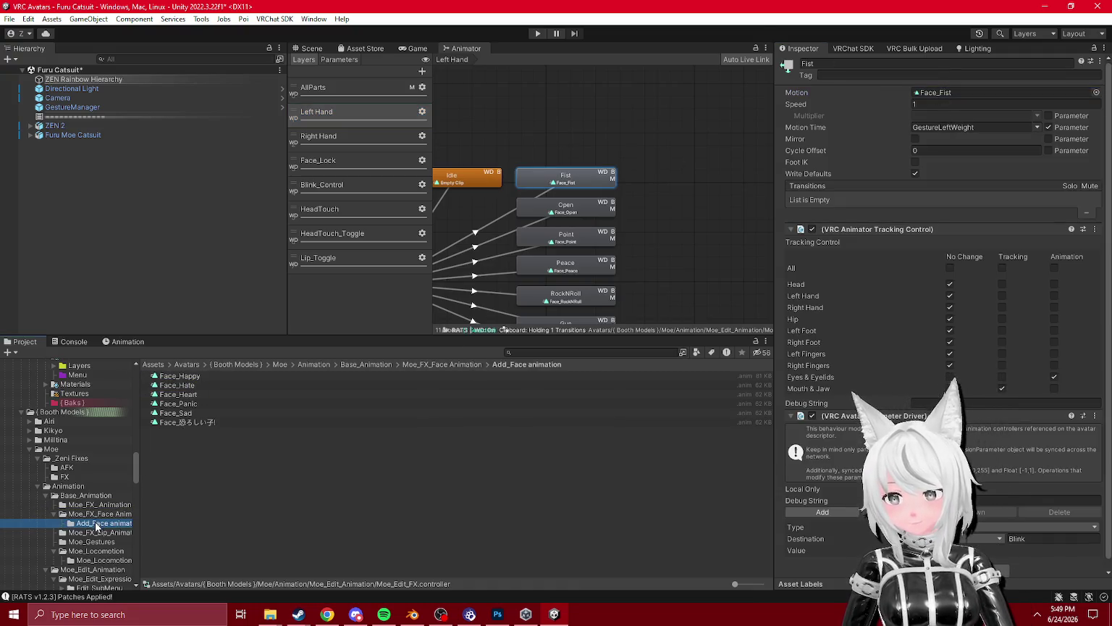
left_click(102, 514)
left_click(349, 138)
left_click(685, 145)
left_click(946, 93)
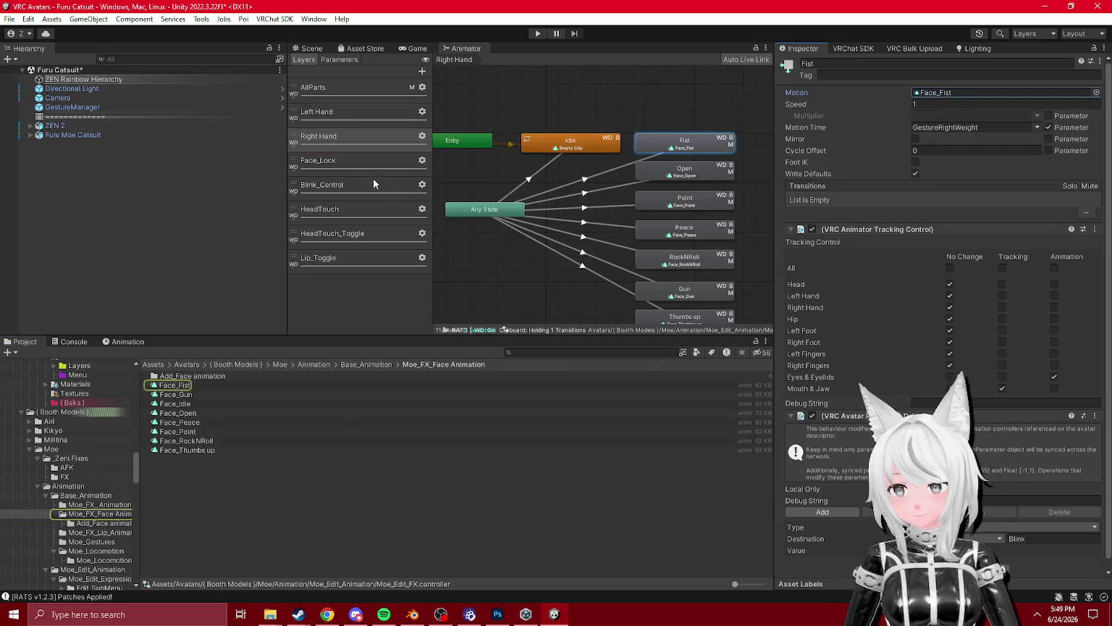
- Trace the Face_Lock layer's Peace, Sad and 恐ろしい子 face clips
left_click(349, 163)
left_click(367, 185)
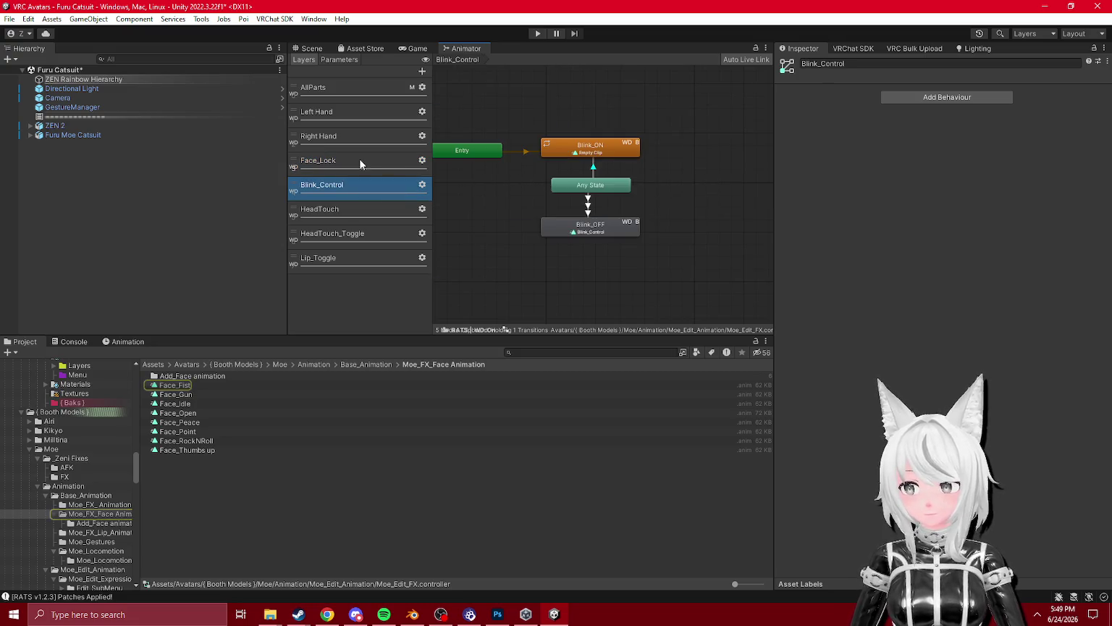
left_click(359, 160)
left_click(623, 146)
left_click(941, 94)
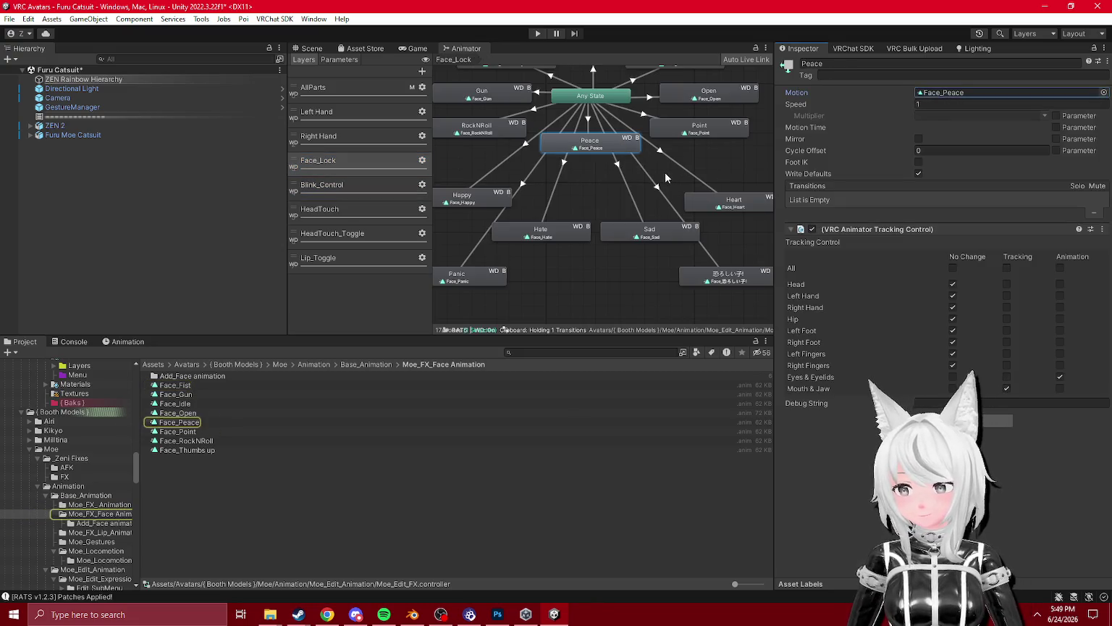
left_click(643, 233)
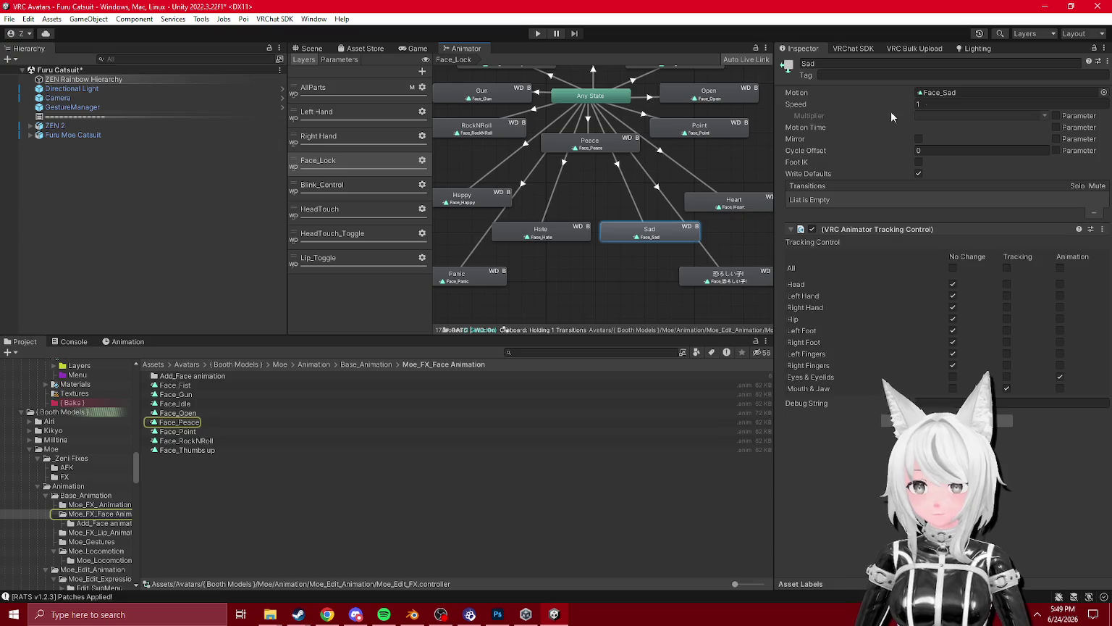
left_click(749, 275)
left_click_drag(594, 226, 636, 225)
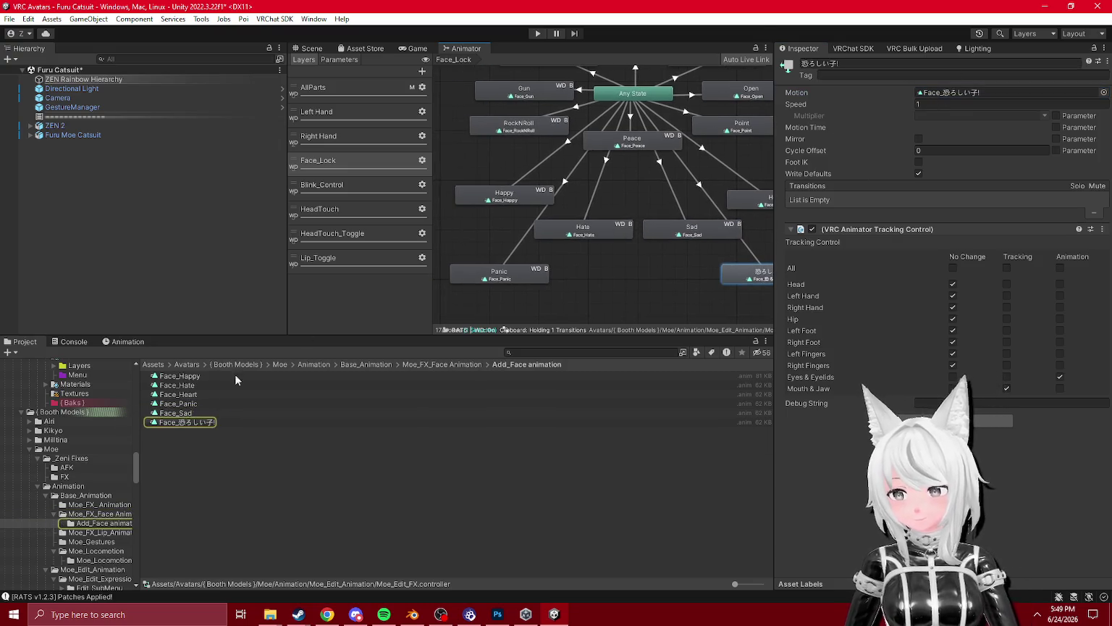
- Duplicate the Moe_FX_Face Animation folder with Ctrl+D
left_click(97, 514)
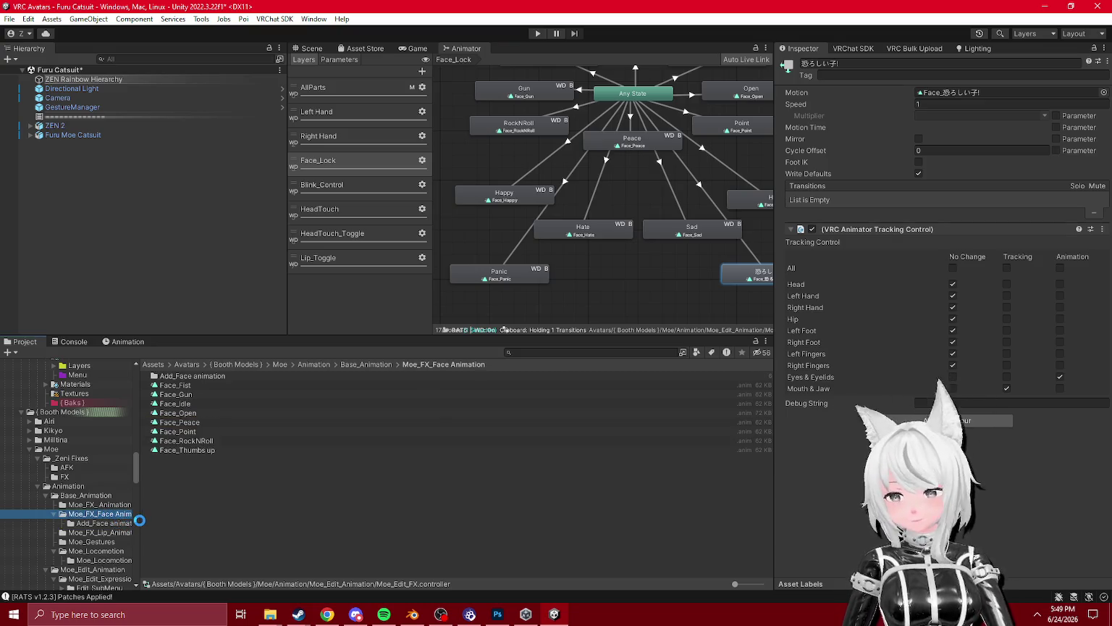
key("ctrl+d")
mouse_move(137, 523)
left_mouse_down()
mouse_move(220, 523)
mouse_move(149, 532)
mouse_move(88, 467)
left_mouse_up()
- Rename the copied folder to 'Emotes' and its Add_Face subfolder to 'Emotes 2'
key("F2")
type("Emotes")
key("Return")
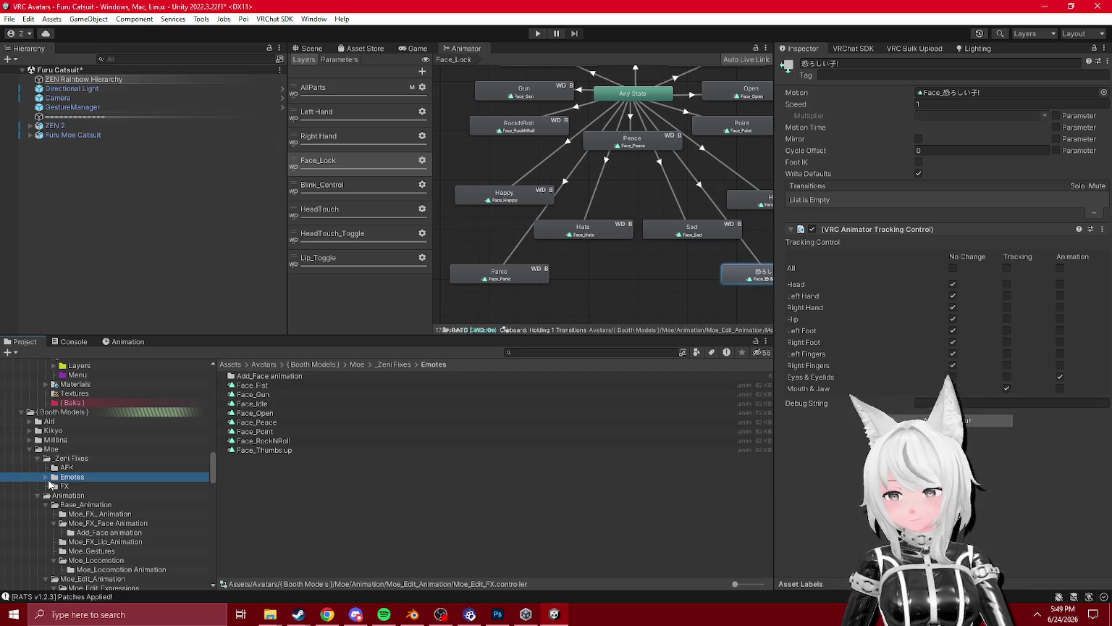
left_click(46, 477)
left_click(61, 489)
left_click(92, 486)
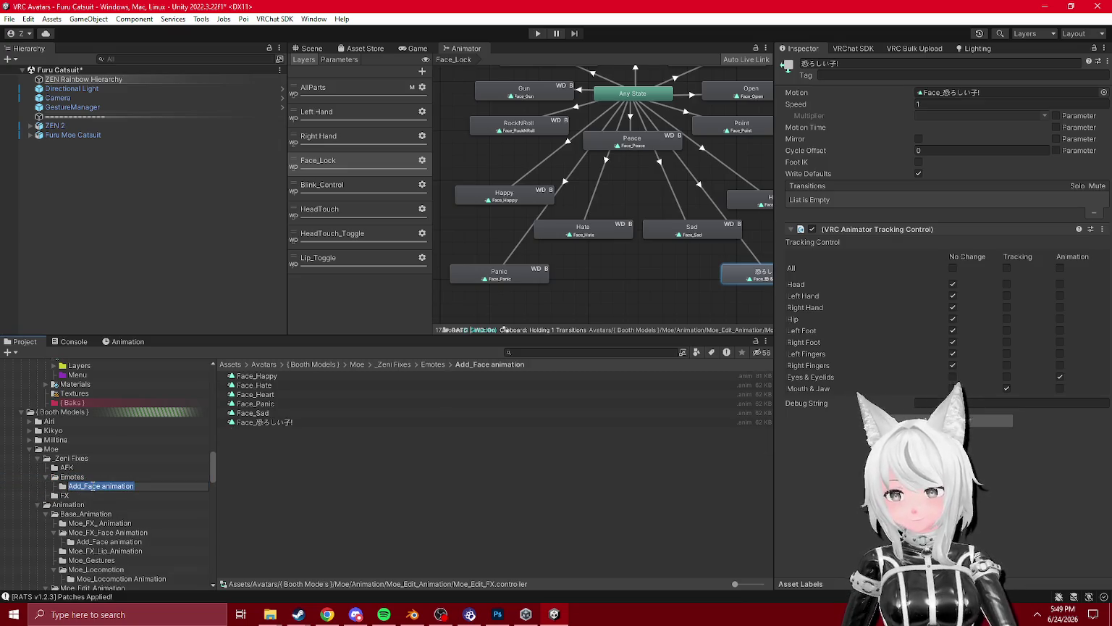
type("Emotes")
key("Return")
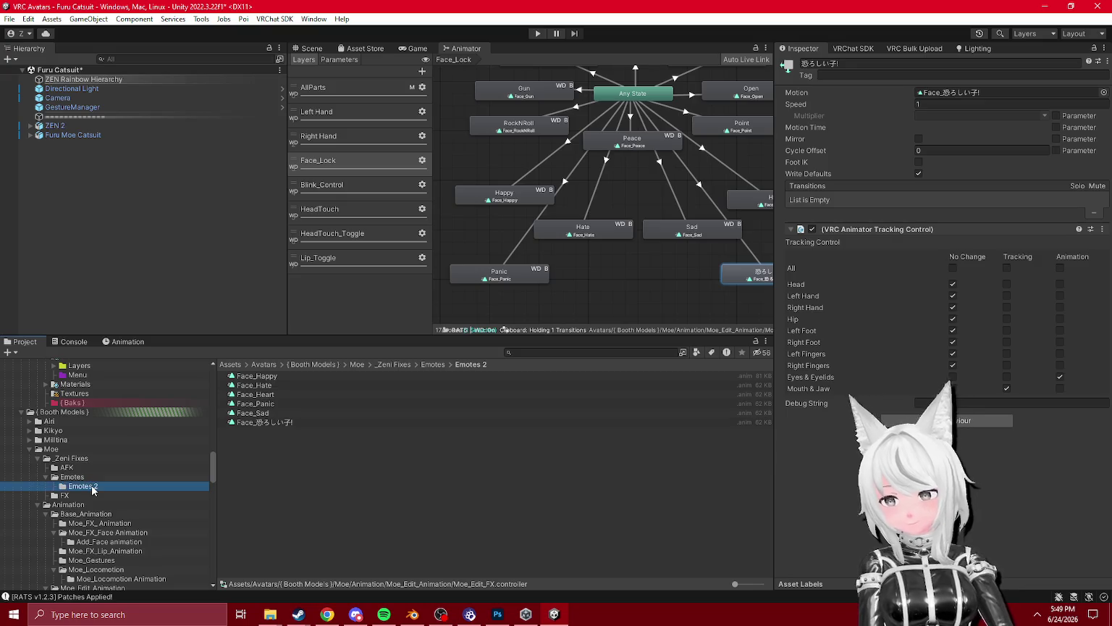
- Check the Emotes folder's contents and fit all face states in the graph view
left_click(73, 477)
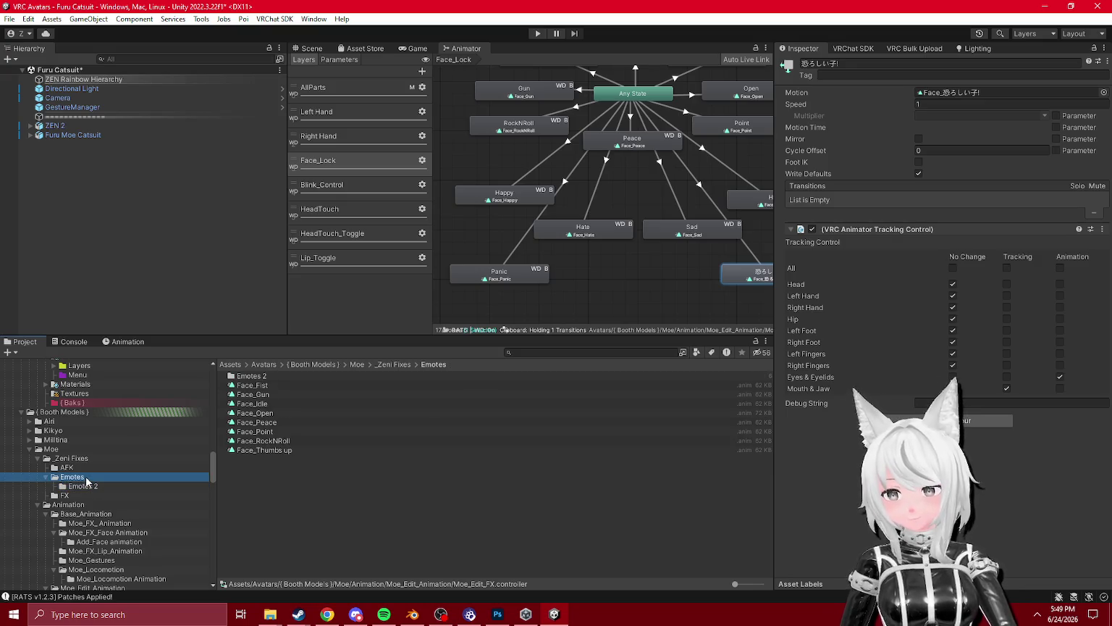
key("a")
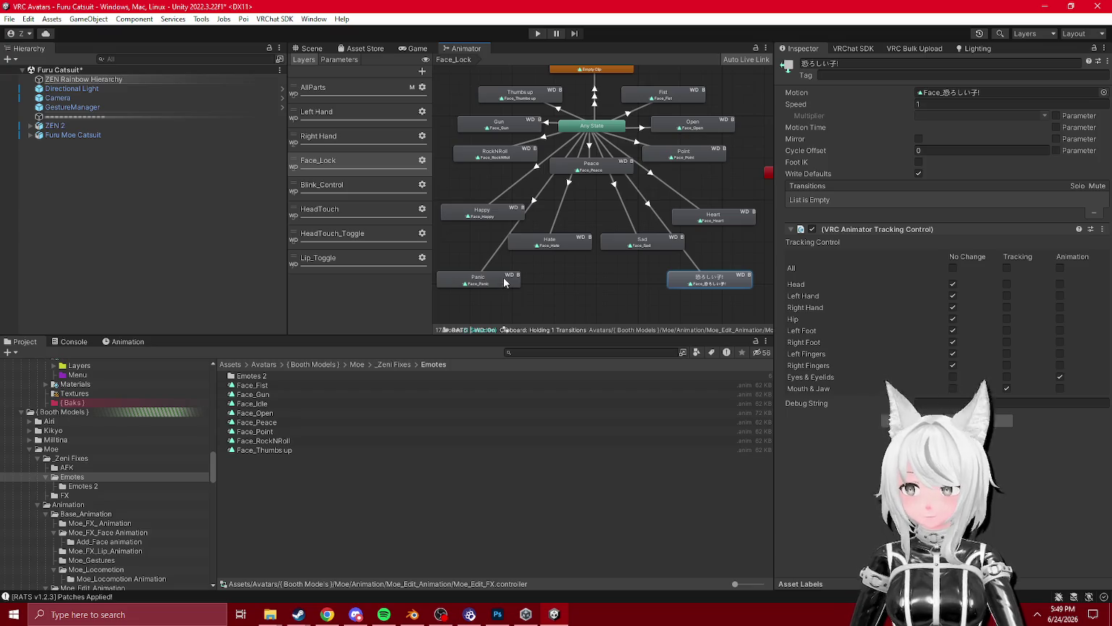
left_click(45, 477)
left_click(72, 459)
- Rename the FX folder's Moe Base Face clip to 'Moe Base Face + Blink' and open Moe_FX Fixed
right_click(71, 459)
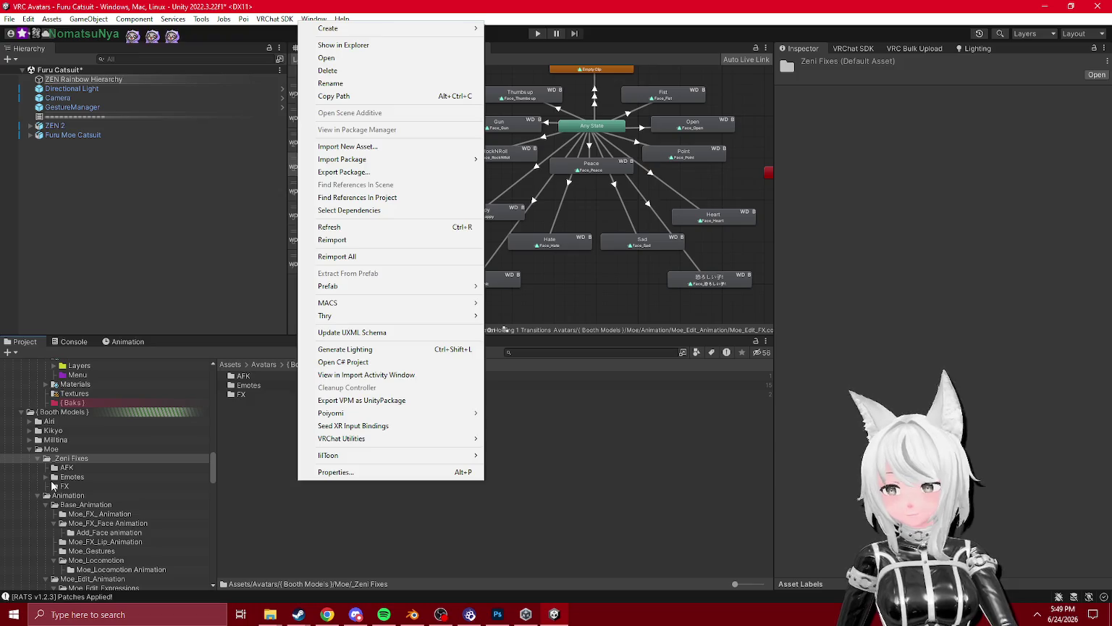
left_click(58, 486)
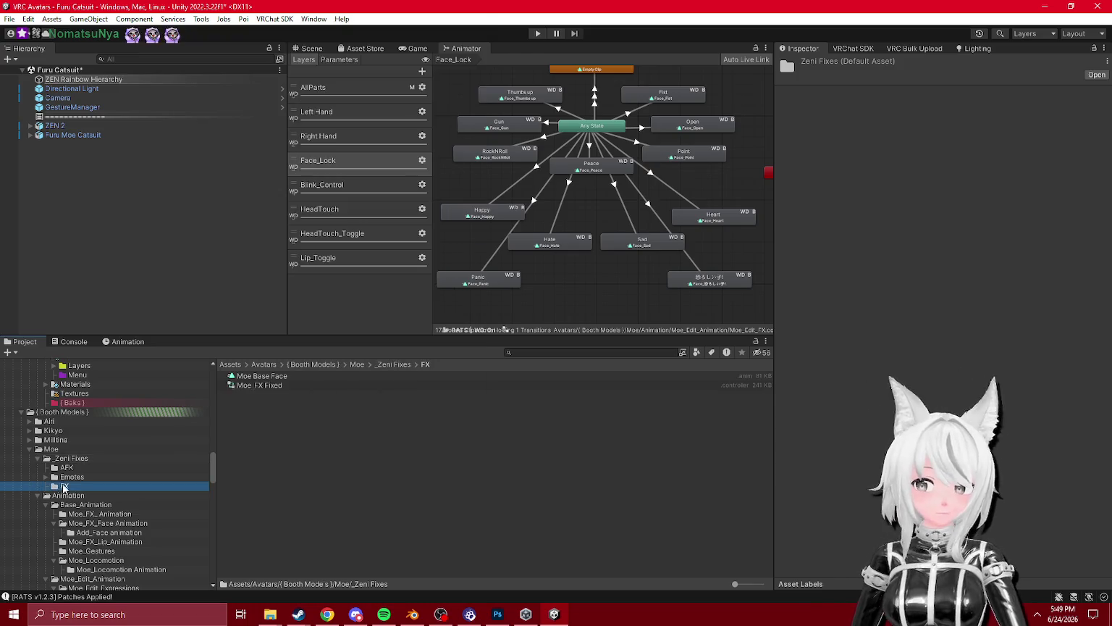
left_click(274, 378)
type("Blink")
key("Return")
left_click(280, 384)
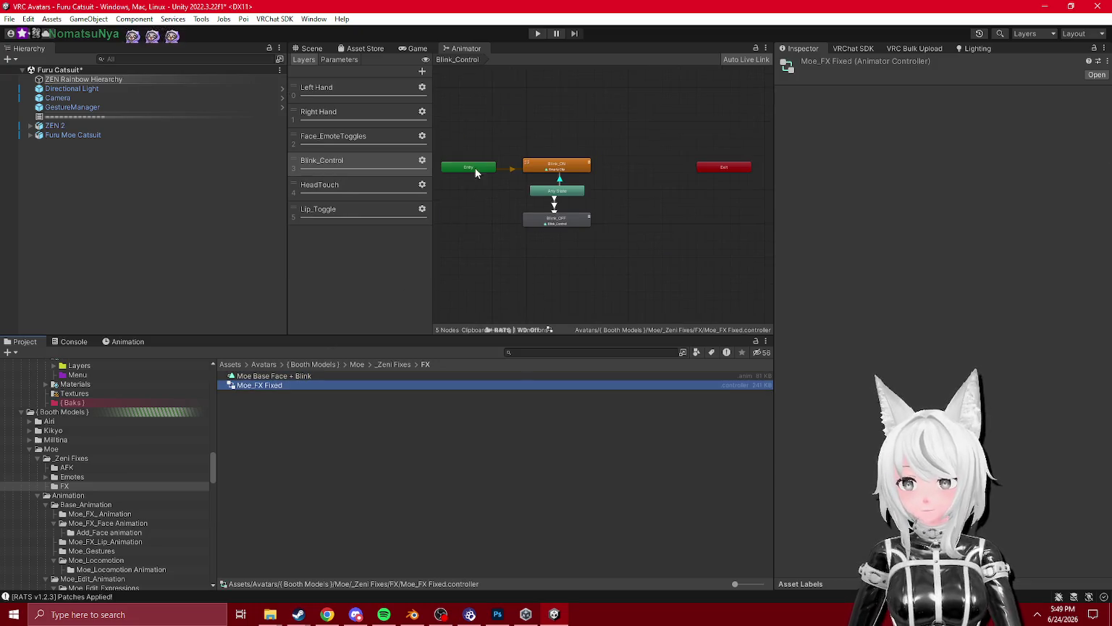
- Delete the Blink_Control layer from the controller
left_click(372, 179)
left_click(369, 169)
key("Delete")
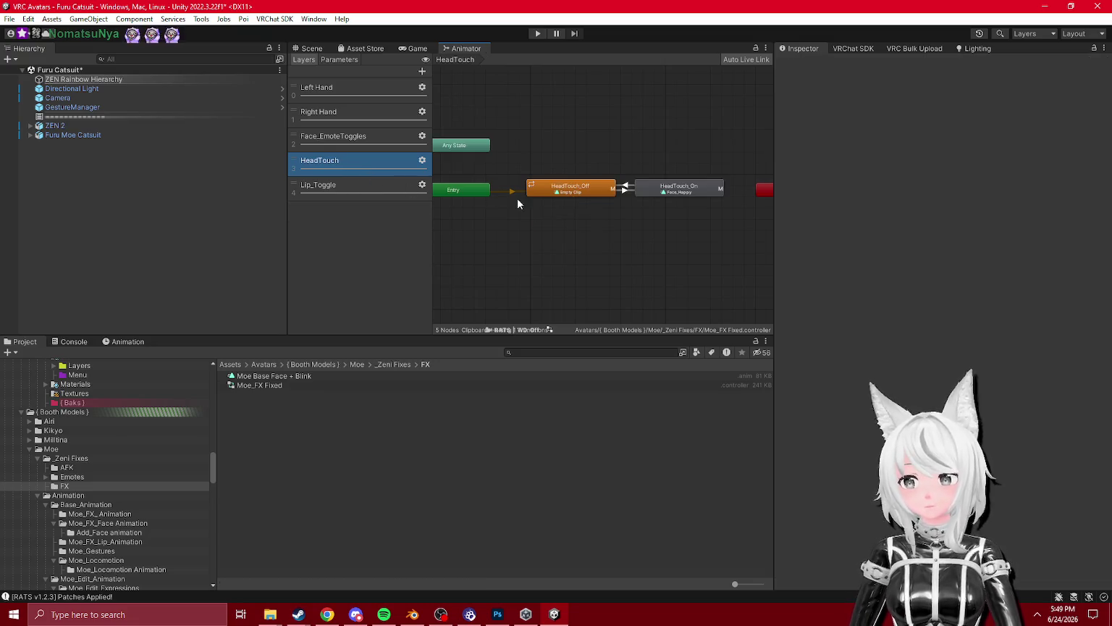
scroll(550, 236, "up", 1)
scroll(625, 234, "up", 2)
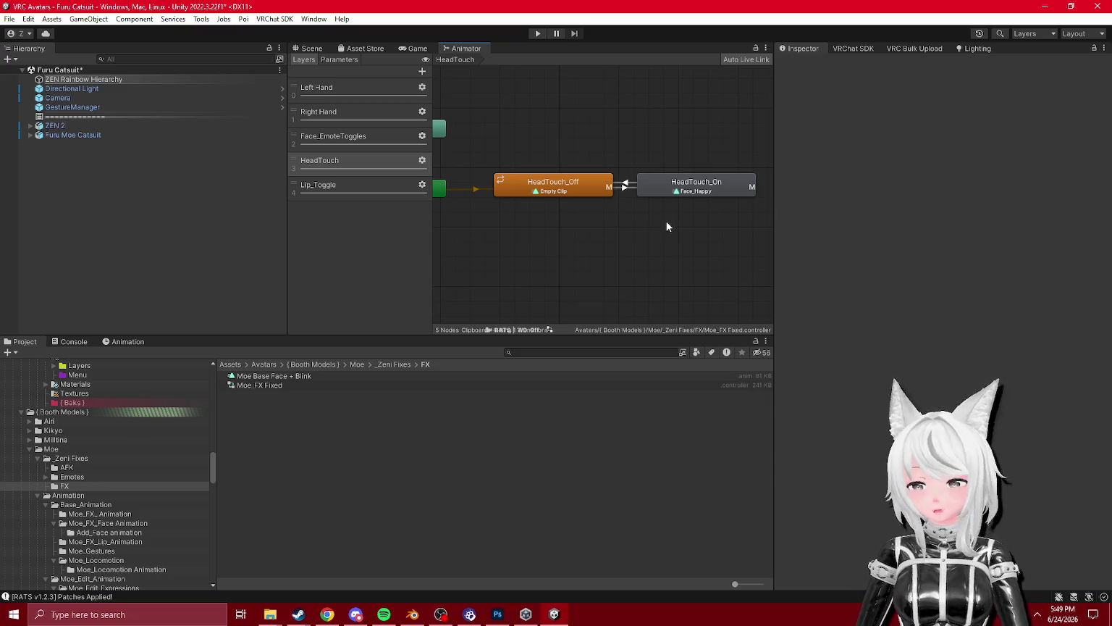
- Inspect the LipSyncController clip used by Lip_Off and its animated blendshapes
left_click(352, 184)
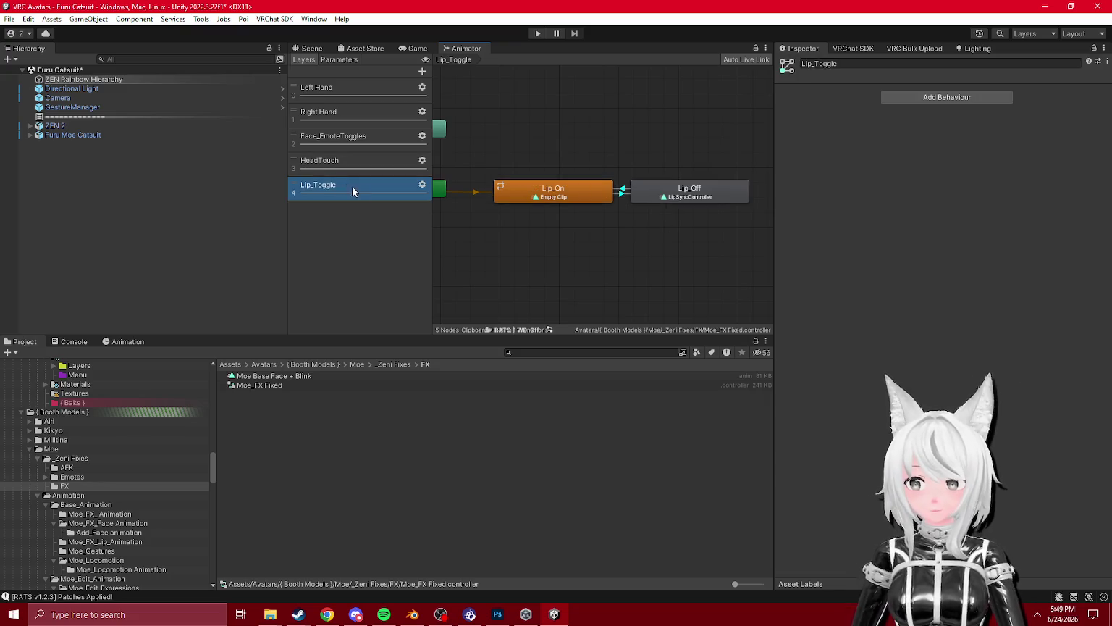
left_click(693, 202)
left_click(963, 93)
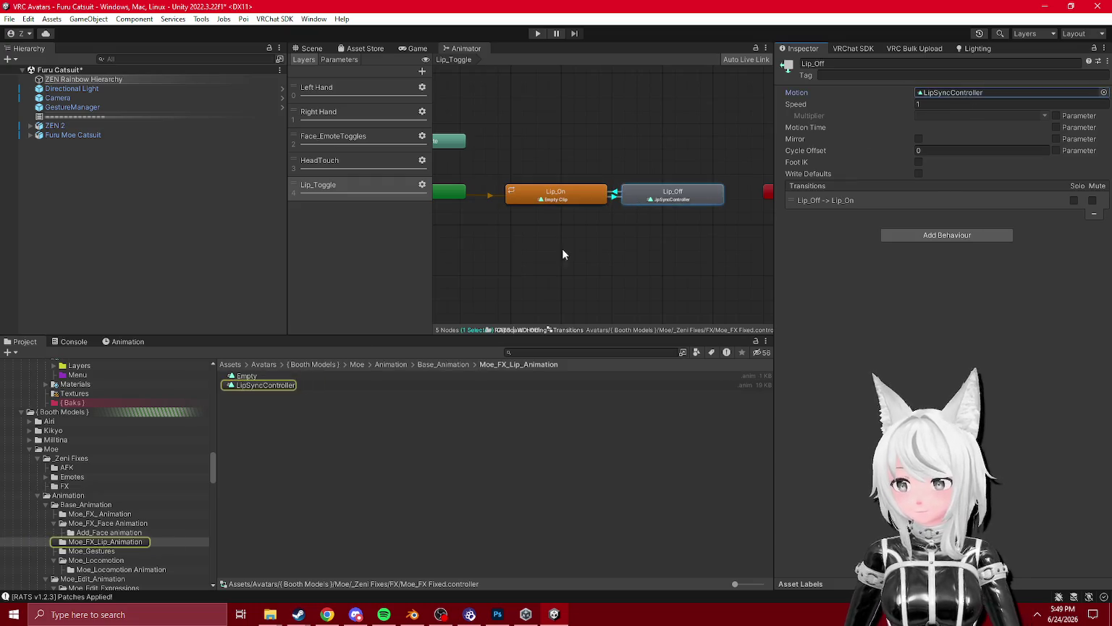
left_click(237, 387)
left_click(115, 343)
scroll(181, 432, "down", 1)
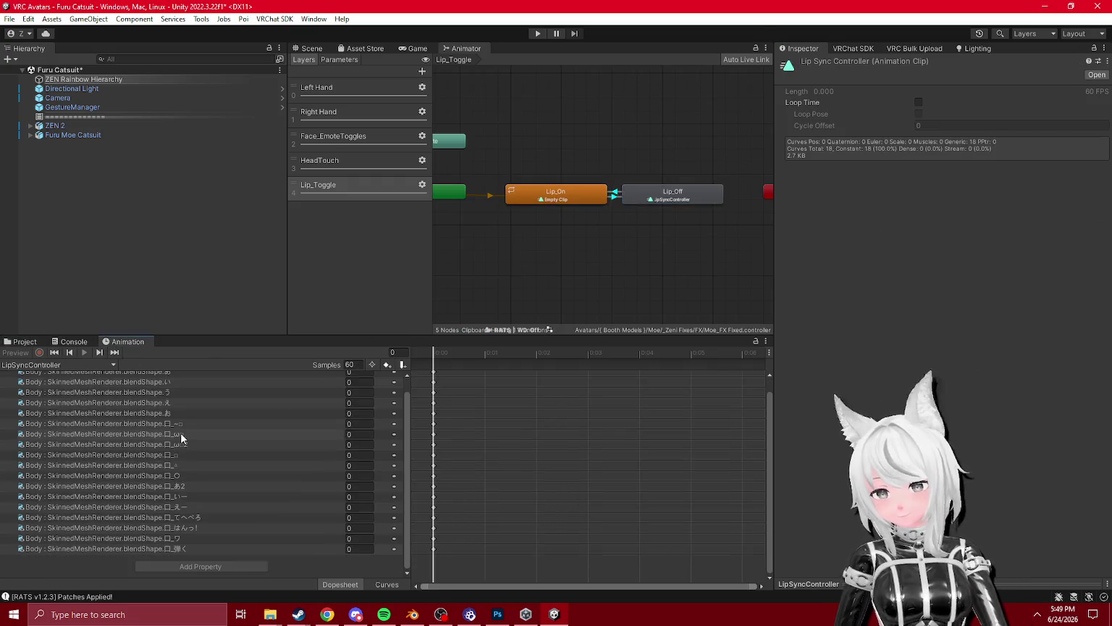
scroll(181, 433, "up", 1)
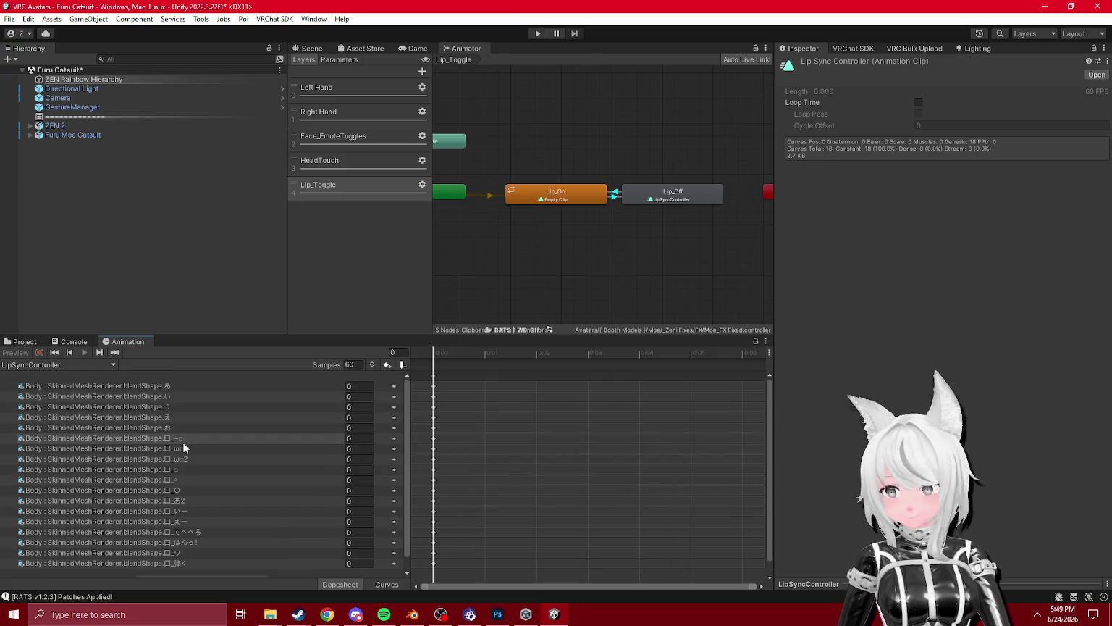
left_click(21, 341)
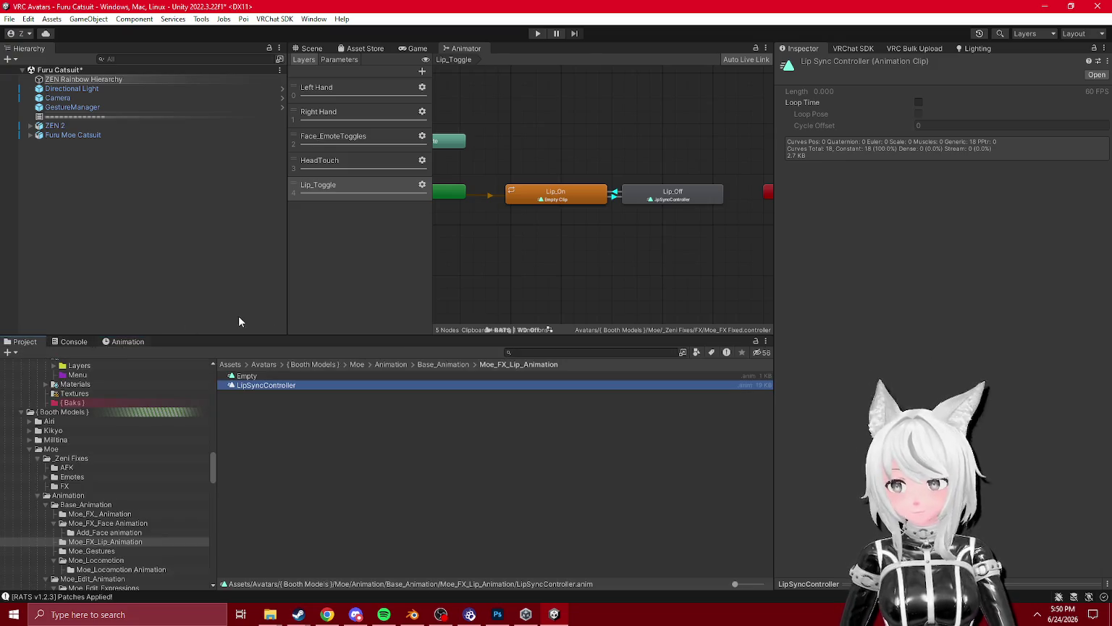
- Set Lip_On→Lip_Off transition duration to 0.01 and Lip_Off→Lip_On to 0.05
left_click(613, 198)
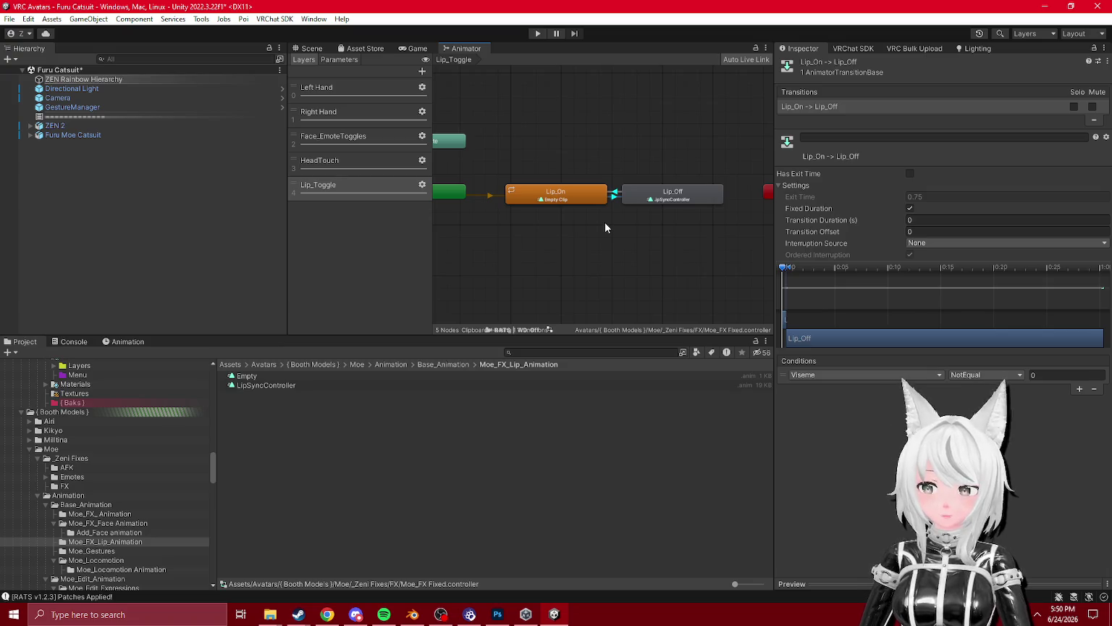
left_click_drag(655, 194, 669, 196)
left_click(633, 196)
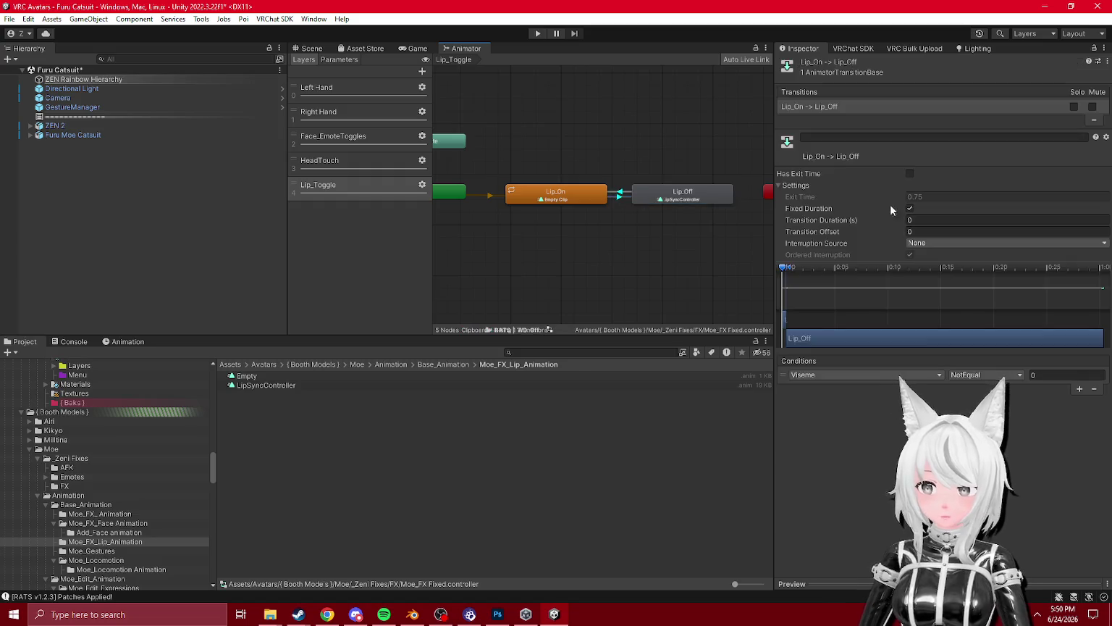
left_click(938, 229)
left_click(939, 222)
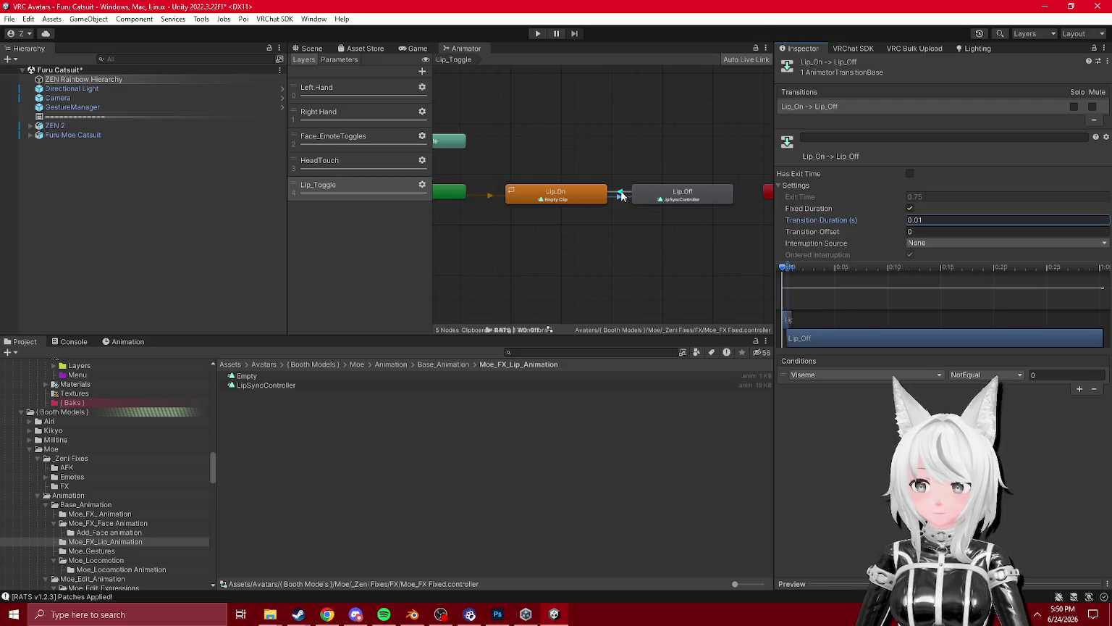
left_click(619, 191)
left_click(942, 219)
type("0.05")
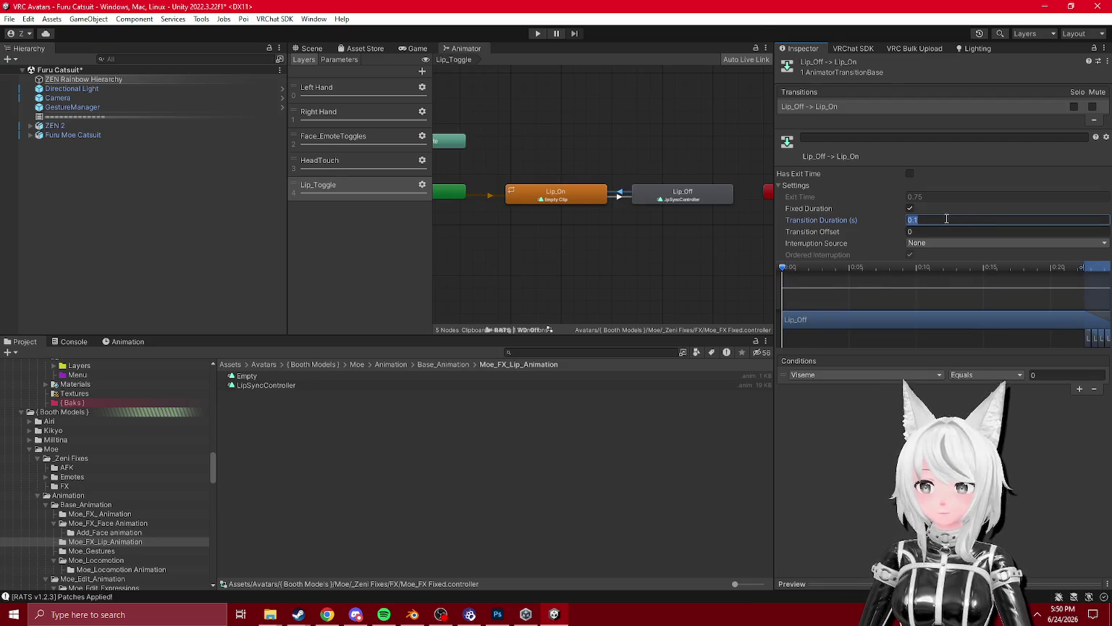
left_click(617, 197)
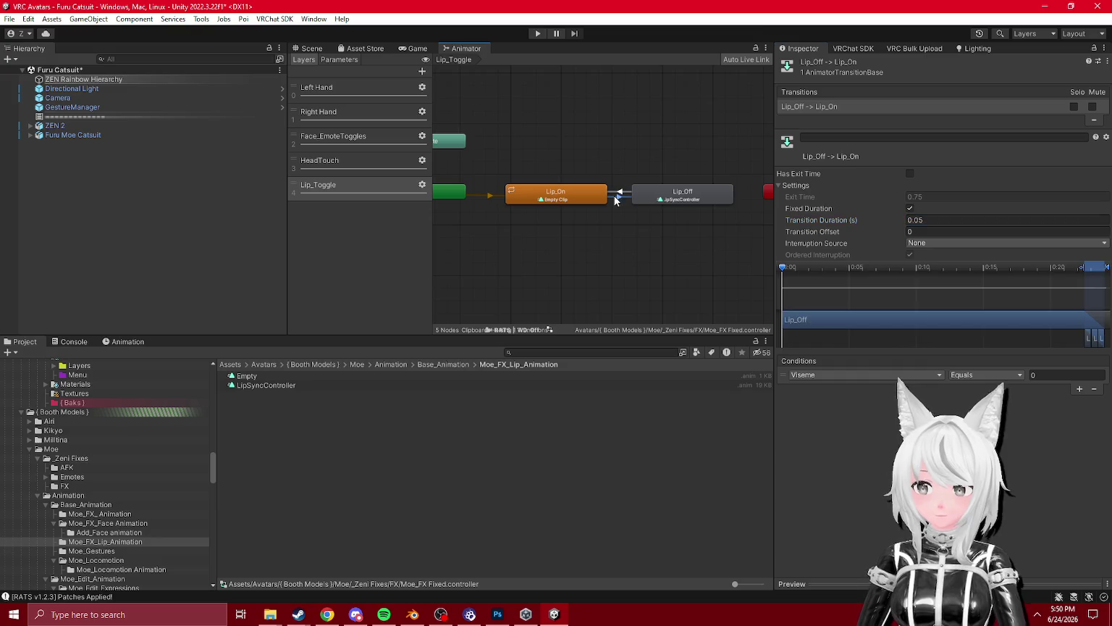
- Inspect the HeadTouch_On state and begin renaming the Lip_Toggle layer
left_click(366, 166)
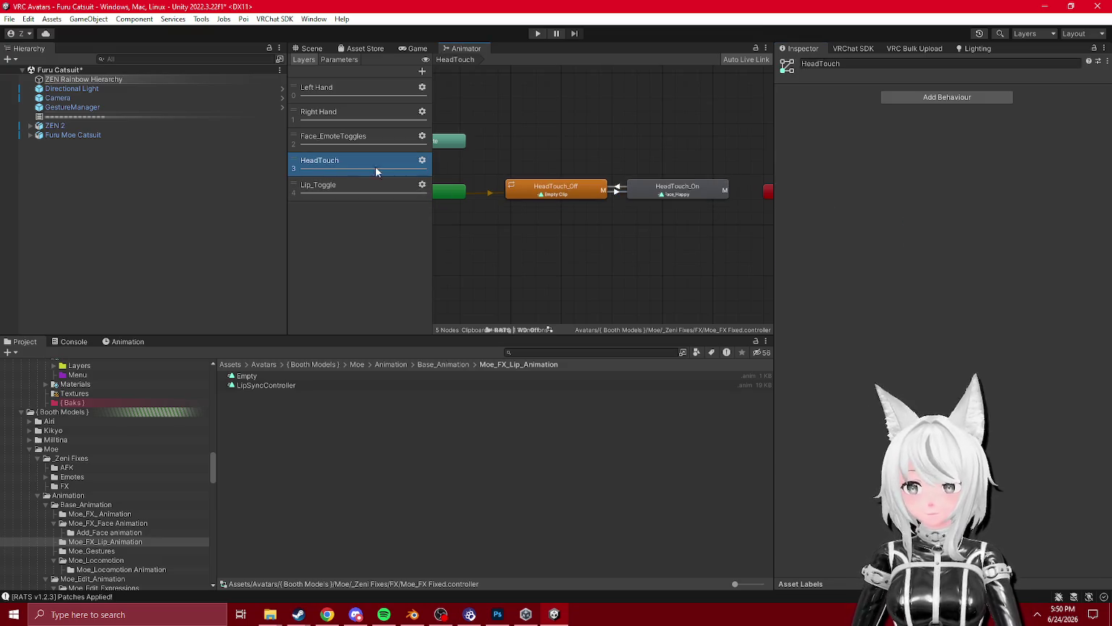
left_click(661, 186)
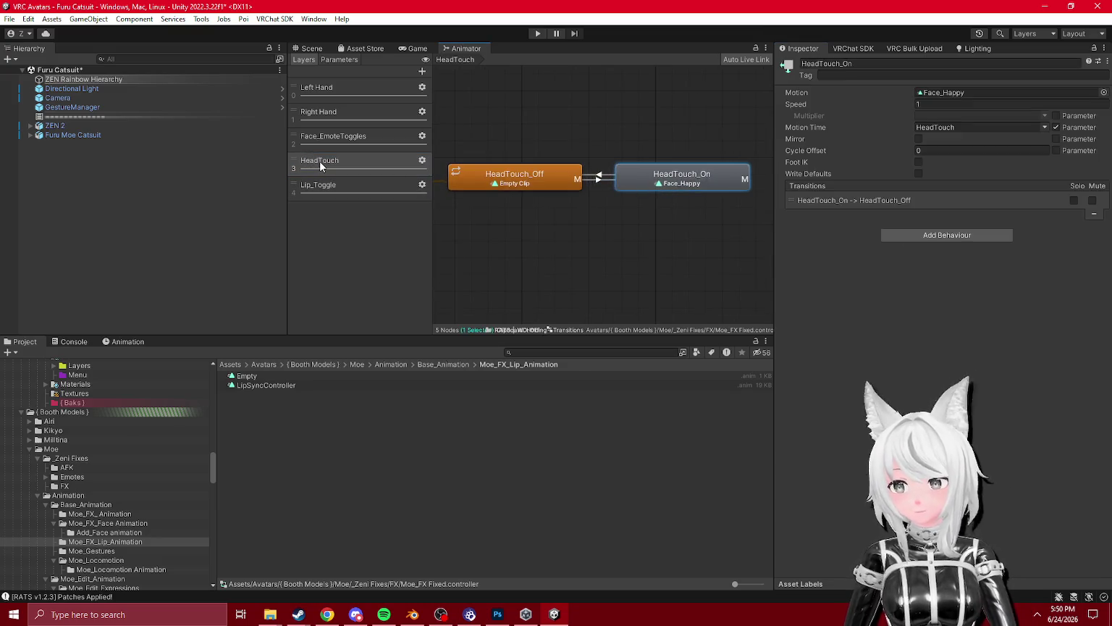
double_click(315, 184)
- Rename the Lip_Toggle layer to '(Mouth Override) Lip_Toggle'
type("Mo")
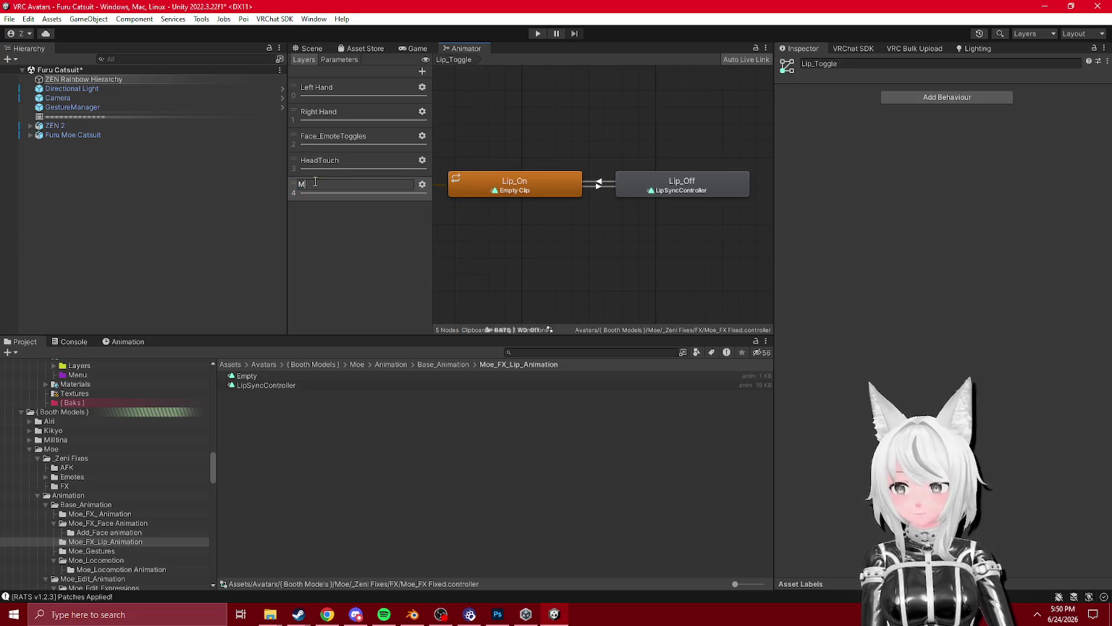
key("Escape")
double_click(316, 186)
key("Home")
type("(Mouth) O")
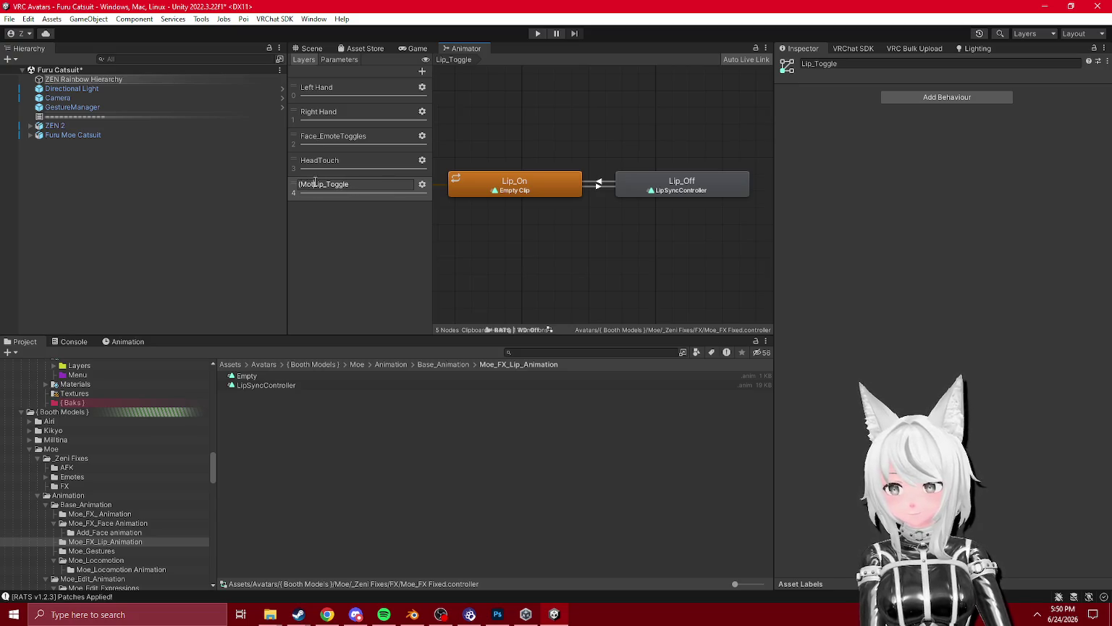
type("verride)")
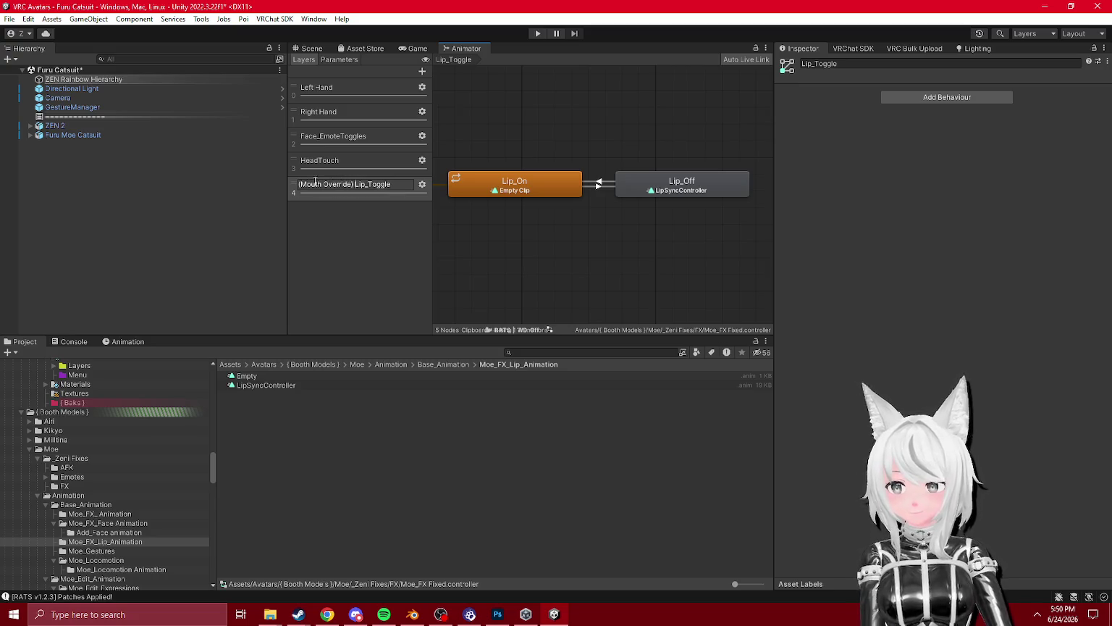
key("Return")
- Rename the Face_EmoteToggles layer to 'Toggle Emotes'
left_click(320, 164)
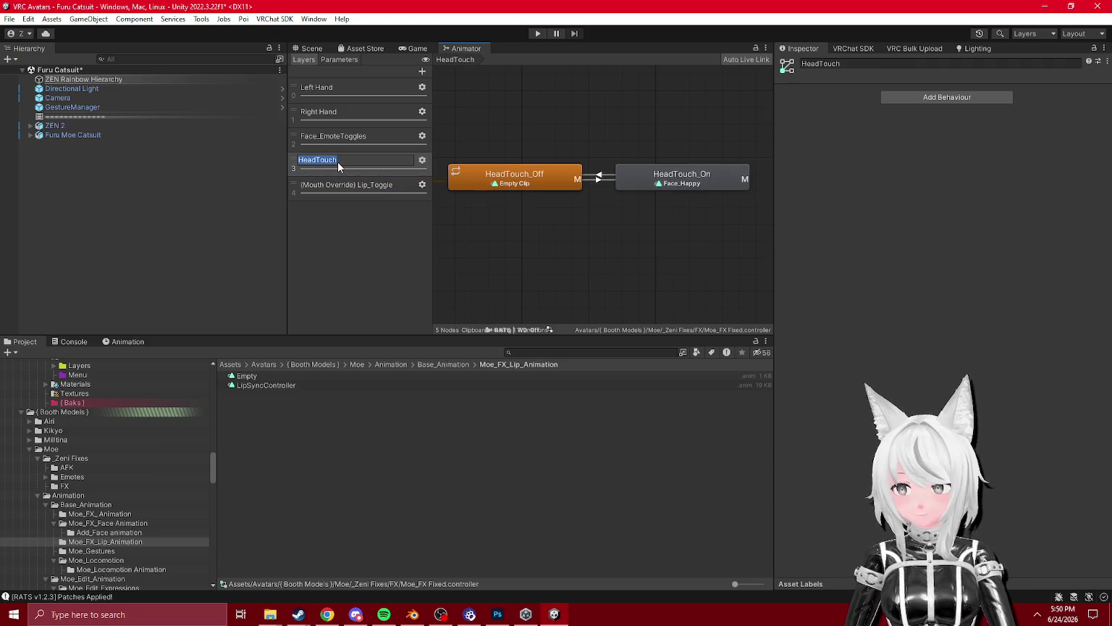
left_click(333, 139)
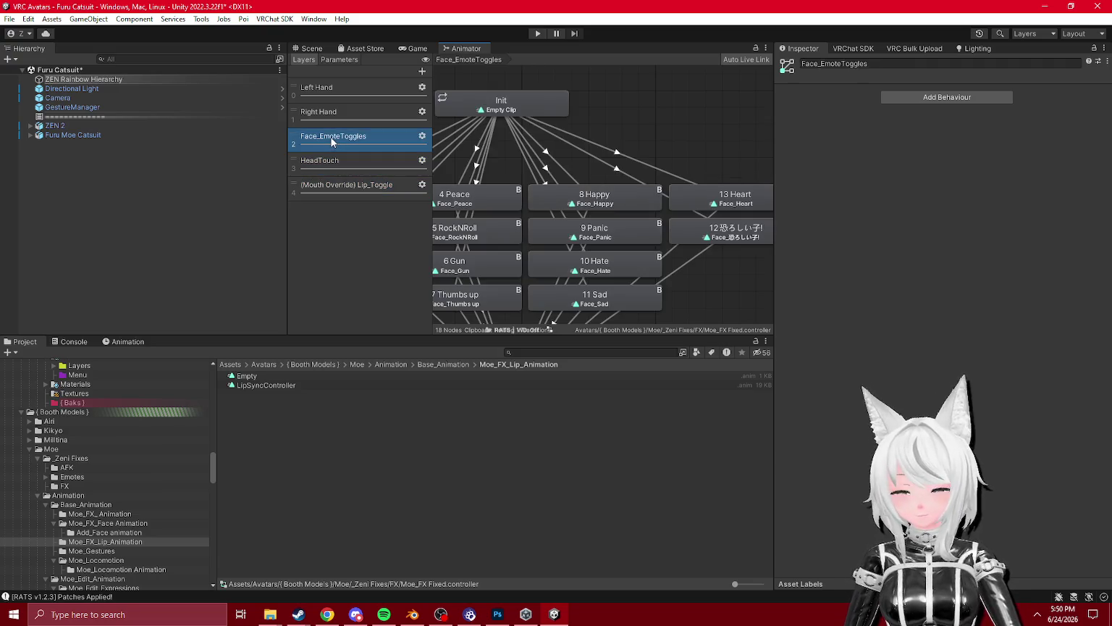
left_click(331, 136)
type("Toggle Emoites")
key("Return")
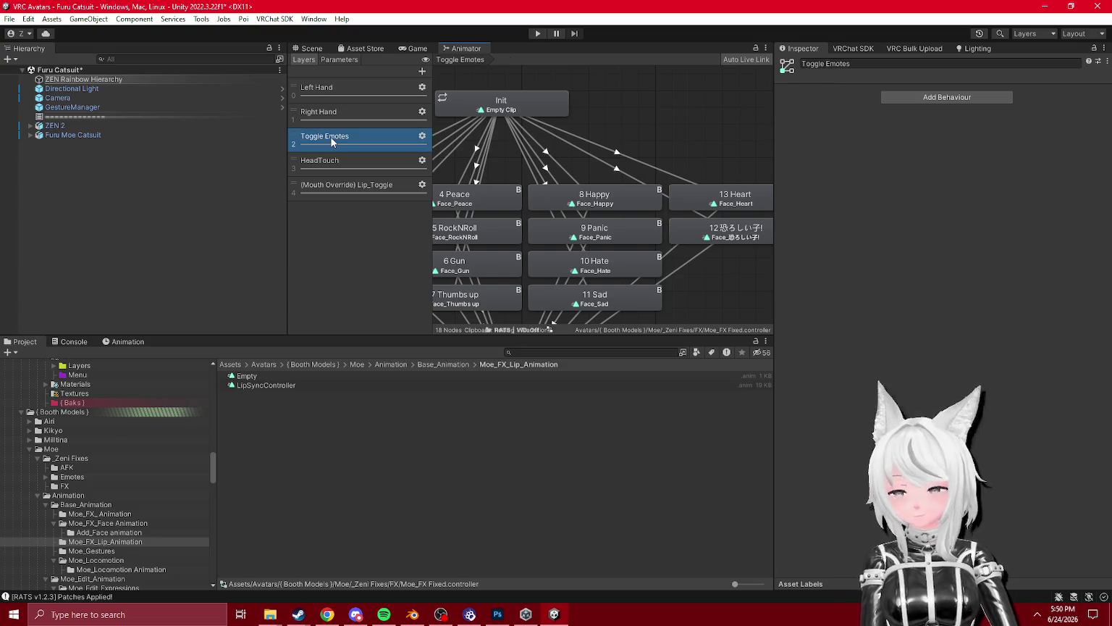
- Add a new 'Moe Base fx' layer and move it to the top of the list
left_click(324, 90)
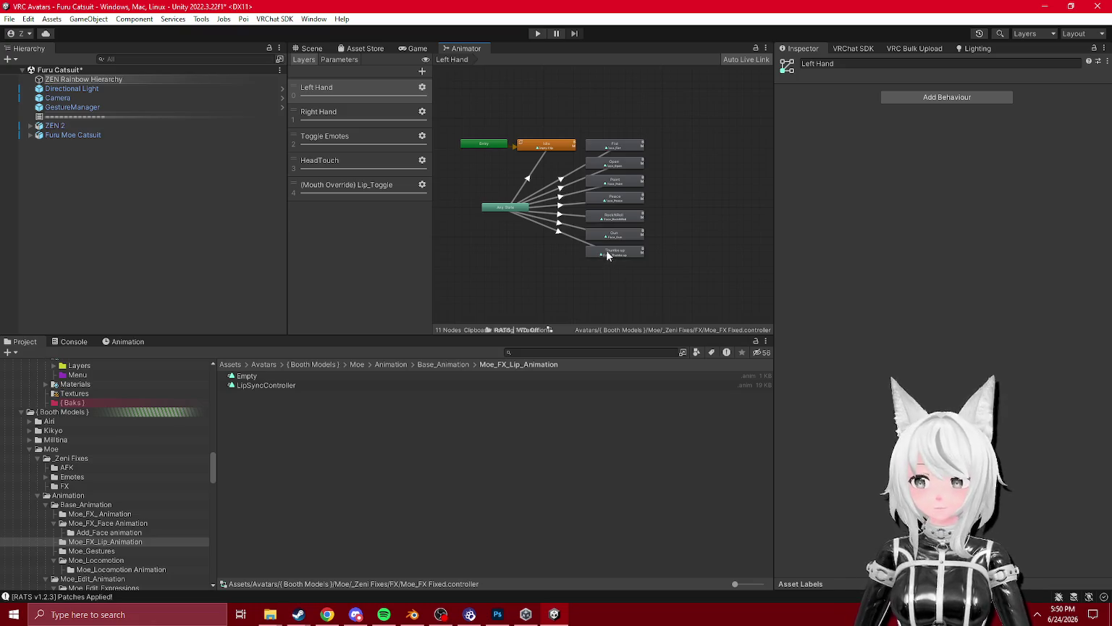
scroll(607, 255, "up", 3)
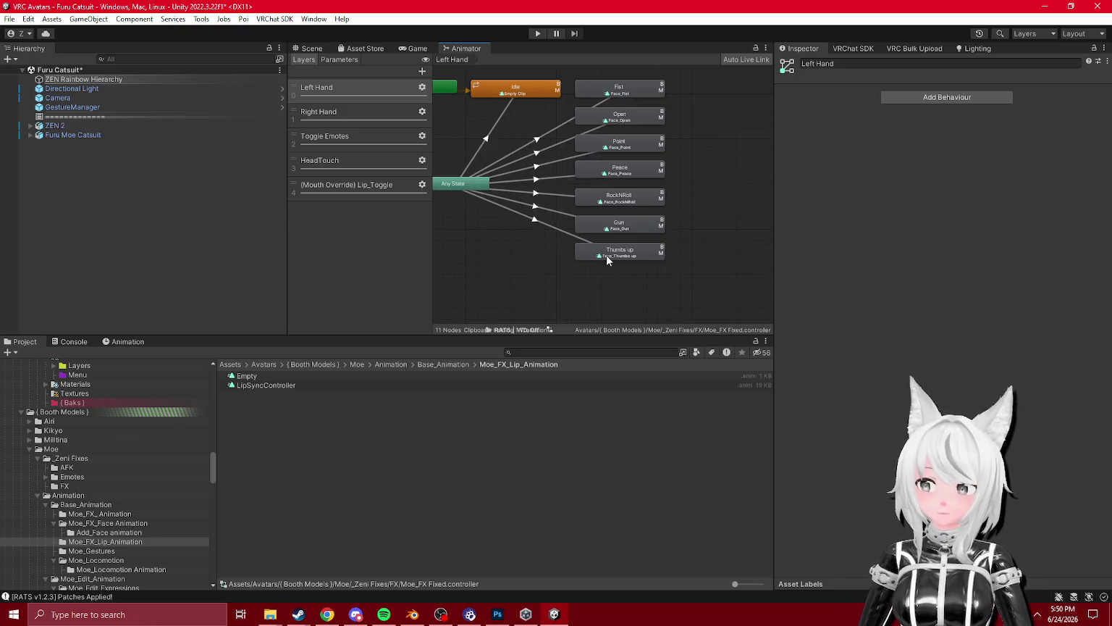
left_click(422, 72)
type("Moe Base")
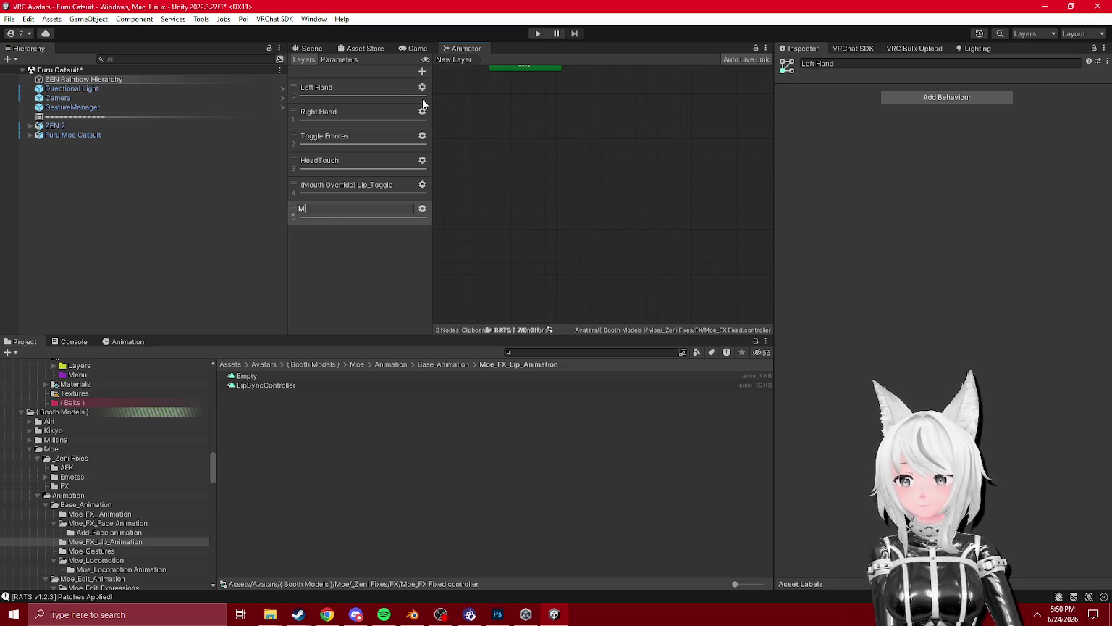
key("Return")
left_click_drag(341, 208, 334, 88)
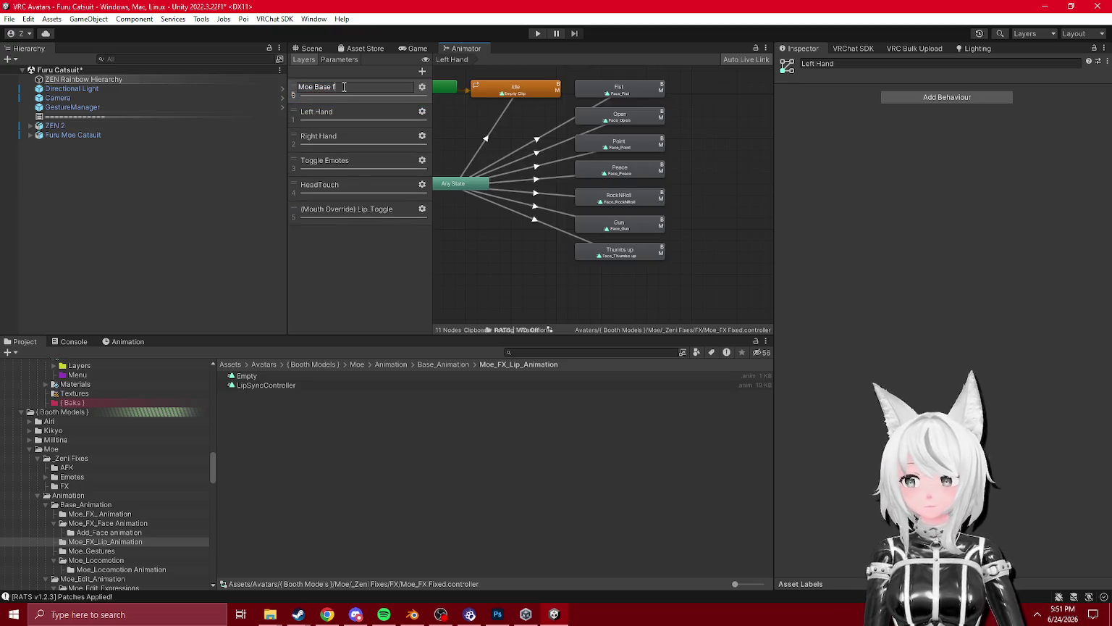
type("x")
key("Return")
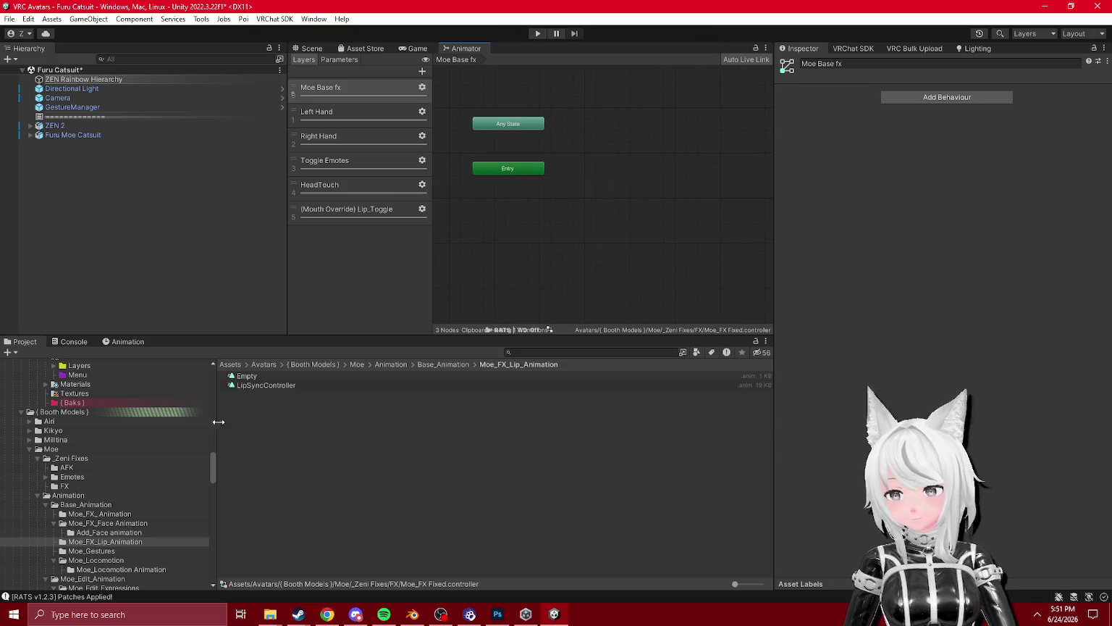
left_click(97, 515)
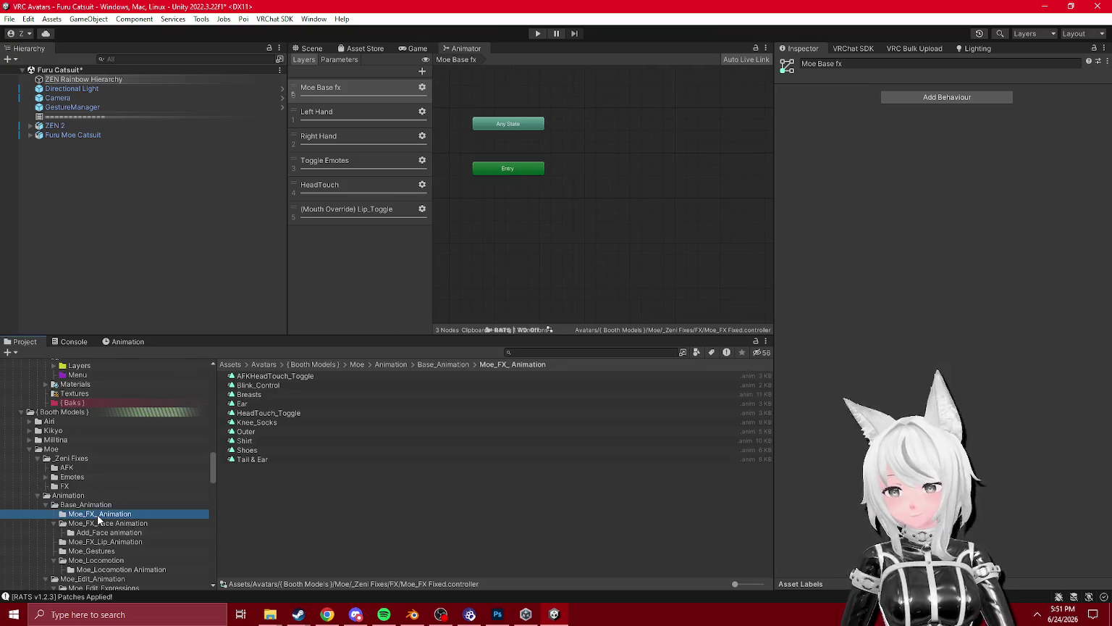
- Move the six Face clips, starting with Face_Happy, from Emotes 2 into Emotes
left_click(103, 524)
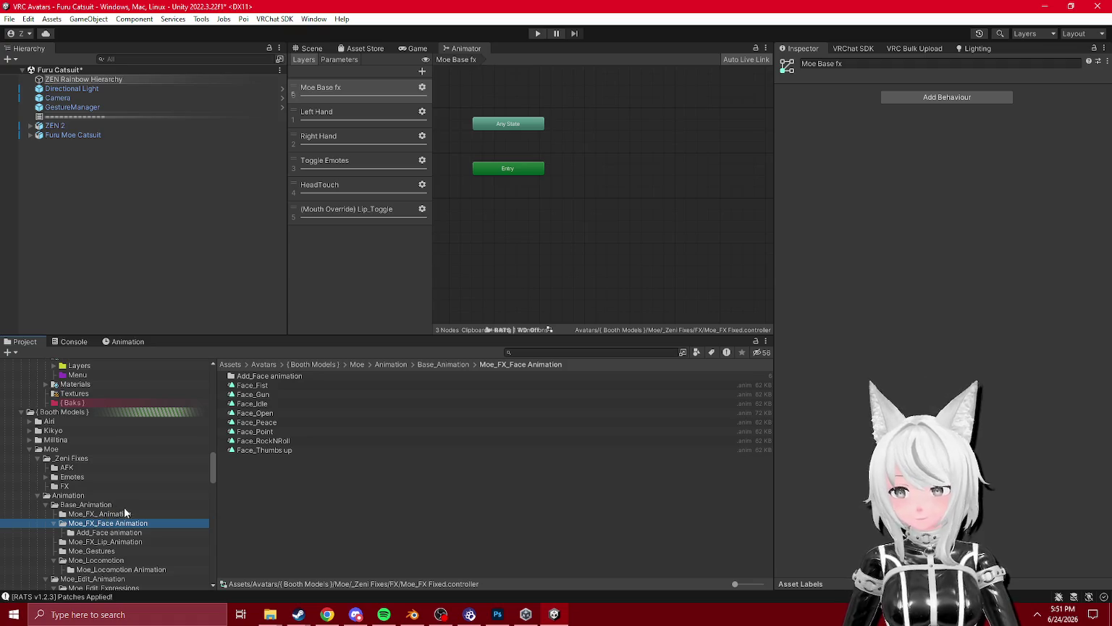
left_click(70, 477)
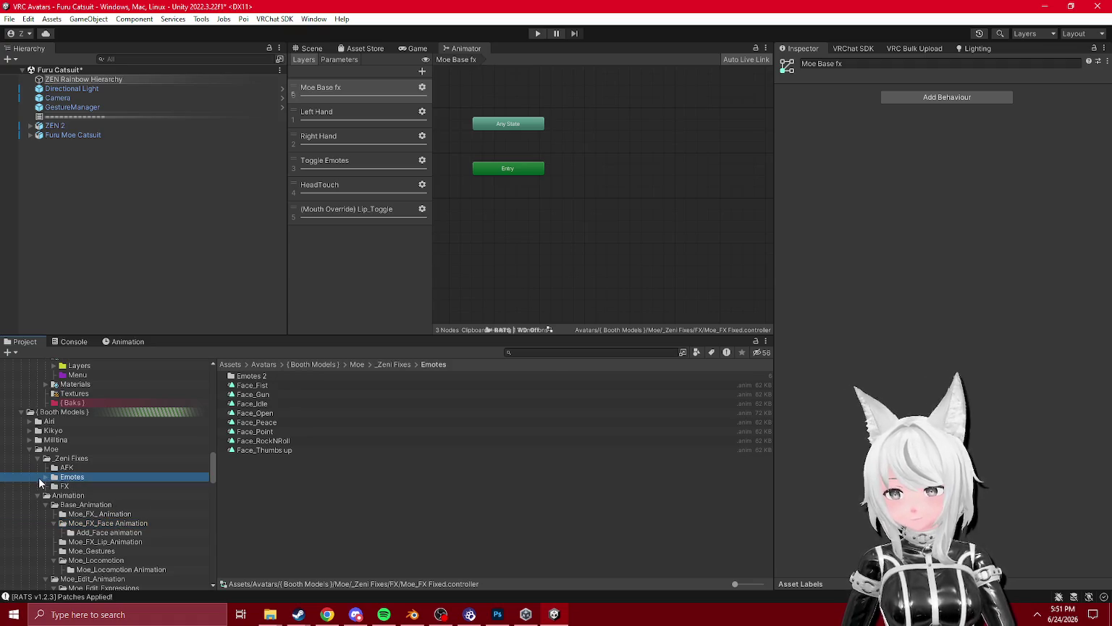
left_click(45, 478)
double_click(251, 375)
left_click(258, 375)
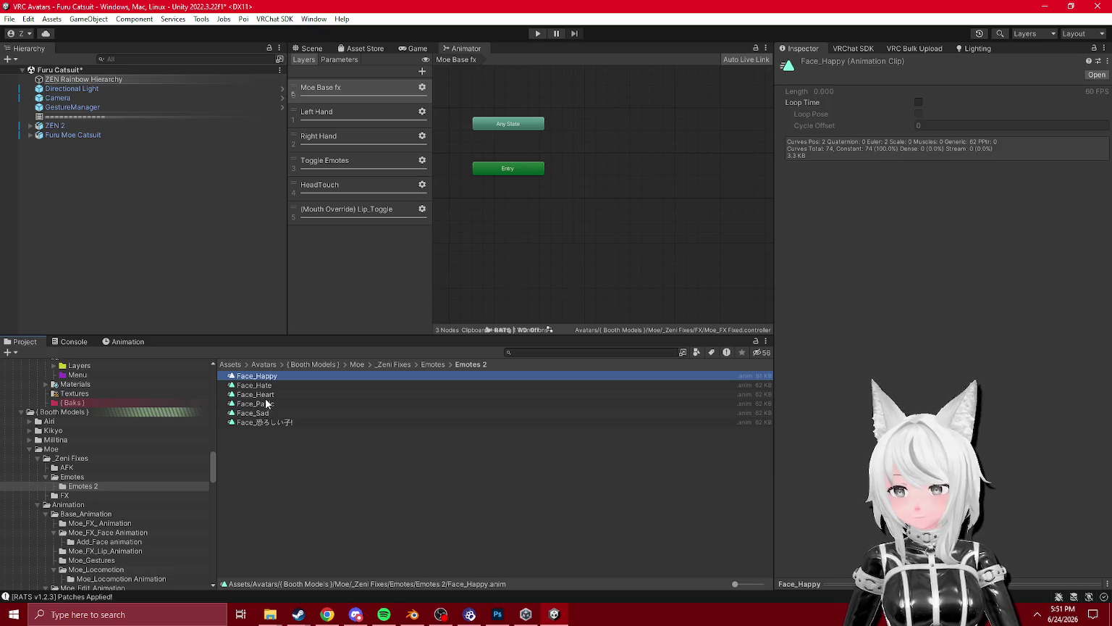
left_click(260, 423, "shift")
left_click_drag(261, 422, 78, 477)
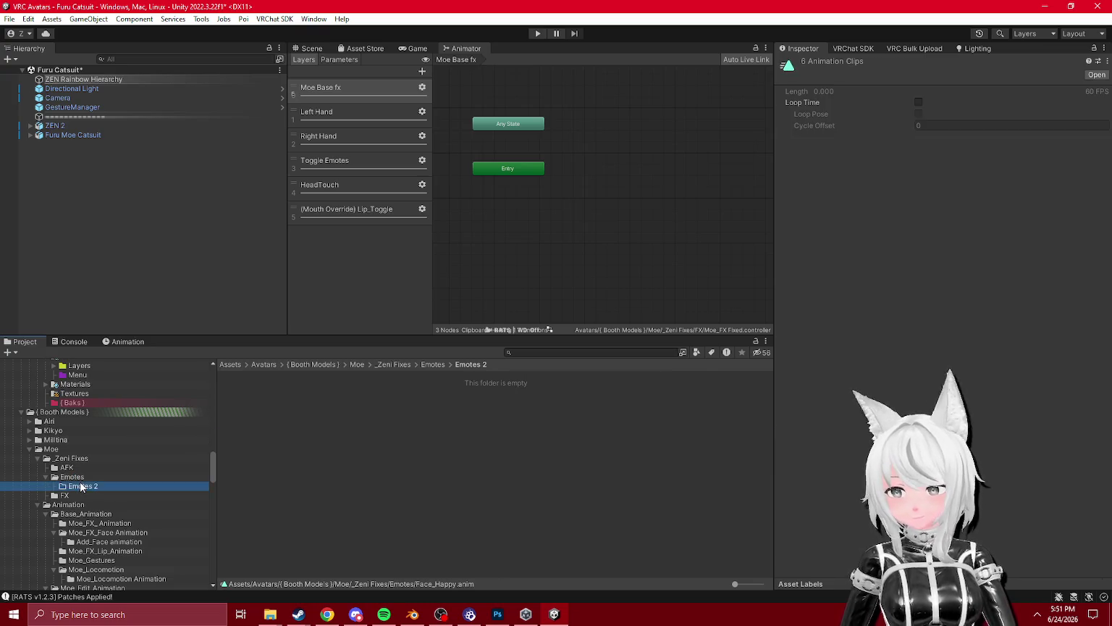
left_click(81, 479)
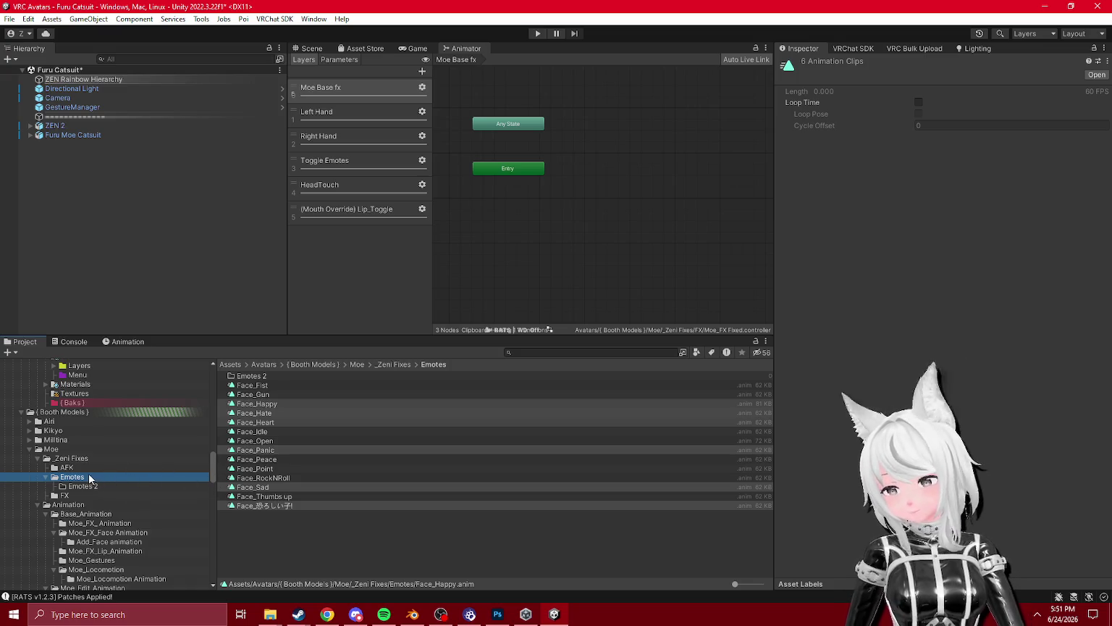
- Delete the now-empty Emotes 2 folder
left_click(86, 487)
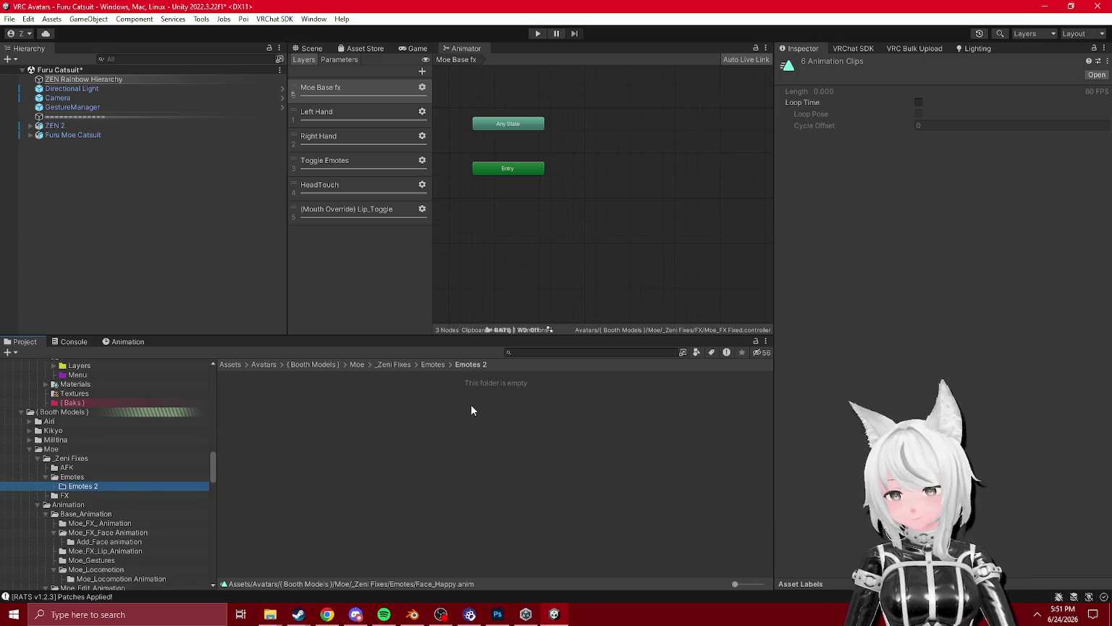
key("Delete")
left_click(589, 330)
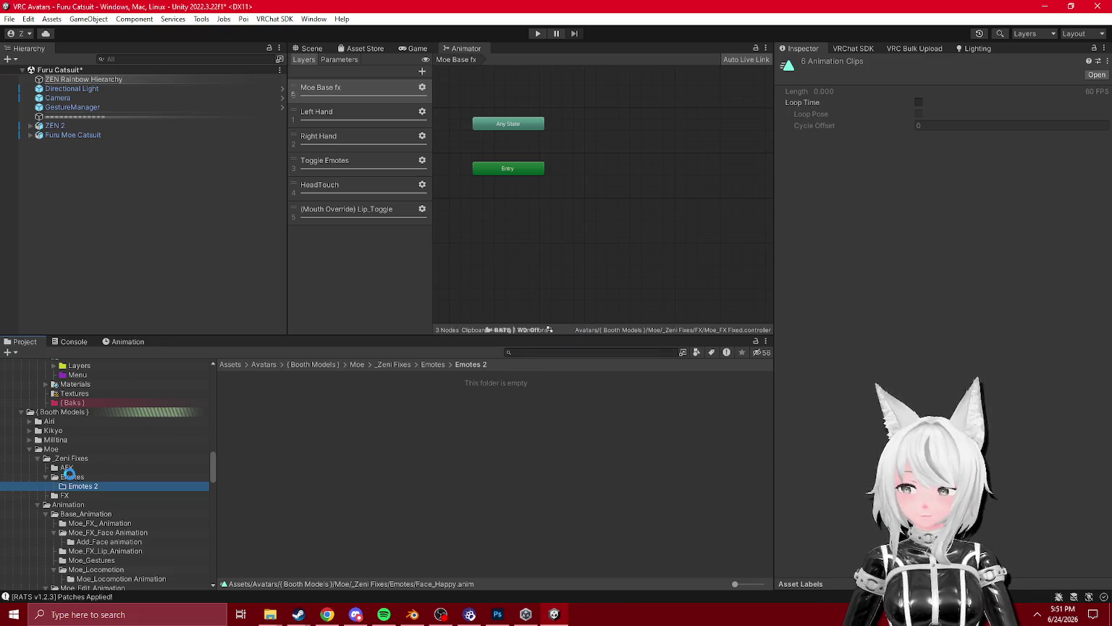
- Drop the FX folder's Moe Base Face + Blink clip into the Moe Base fx graph
left_click(68, 468)
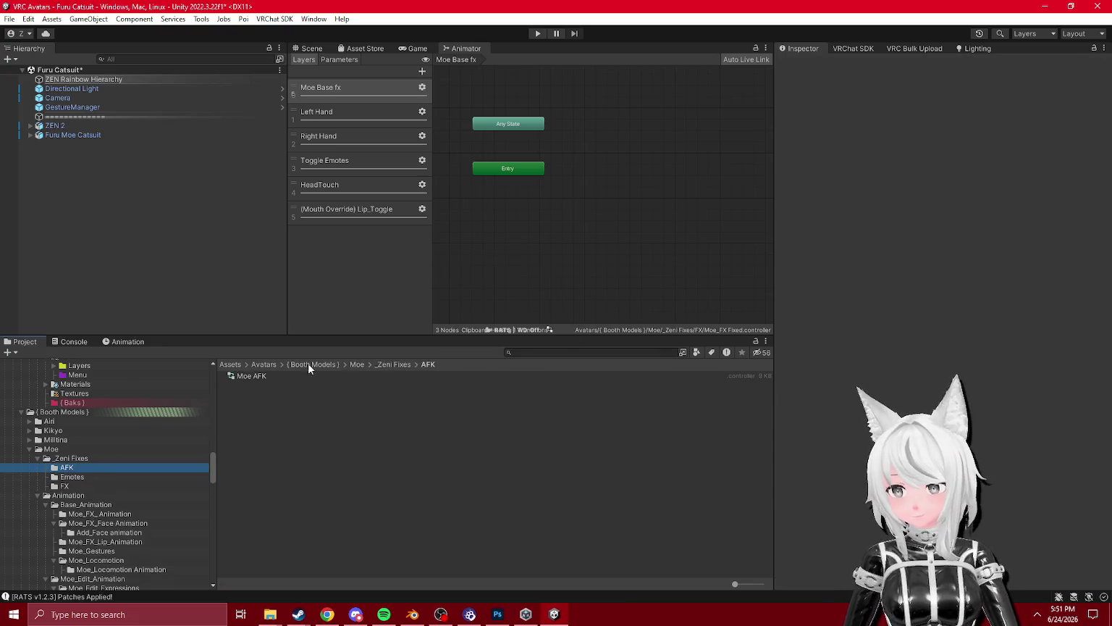
left_click(62, 486)
mouse_move(282, 376)
left_mouse_down()
mouse_move(454, 204)
mouse_move(602, 202)
mouse_move(541, 226)
left_mouse_up()
- Turn on Loop Time for Moe Base Face + Blink and line its state up under Entry
left_click(541, 226)
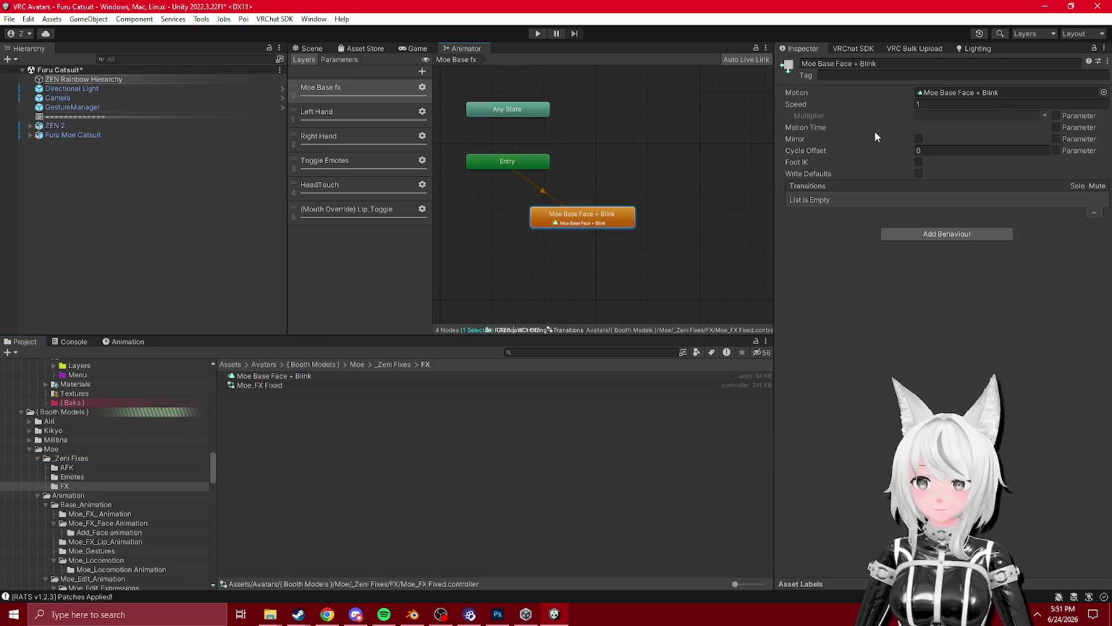
left_click(274, 375)
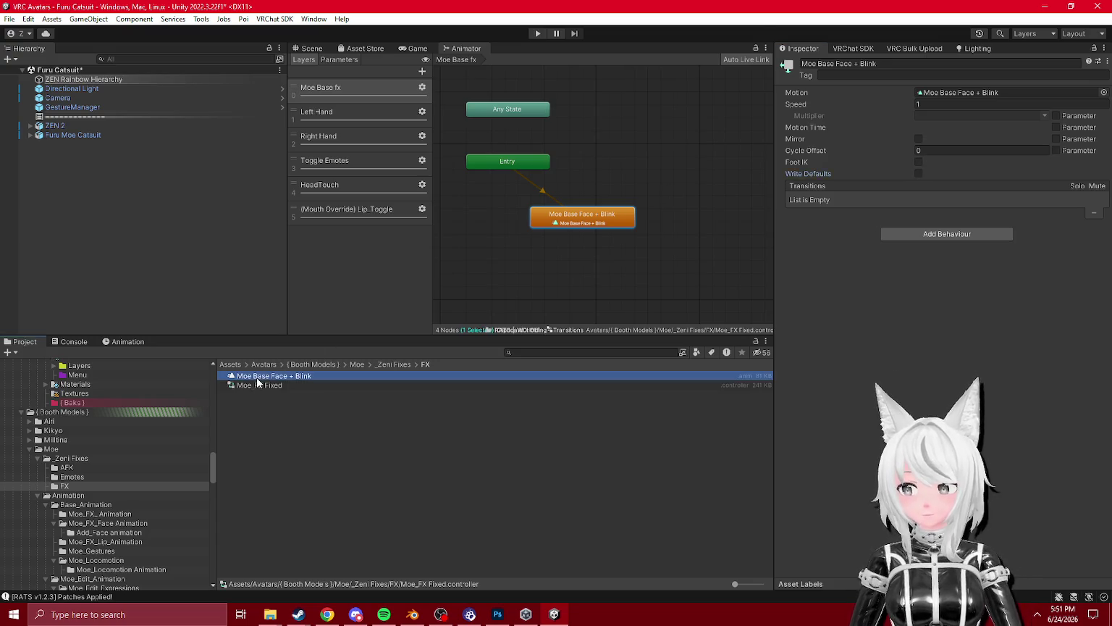
left_click(918, 102)
left_click_drag(562, 215, 471, 206)
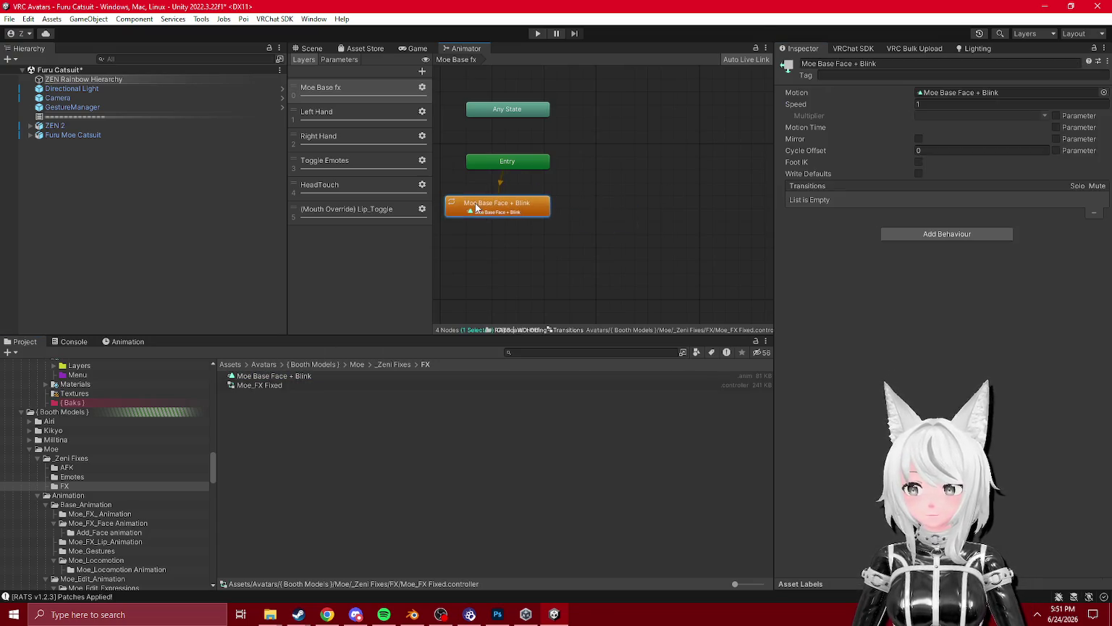
left_click_drag(535, 161, 524, 151)
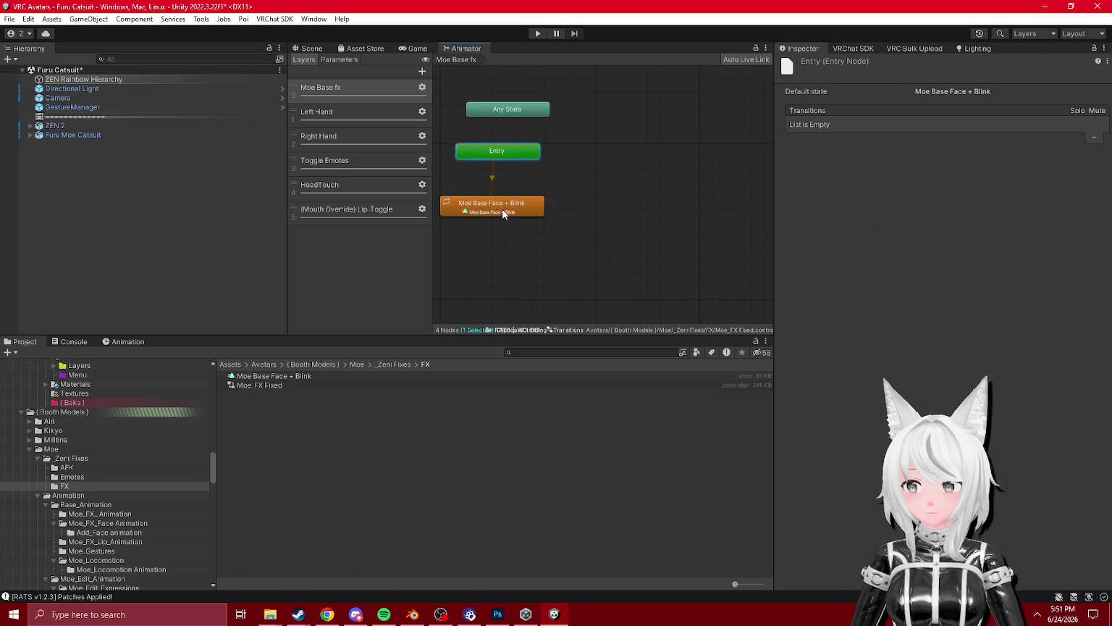
left_click_drag(502, 210, 507, 209)
left_click(511, 152)
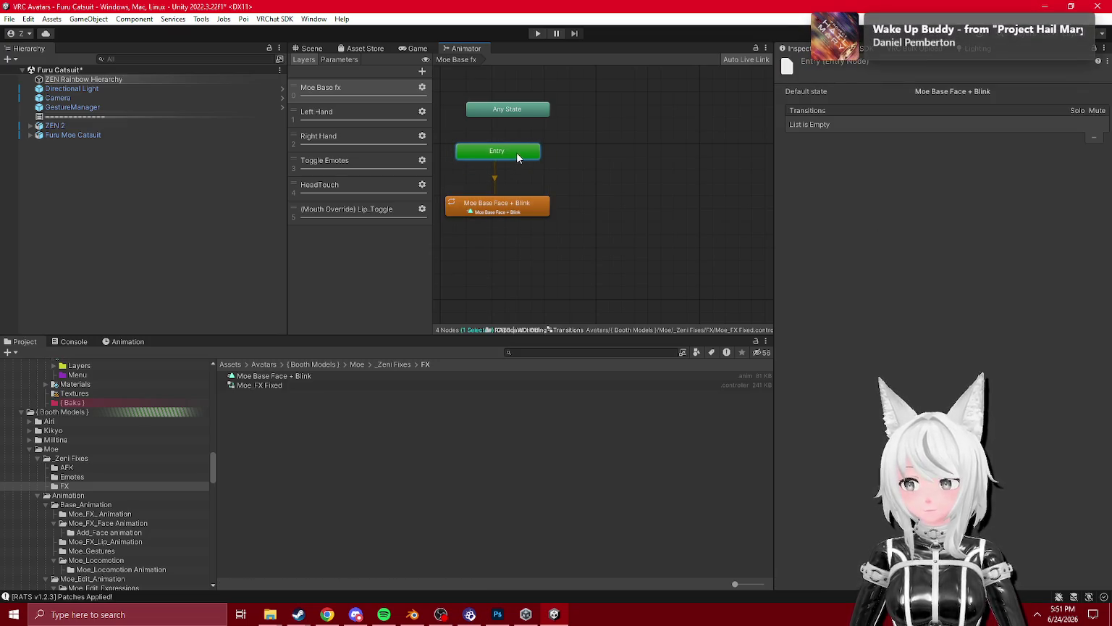
- Review the Left Hand Fist and Open states, then view the Furu Moe Catsuit avatar descriptor
left_click(371, 108)
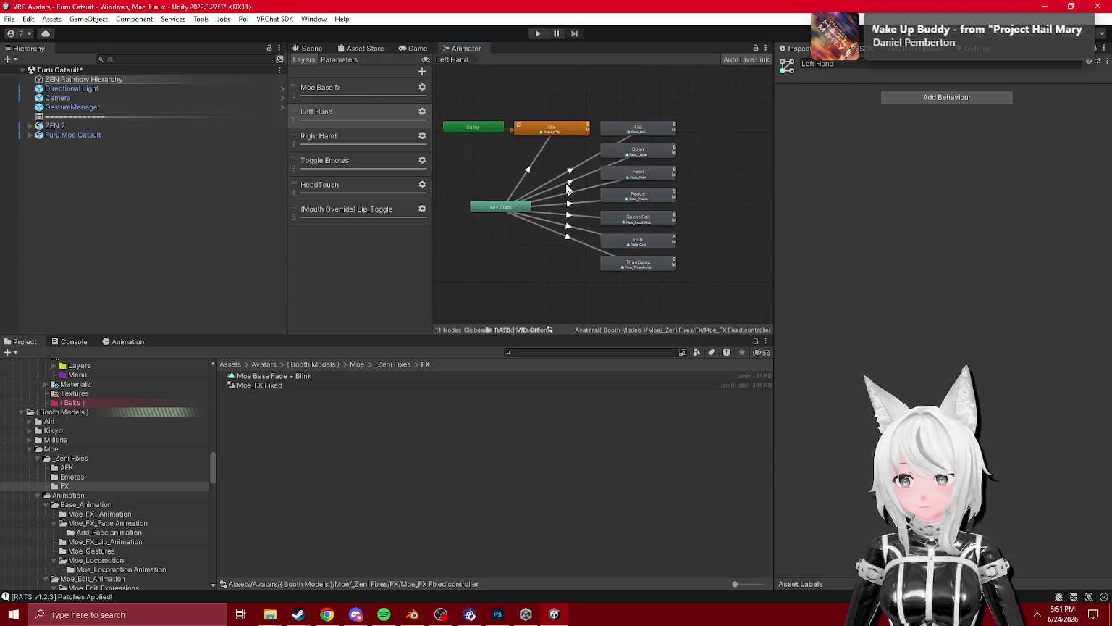
scroll(602, 222, "up", 2)
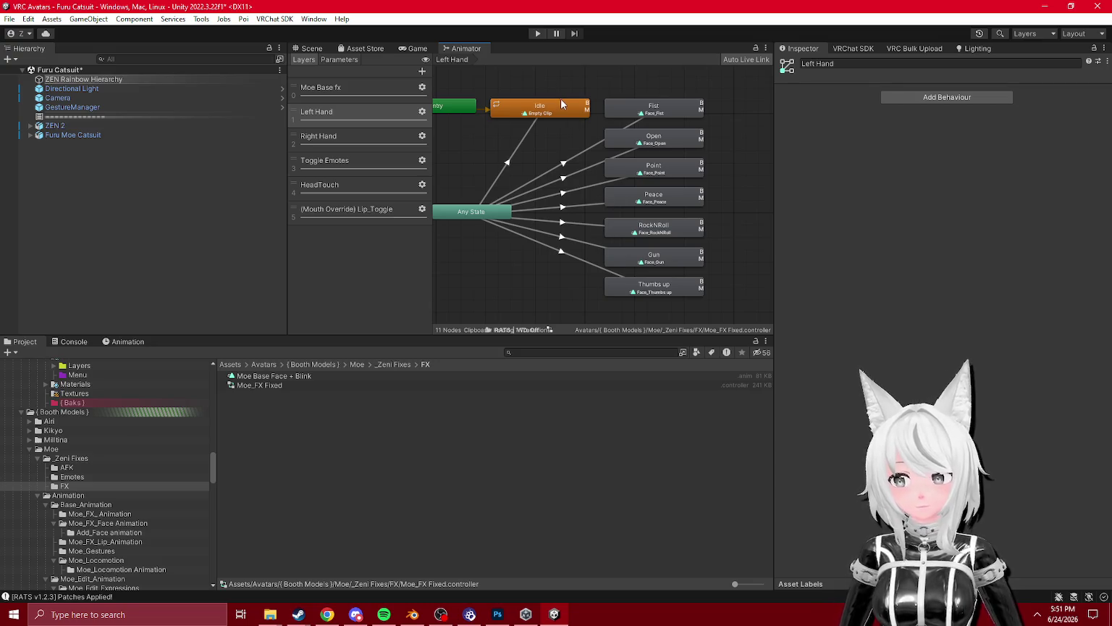
left_click(627, 111)
left_click(635, 141)
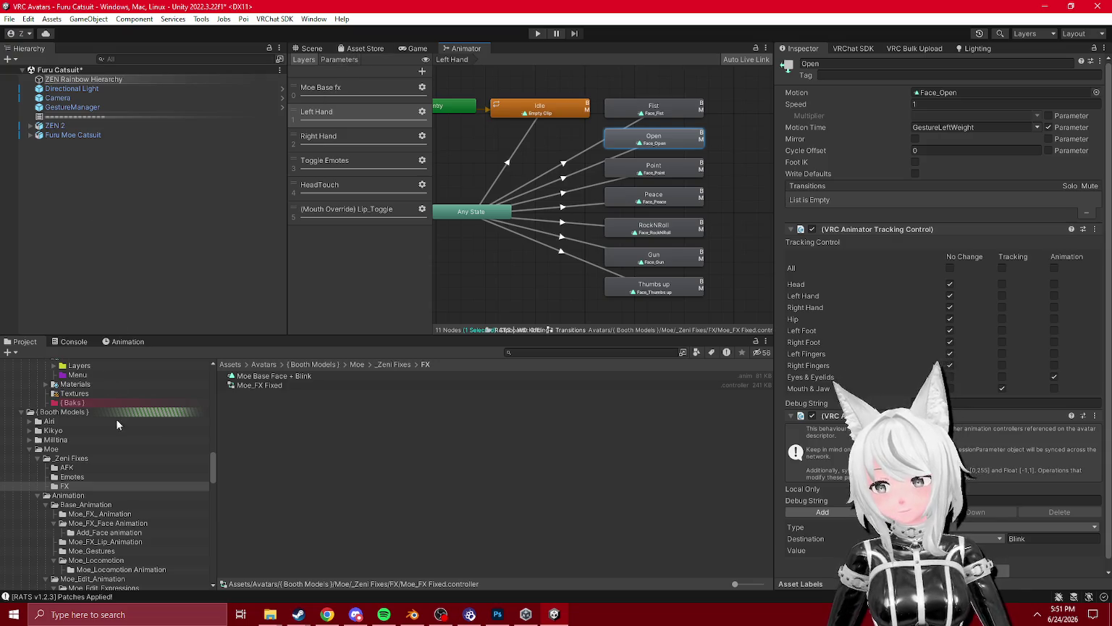
left_click(29, 135)
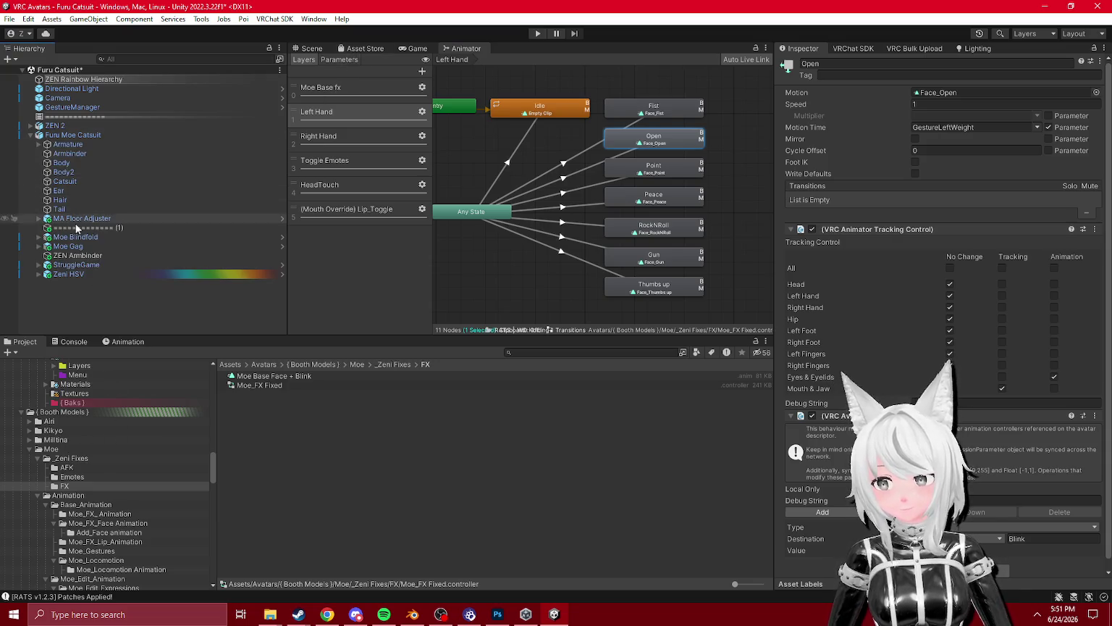
left_click(81, 135)
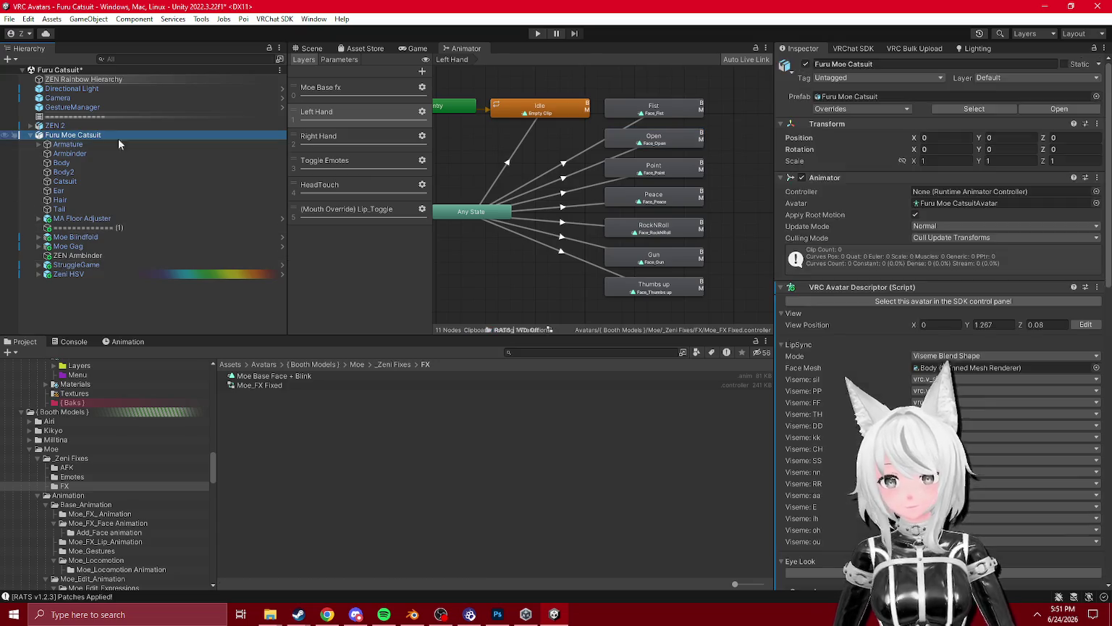
- Duplicate Moe_Edit_Parameters and move the copy into the _Zeni Fixes folder
scroll(941, 289, "down", 10)
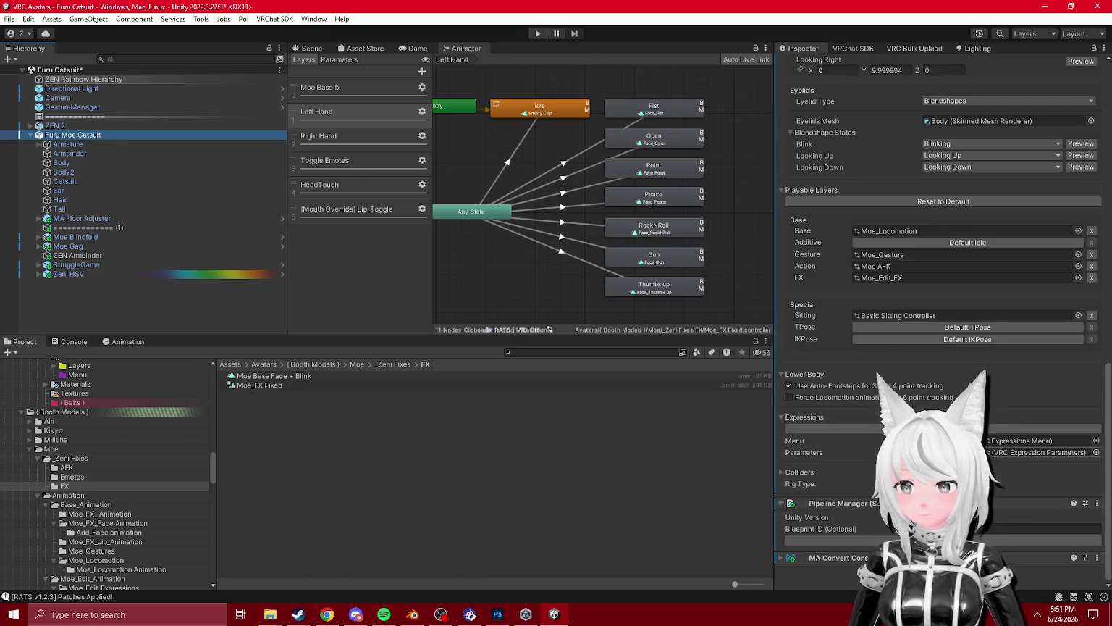
left_click(1043, 452)
left_click(272, 395)
key("ctrl+d")
mouse_move(264, 404)
left_mouse_down()
mouse_move(30, 493)
mouse_move(72, 456)
left_mouse_up()
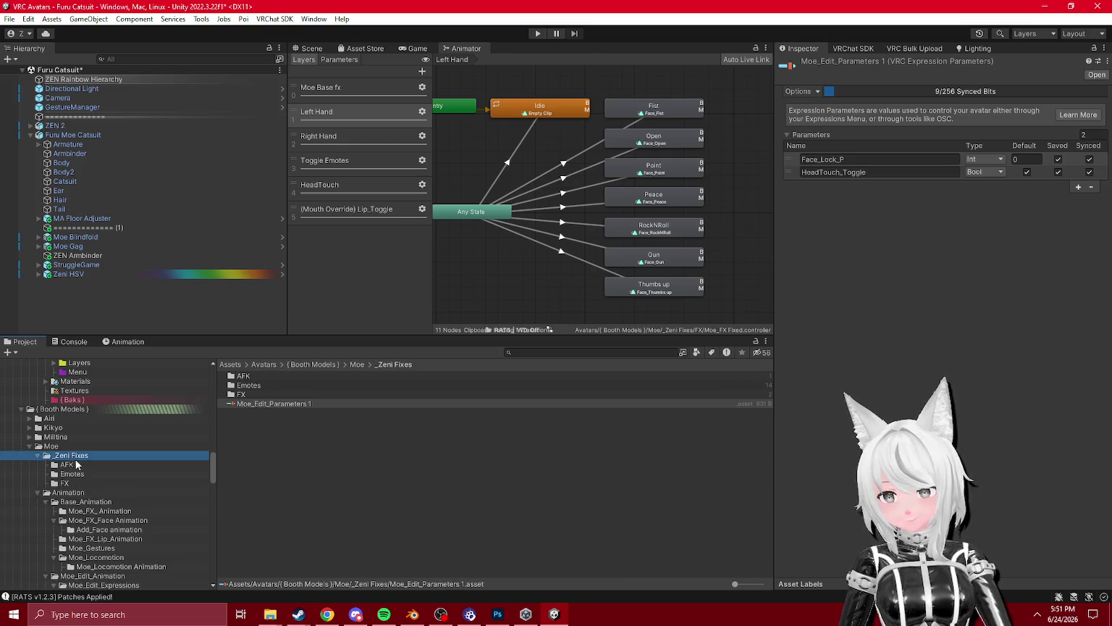
- Rename the copy to Moe Parameters and turn off Saved for Face_Lock_P
left_click(278, 404)
key("F2")
type("Moe")
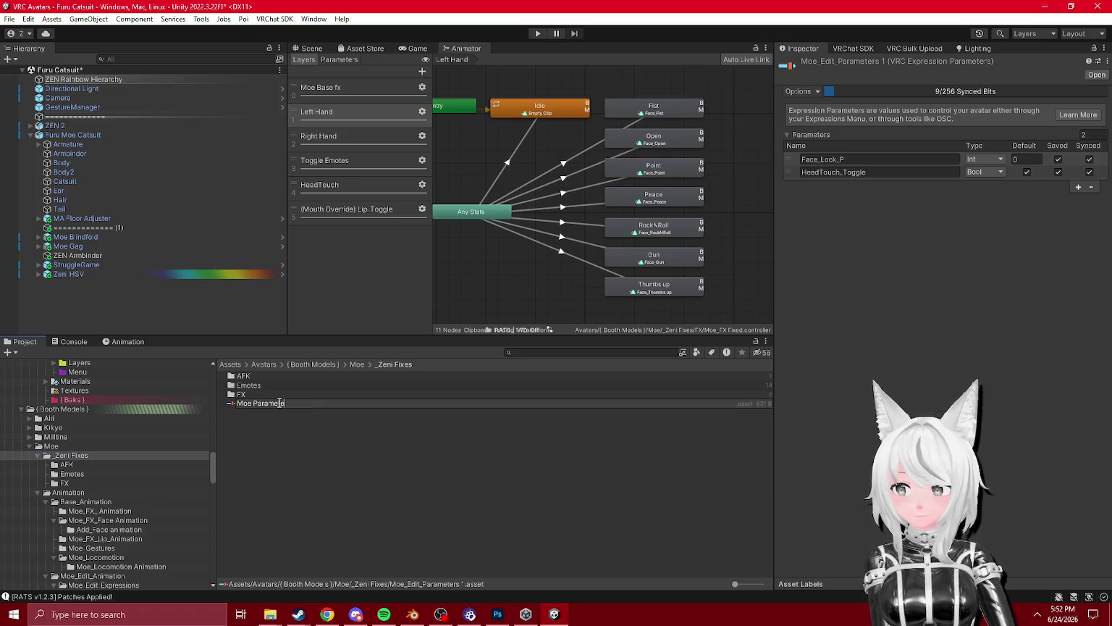
type("ters")
key("Return")
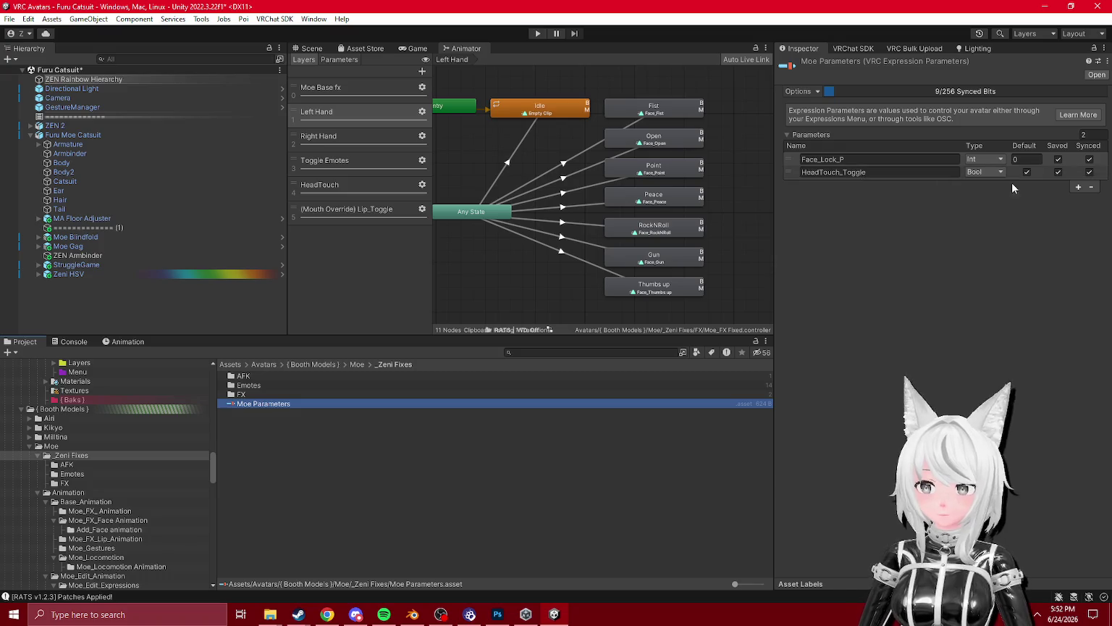
left_click(1058, 171)
left_click(1058, 158)
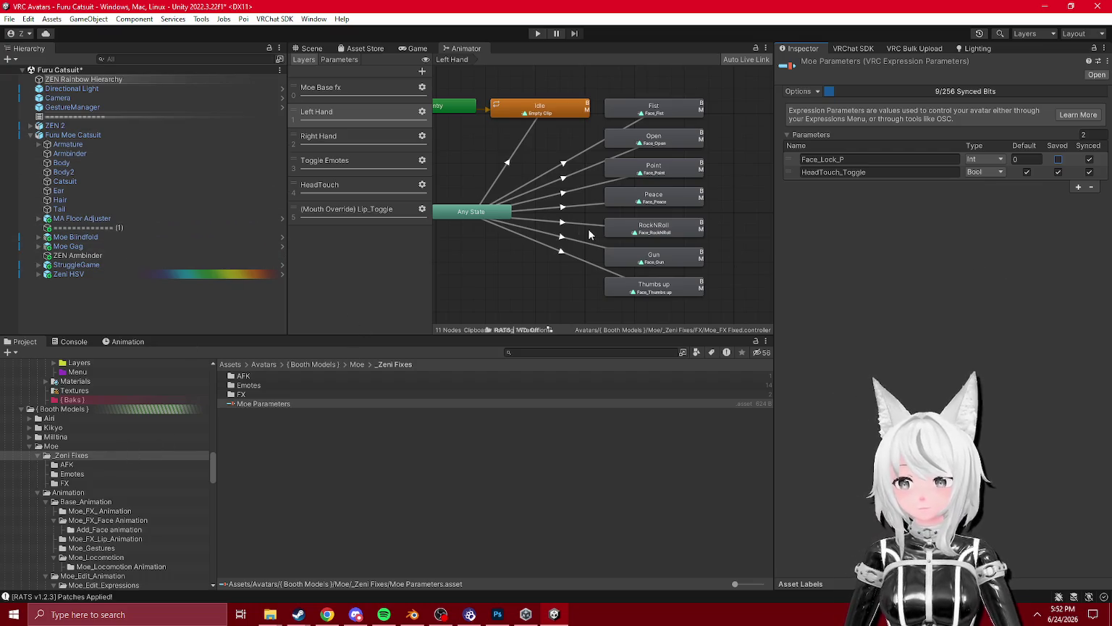
- Review the avatar descriptor again and locate the expressions menu it uses
left_click(72, 135)
scroll(983, 375, "down", 10)
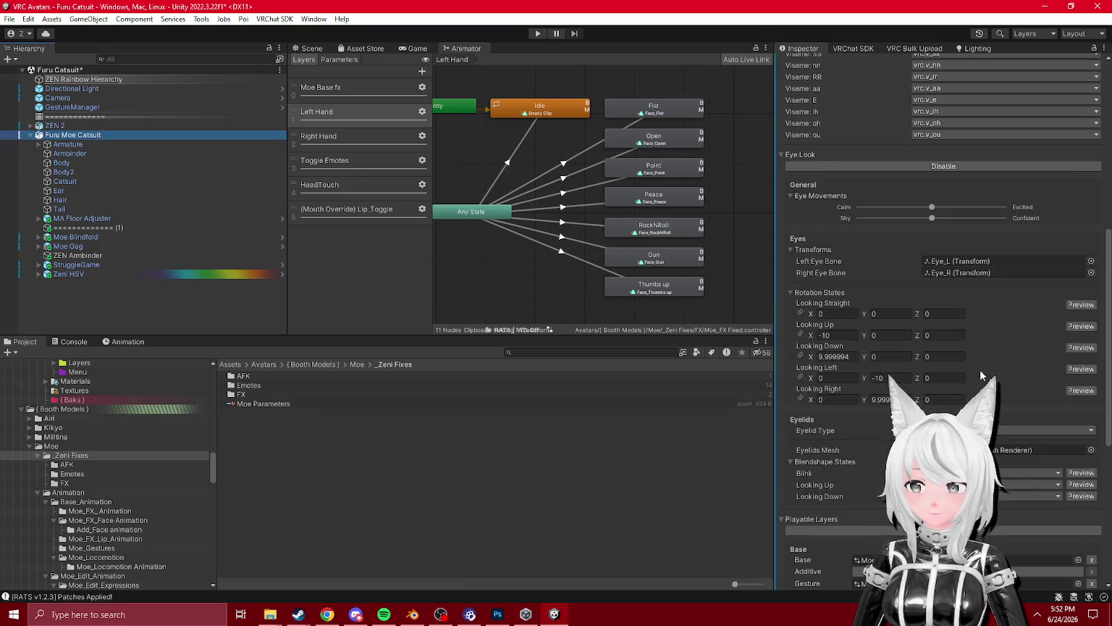
scroll(981, 376, "down", 8)
left_click_drag(281, 409, 932, 383)
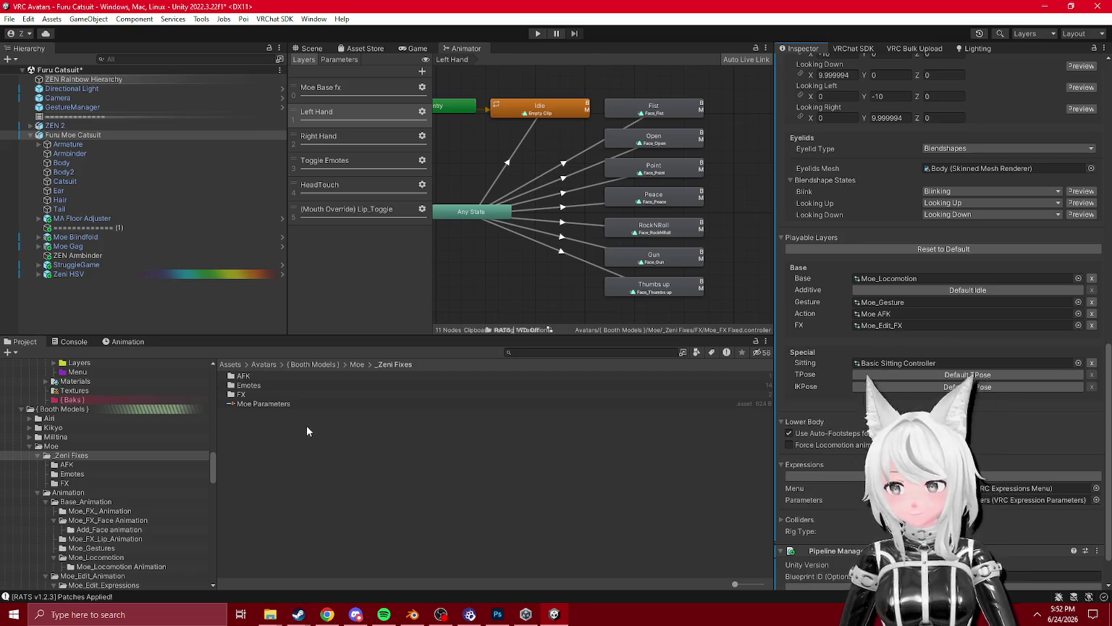
left_click(1036, 488)
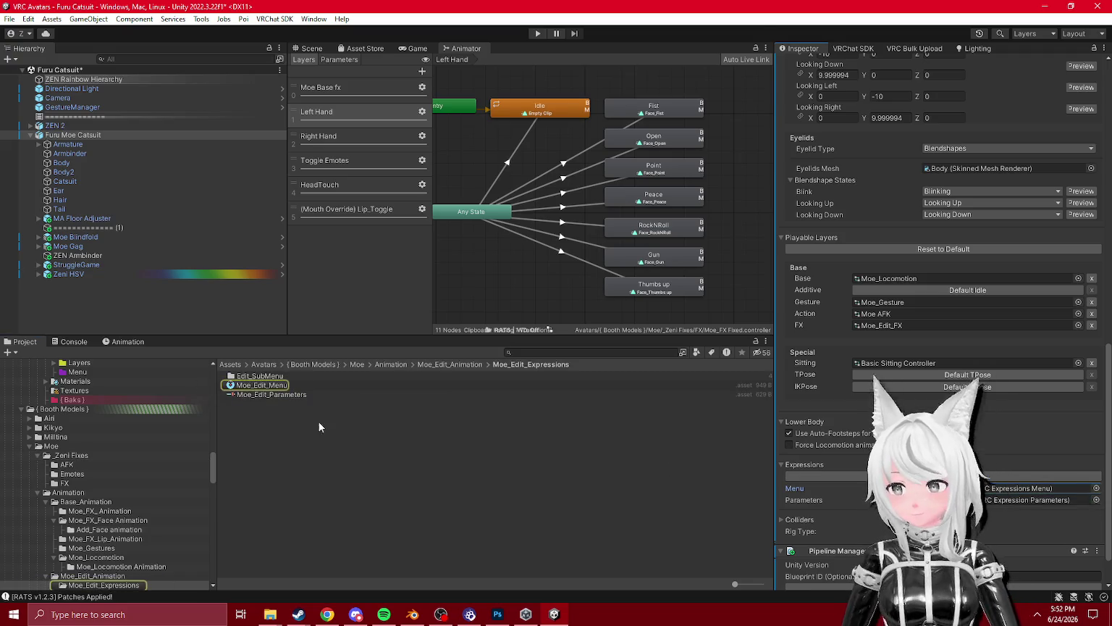
- Inspect Moe_Edit_Menu's HeadTouch_Toggle control and the Add Point, BreastSize, Clothes and Face Lock icons
left_click(267, 385)
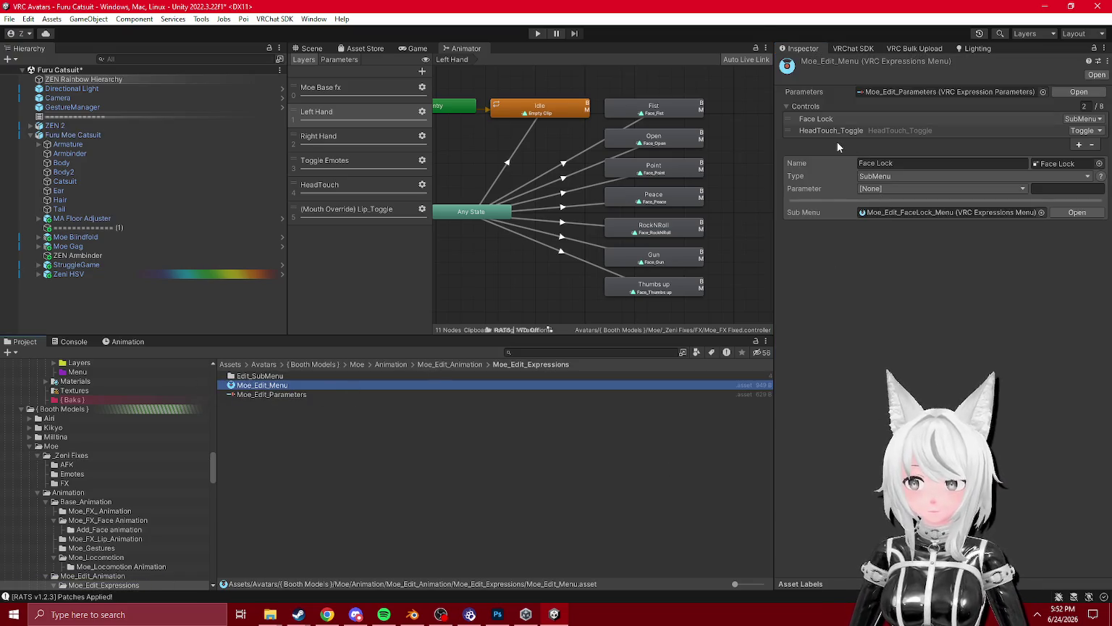
left_click(836, 132)
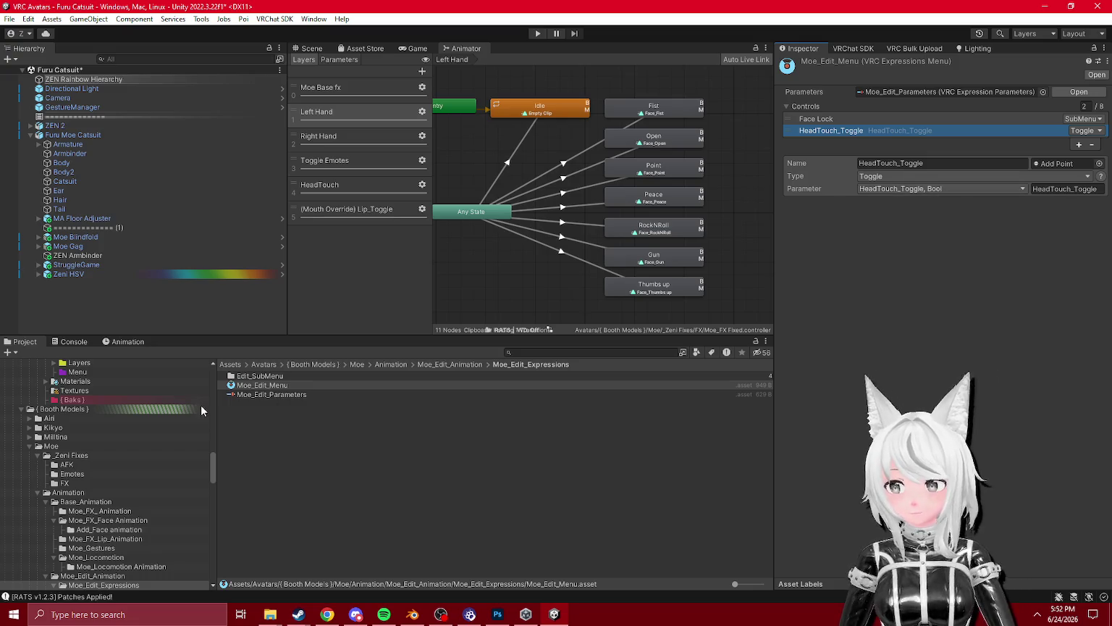
left_click(272, 386)
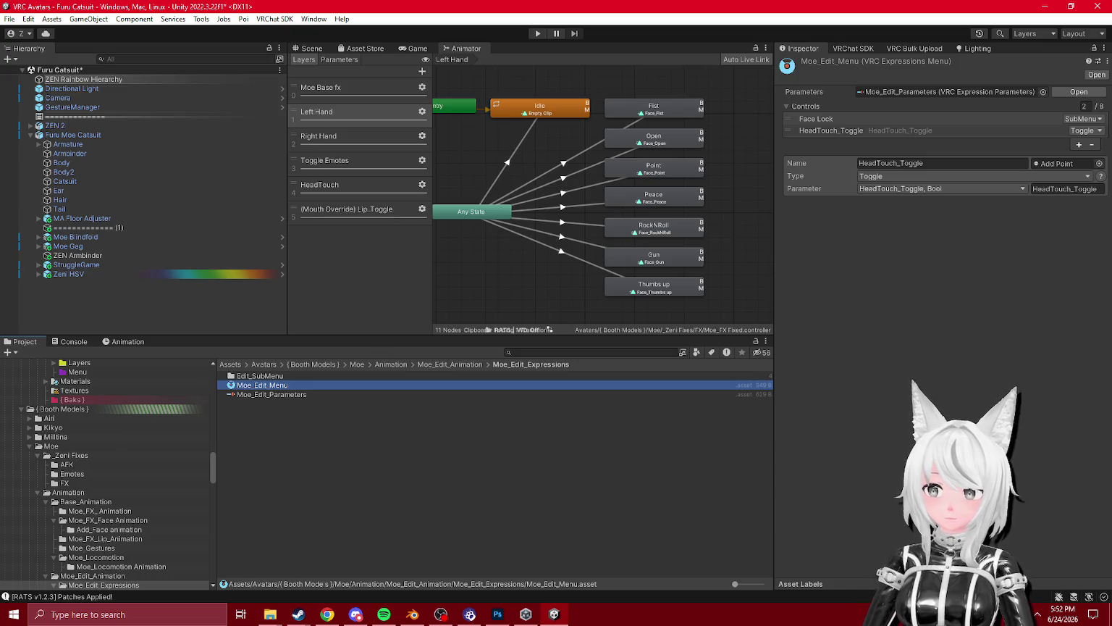
left_click(1051, 161)
left_click(253, 394)
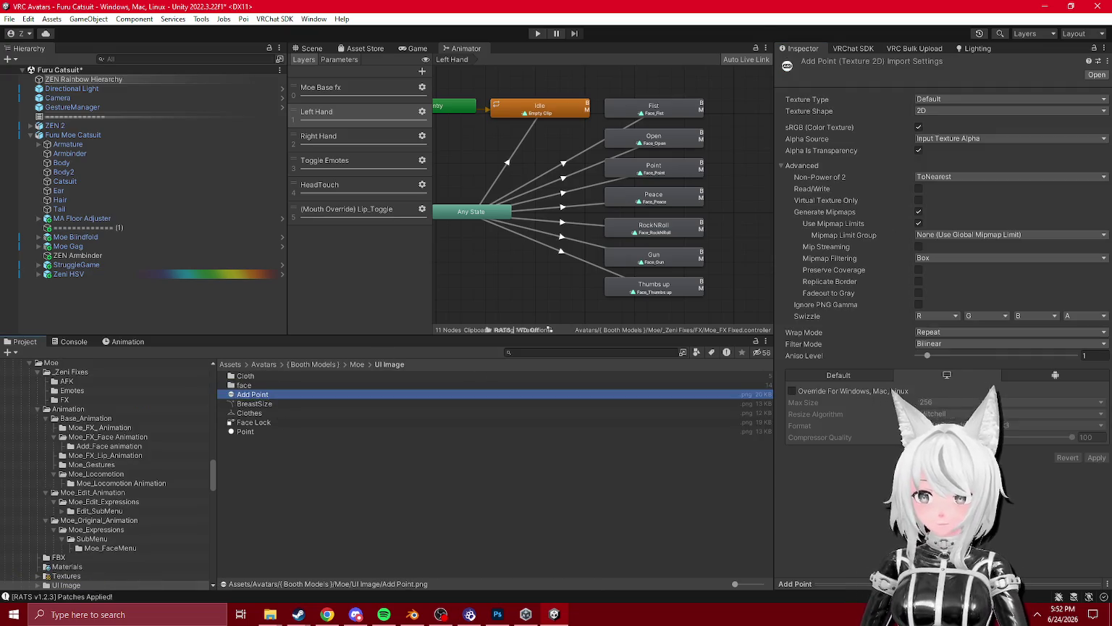
left_click(254, 403)
left_click(250, 413)
left_click(254, 423)
scroll(67, 511, "down", 3)
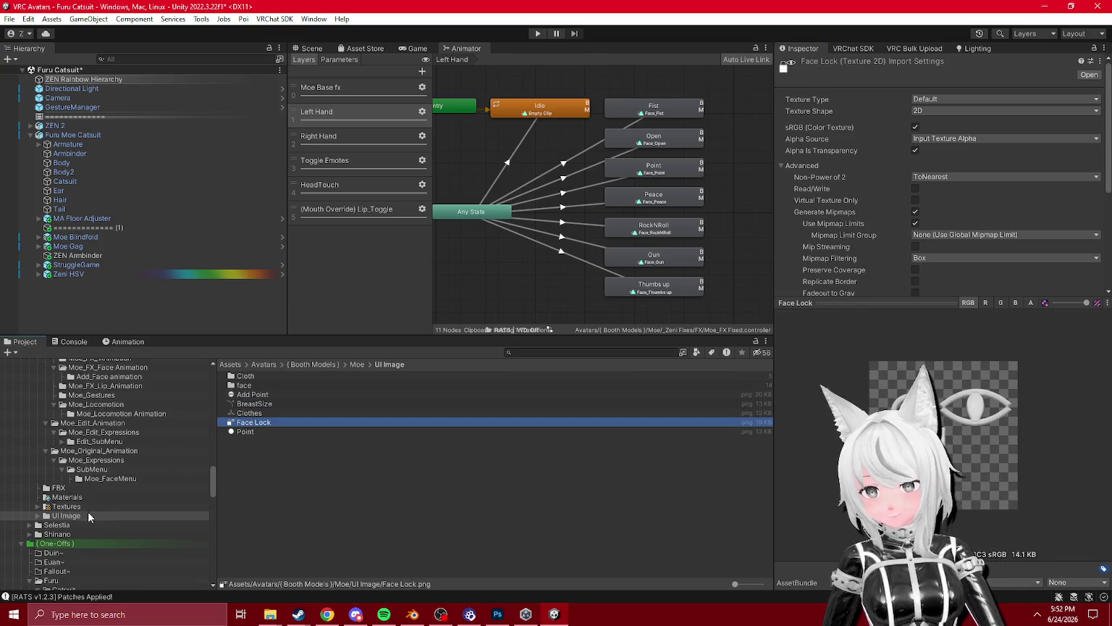
scroll(90, 517, "up", 3)
- Browse the avatar's Animation, Materials, Textures and UI Image folders, then inspect the Moe_Body_Control and Moe_FaceLock submenus
left_click(71, 407)
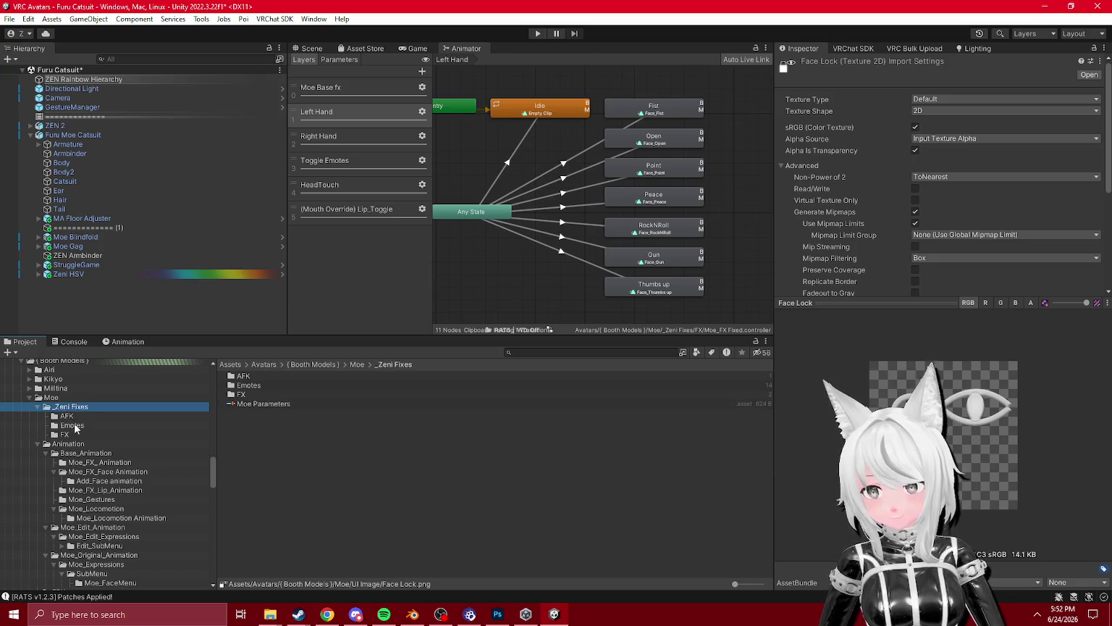
scroll(85, 459, "down", 3)
scroll(89, 463, "up", 3)
left_click(80, 445)
left_click(82, 453)
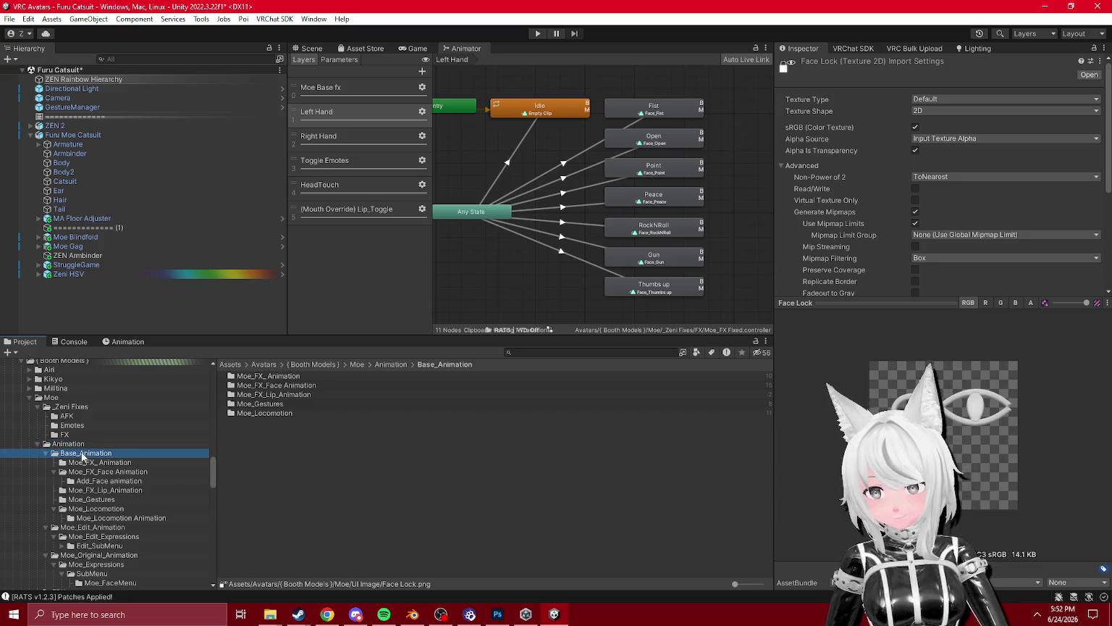
scroll(84, 464, "down", 6)
left_click(84, 463)
left_click(80, 472)
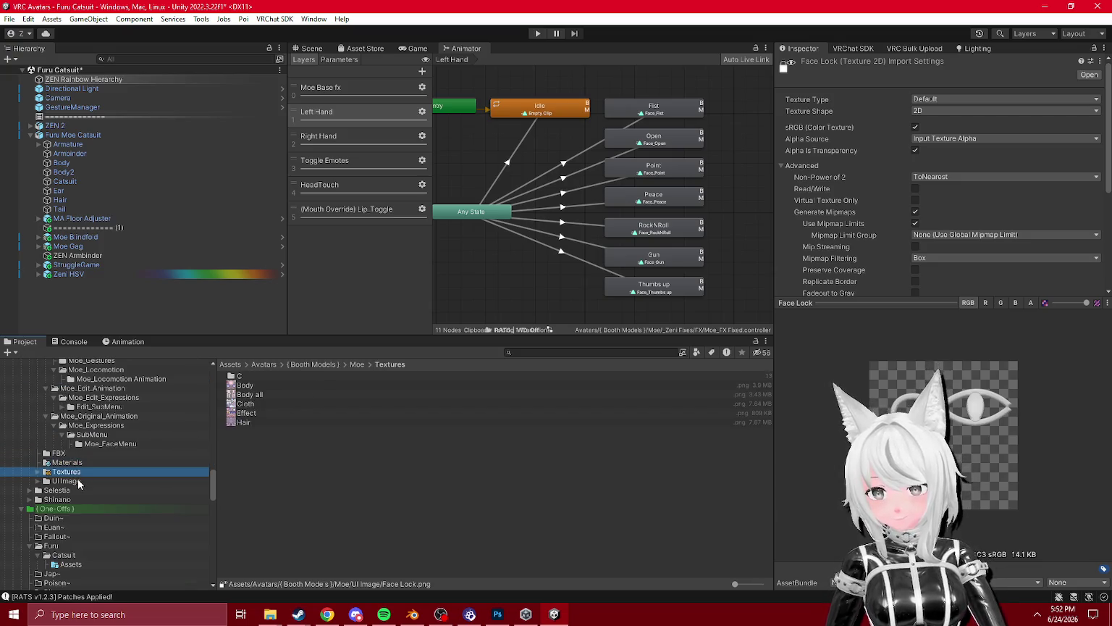
left_click(80, 480)
scroll(81, 481, "up", 3)
left_click(94, 505)
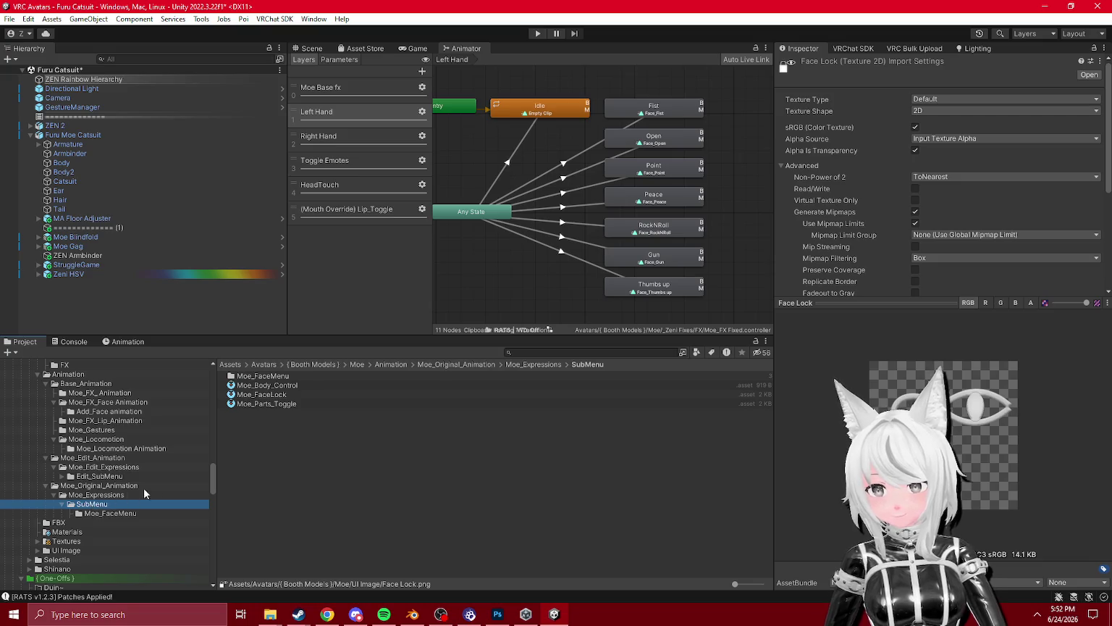
left_click(266, 384)
left_click(264, 394)
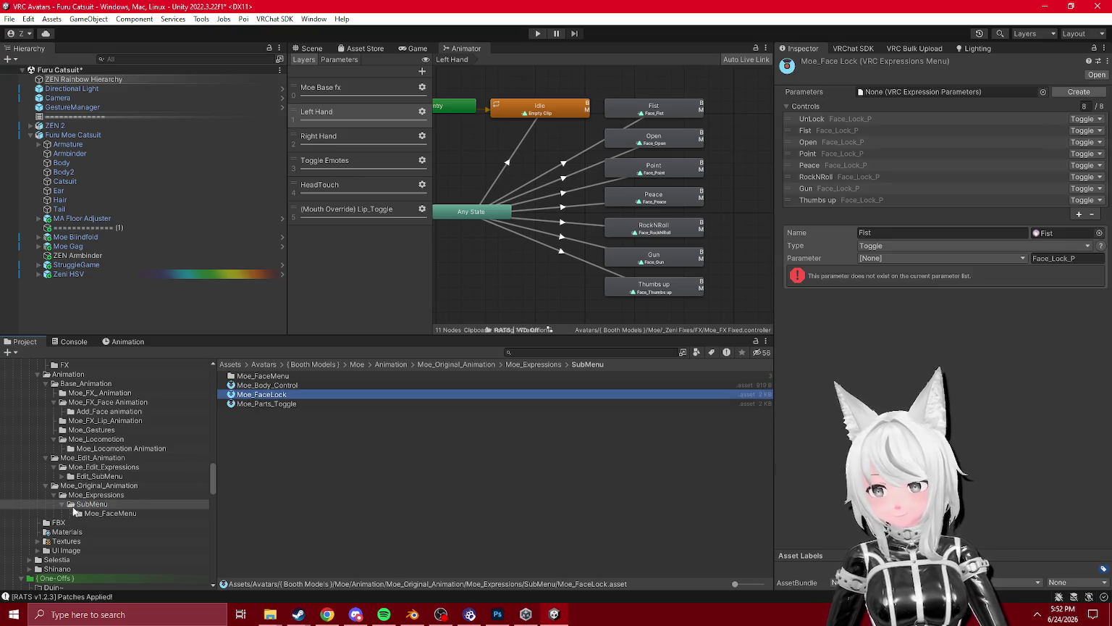
- Browse the original and edited expression folders and inspect Moe_Edit_FaceLock_Menu in Edit_SubMenu
left_click(75, 487)
left_click(99, 495)
left_click(101, 513)
scroll(97, 507, "up", 3)
left_click(74, 445)
left_click(72, 455)
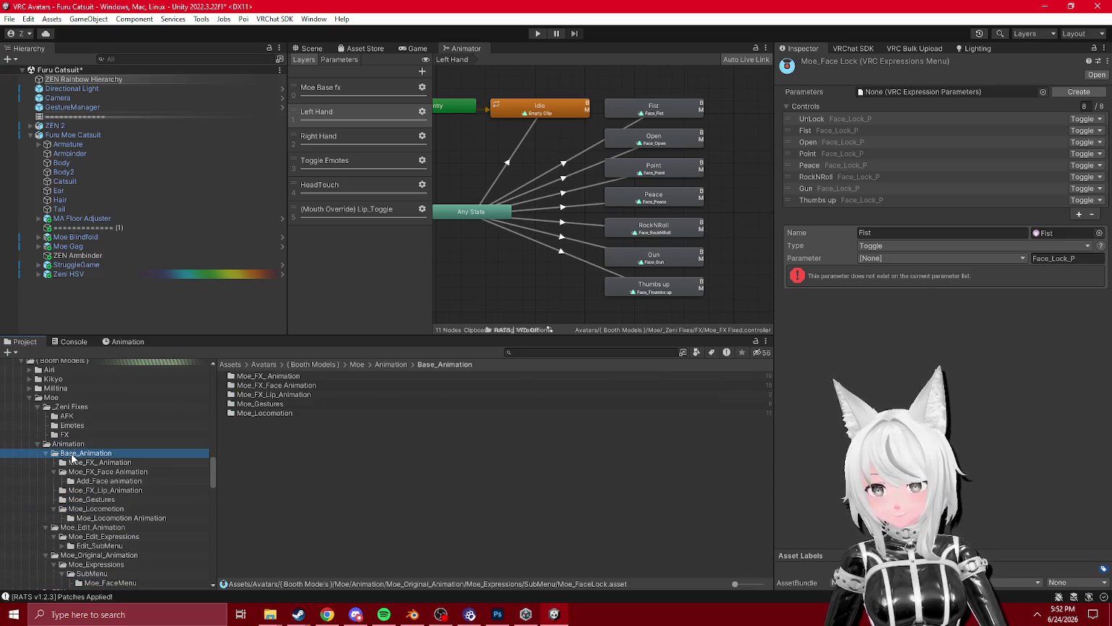
left_click(66, 407)
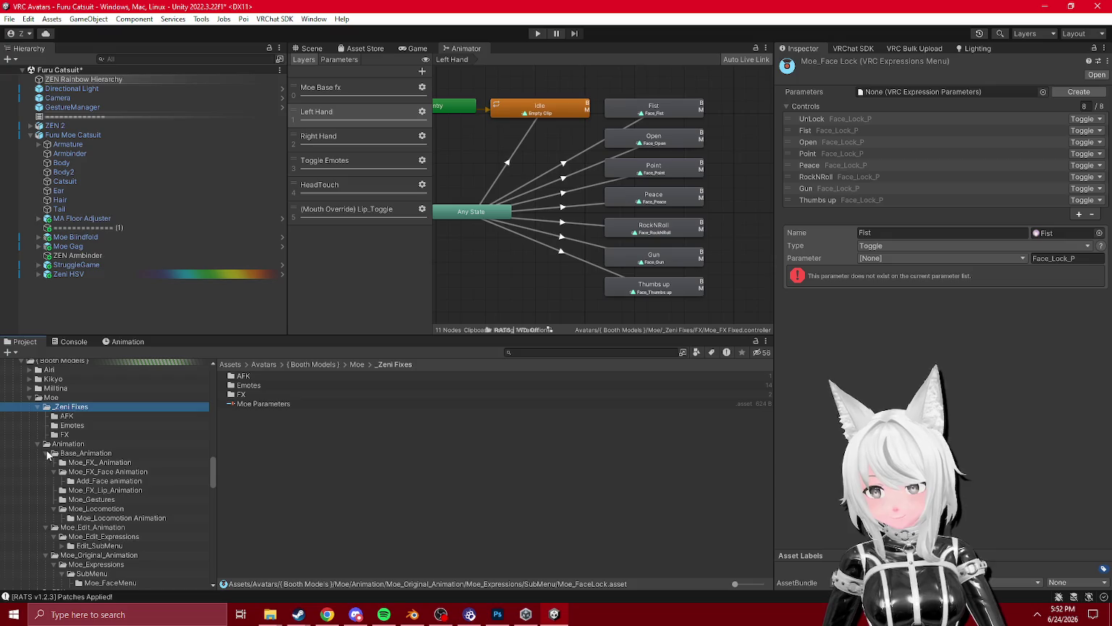
left_click(48, 453)
left_click(68, 463)
left_click(87, 481)
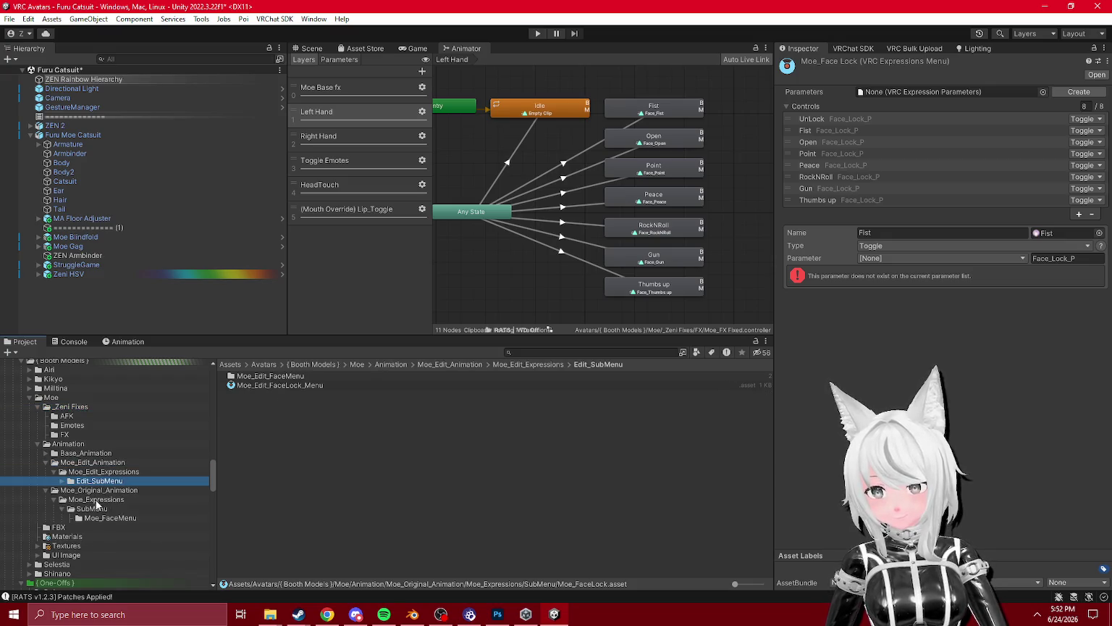
left_click(276, 386)
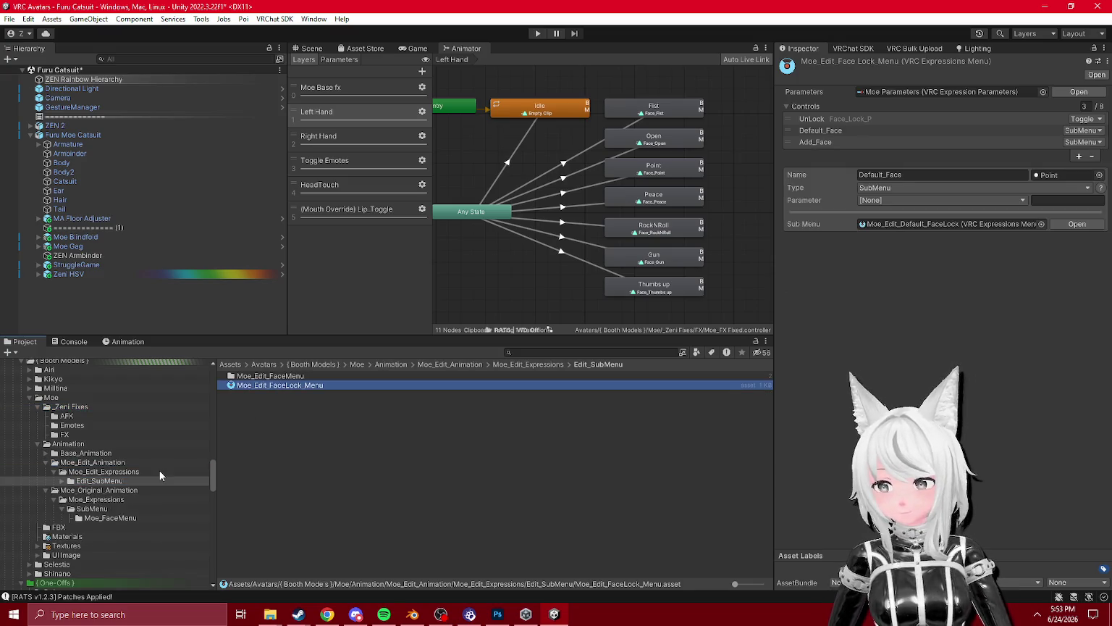
- Open the original Moe_Expressions folder and review Moe_Menu and Moe_Parameters
left_click(72, 493)
left_click(121, 499)
left_click(112, 509)
left_click(109, 500)
left_click(267, 386)
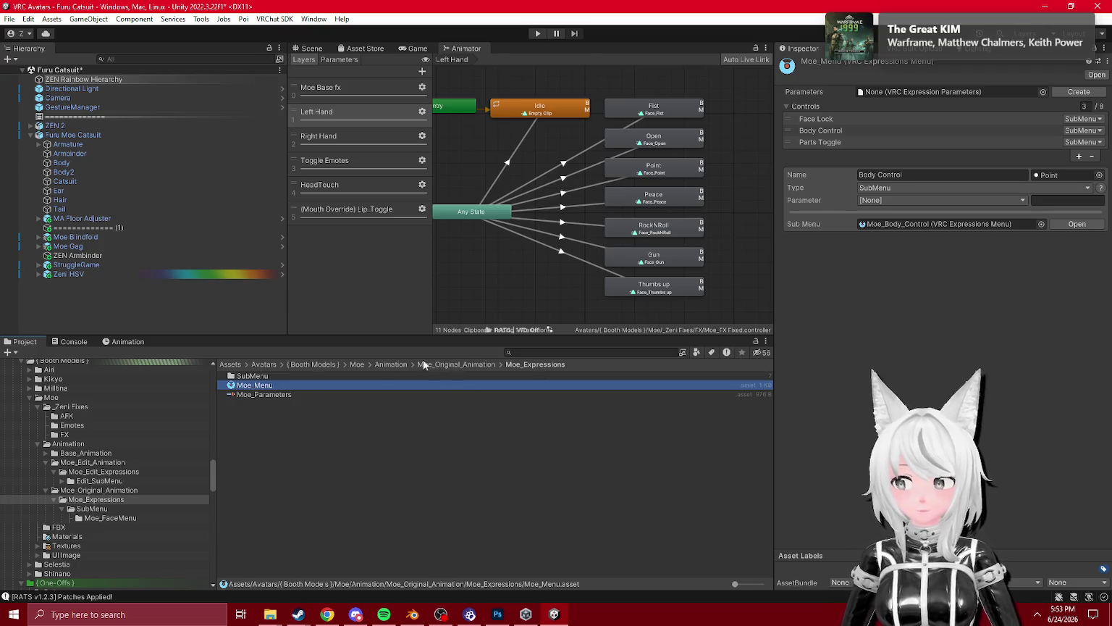
left_click(285, 398)
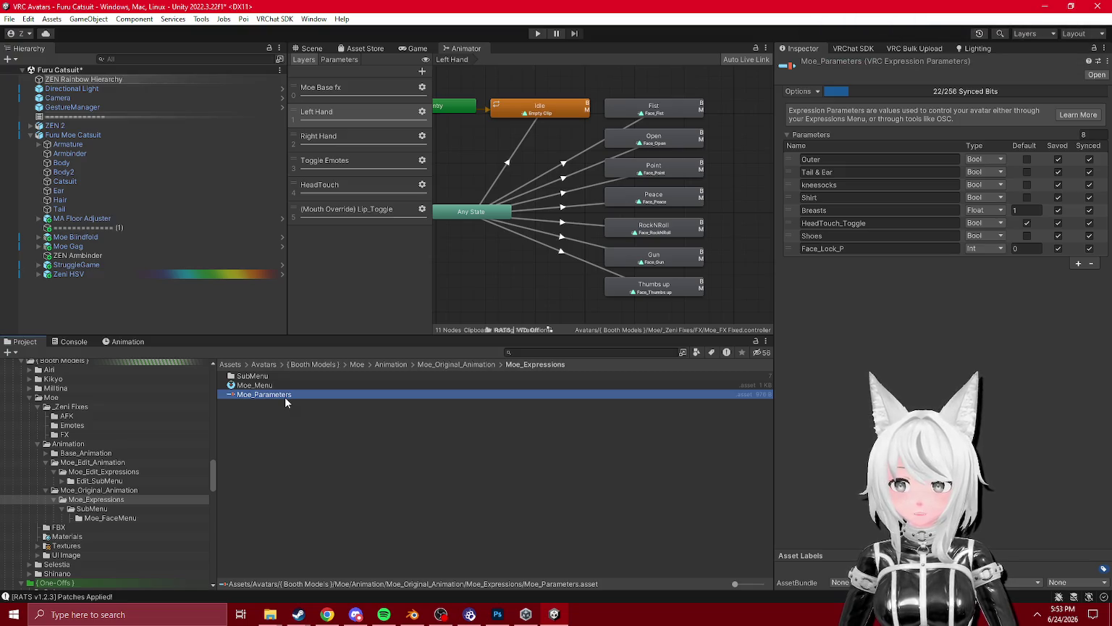
- Follow Moe_Menu's Body Control submenu into Moe_Body_Control and check its HeadTouch Toggle and Breasts_Control puppet
left_click(258, 385)
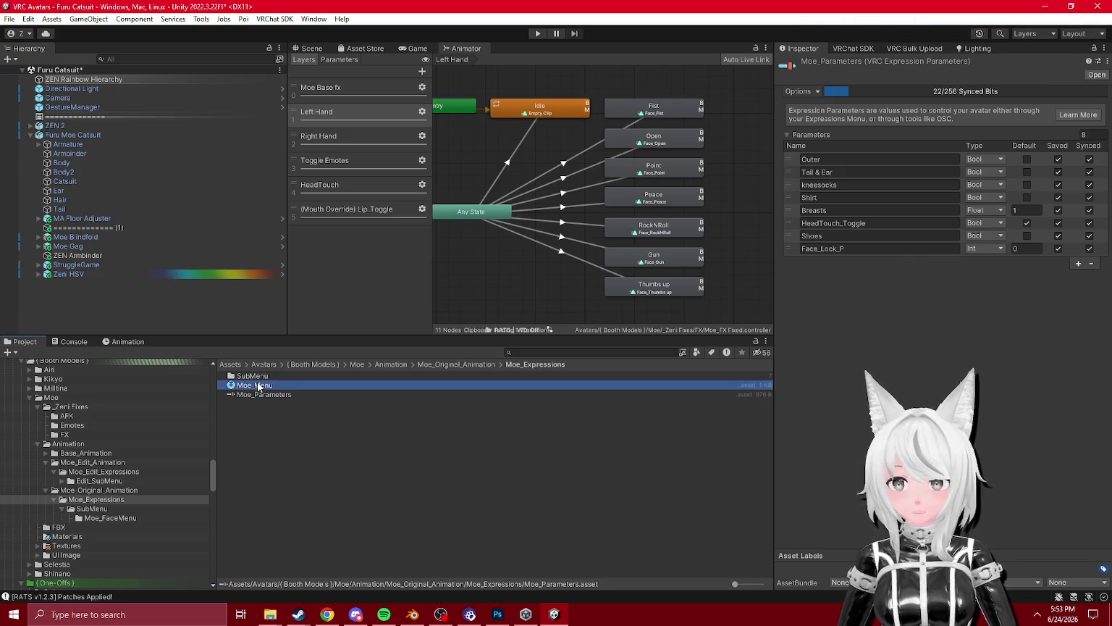
left_click(836, 143)
left_click(834, 133)
left_click(942, 224)
double_click(941, 224)
left_click(849, 120)
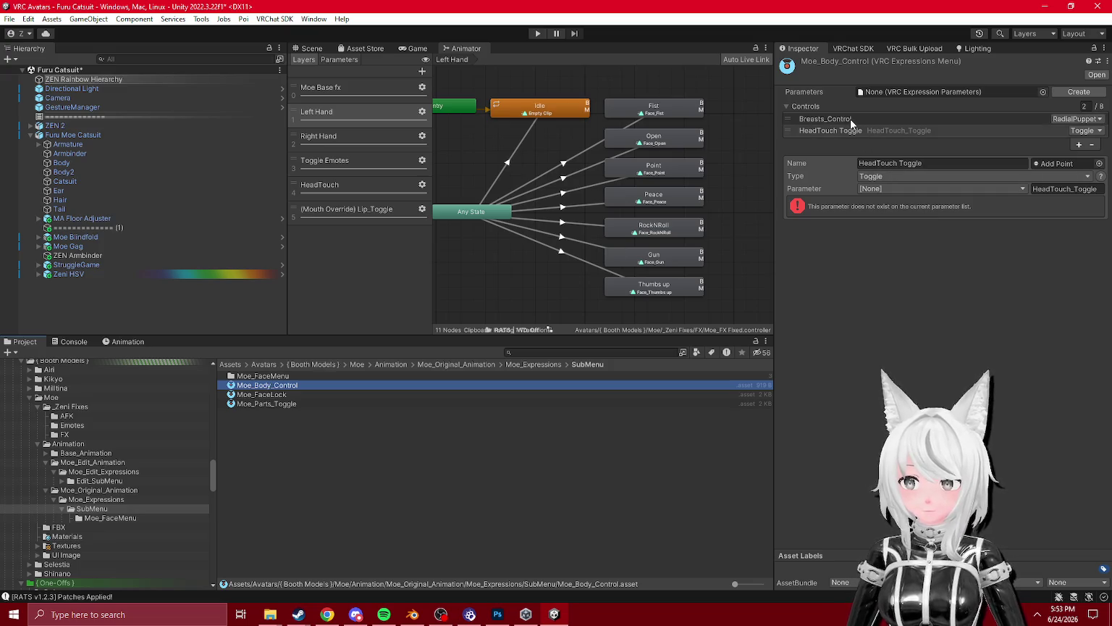
left_click(889, 165)
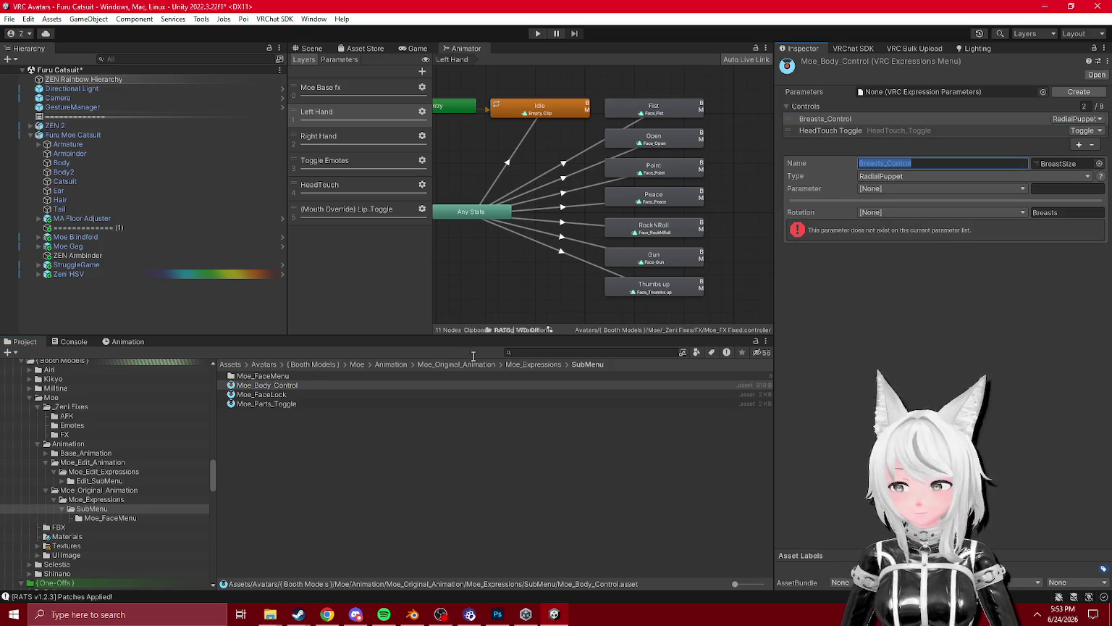
scroll(109, 463, "up", 2)
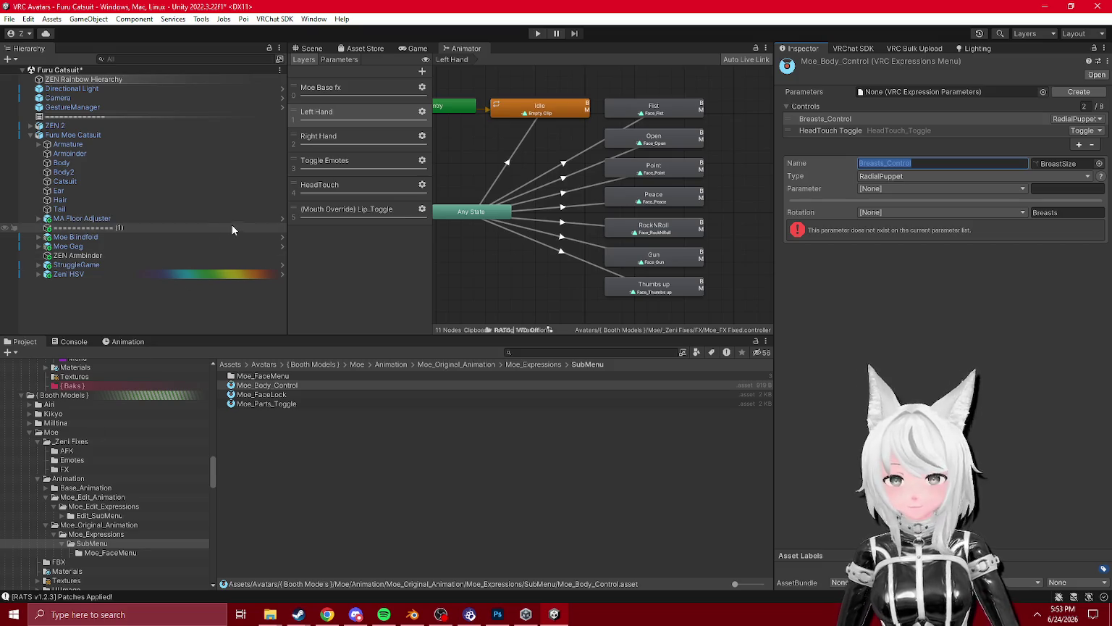
- Select Furu Moe Catsuit and confirm its Expressions Menu is Moe_Edit_Menu
left_click(122, 136)
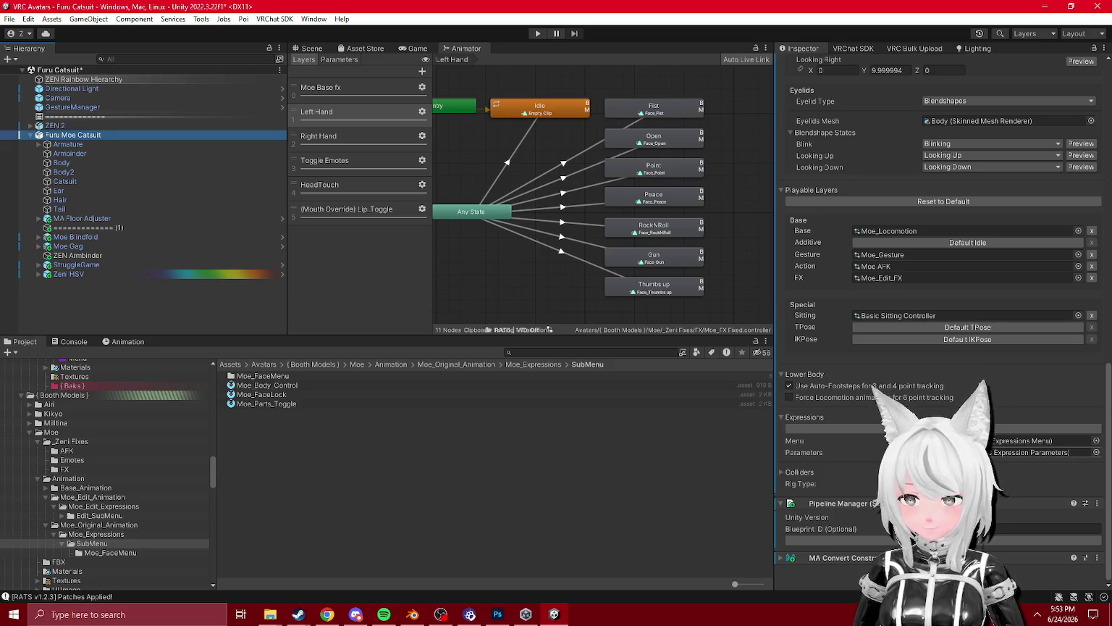
left_click(1050, 441)
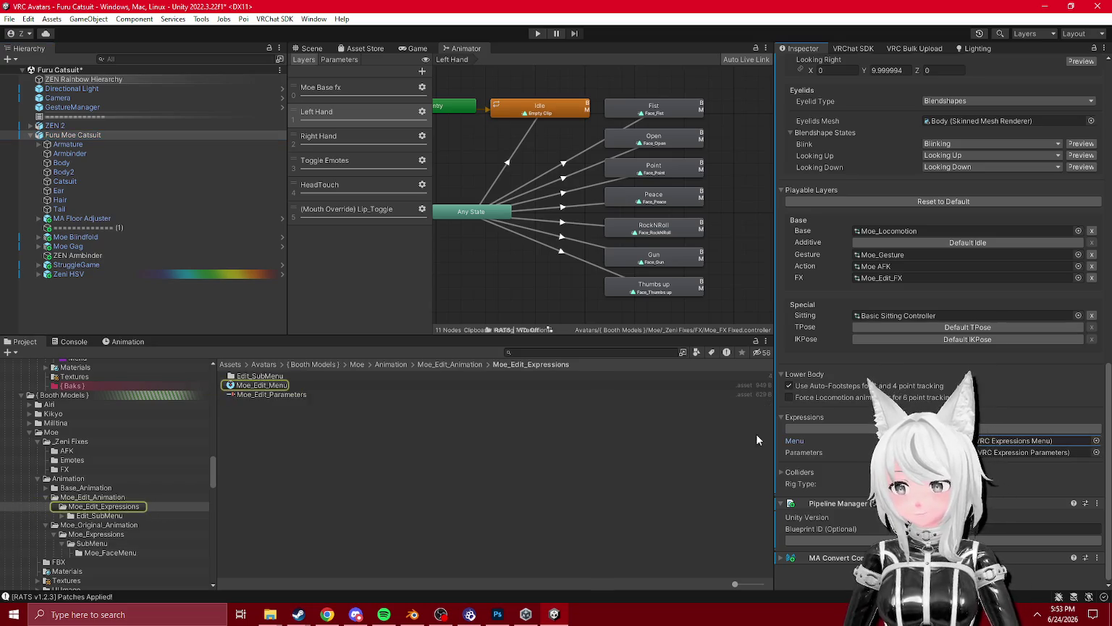
left_click(272, 386)
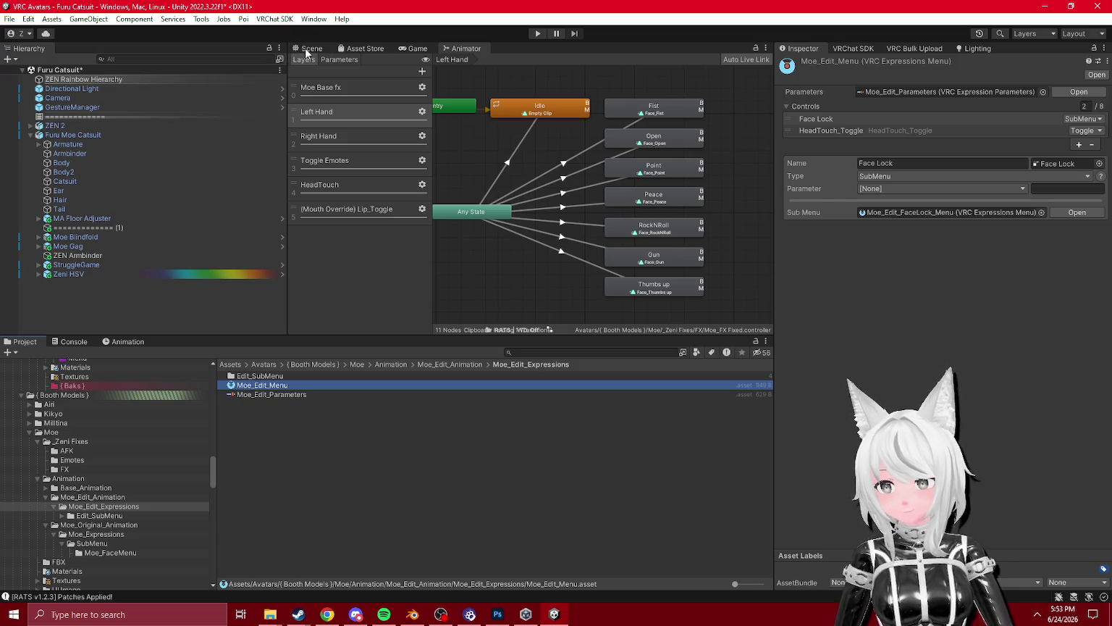
- Go back to the Animator graph and show the Right Hand layer
left_click(311, 48)
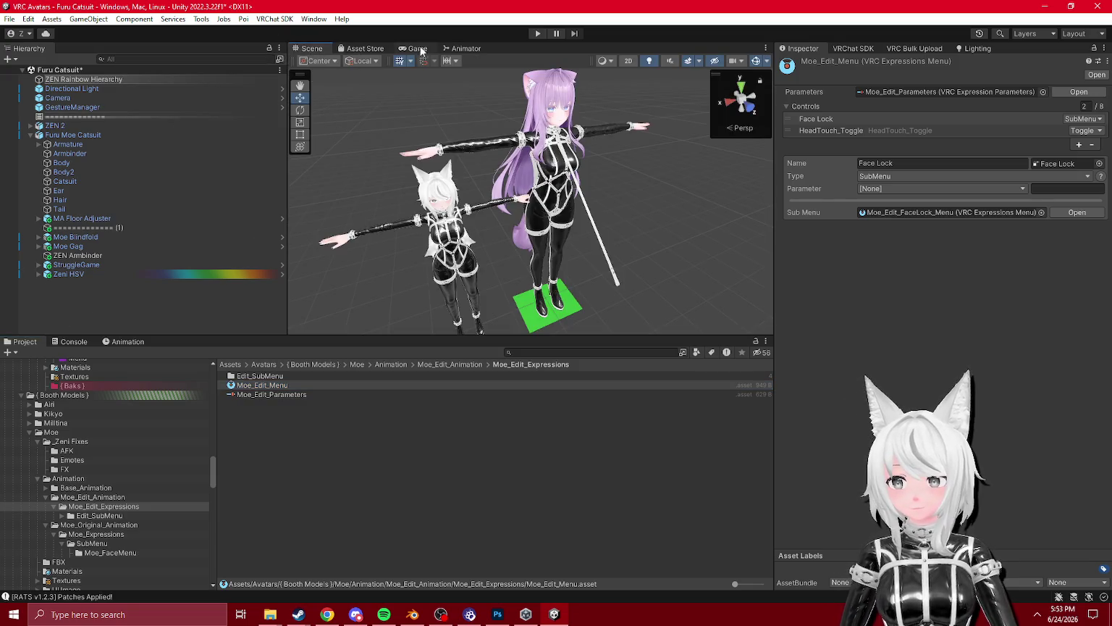
left_click(467, 48)
left_click(339, 137)
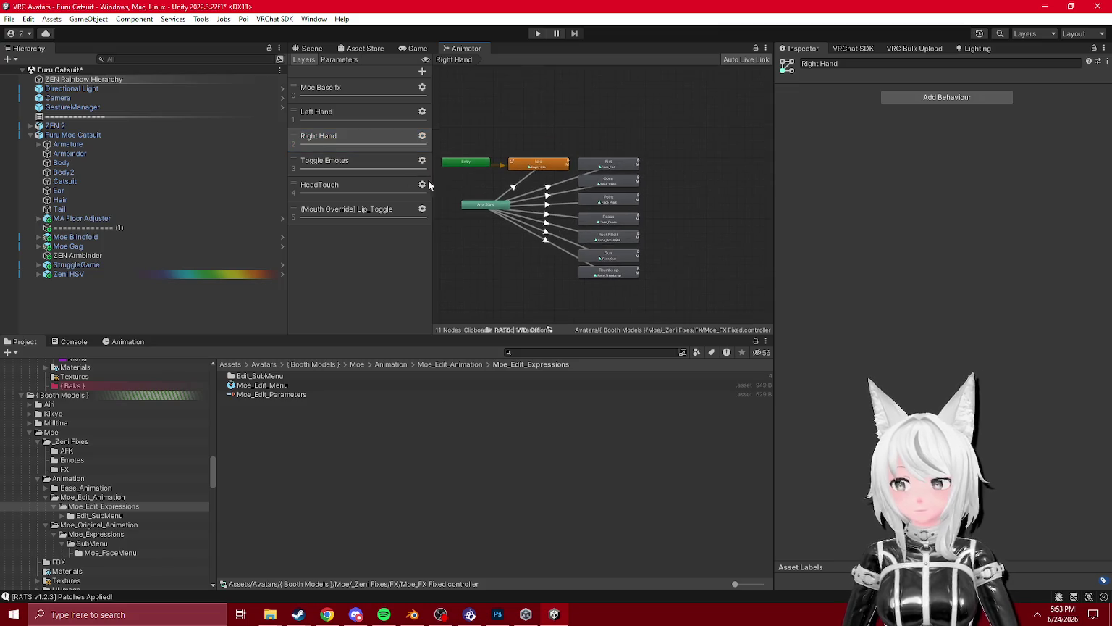
- Check the Left and Right Hand layers, inspecting the Any State transitions and the Idle state
left_click(406, 168)
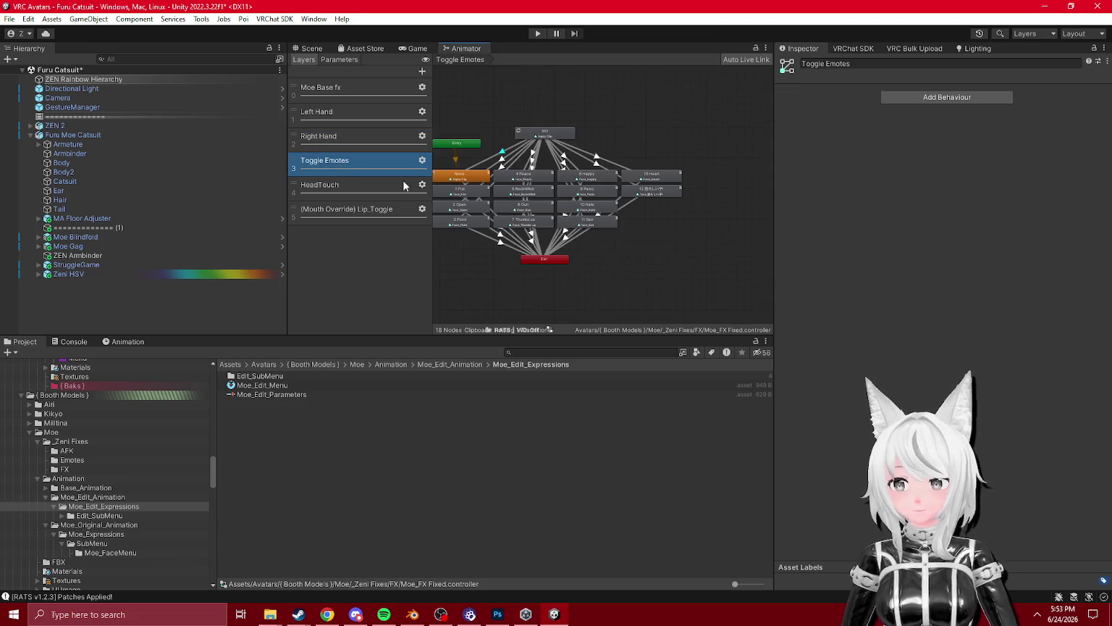
left_click(346, 129)
left_click(345, 119)
left_click(348, 138)
left_click_drag(642, 253, 562, 244)
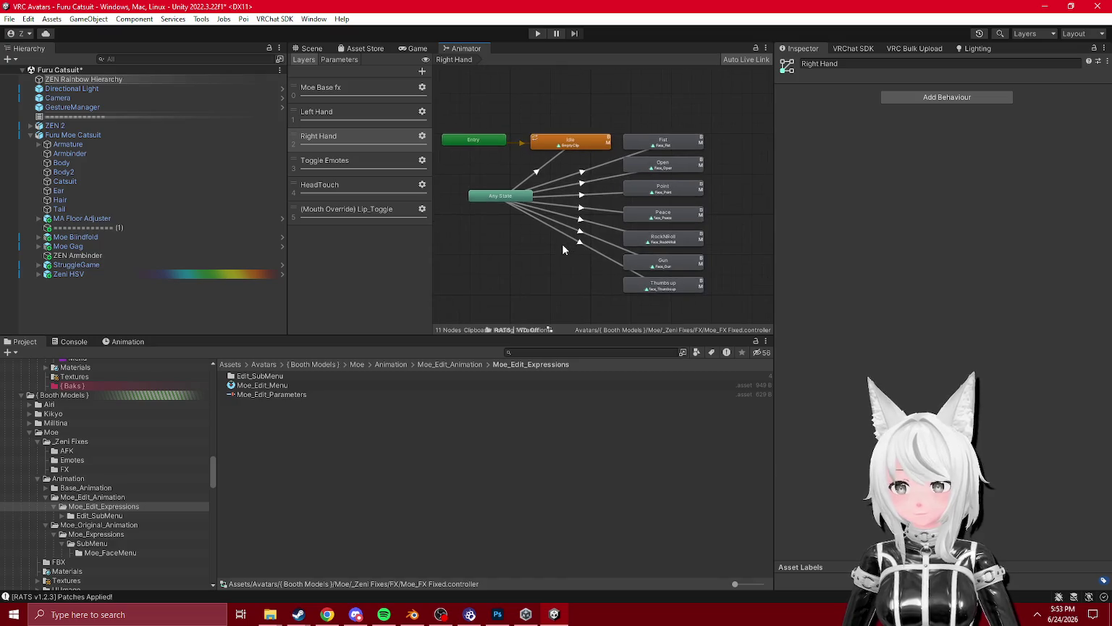
left_click(581, 219)
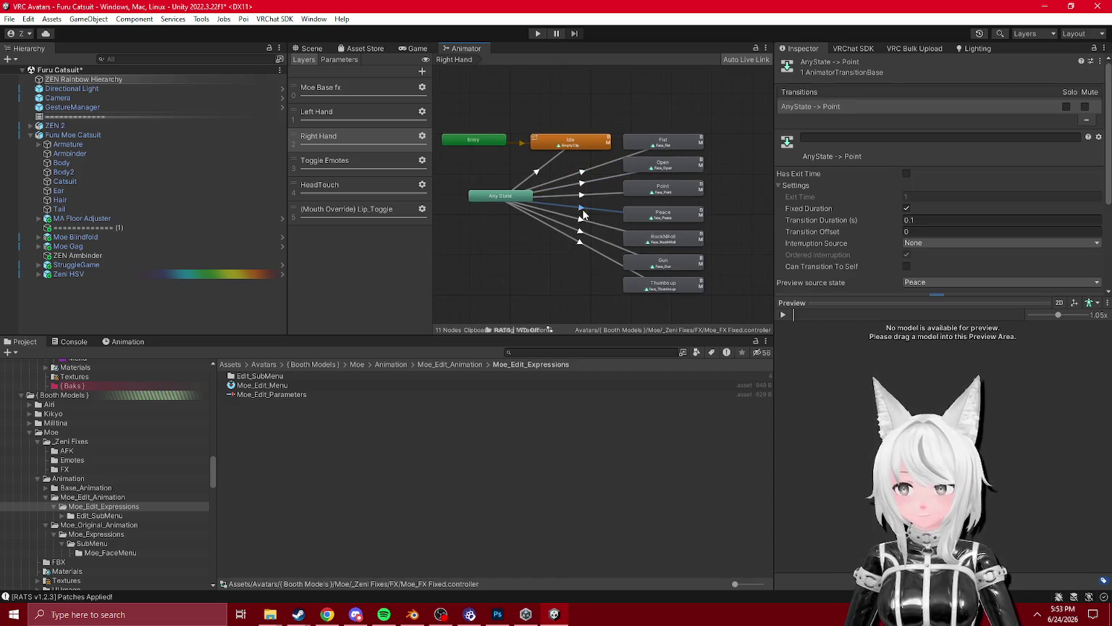
left_click(535, 171)
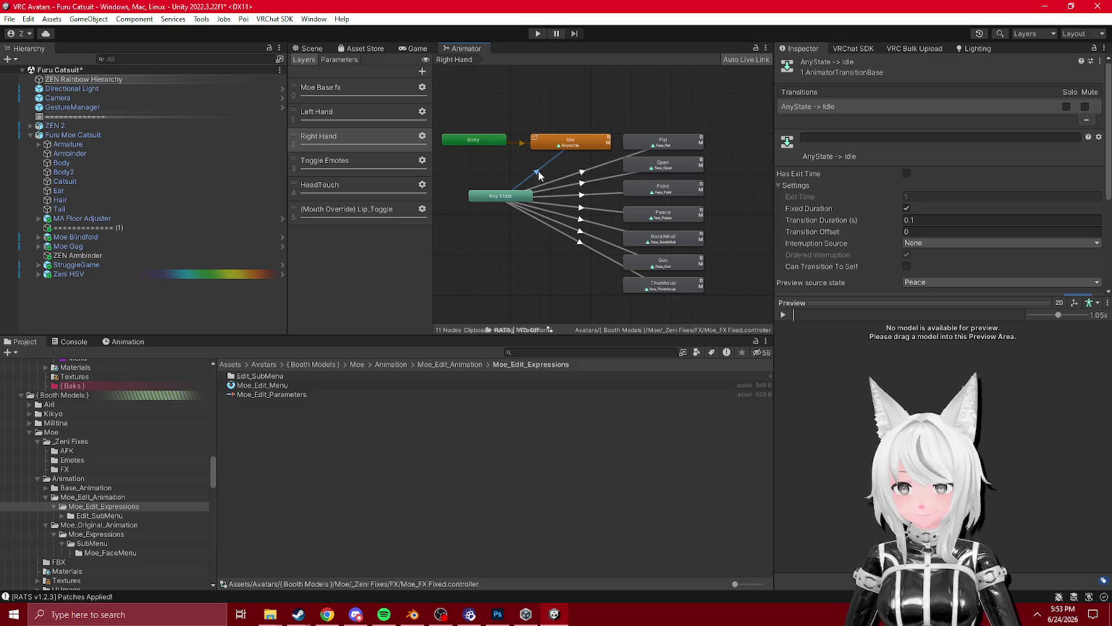
left_click(556, 137)
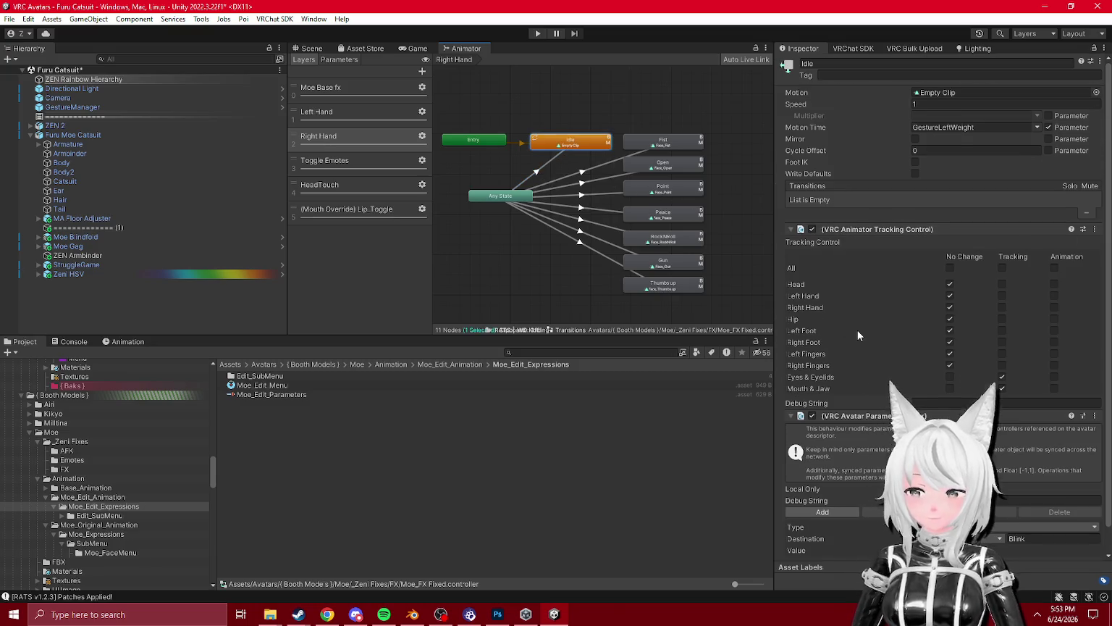
scroll(858, 328, "down", 2)
- In the Toggle Emotes layer, set Init as the Layer Default State and tidy the Entry node
left_click(368, 157)
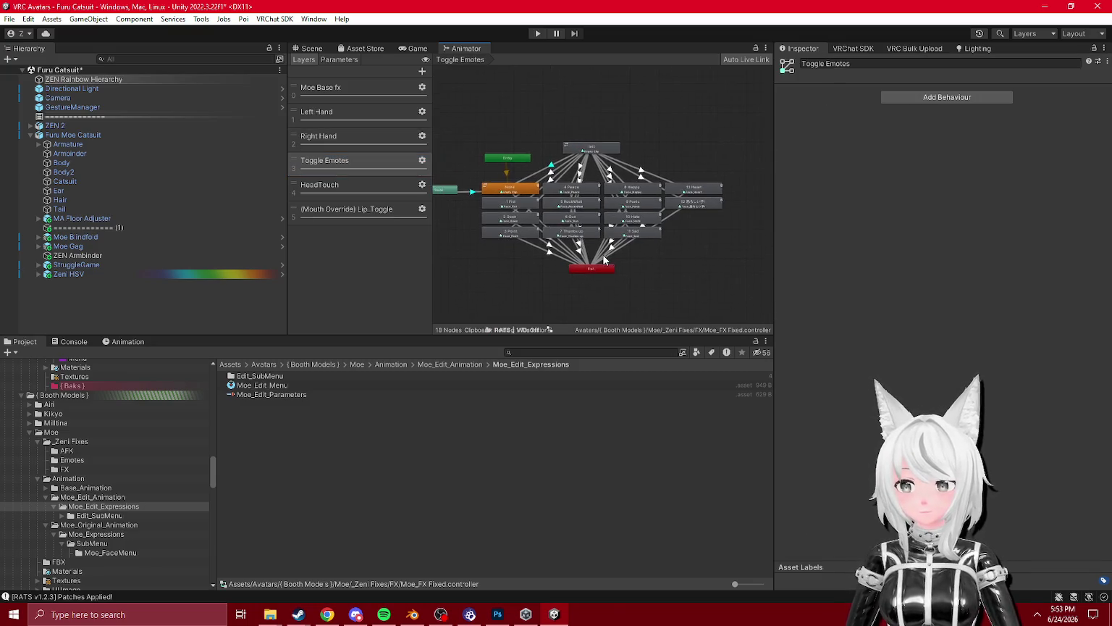
mouse_move(569, 111)
left_mouse_down()
mouse_move(570, 124)
mouse_move(567, 113)
left_mouse_up()
right_click(568, 112)
left_click(590, 117)
right_click(608, 117)
left_click(651, 139)
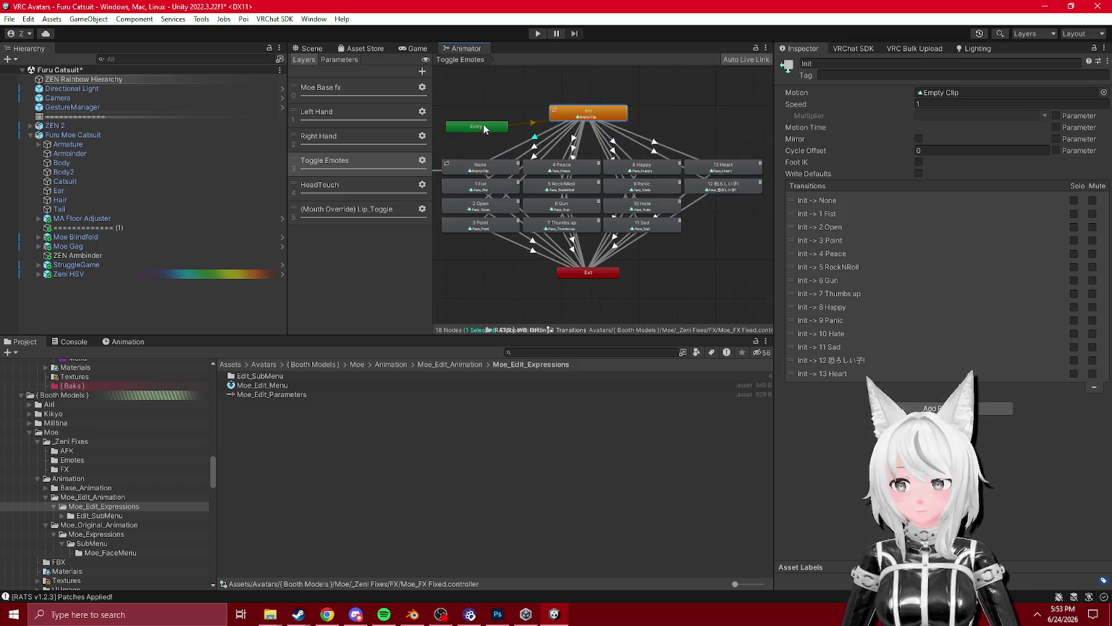
left_click_drag(484, 129, 491, 119)
left_click(581, 92)
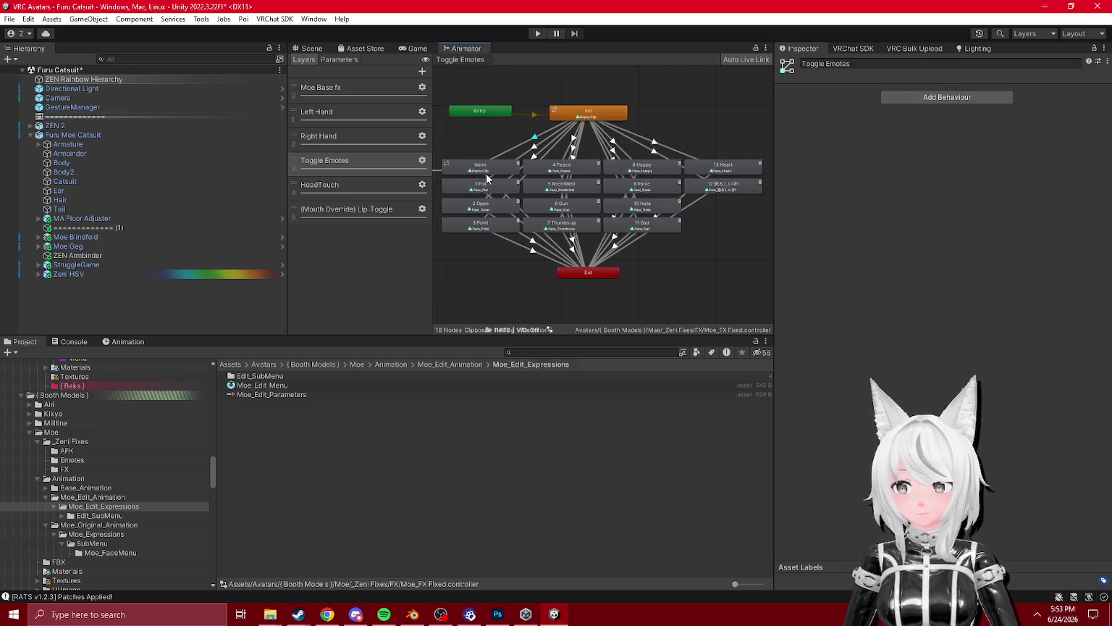
- Inspect the None state and its transition to Exit, repositioning the node and framing it
left_click(485, 173)
left_click_drag(486, 178, 486, 154)
left_click(817, 201)
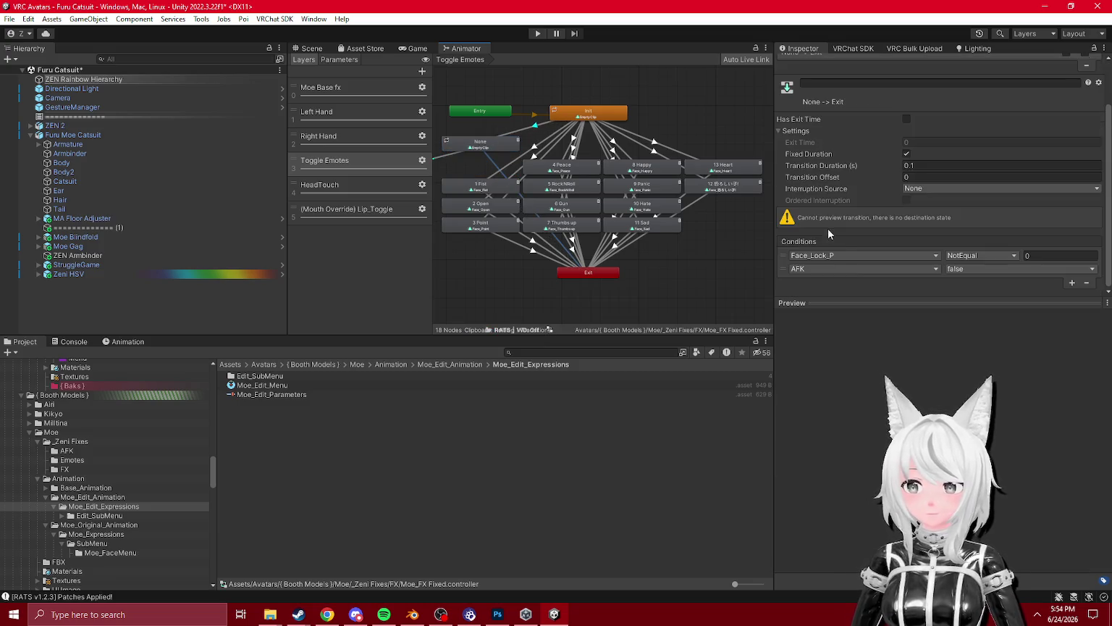
left_click(485, 145)
left_click_drag(485, 144, 488, 173)
key("f")
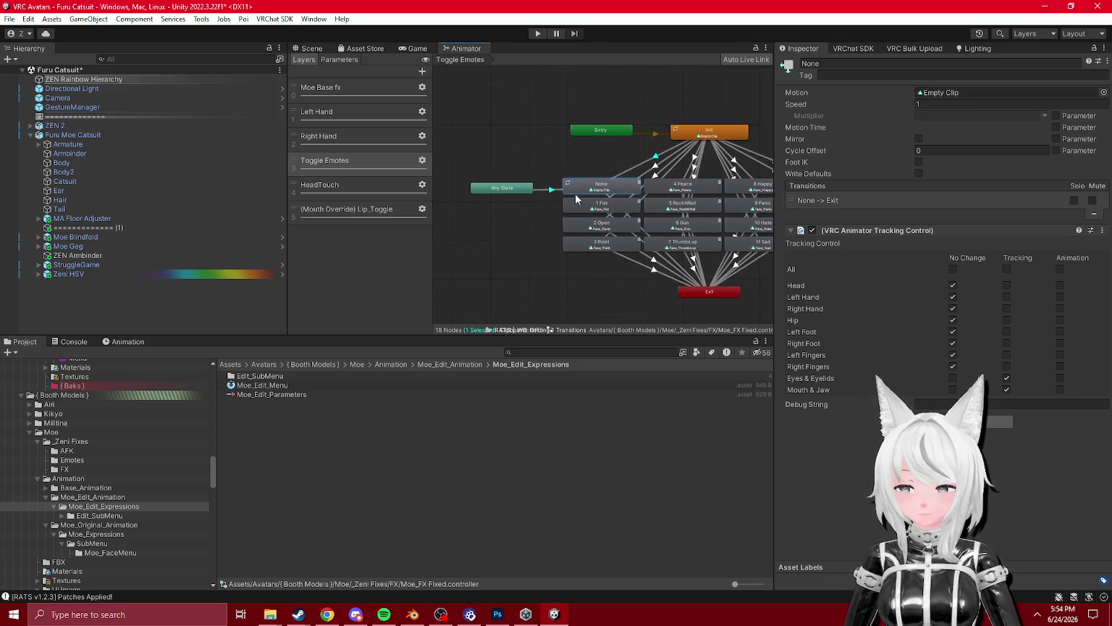
- Review the Right Hand and Left Hand gesture layers again
left_click(646, 255)
left_click(348, 139)
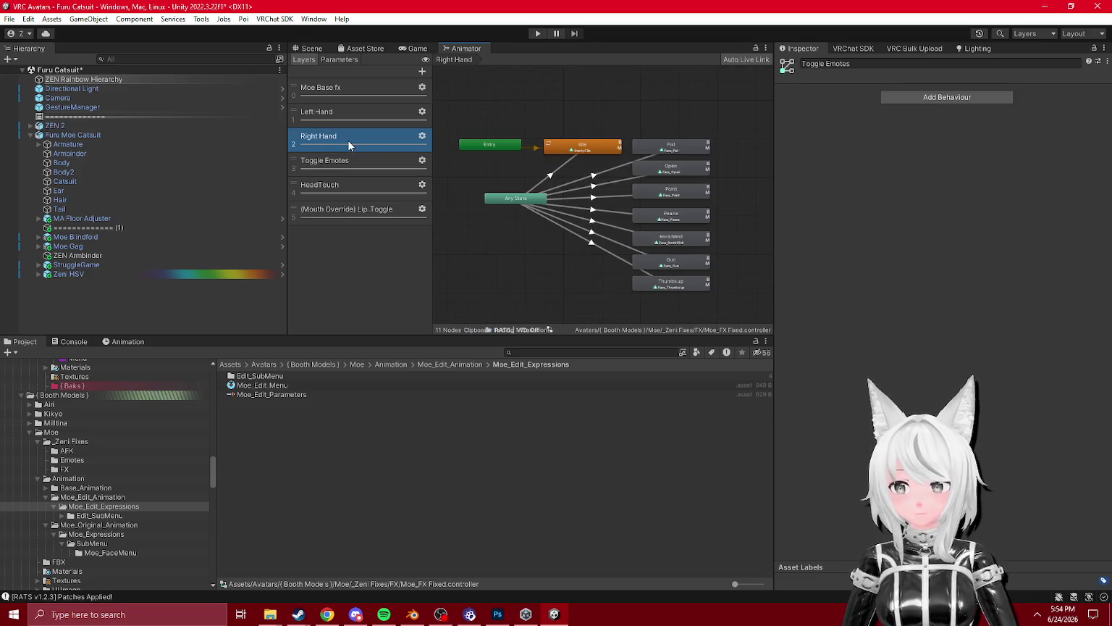
left_click(332, 112)
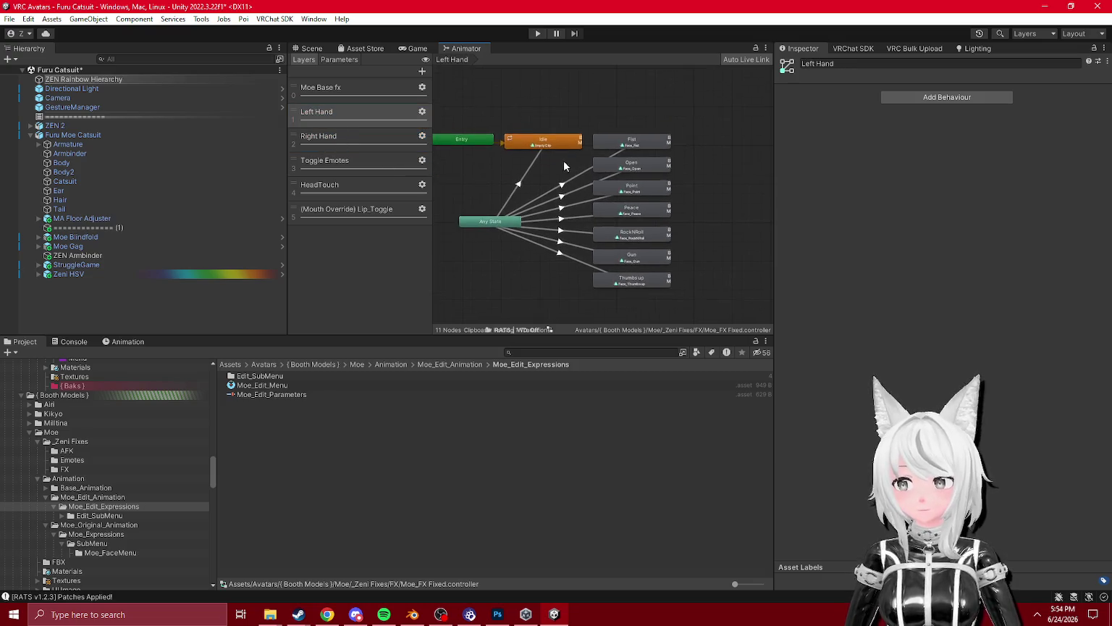
left_click(335, 87)
scroll(502, 230, "up", 3)
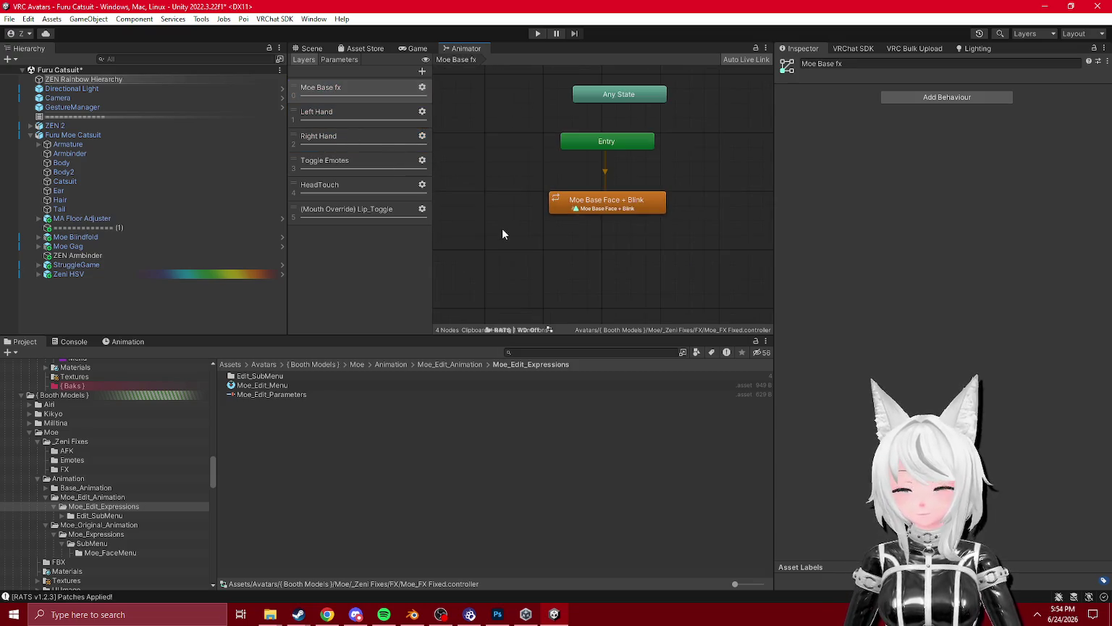
- Review the Left Hand, HeadTouch and Lip_Toggle layers' states
scroll(502, 230, "down", 1)
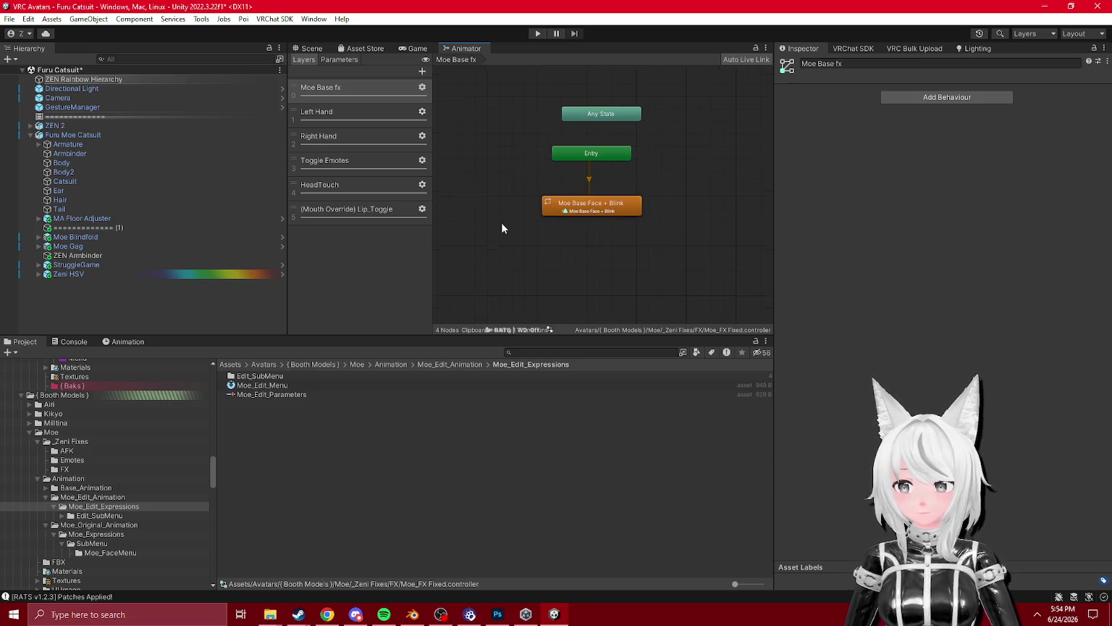
left_click(329, 113)
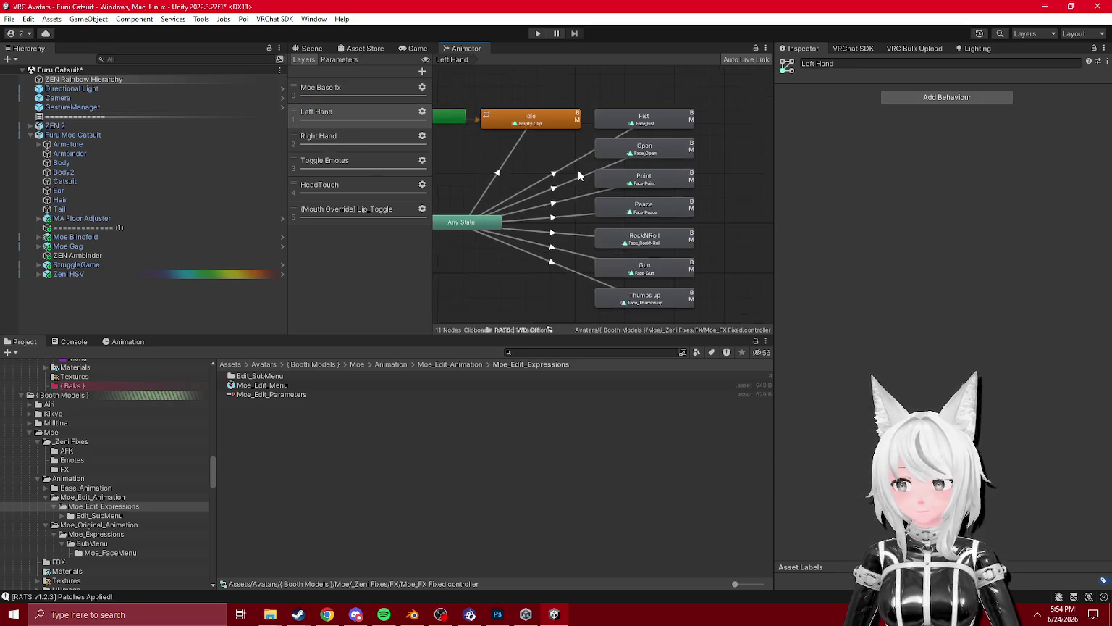
left_click(331, 171)
left_click(339, 187)
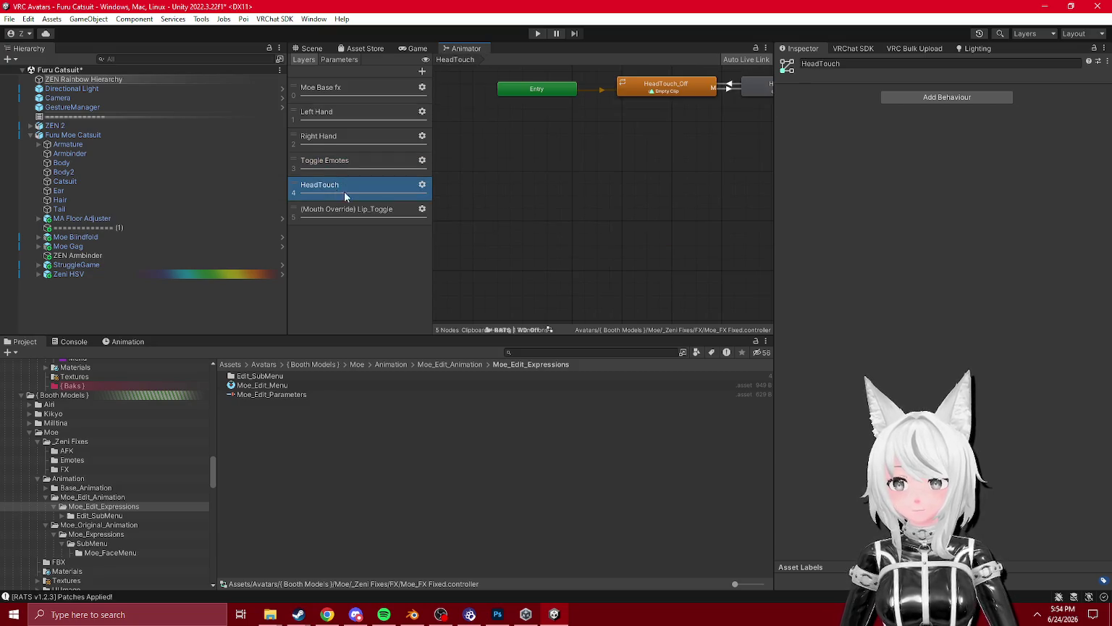
left_click(391, 211)
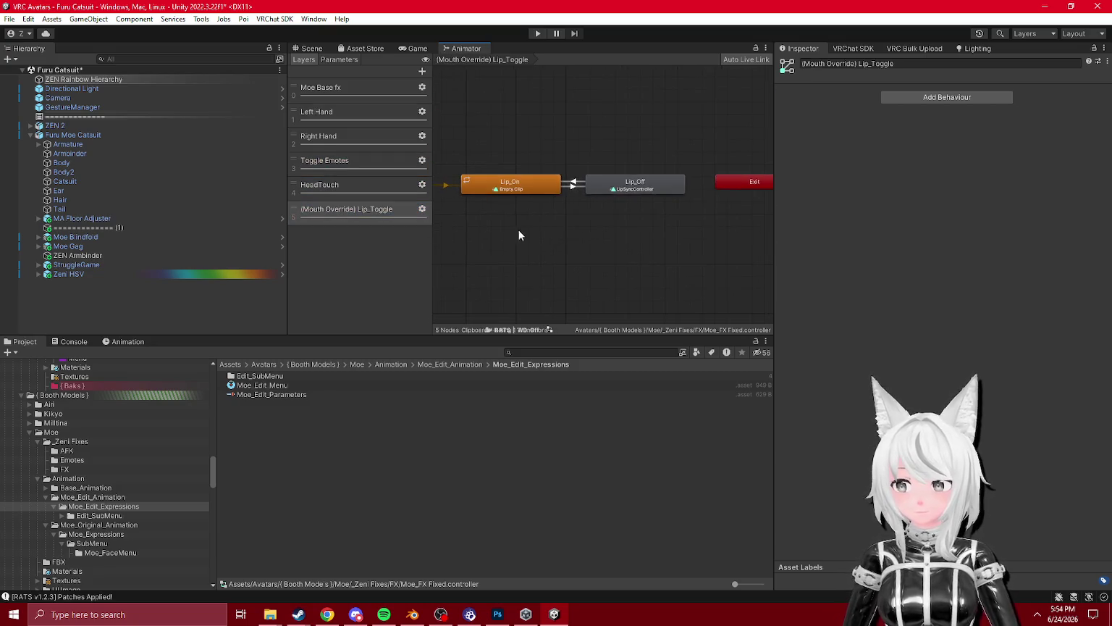
- Collapse the edited animation folders and open the FX folder in the Project tree
left_click(85, 516)
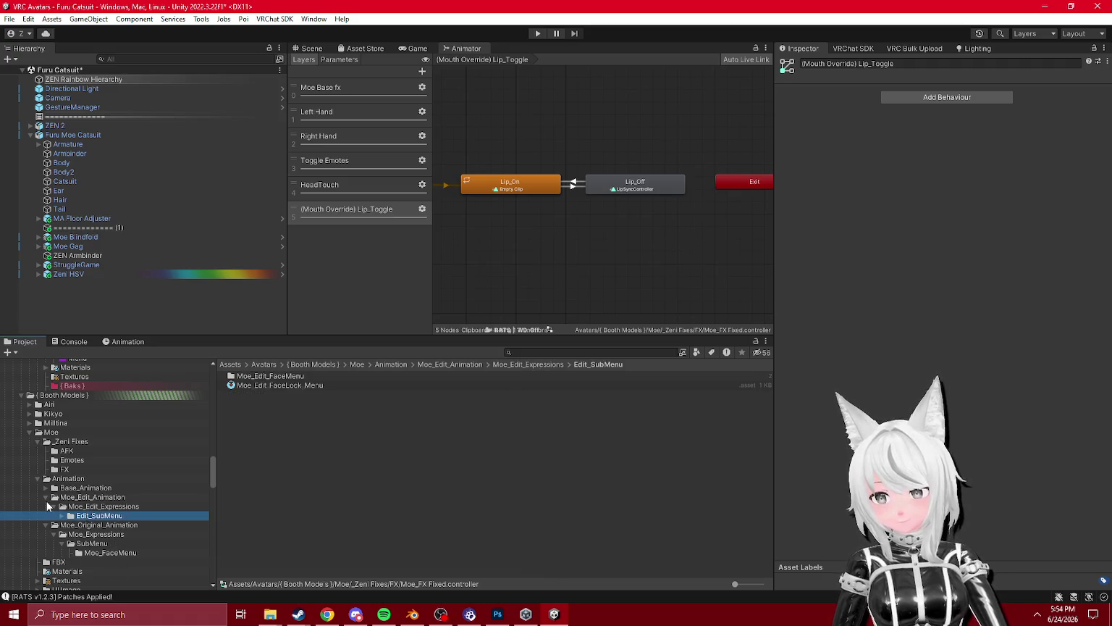
left_click(46, 499)
left_click(63, 471)
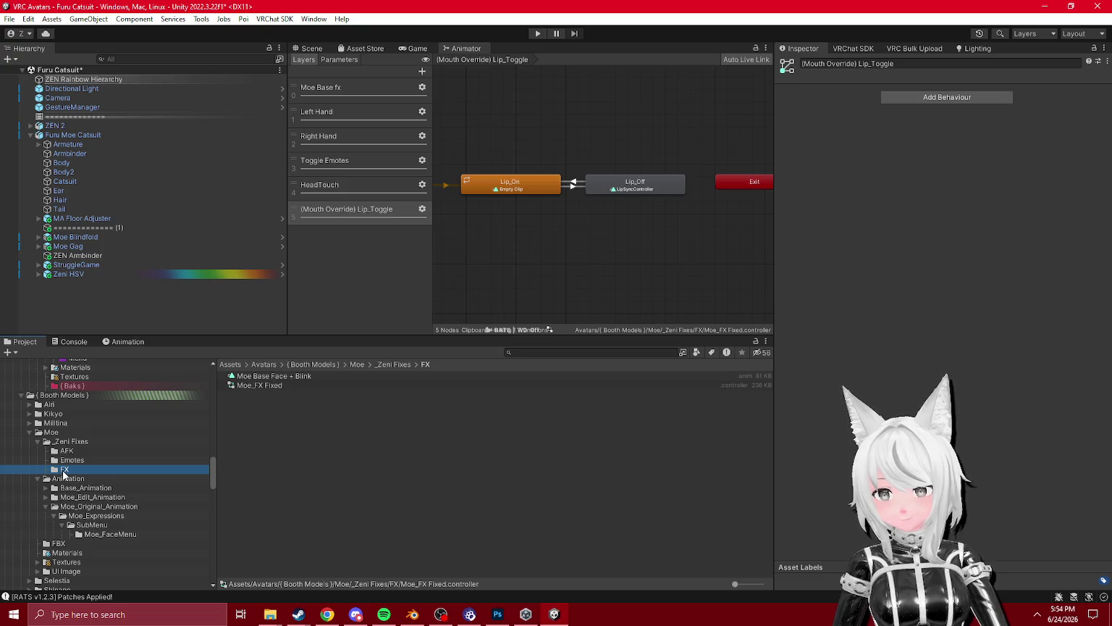
- Remove the Blink parameter from the controller's Parameters list
left_click(350, 62)
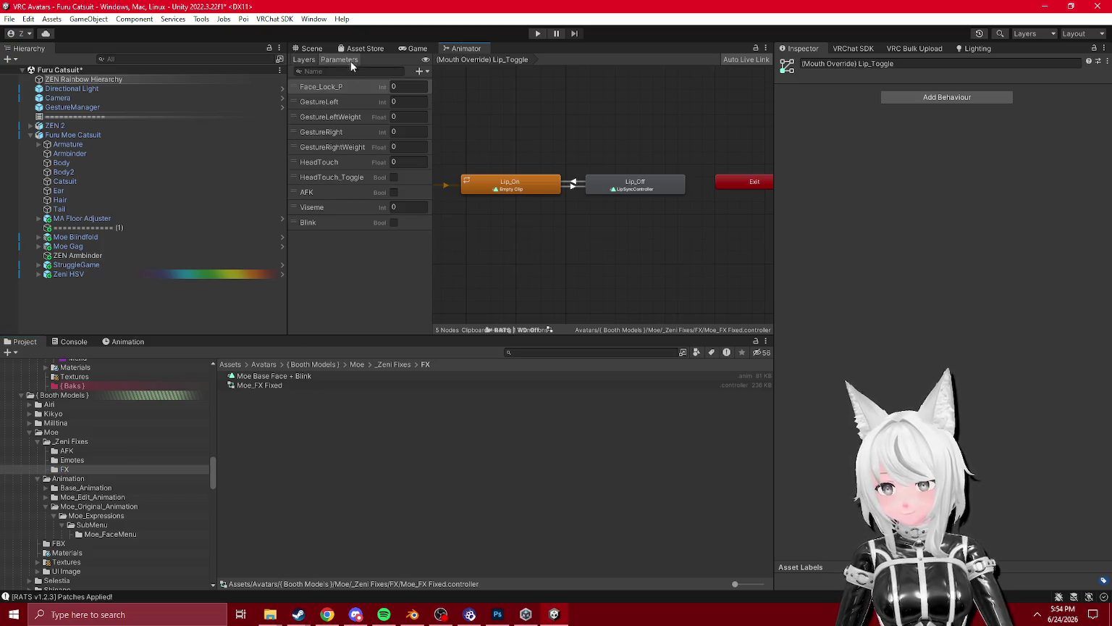
left_click(352, 181)
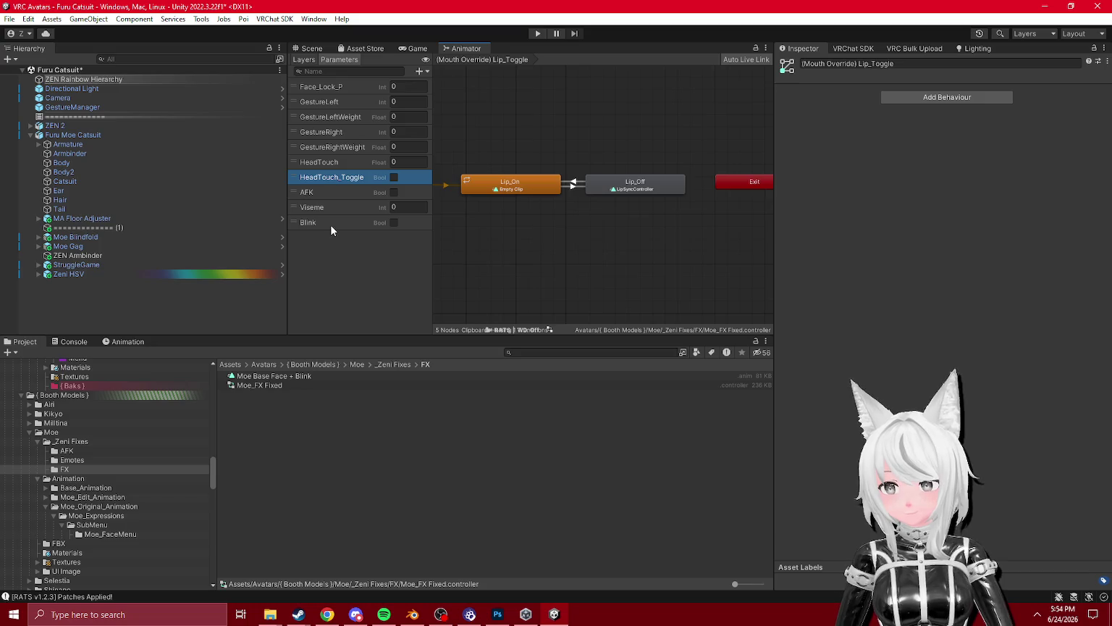
left_click(332, 227)
key("Delete")
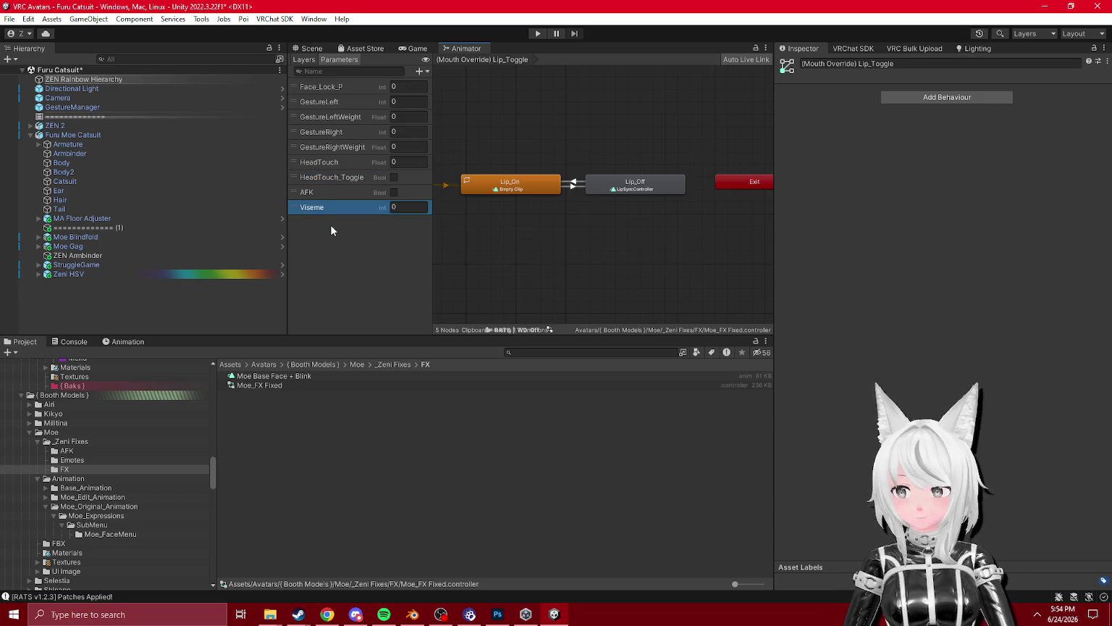
- Back in Layers, check the Right Hand, Toggle Emotes and Moe Base fx layers and the Moe Base Face + Blink clip
left_click(304, 61)
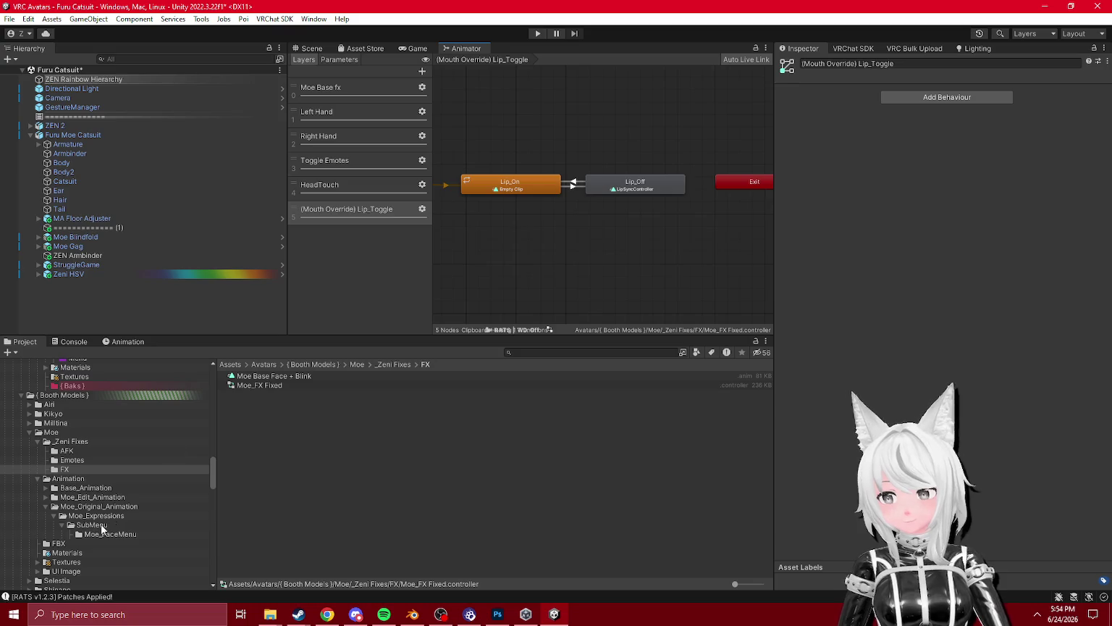
left_click(71, 460)
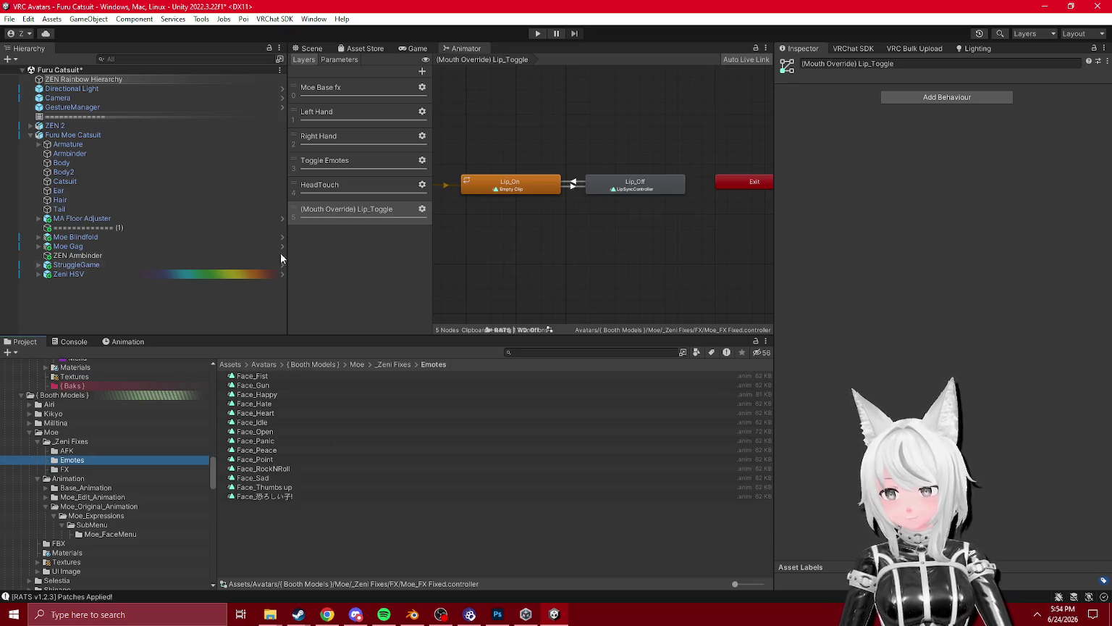
left_click(346, 145)
left_click(352, 167)
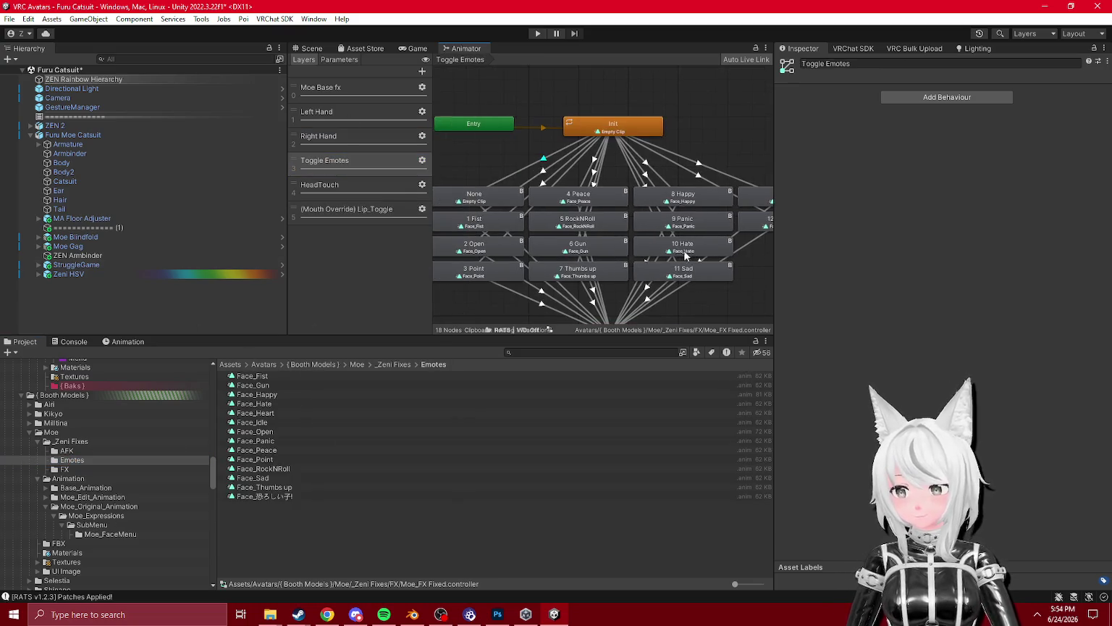
left_click(89, 467)
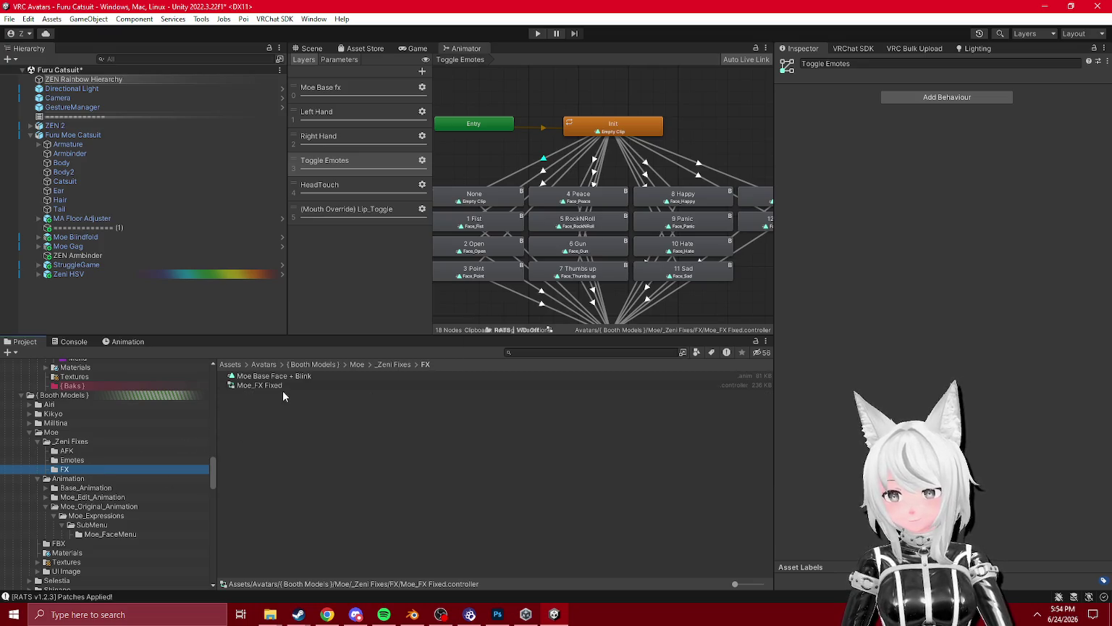
left_click(327, 94)
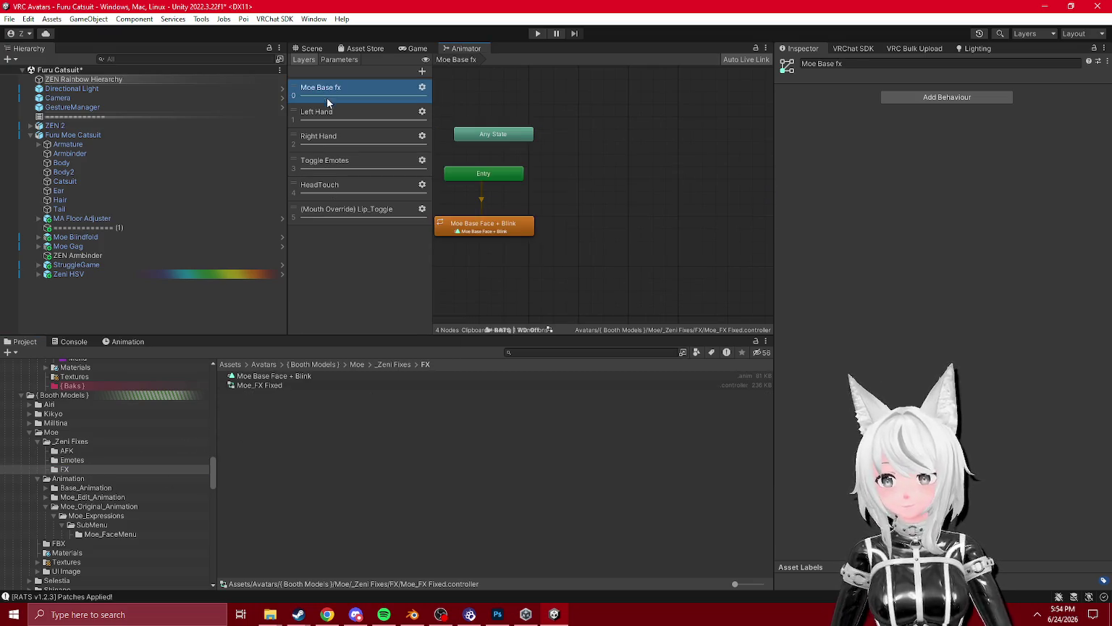
left_click_drag(293, 375, 1028, 358)
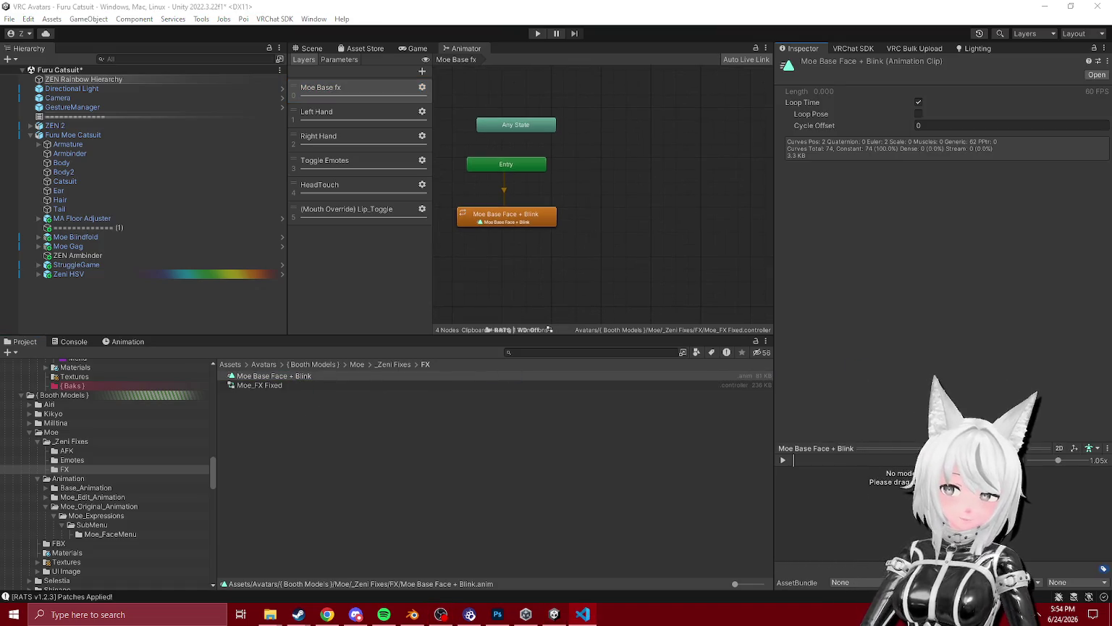
- Dock an Animation editor tab beside the Project panel, checking Face_Fist and the base face clip
left_click(134, 345)
left_click_drag(133, 345, 1110, 340)
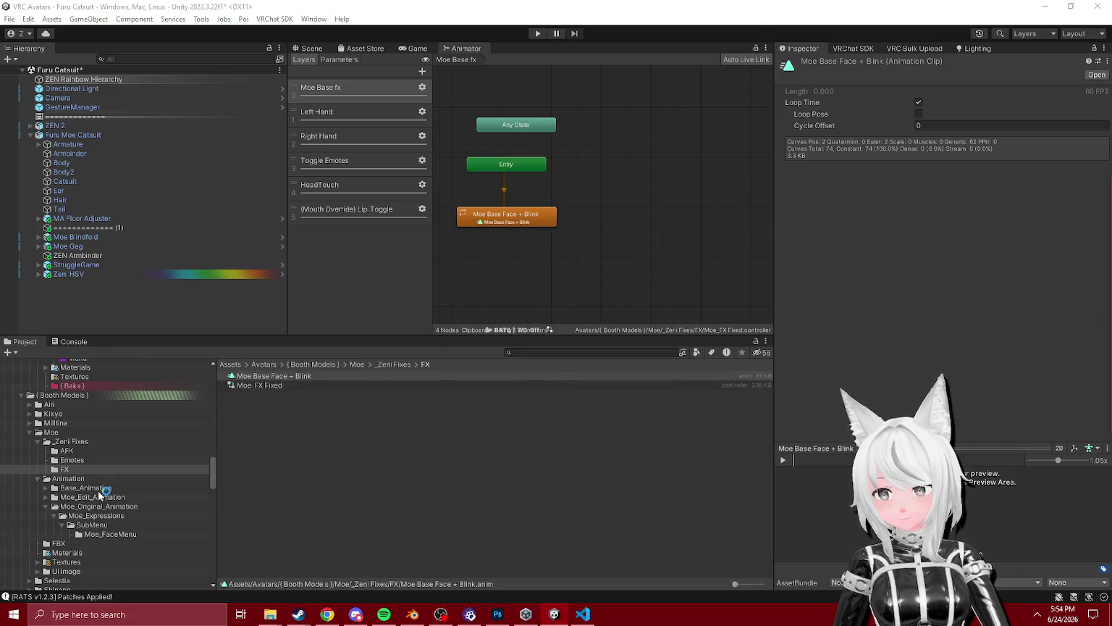
left_click(80, 461)
left_click(289, 375)
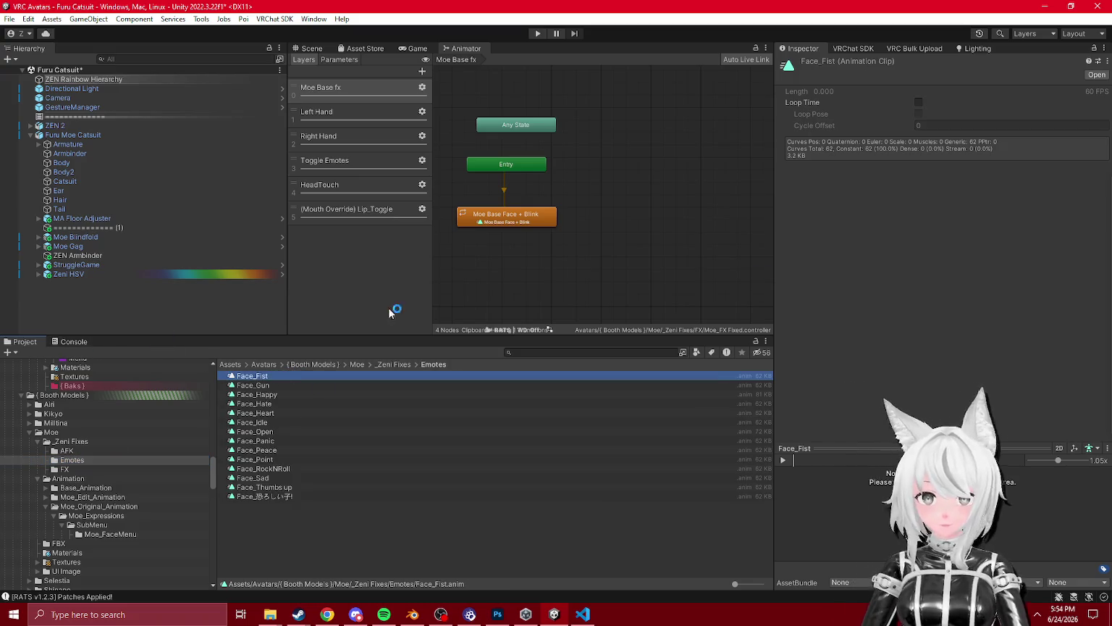
left_click(76, 441)
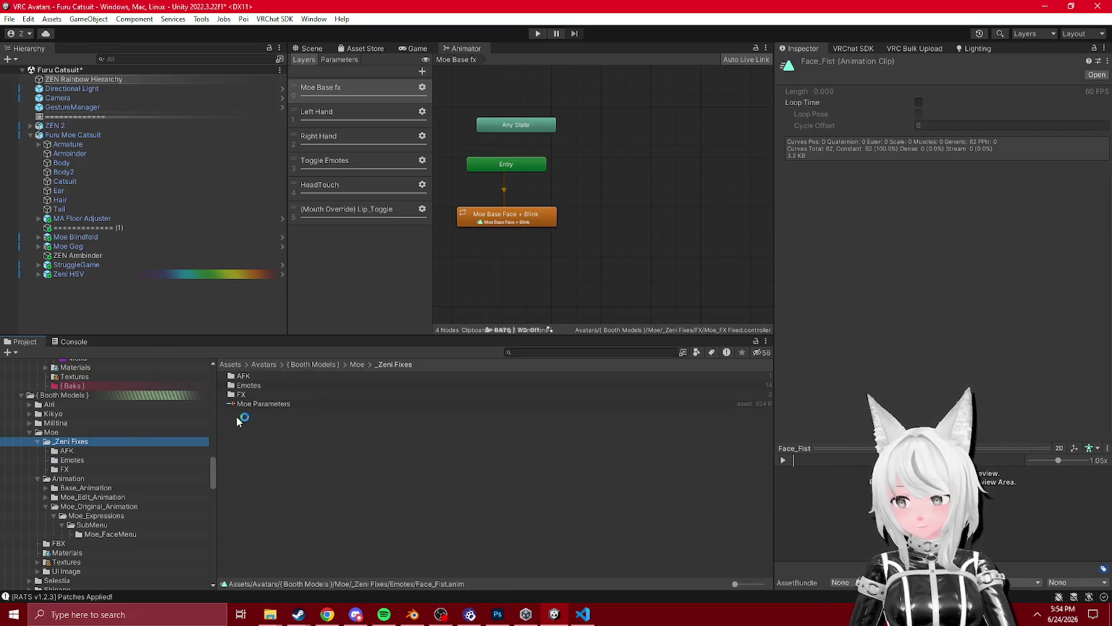
left_click(71, 461)
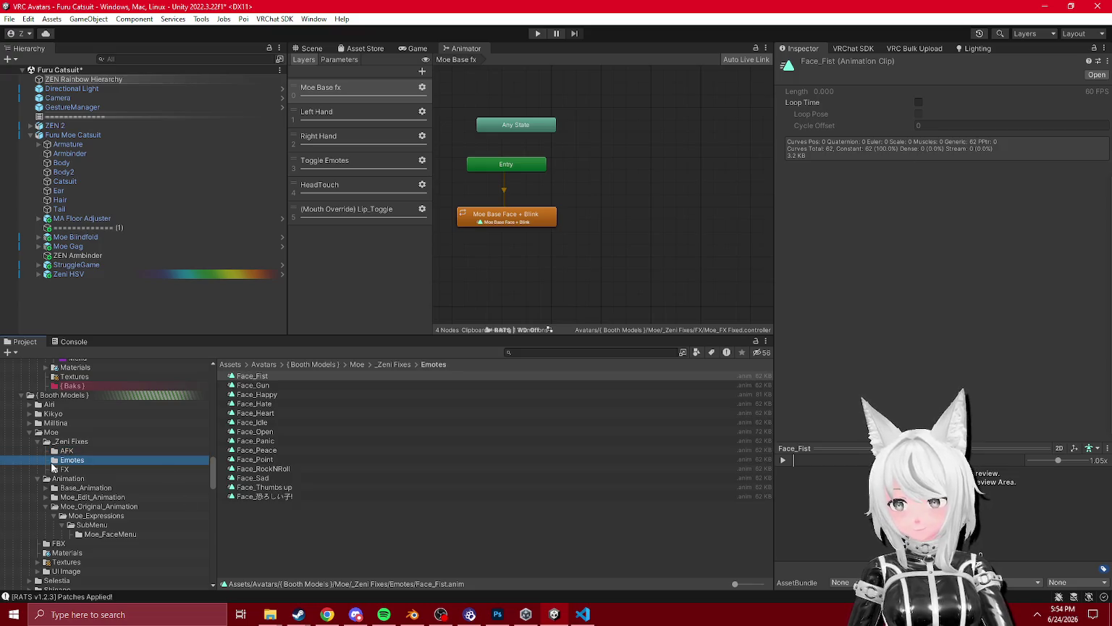
left_click(55, 469)
left_click(271, 378)
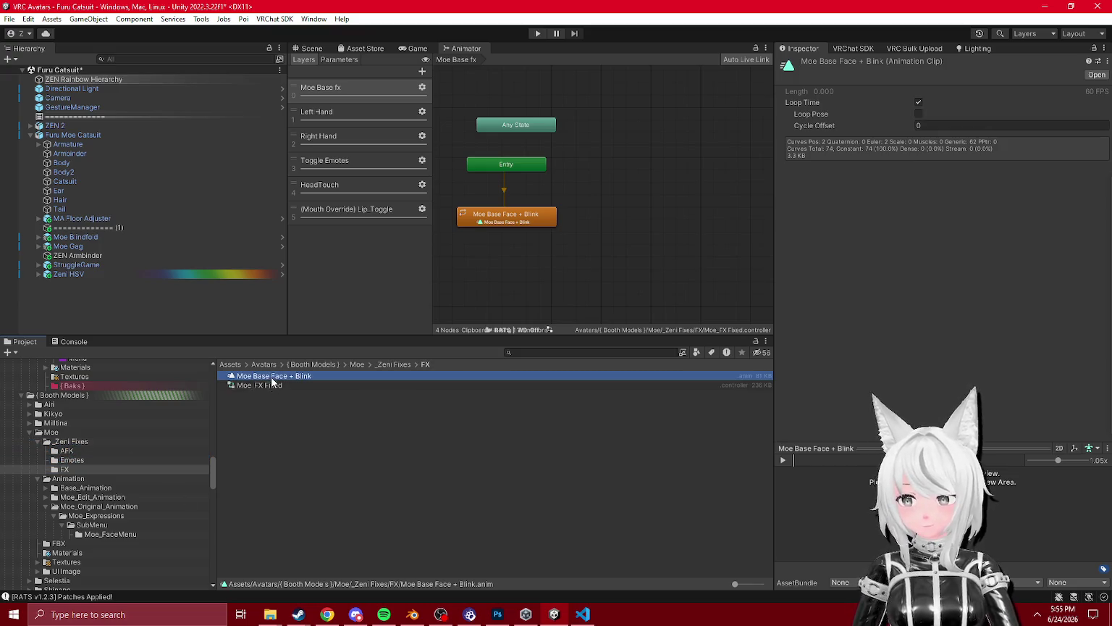
left_click(764, 340)
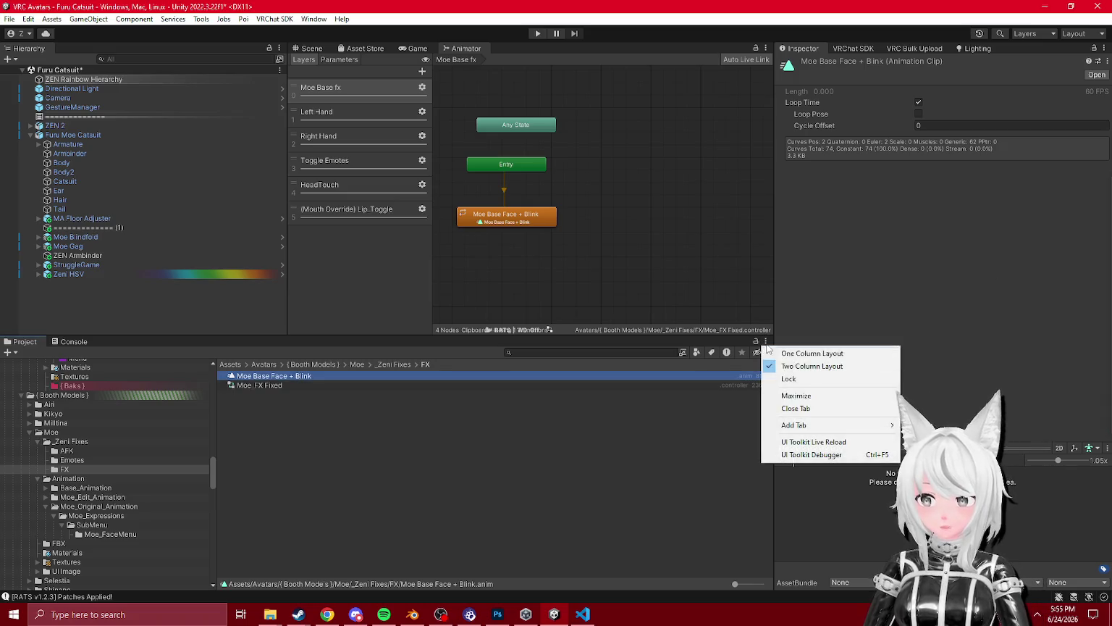
left_click(934, 501)
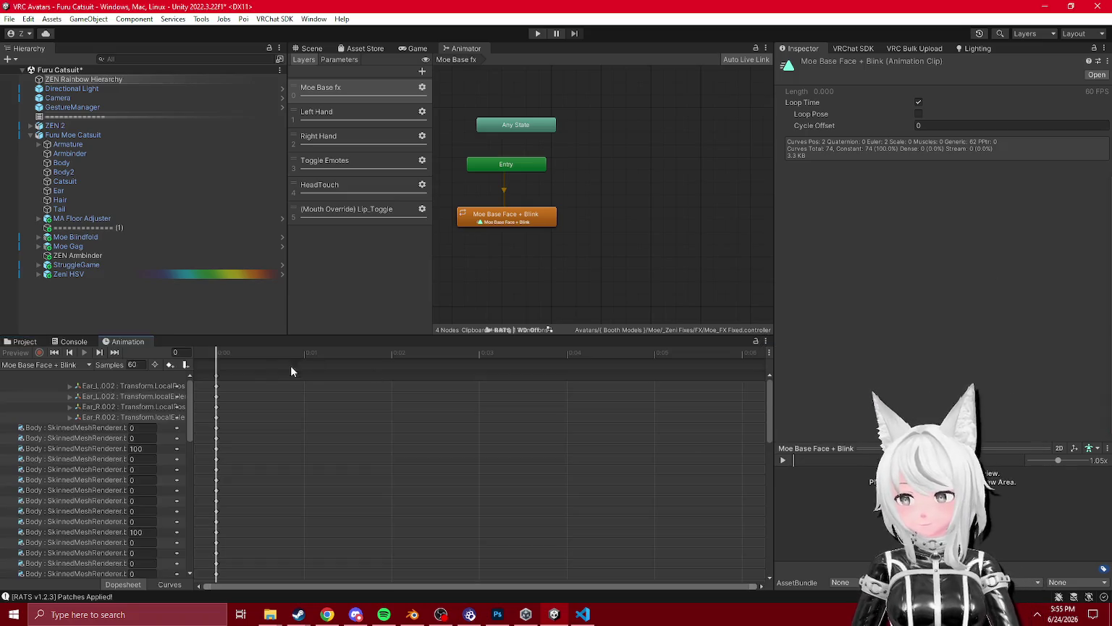
left_click_drag(126, 340, 705, 406)
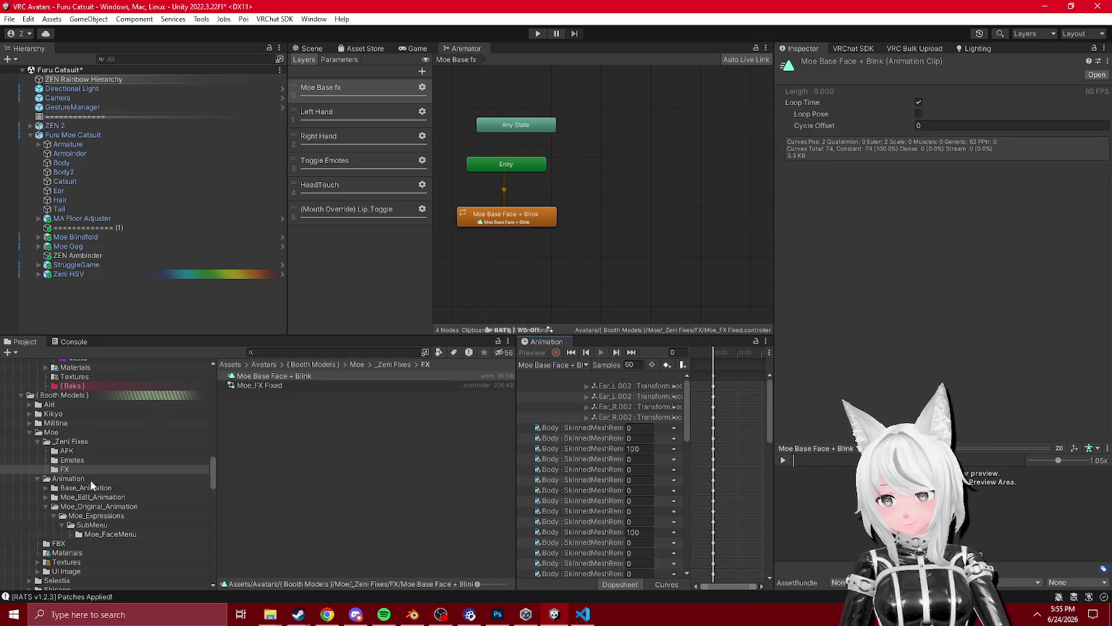
- Load Face_Fist, Face_Gun and Face_Happy from Emotes to review their keyframes
left_click(71, 460)
left_click(270, 375)
left_click(742, 415)
key("ctrl+a")
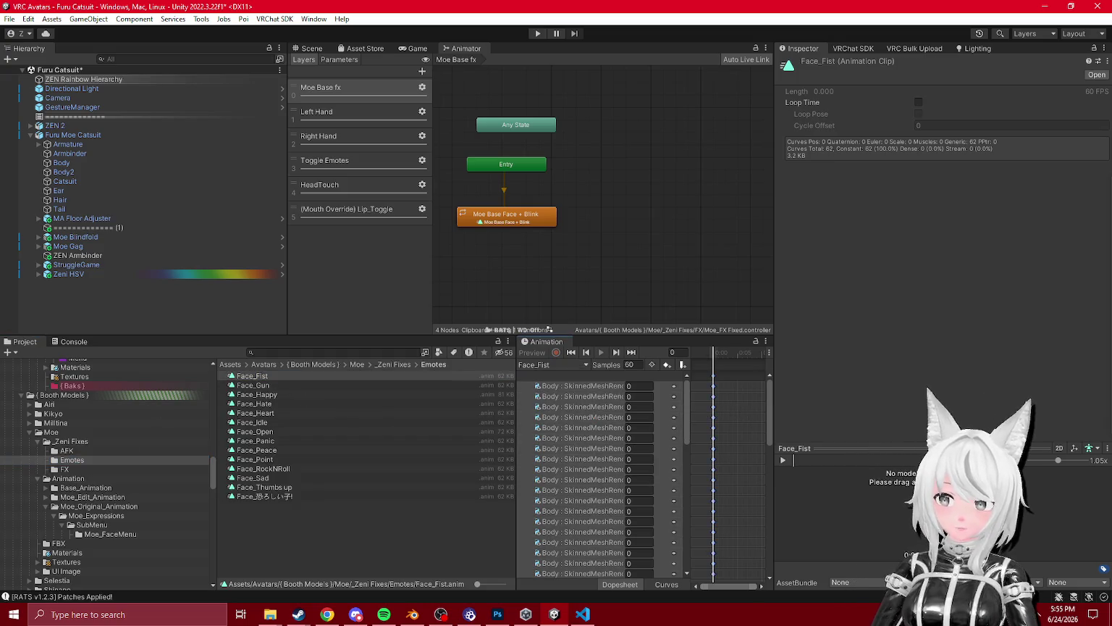
left_click(253, 385)
left_click(259, 396)
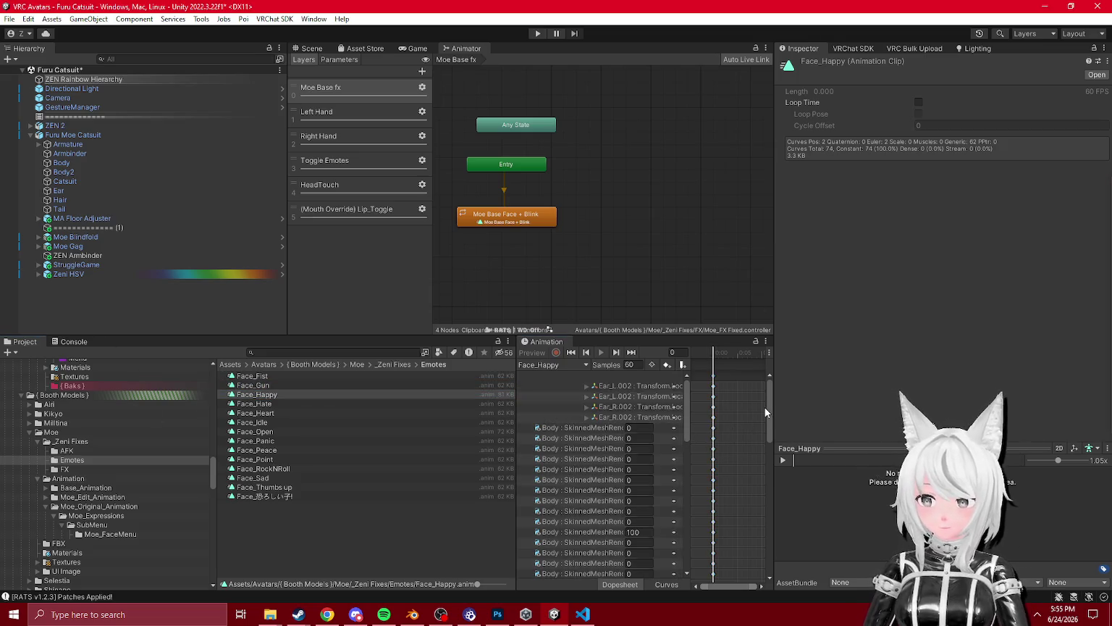